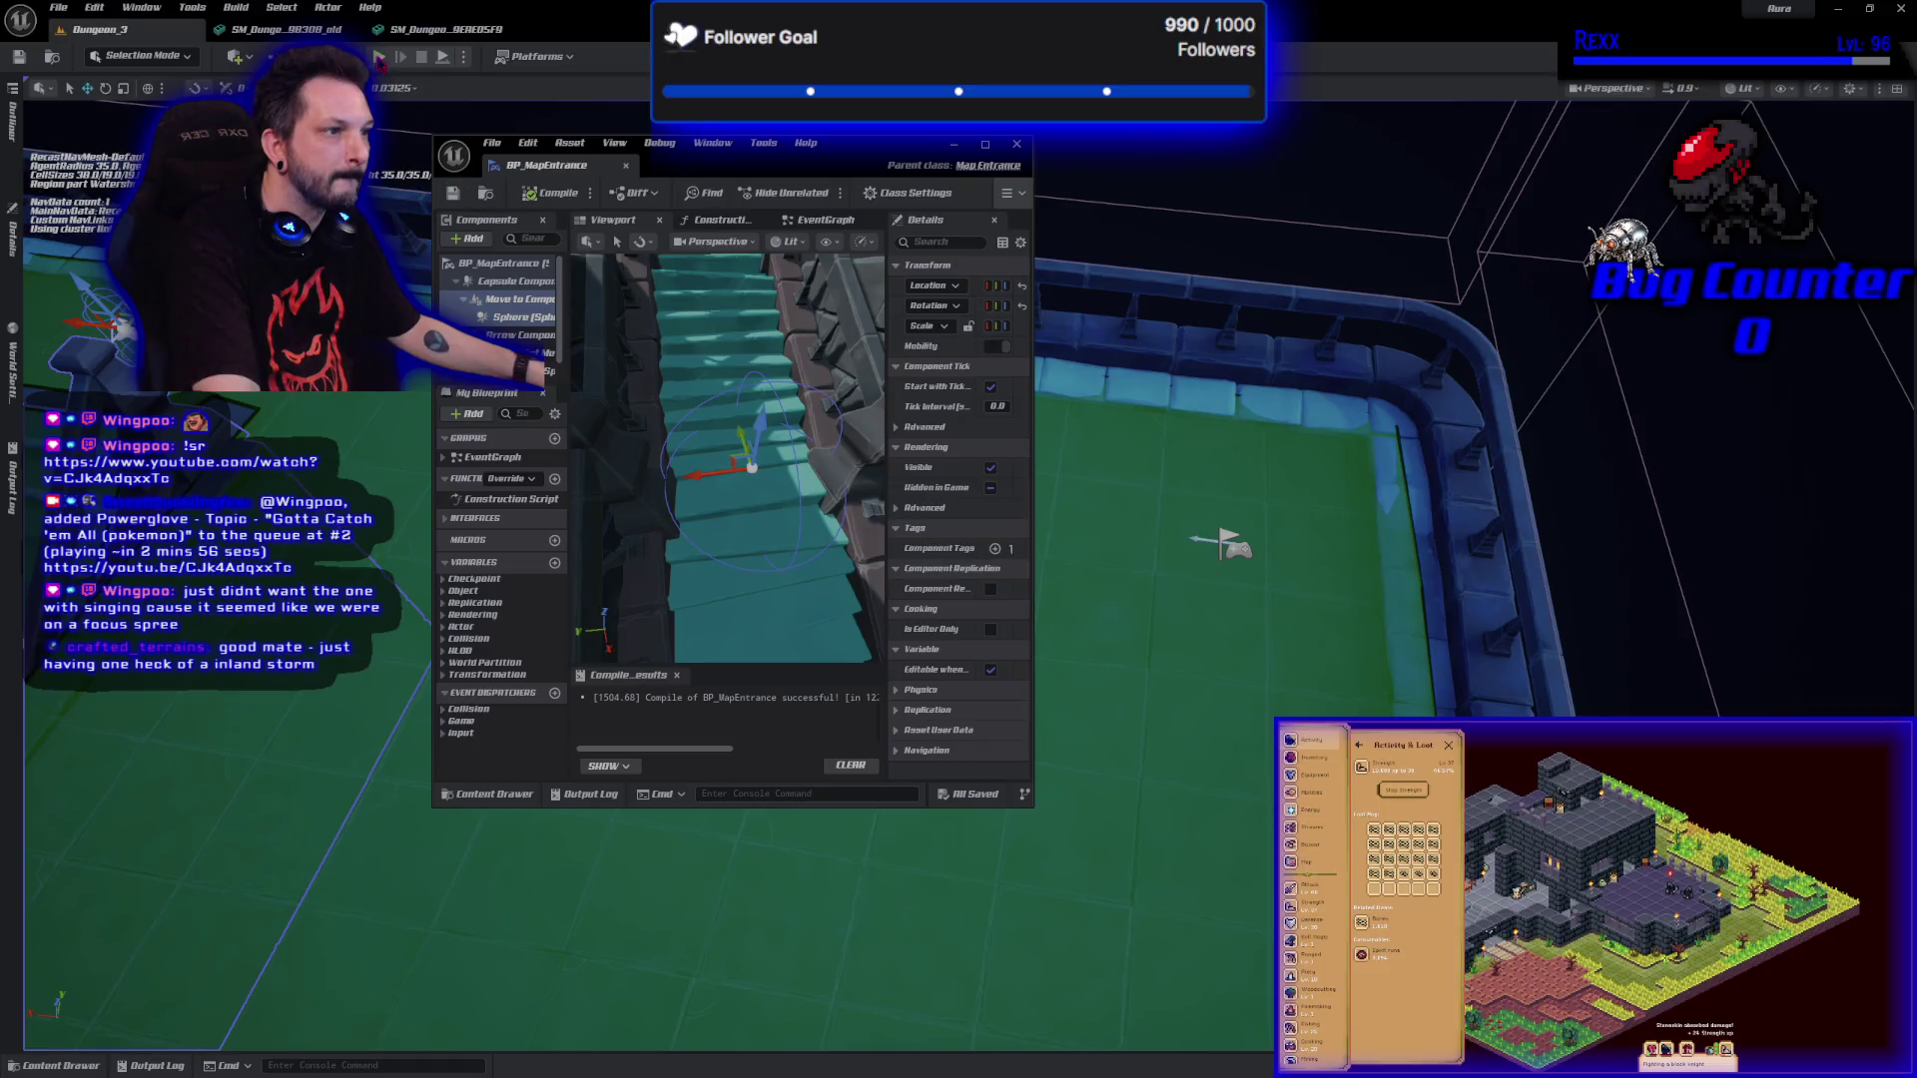
Play-test the level, running the character along the walkways toward the purple stairs, then stop.
key(alt+p)
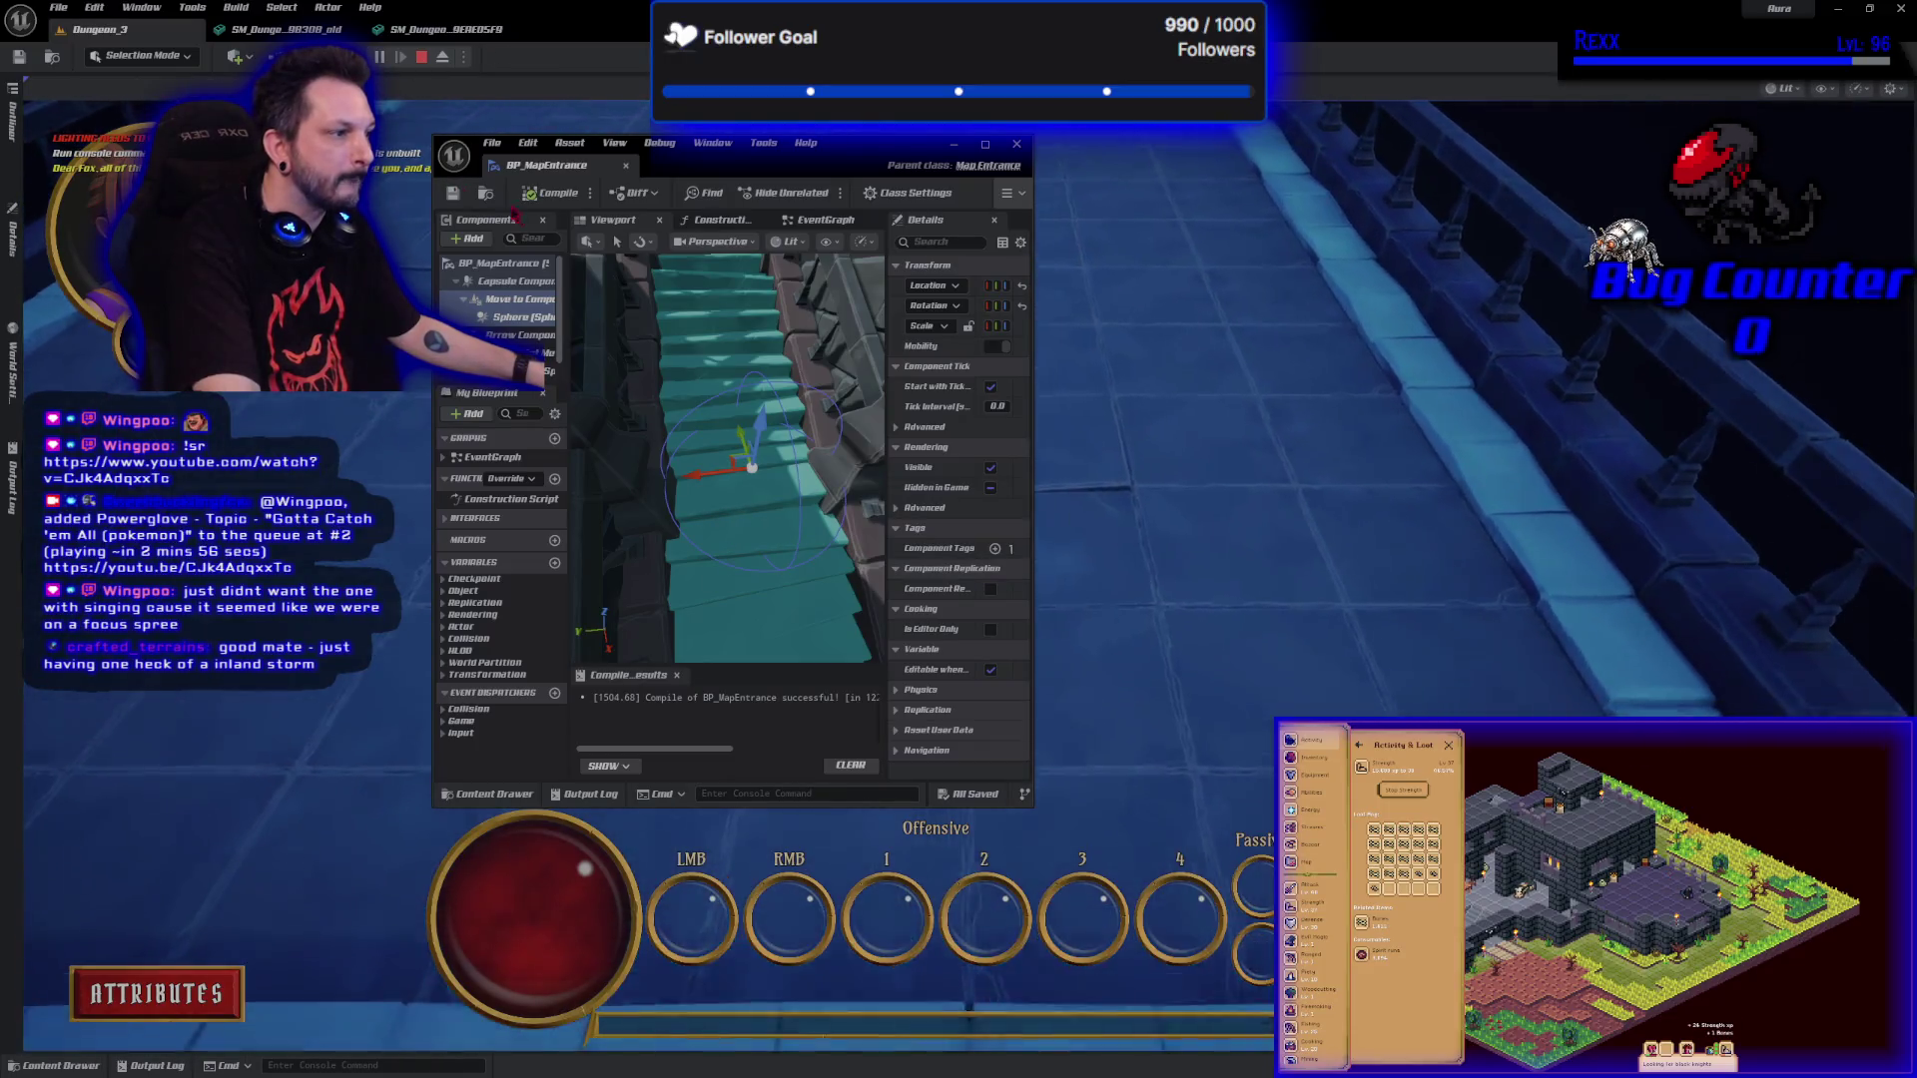
drag(682, 207, 1497, 272)
key(w)
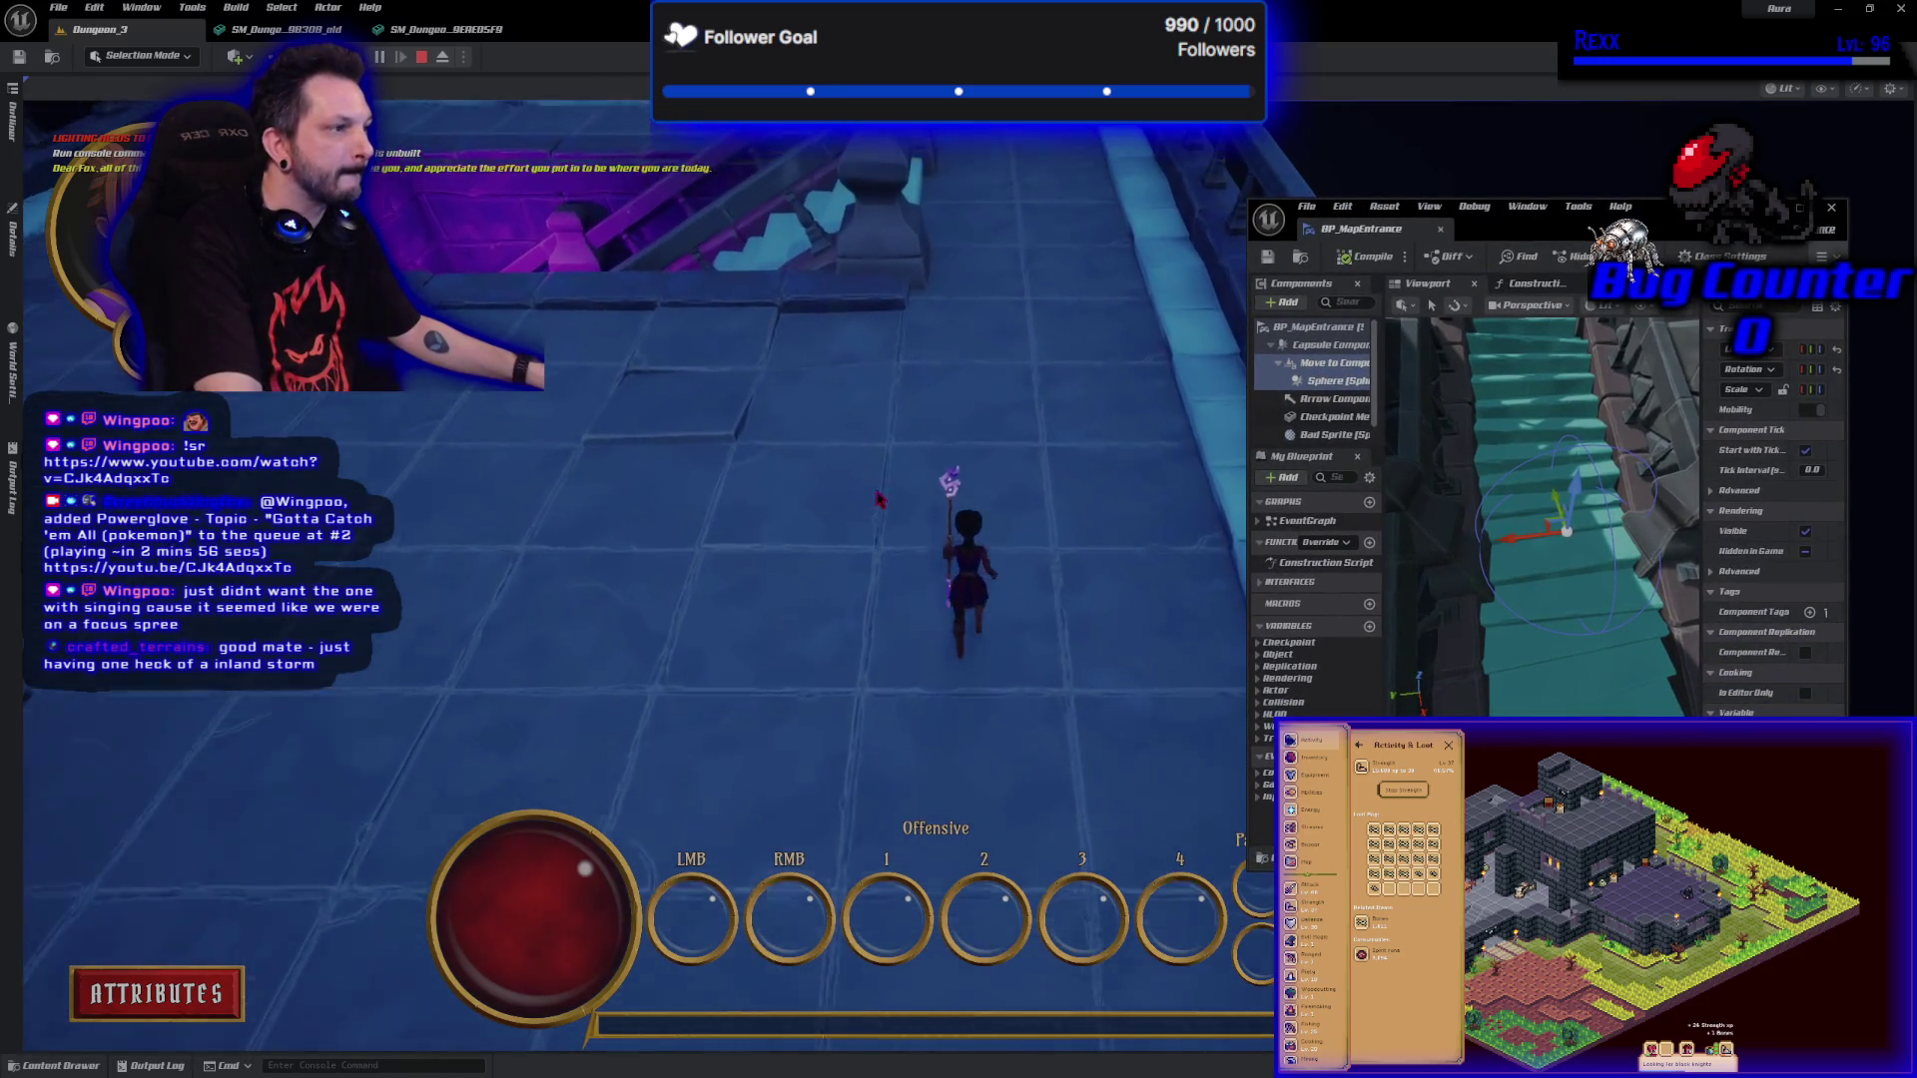
key(w)
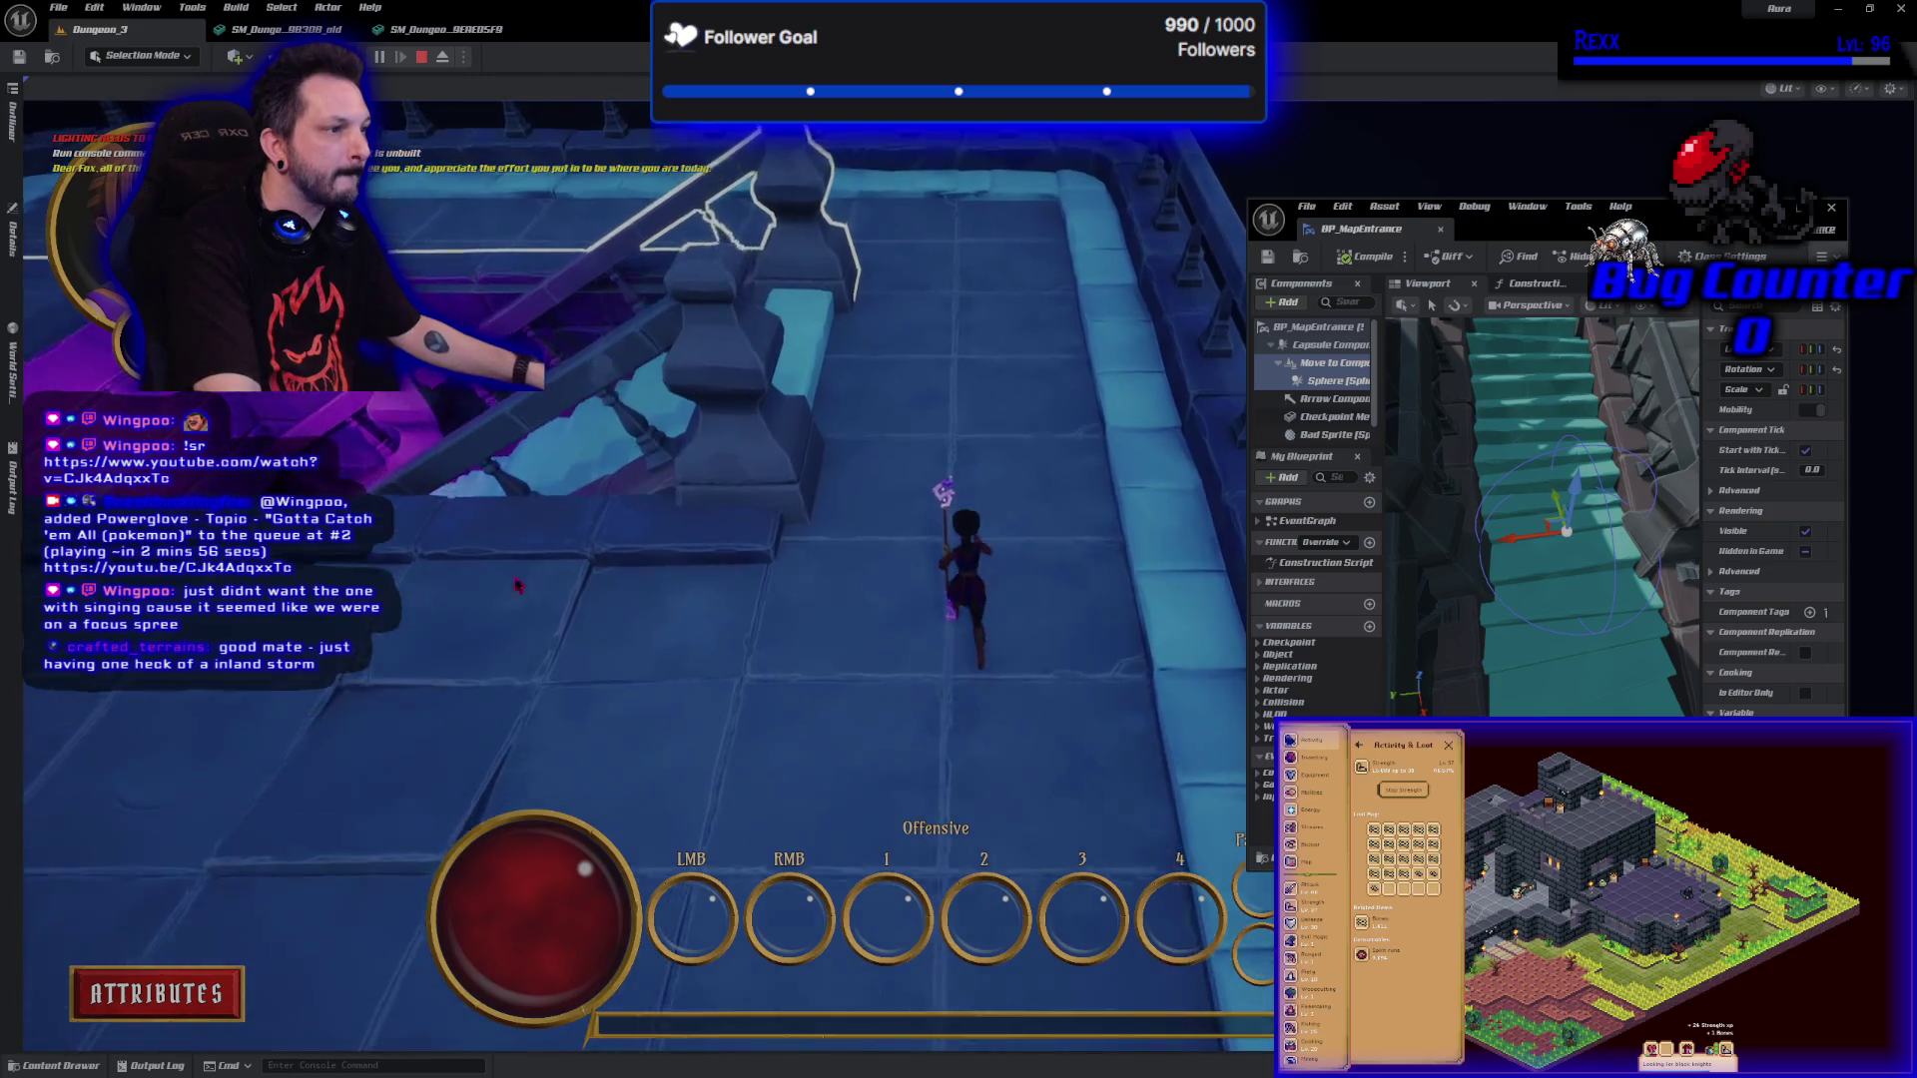
key(d)
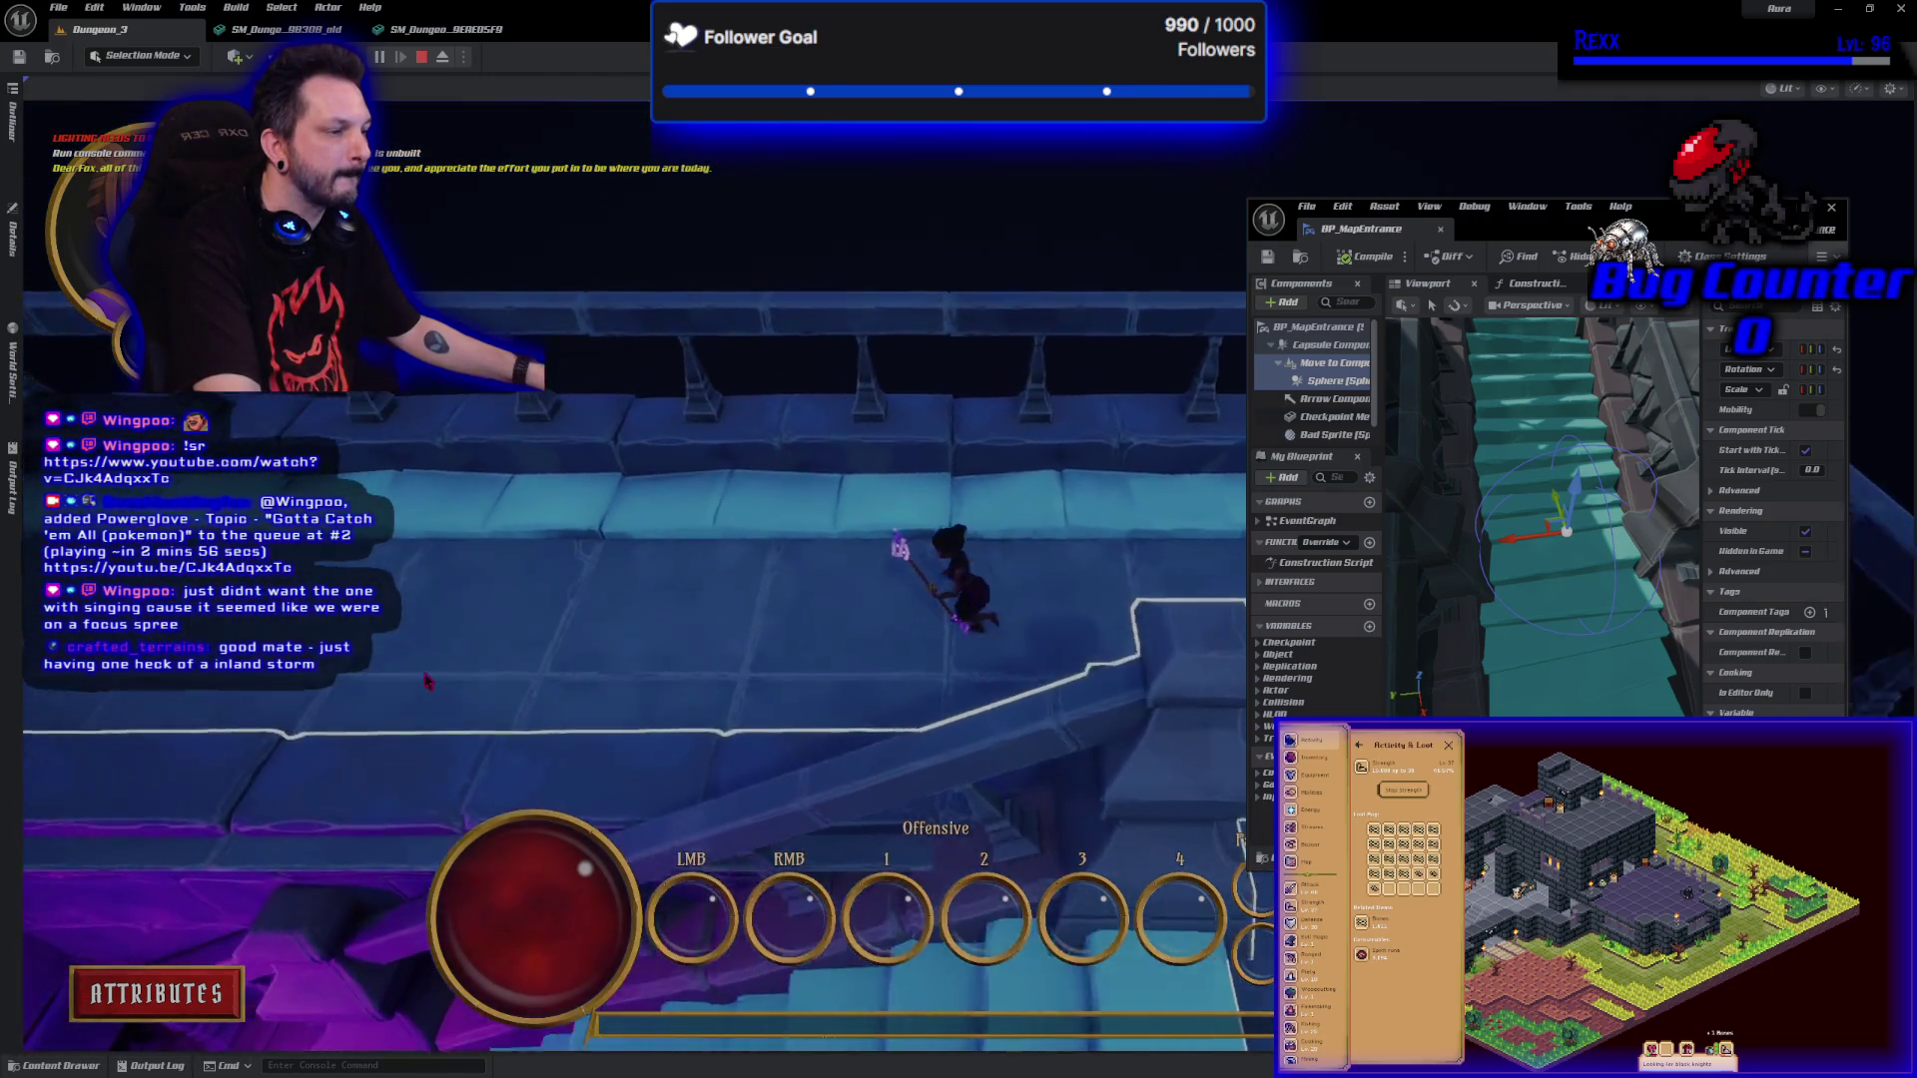
key(w)
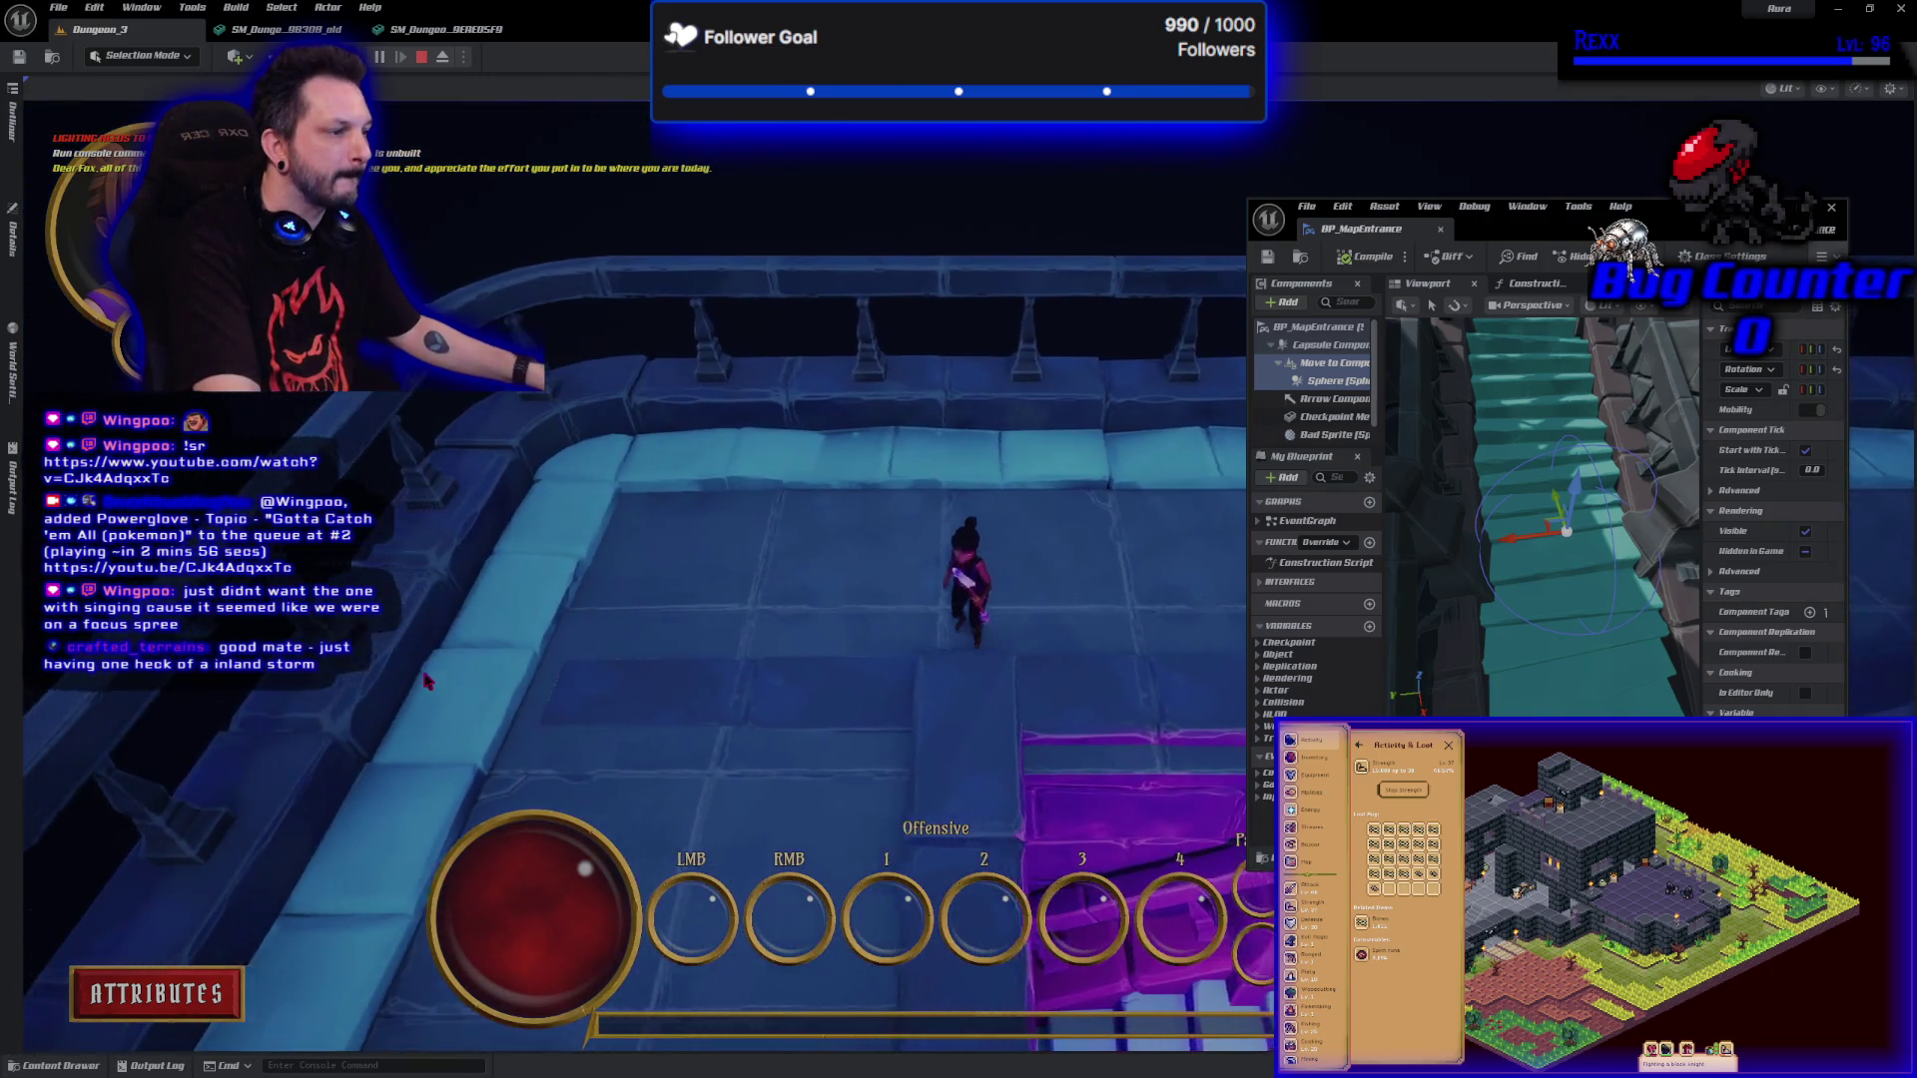
key(w)
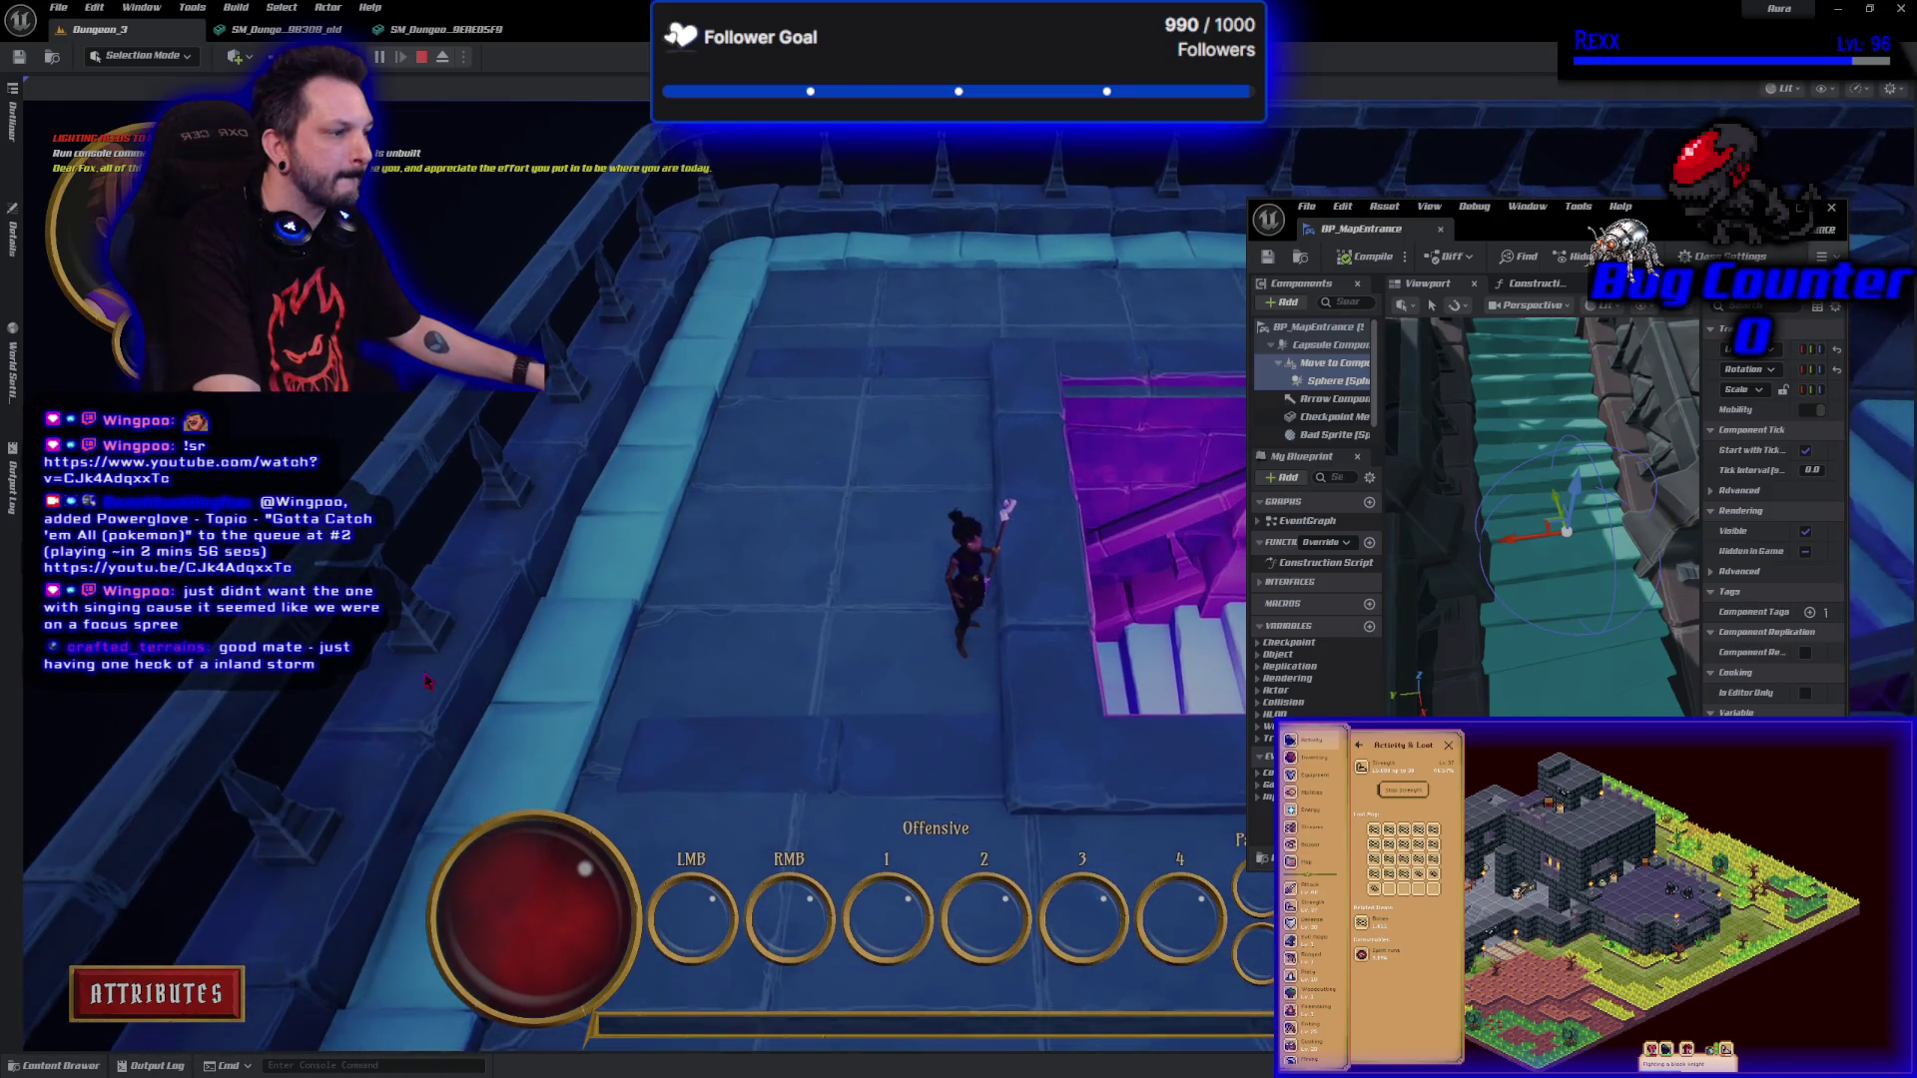
key(Escape)
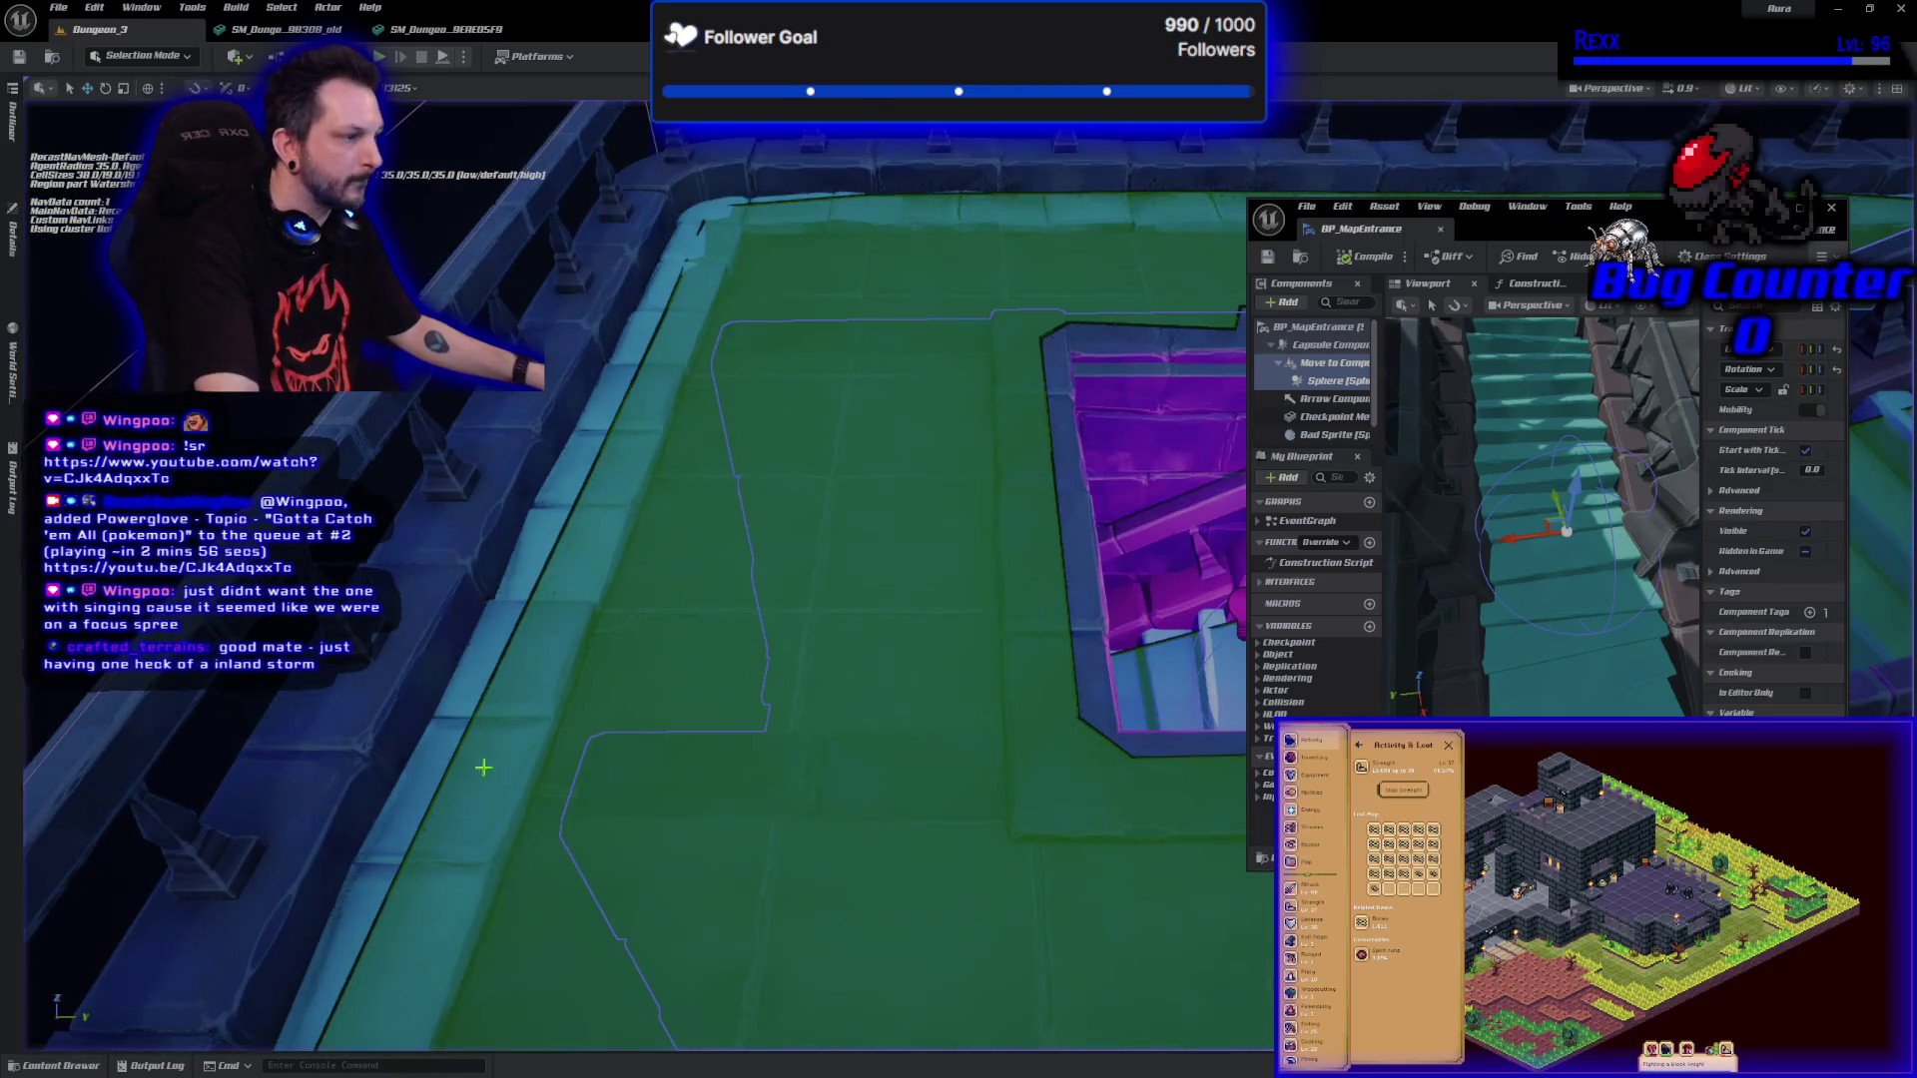
mouse_move(796, 692)
mouse_down()
mouse_move(729, 673)
mouse_move(697, 617)
mouse_move(771, 699)
mouse_move(734, 650)
mouse_up()
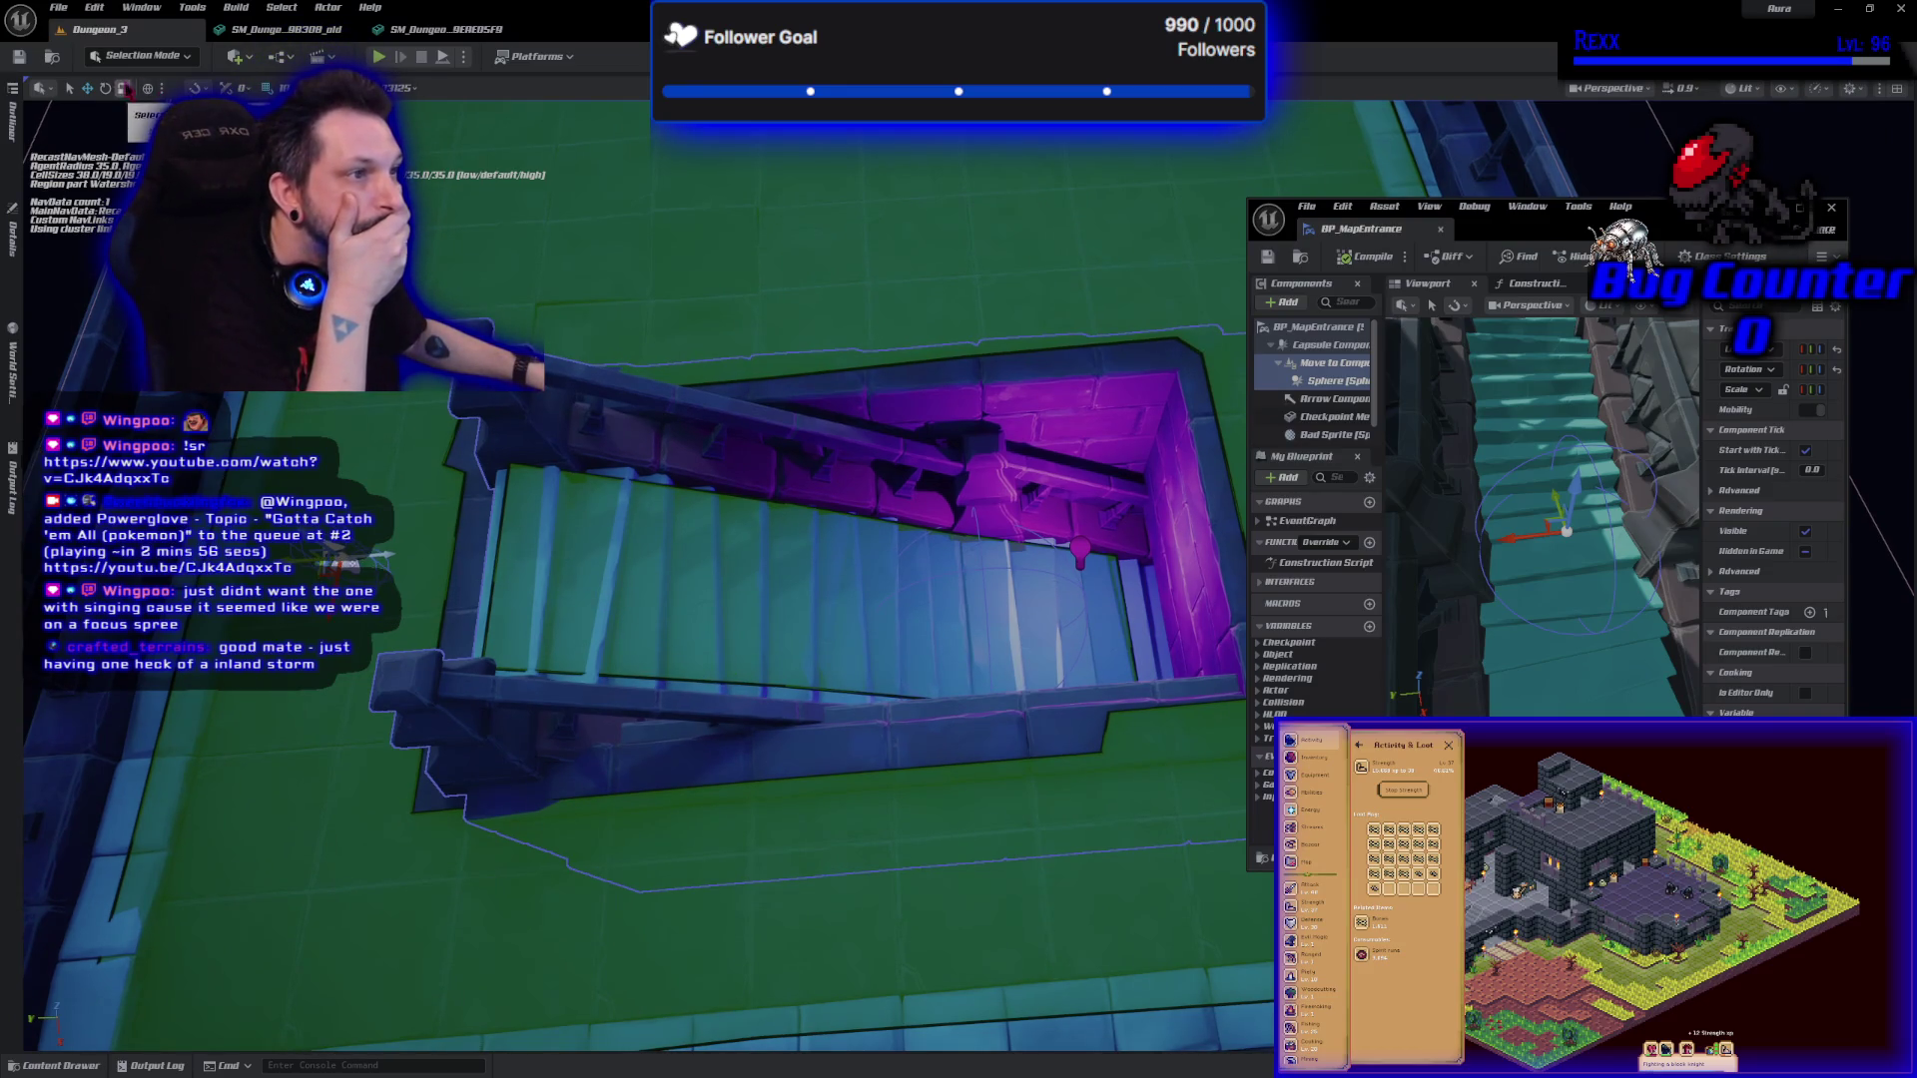
With the stairwell in view, bring up the Quick Add menu's Volumes list.
click(239, 58)
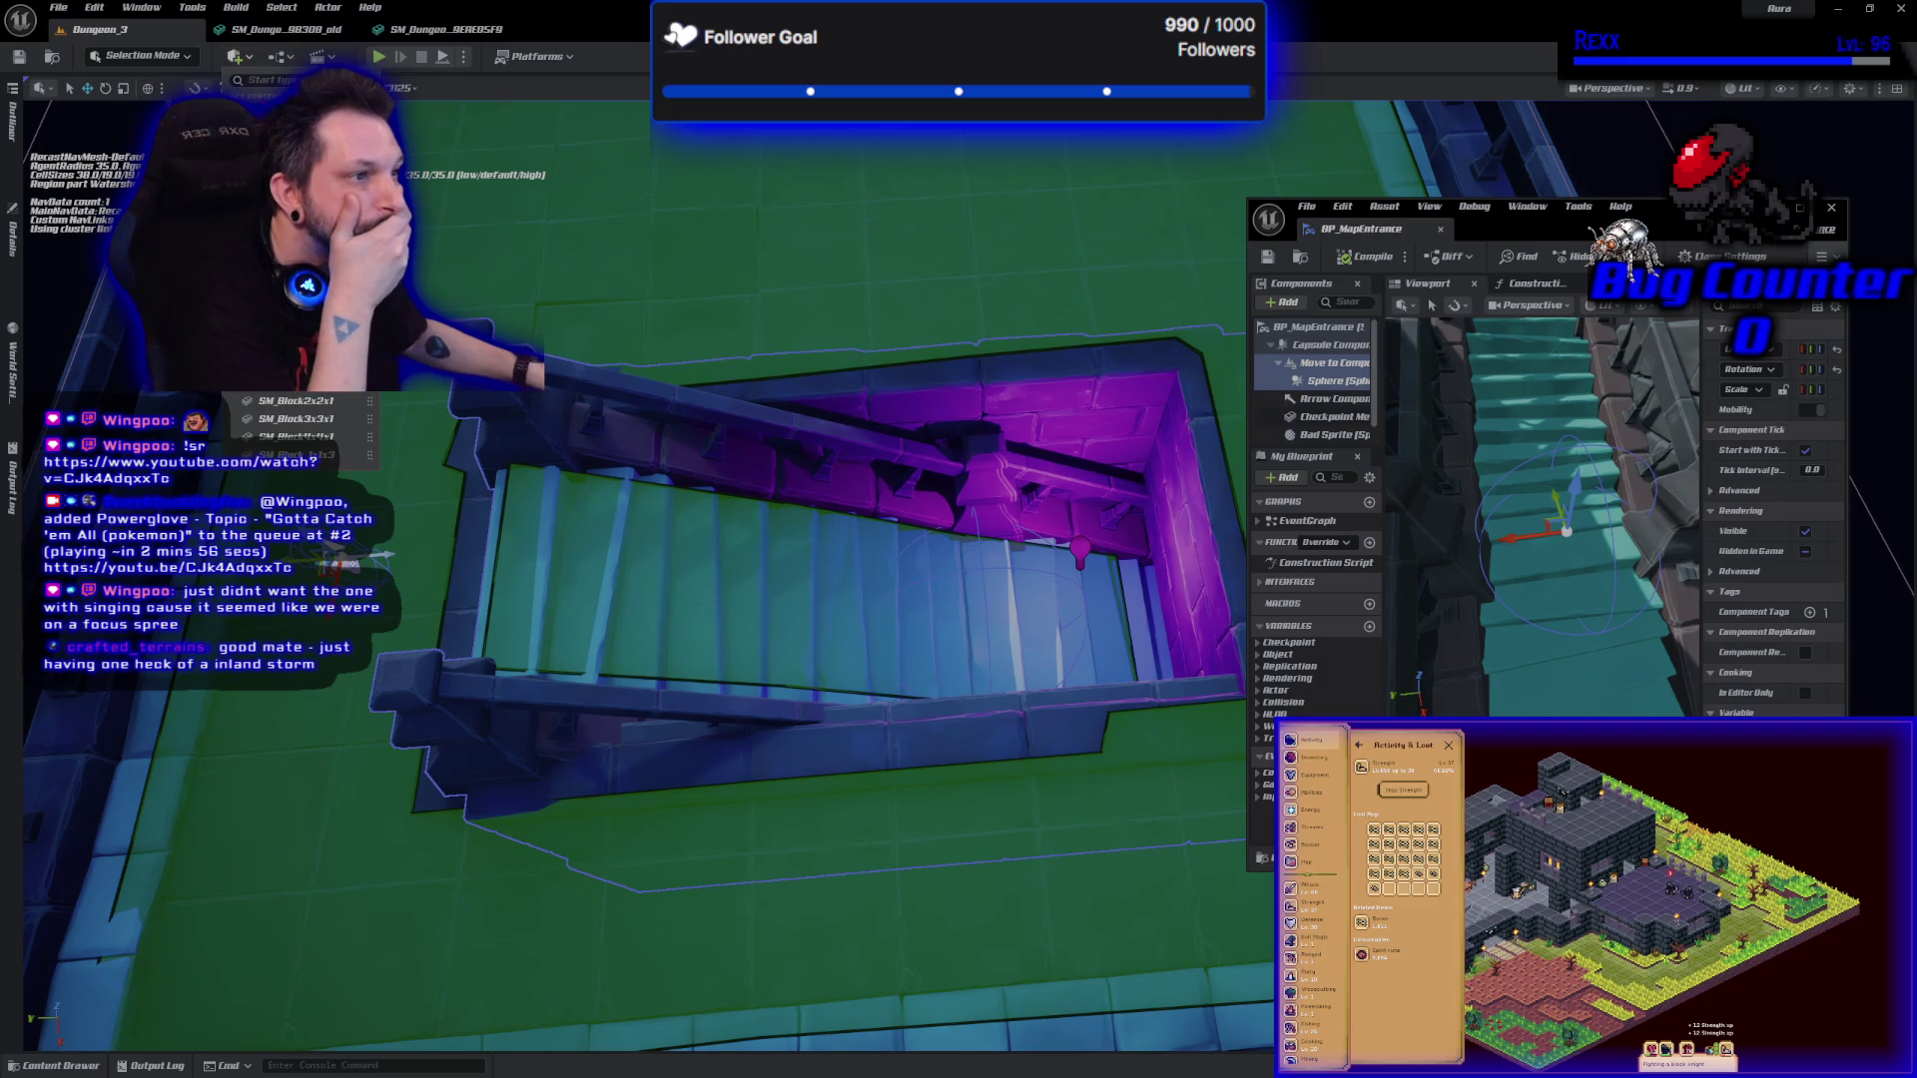
mouse_move(299, 345)
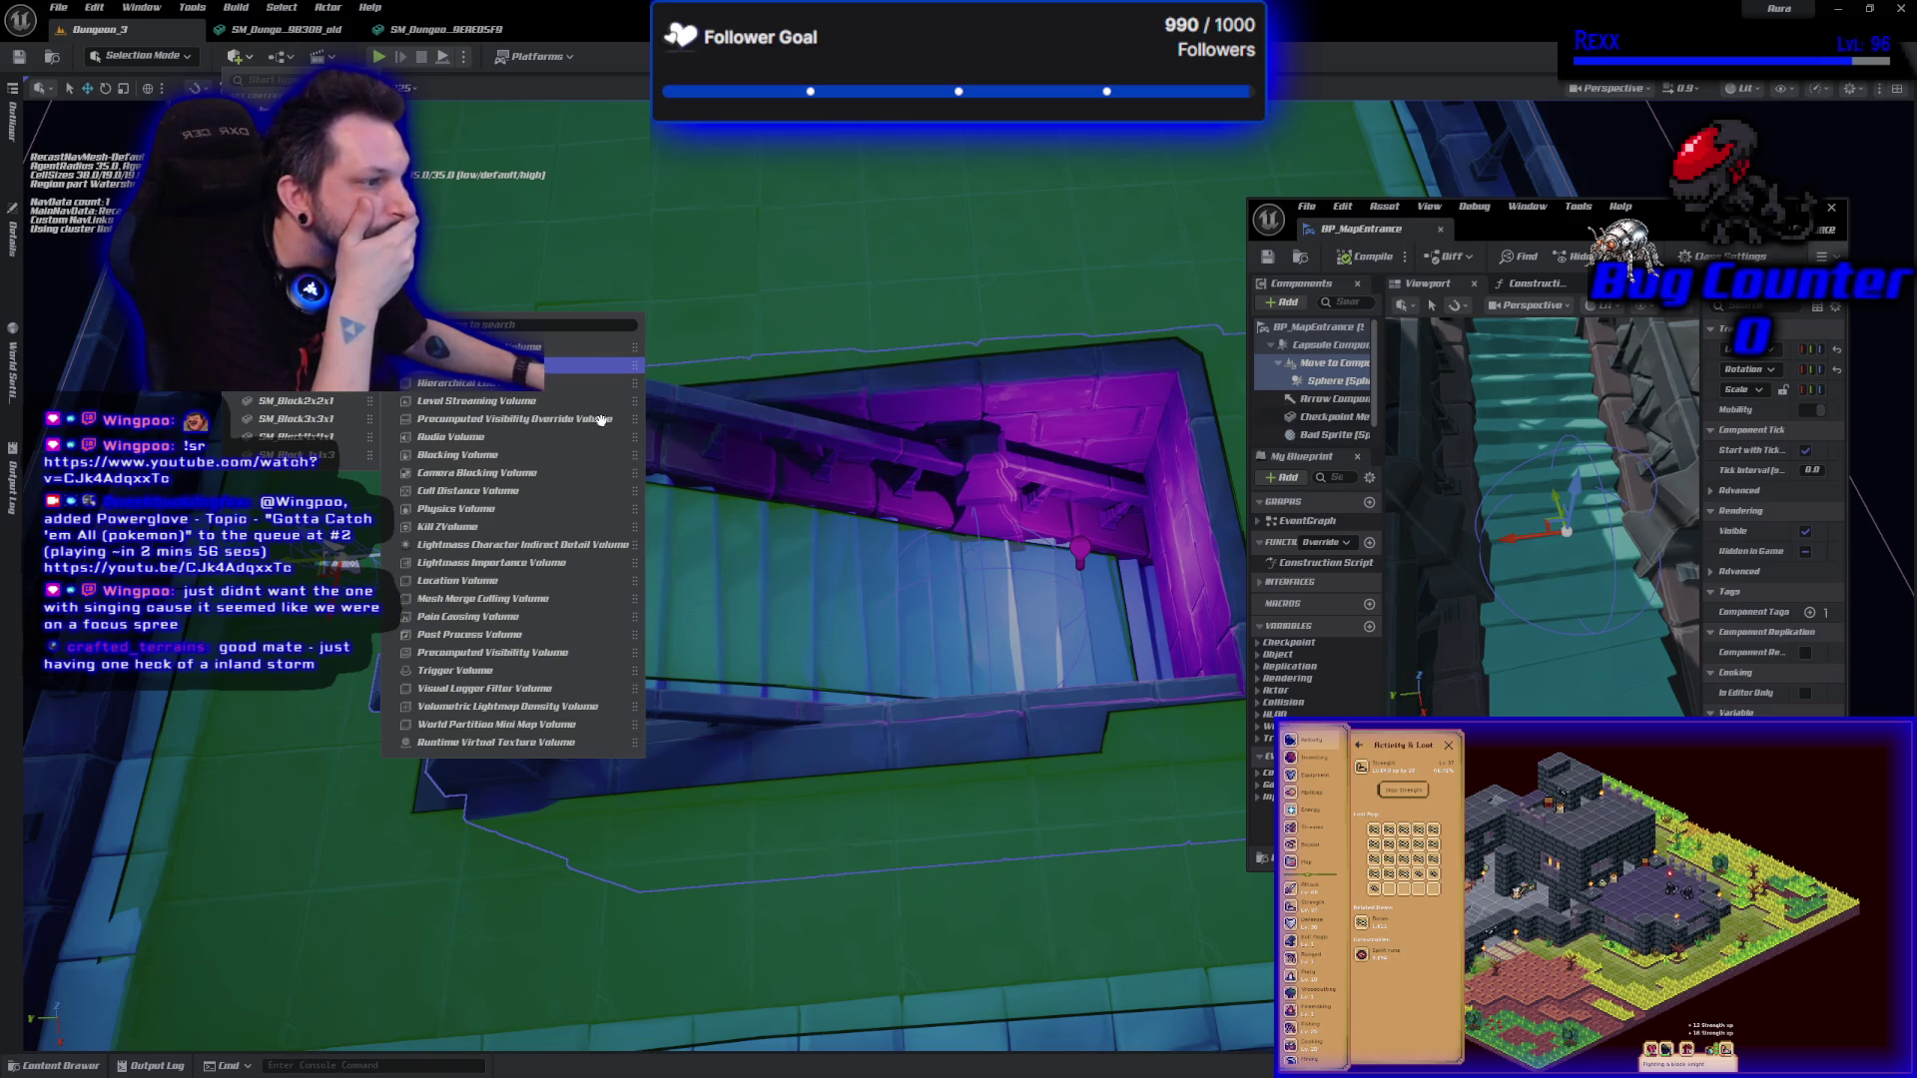
Place a Nav Modifier Volume at the stairwell's left end and show its Details.
click(544, 366)
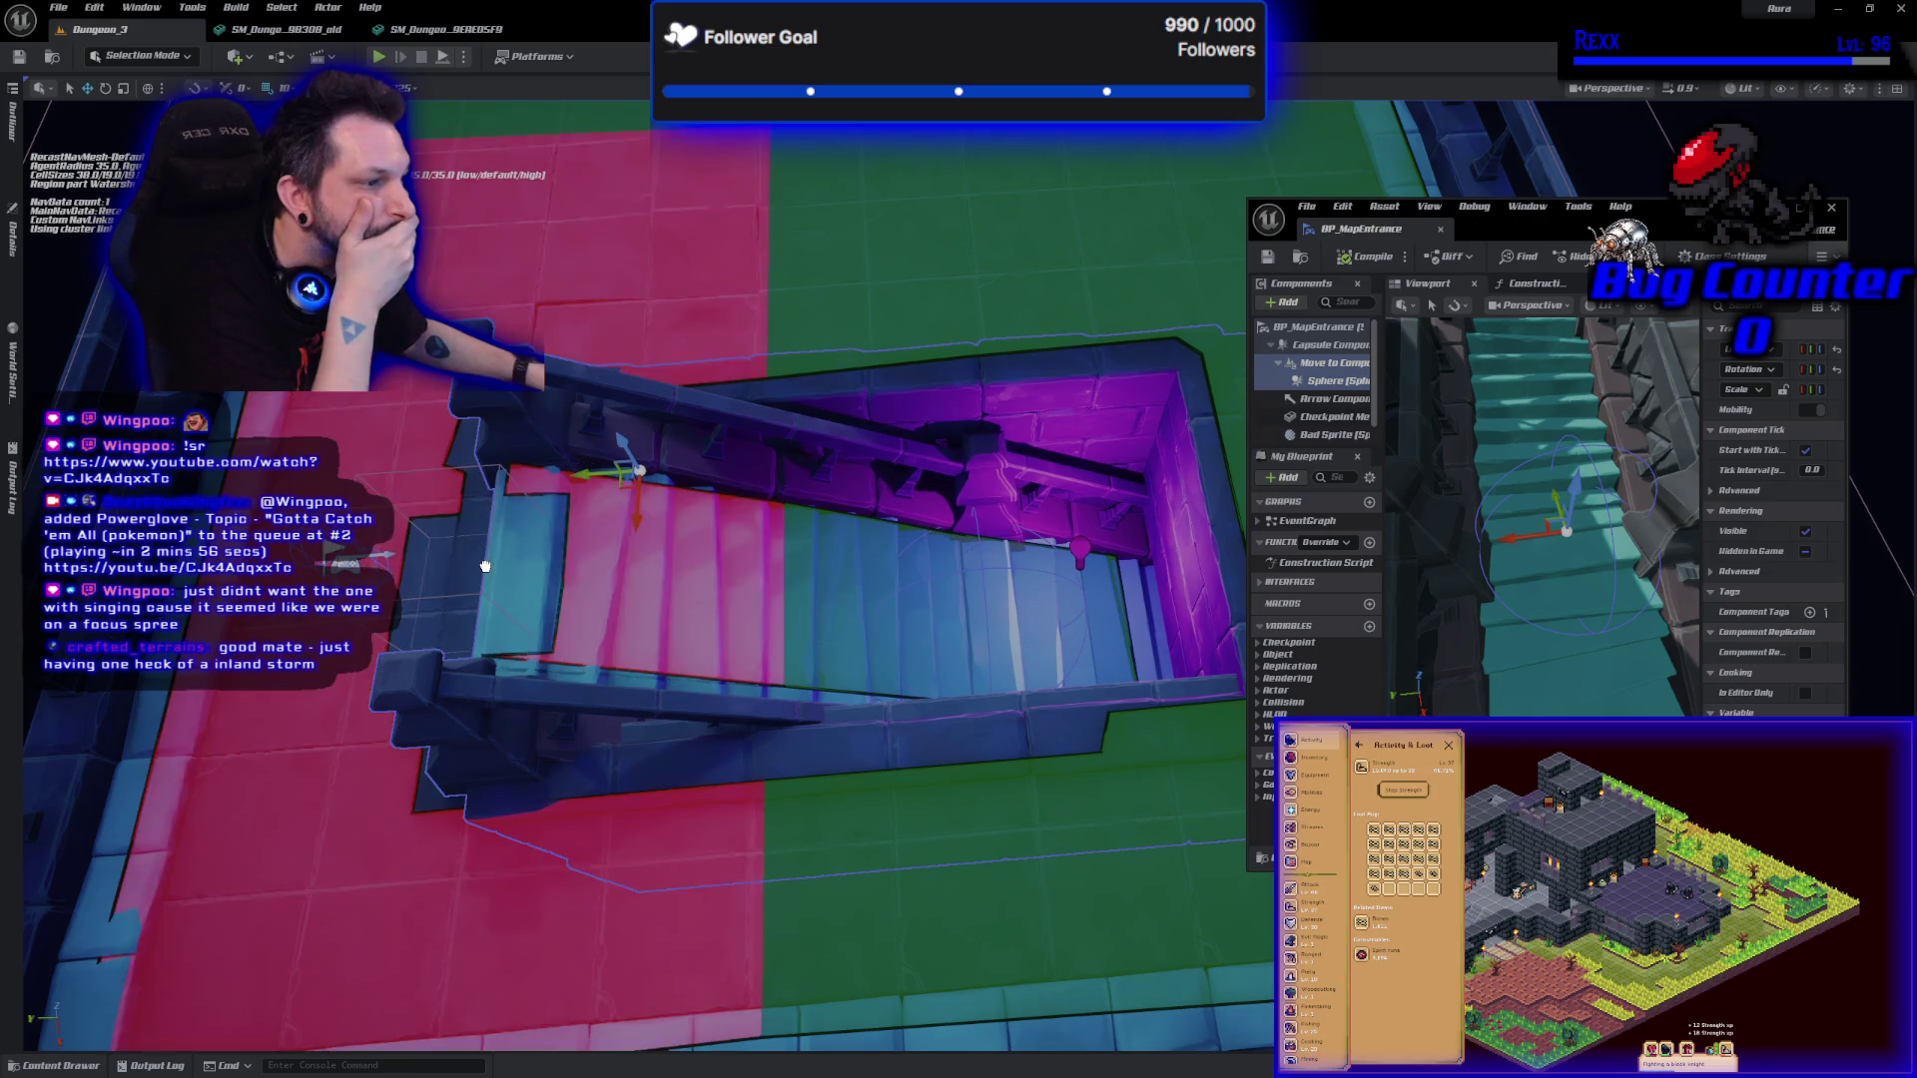
drag(485, 566, 485, 567)
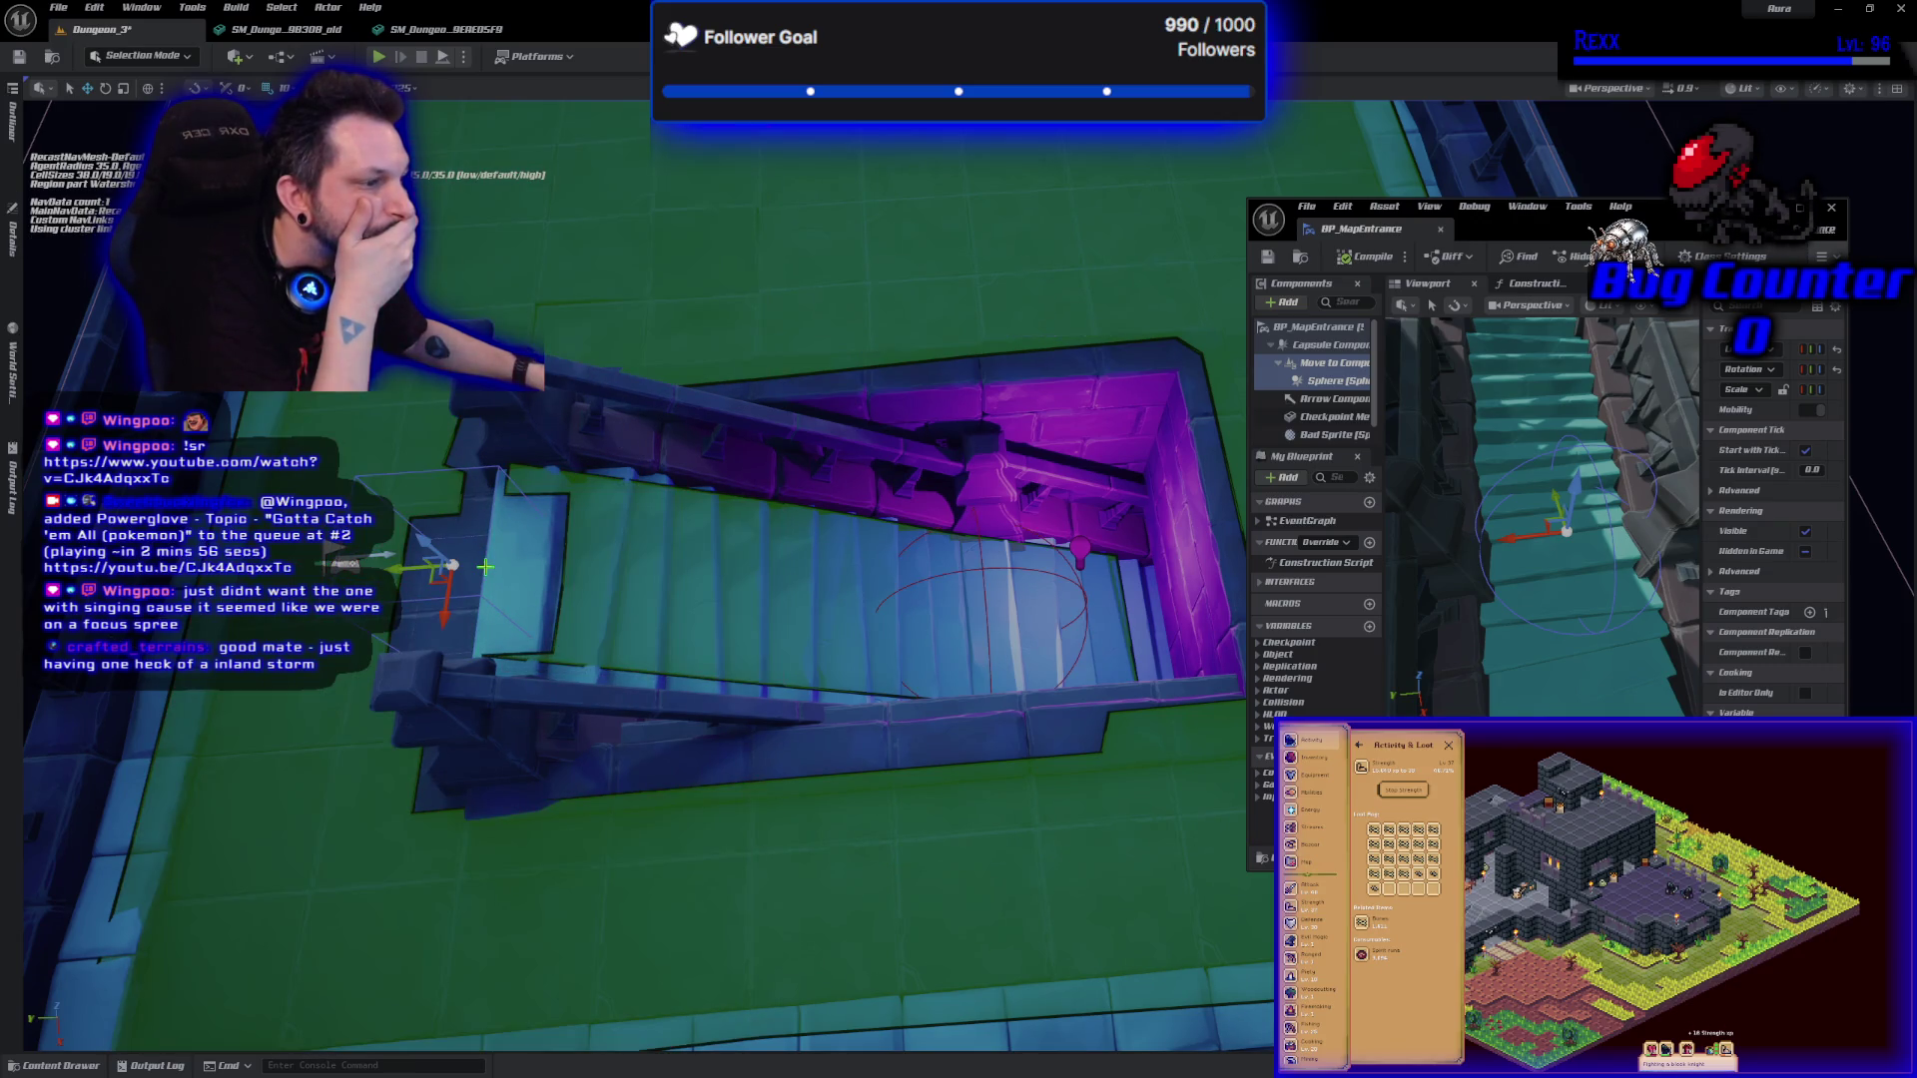
click(20, 256)
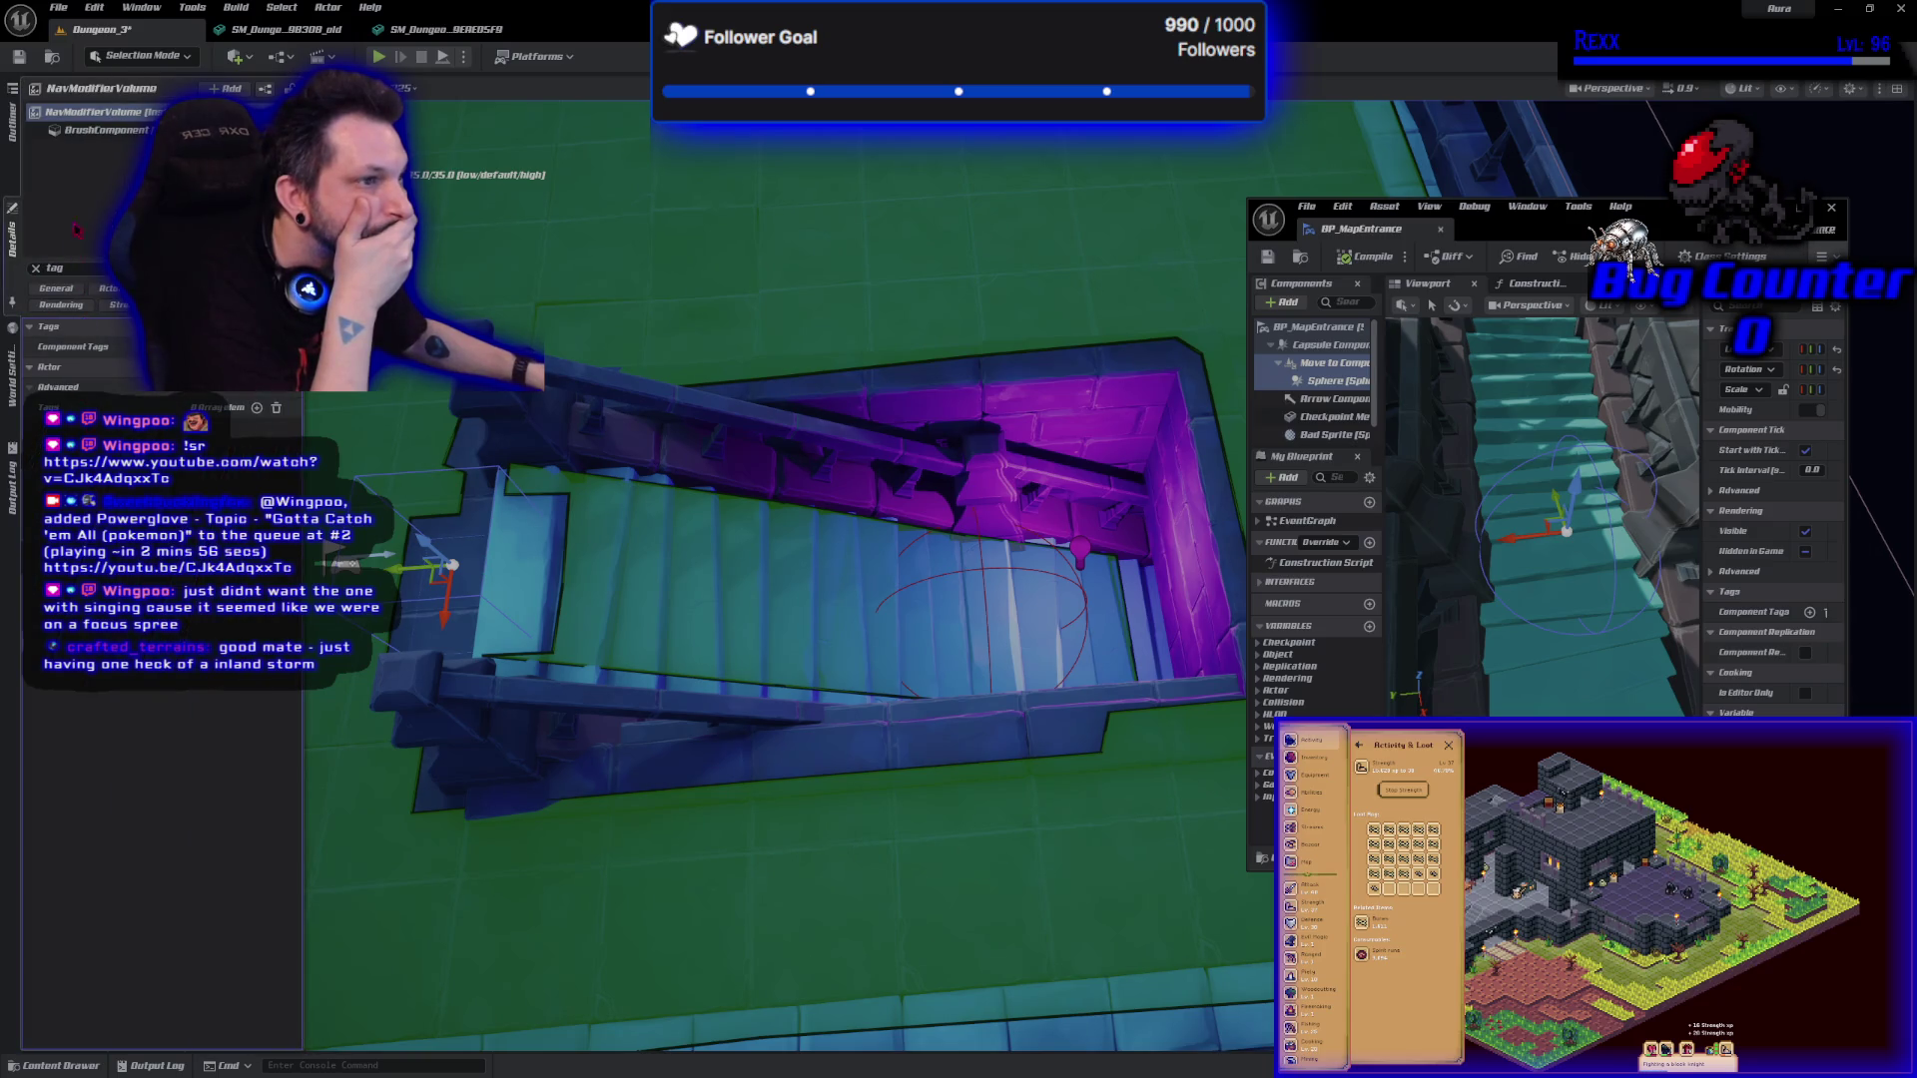
Clear the search, review all the volume's properties, then close Details and deselect it.
click(35, 268)
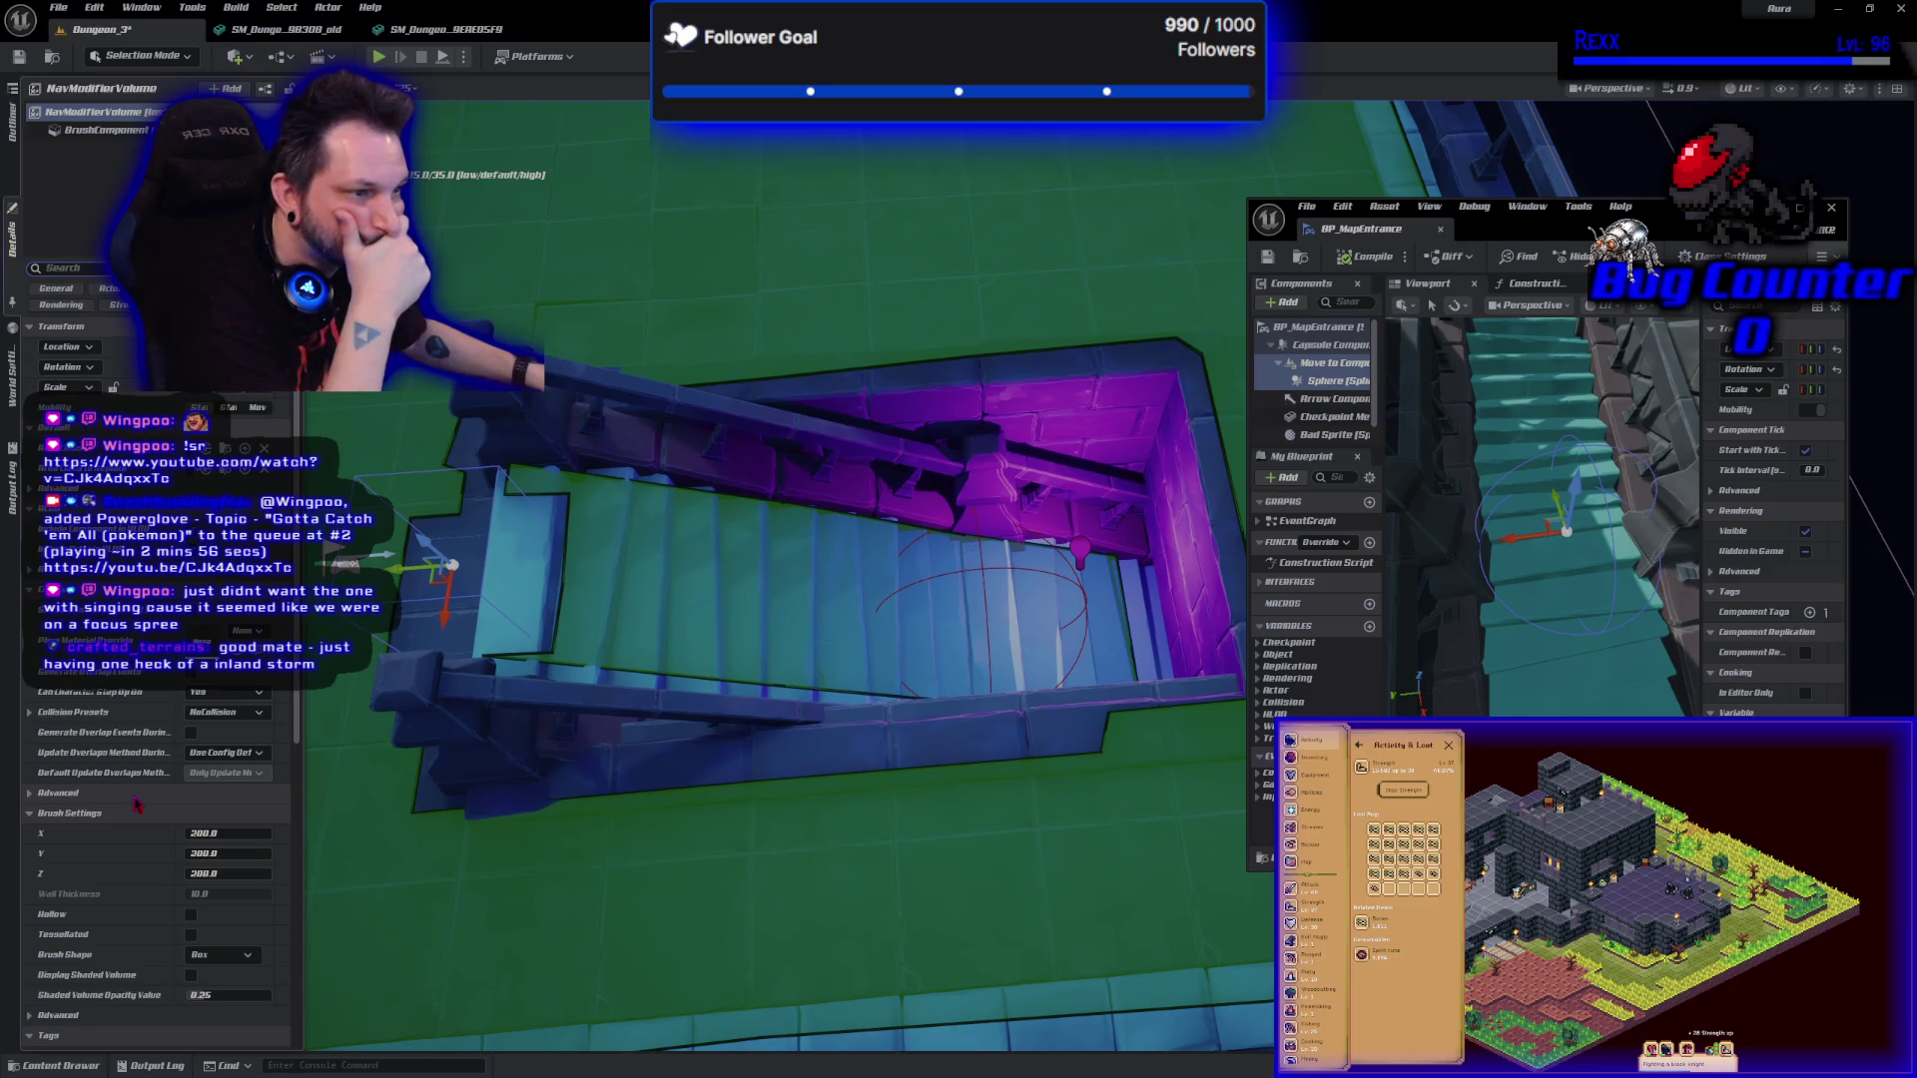
scroll(137, 804, down, 3)
scroll(137, 805, down, 5)
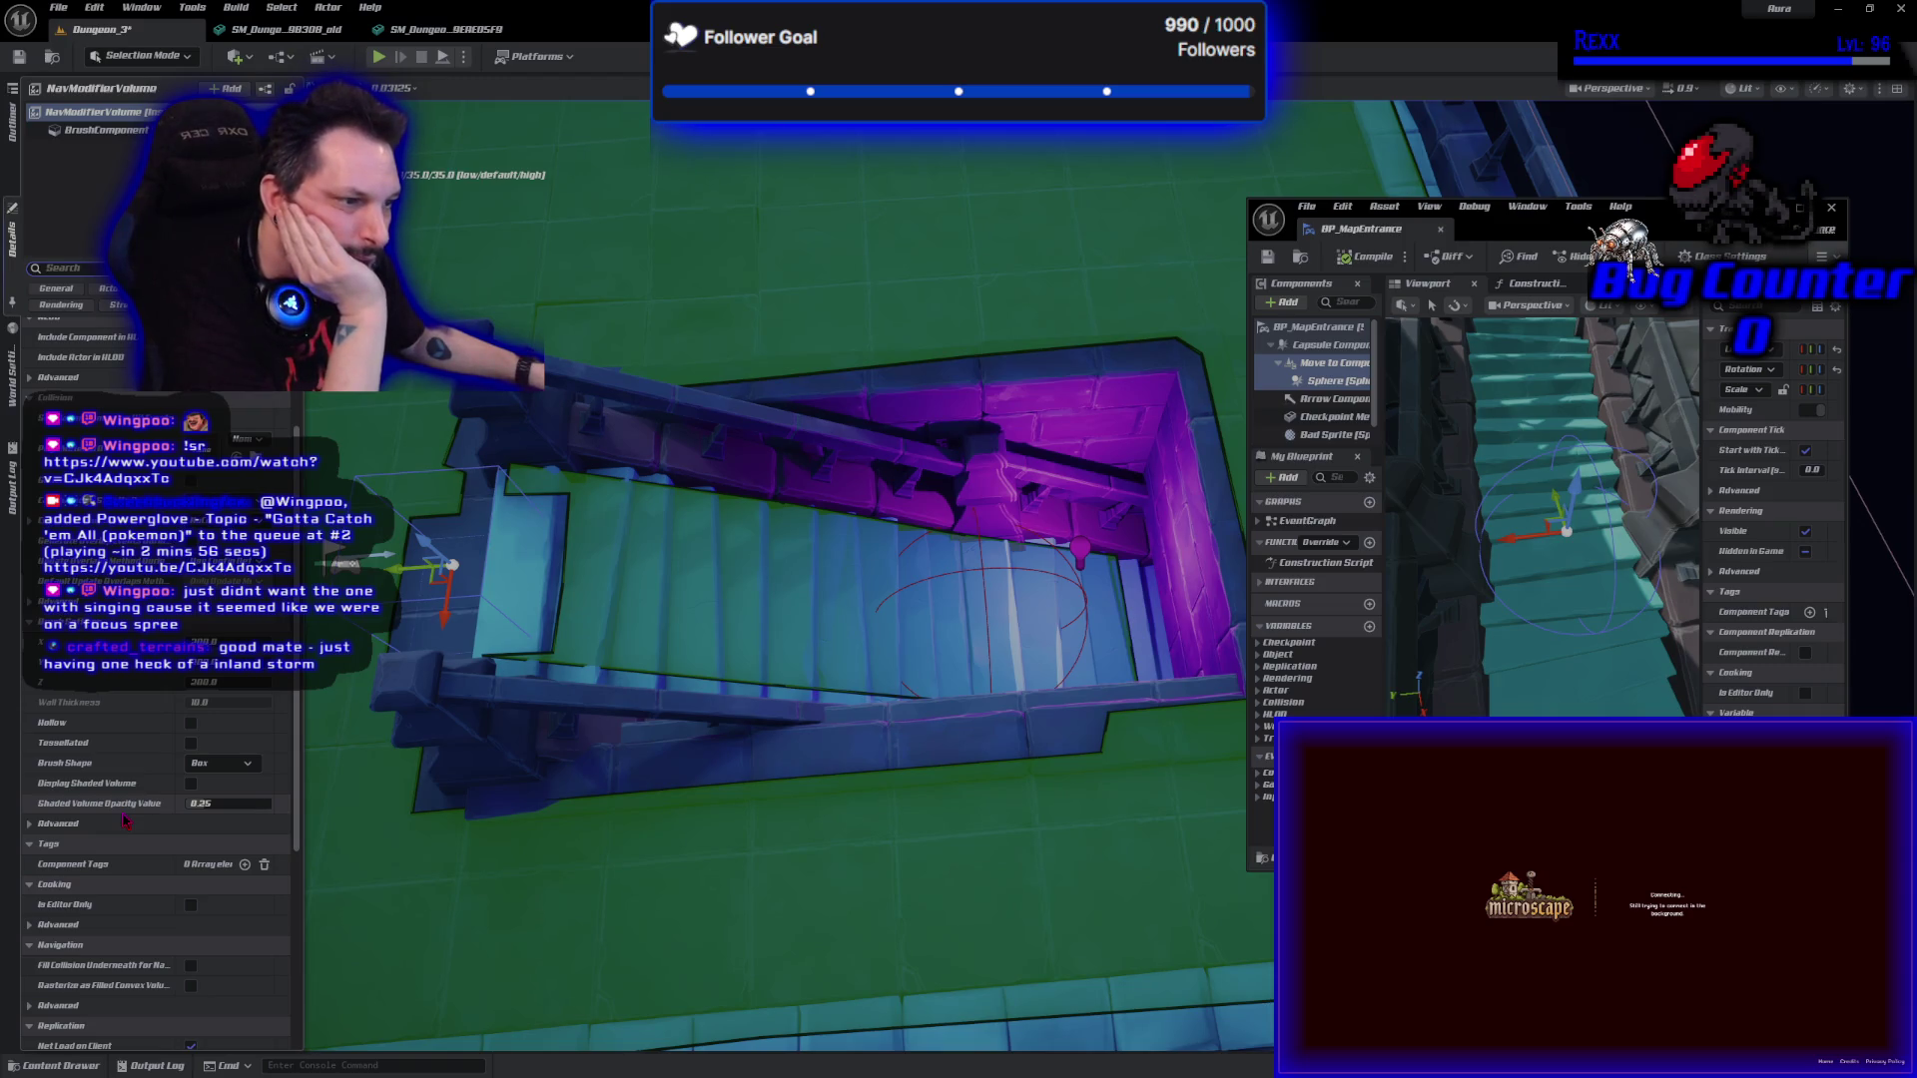
scroll(124, 821, down, 3)
scroll(125, 821, down, 10)
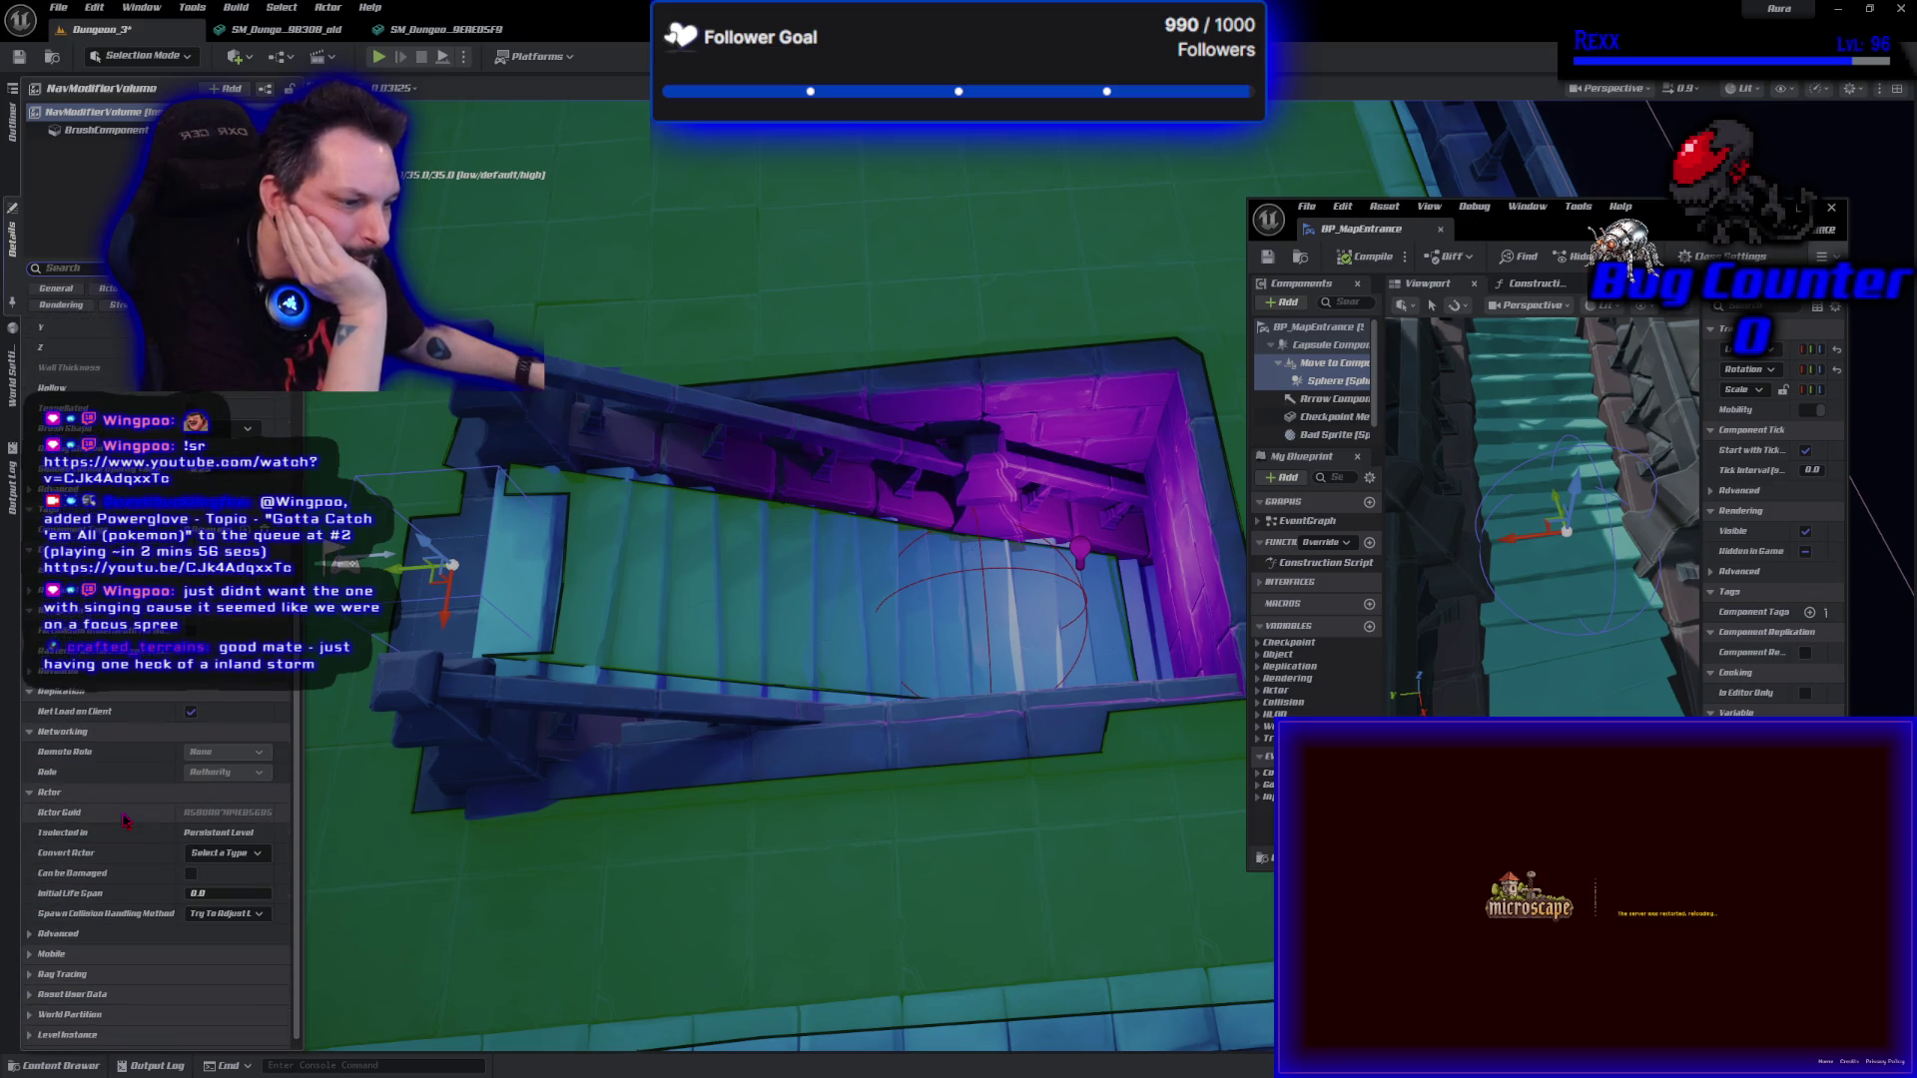
scroll(125, 820, up, 6)
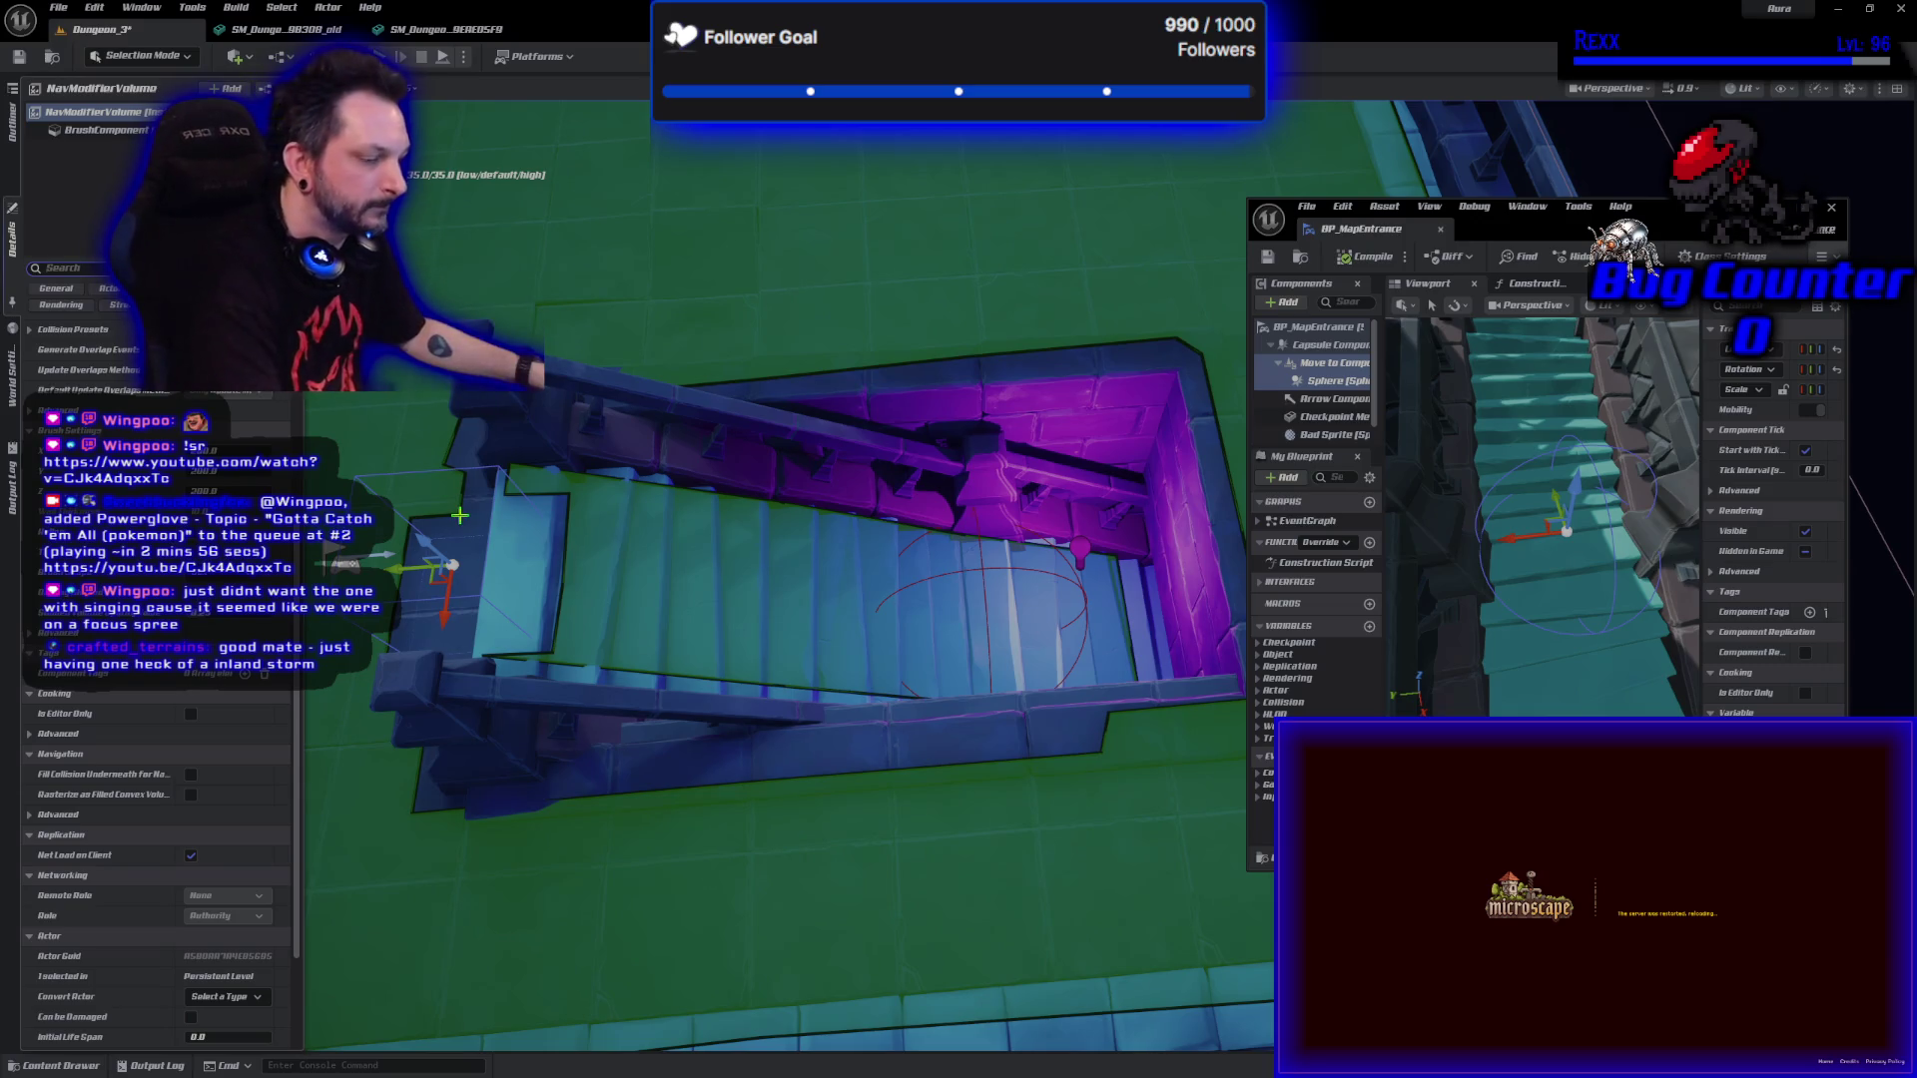
click(434, 561)
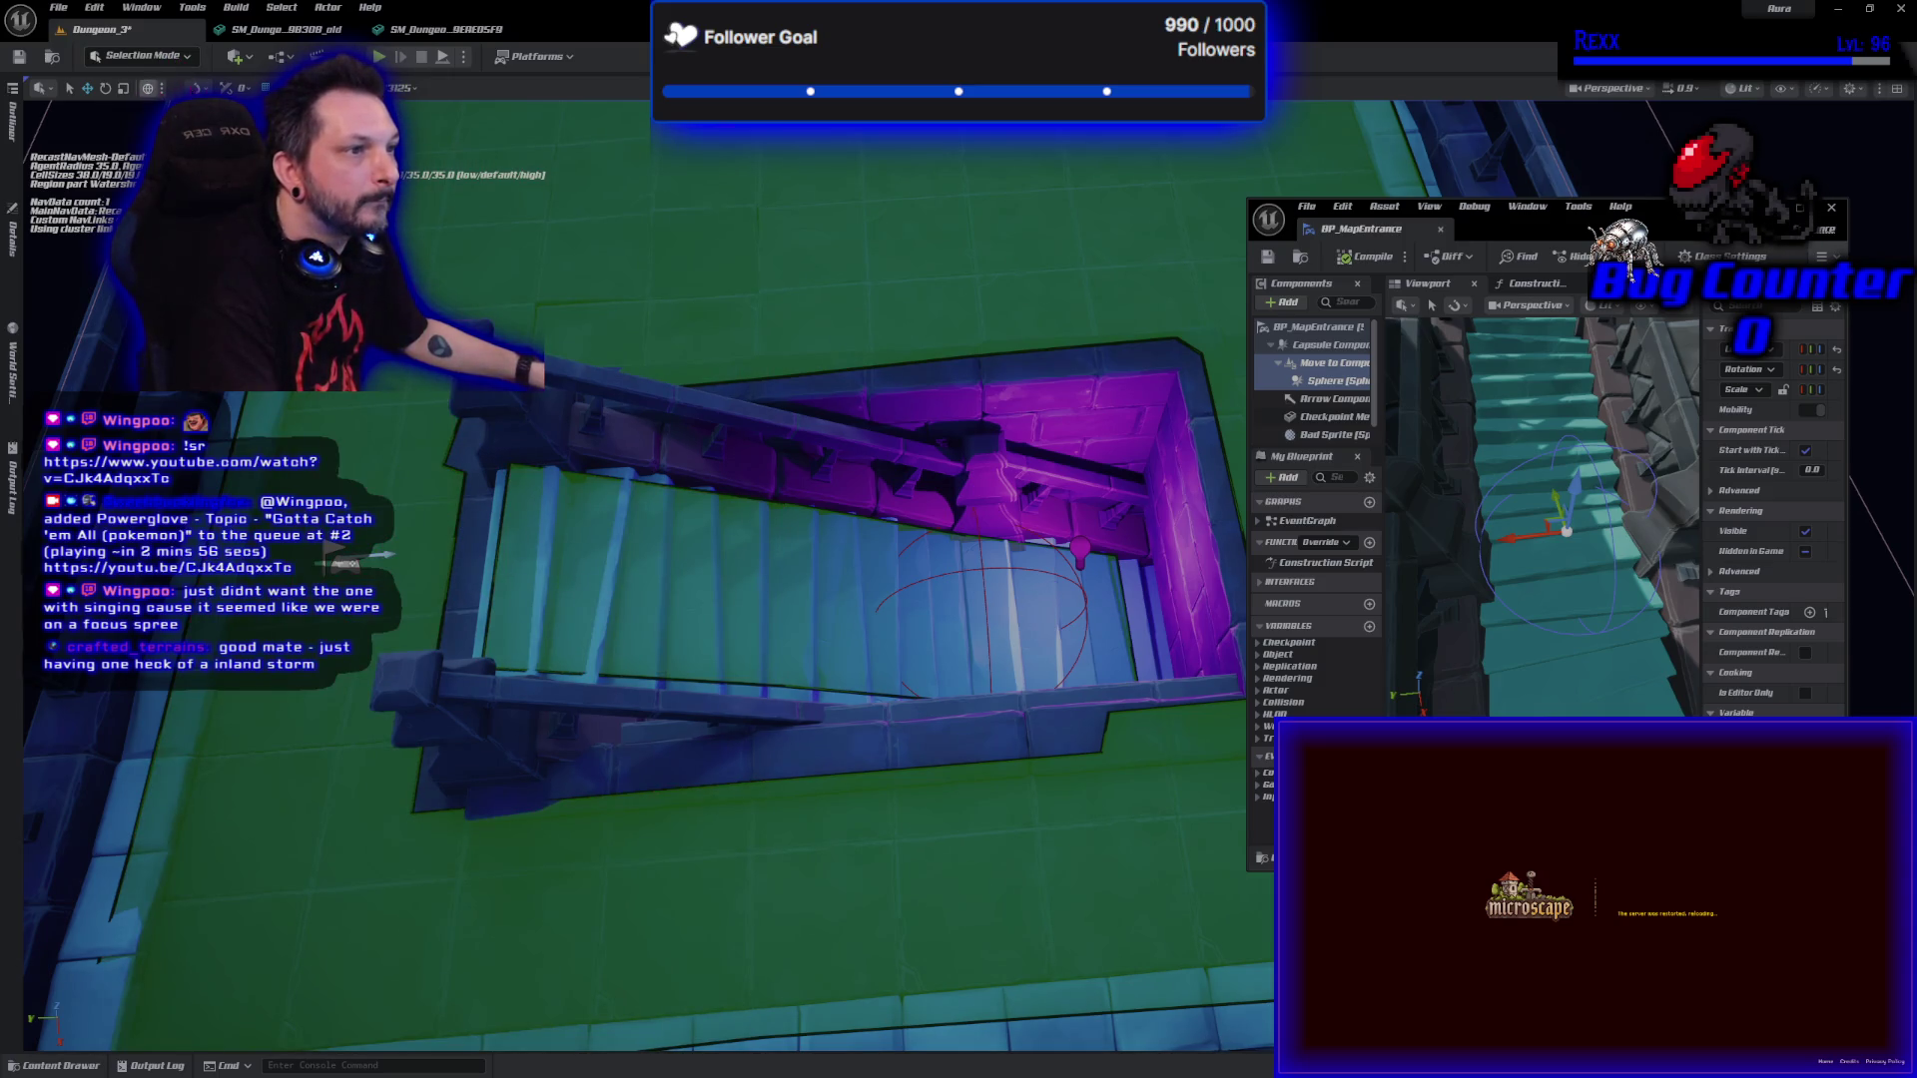
click(246, 60)
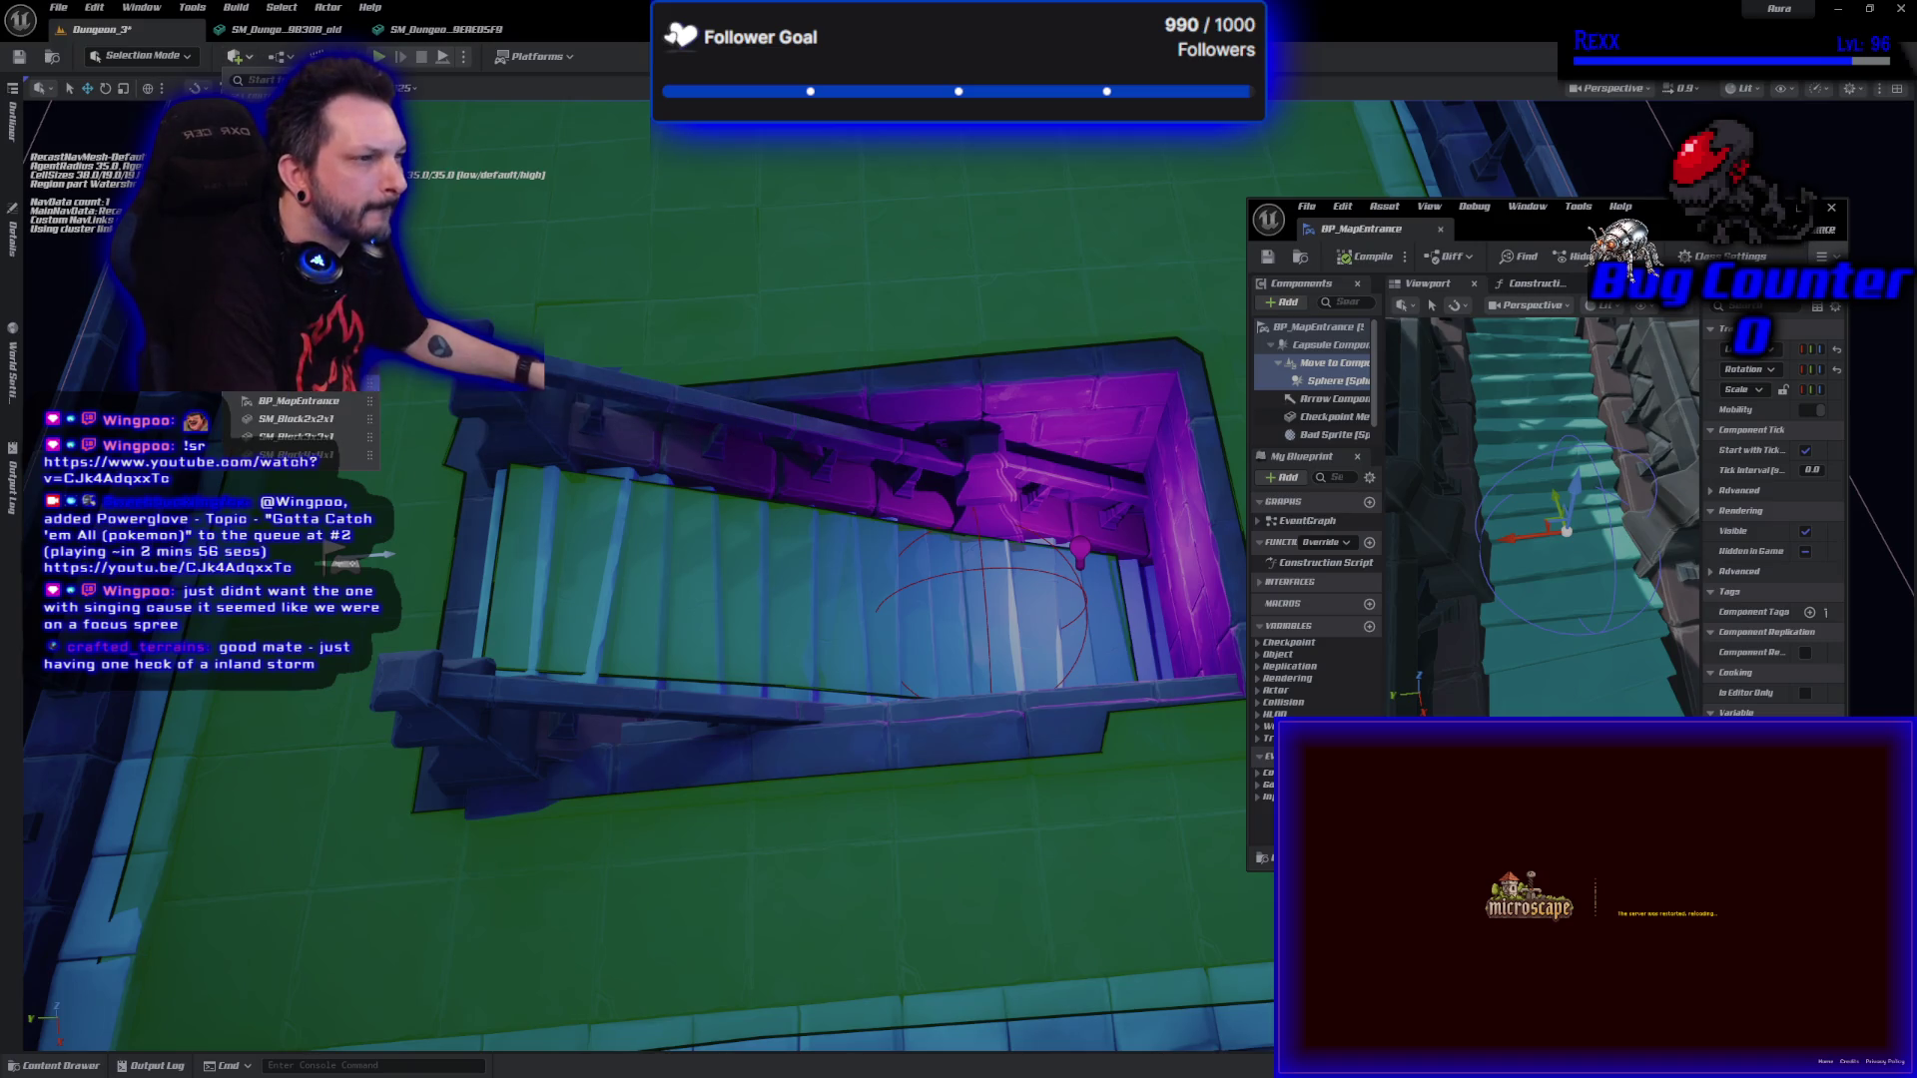
Search Quick Add for 'nav' and place a Nav Link Proxy at the stairwell's left end.
mouse_move(339, 383)
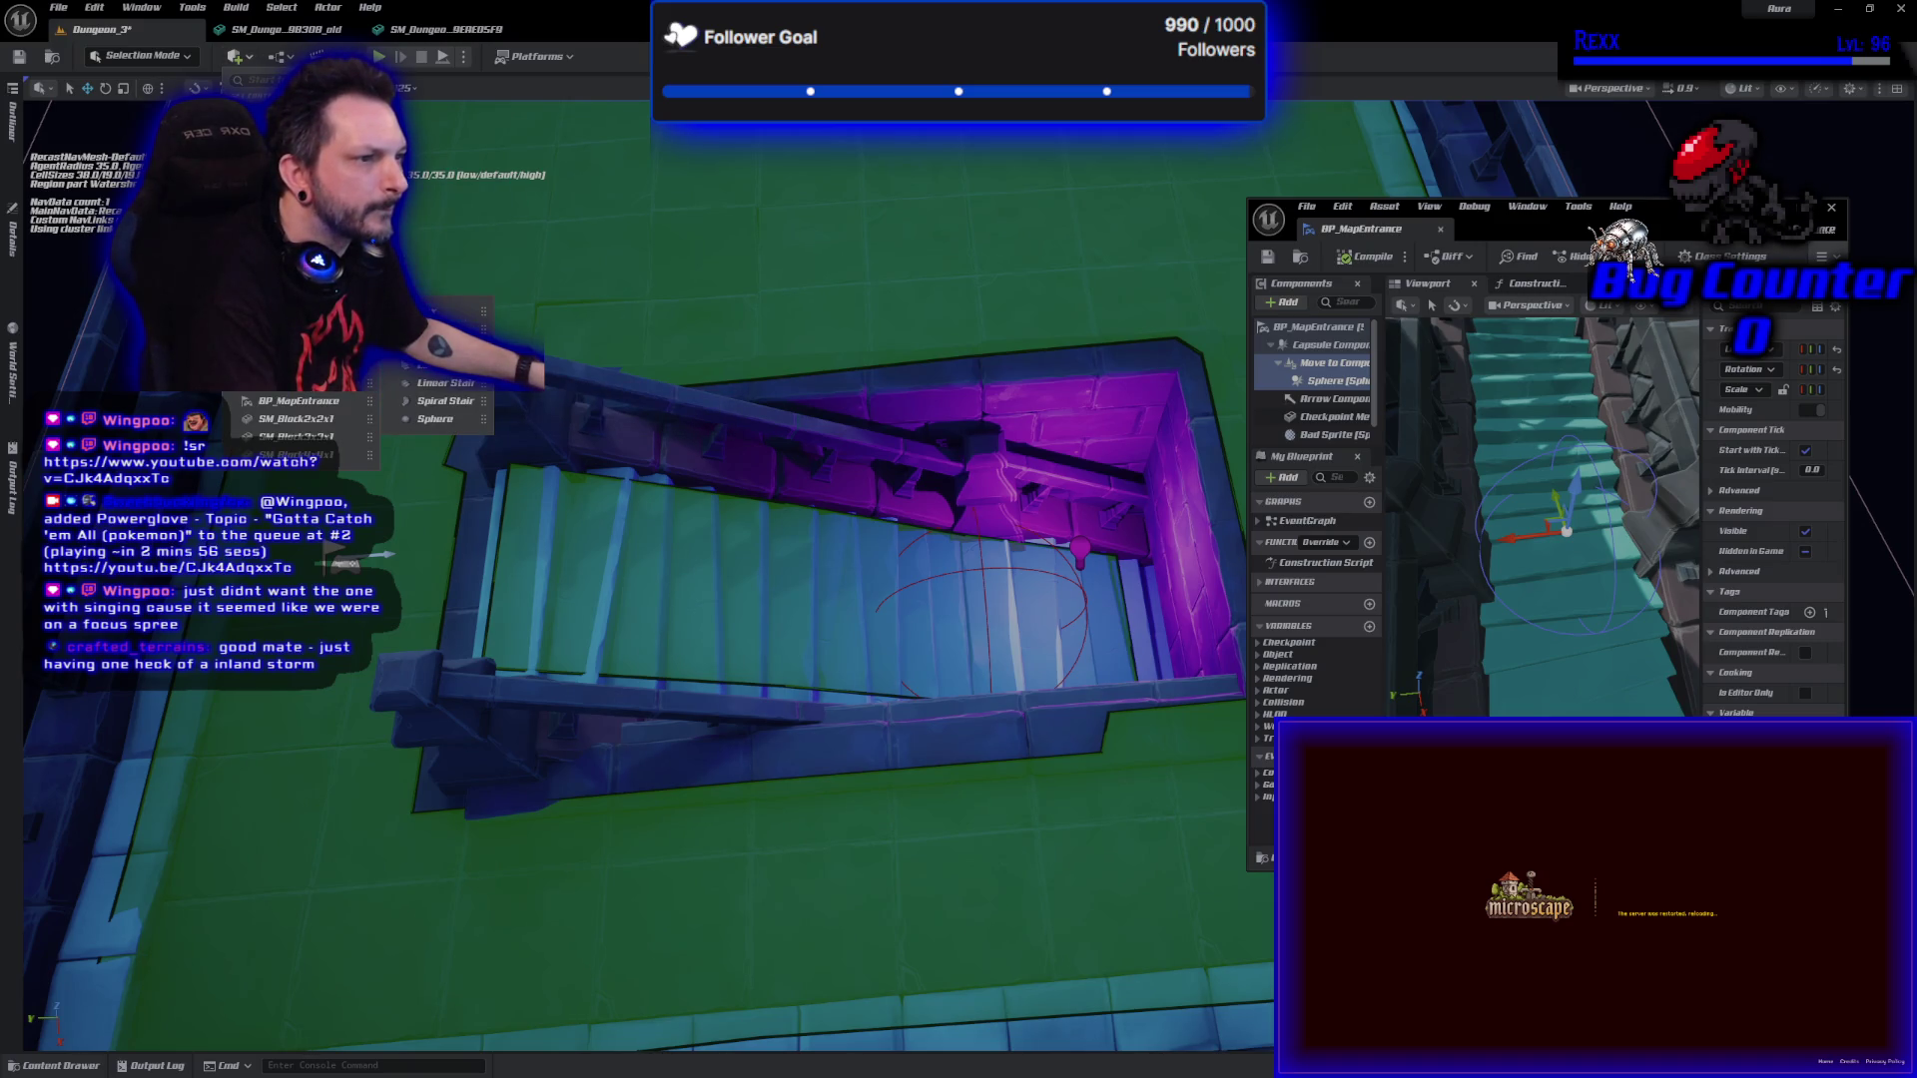
mouse_move(339, 346)
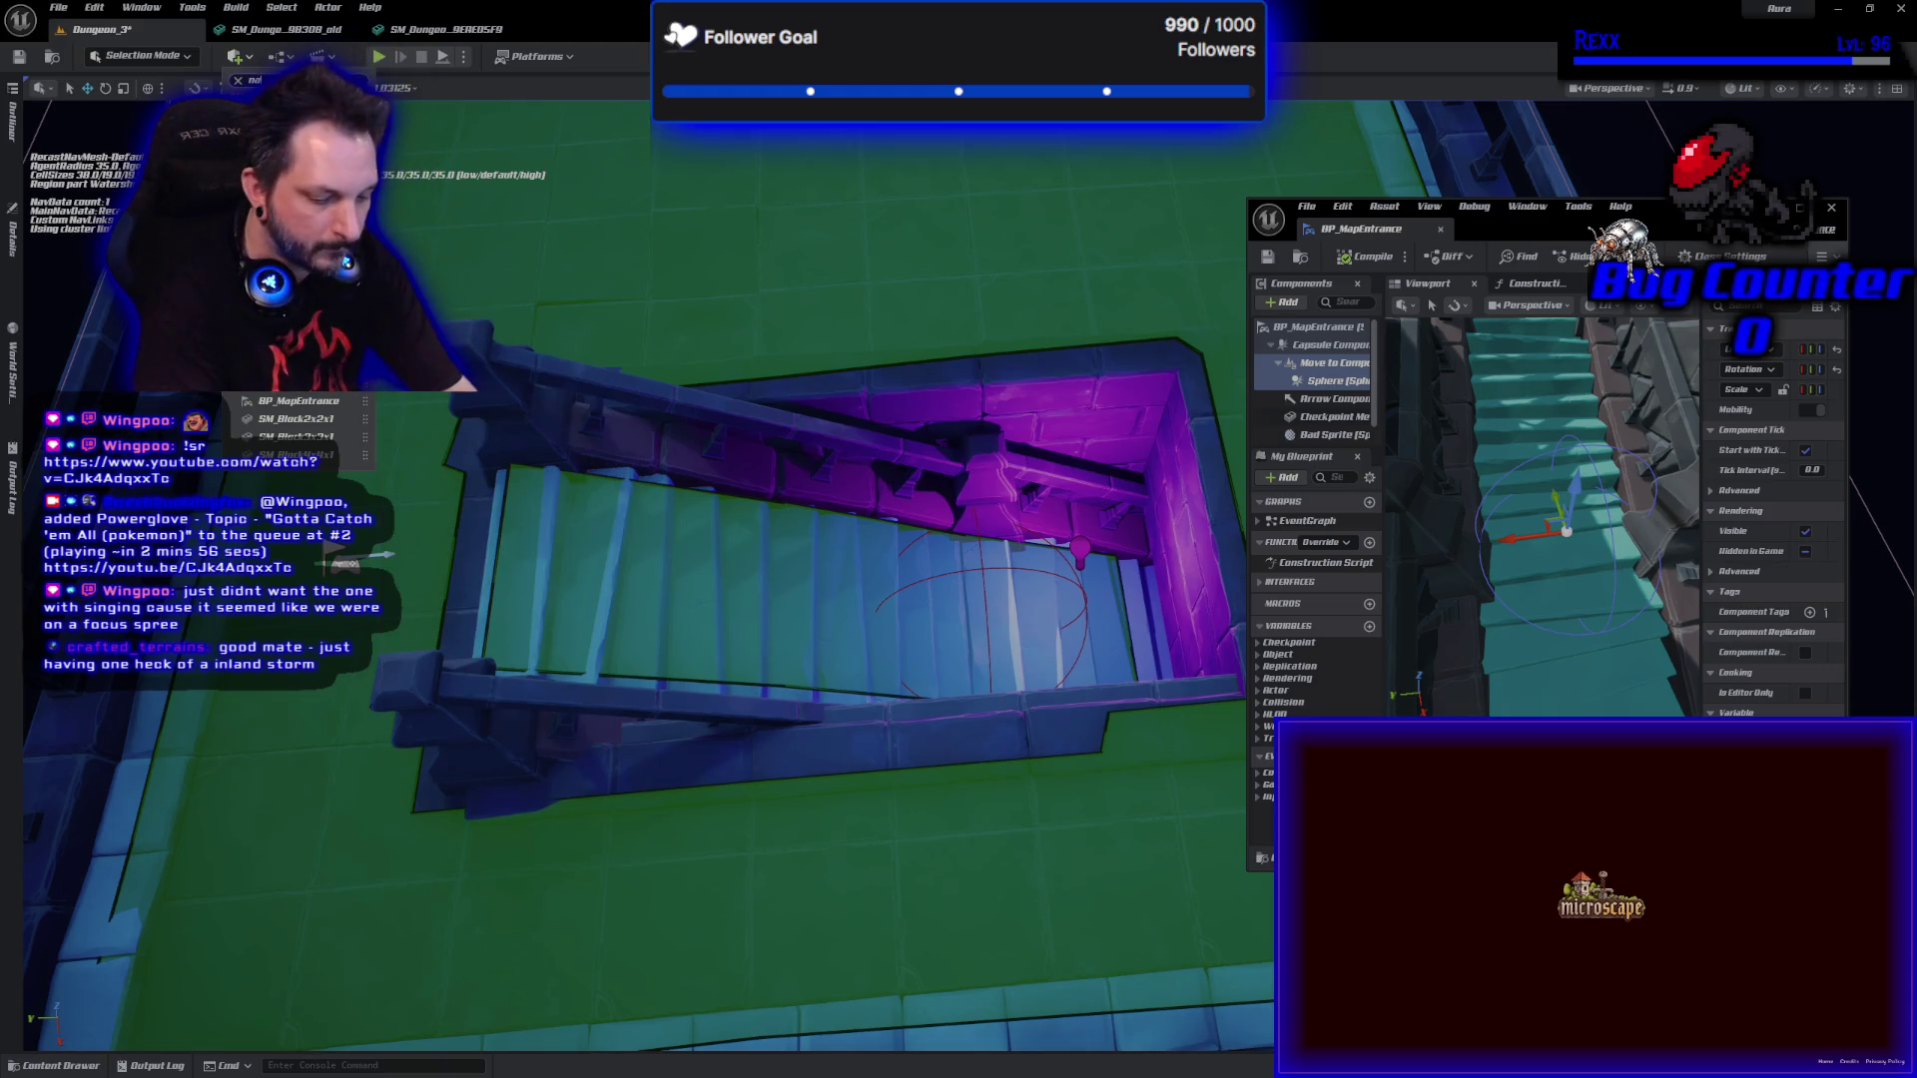
text(nav)
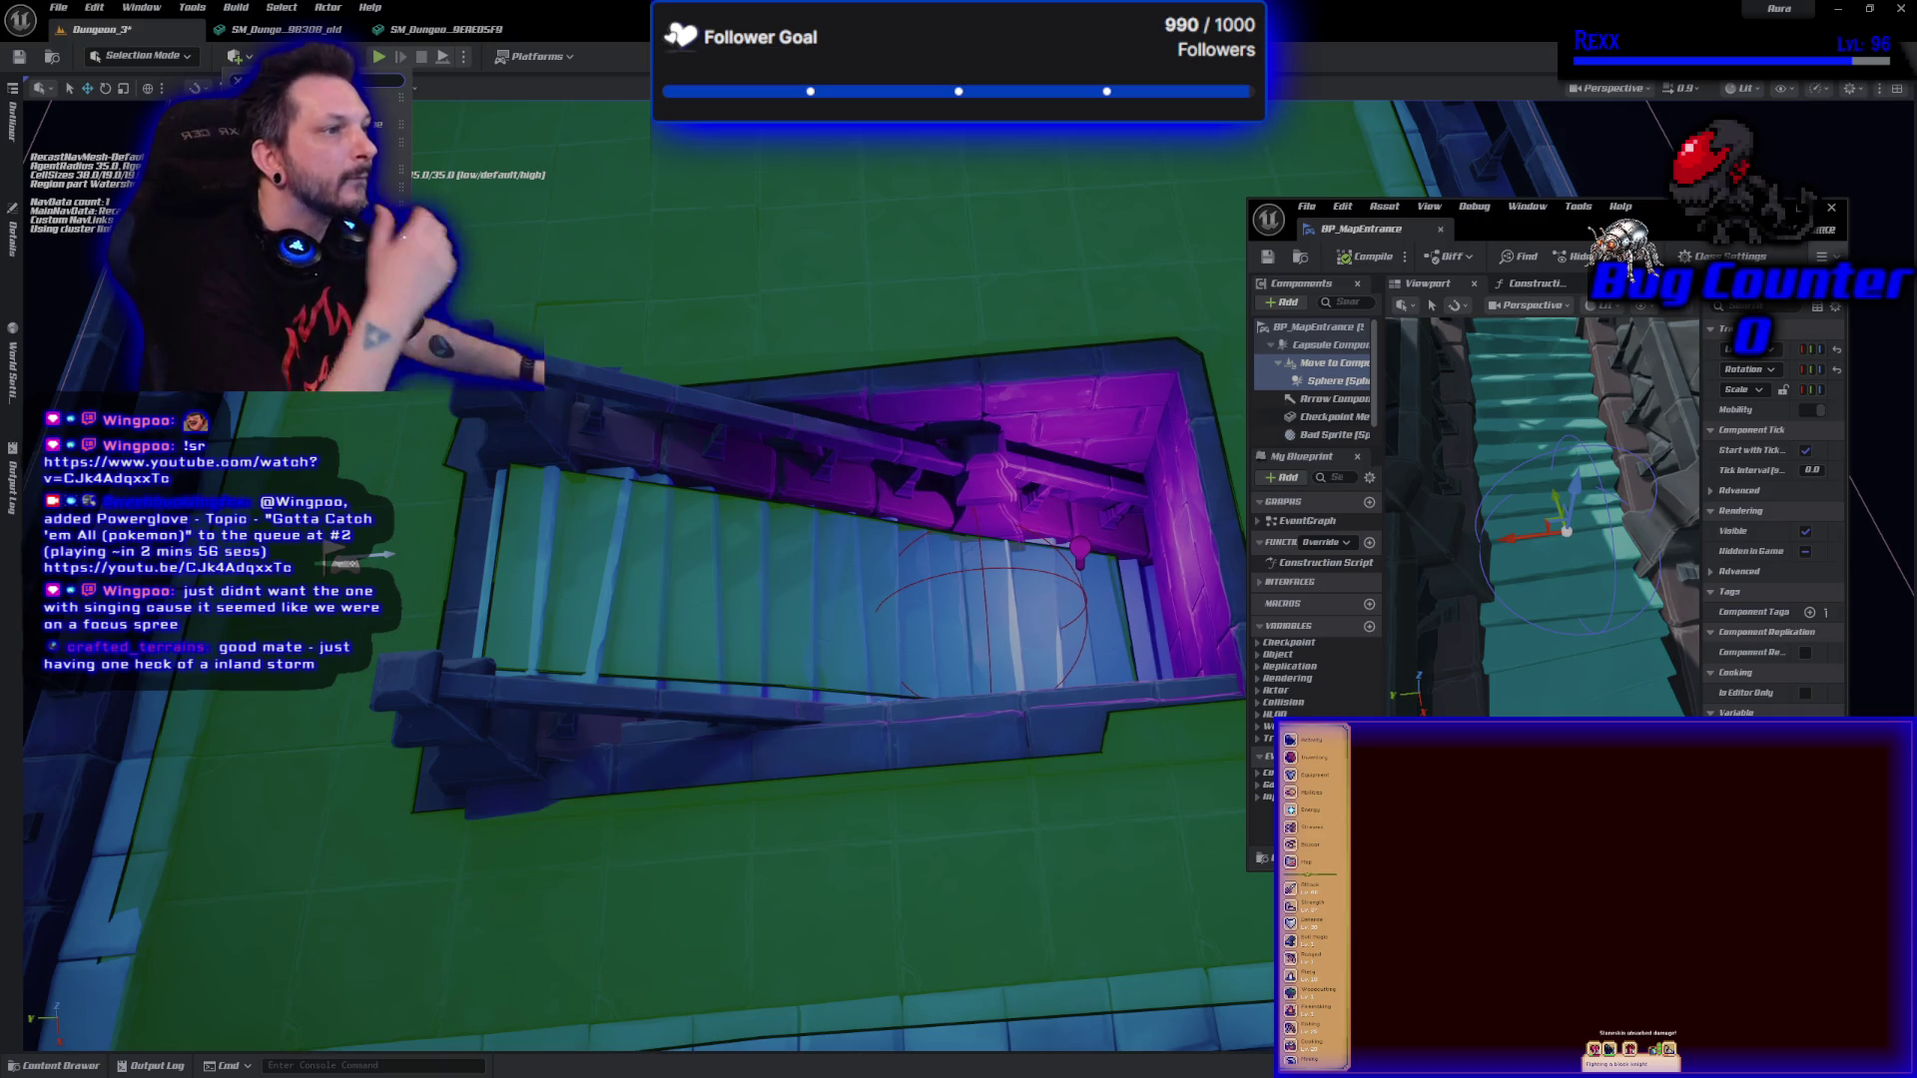
mouse_move(447, 457)
mouse_down()
mouse_move(481, 576)
mouse_move(465, 574)
mouse_up()
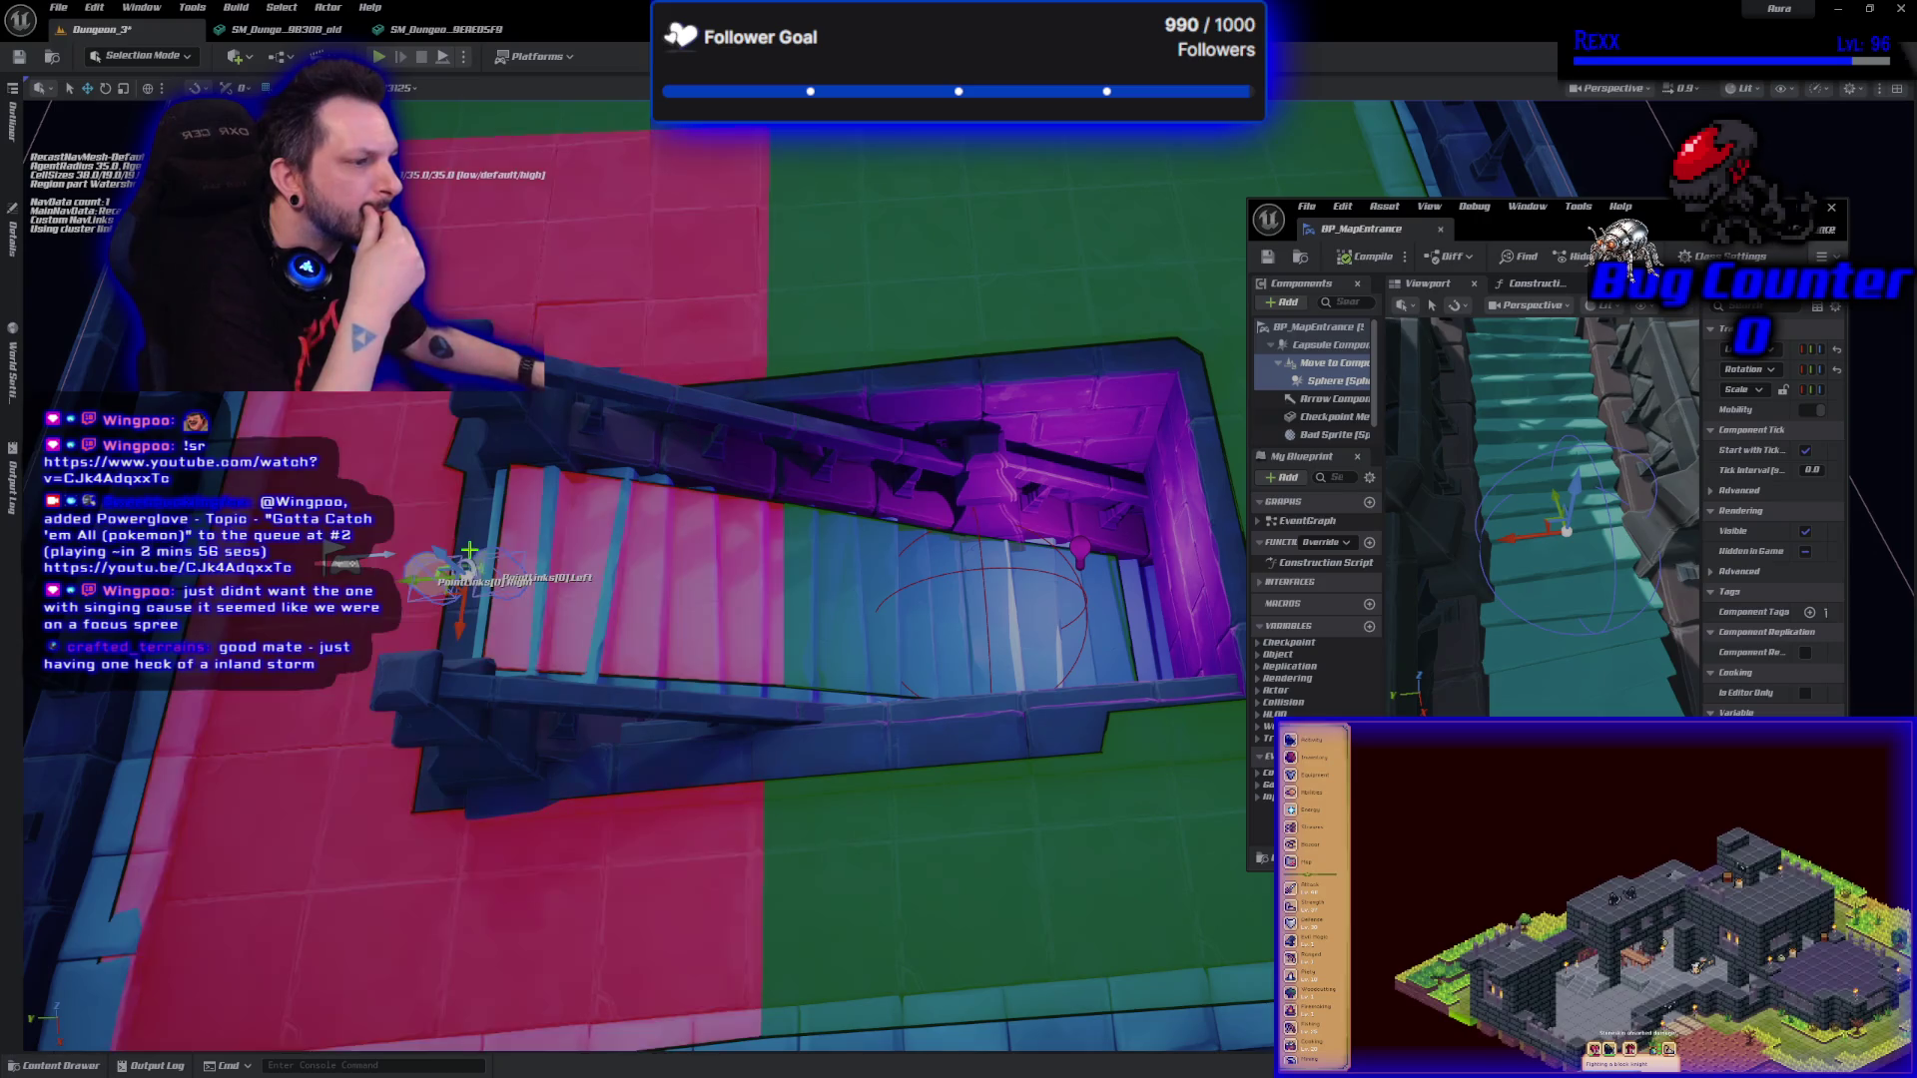
Move the link's right point onto the floor by the flag and its left point onto the stairs.
drag(492, 637, 492, 637)
drag(683, 625, 684, 625)
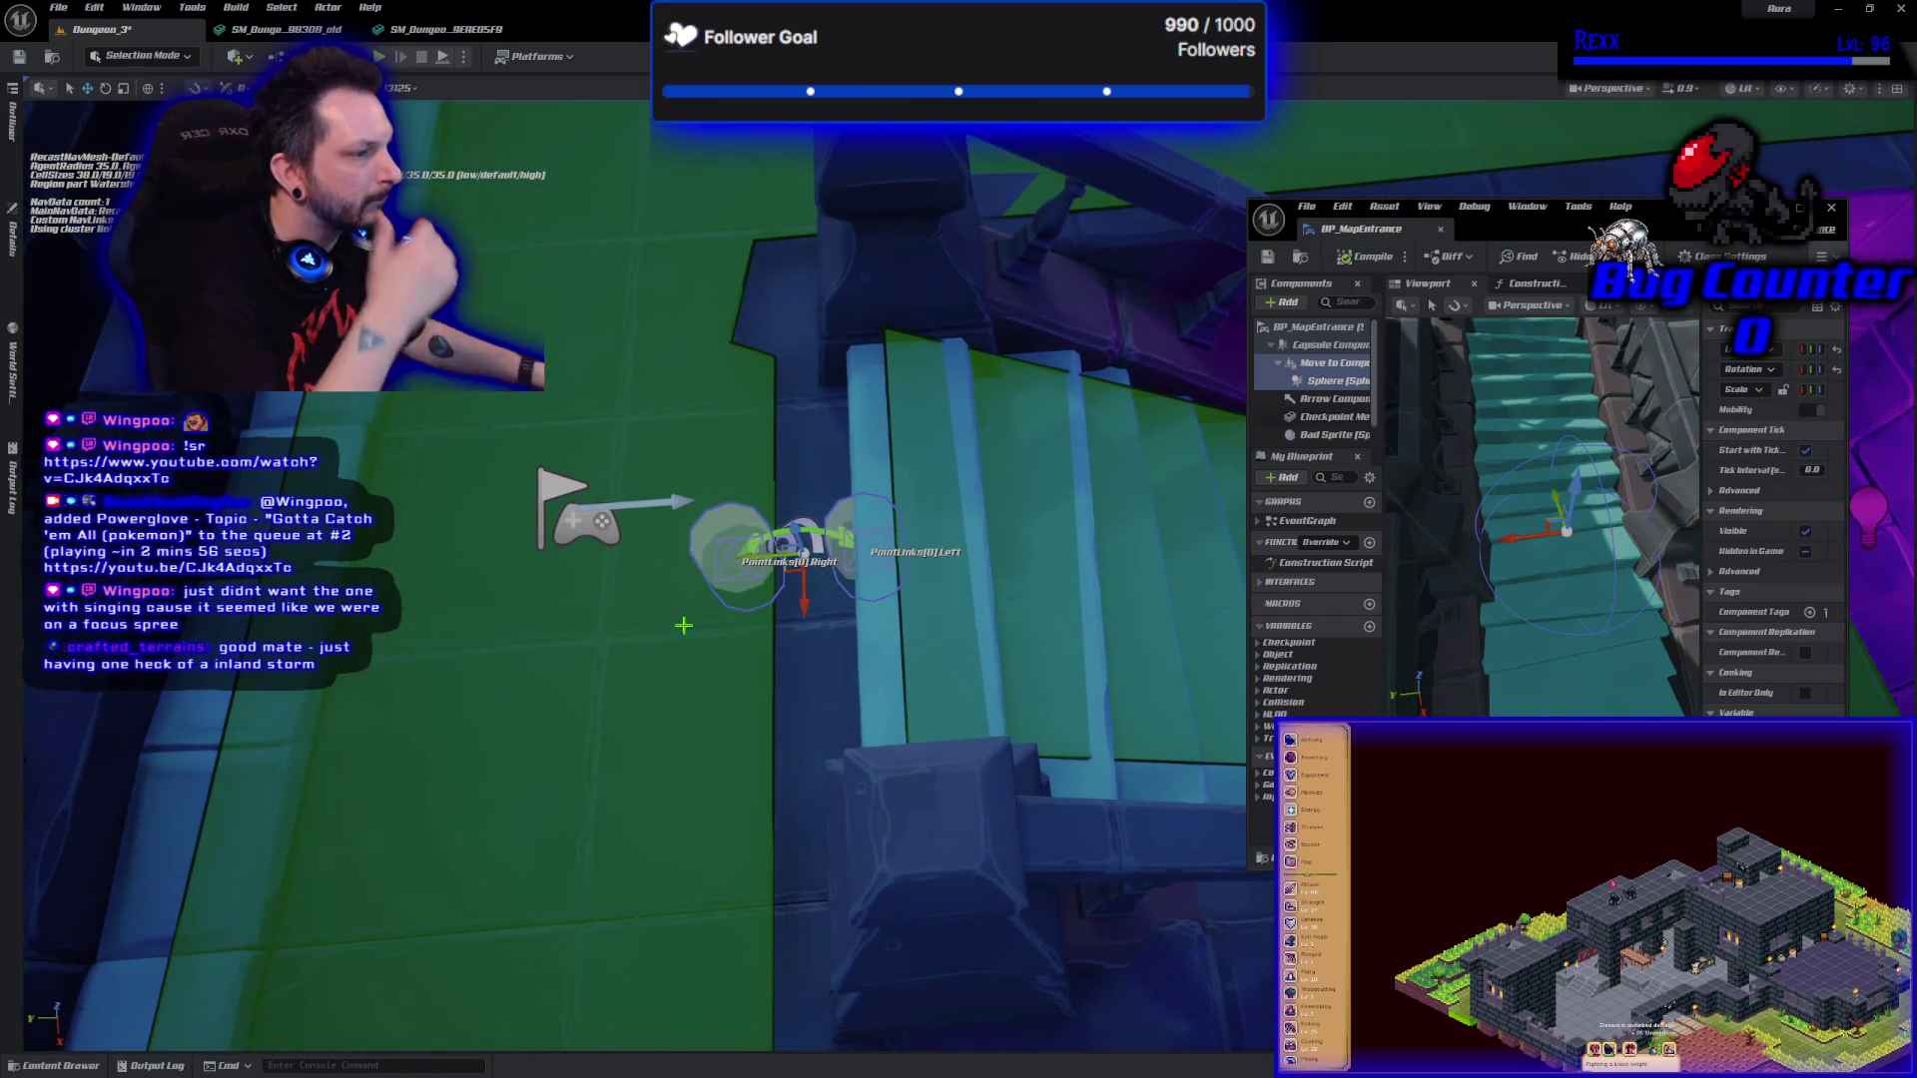
click(734, 557)
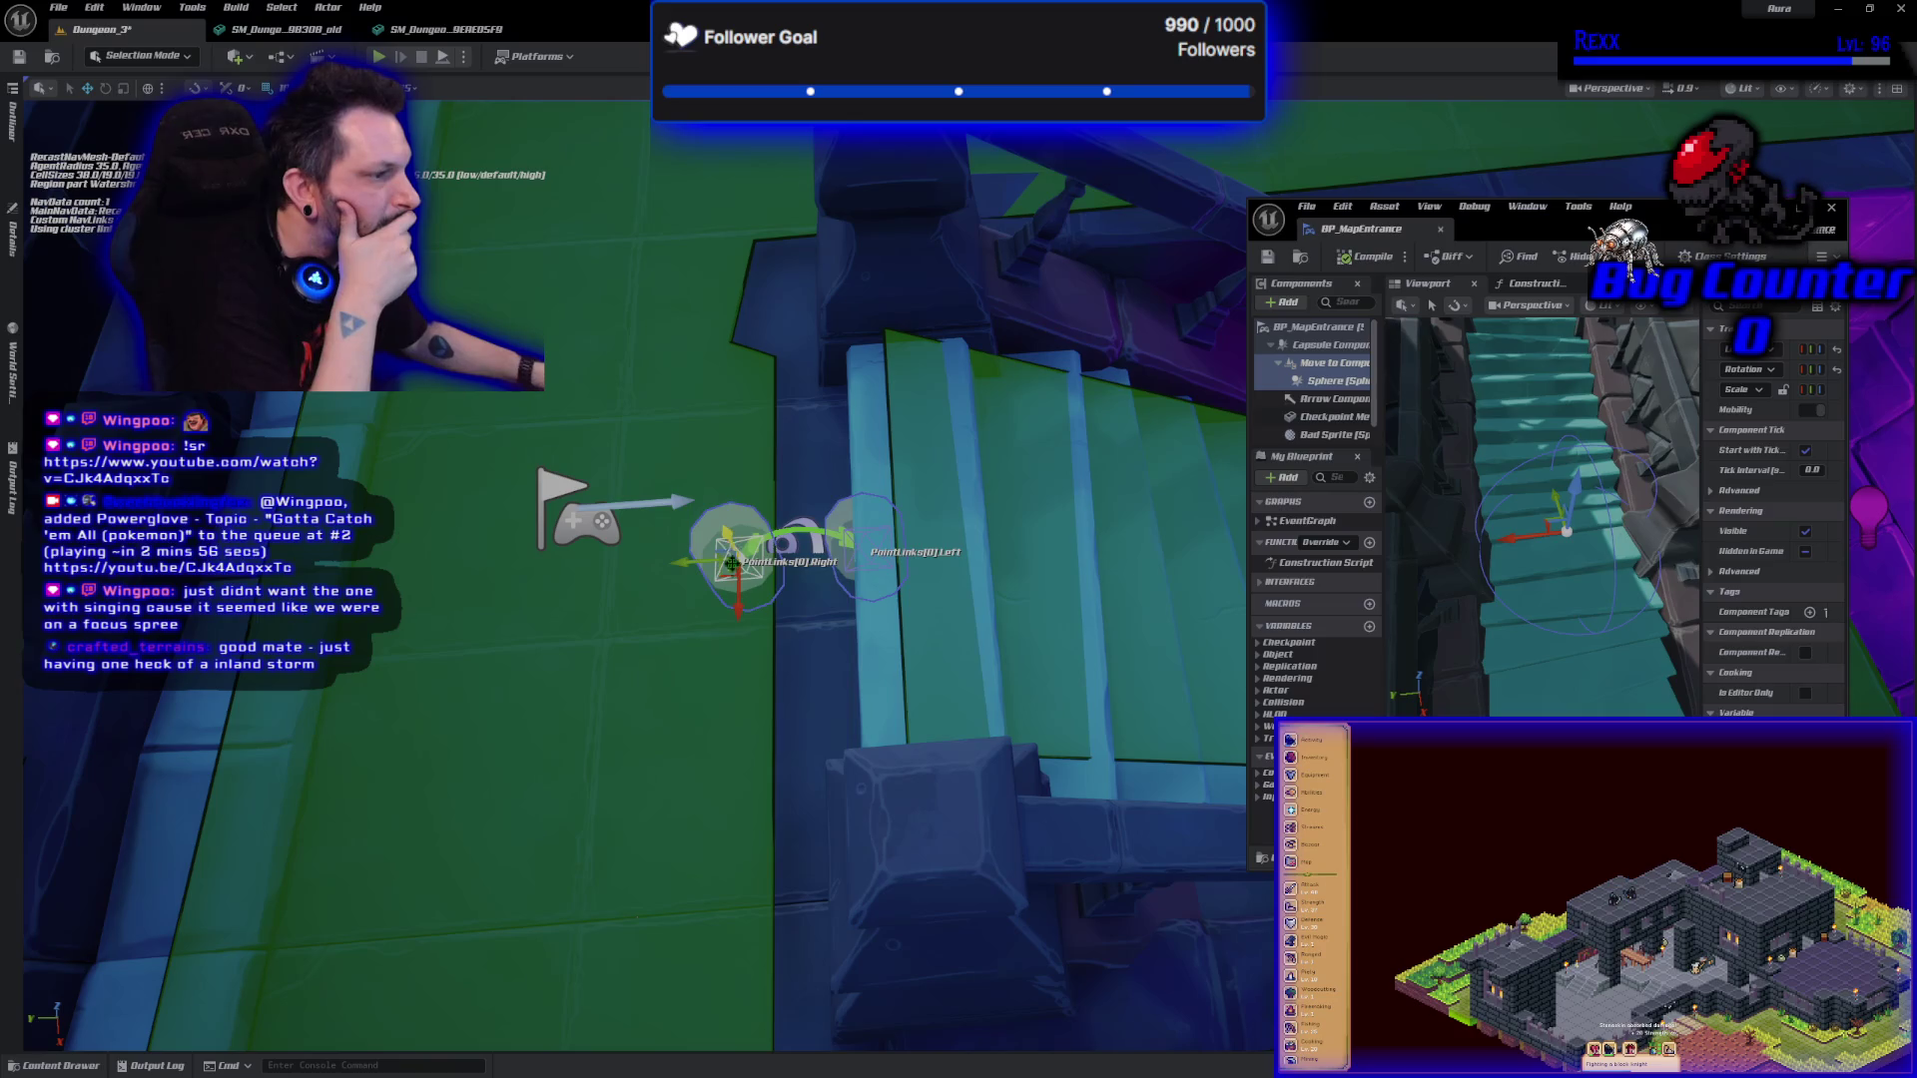
drag(690, 563, 519, 577)
click(864, 567)
drag(820, 555, 1069, 534)
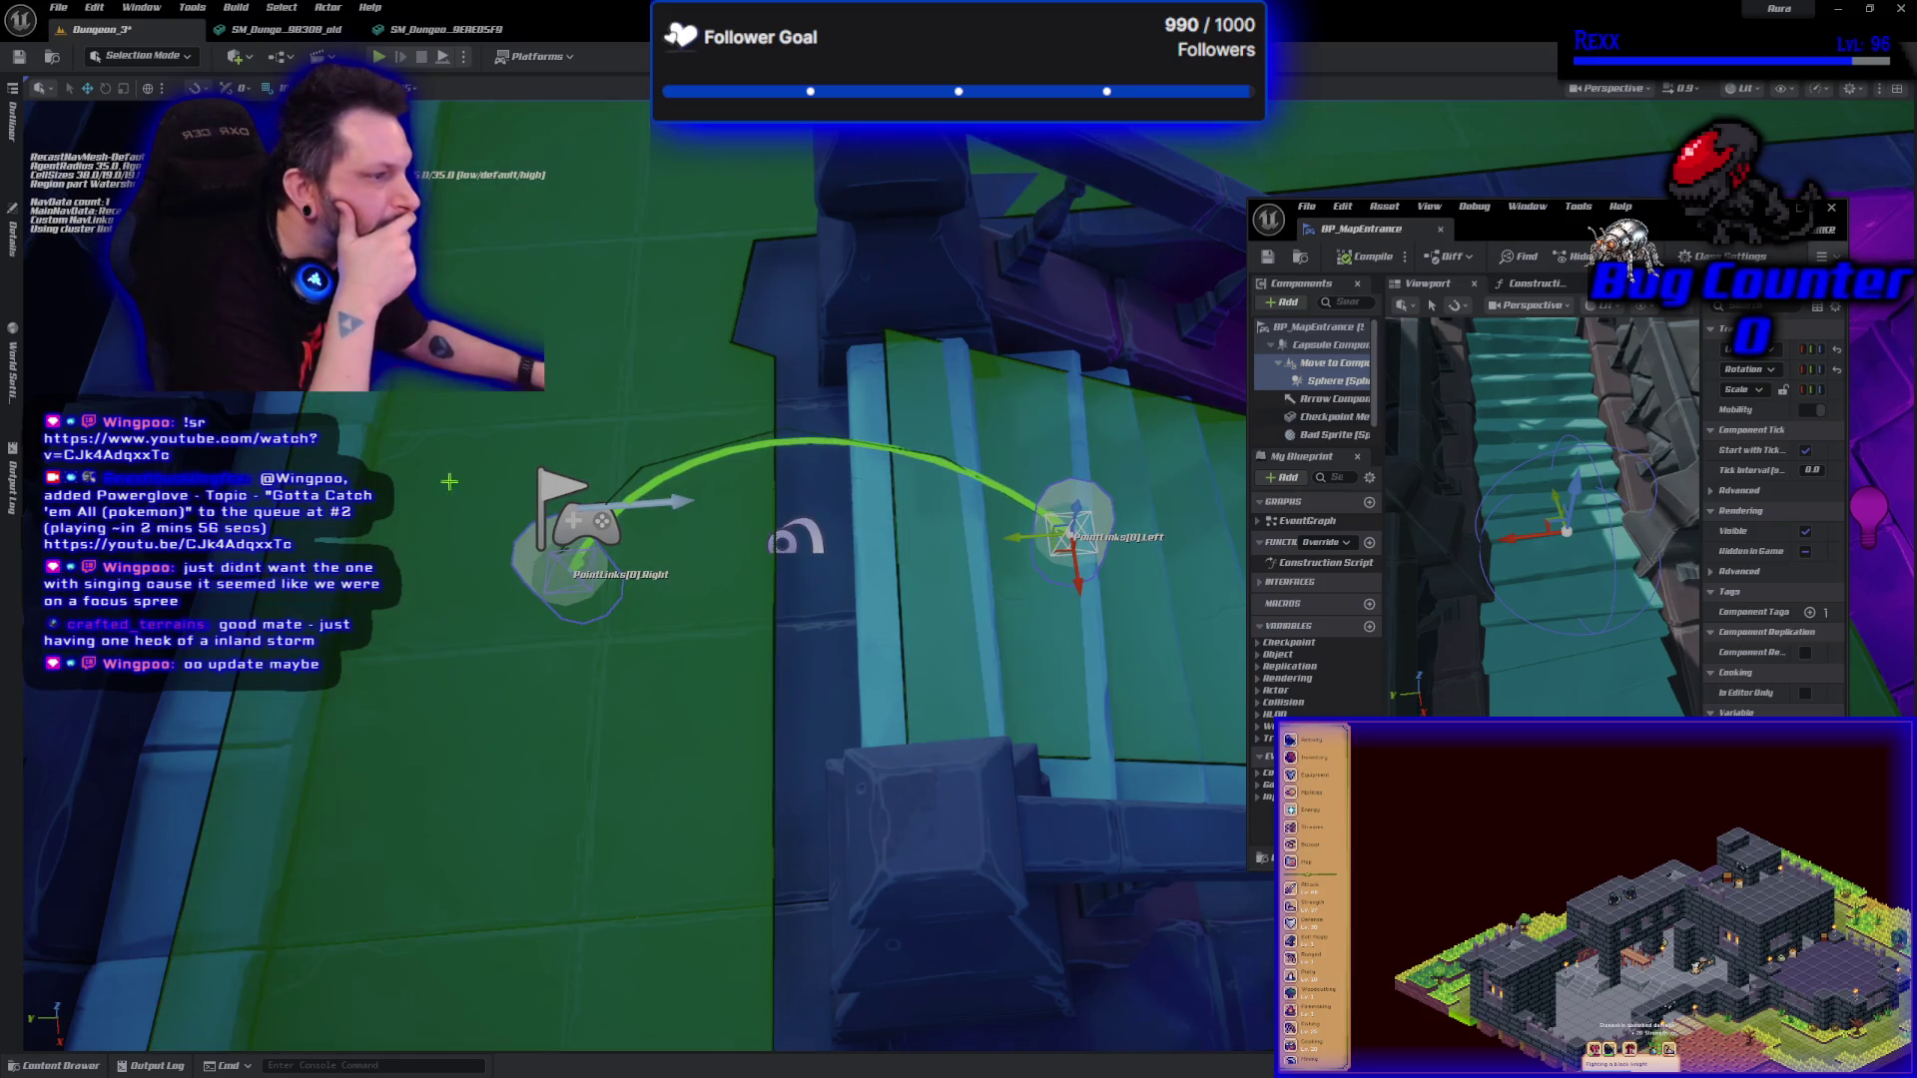
click(14, 245)
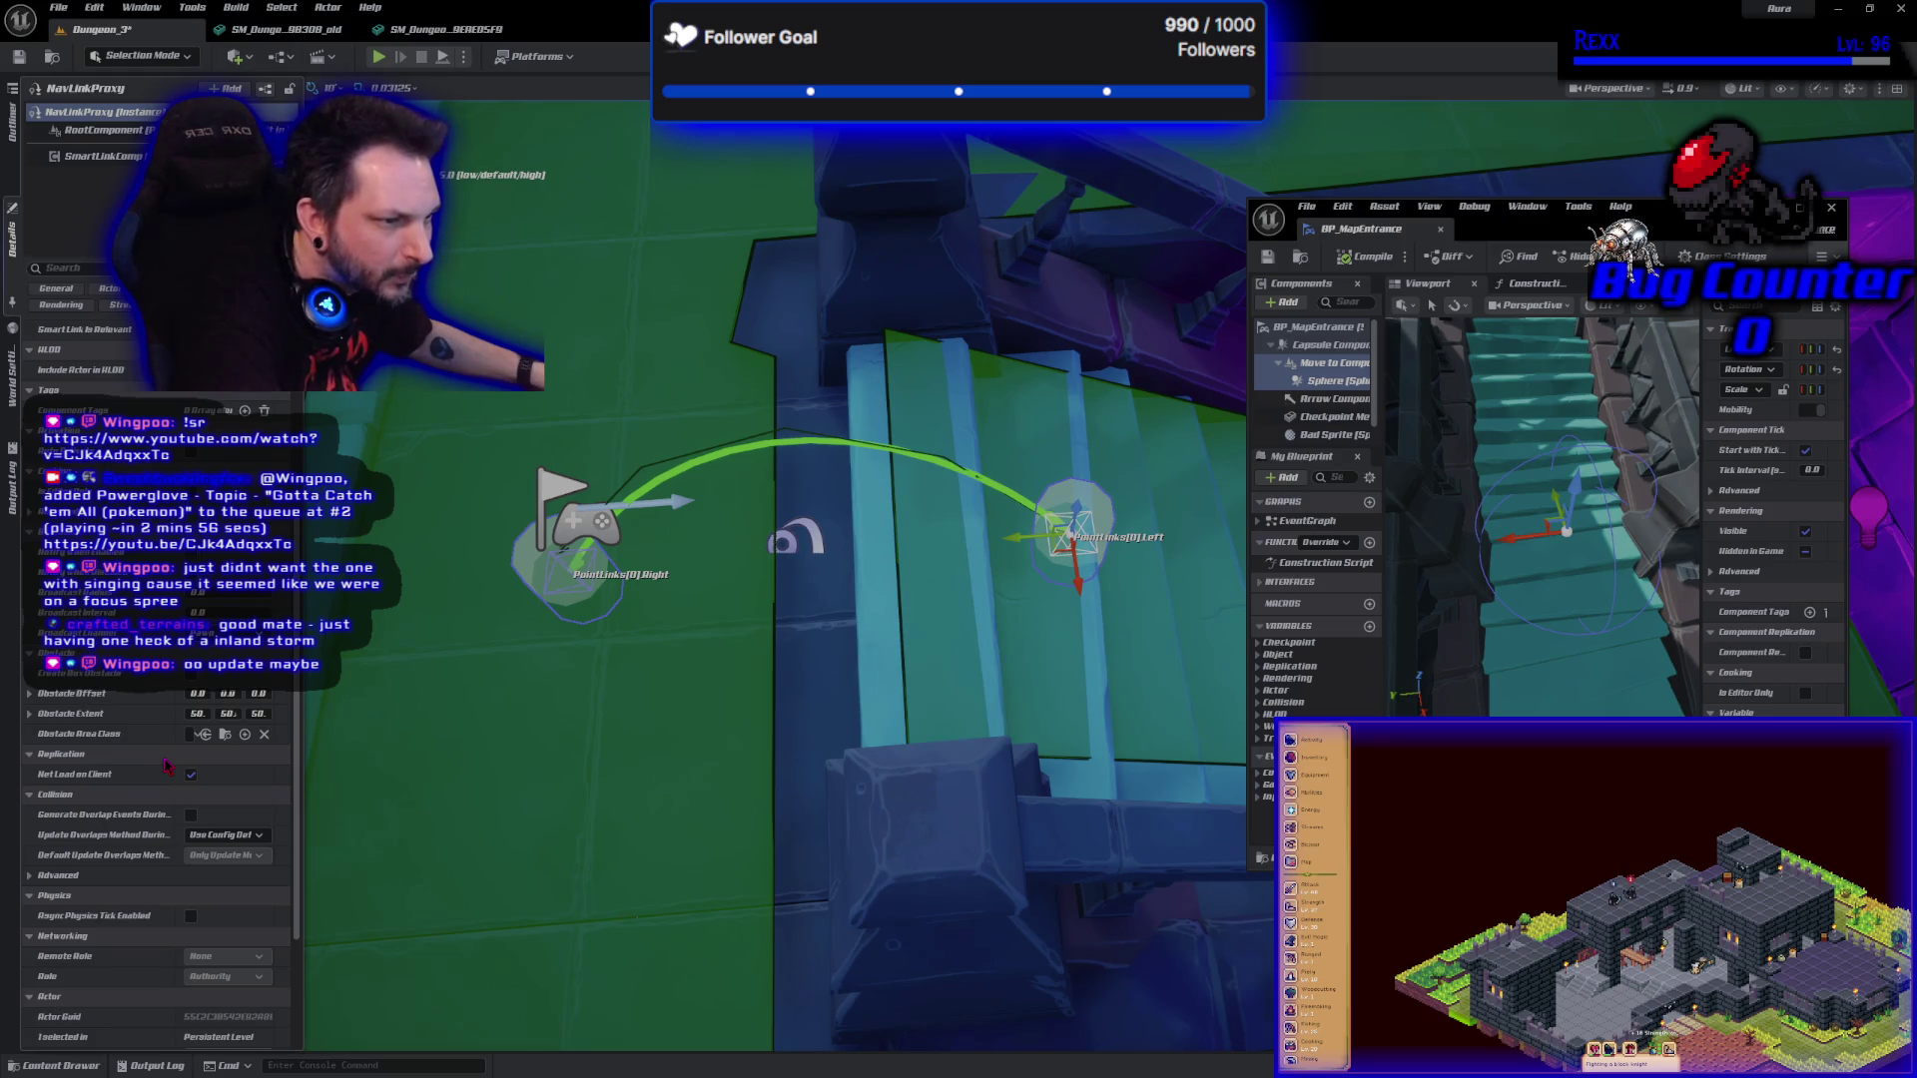
Scroll through the NavLinkProxy properties, then save the Dungeon_3 level.
scroll(166, 765, down, 5)
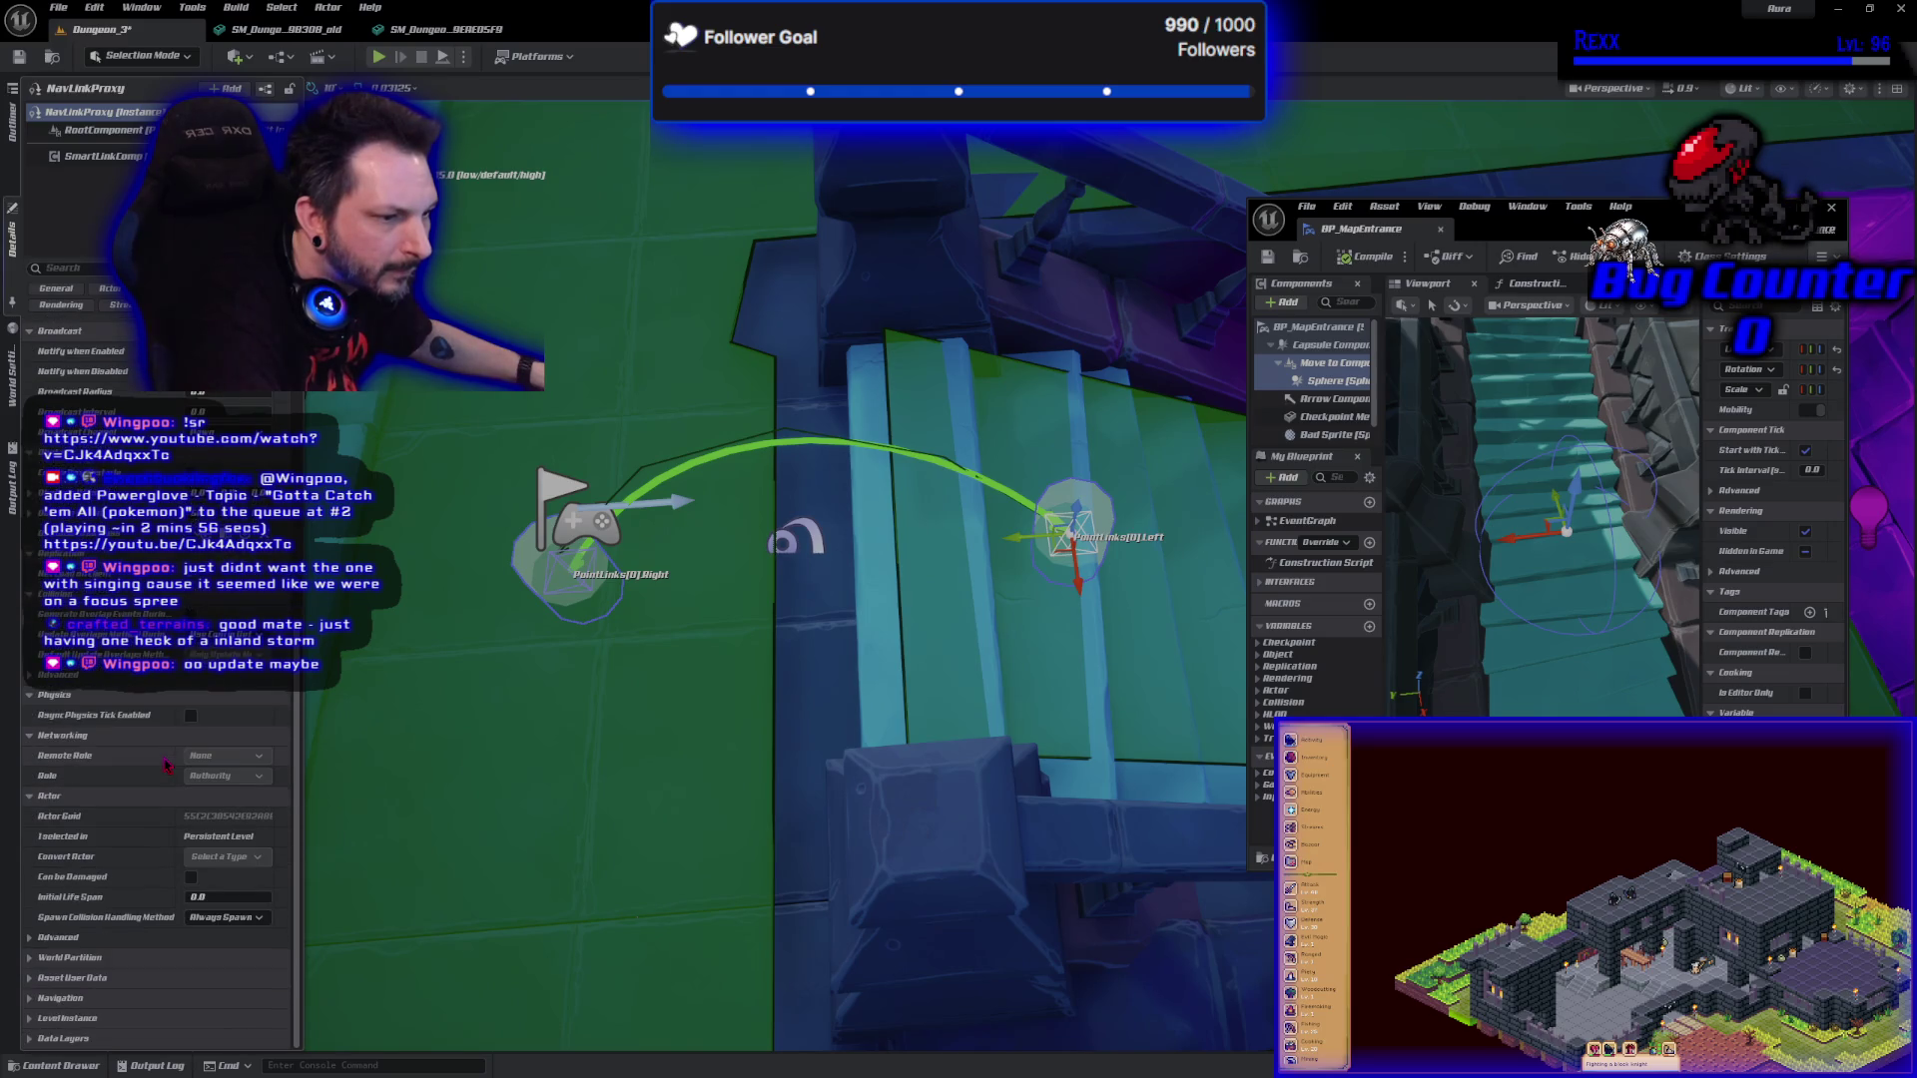
scroll(166, 765, up, 1)
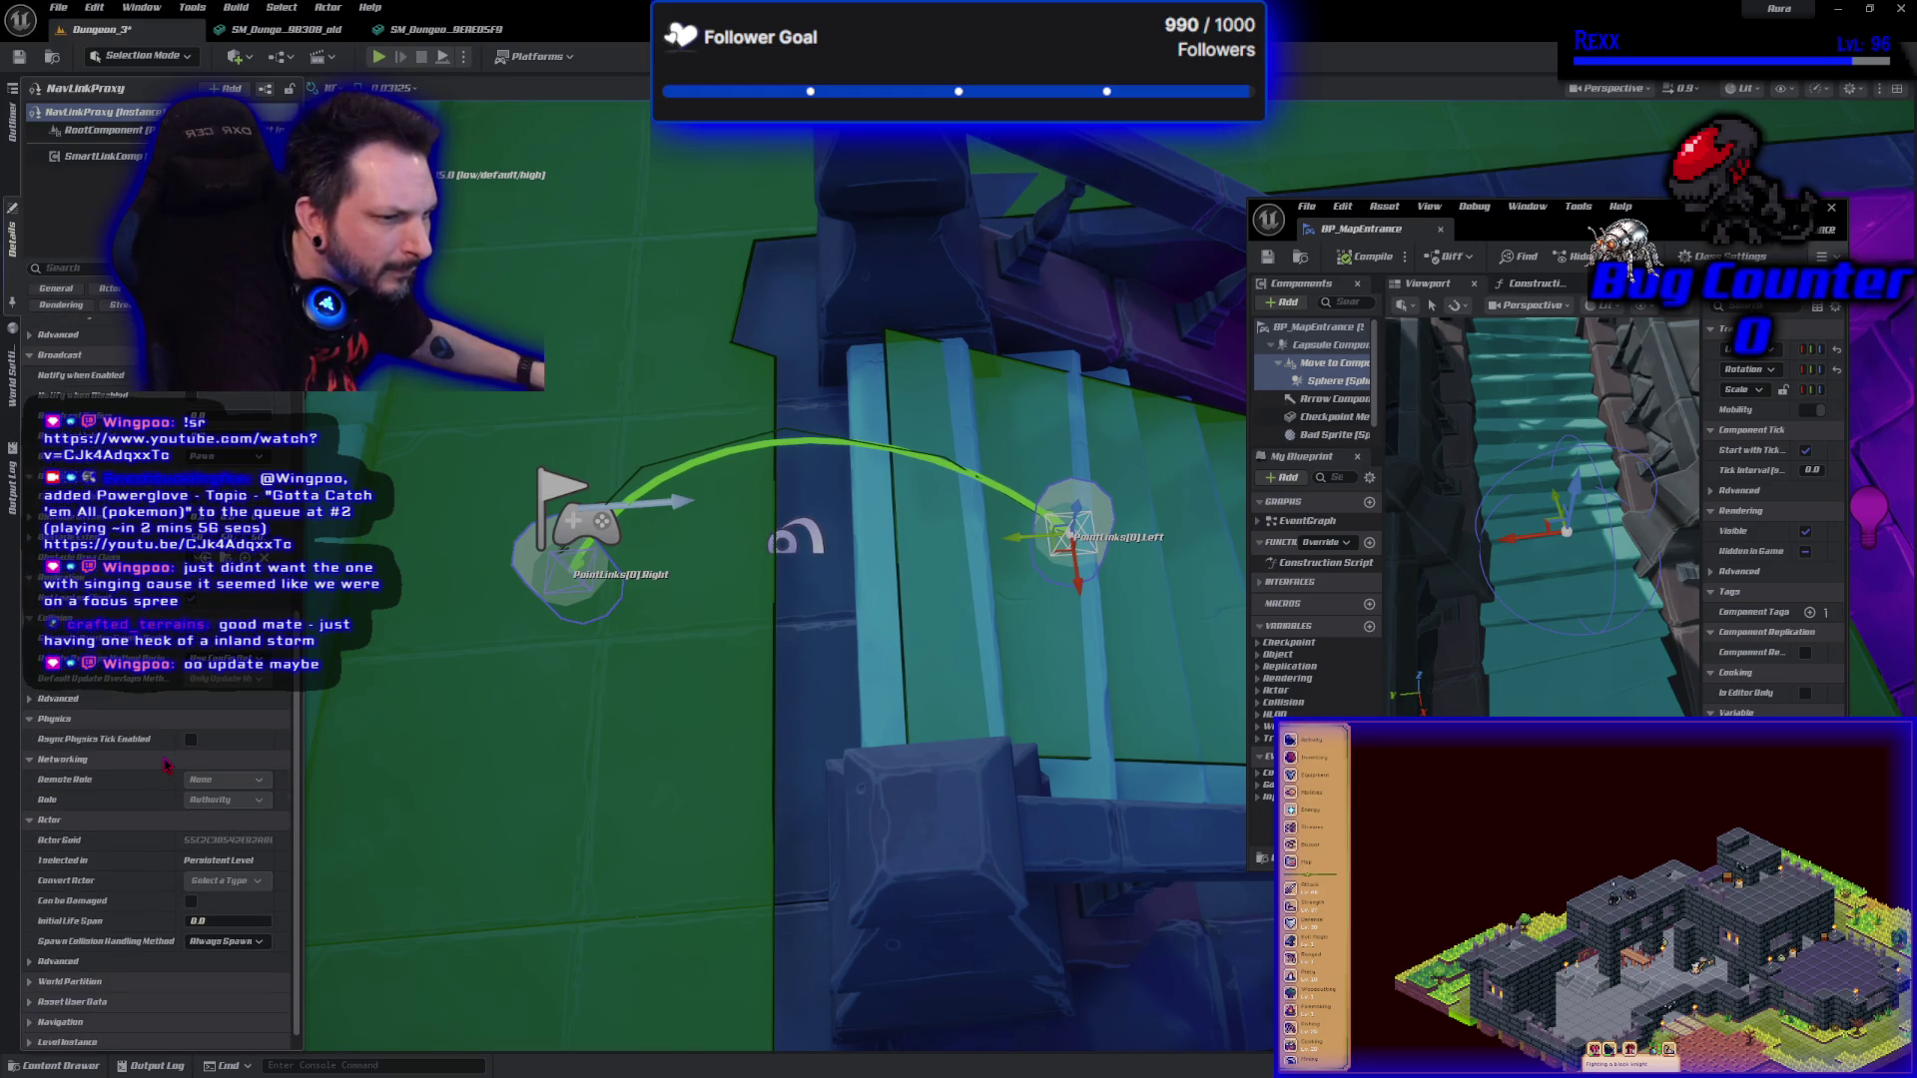
scroll(166, 764, up, 10)
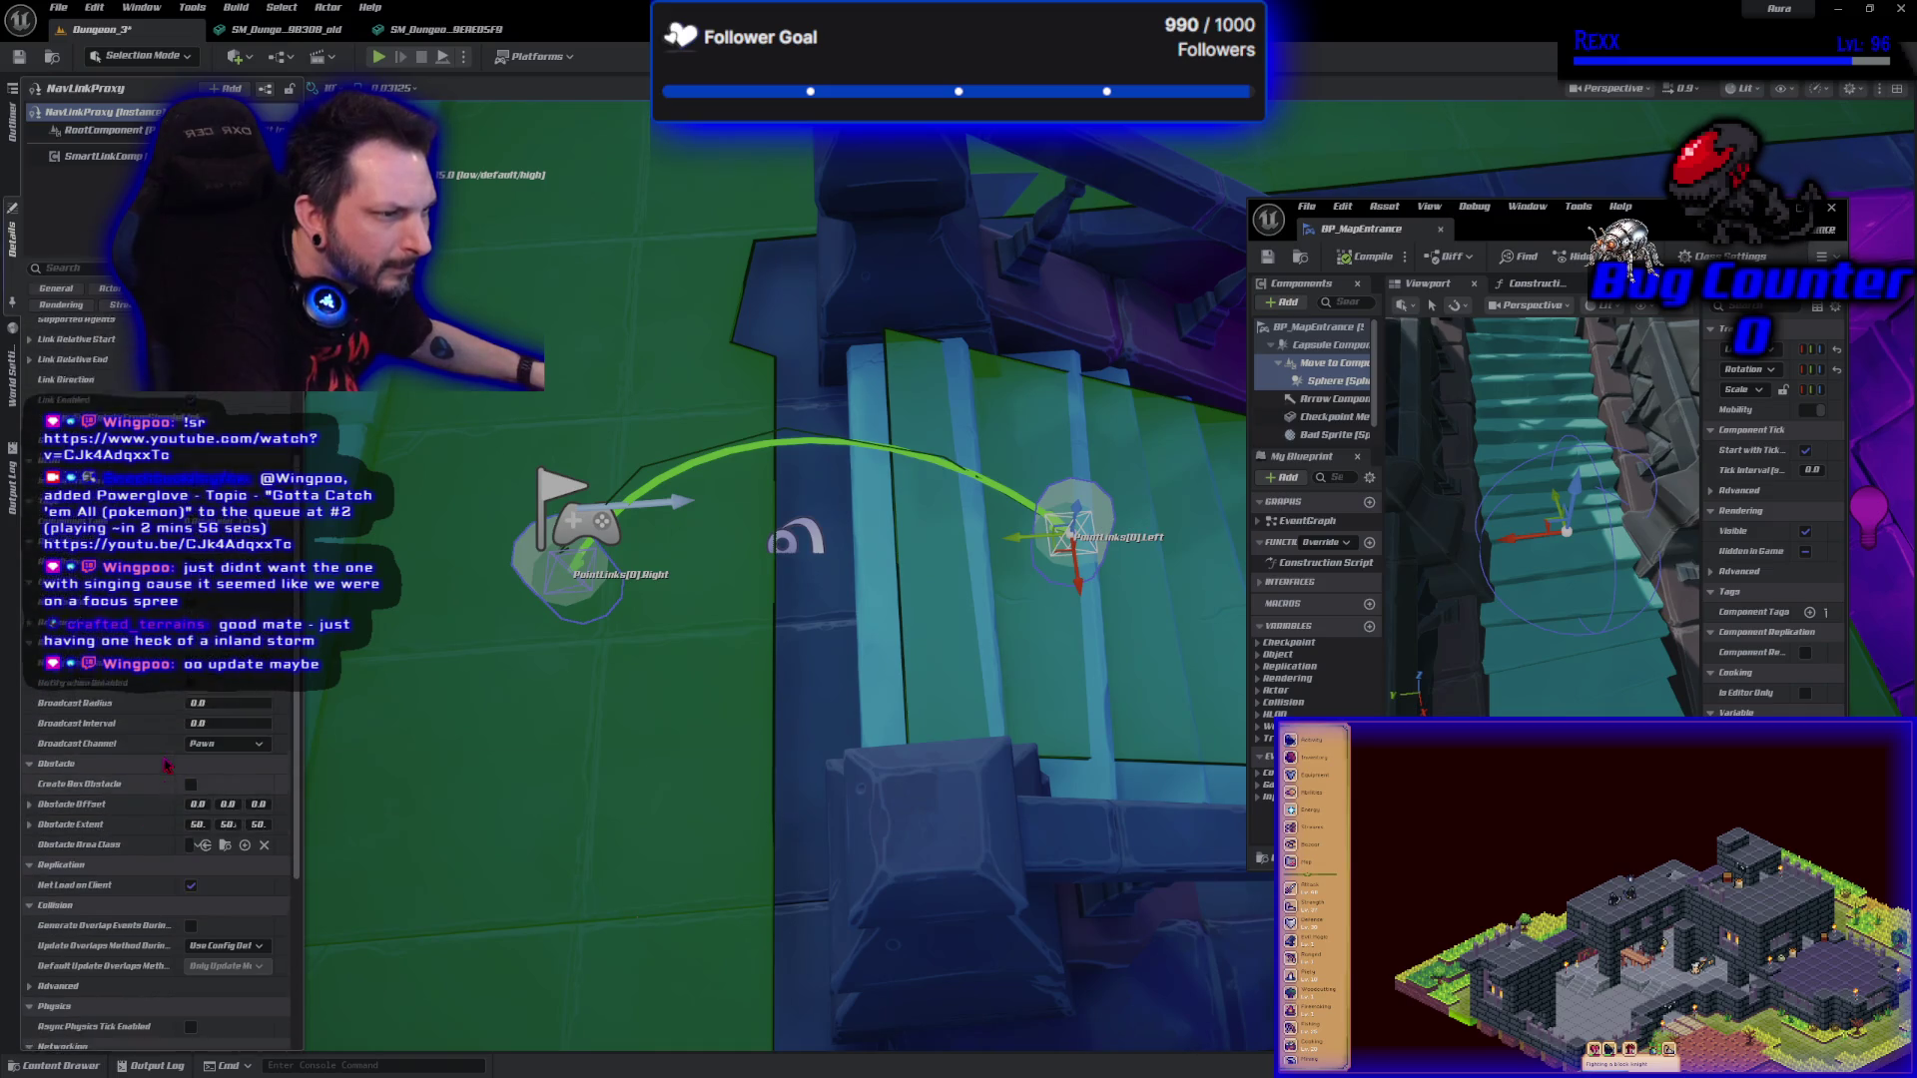
scroll(165, 765, up, 3)
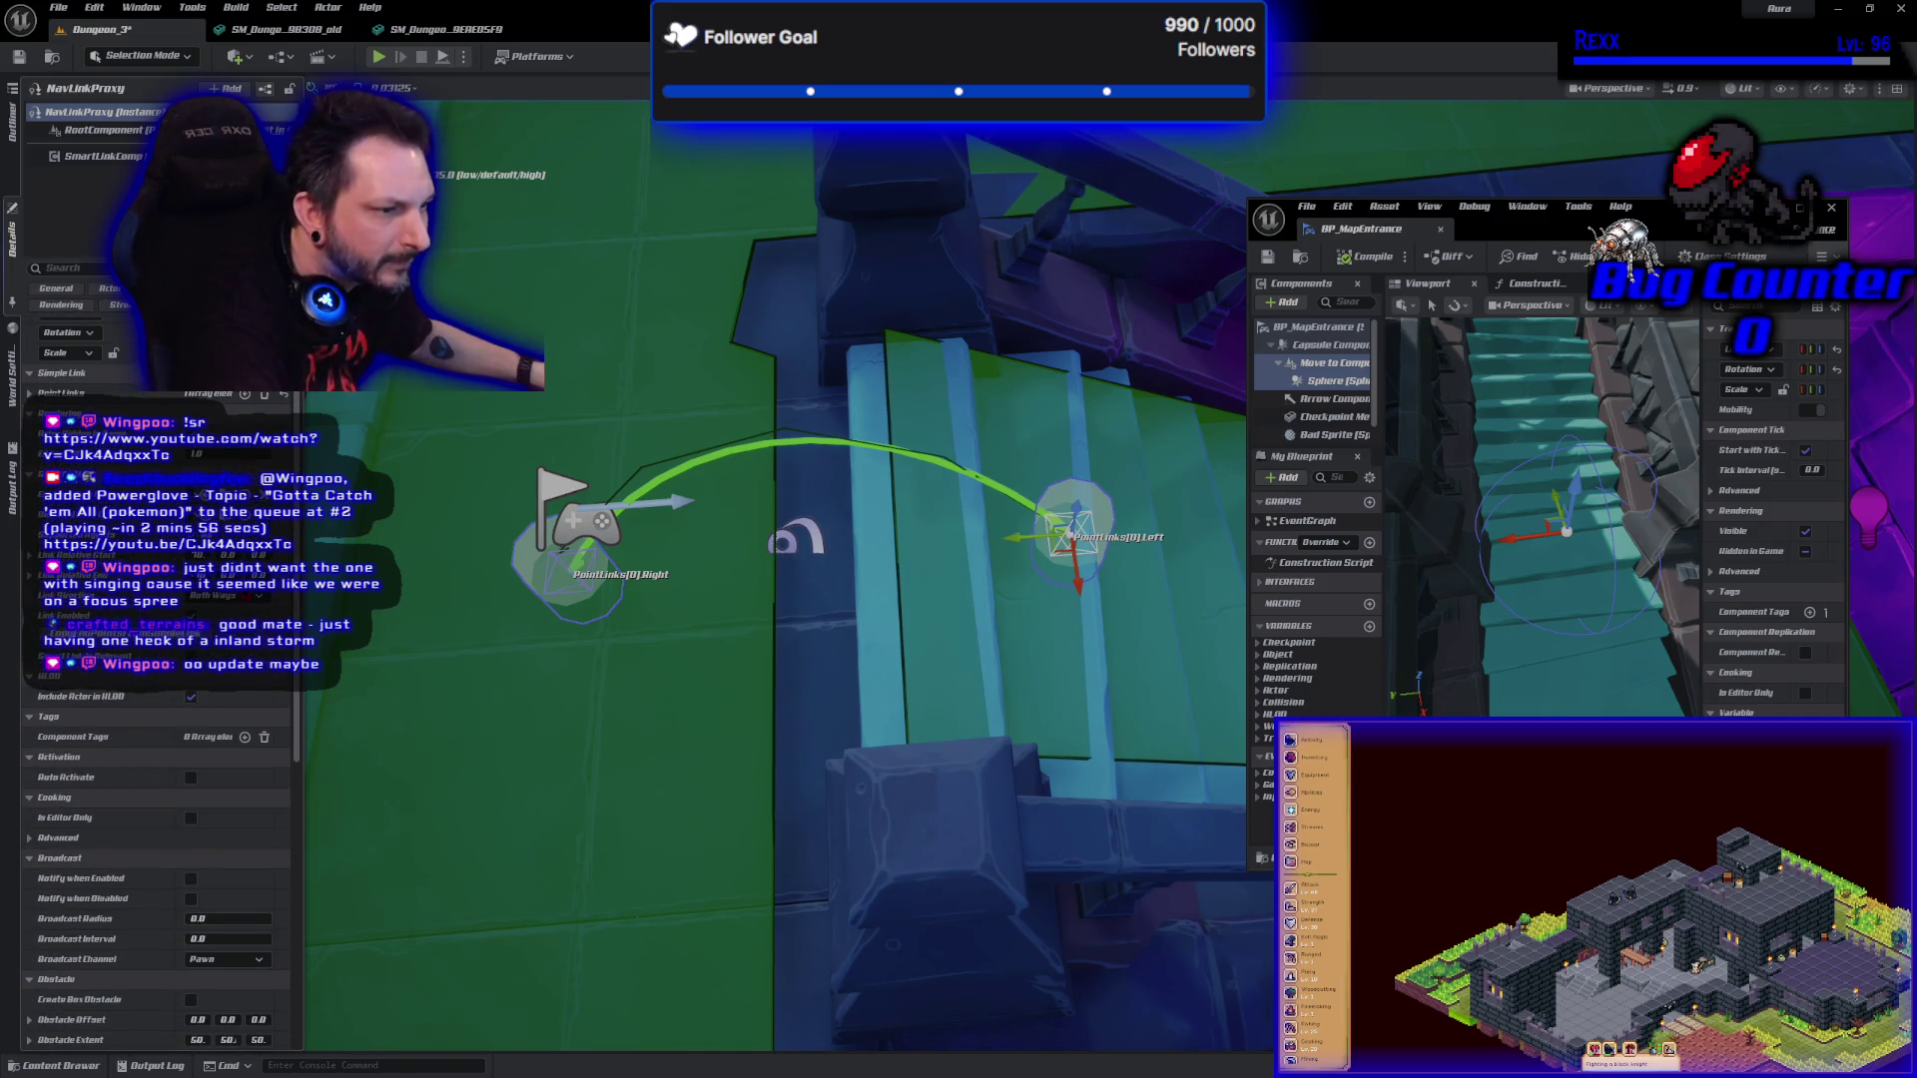
click(19, 57)
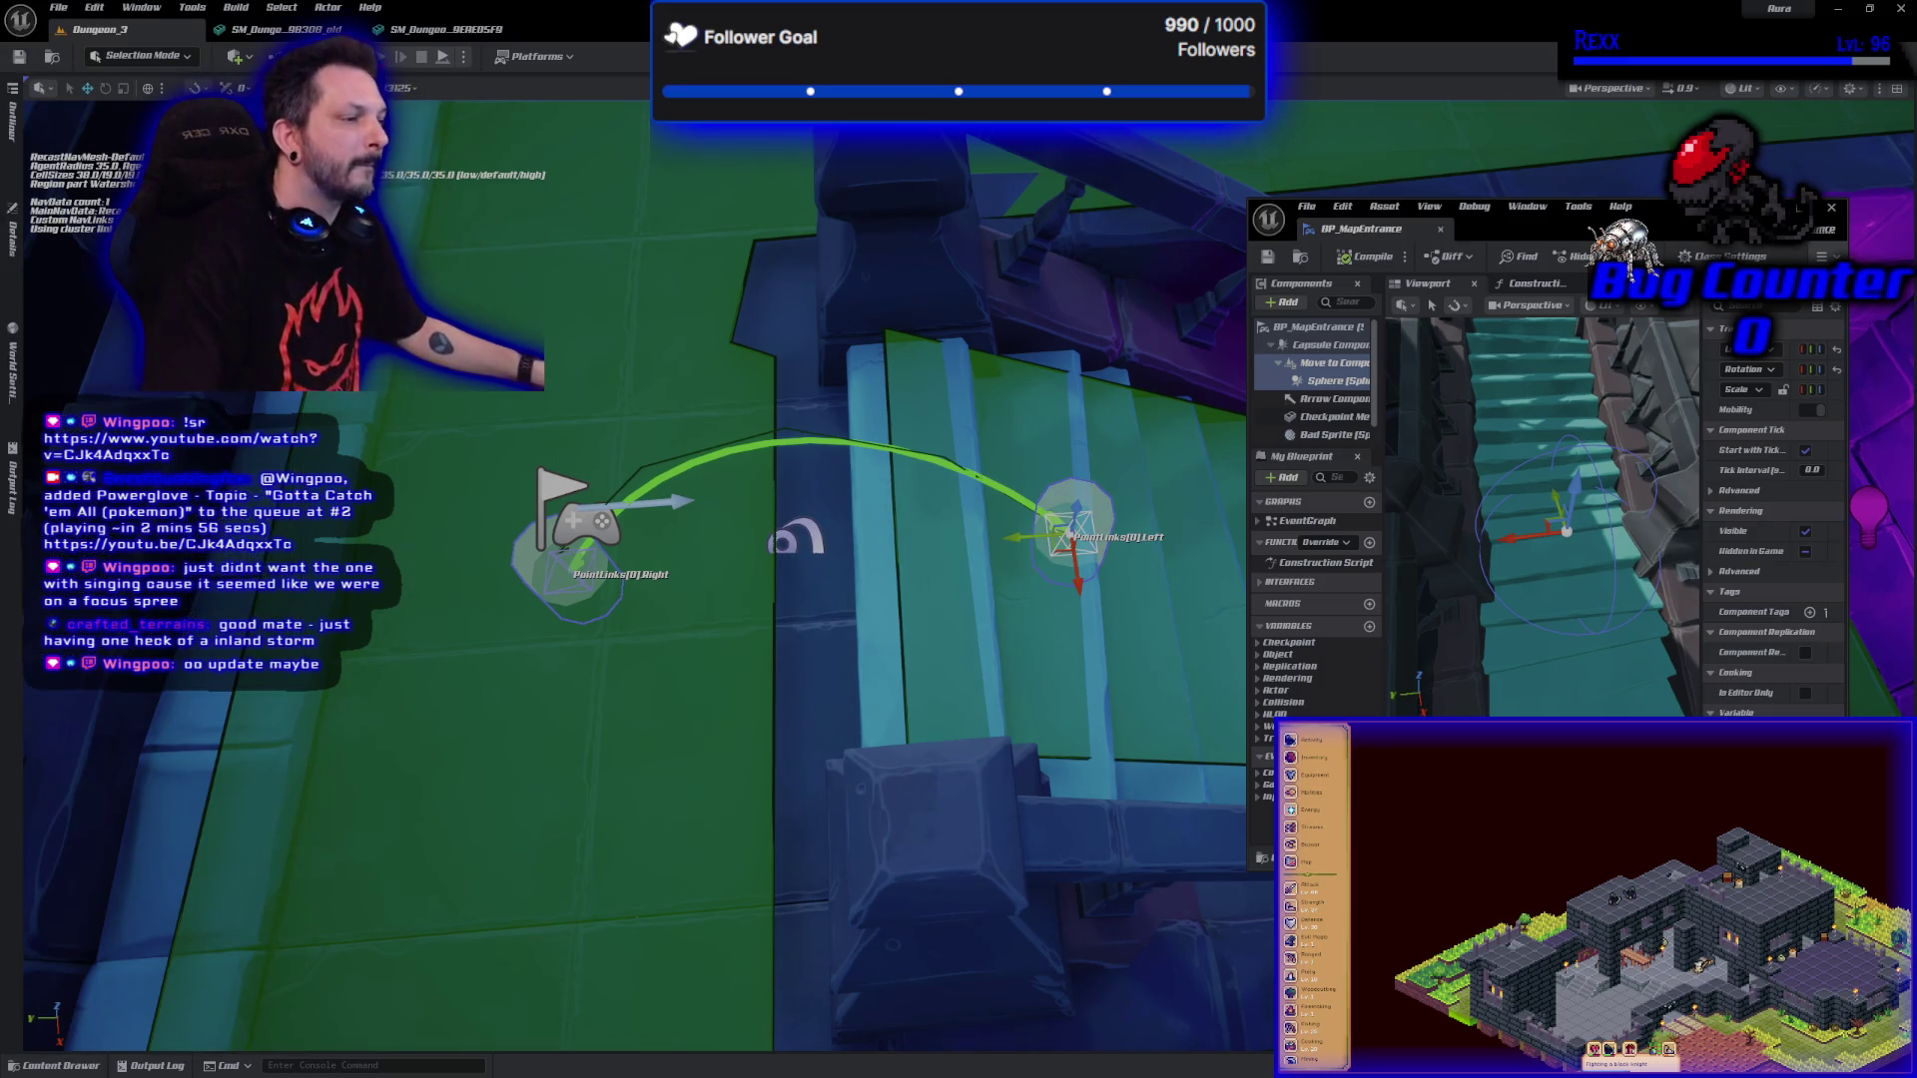
key(alt+p)
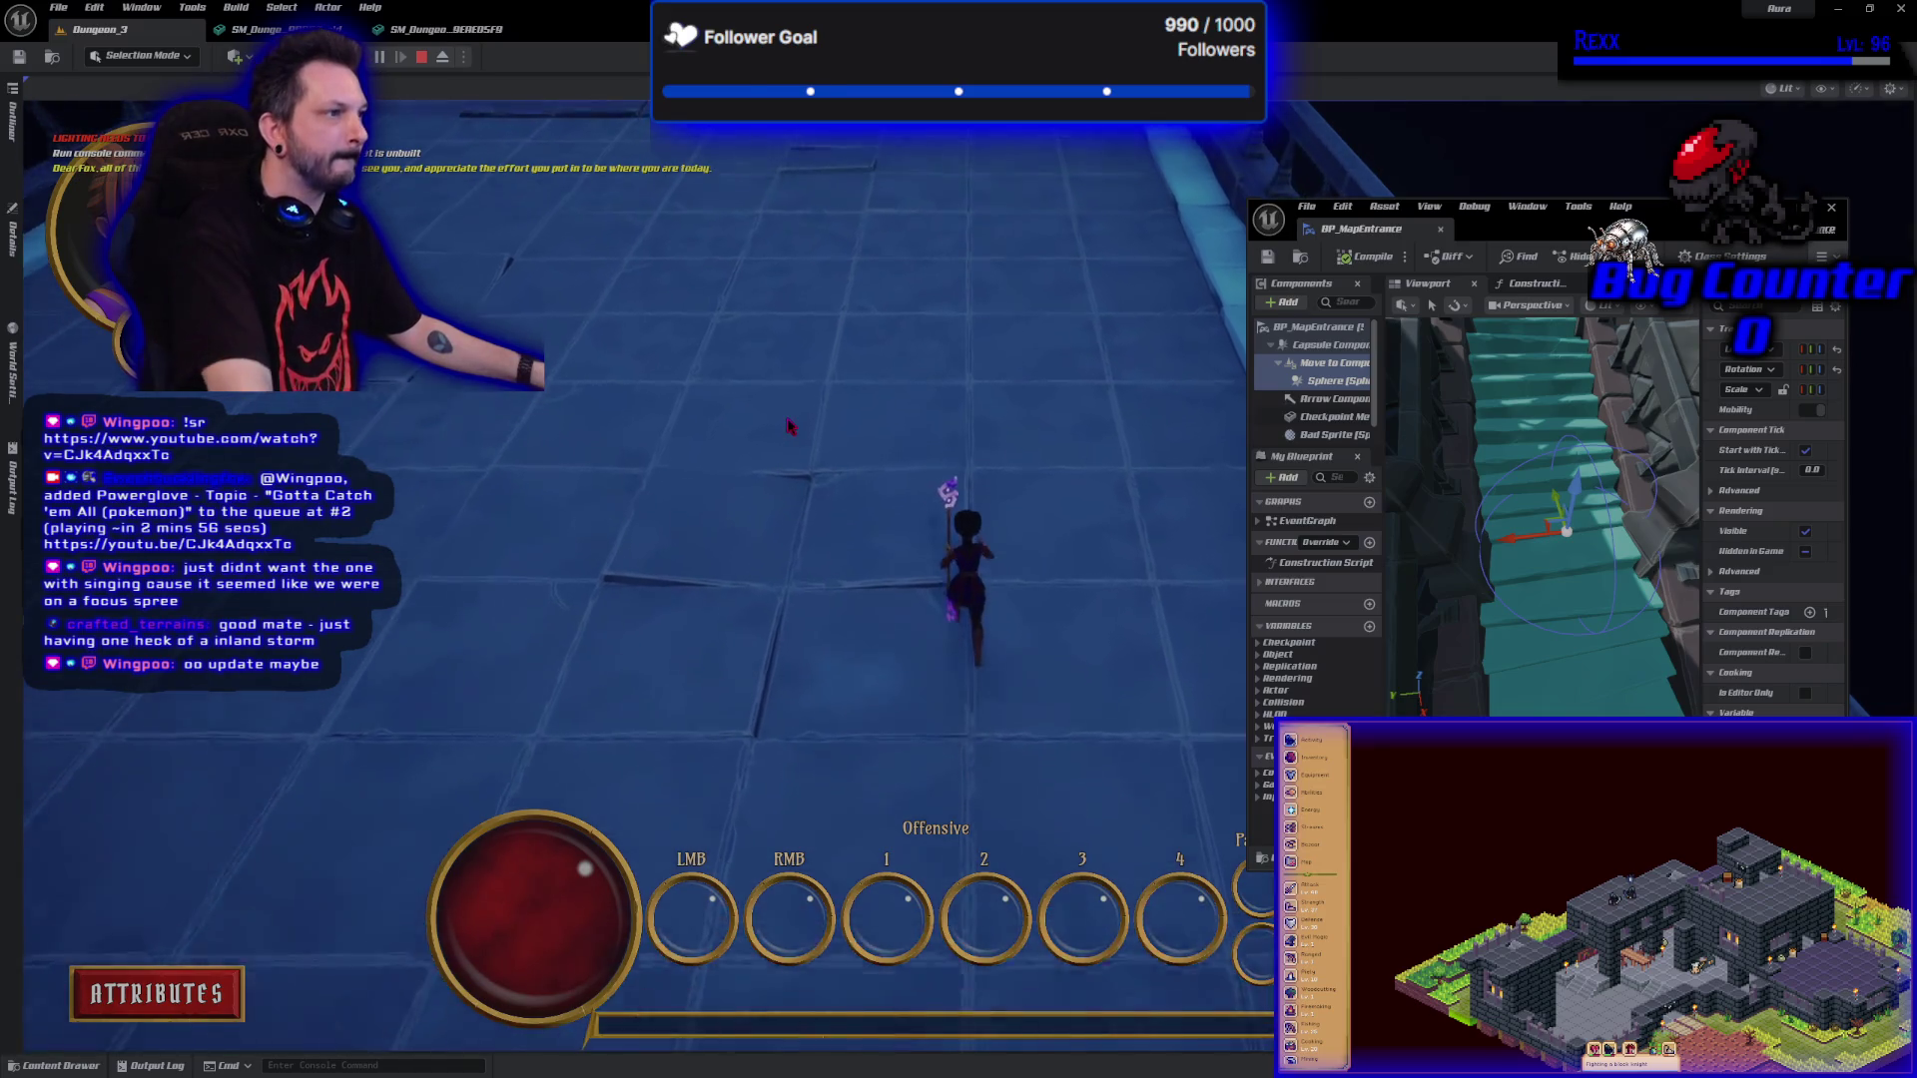
key(w)
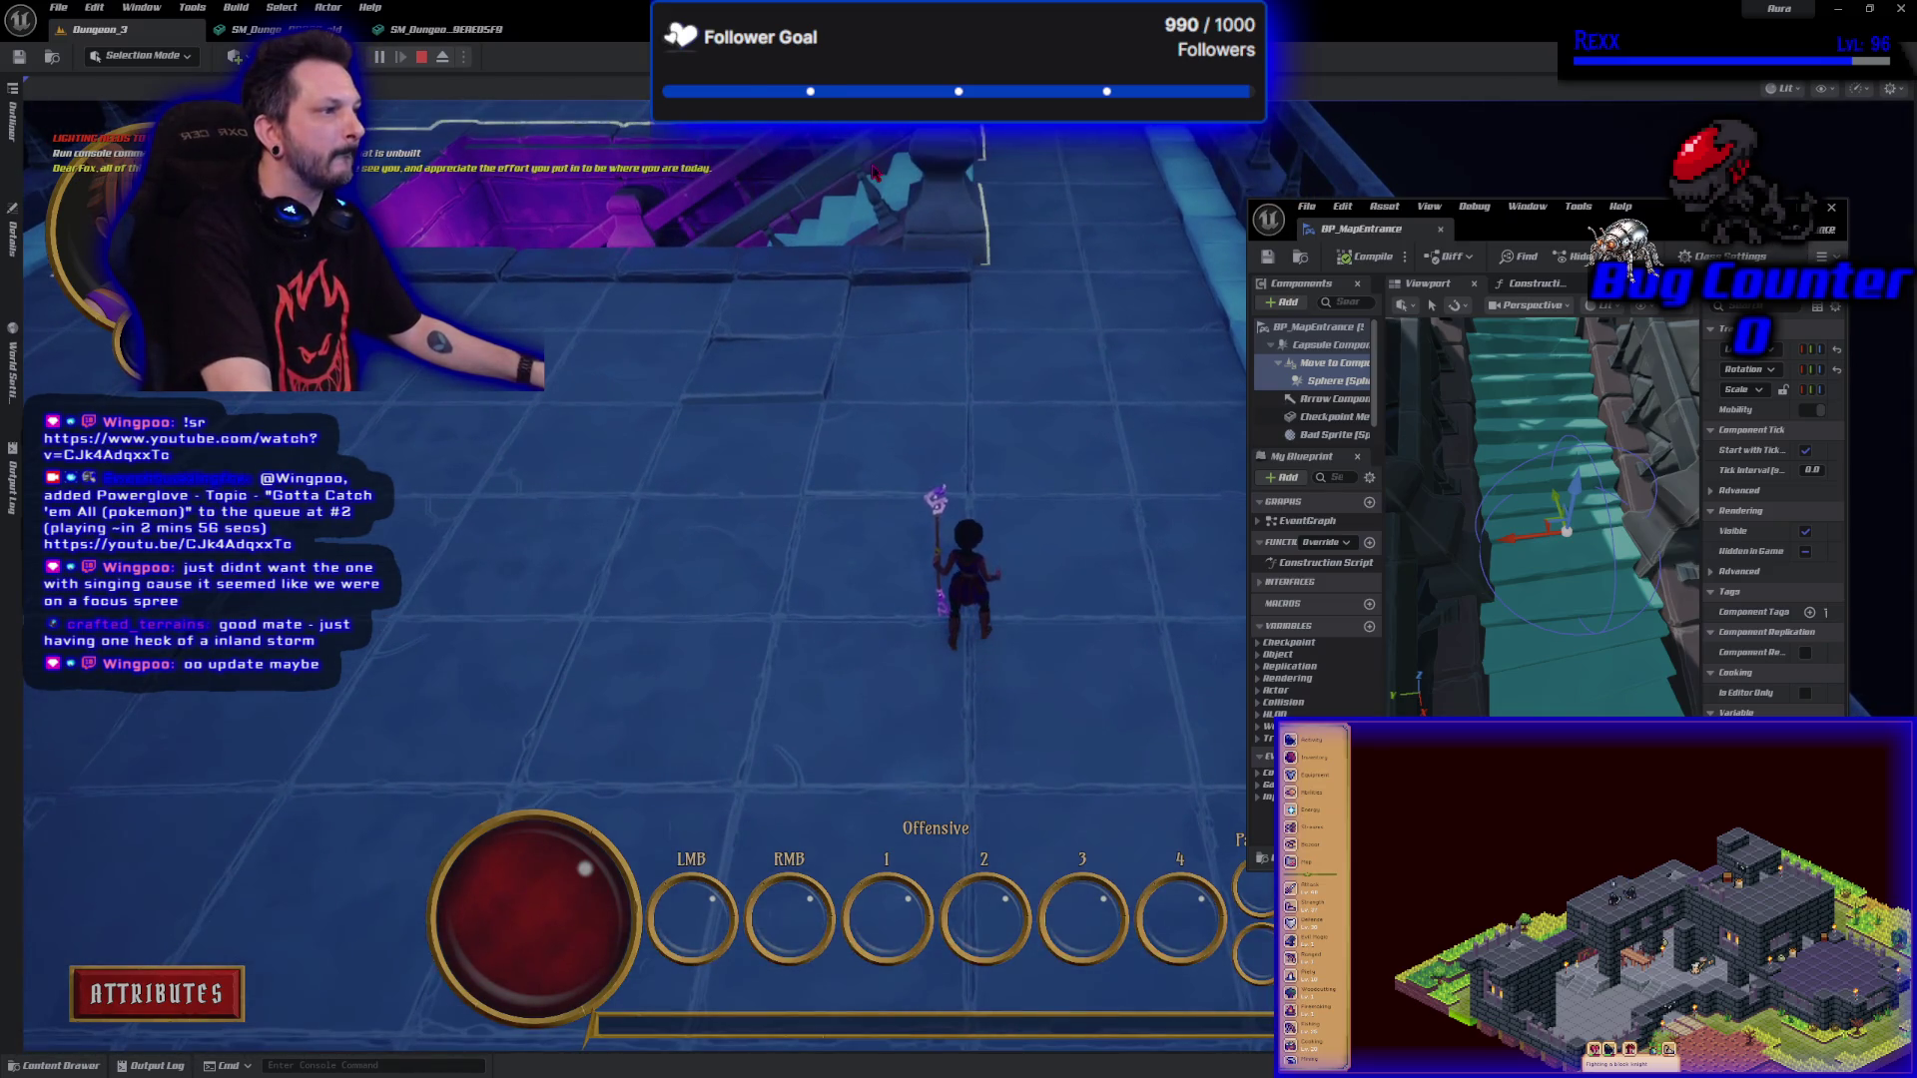
key(w)
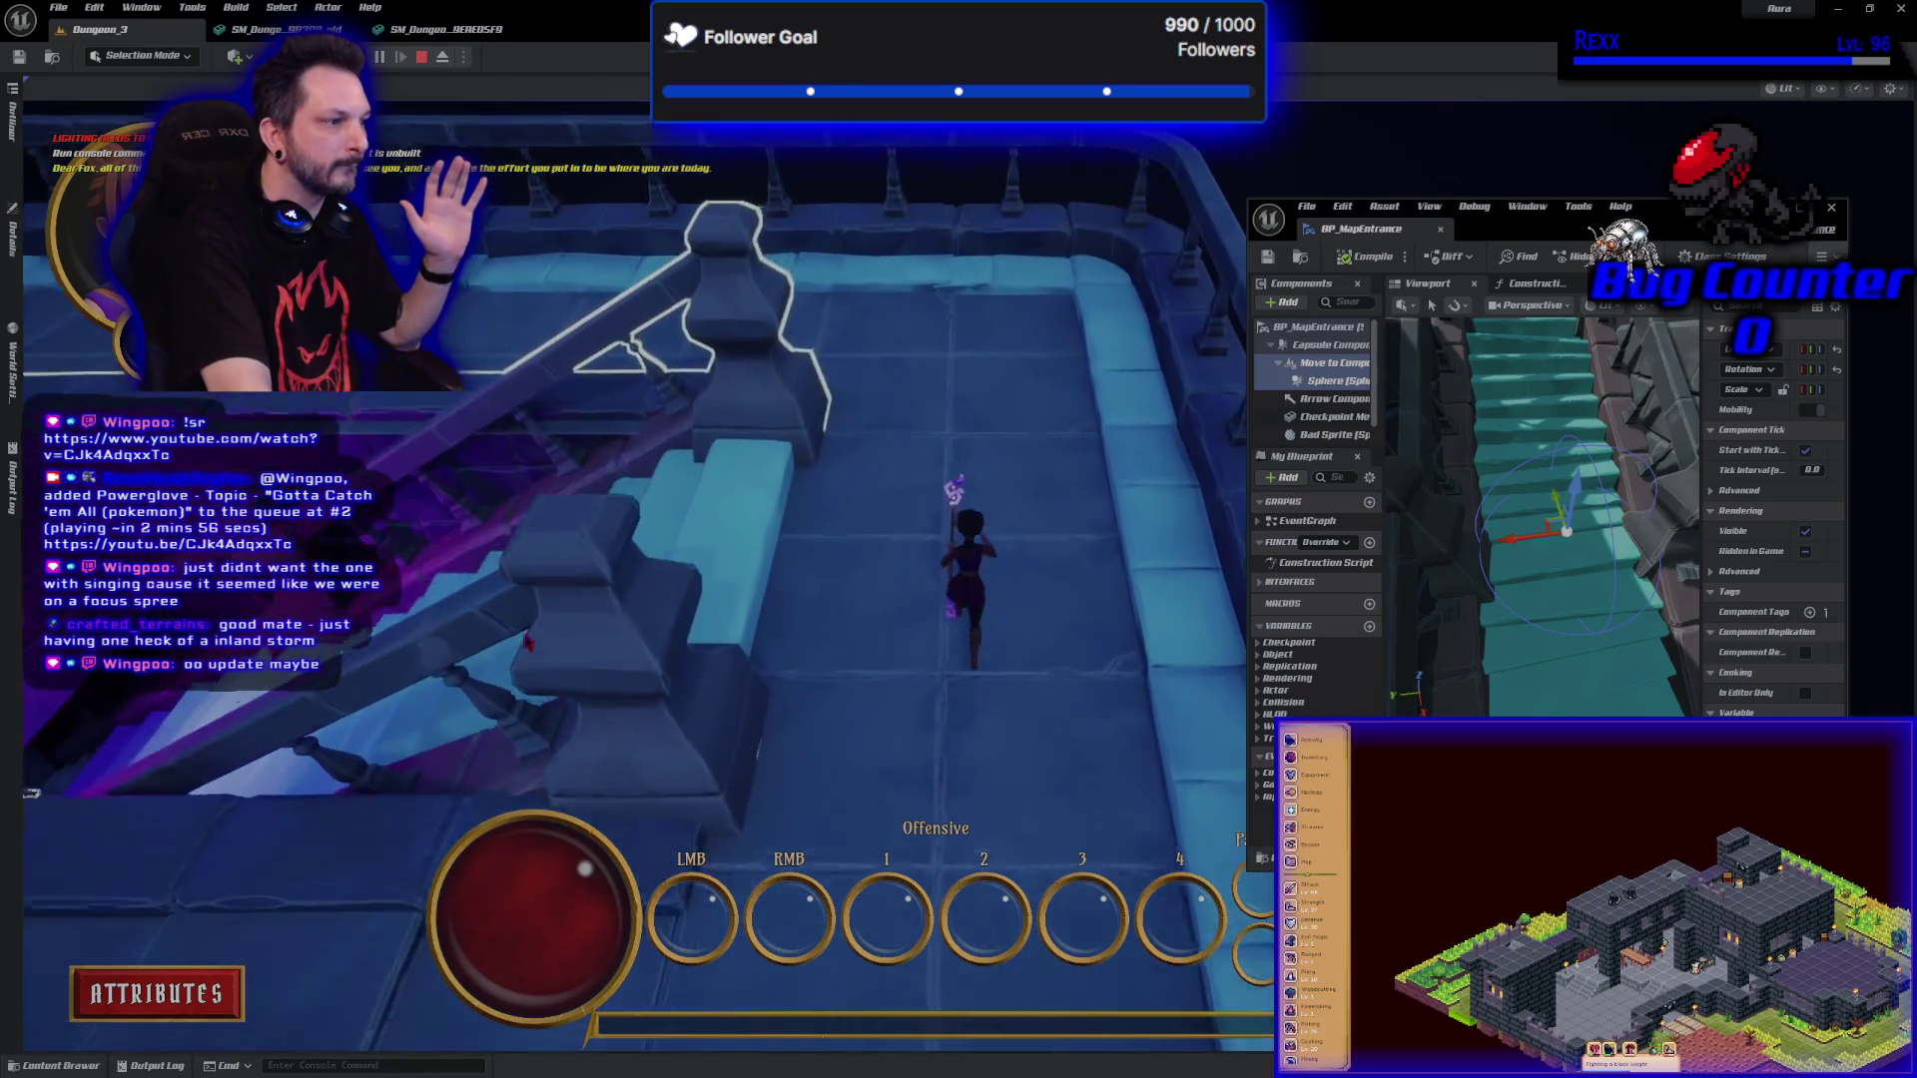
key(w)
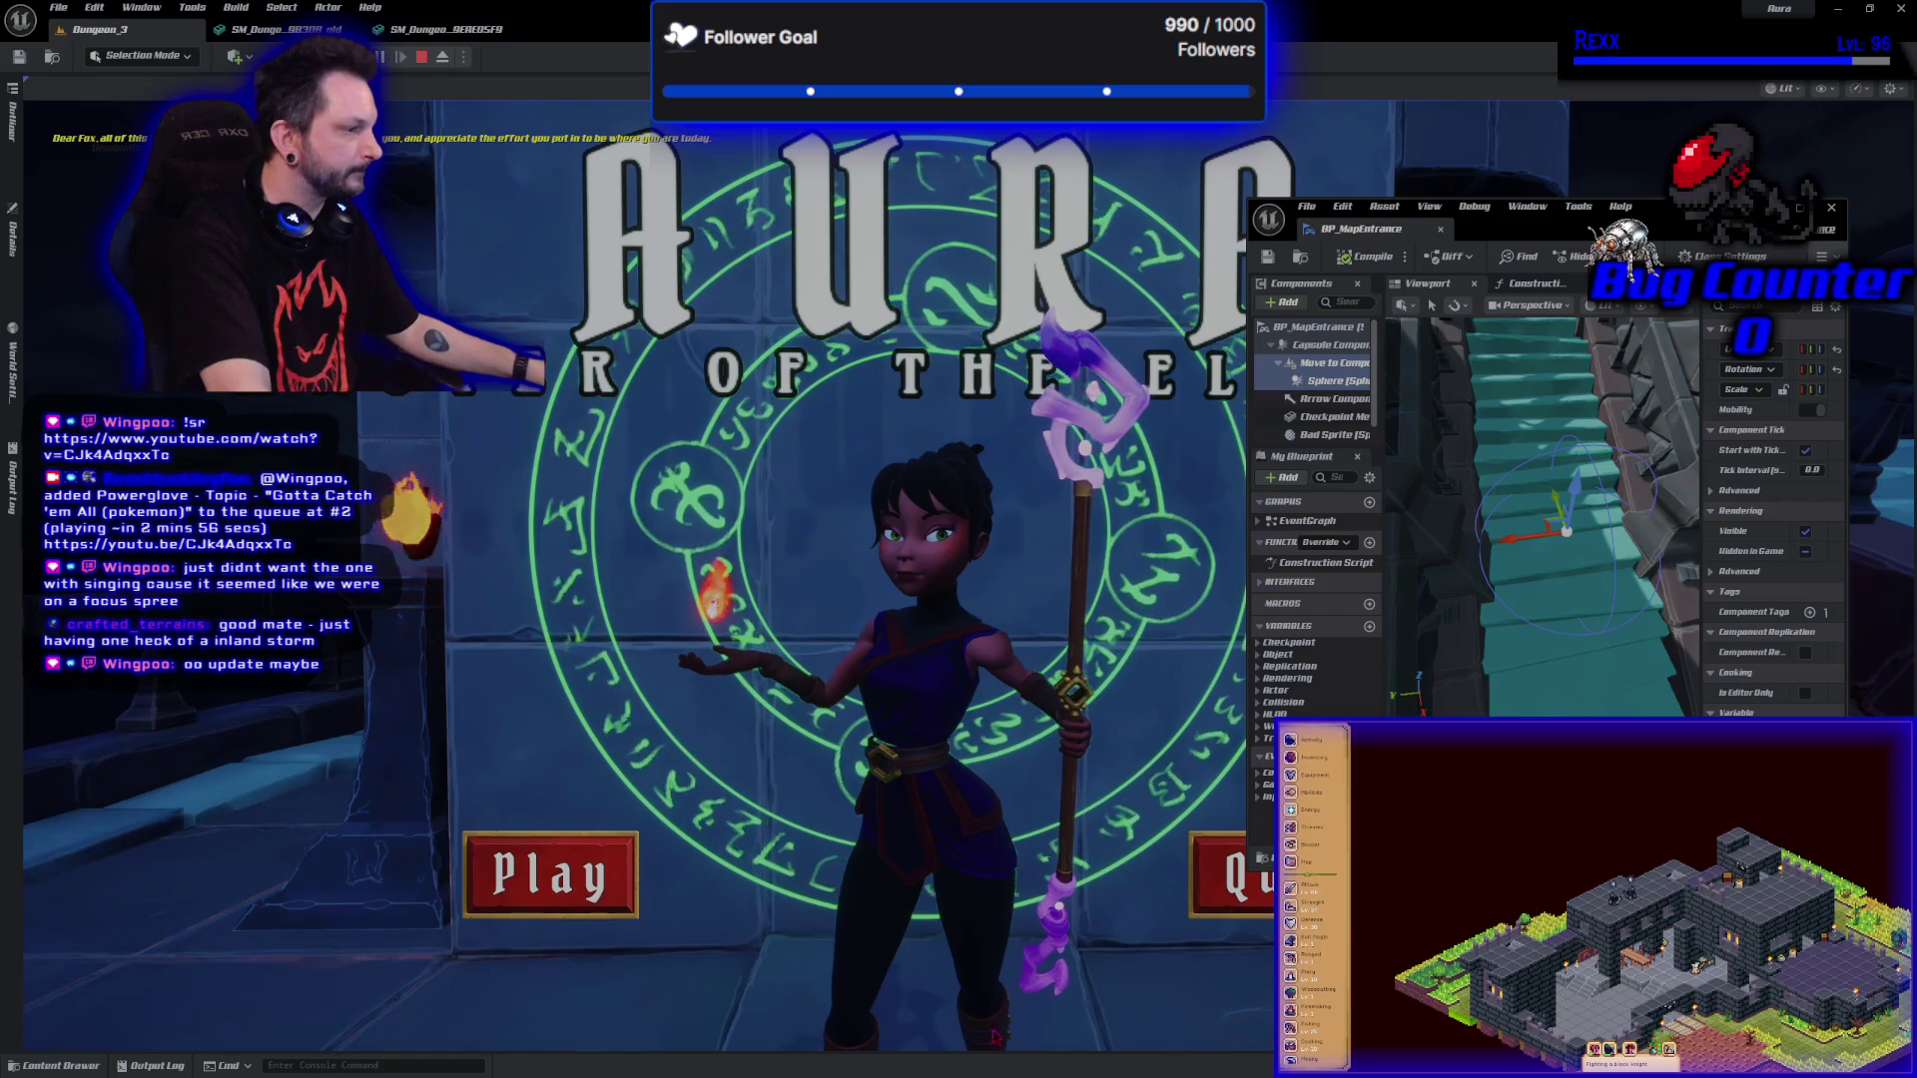
key(Escape)
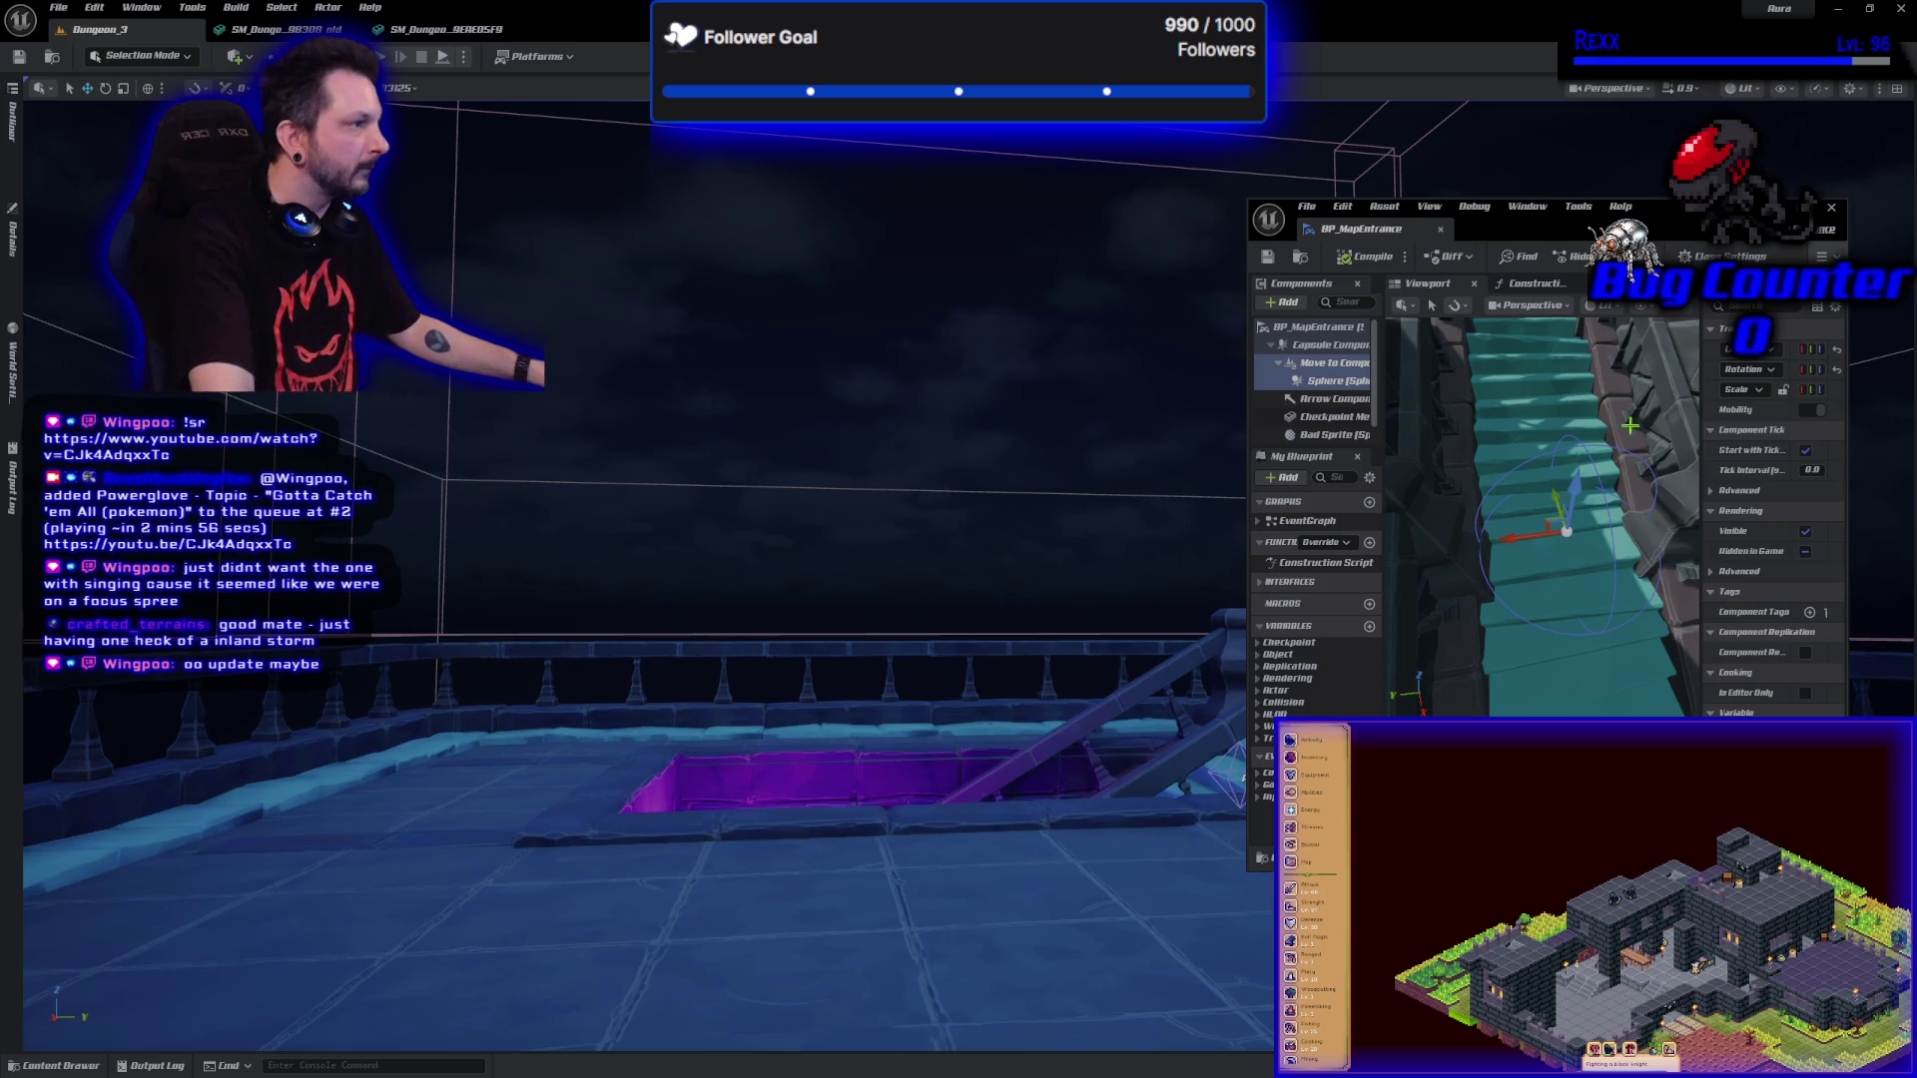
Inspect the purple stairwell in the level viewport and the Blueprint preview.
drag(639, 539, 639, 729)
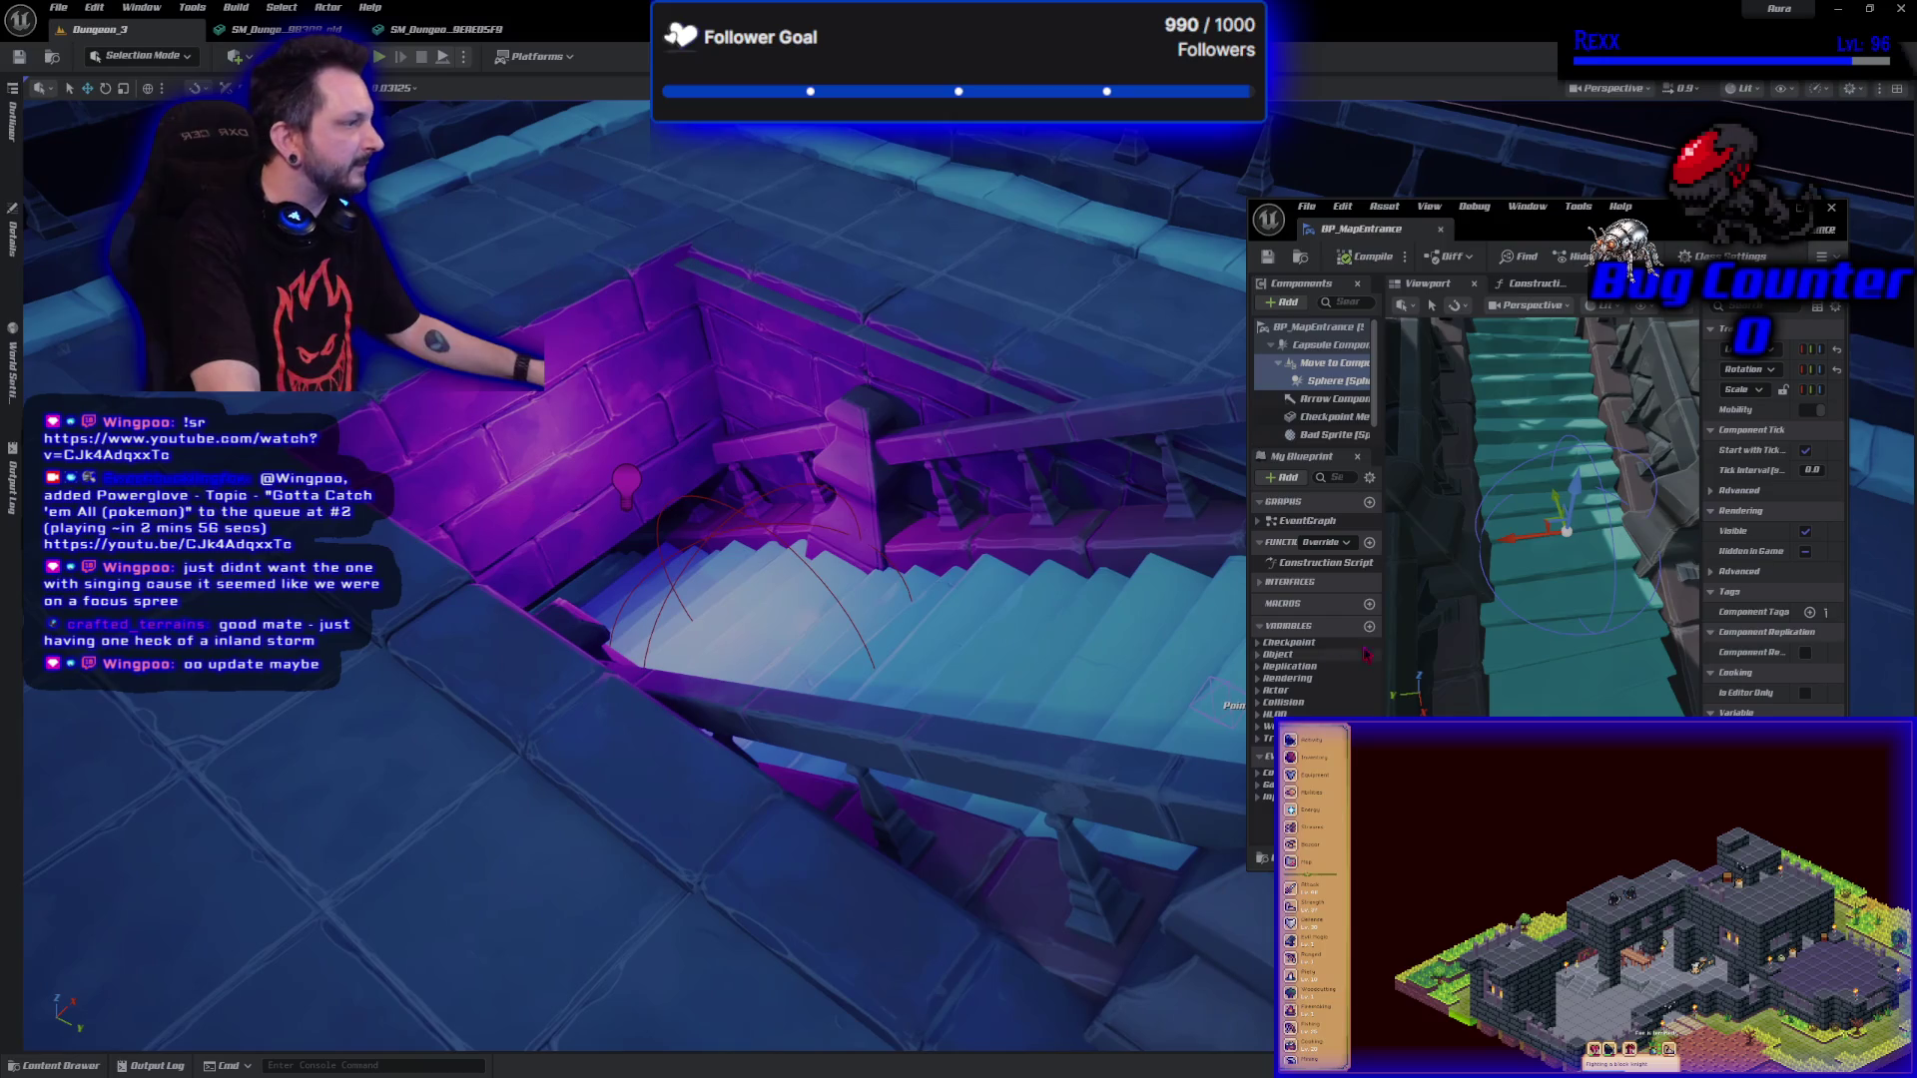
mouse_move(1563, 547)
mouse_down()
mouse_move(1438, 554)
mouse_move(1608, 581)
mouse_move(1589, 586)
mouse_up()
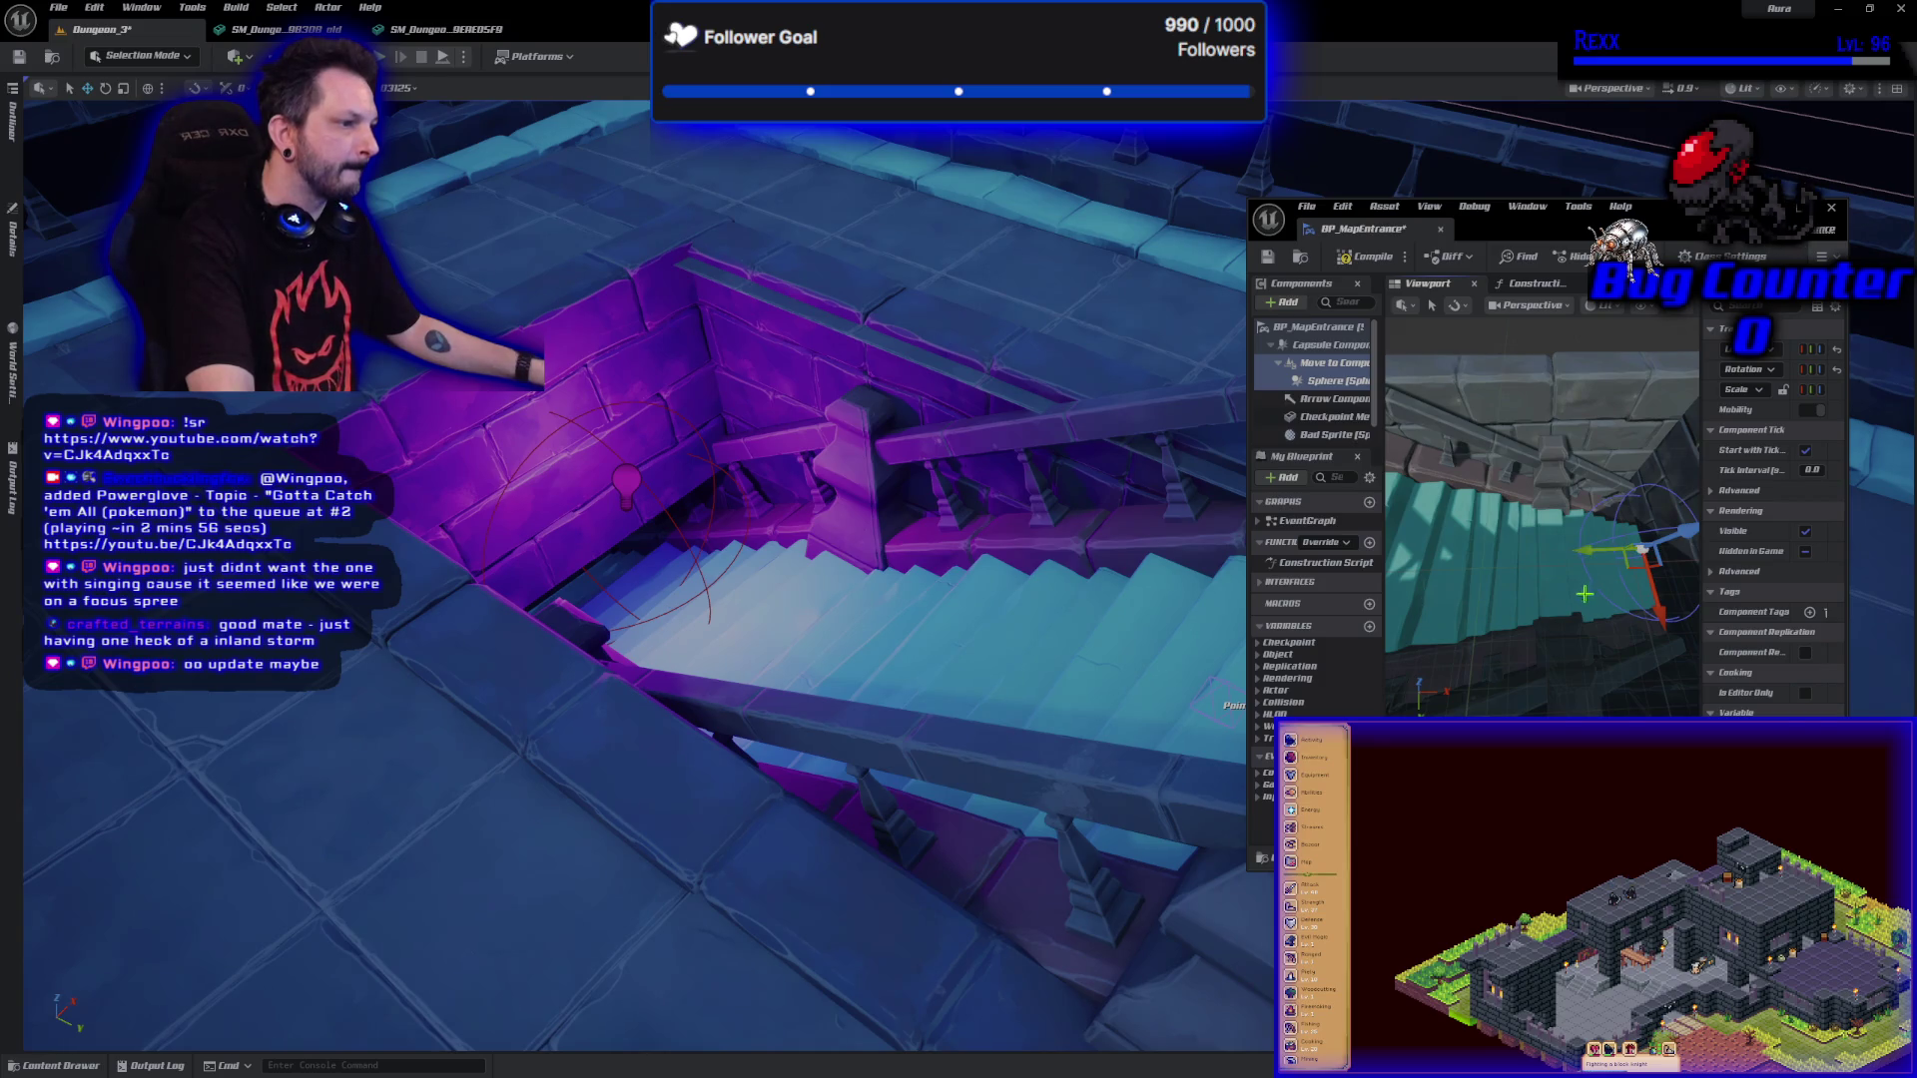
mouse_move(865, 642)
mouse_down()
mouse_move(865, 569)
mouse_move(862, 641)
mouse_up()
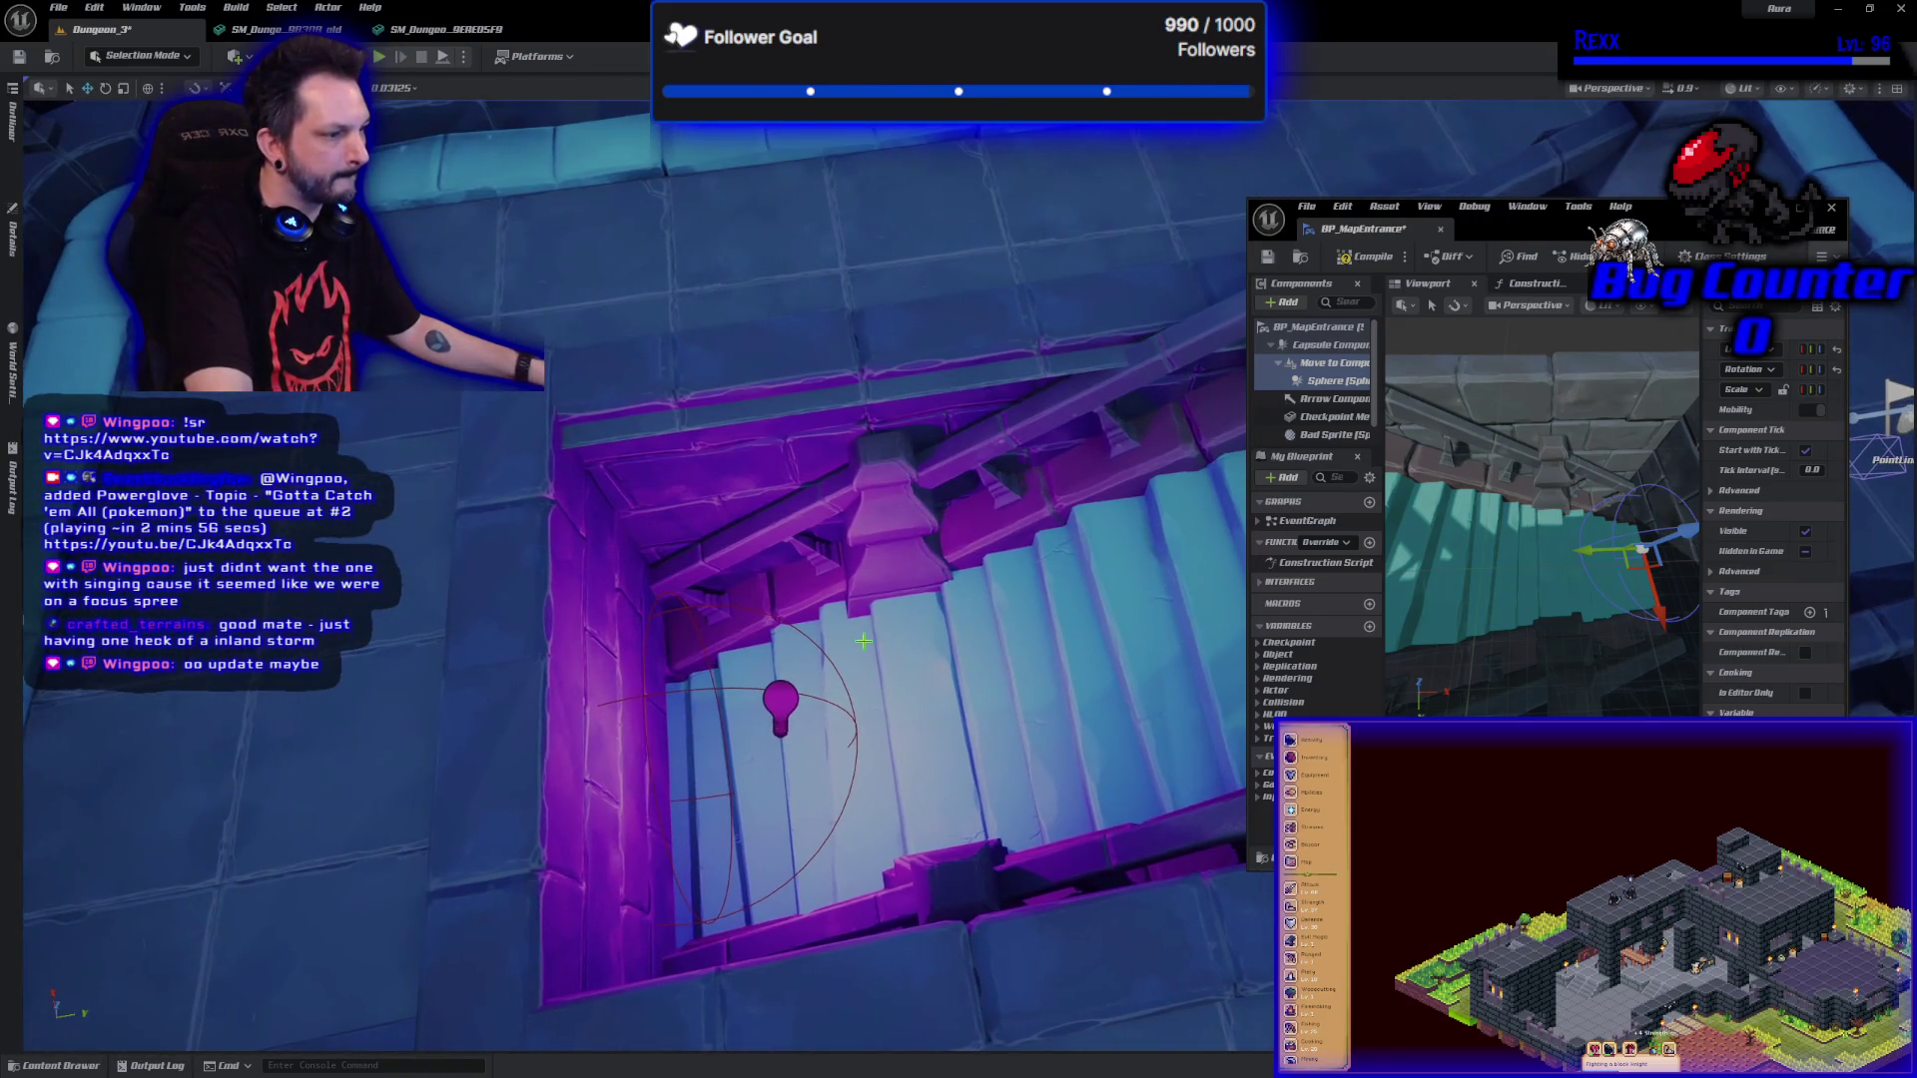
Save all with Ctrl+Shift+S and dock BP_MapEntrance as a tab beside Dungeon_3.
key(ctrl+shift+s)
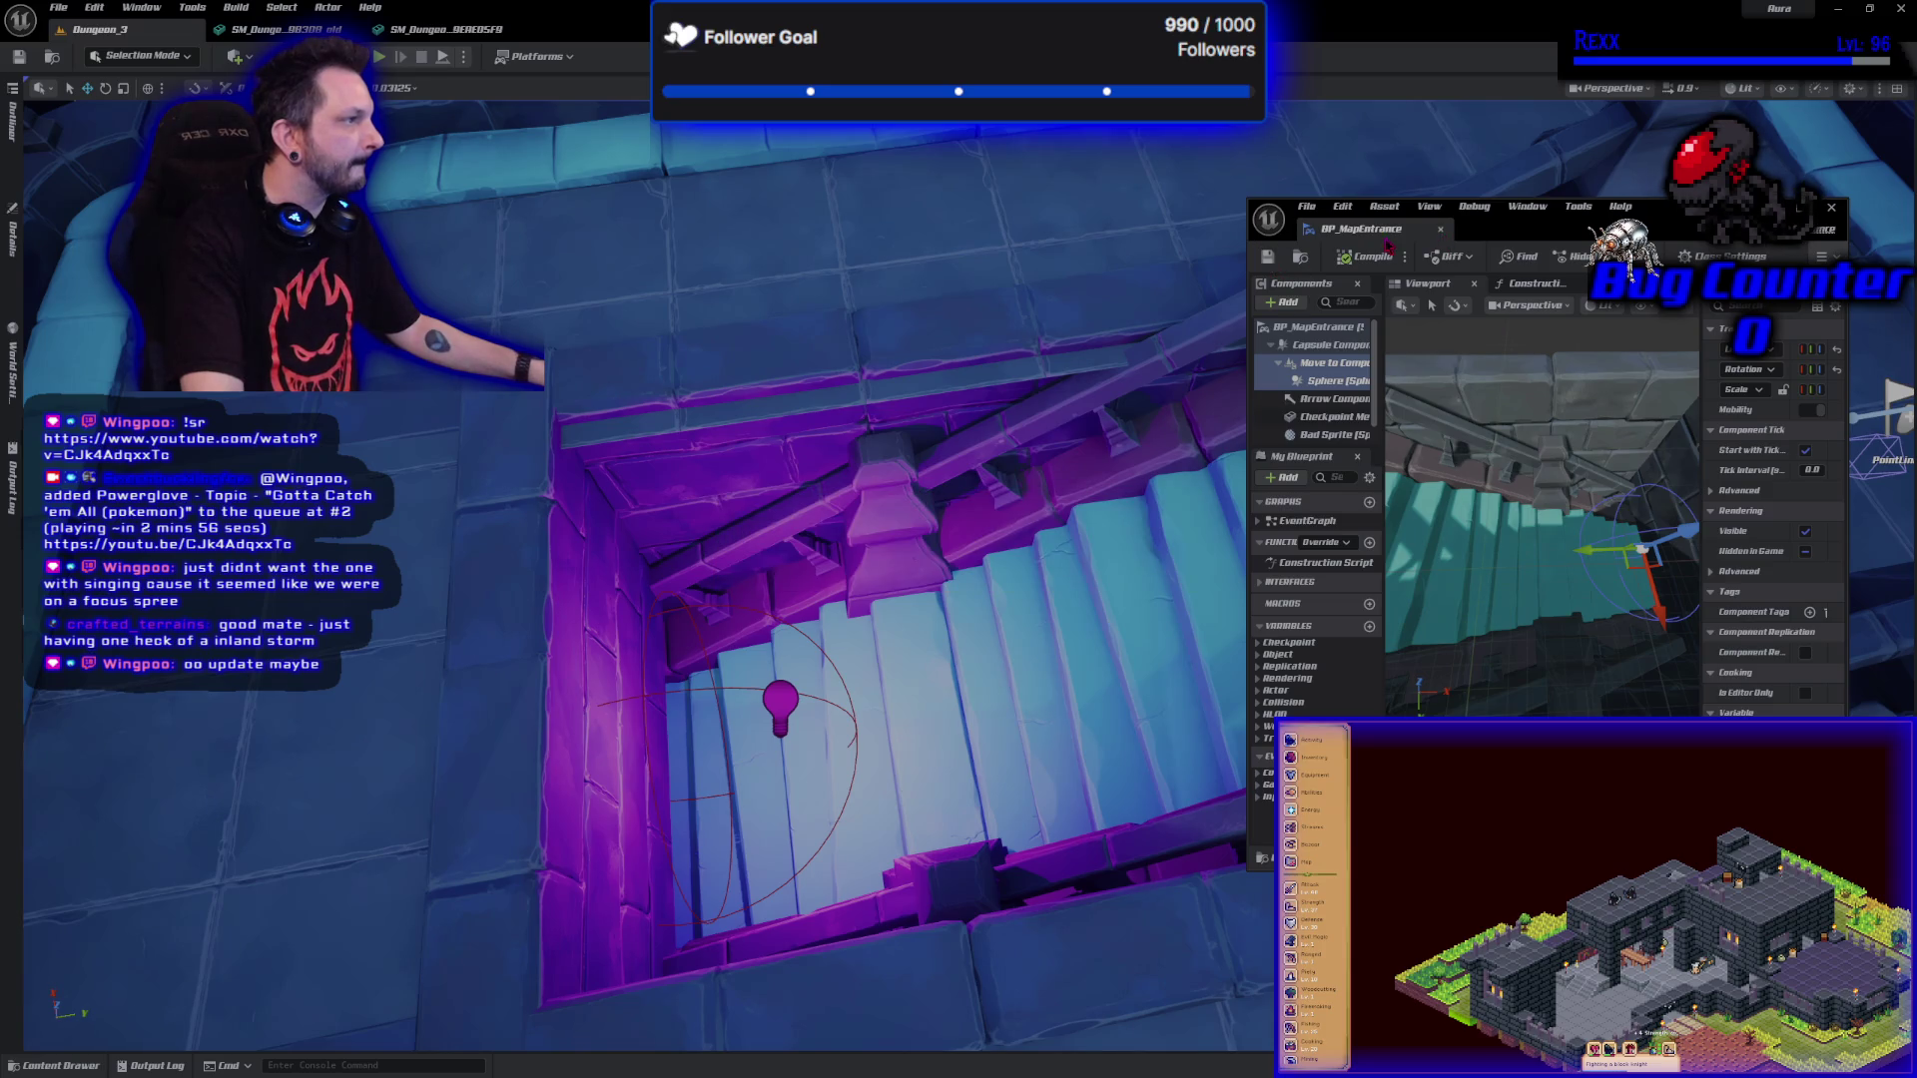
drag(1360, 228, 584, 29)
click(100, 28)
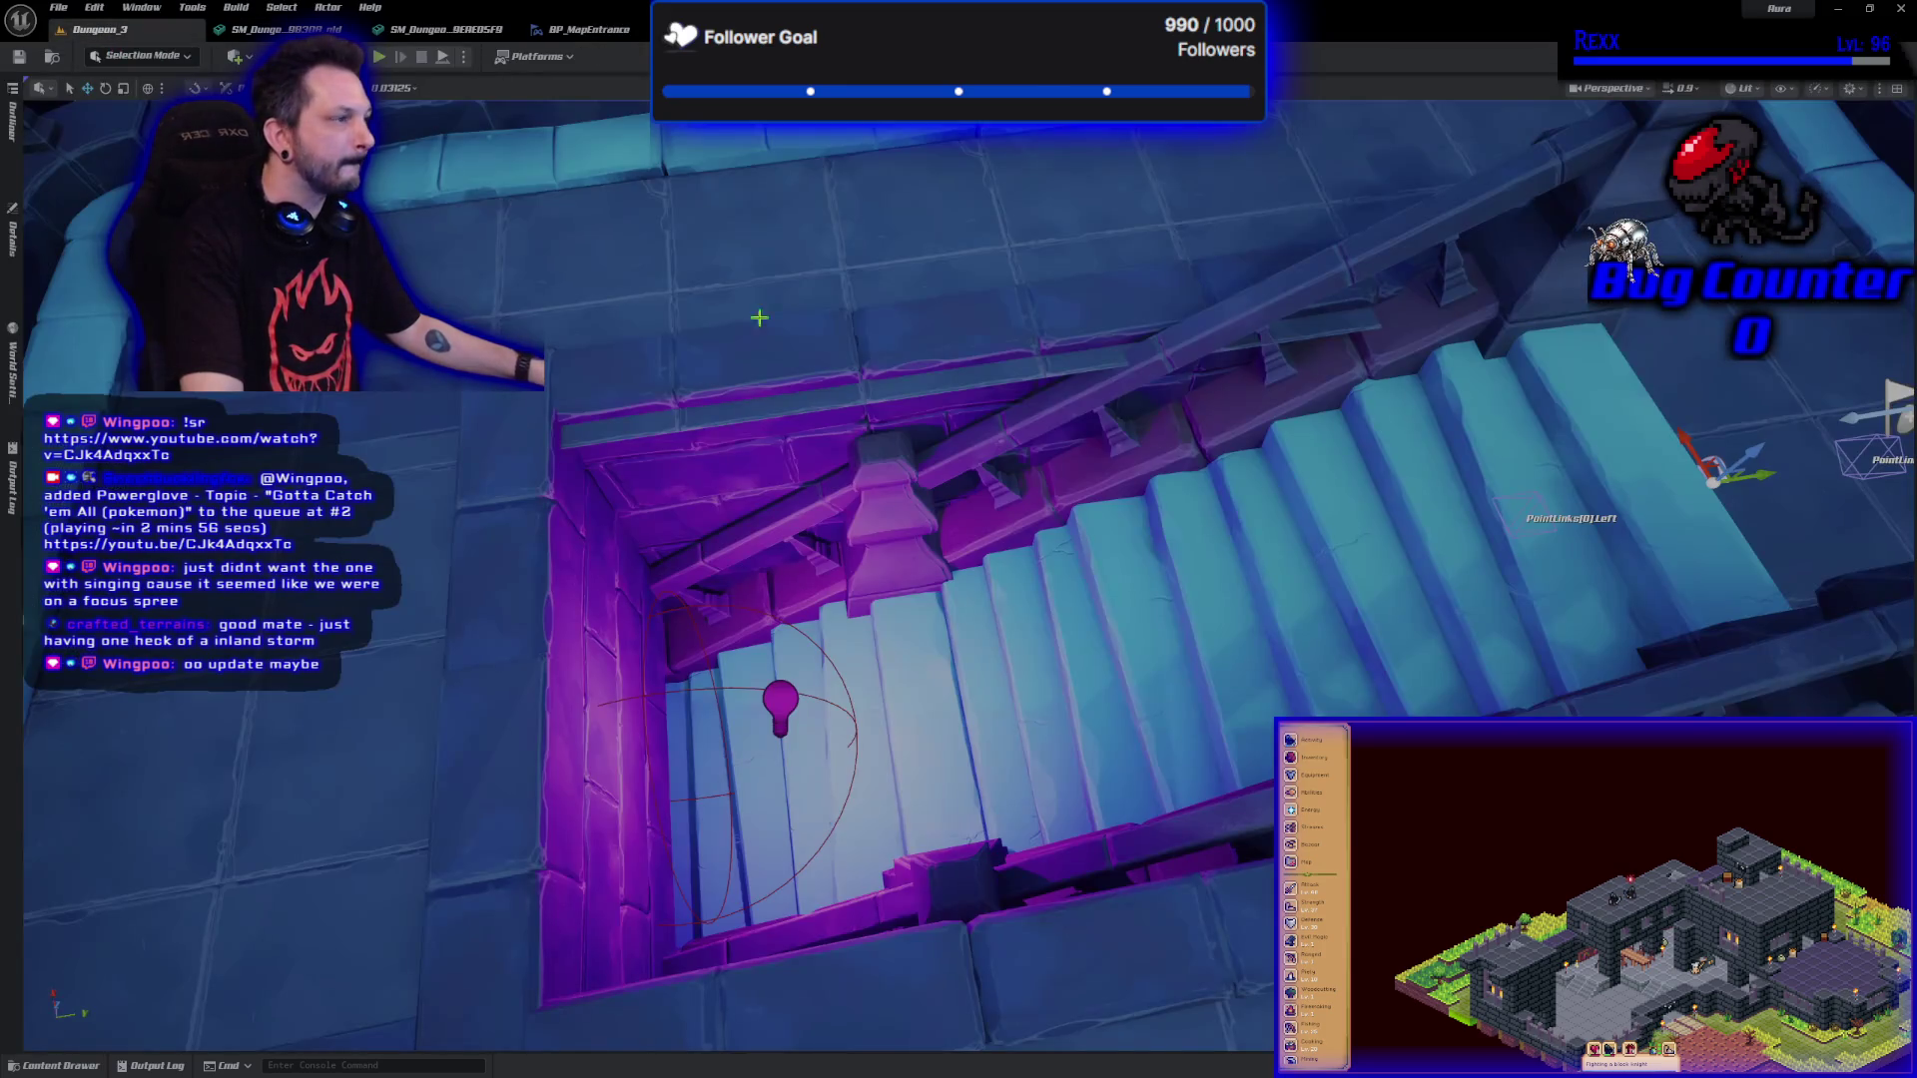
Play-test by running the character down the stairwell, stop, then switch to Microscape.
click(378, 57)
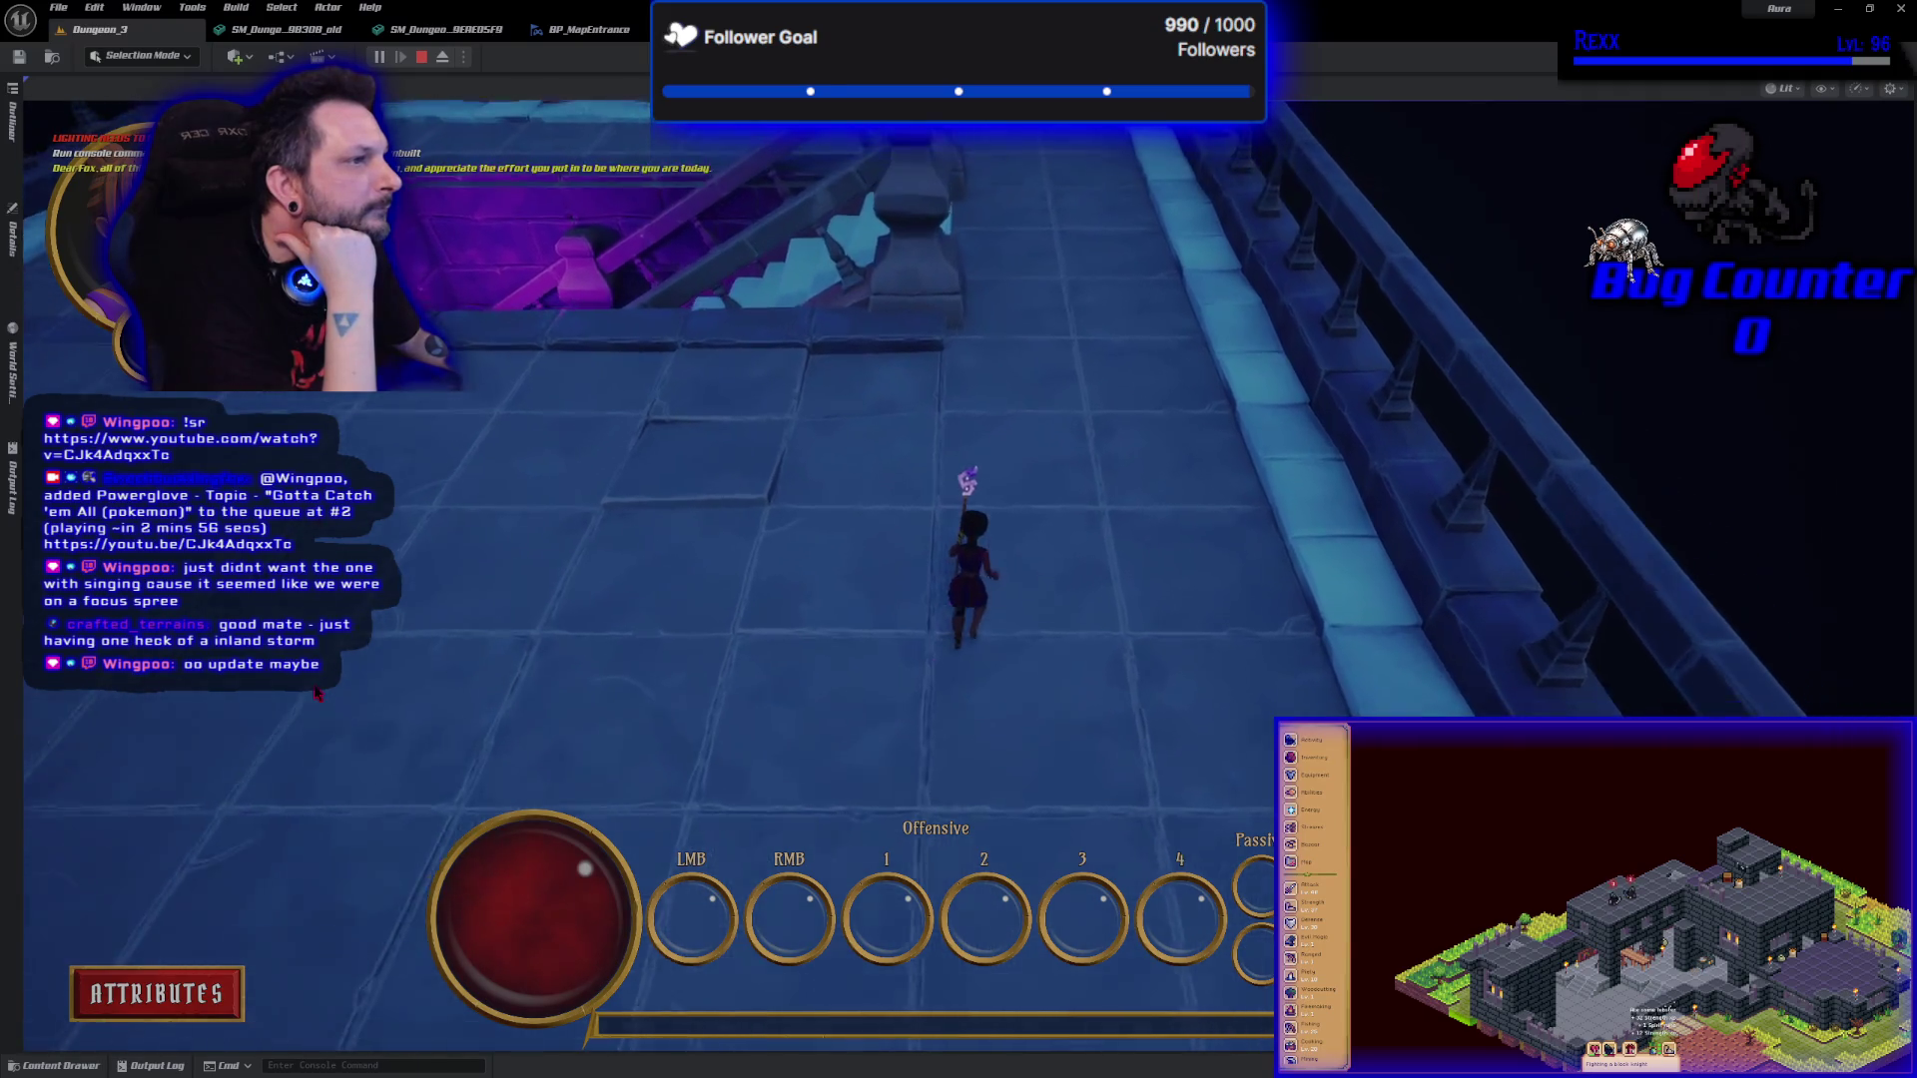
key(w)
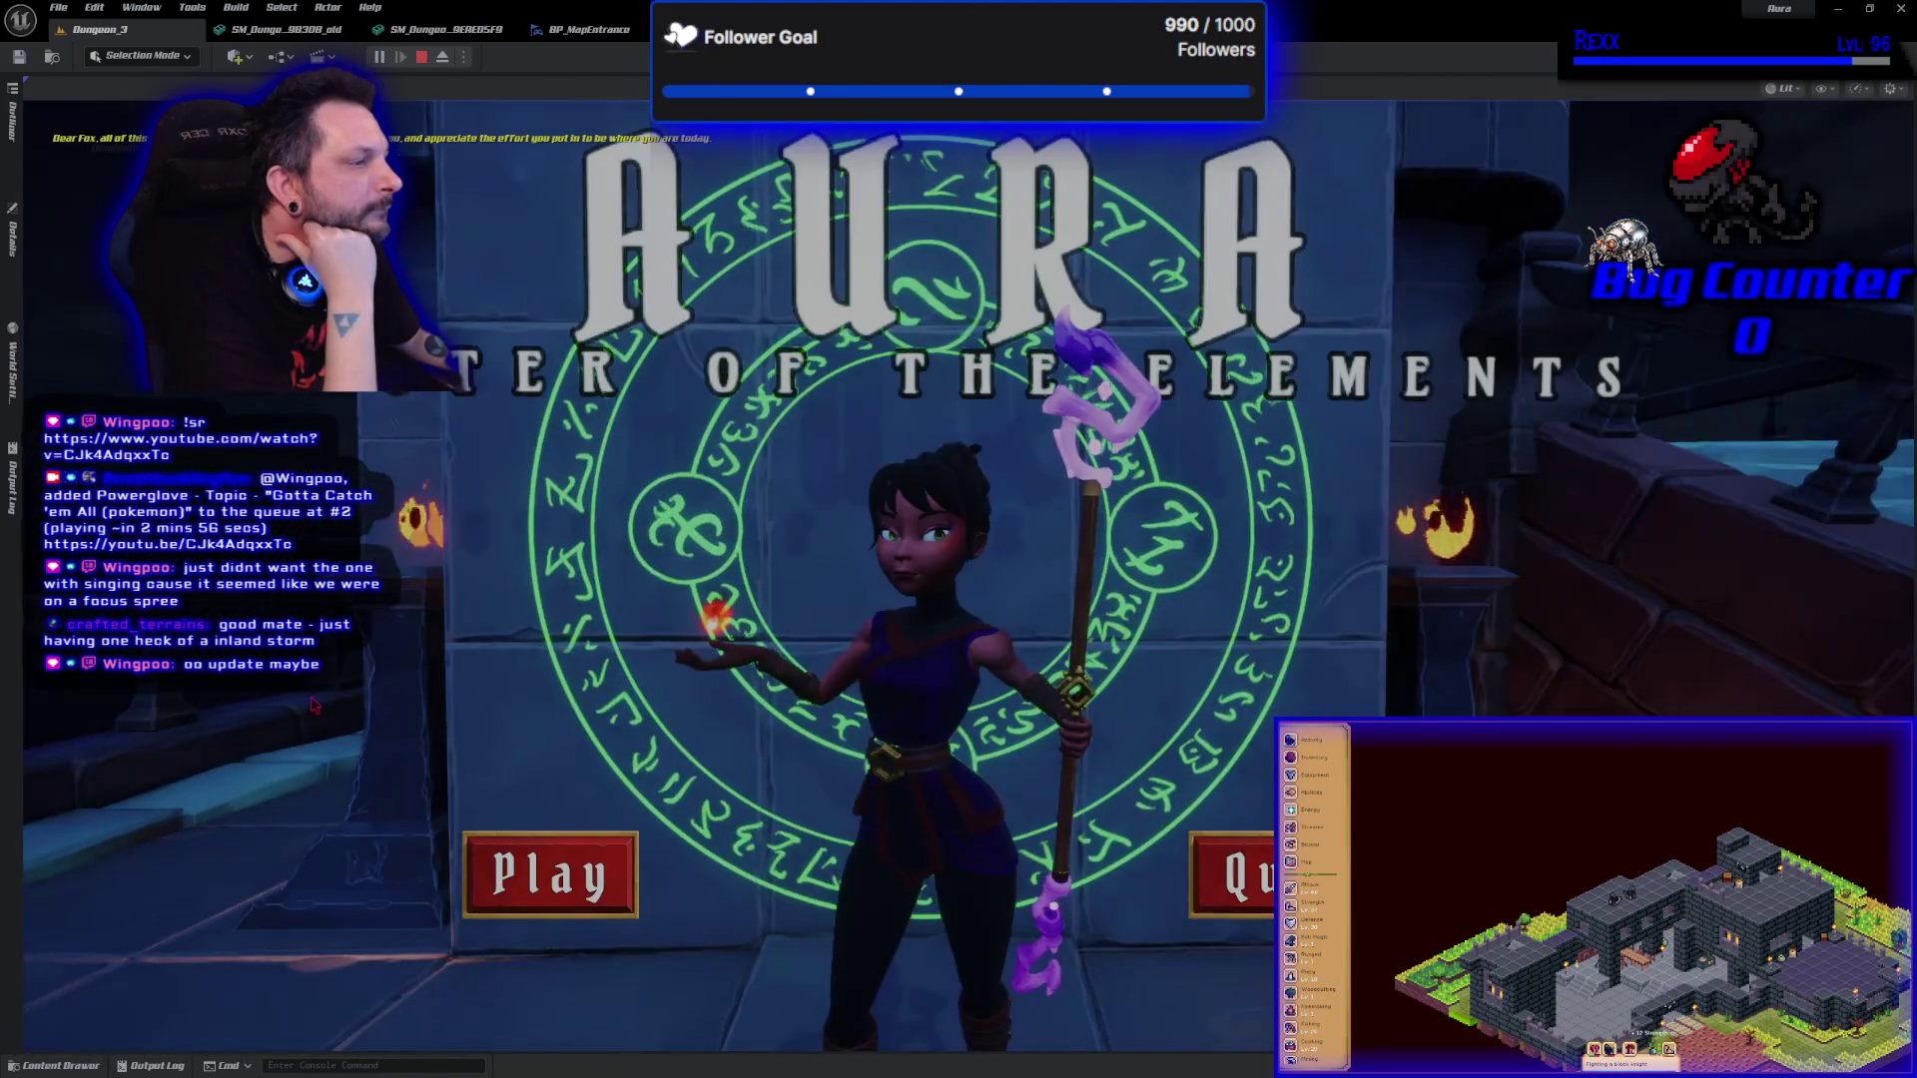
key(Escape)
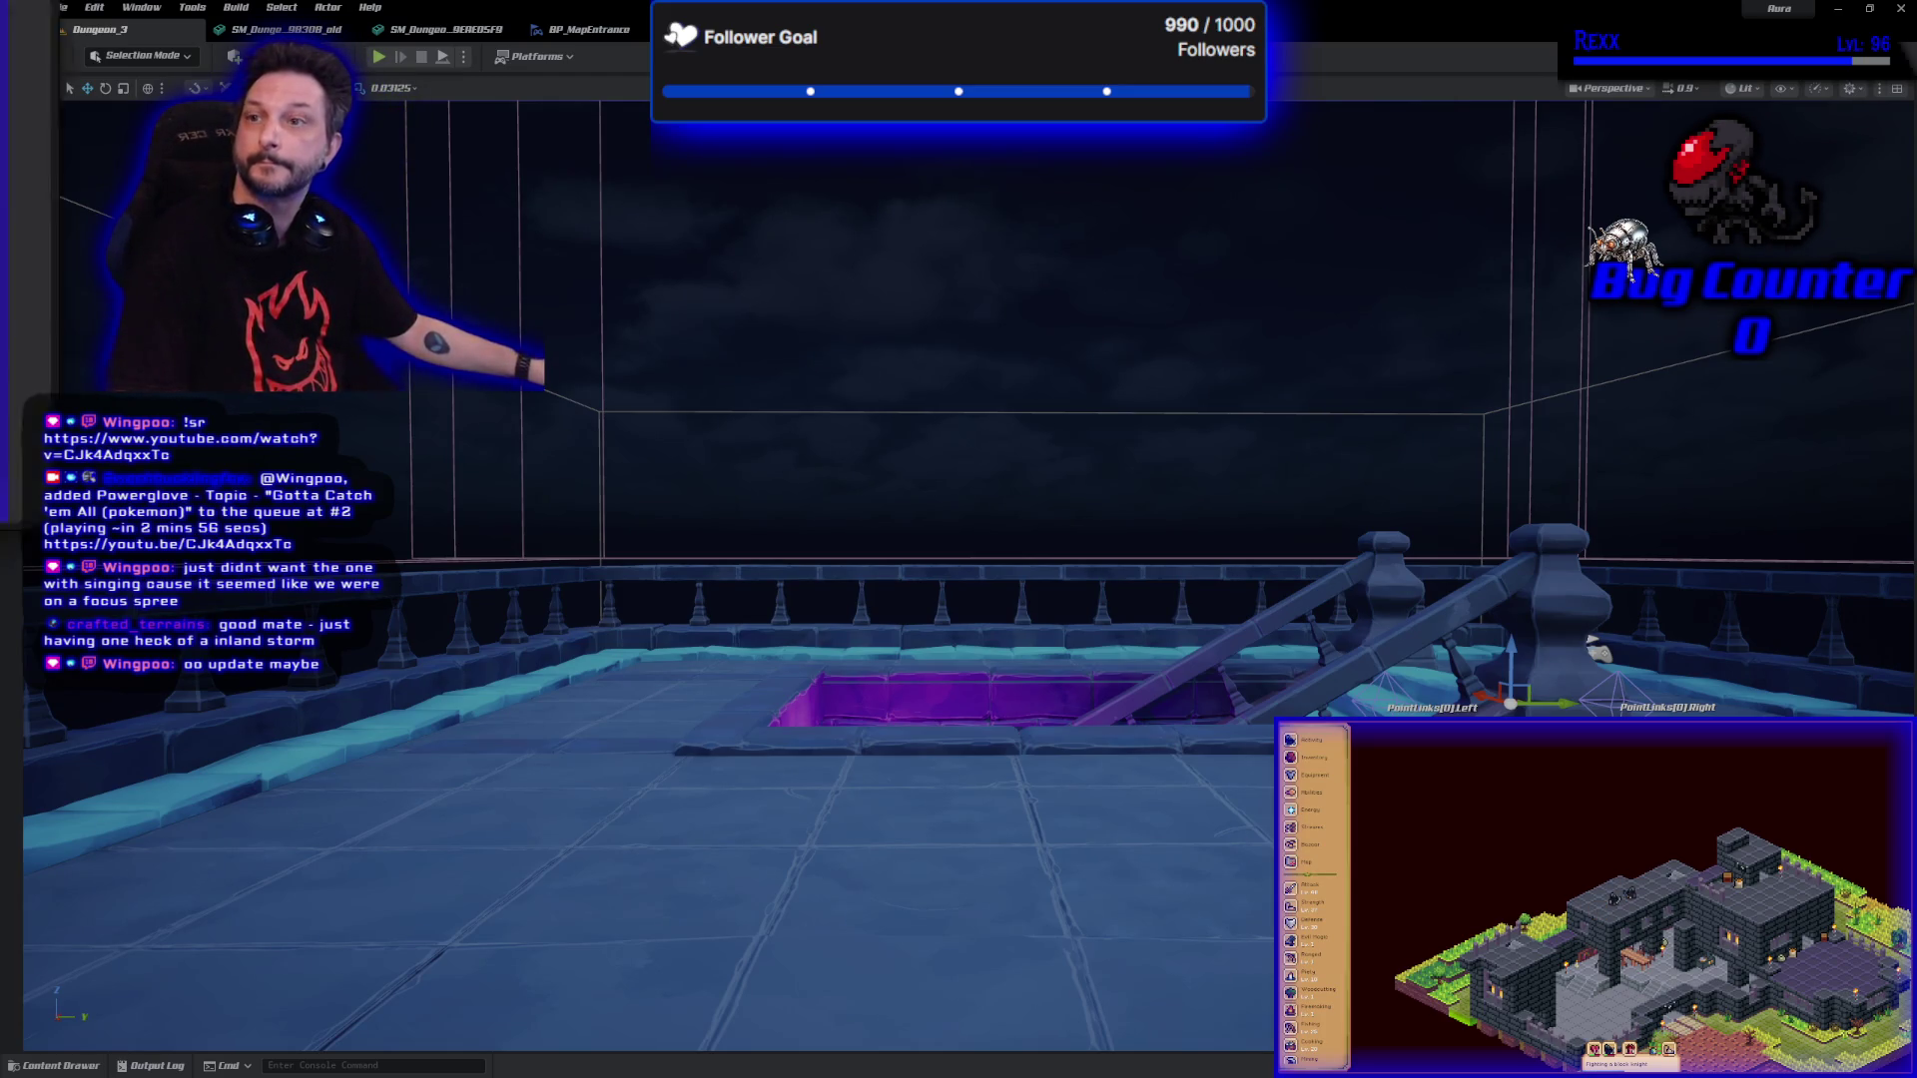
key(alt+Tab)
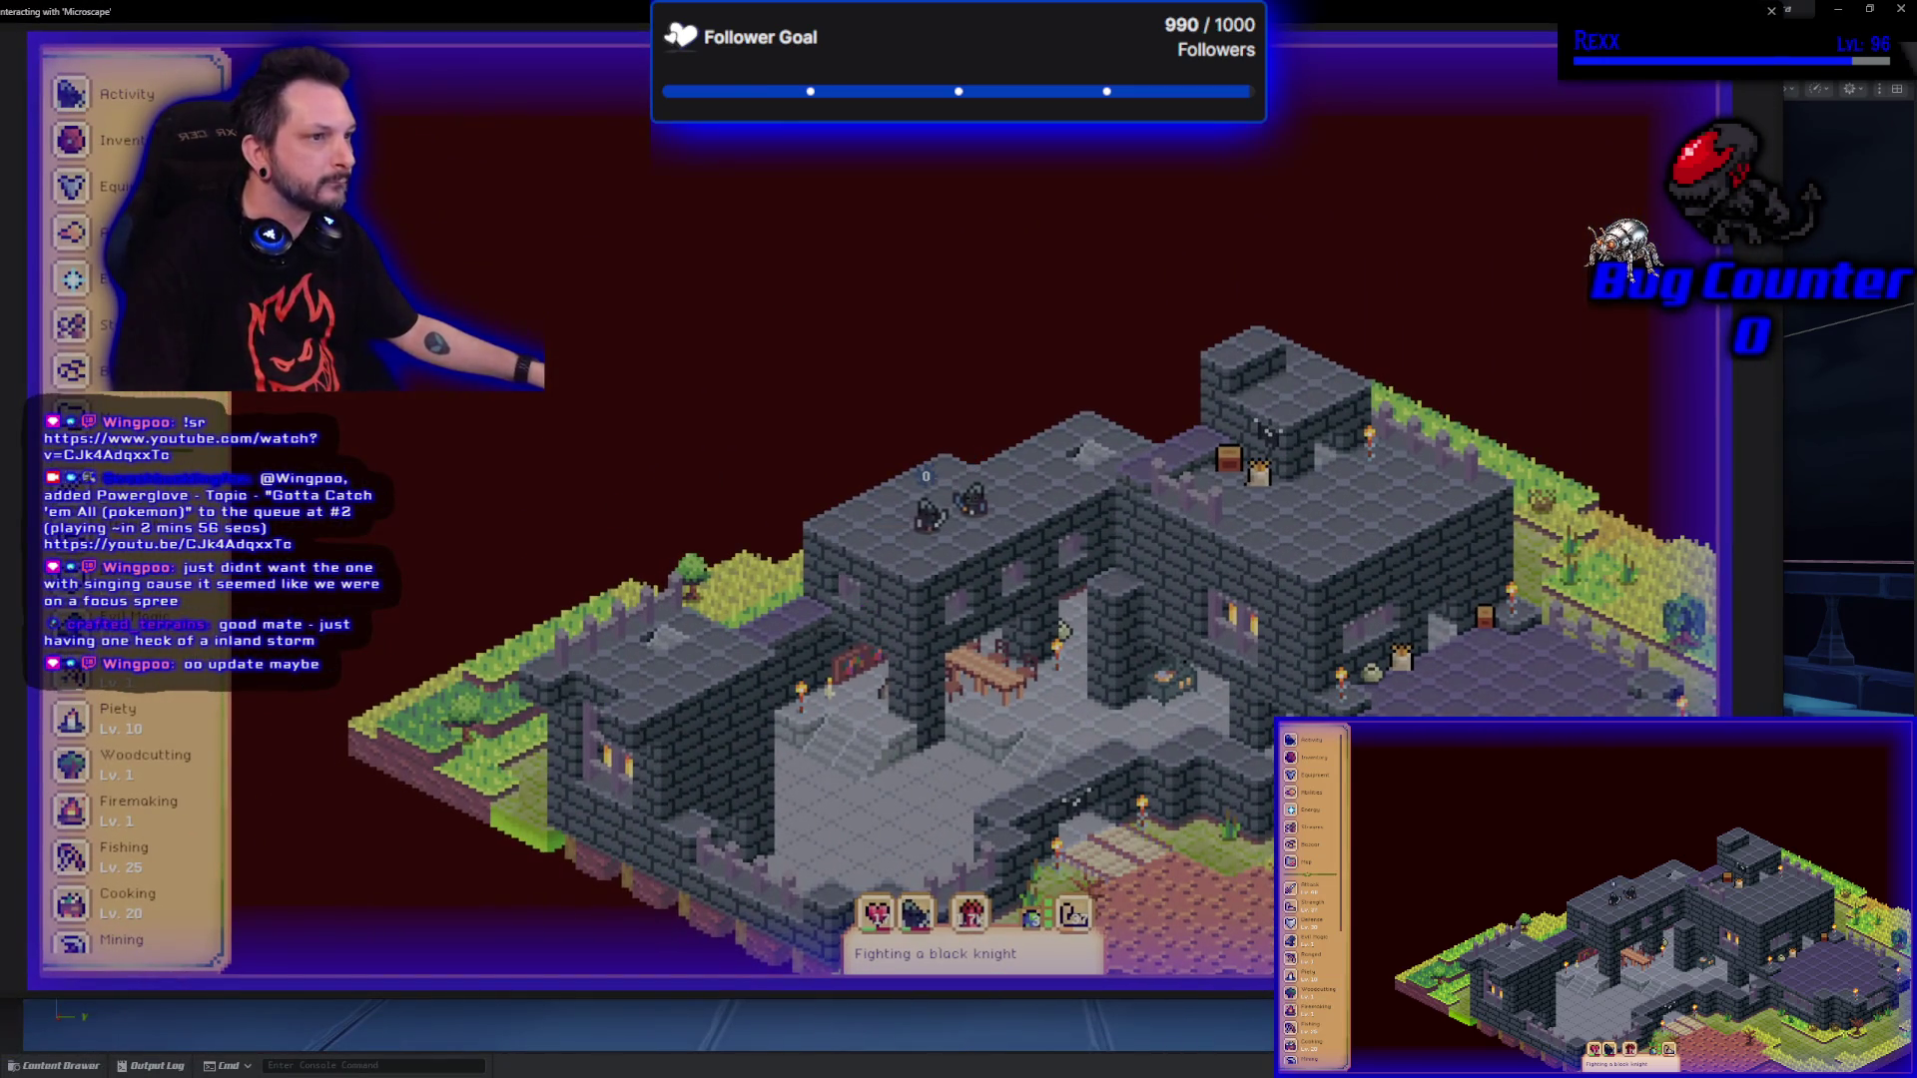
Show Microscape's Activity & Loot panel, then move the game window out of the way.
click(110, 94)
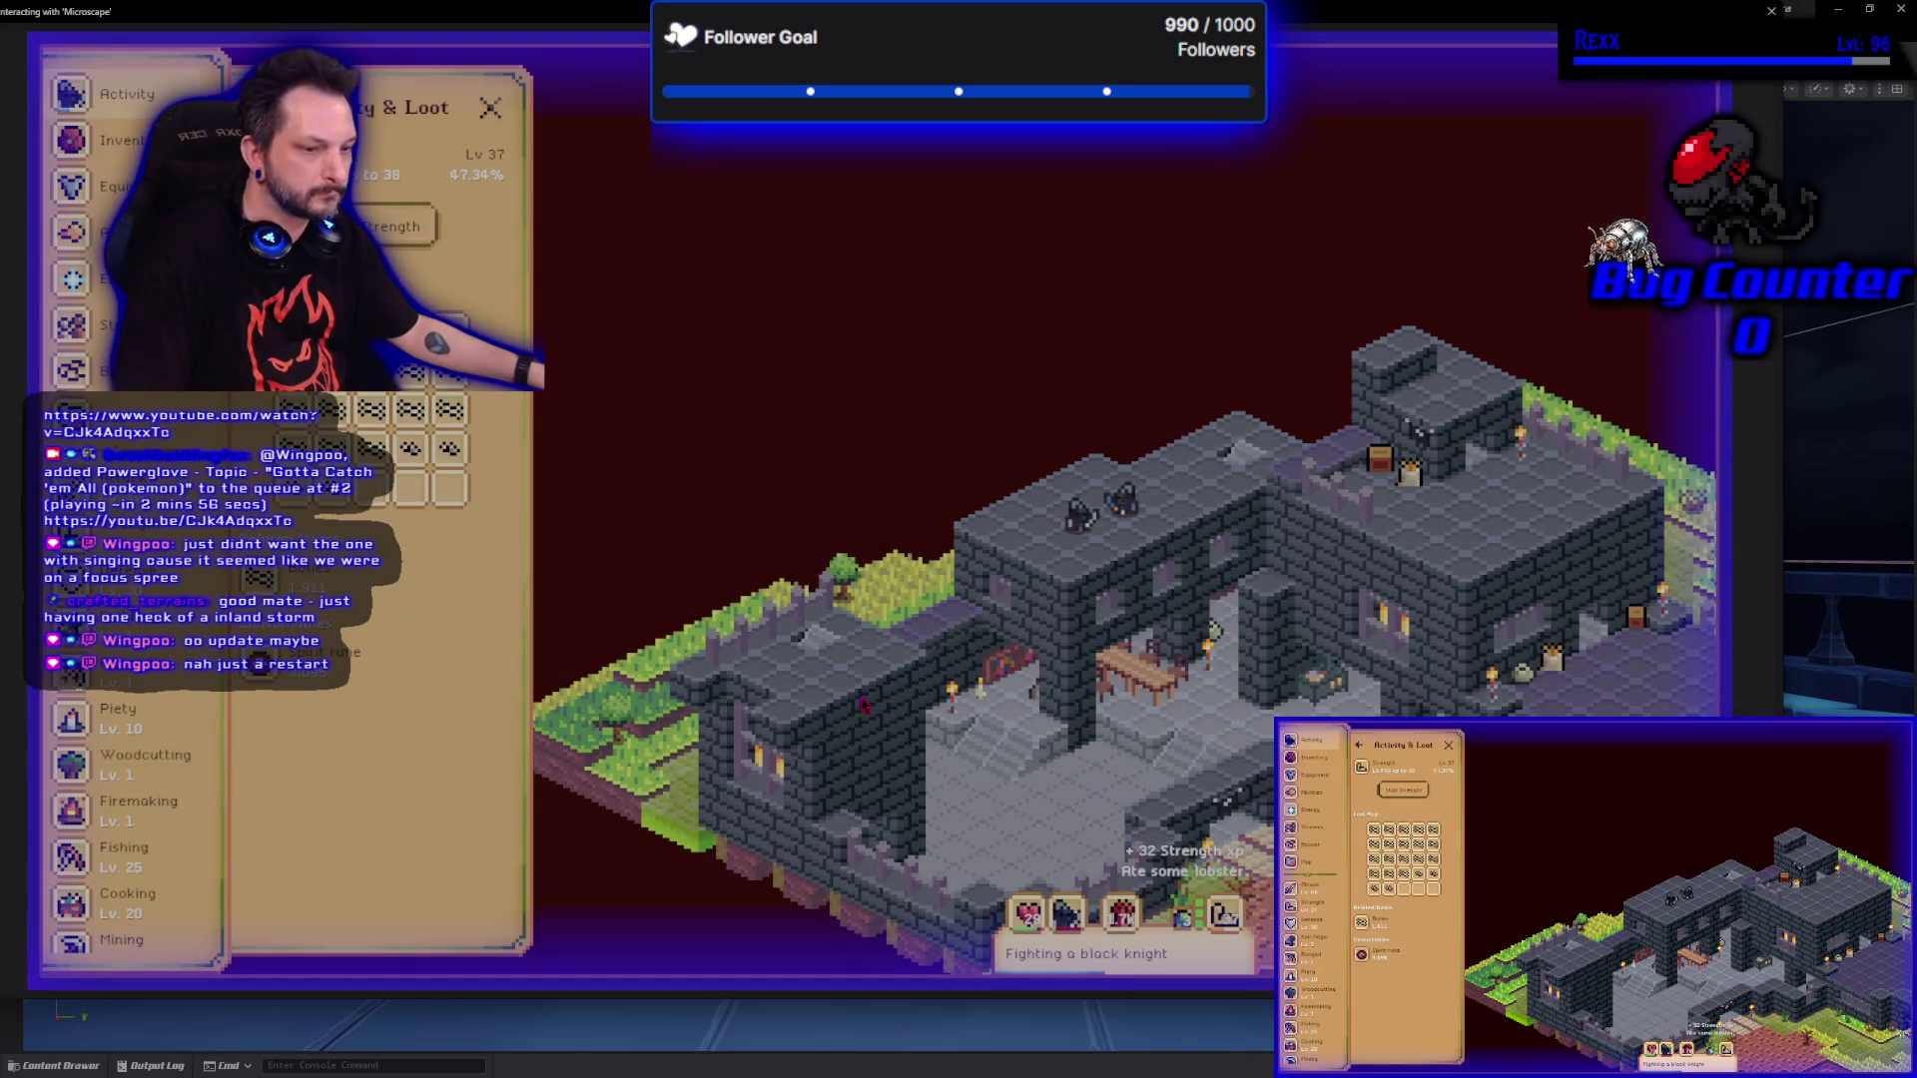
click(1773, 10)
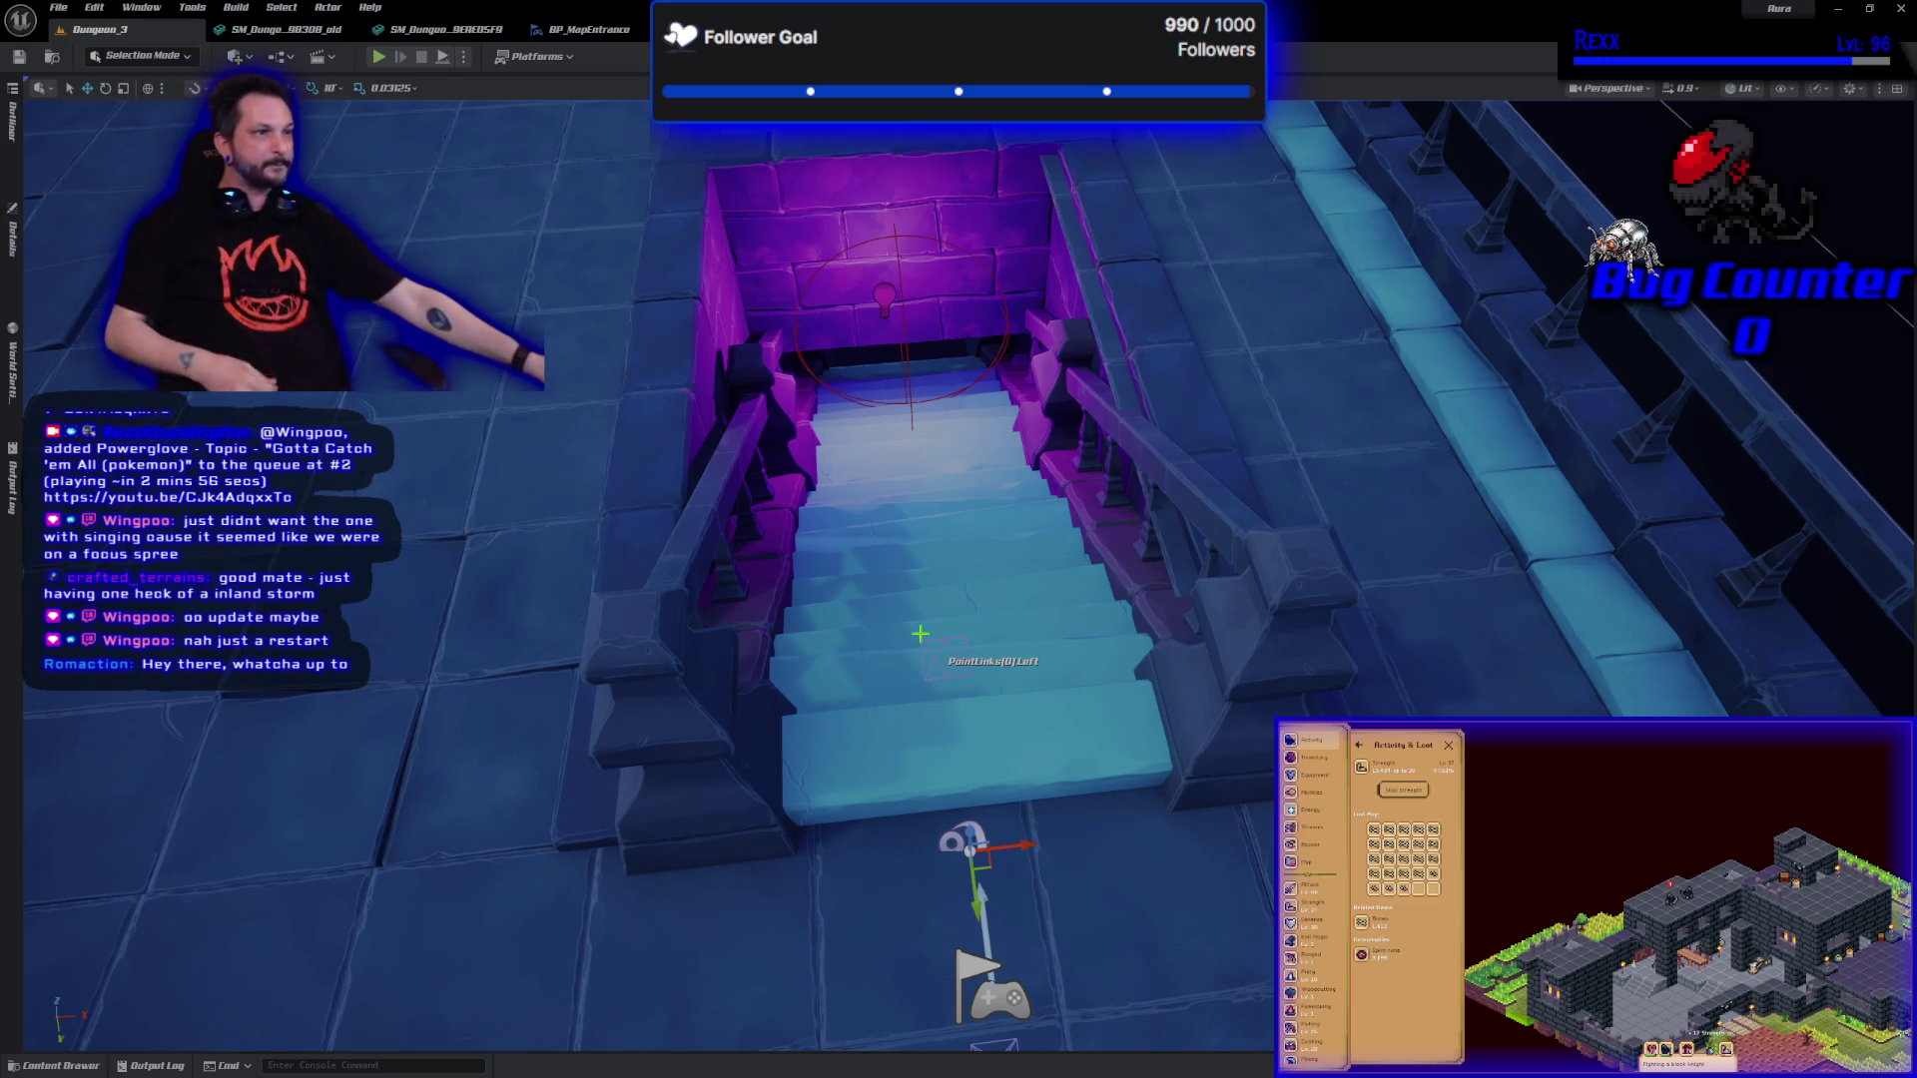
key(alt+p)
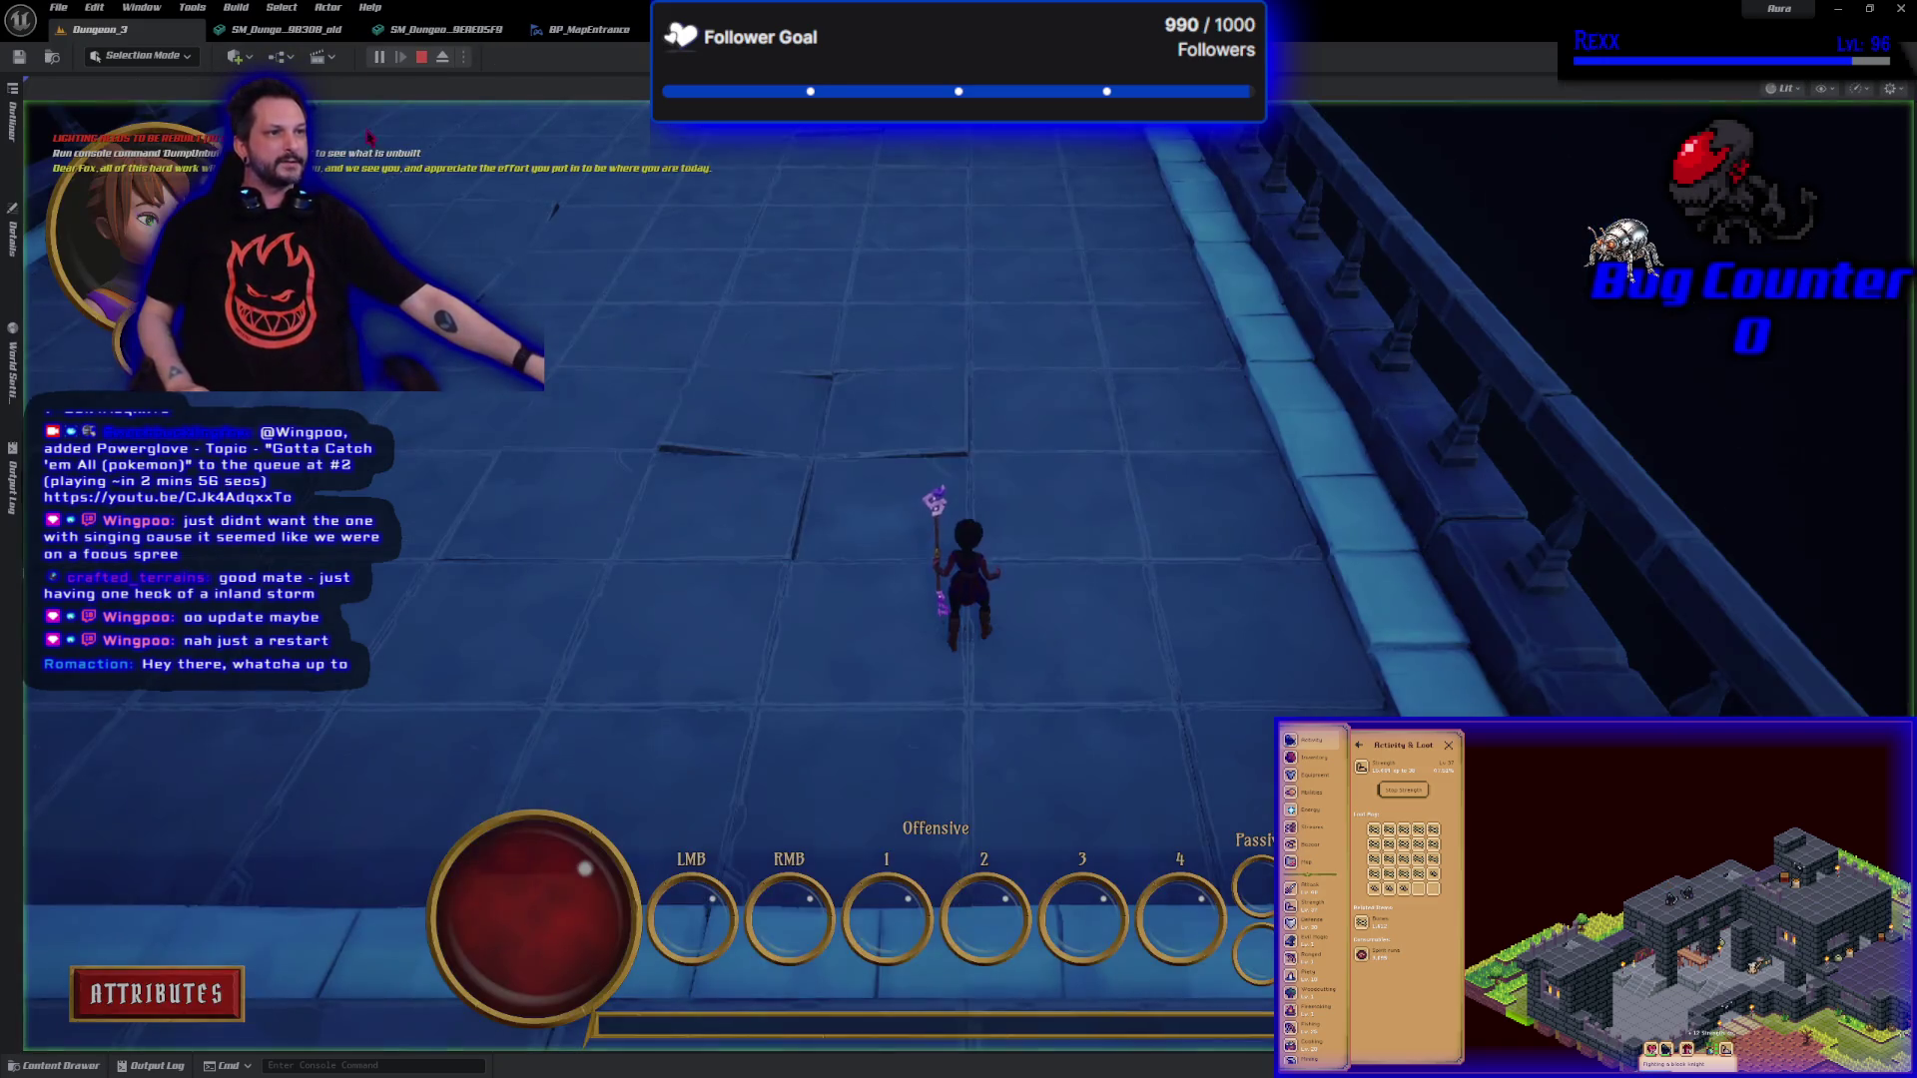
mouse_move(783, 459)
mouse_down()
mouse_move(878, 420)
mouse_move(912, 258)
mouse_up()
key(w)
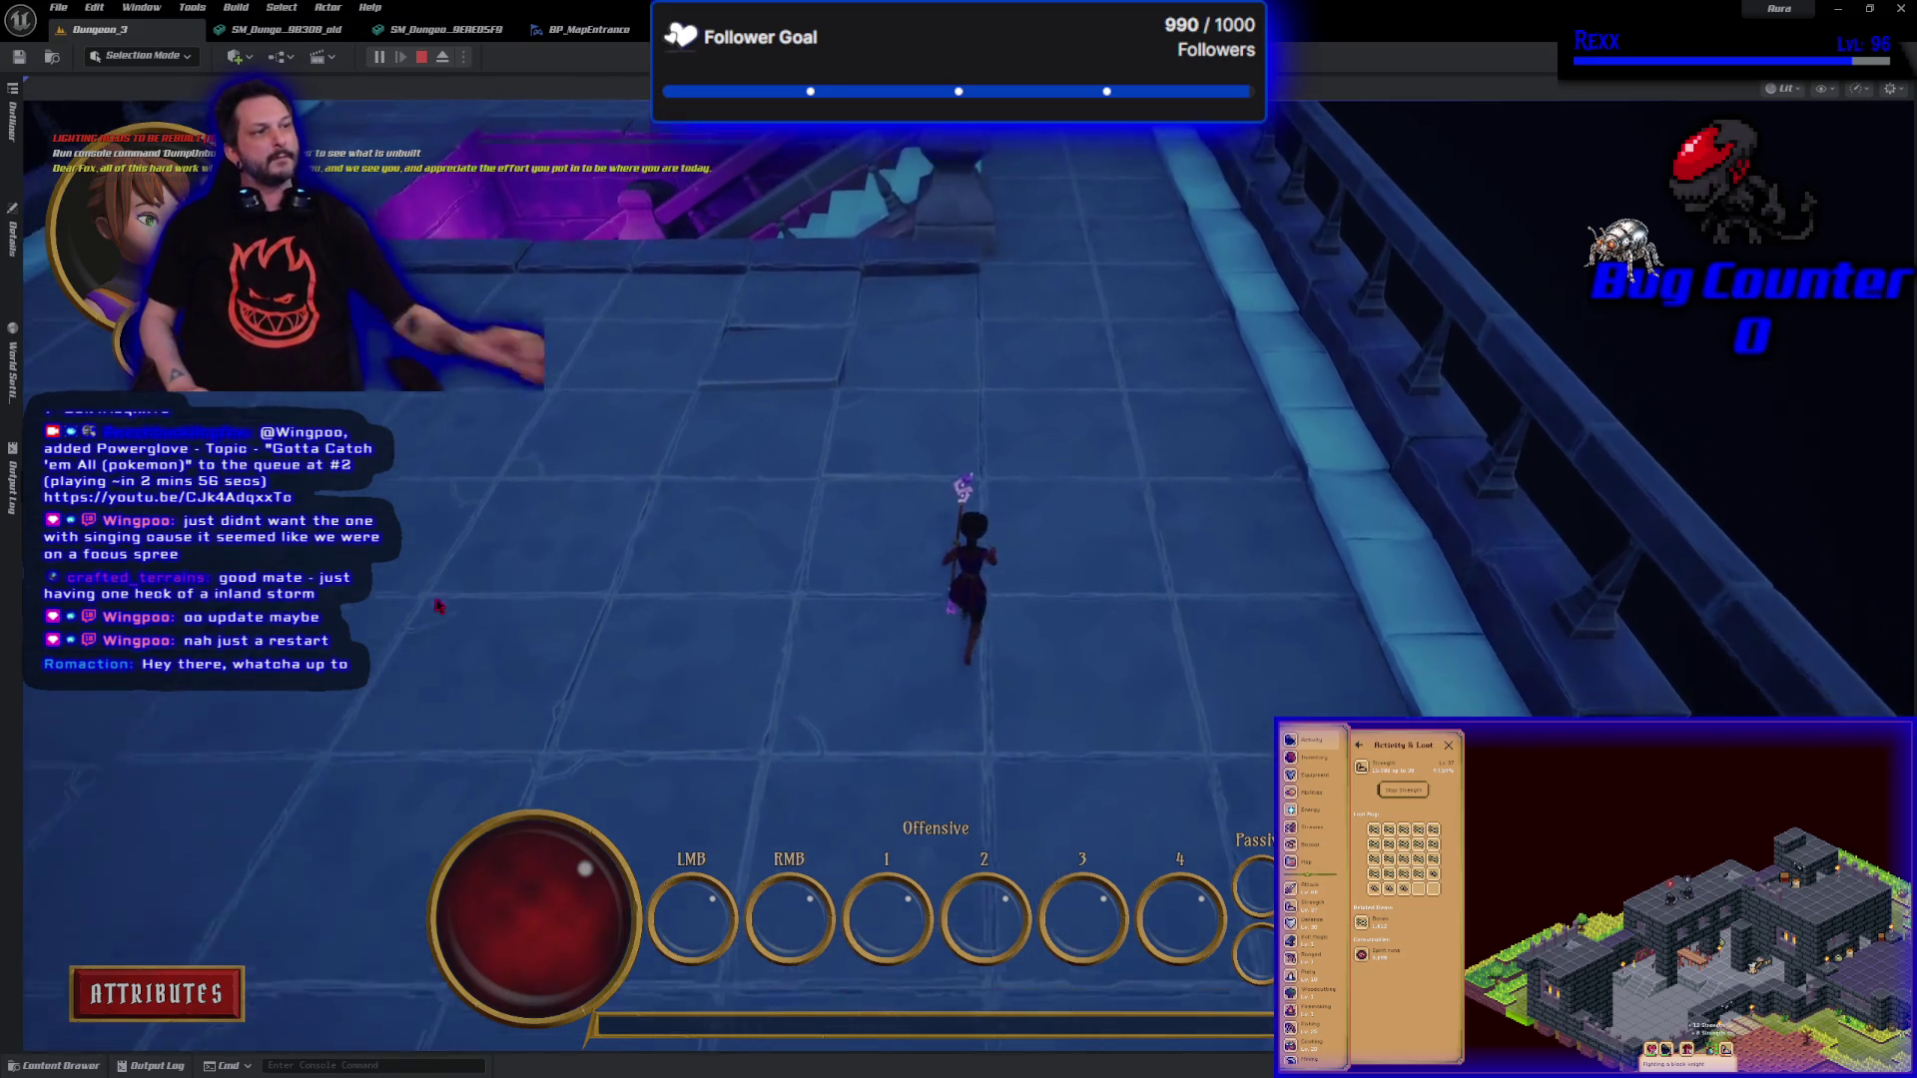
key(w)
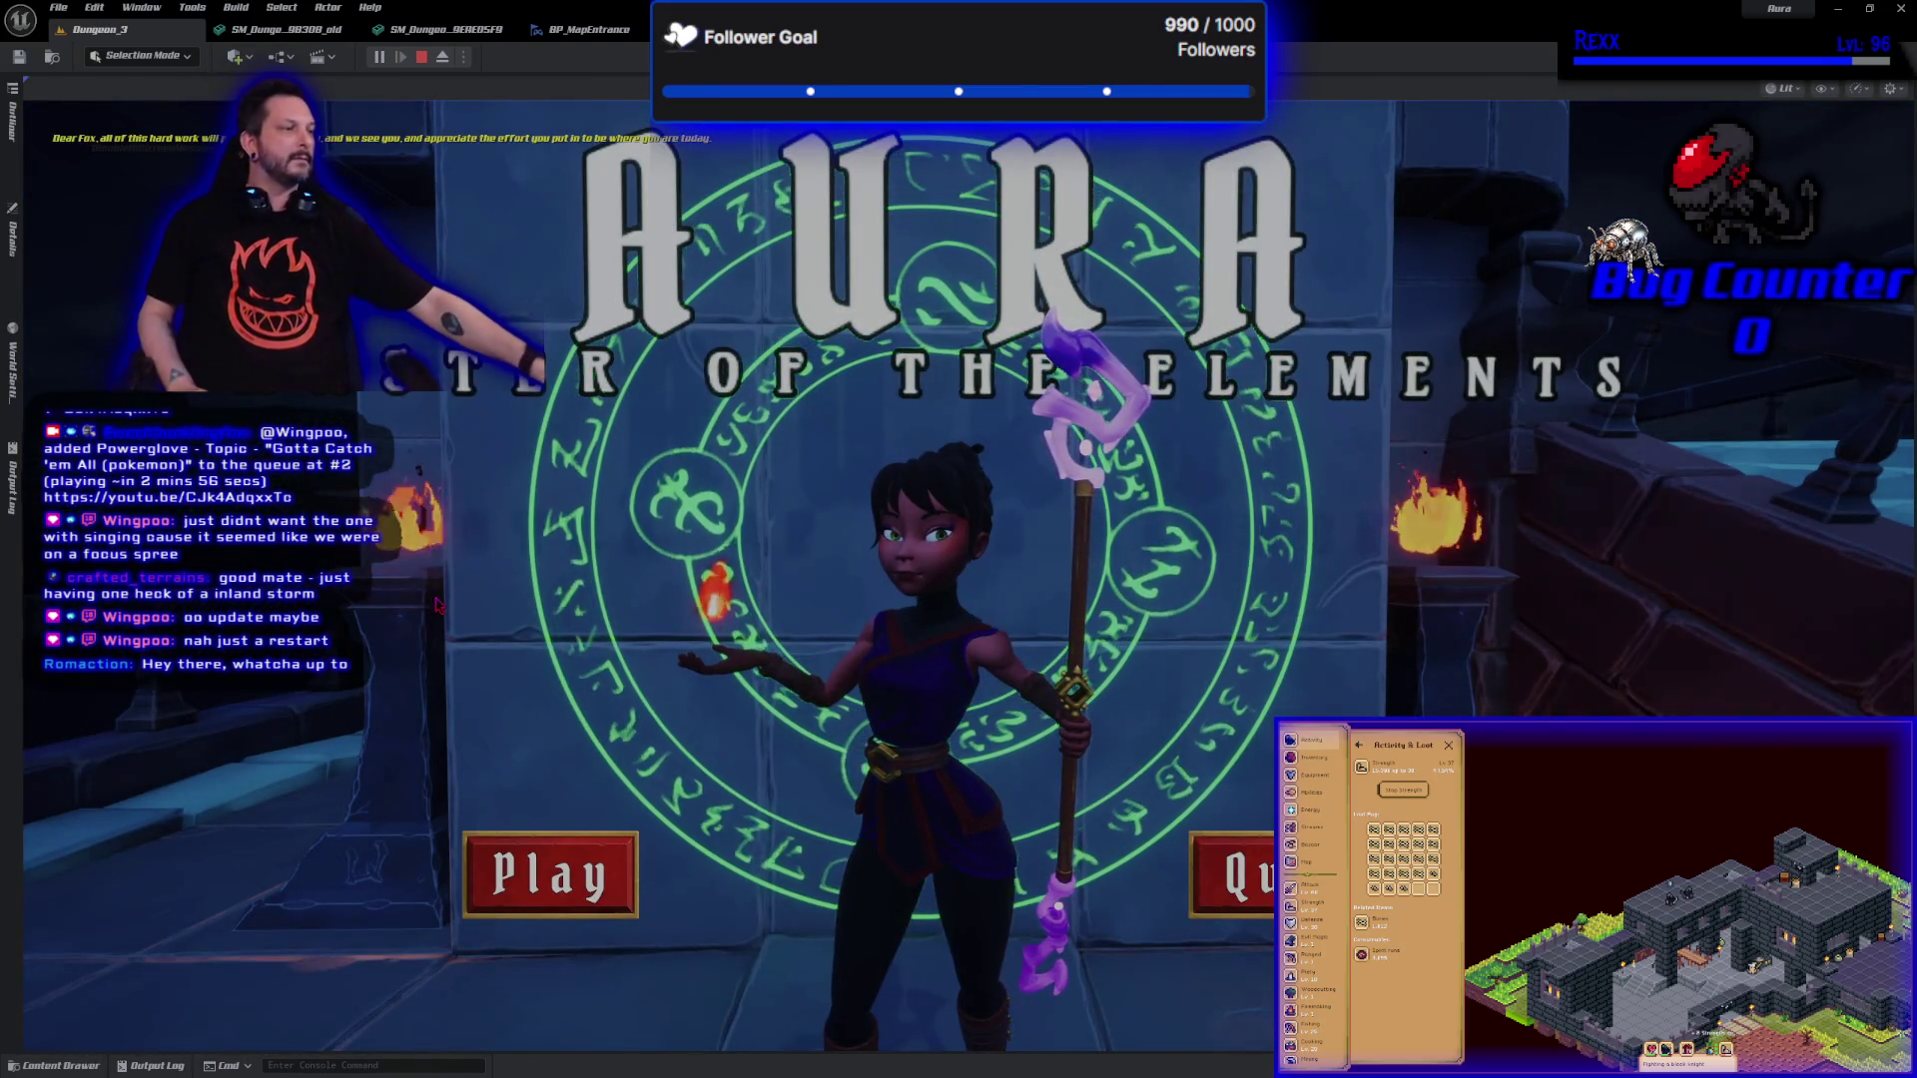
key(Escape)
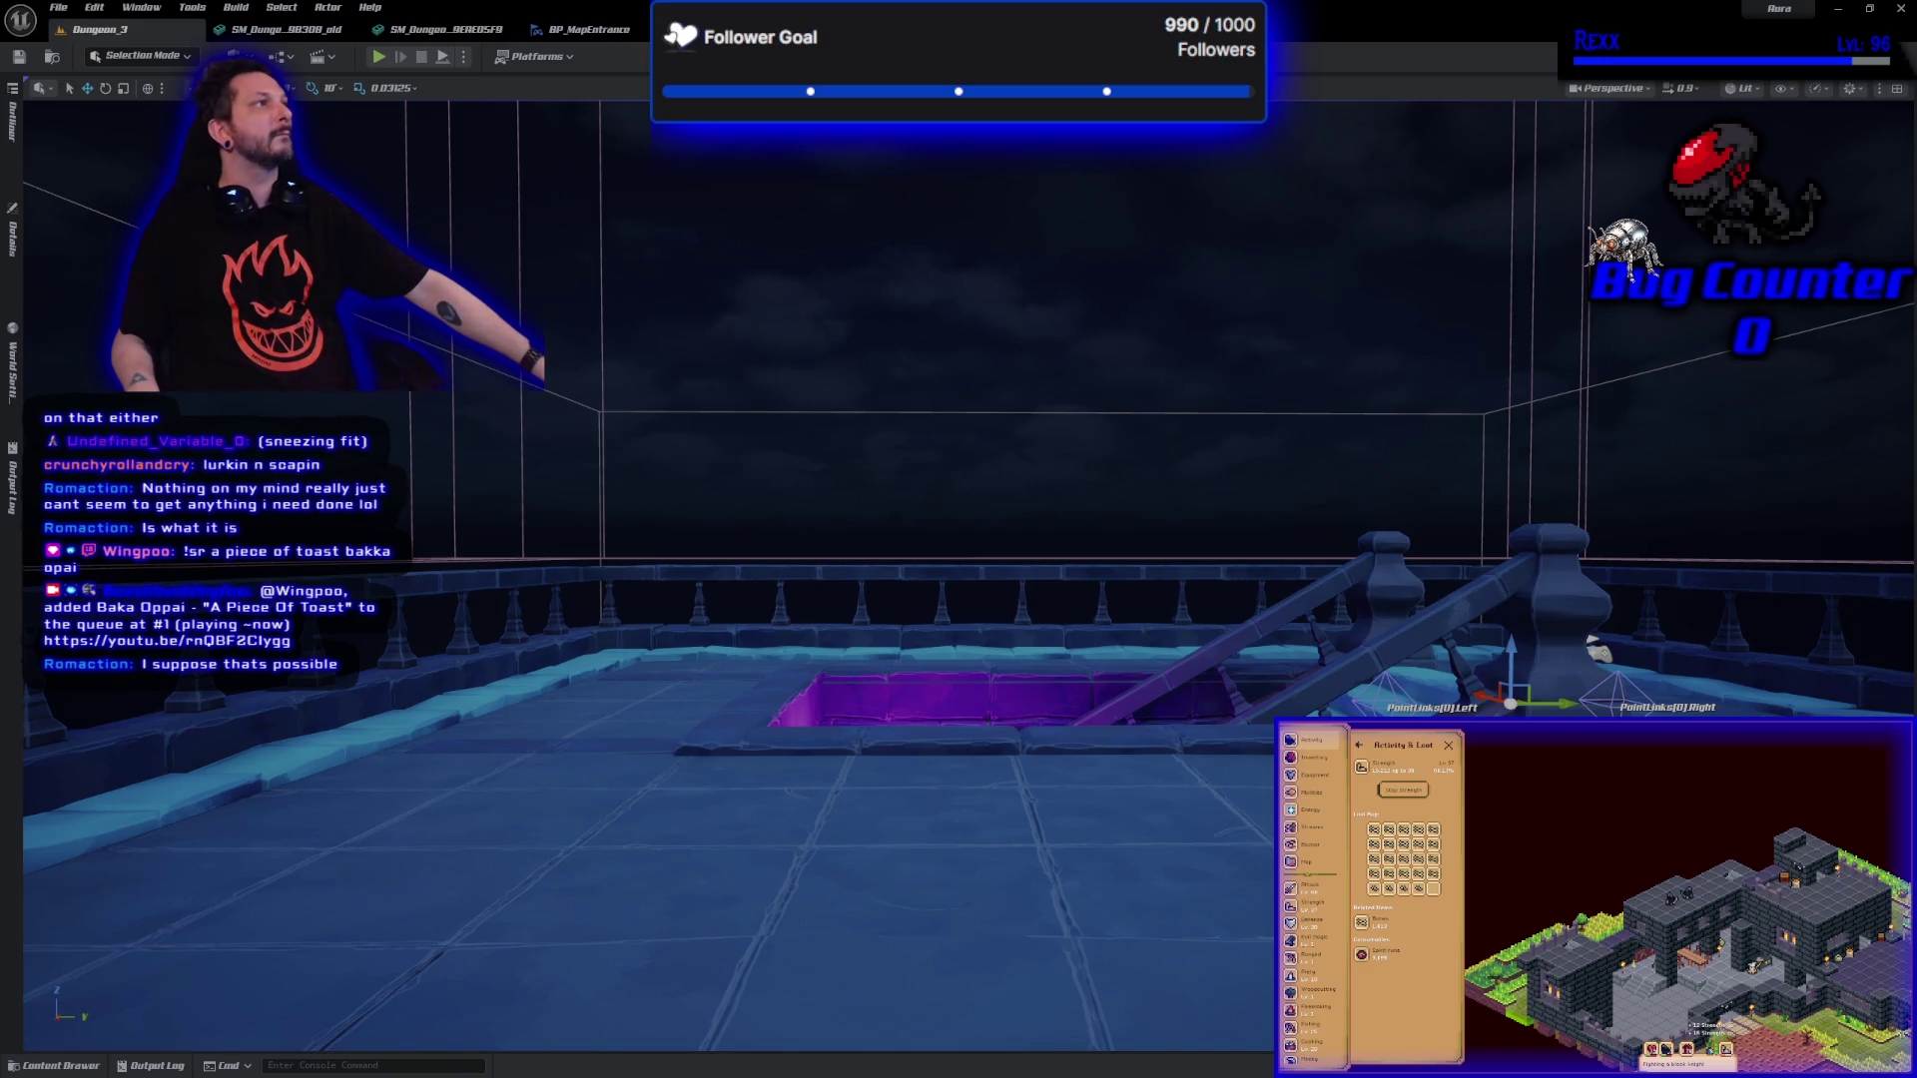
Set BP_MapEntrance's level property to Dungeon_3 via a 'dos' Details search, then save.
click(1597, 649)
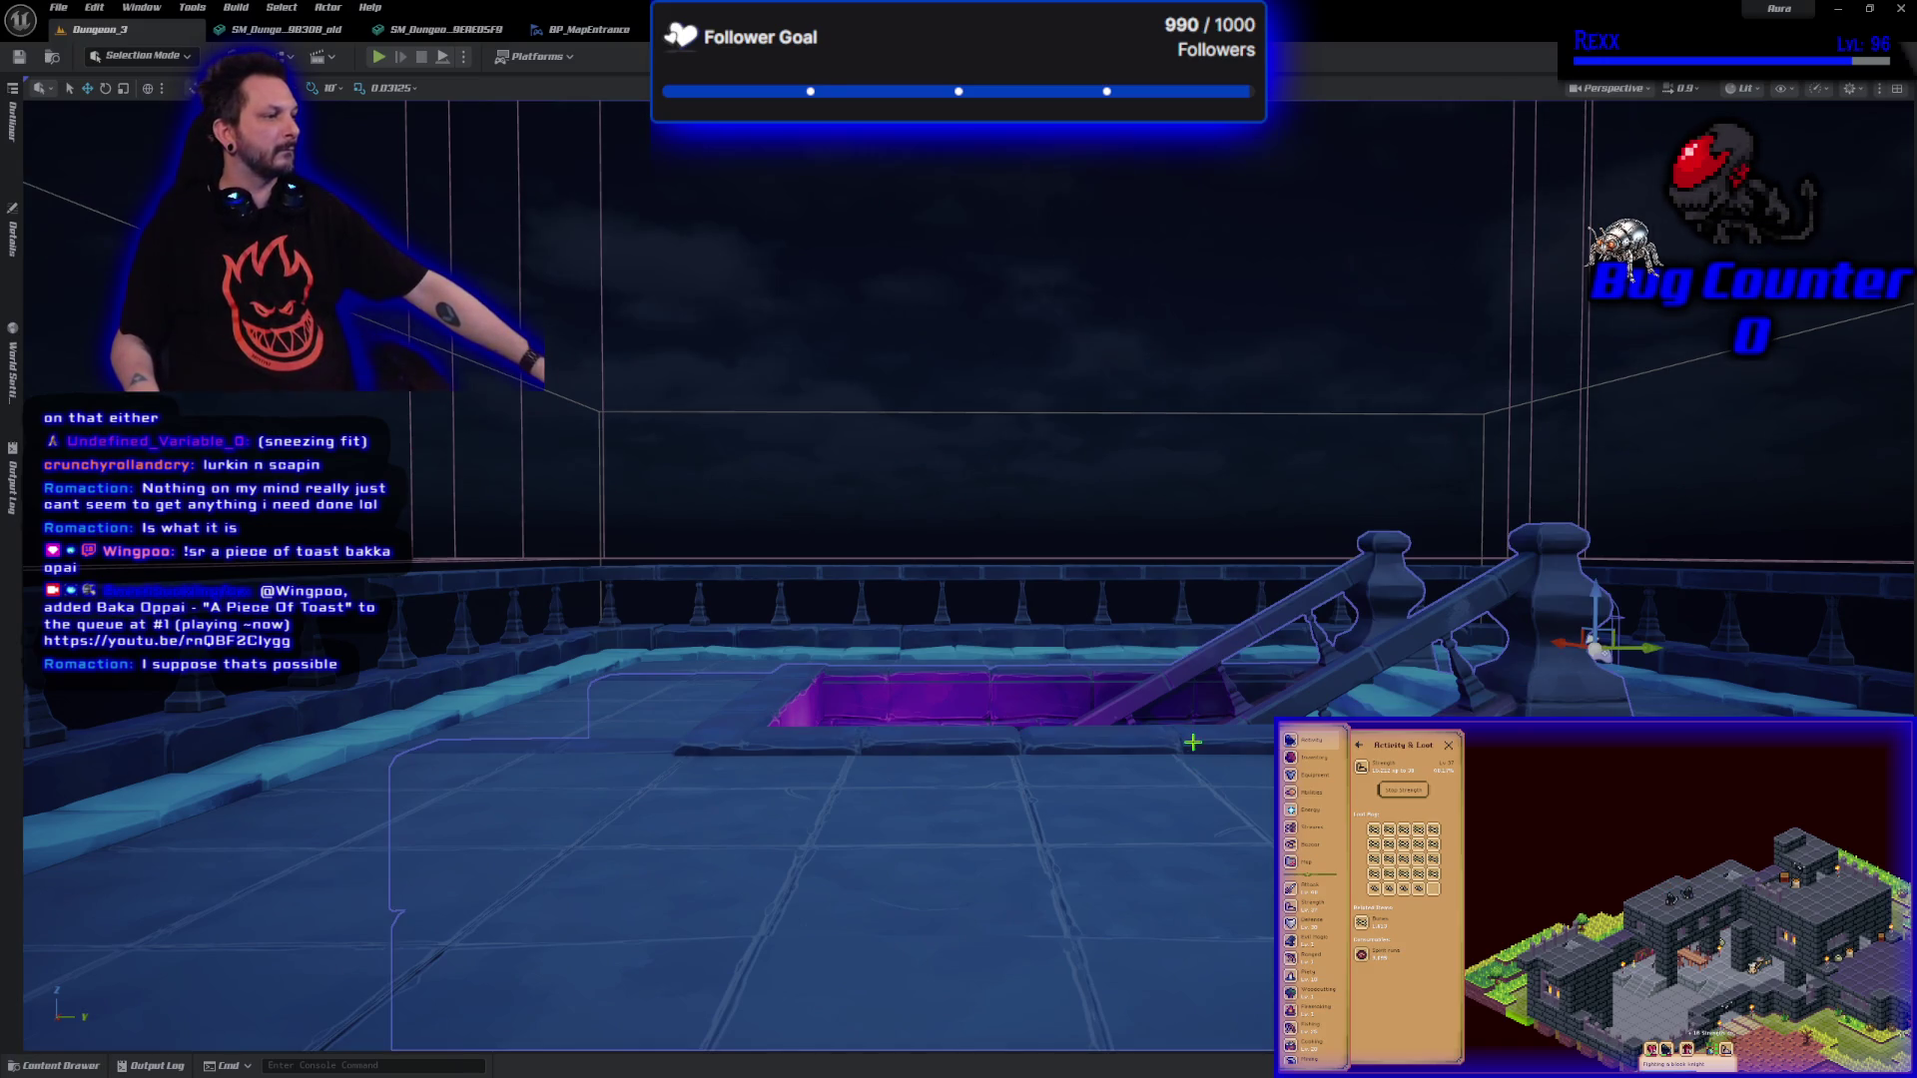
click(15, 257)
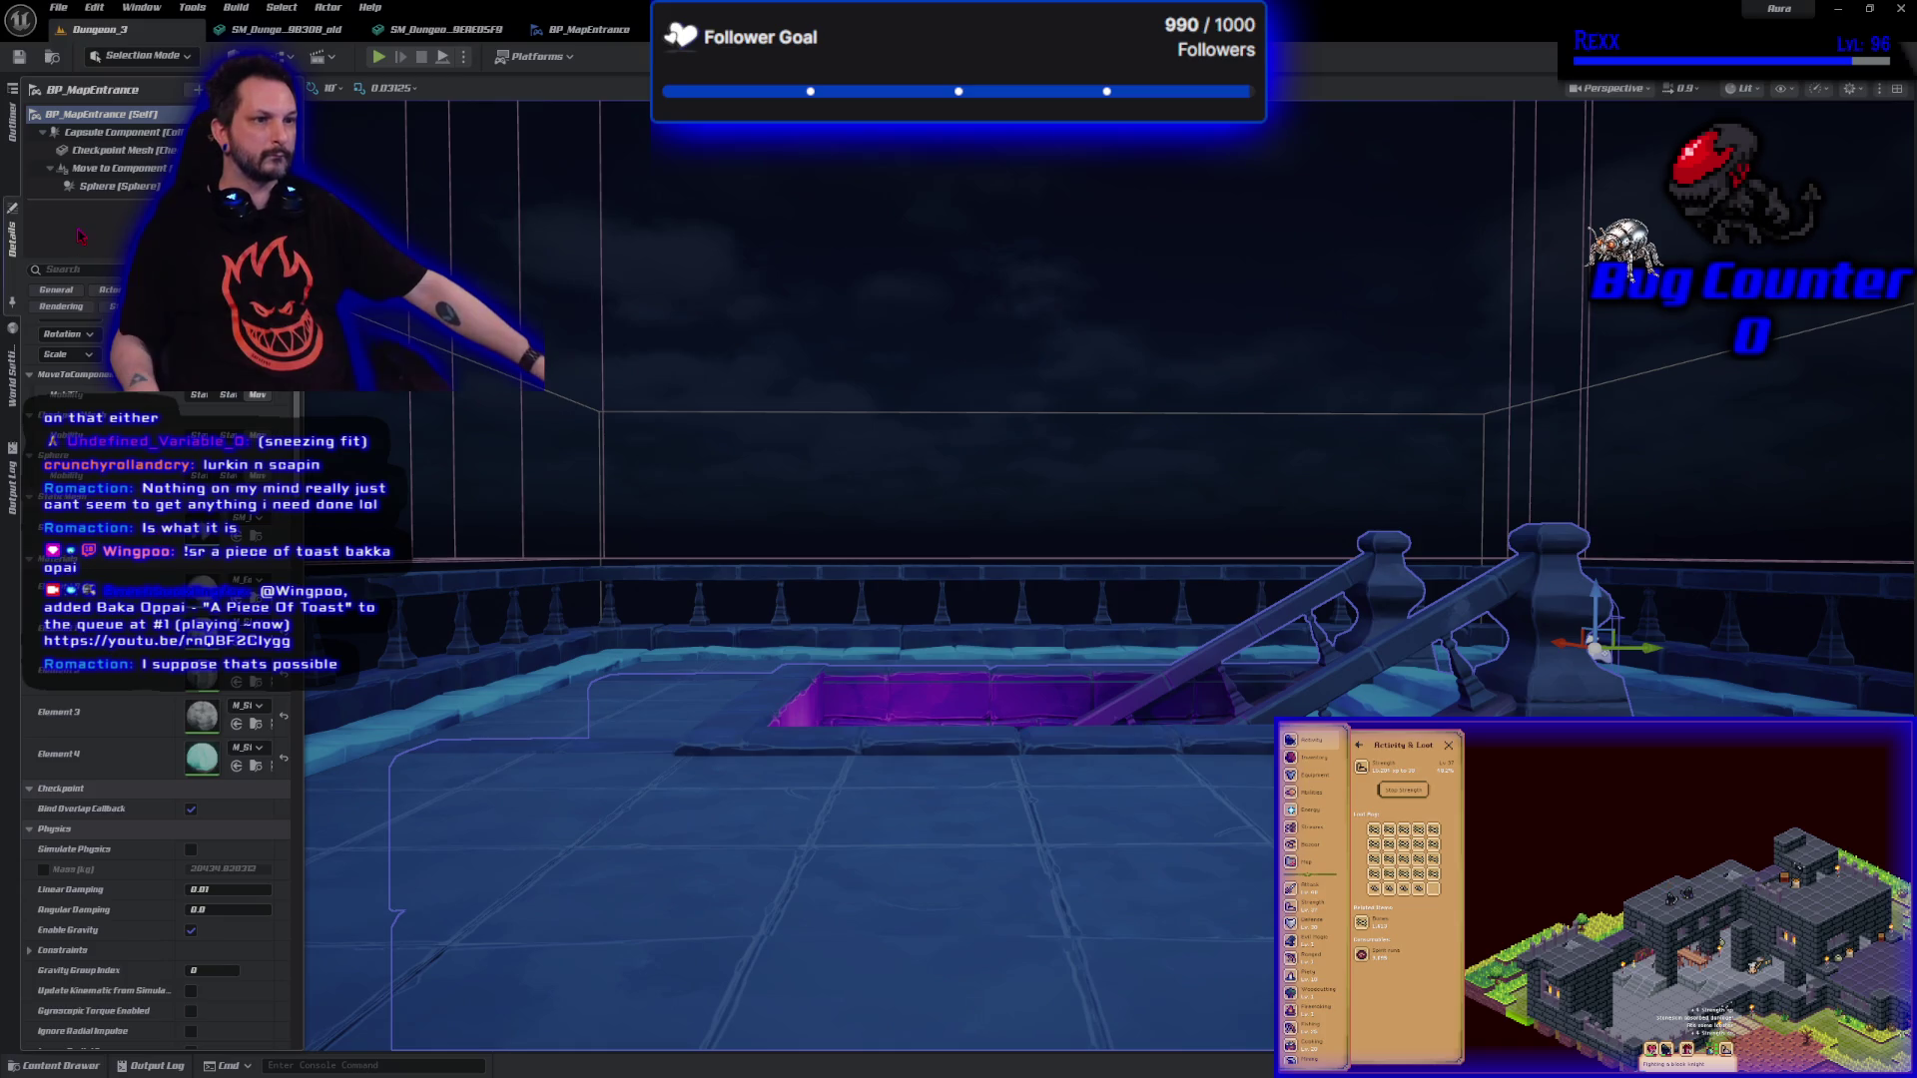
click(71, 272)
text(dos)
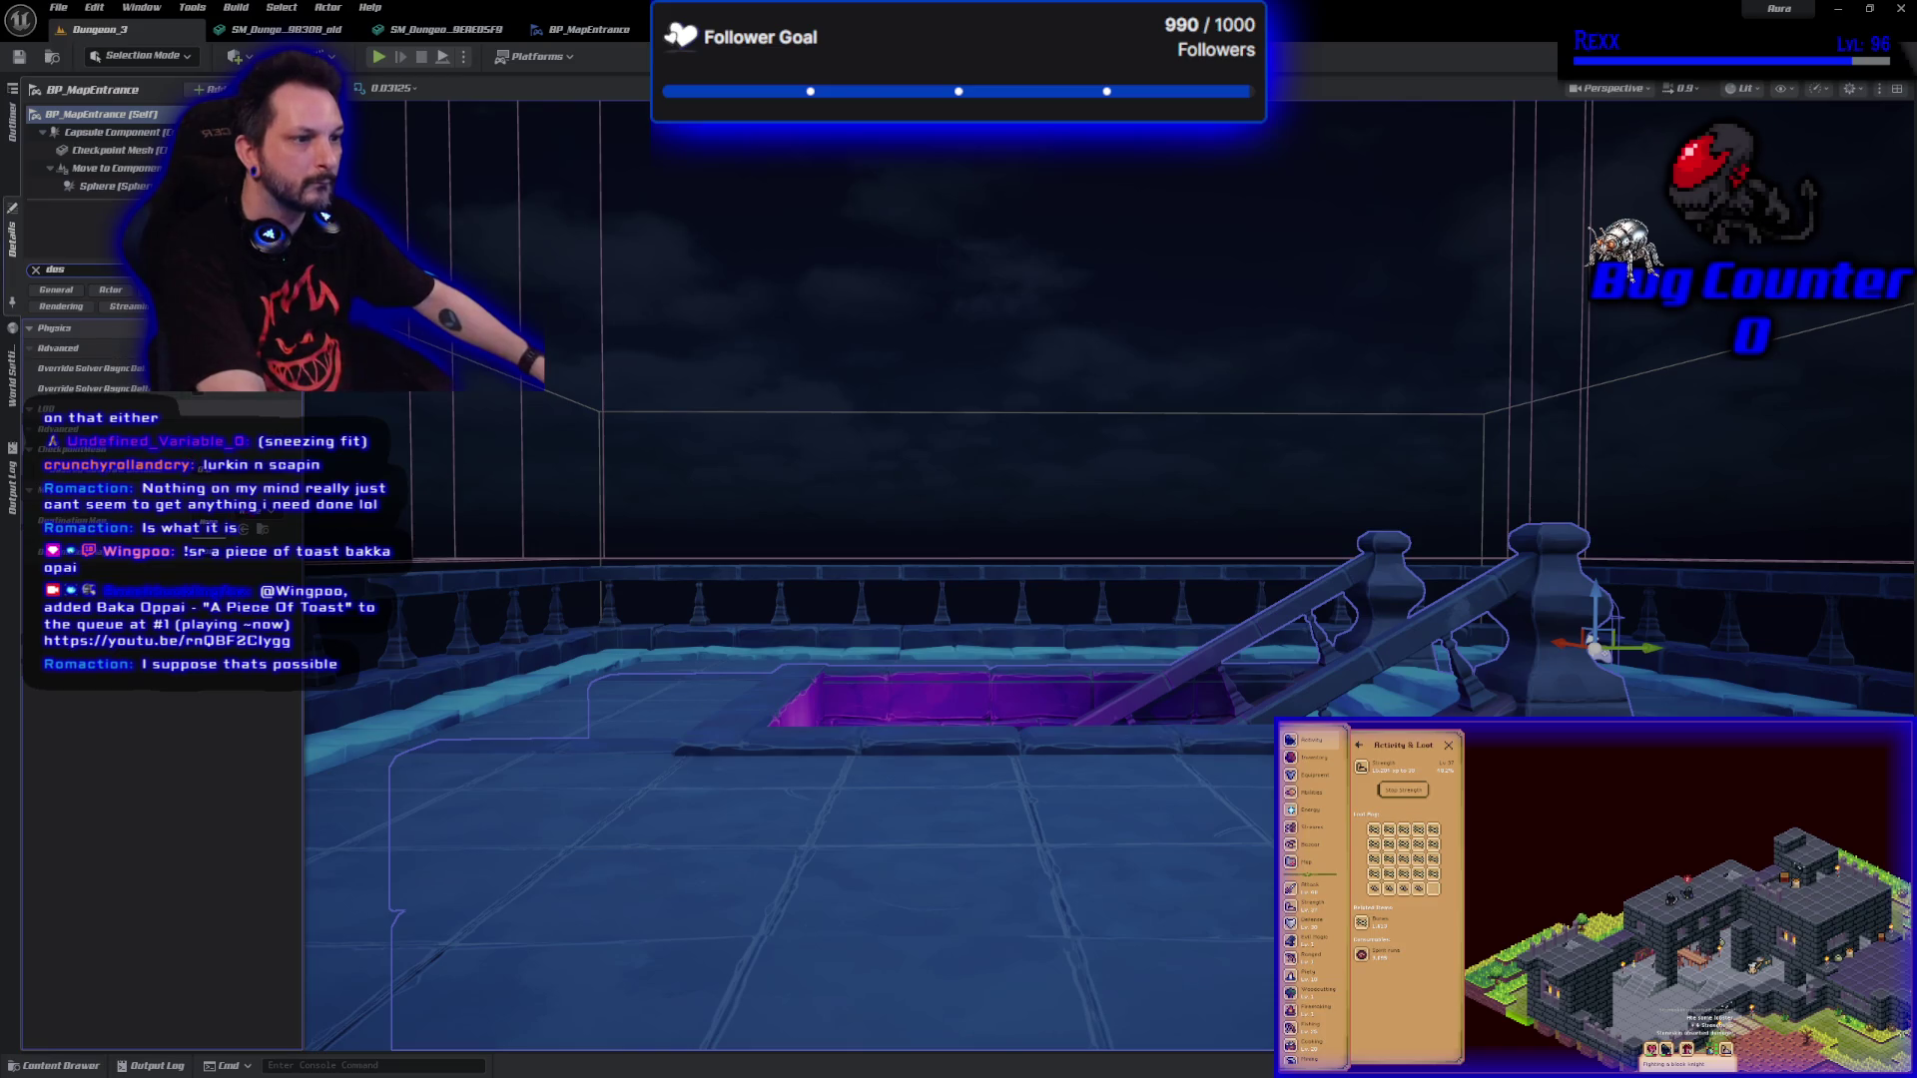
click(262, 514)
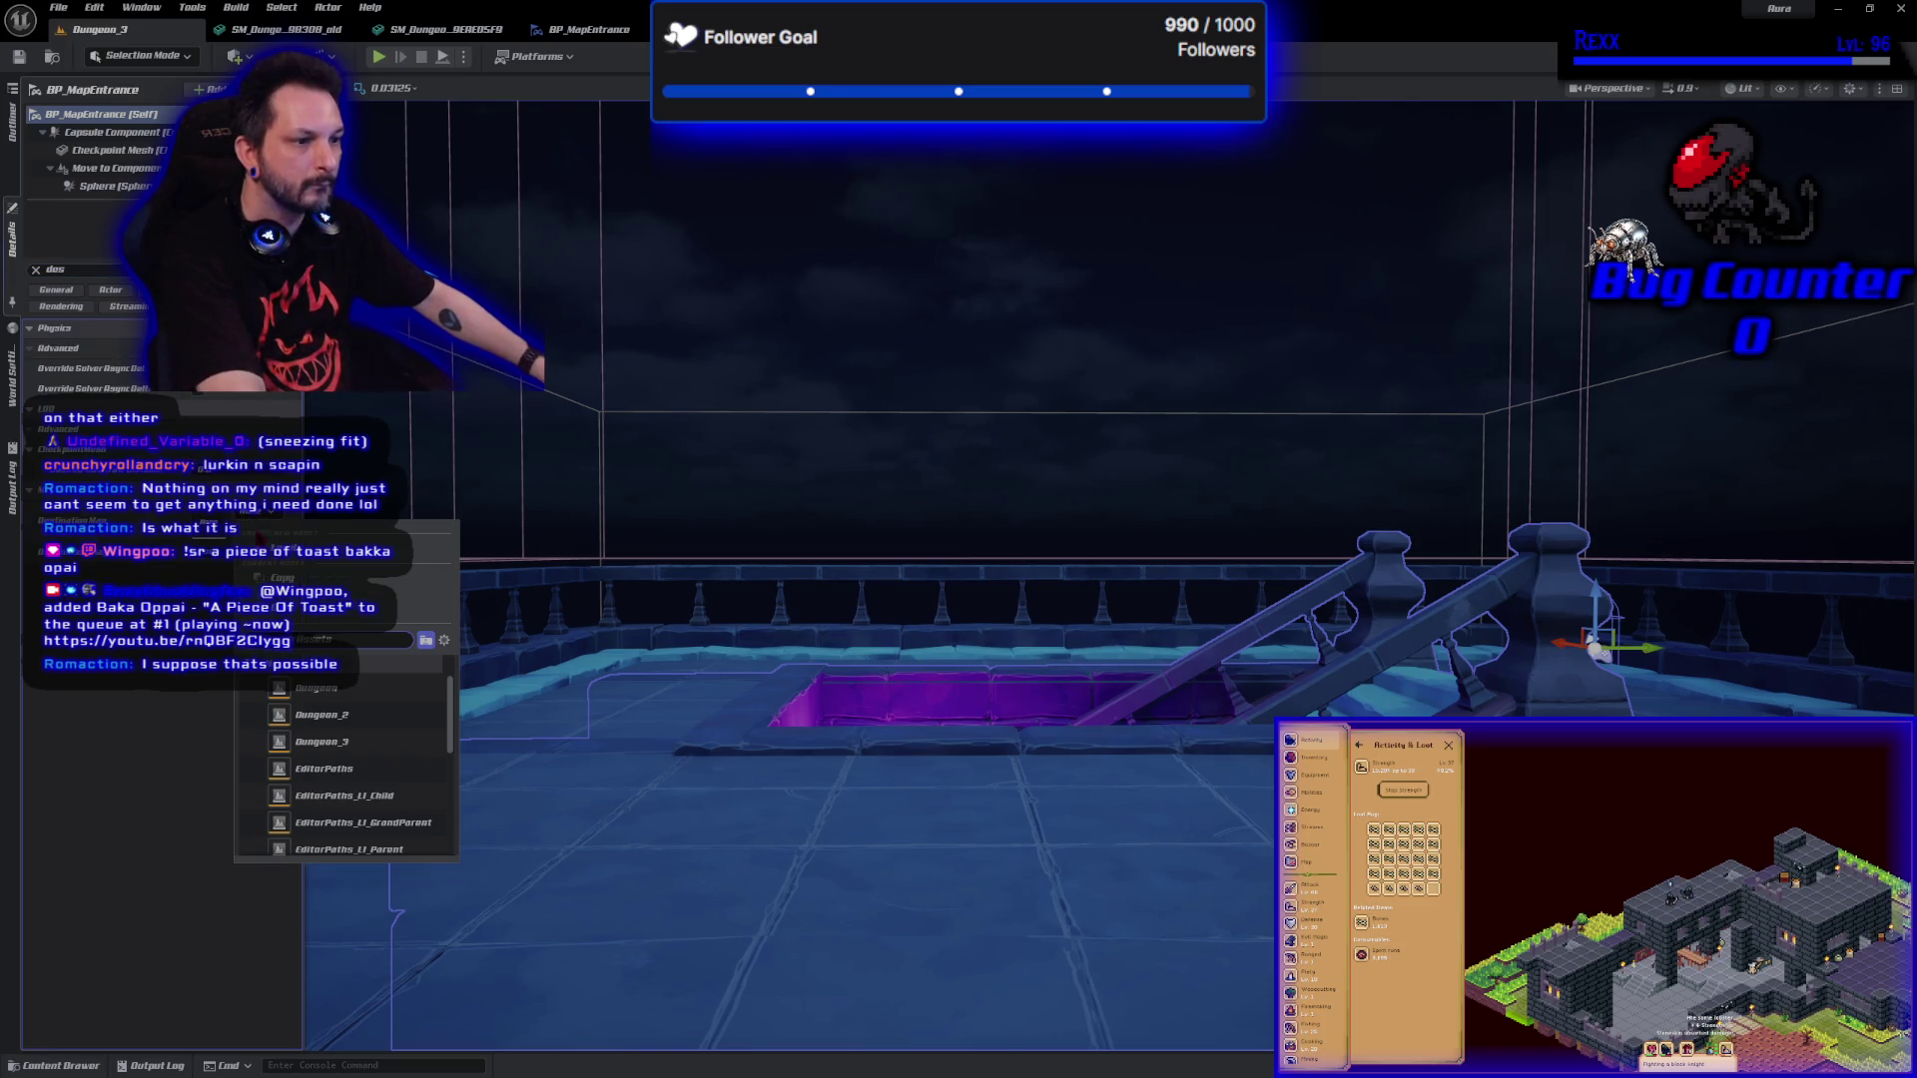
click(361, 739)
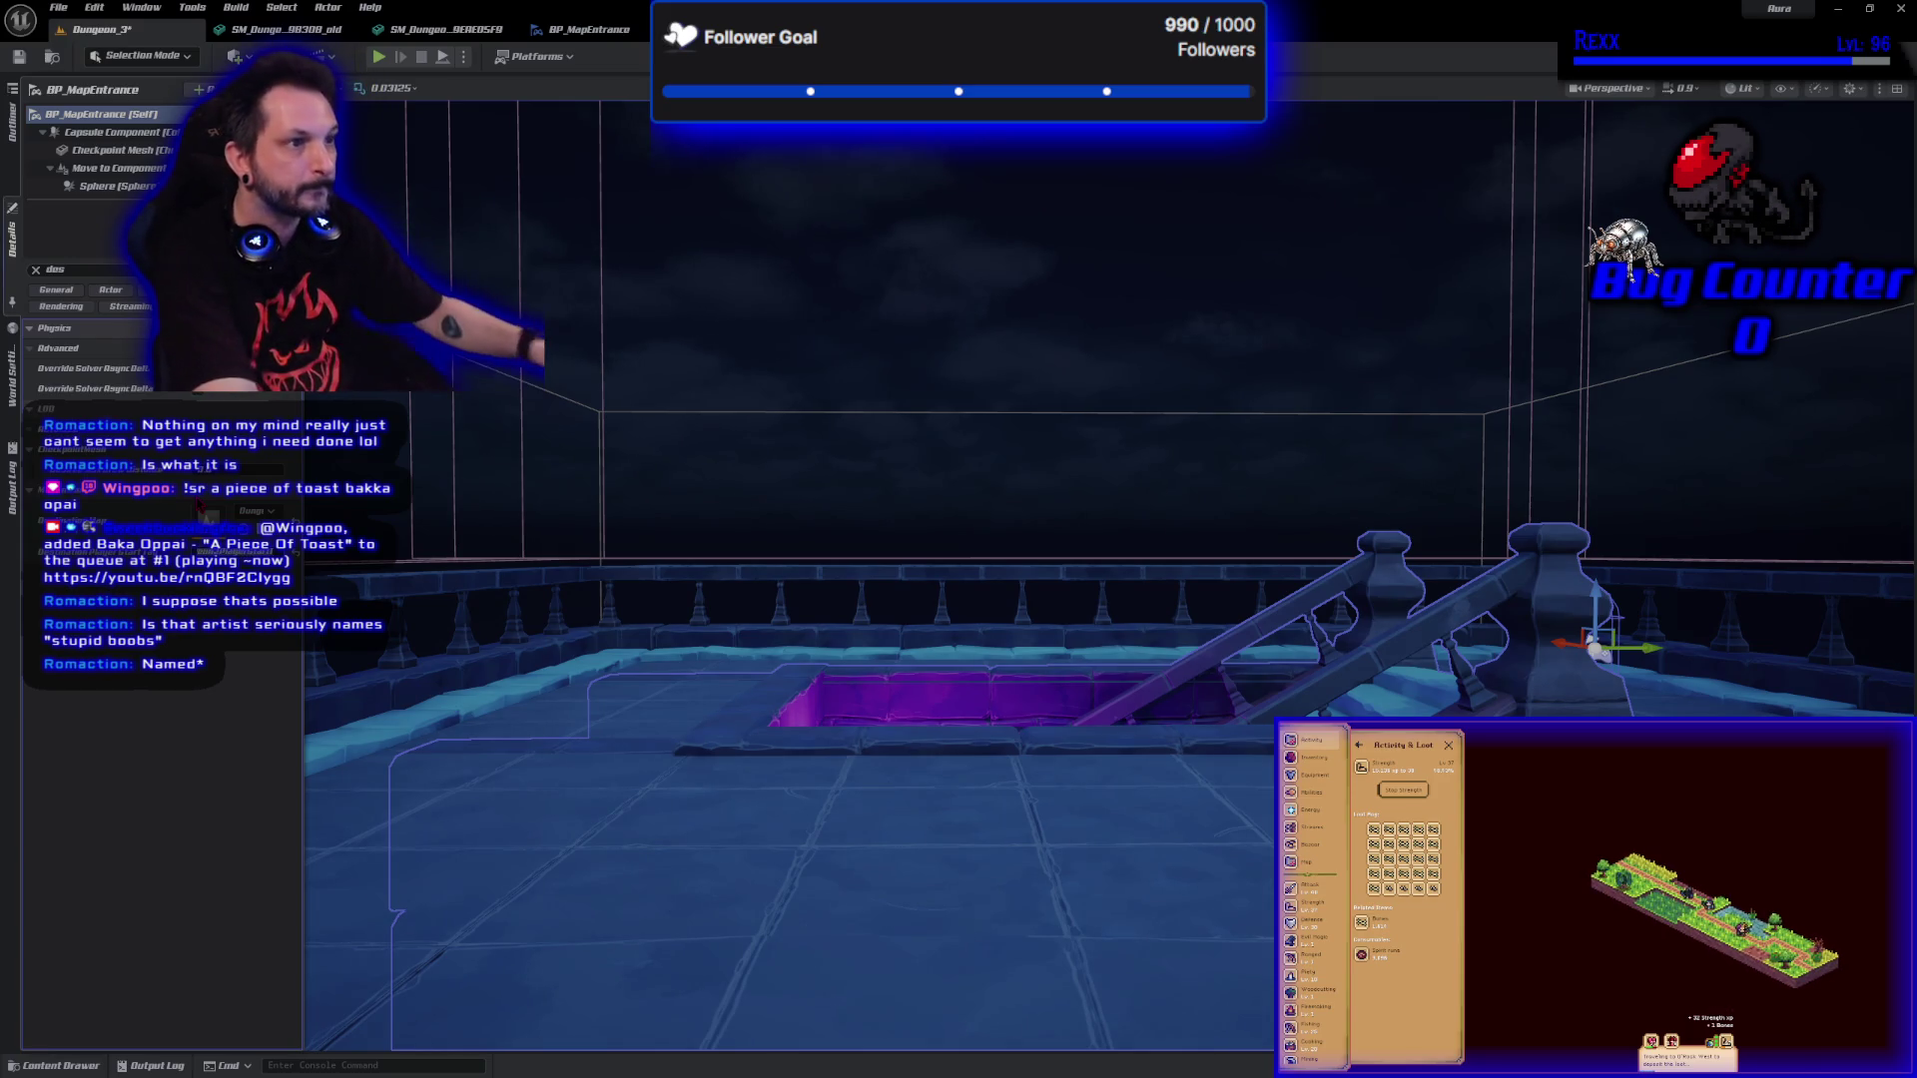
click(19, 57)
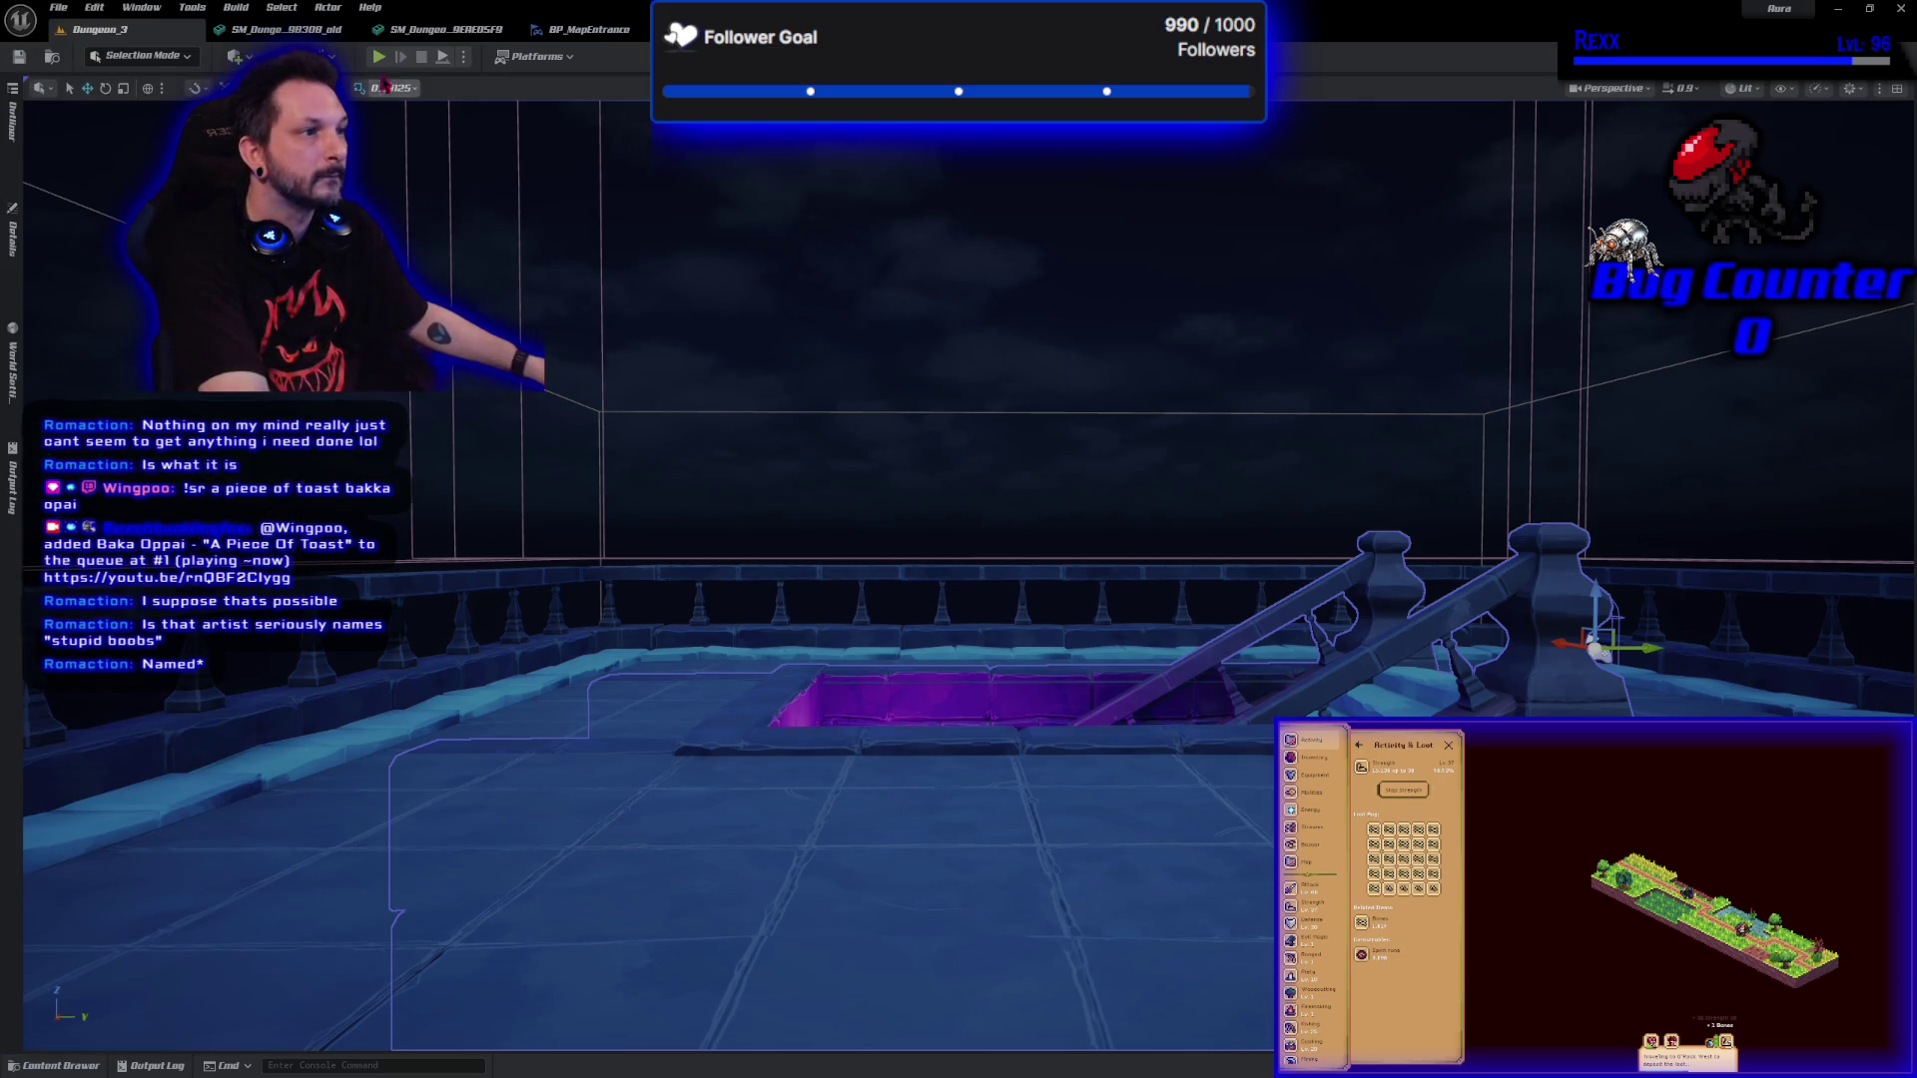
click(377, 58)
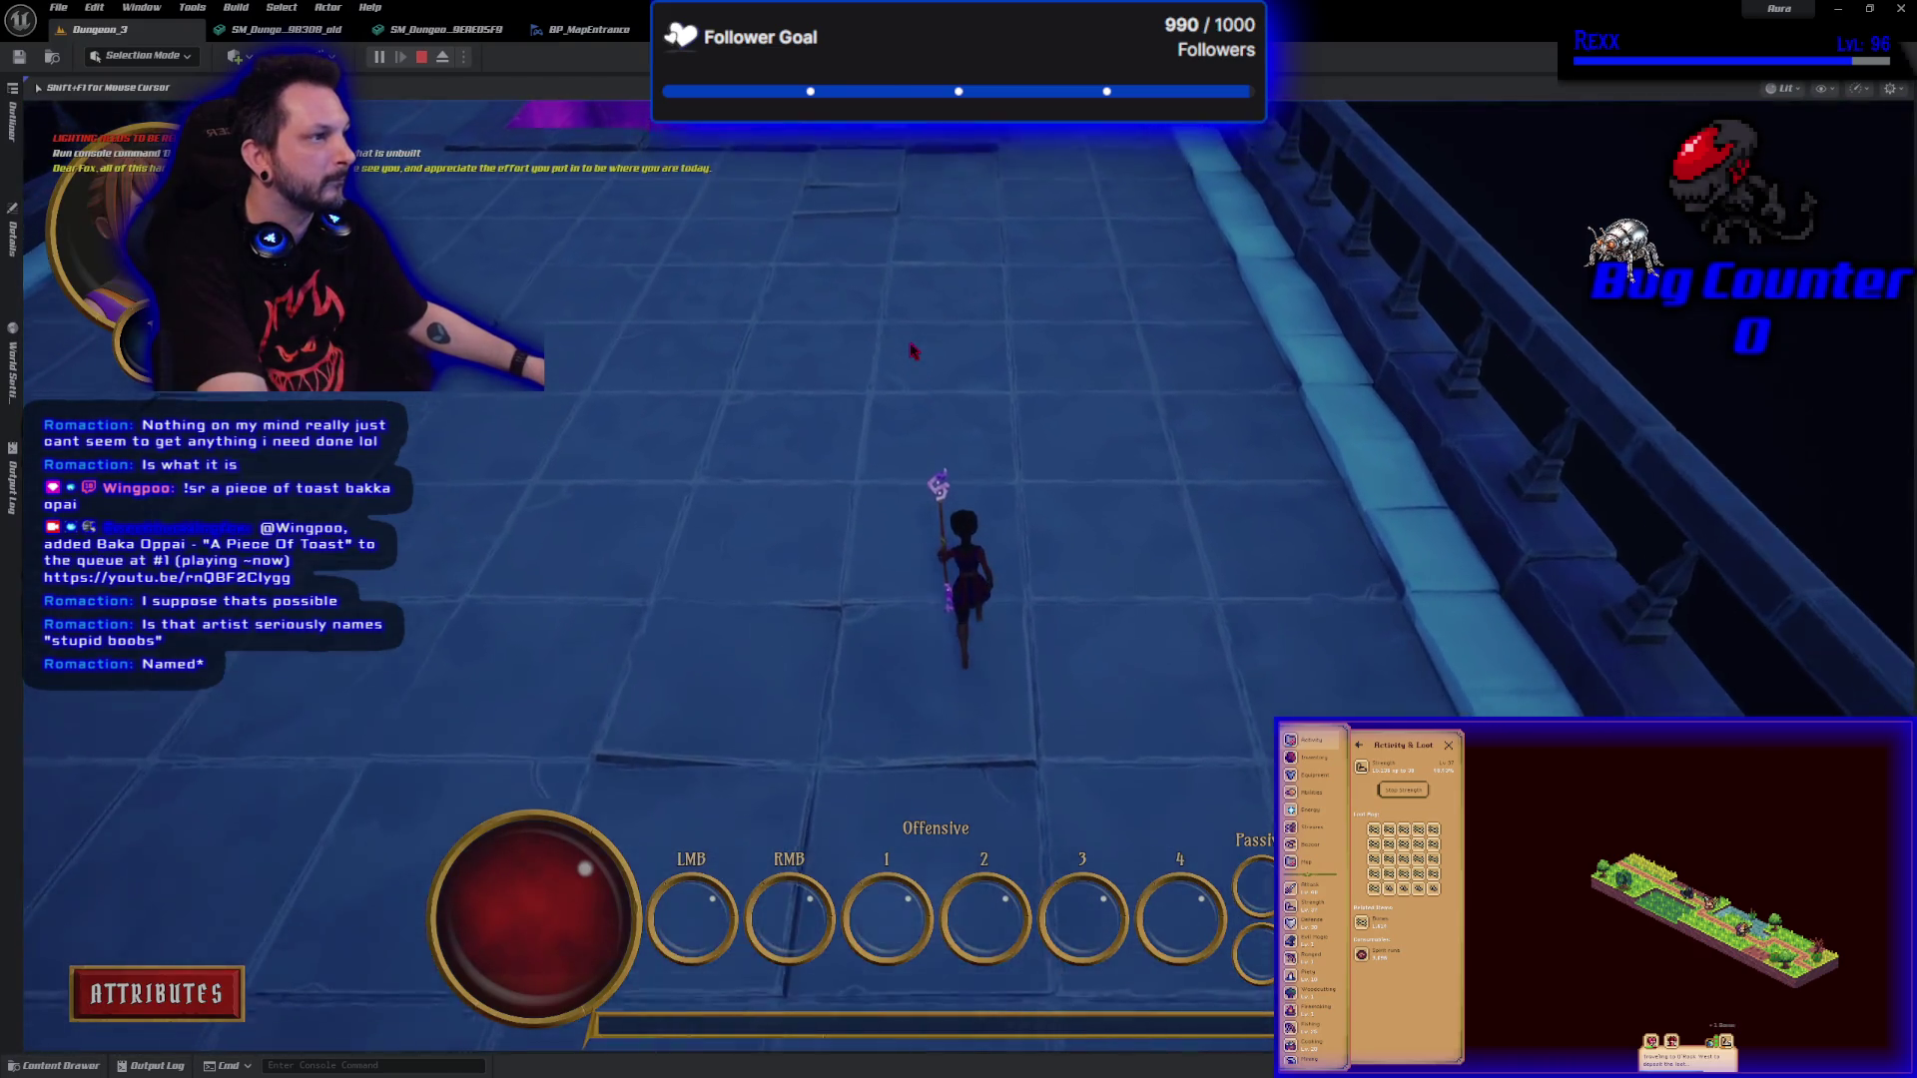
key(w)
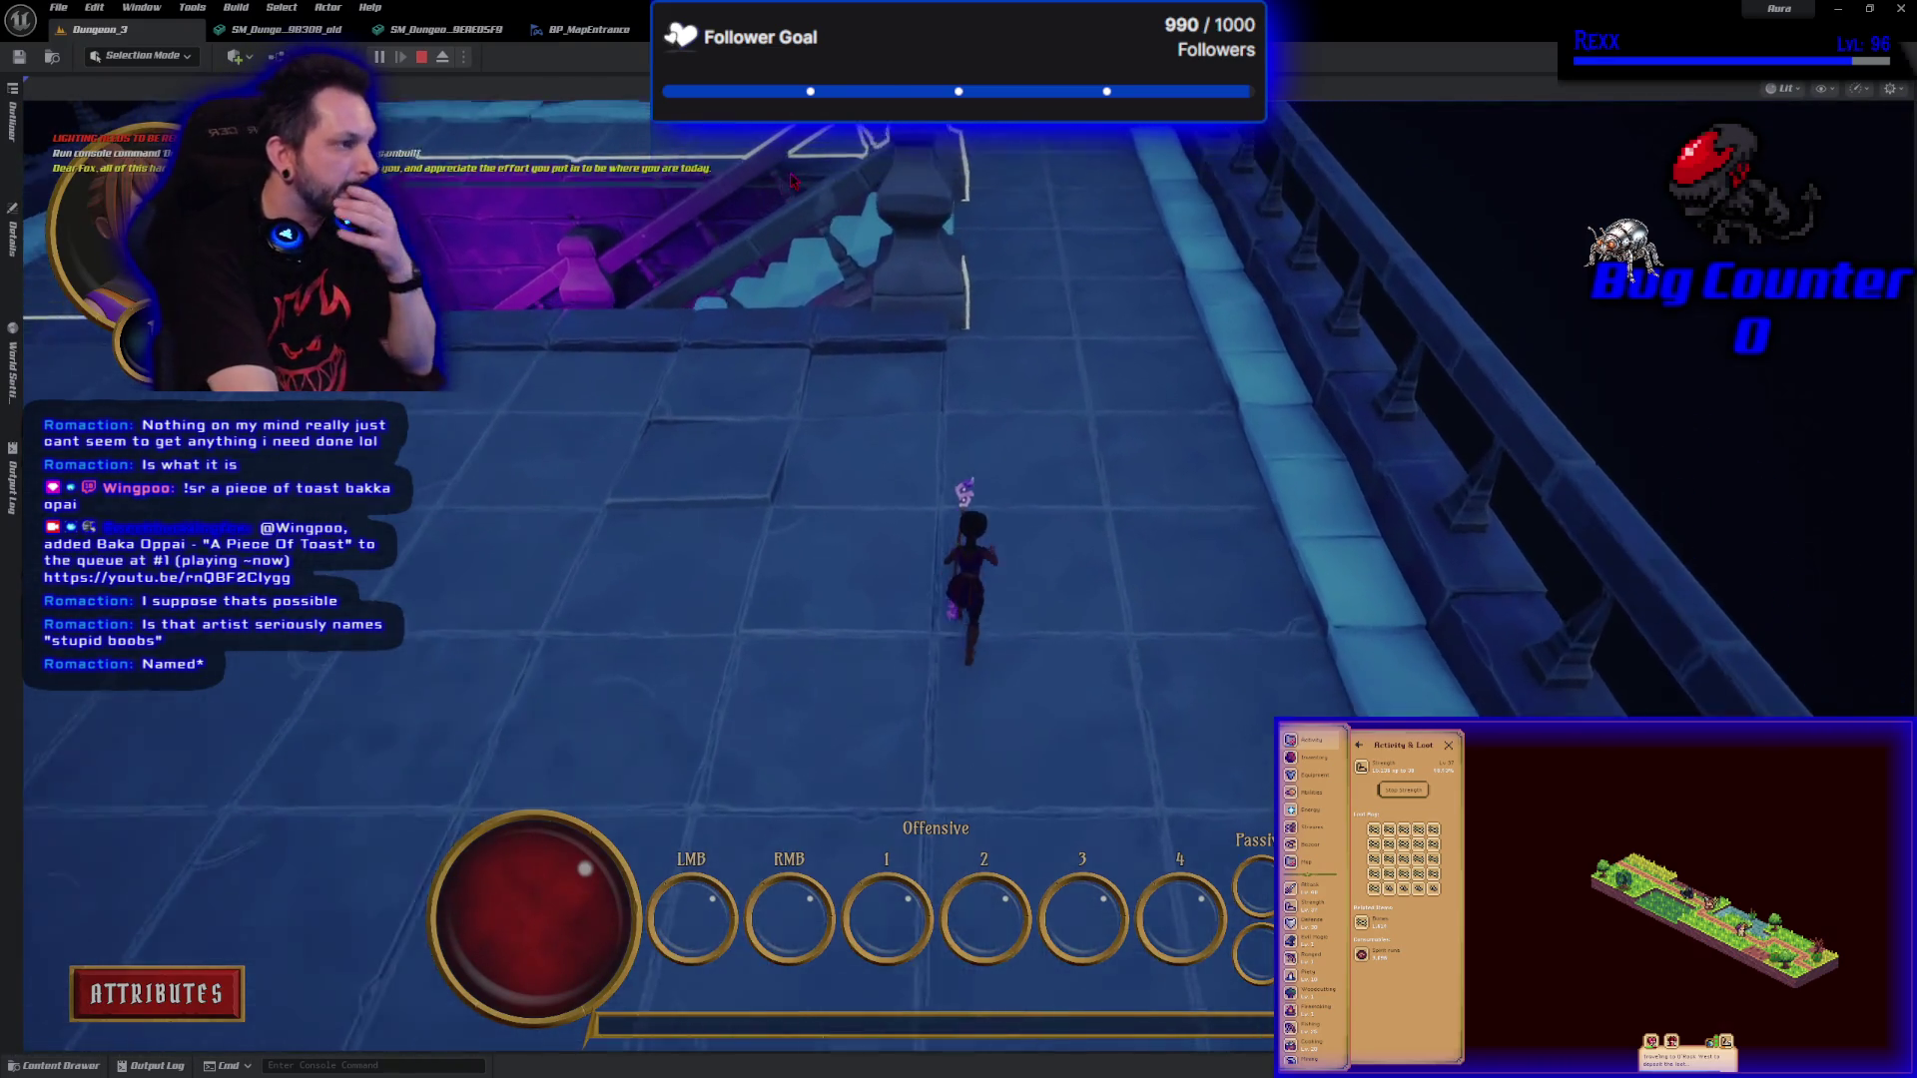
key(a)
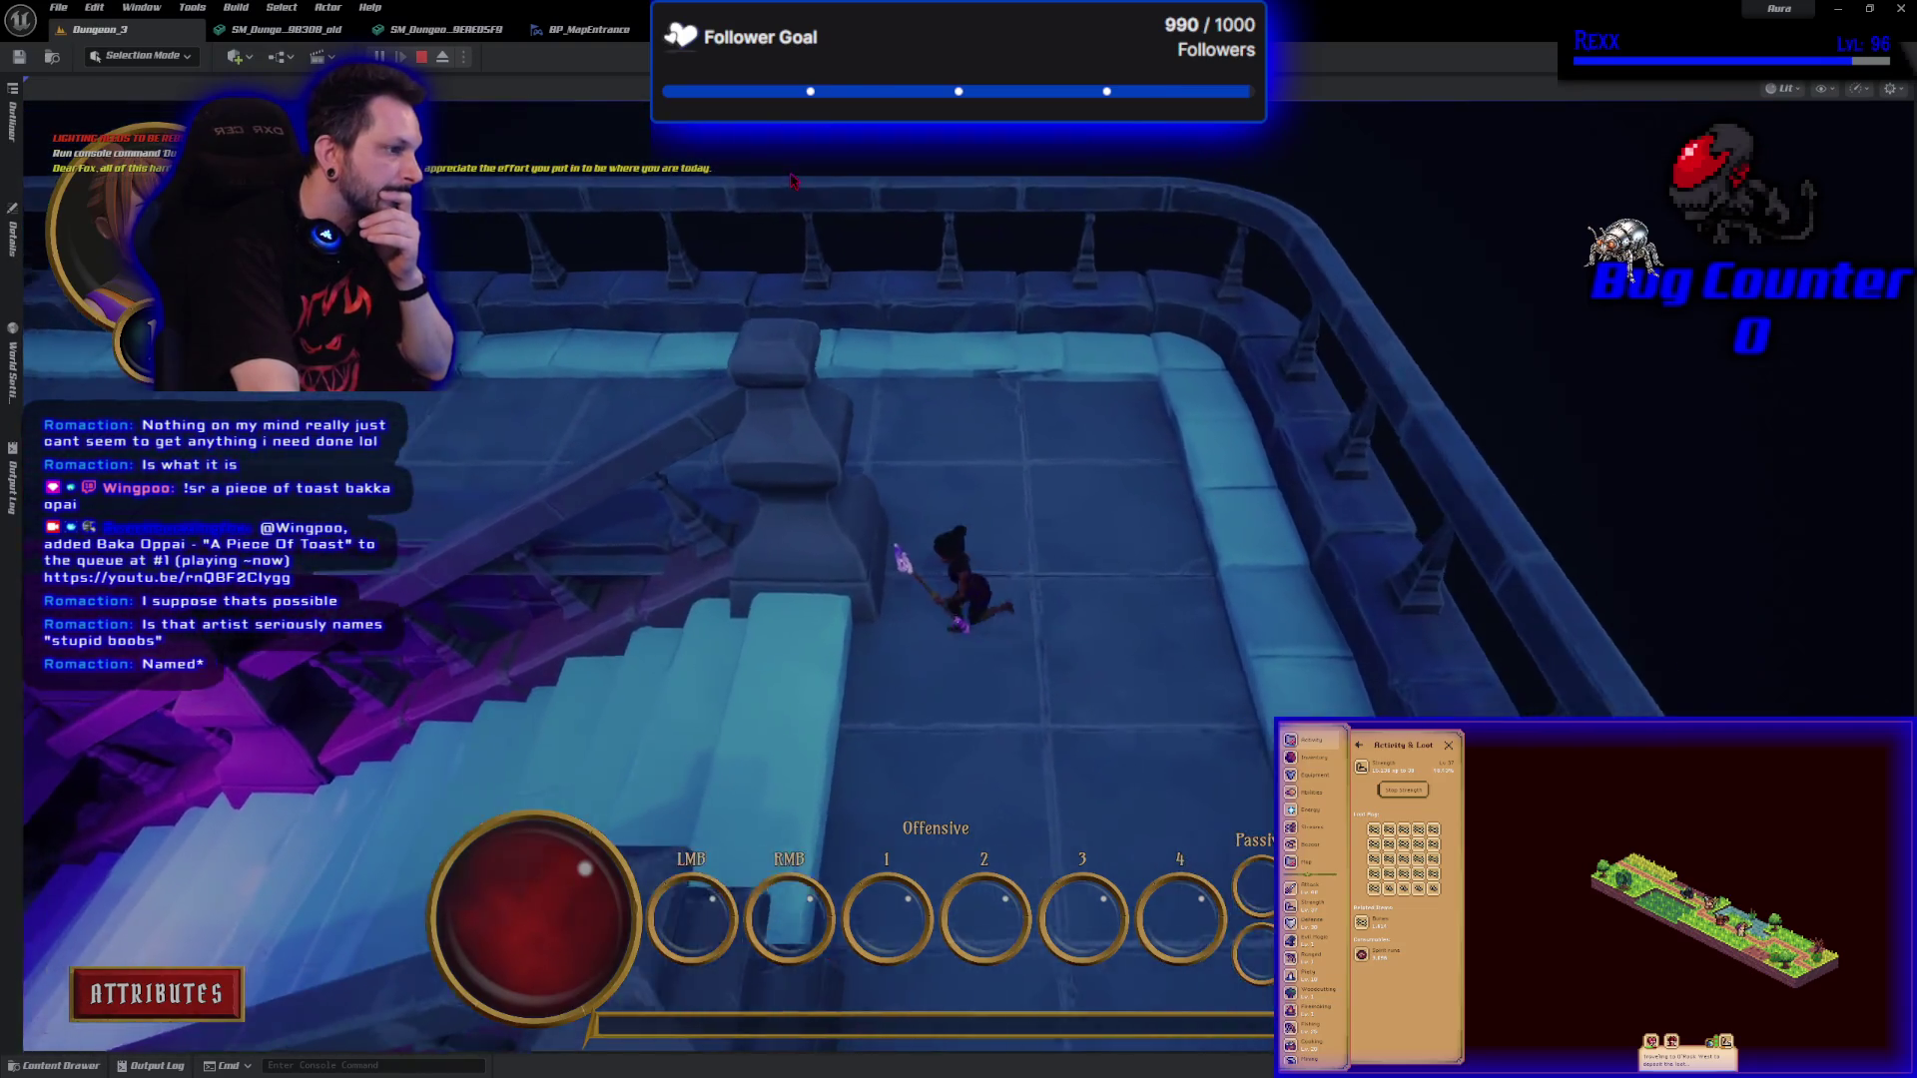
key(w)
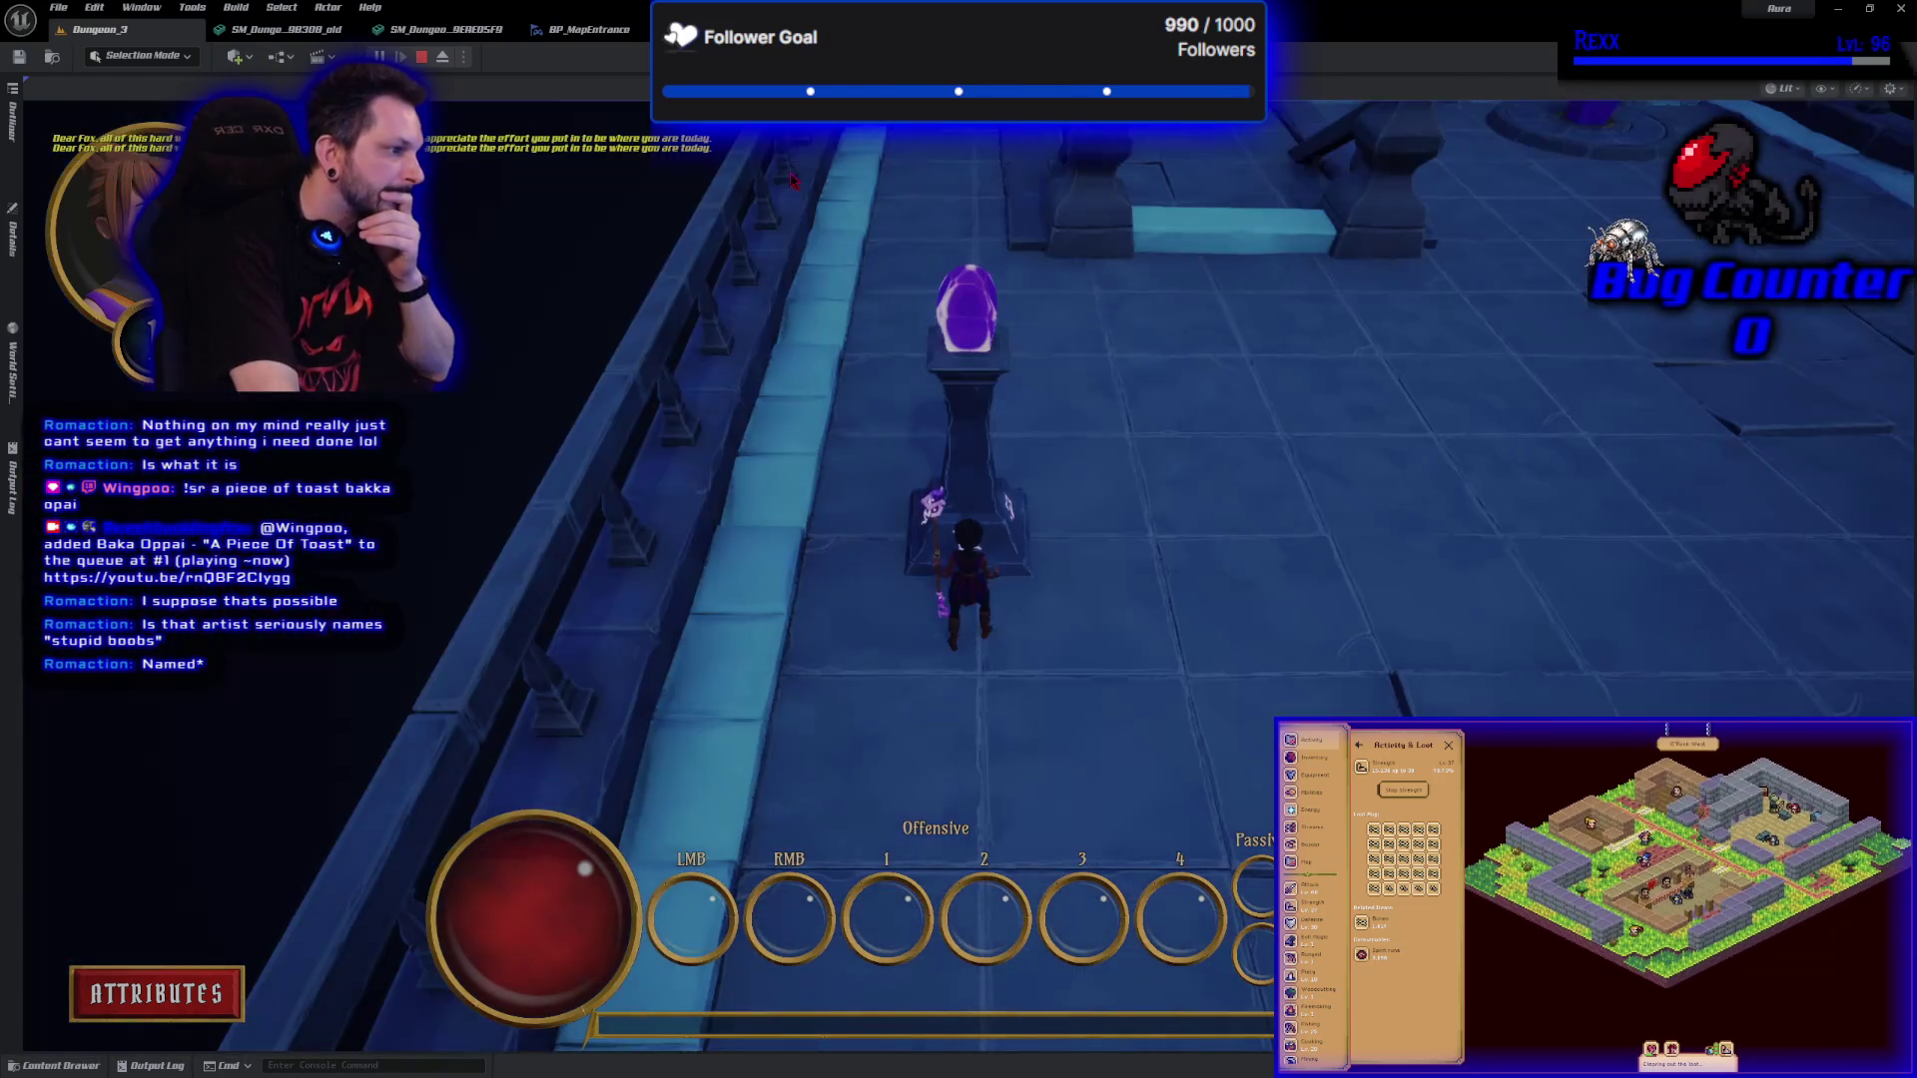
key(d)
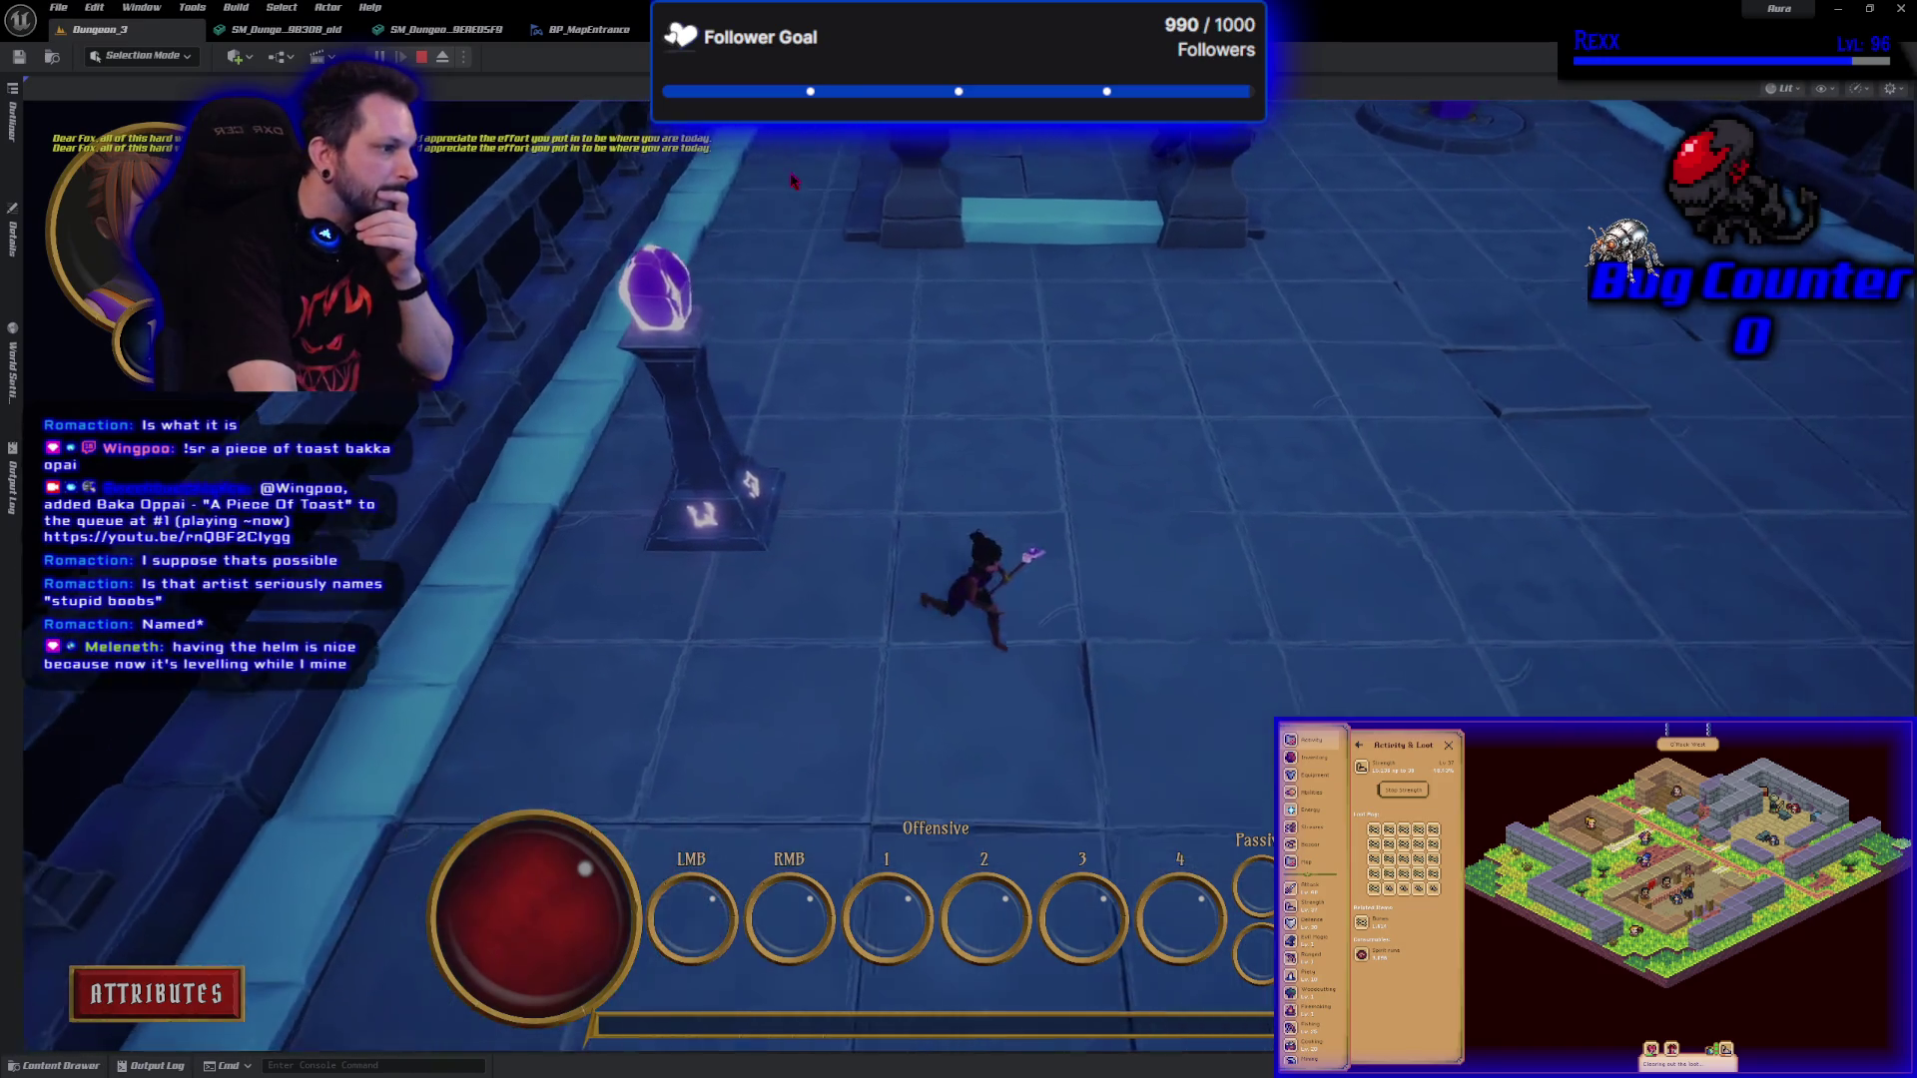
key(s)
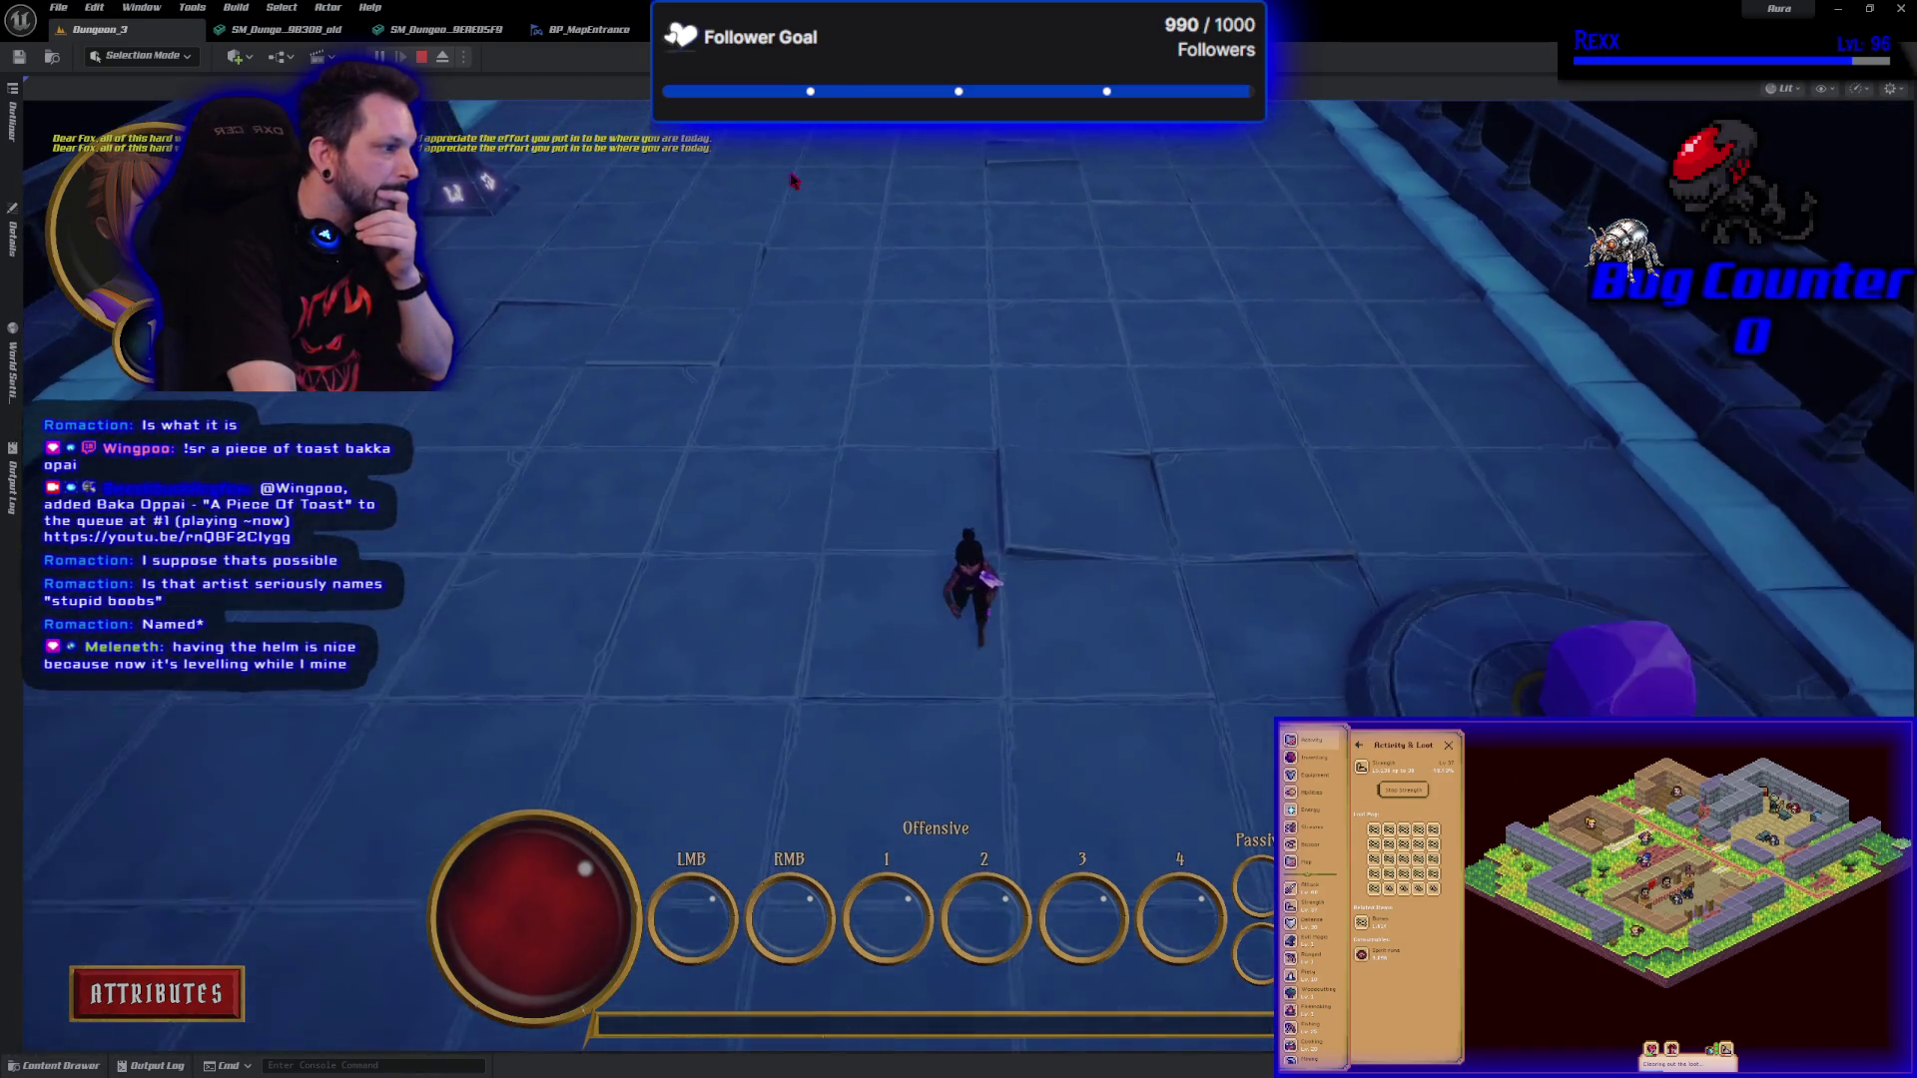
key(d)
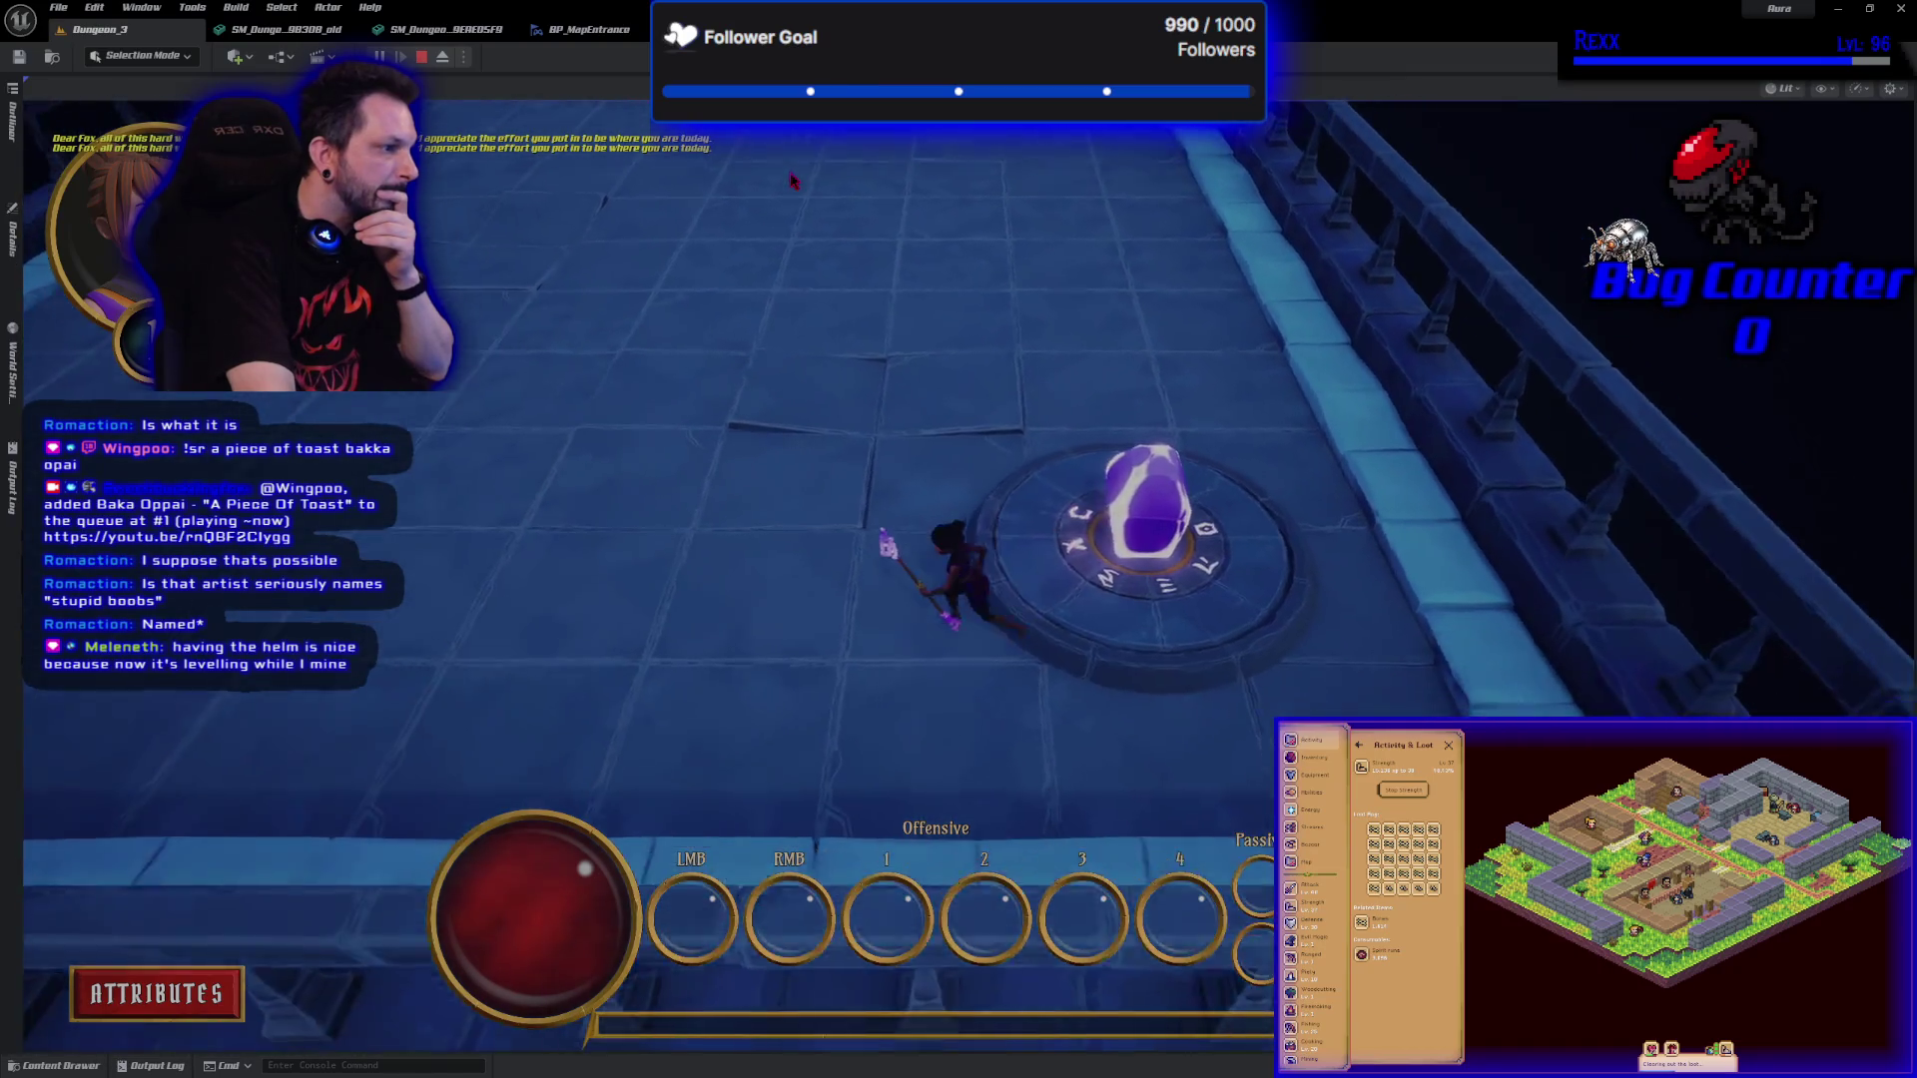
key(w)
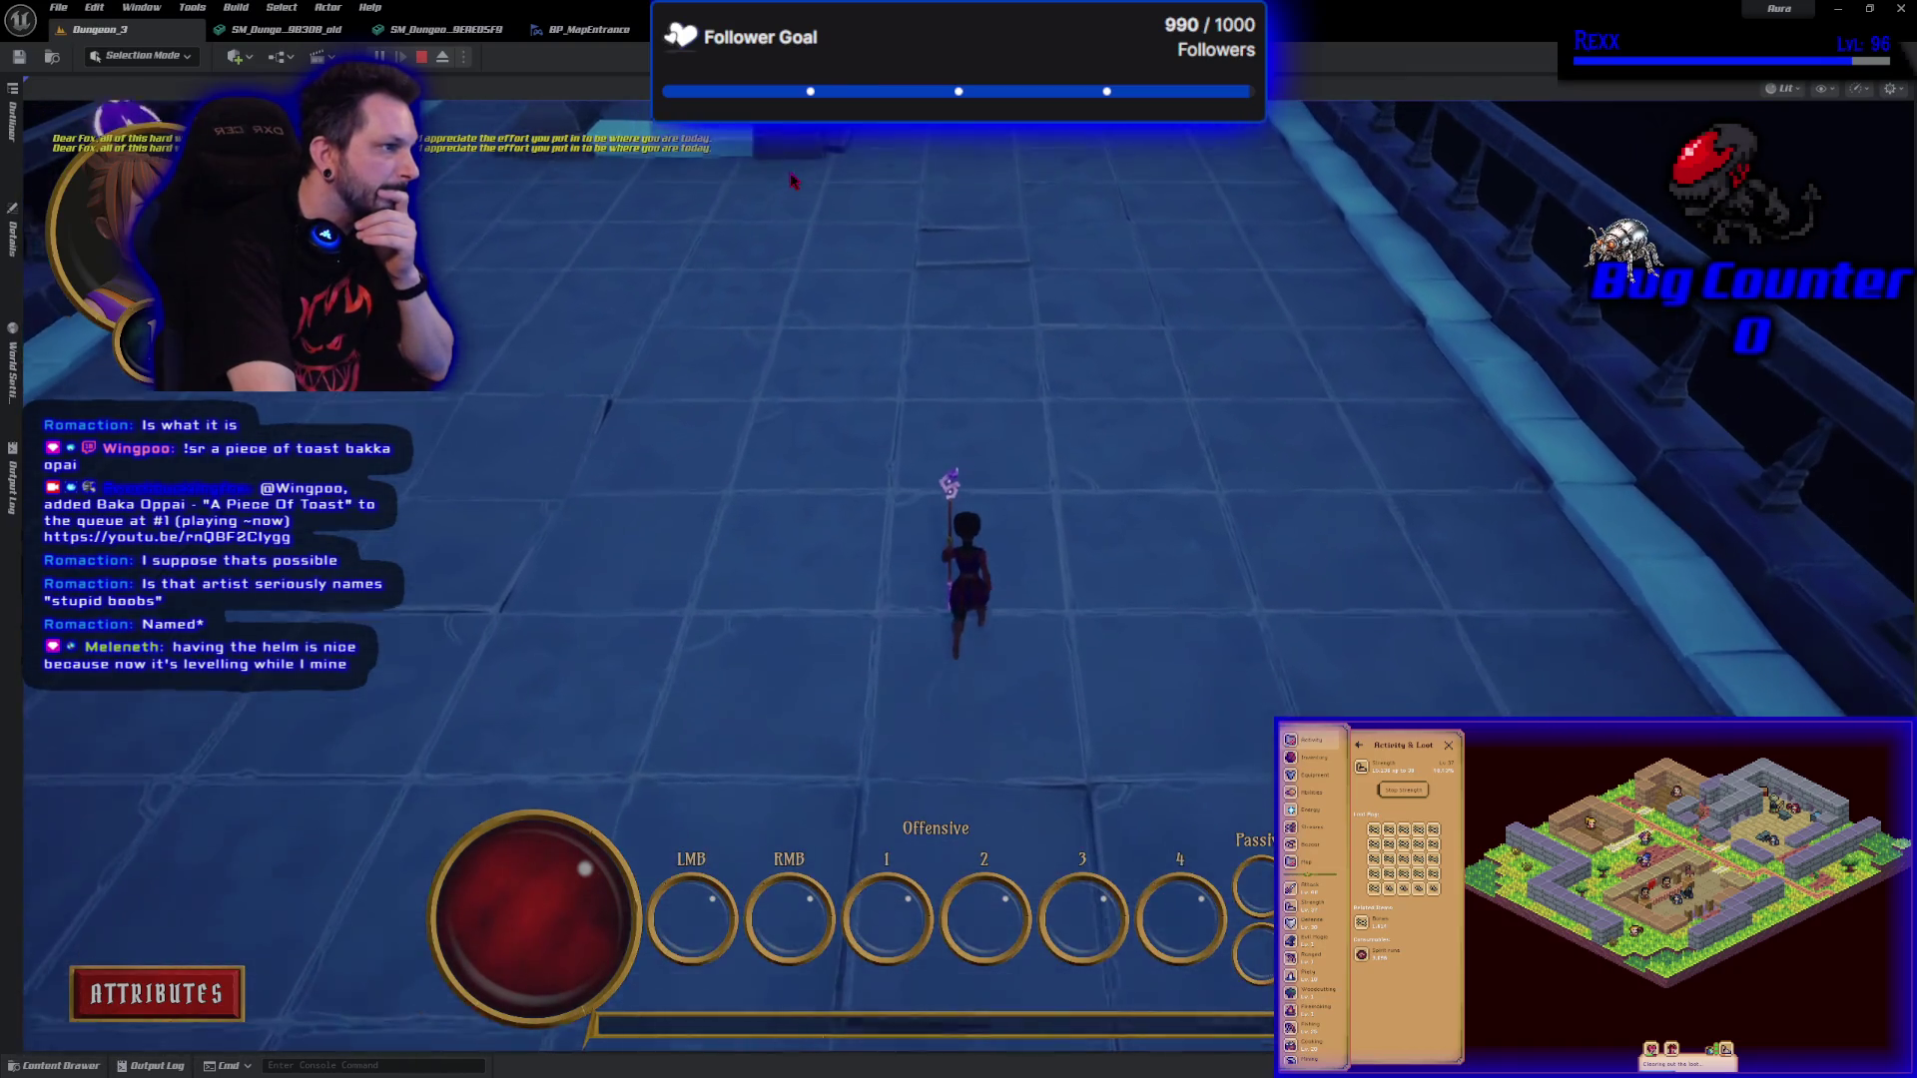
key(w)
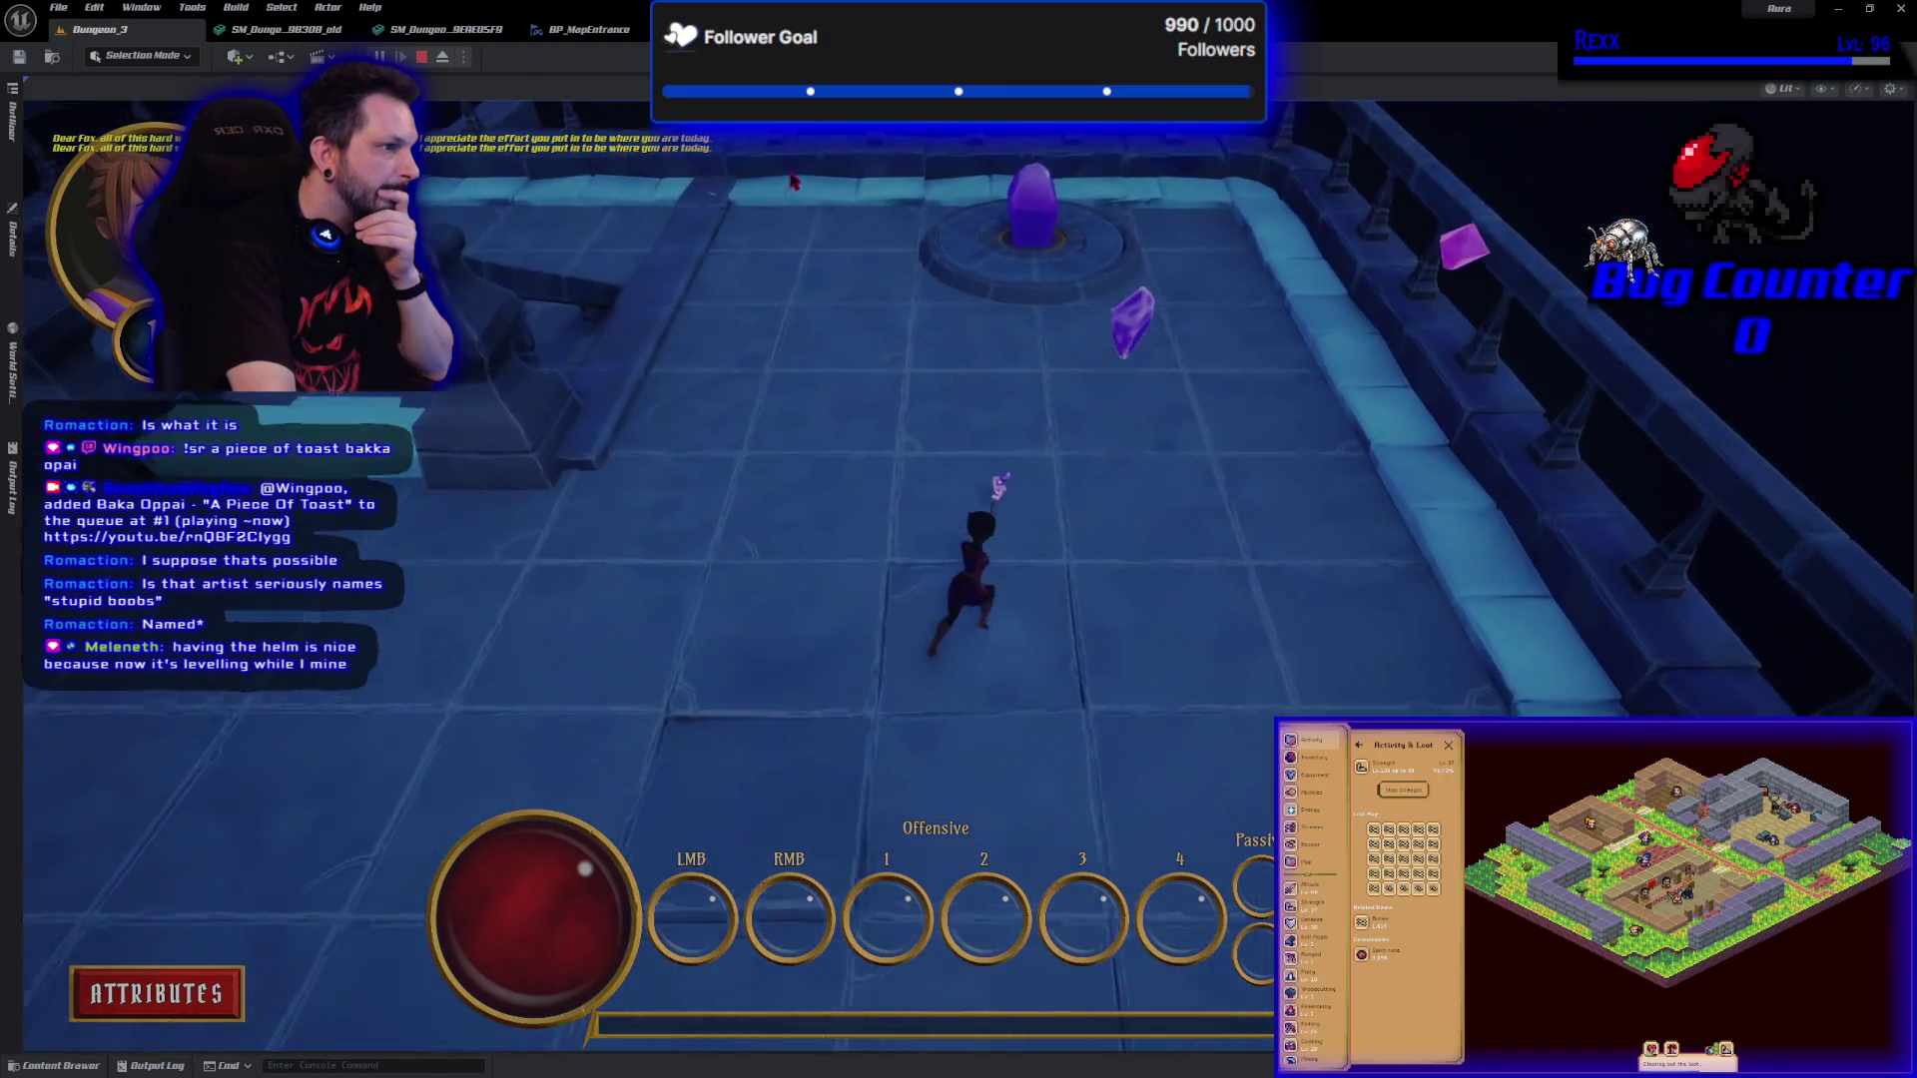
key(w)
key(s)
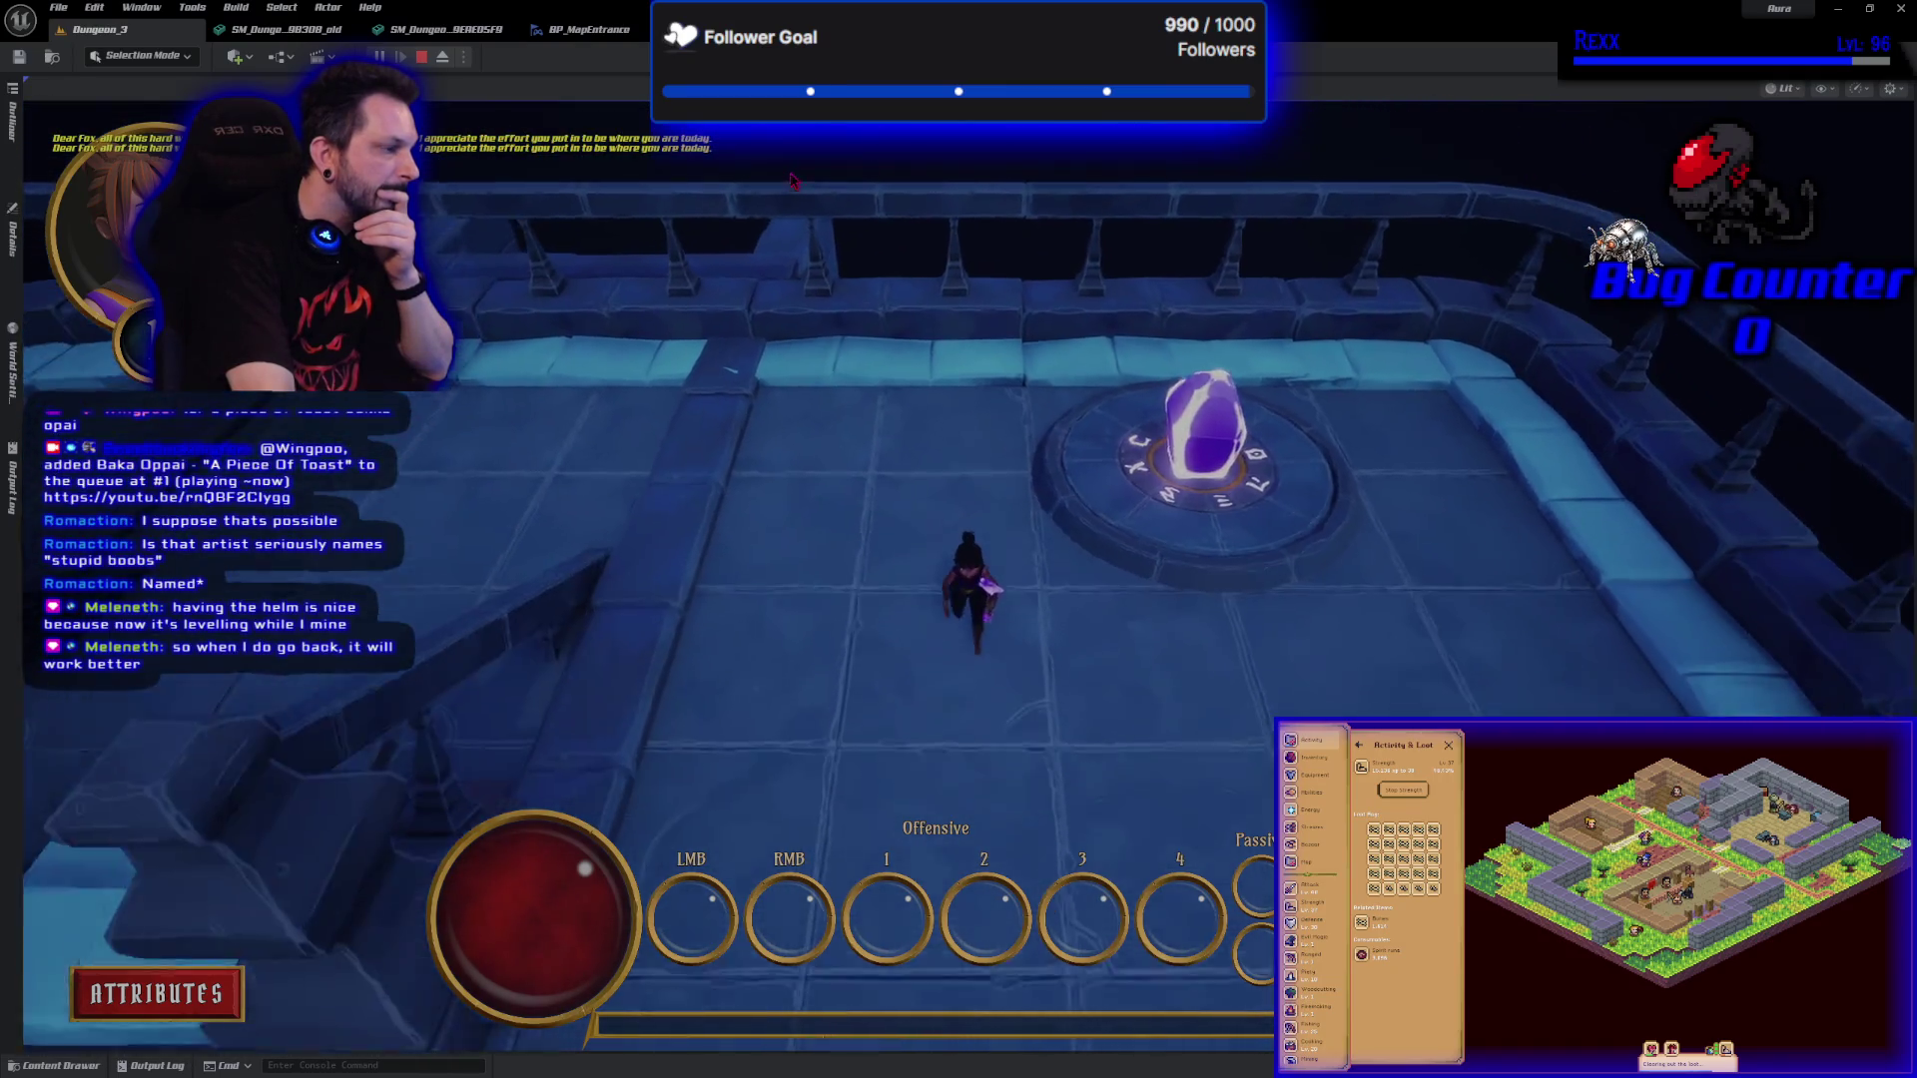
key(w)
key(Escape)
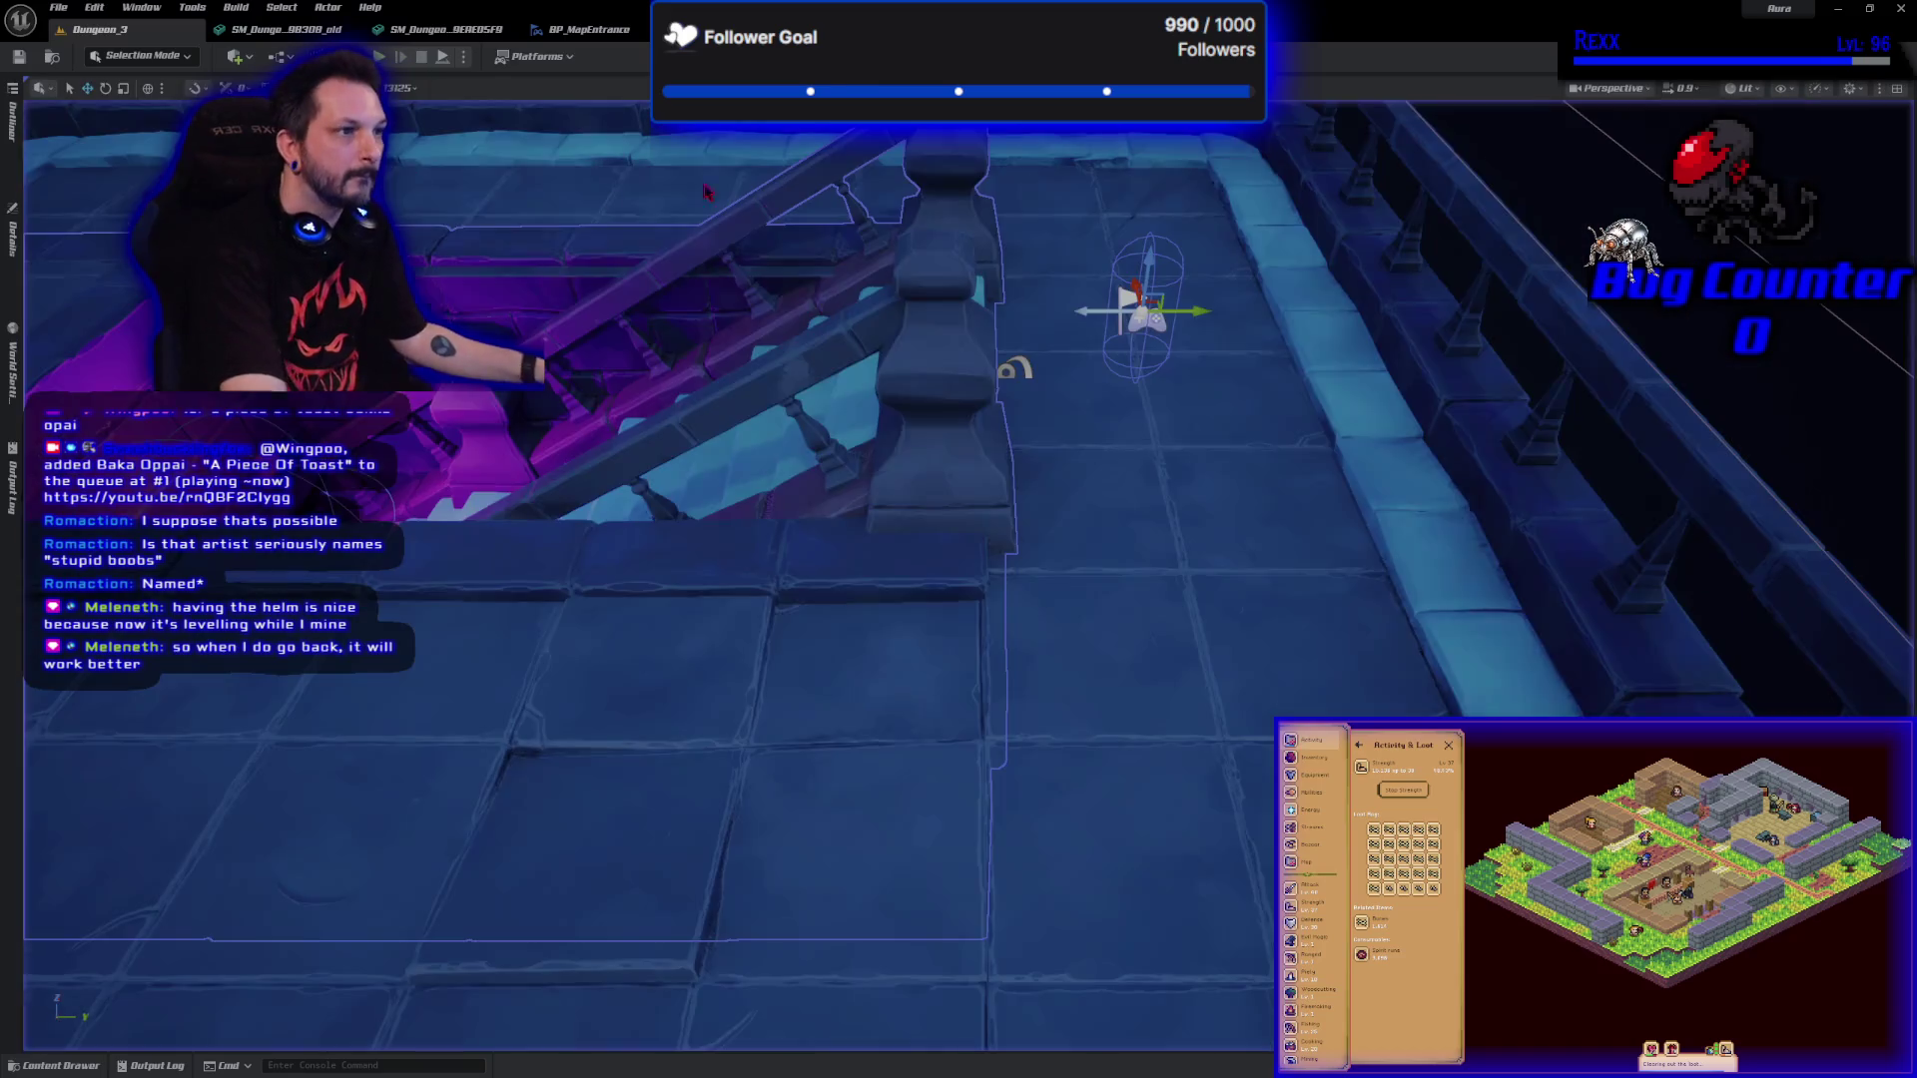
Pull the camera back over the whole room, then view SM_Dungo_98308_old in the Static Mesh editor.
key(s)
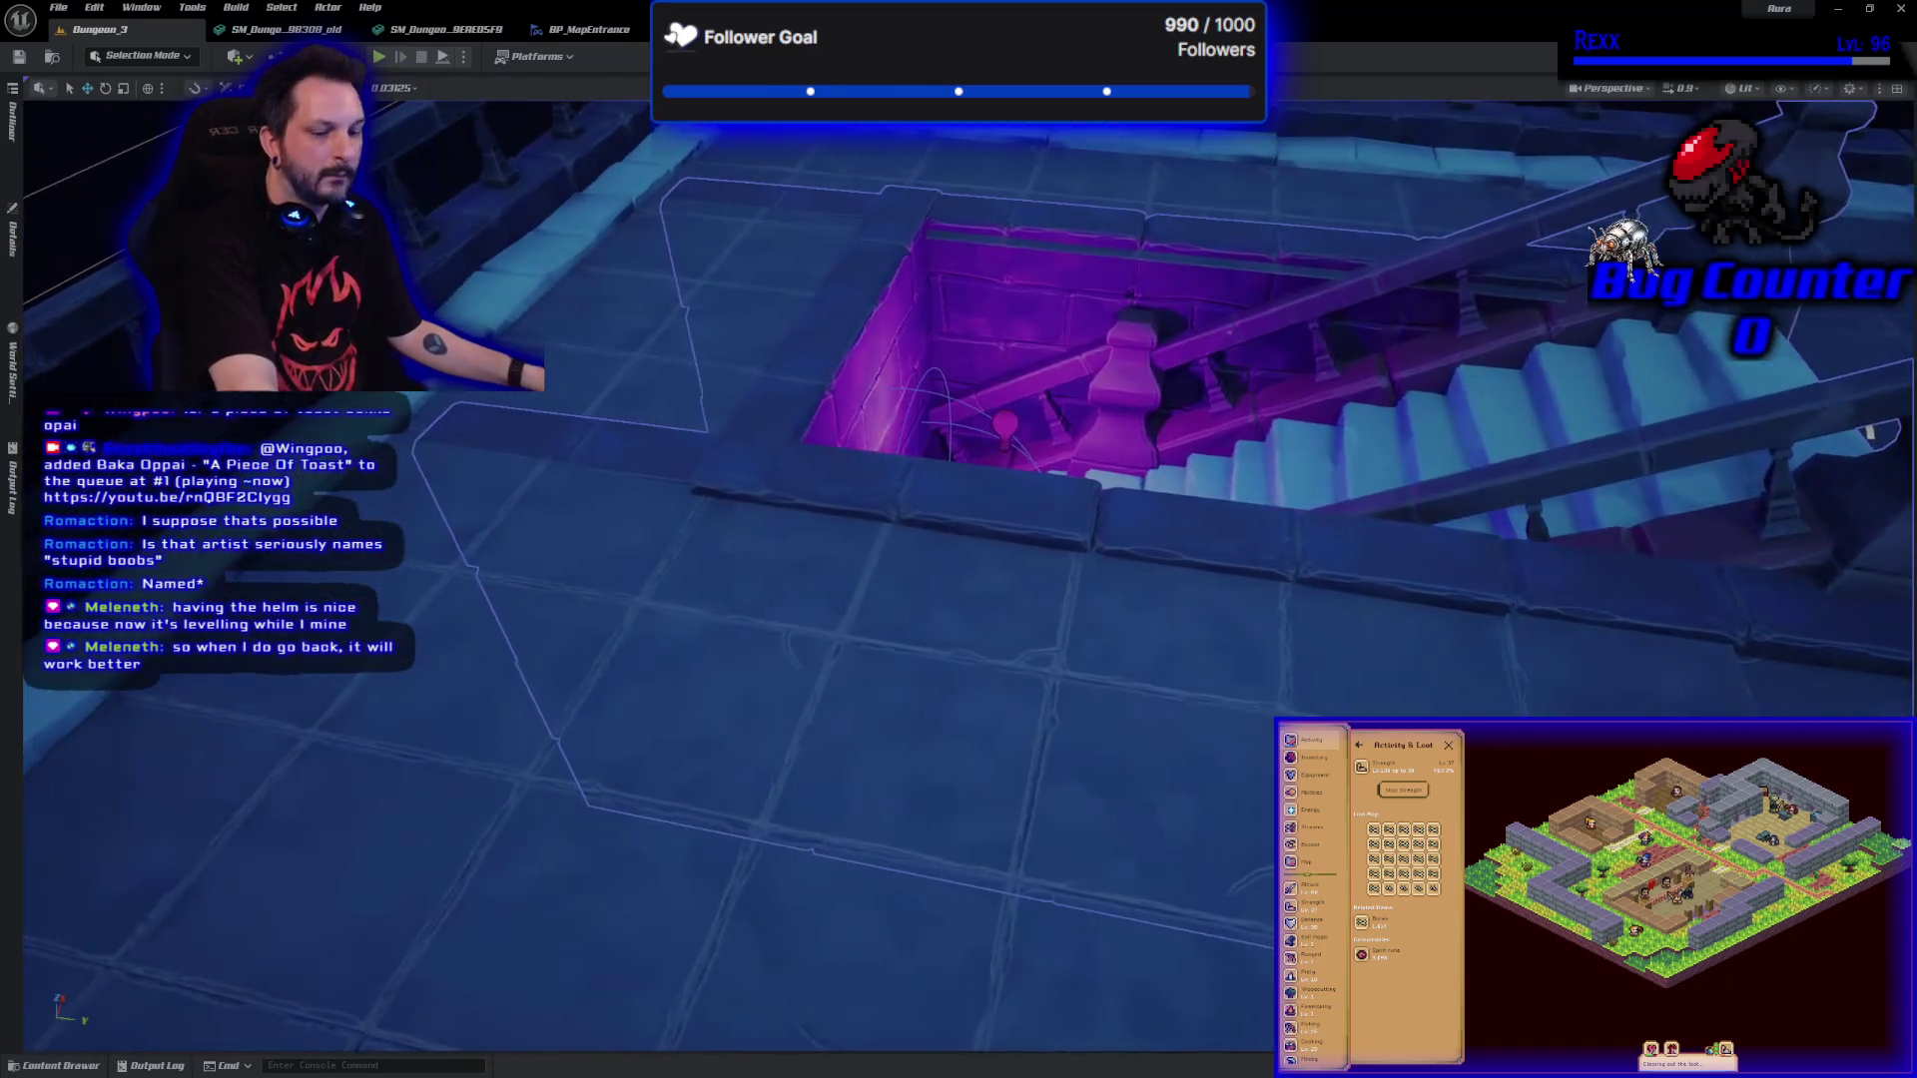
key(s)
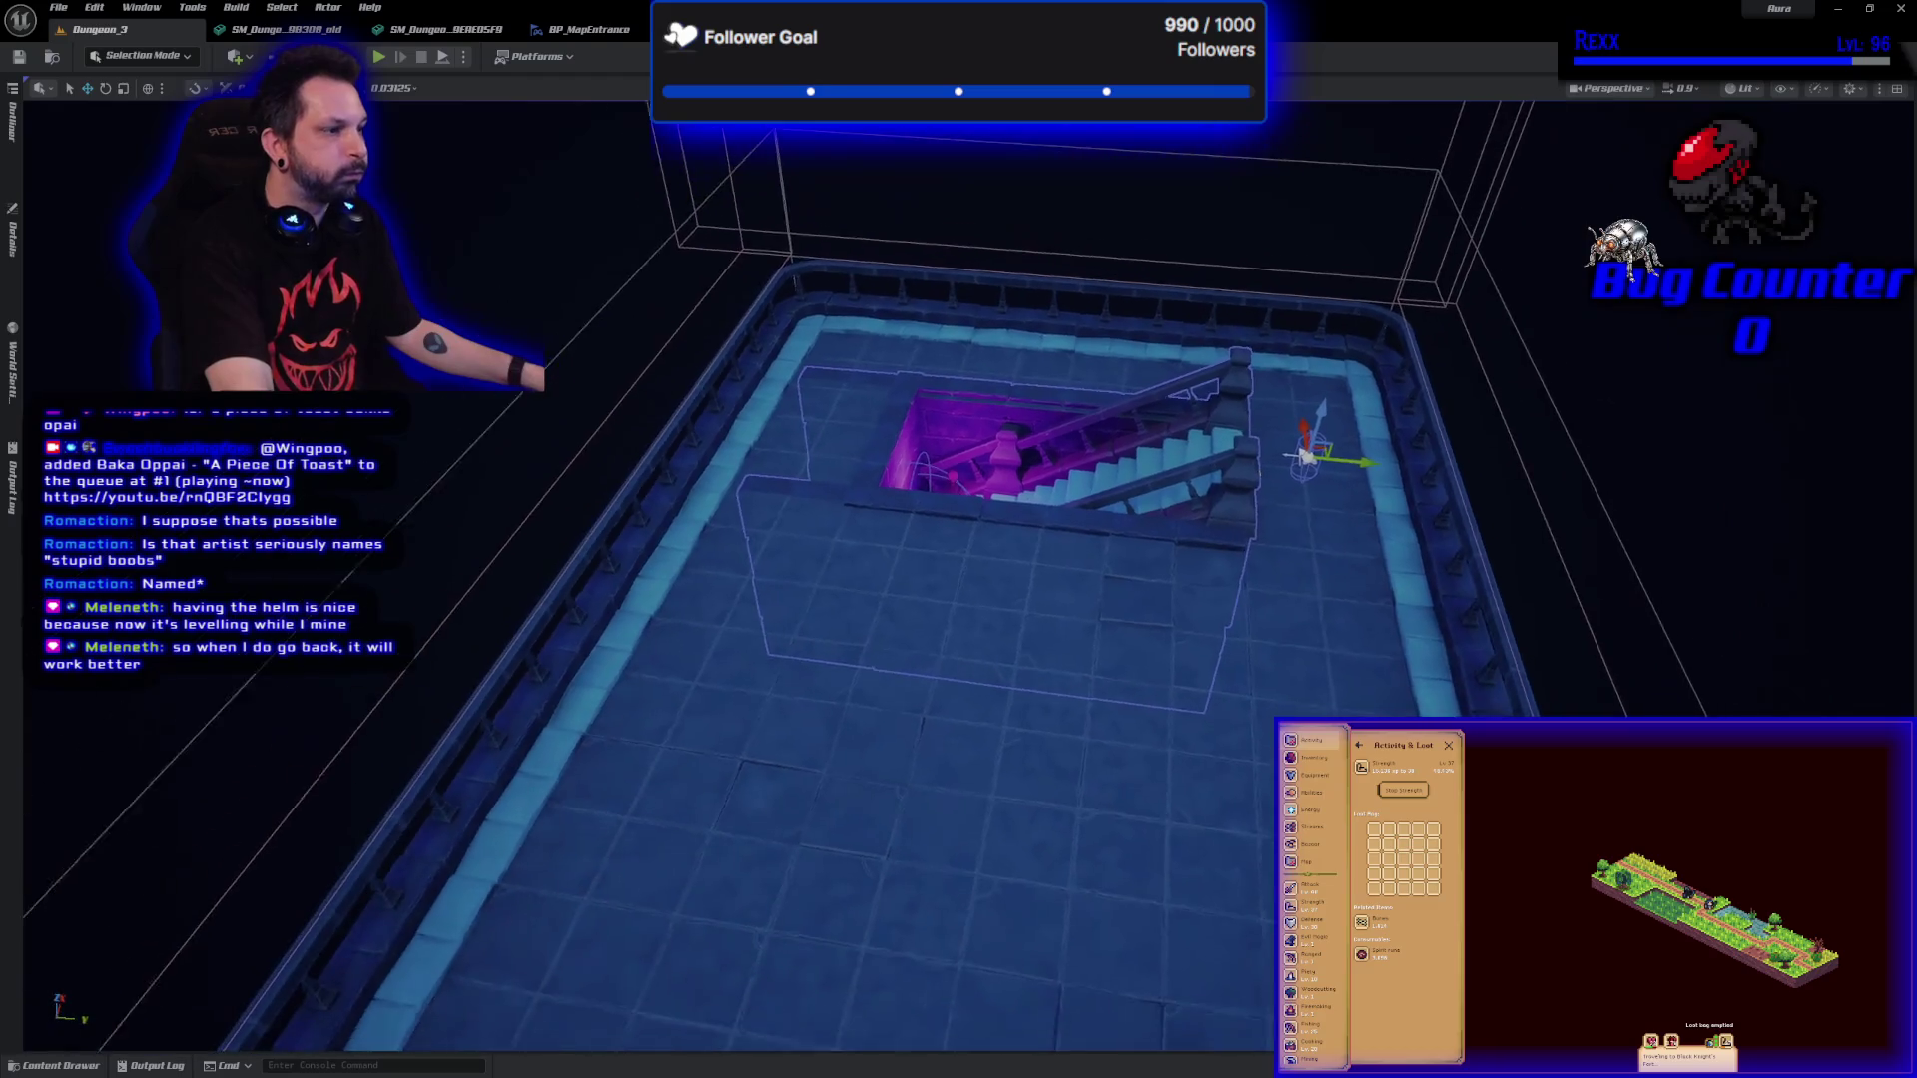
key(s)
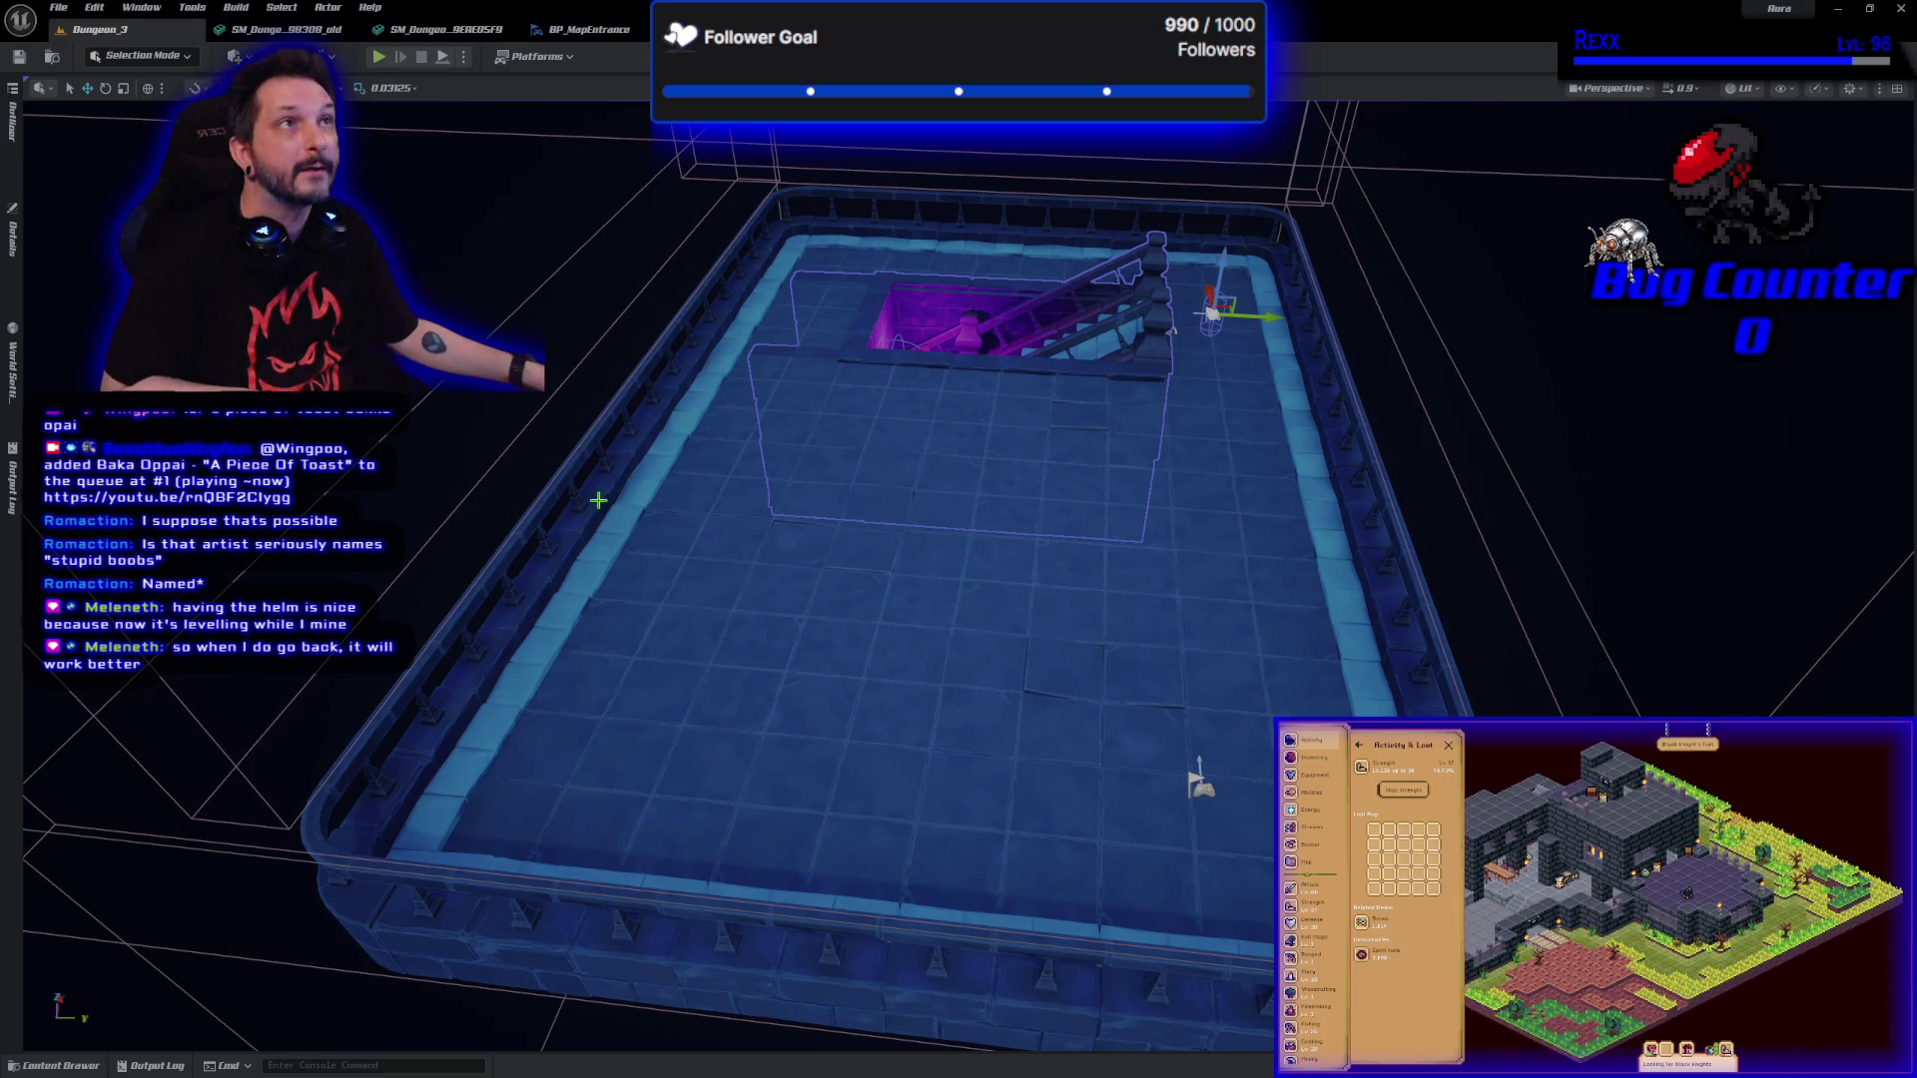
click(282, 33)
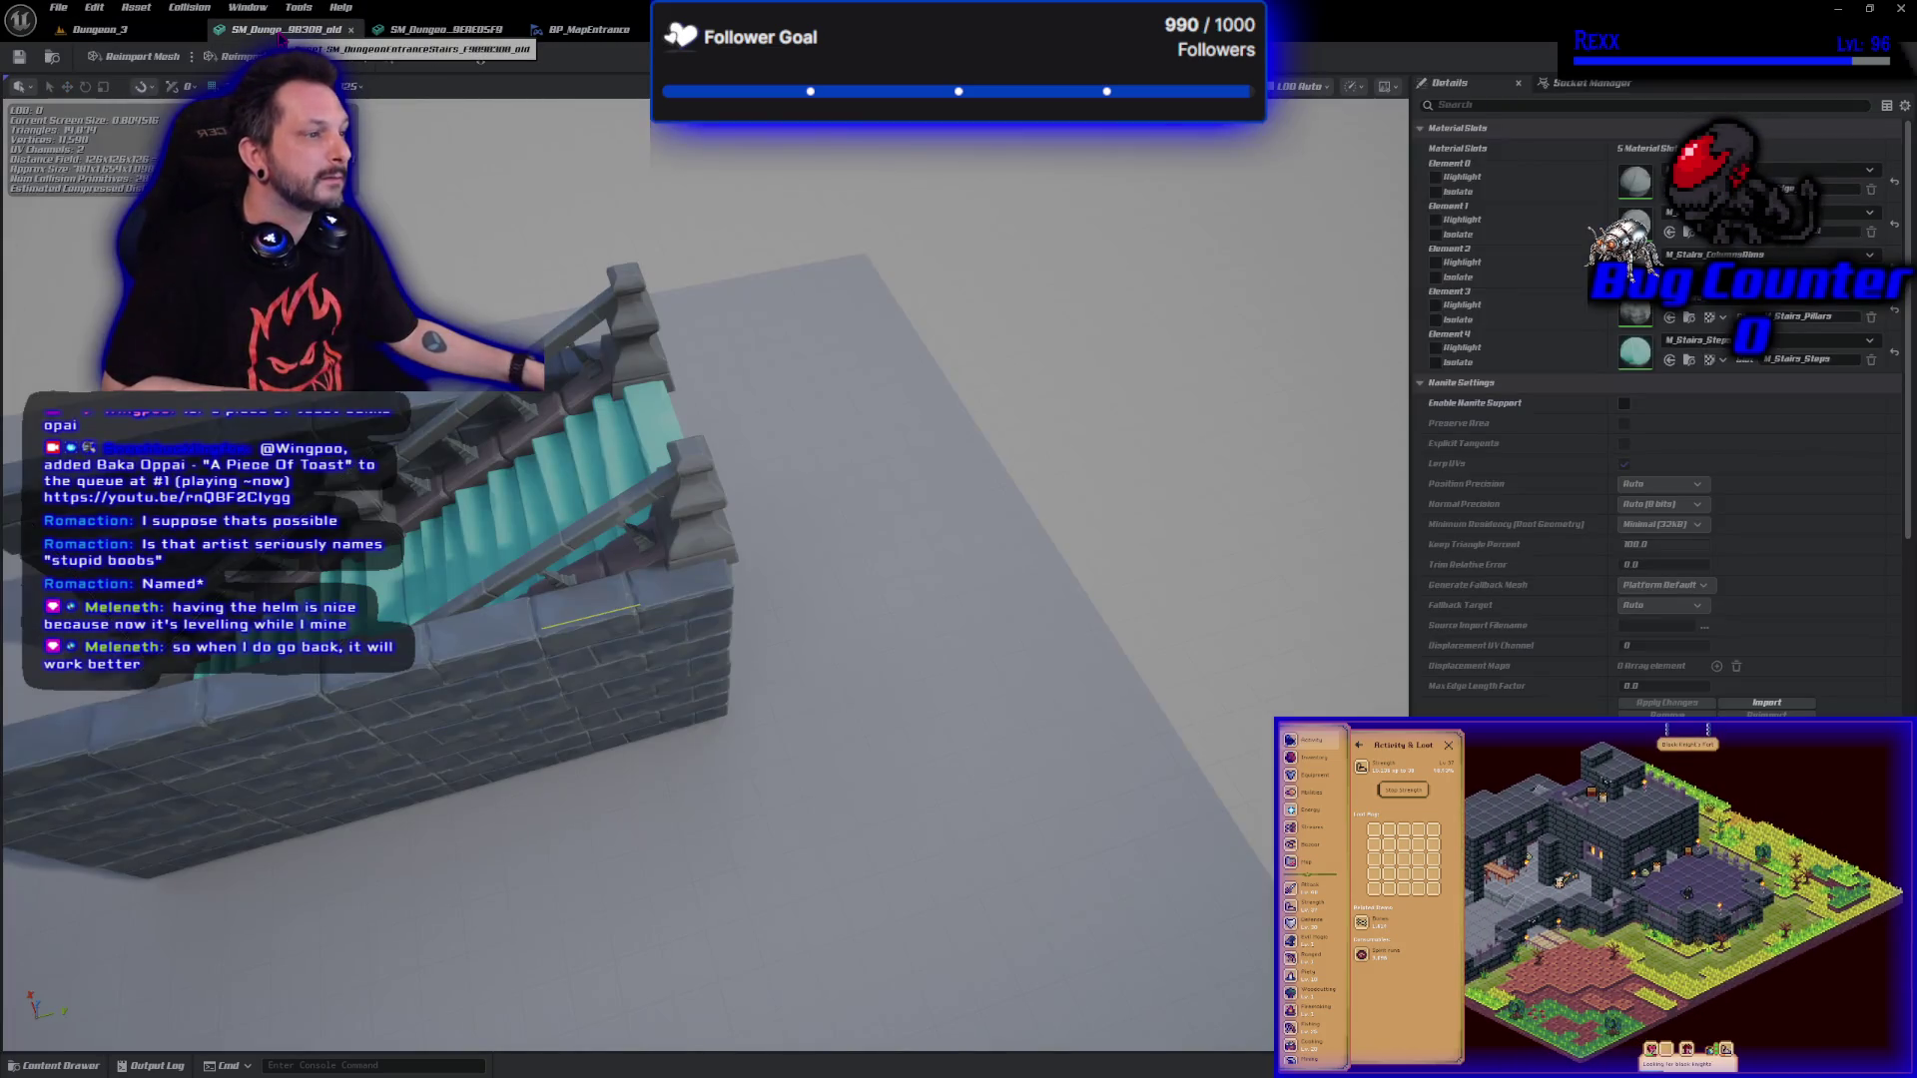
Orbit the staircase mesh to inspect it, then close both SM_Dungo static mesh editor tabs.
drag(599, 559, 664, 556)
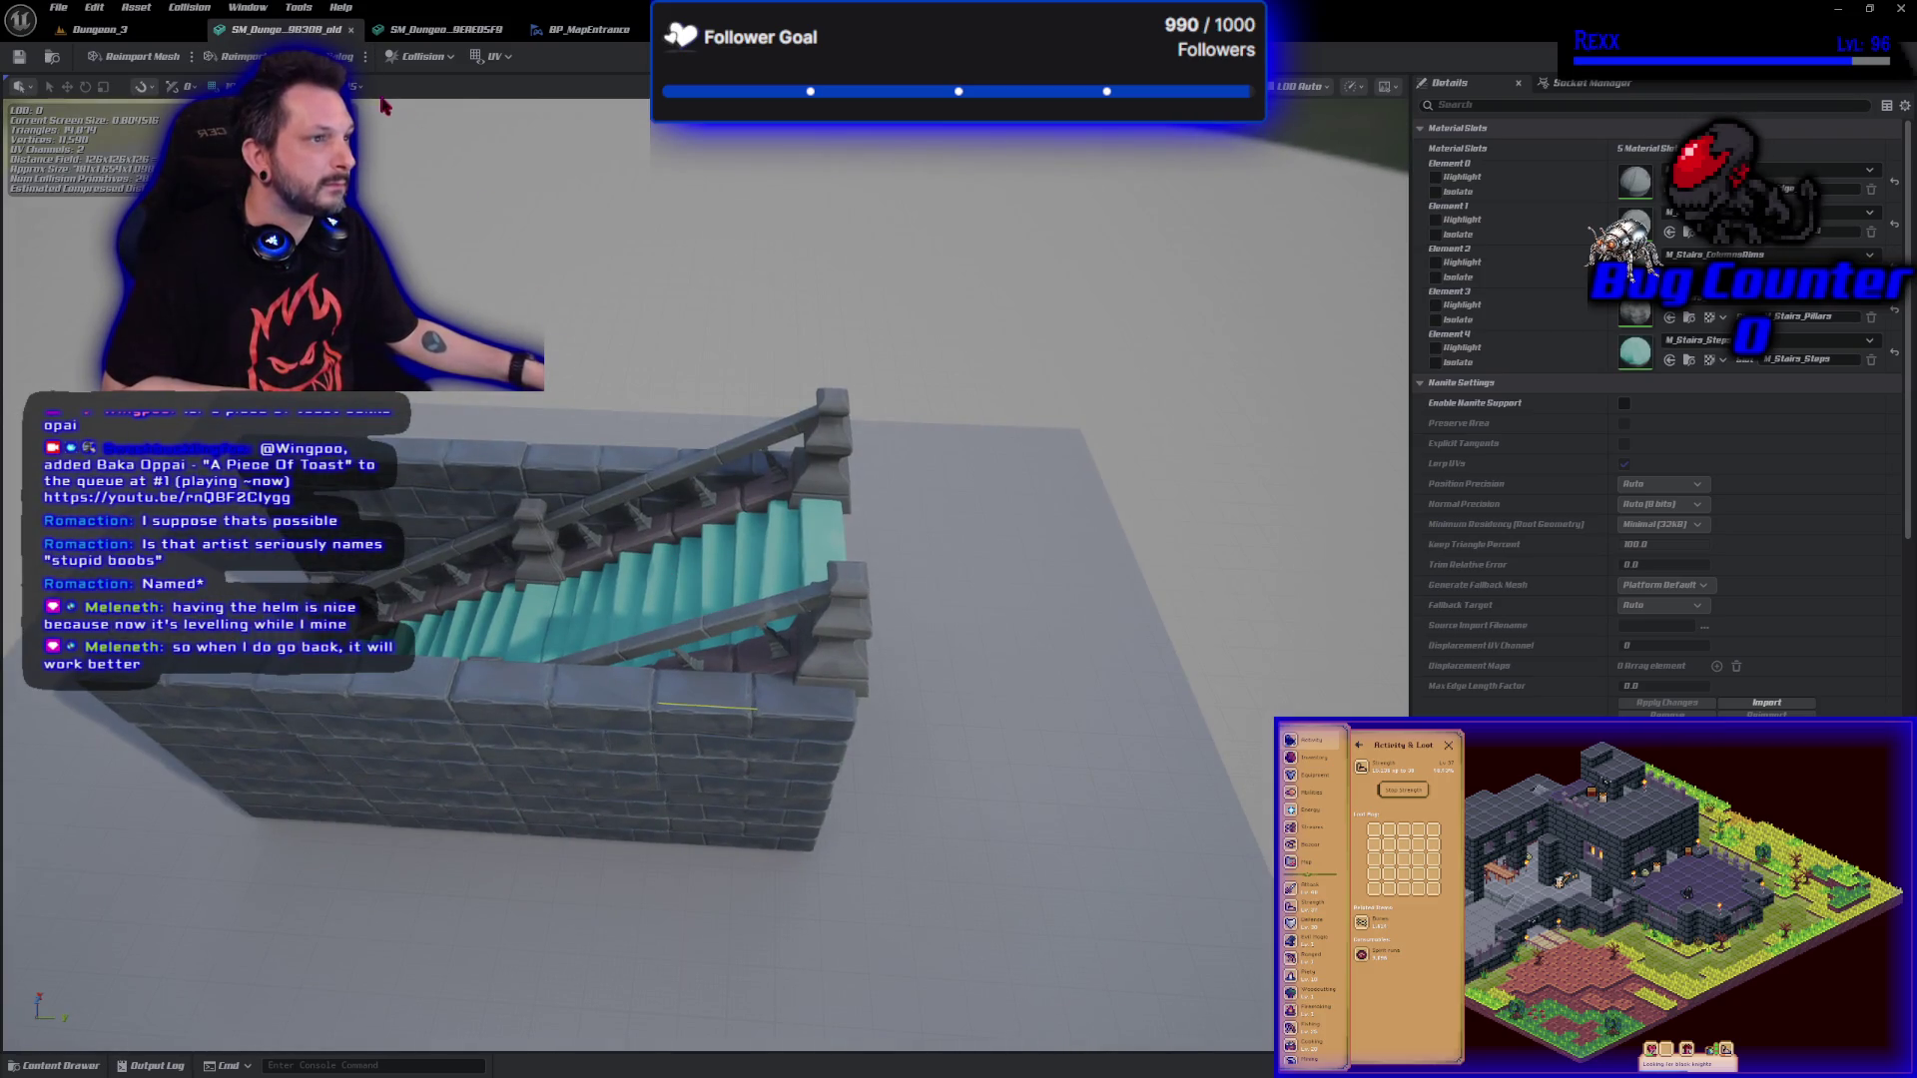
middle_click(282, 30)
middle_click(274, 30)
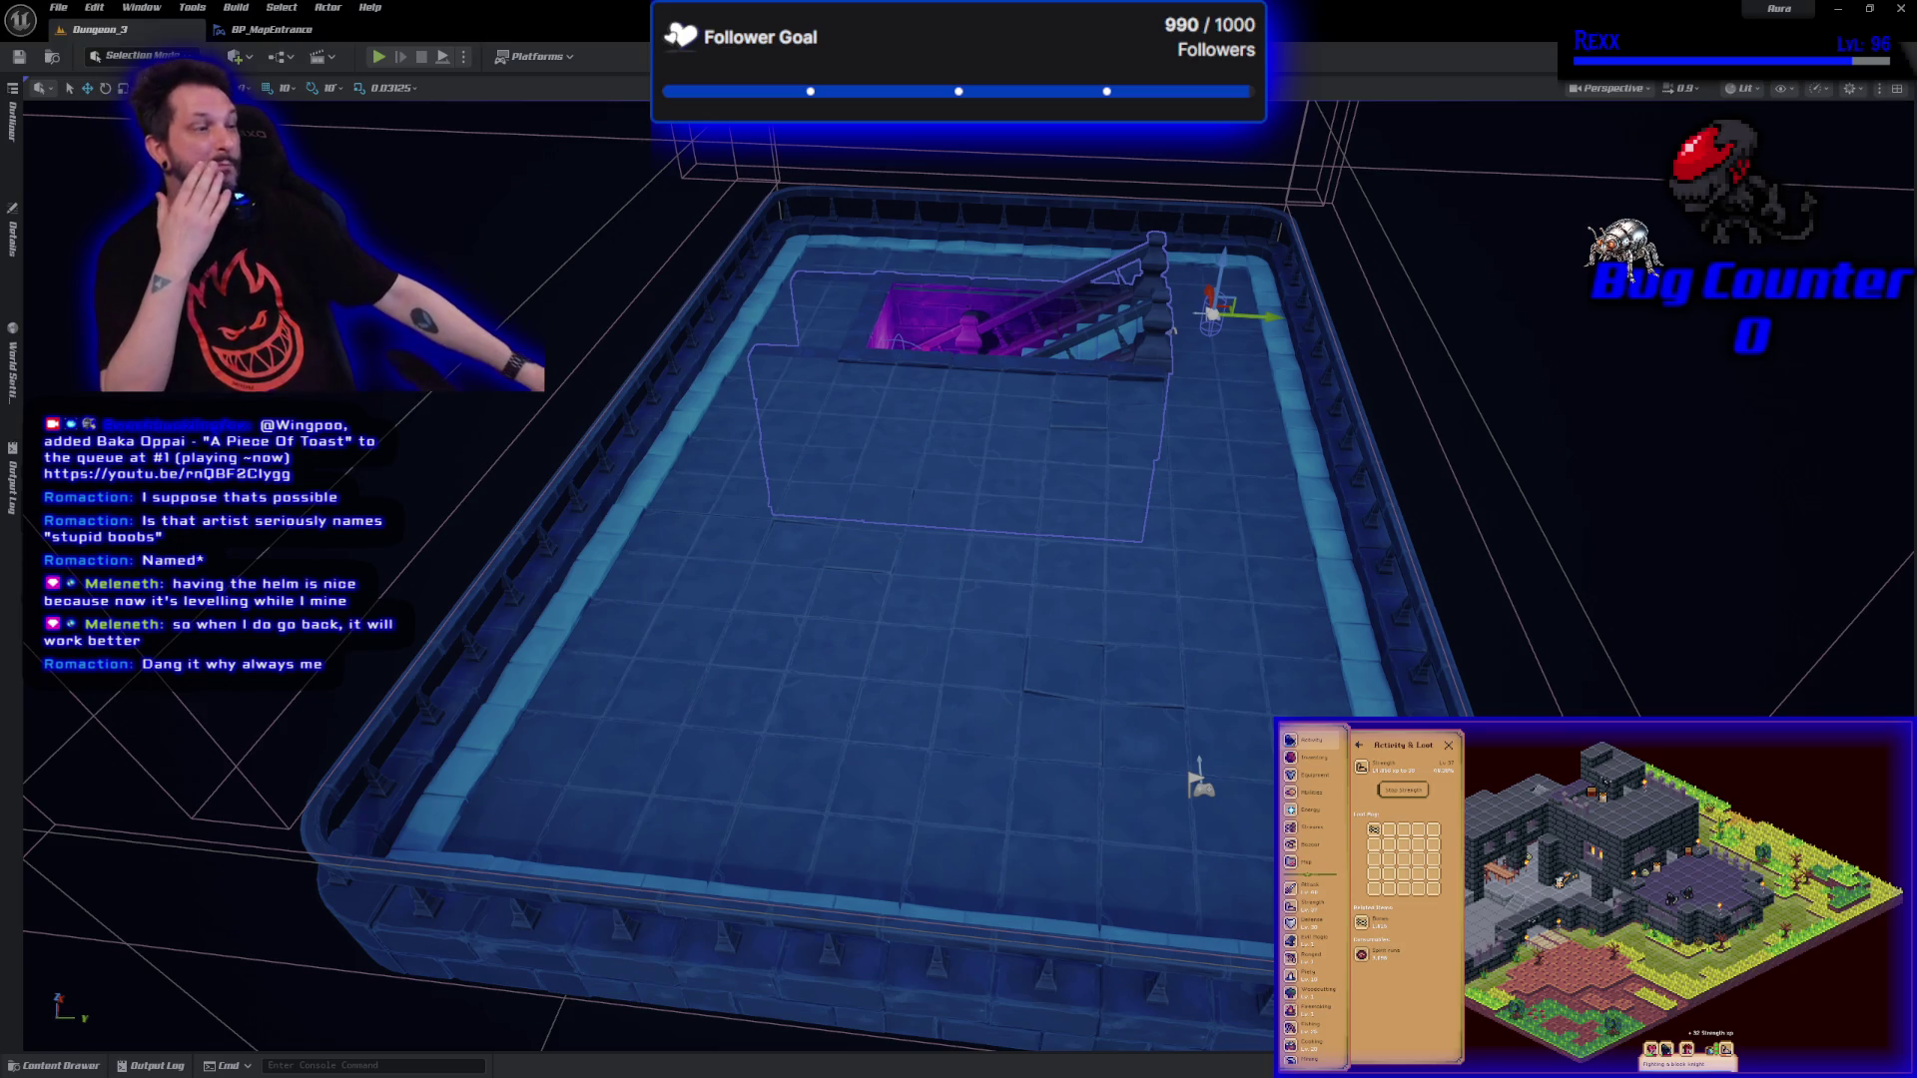
Zoom the Dungeon_3 viewport around the stairwell, then return to the BP_MapEntrance Blueprint editor.
scroll(897, 567, down, 5)
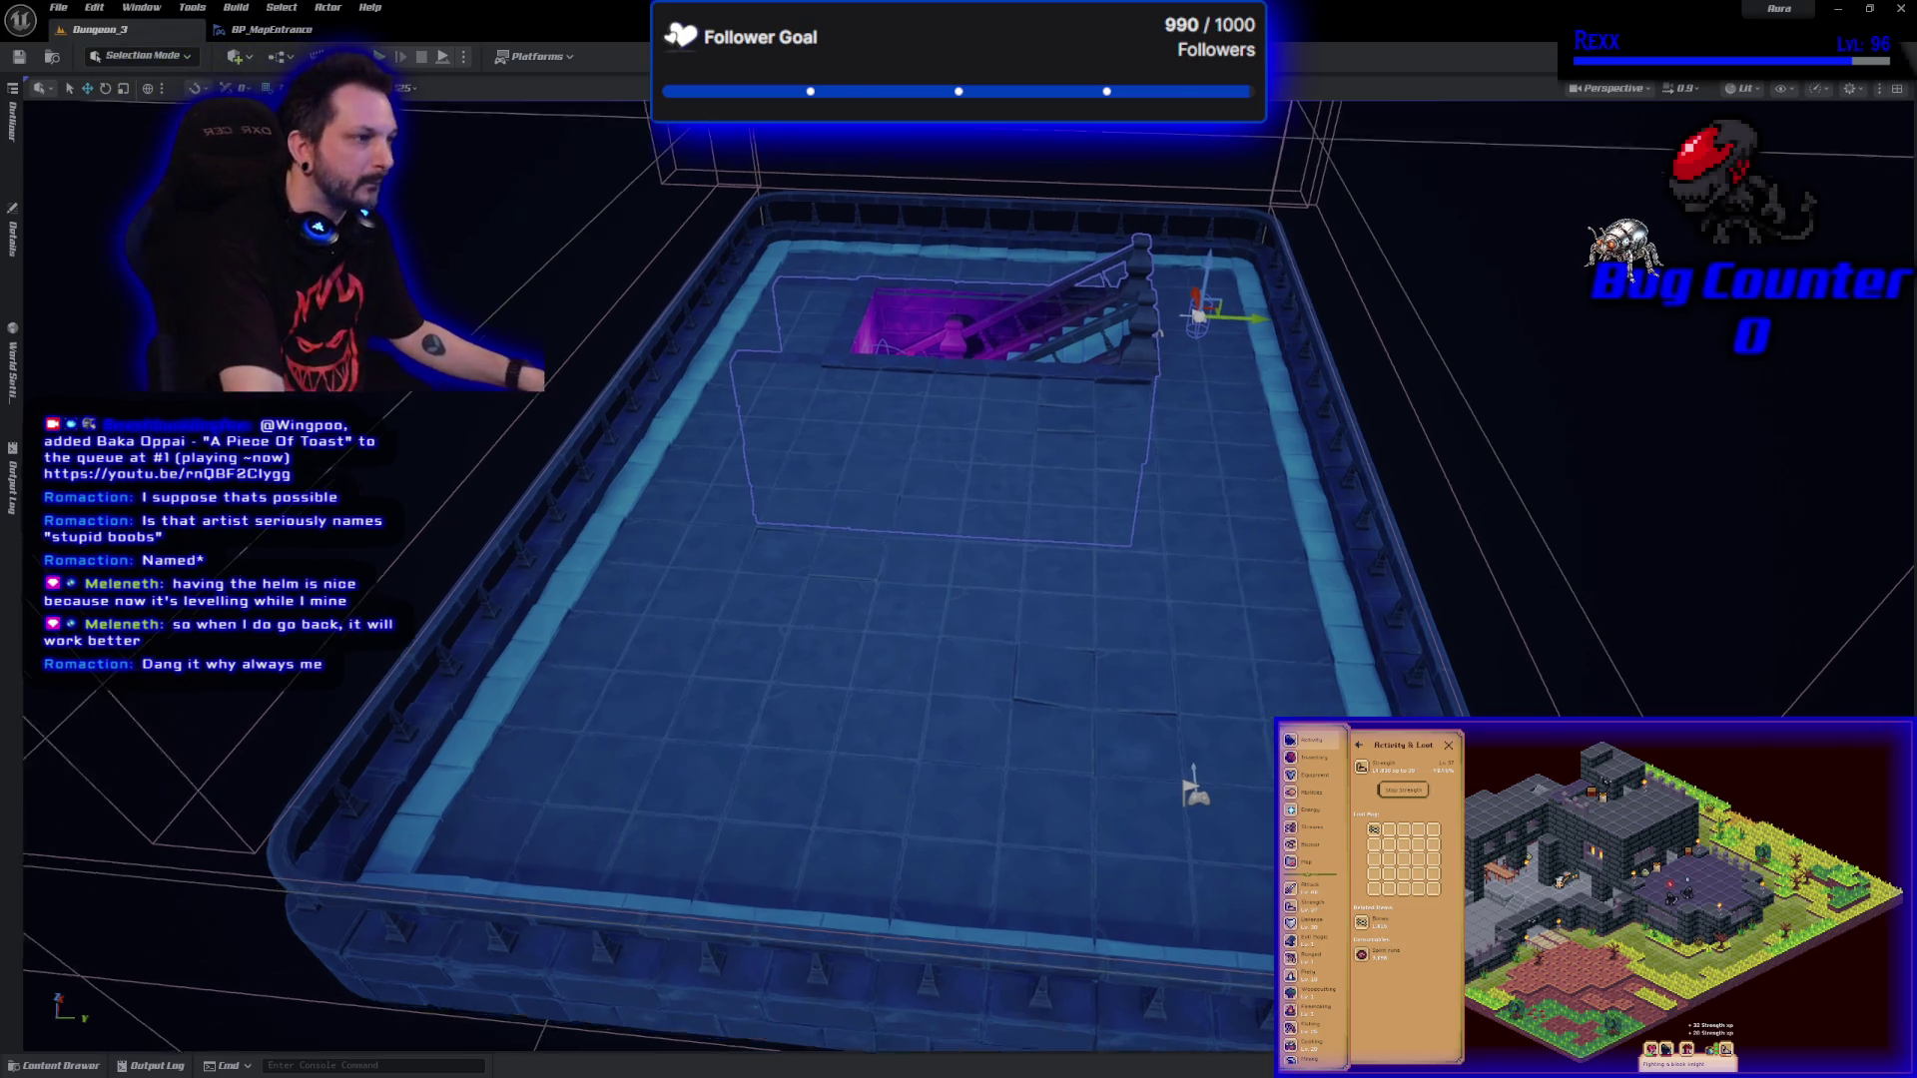
scroll(959, 575, down, 5)
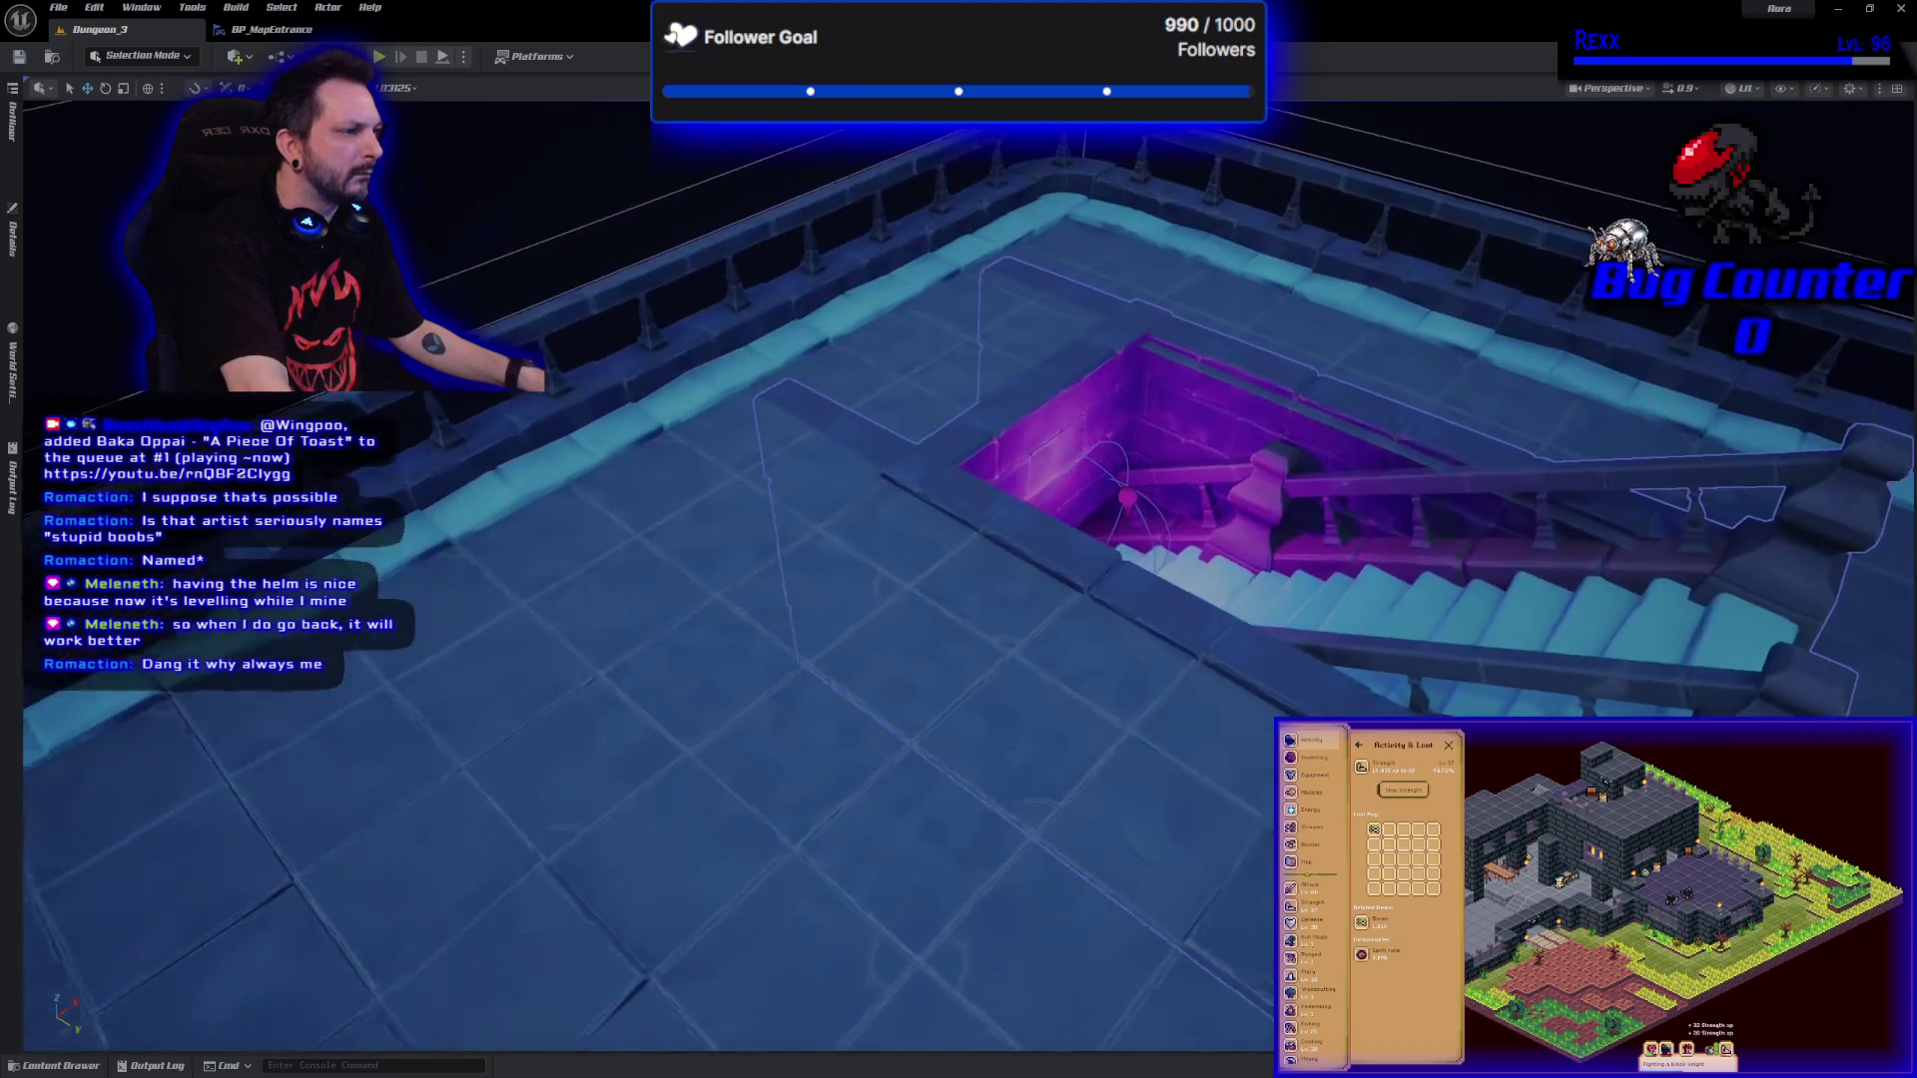
scroll(896, 567, up, 5)
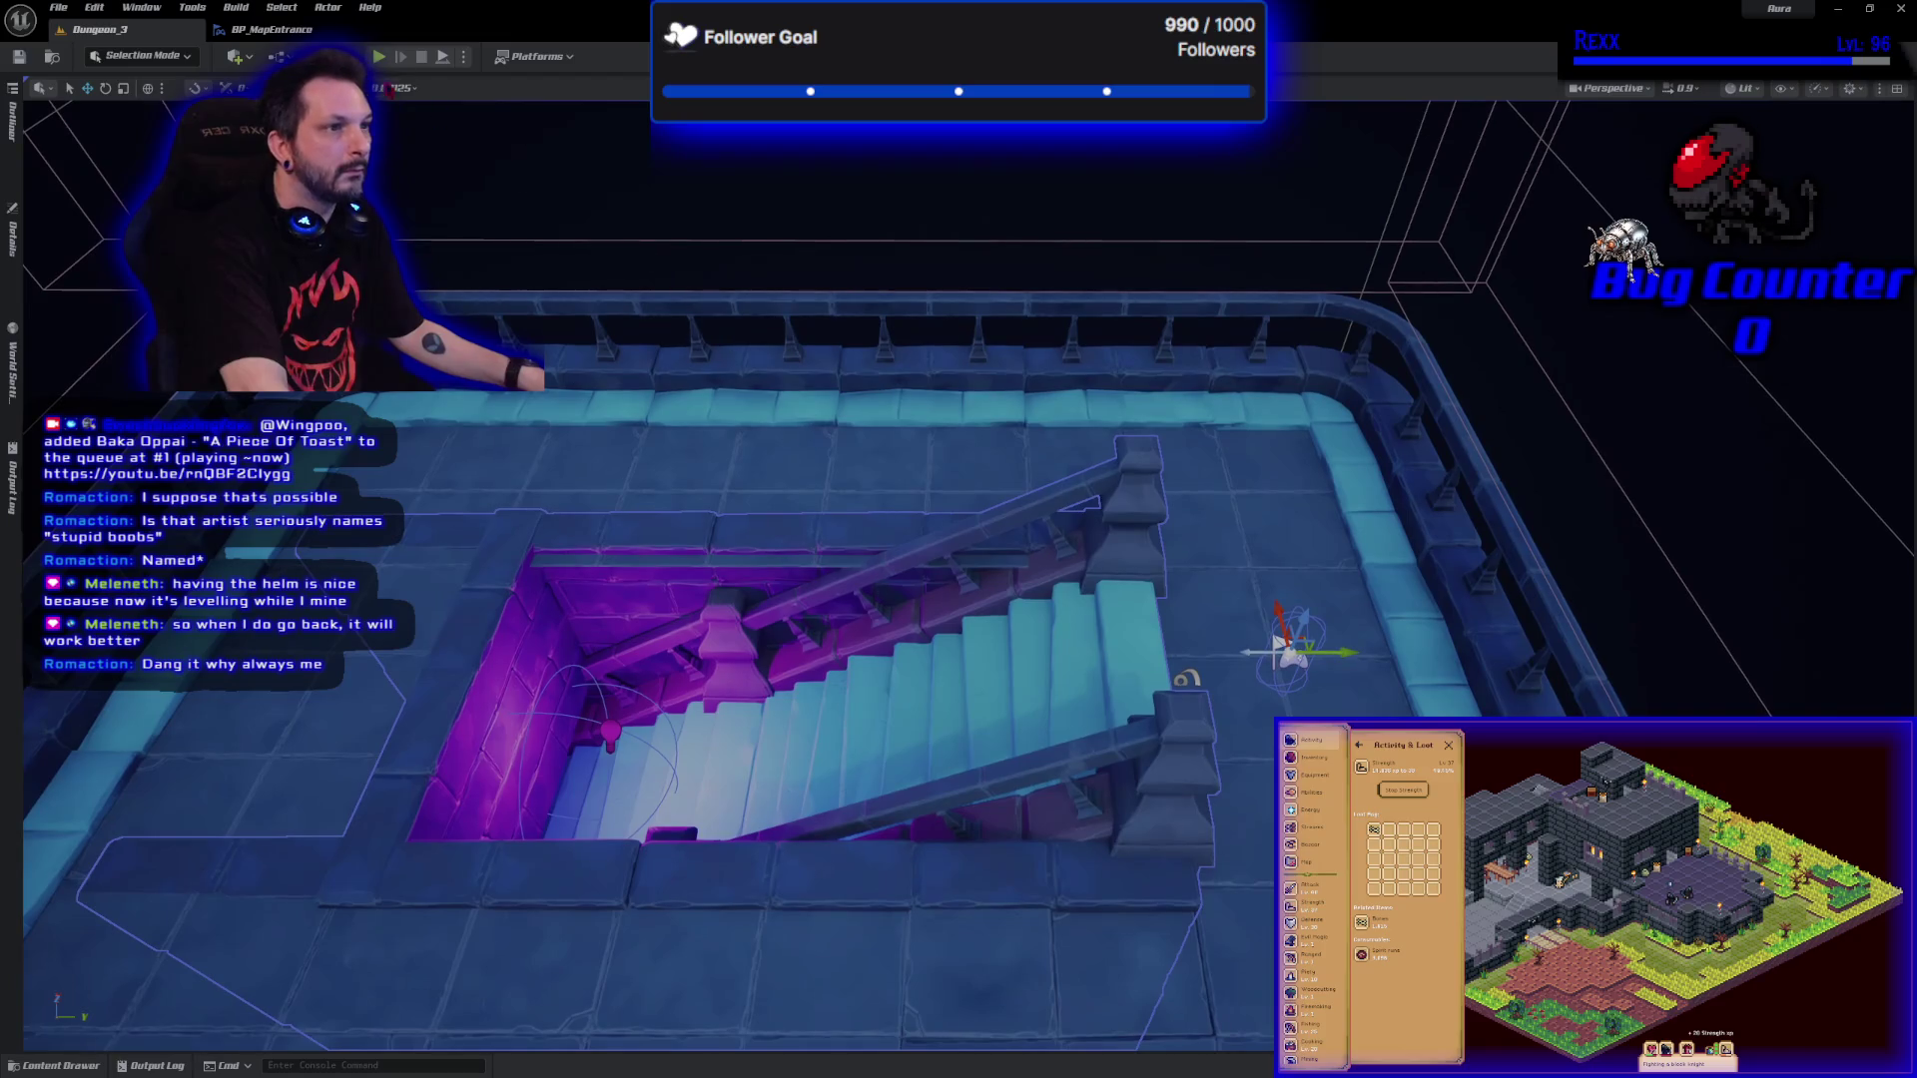
click(272, 29)
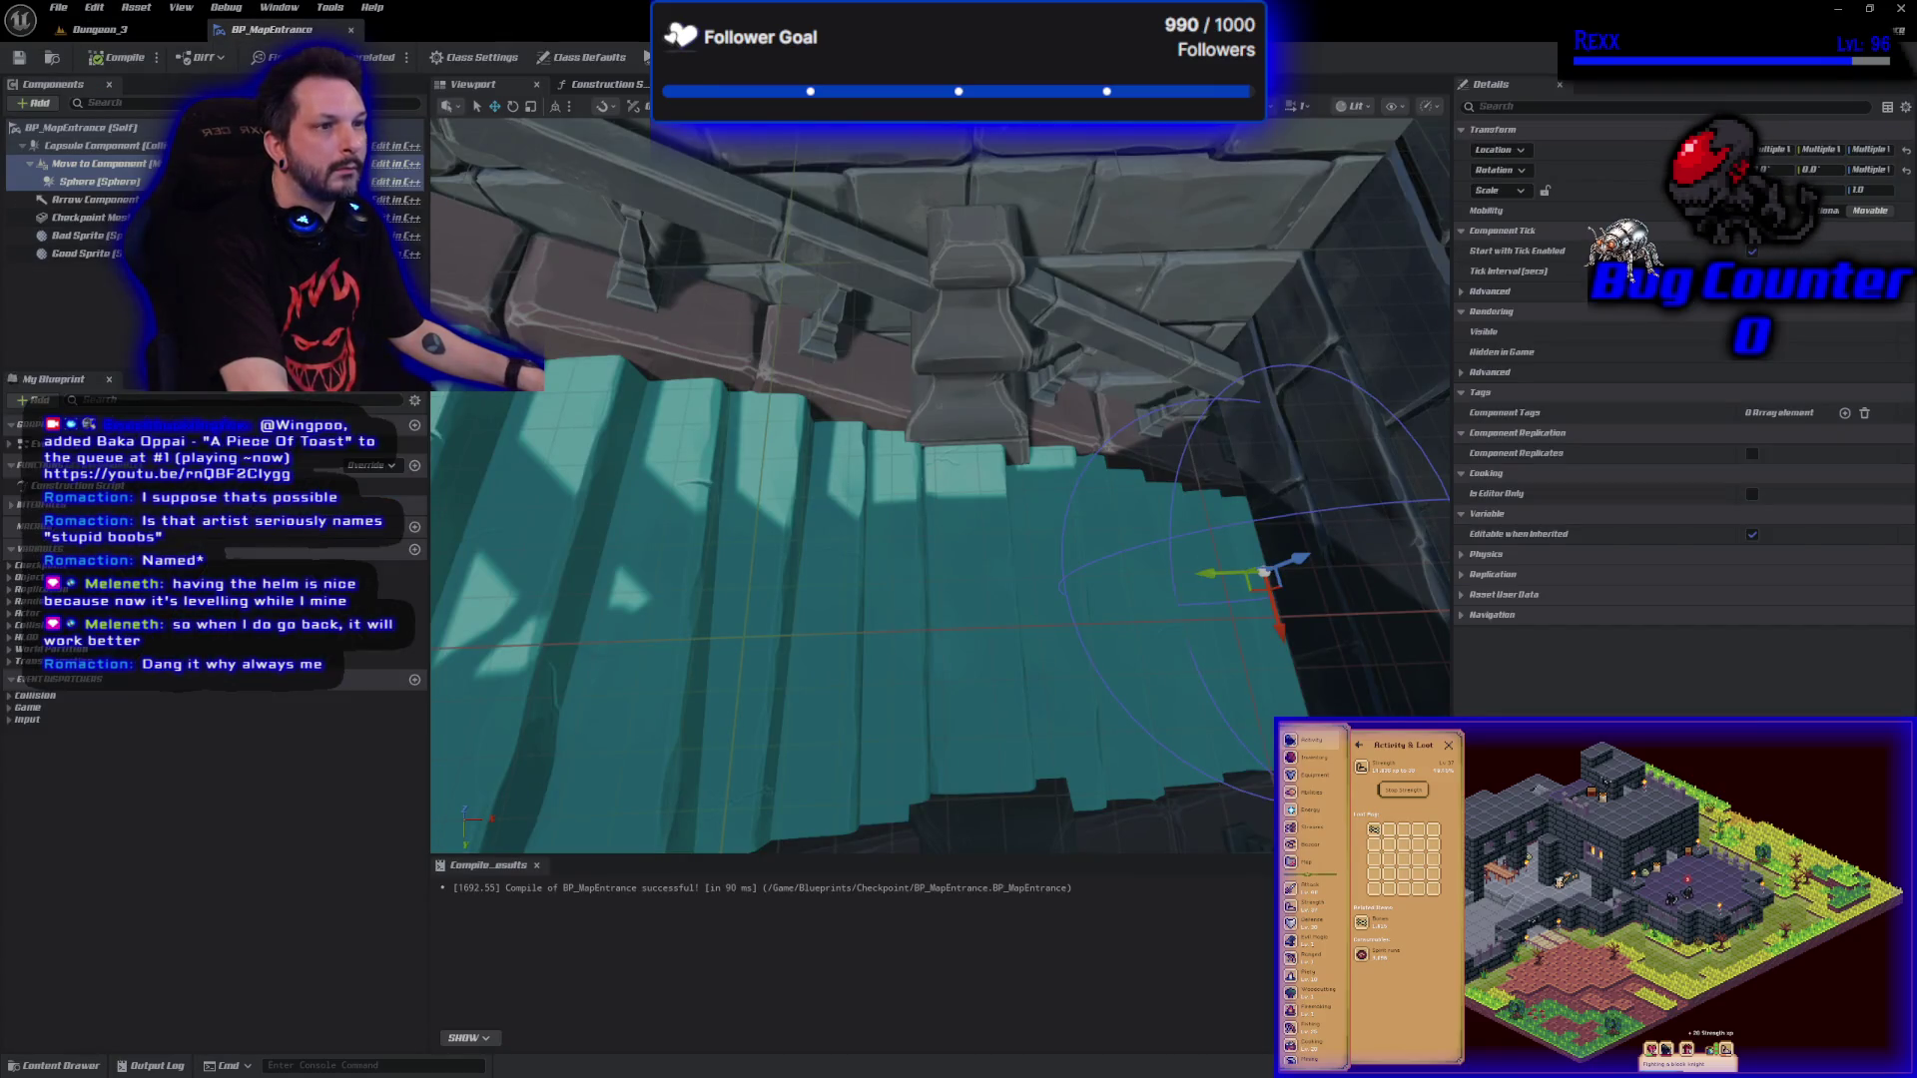
Add a Point Light component to BP_MapEntrance by searching 'point' in the Add list.
click(45, 104)
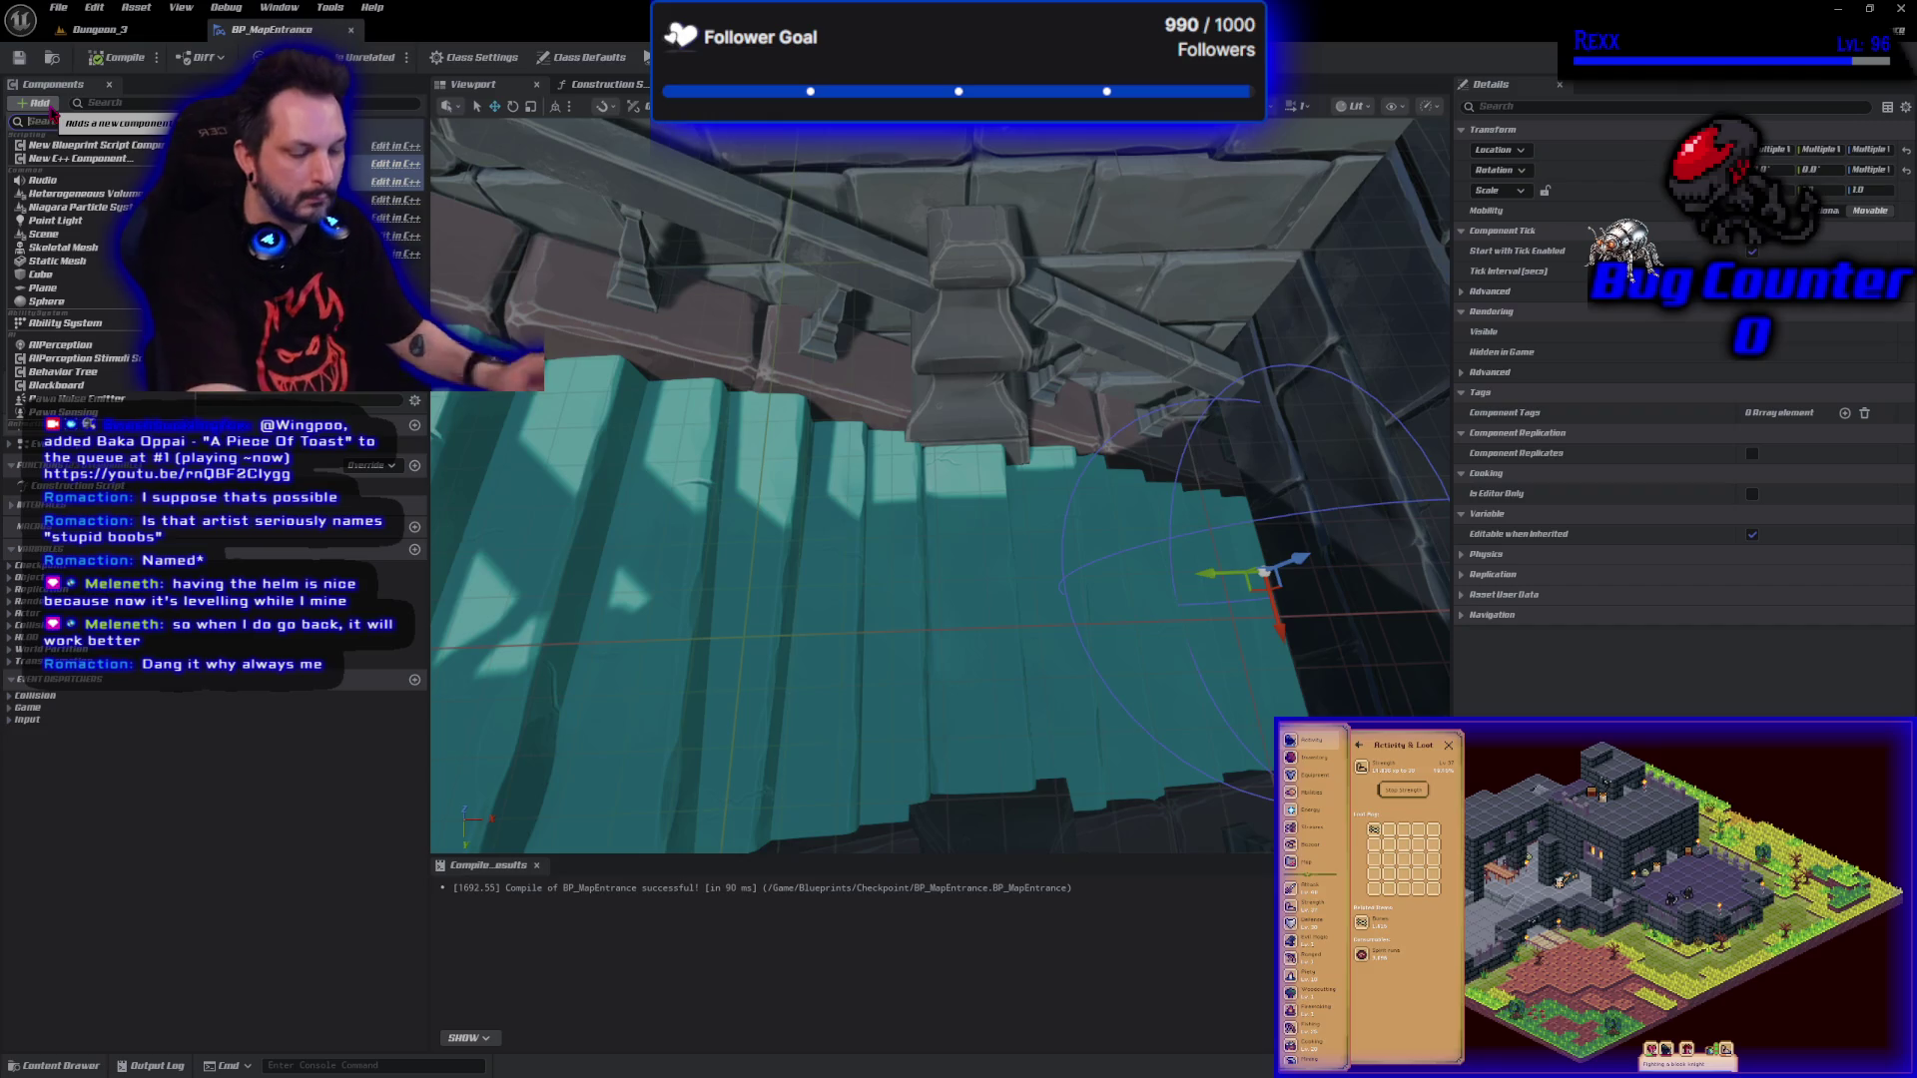
text(point)
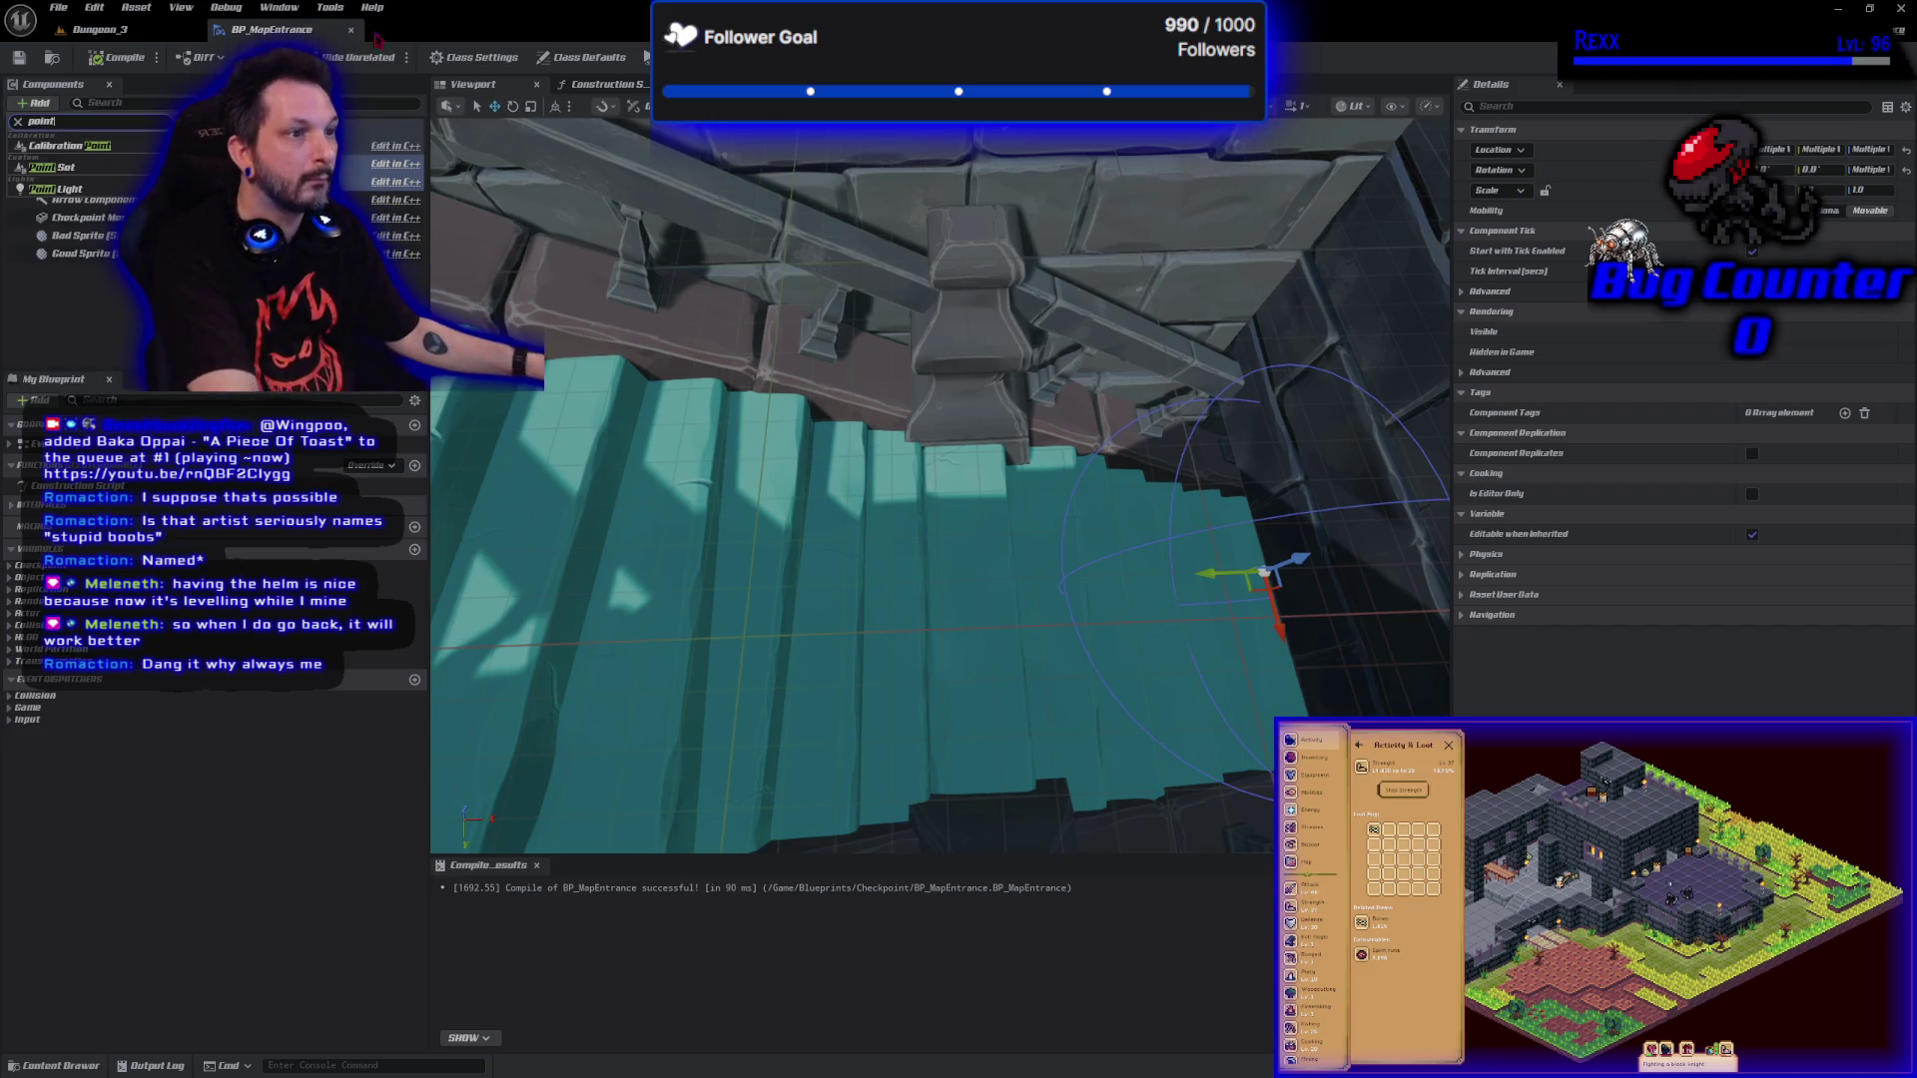
click(106, 192)
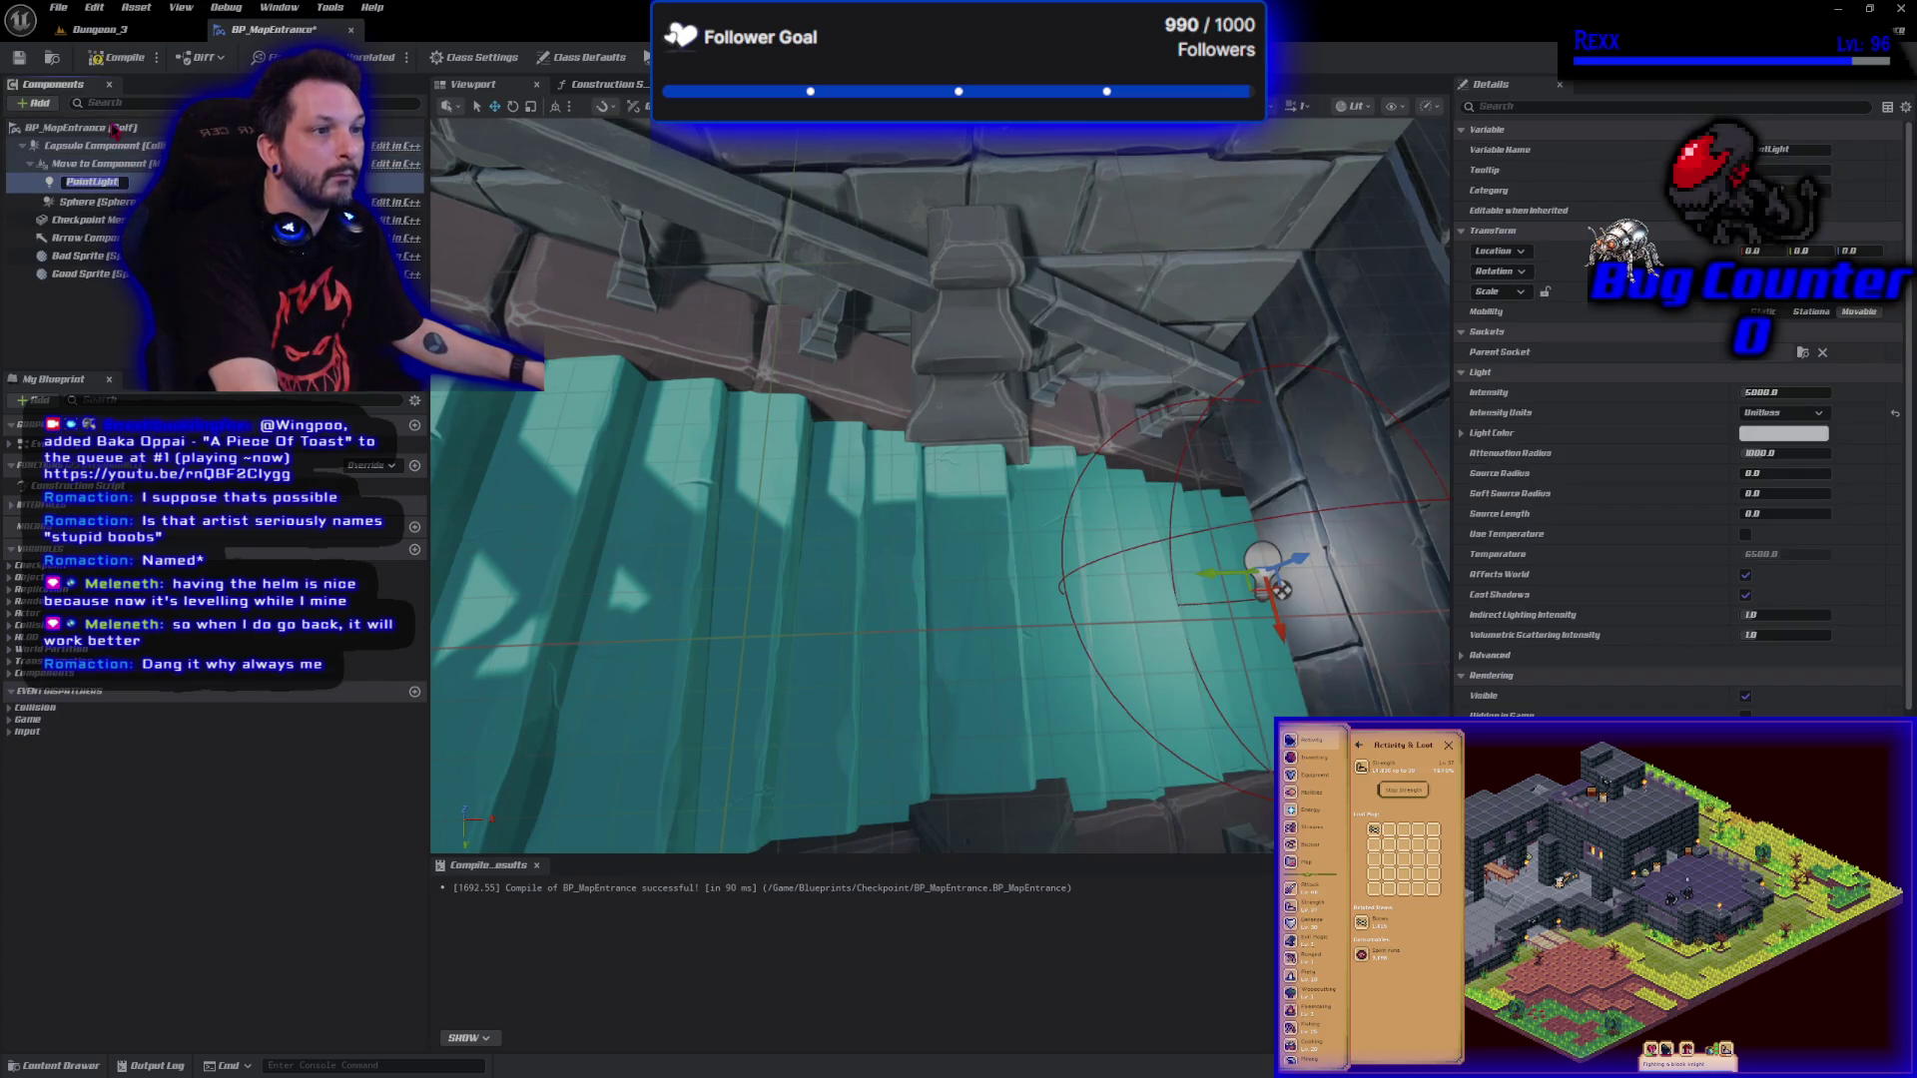
click(92, 183)
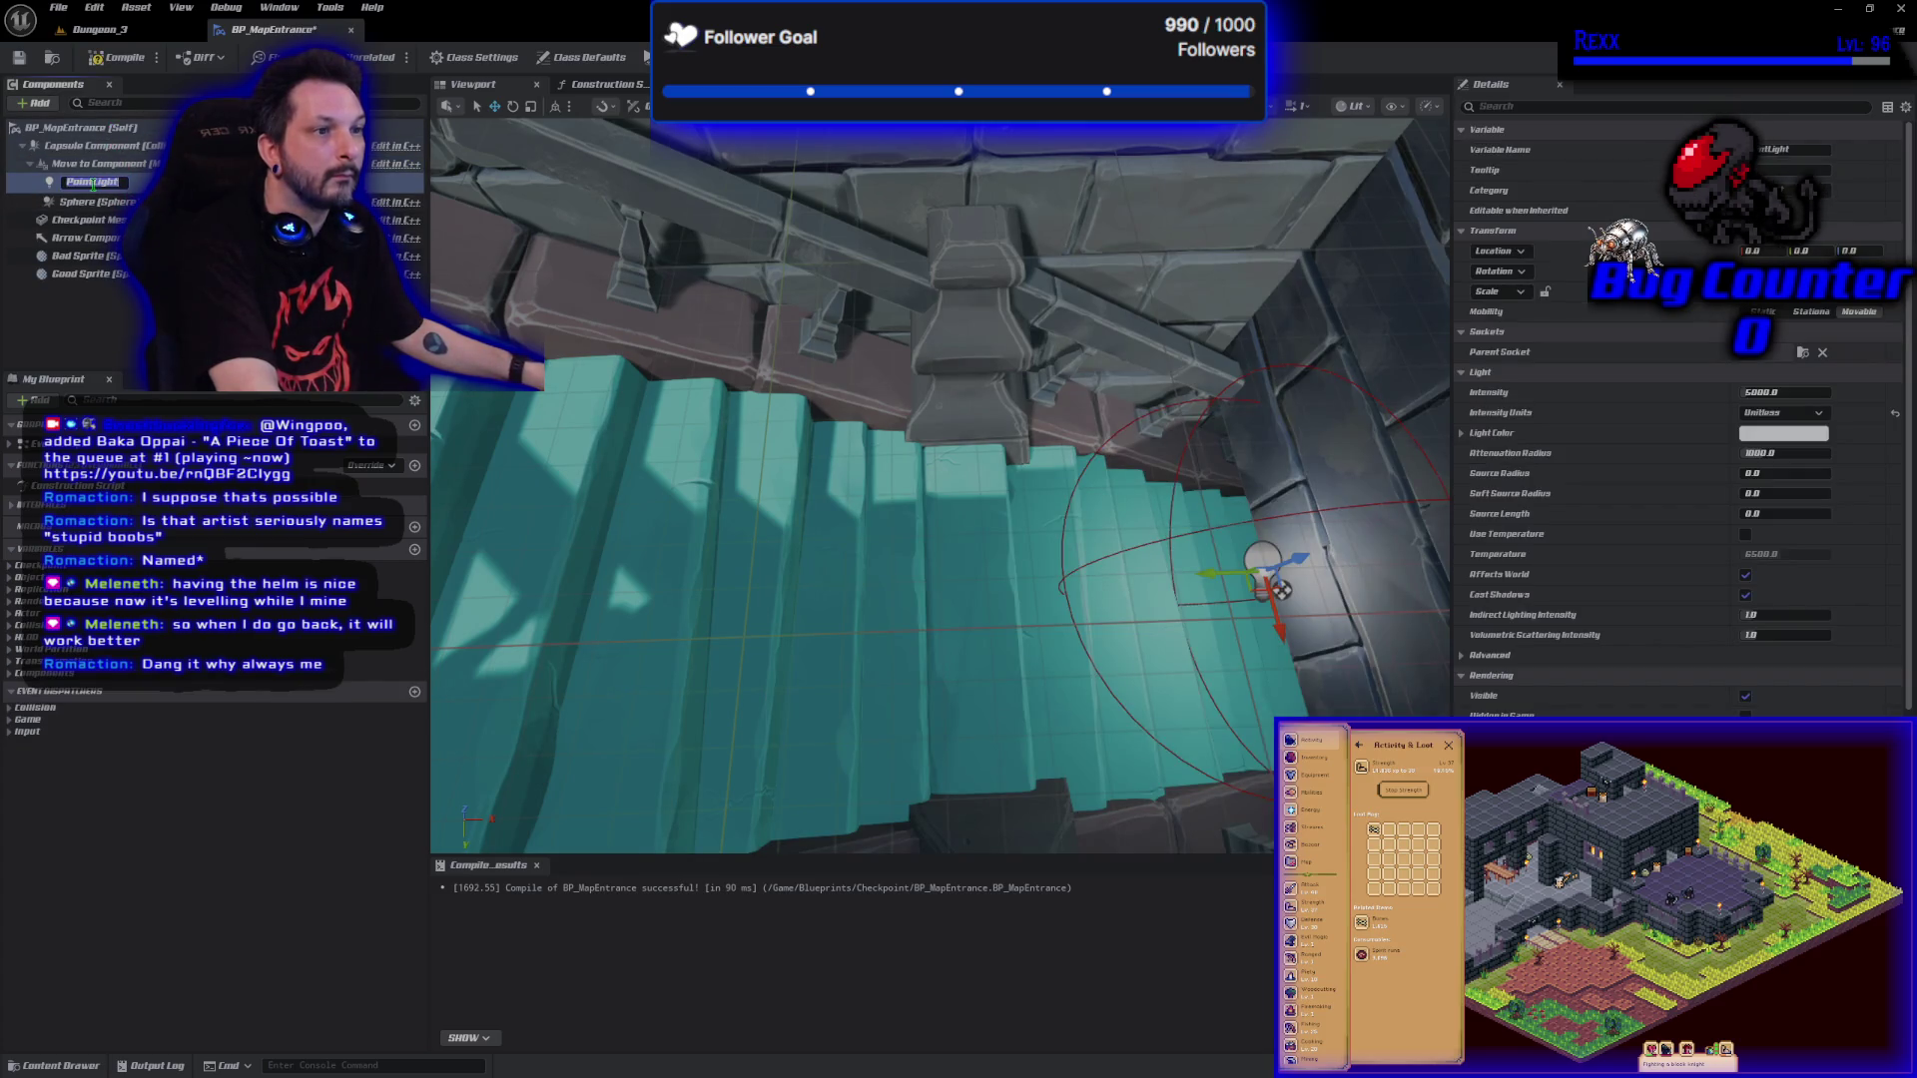
click(130, 327)
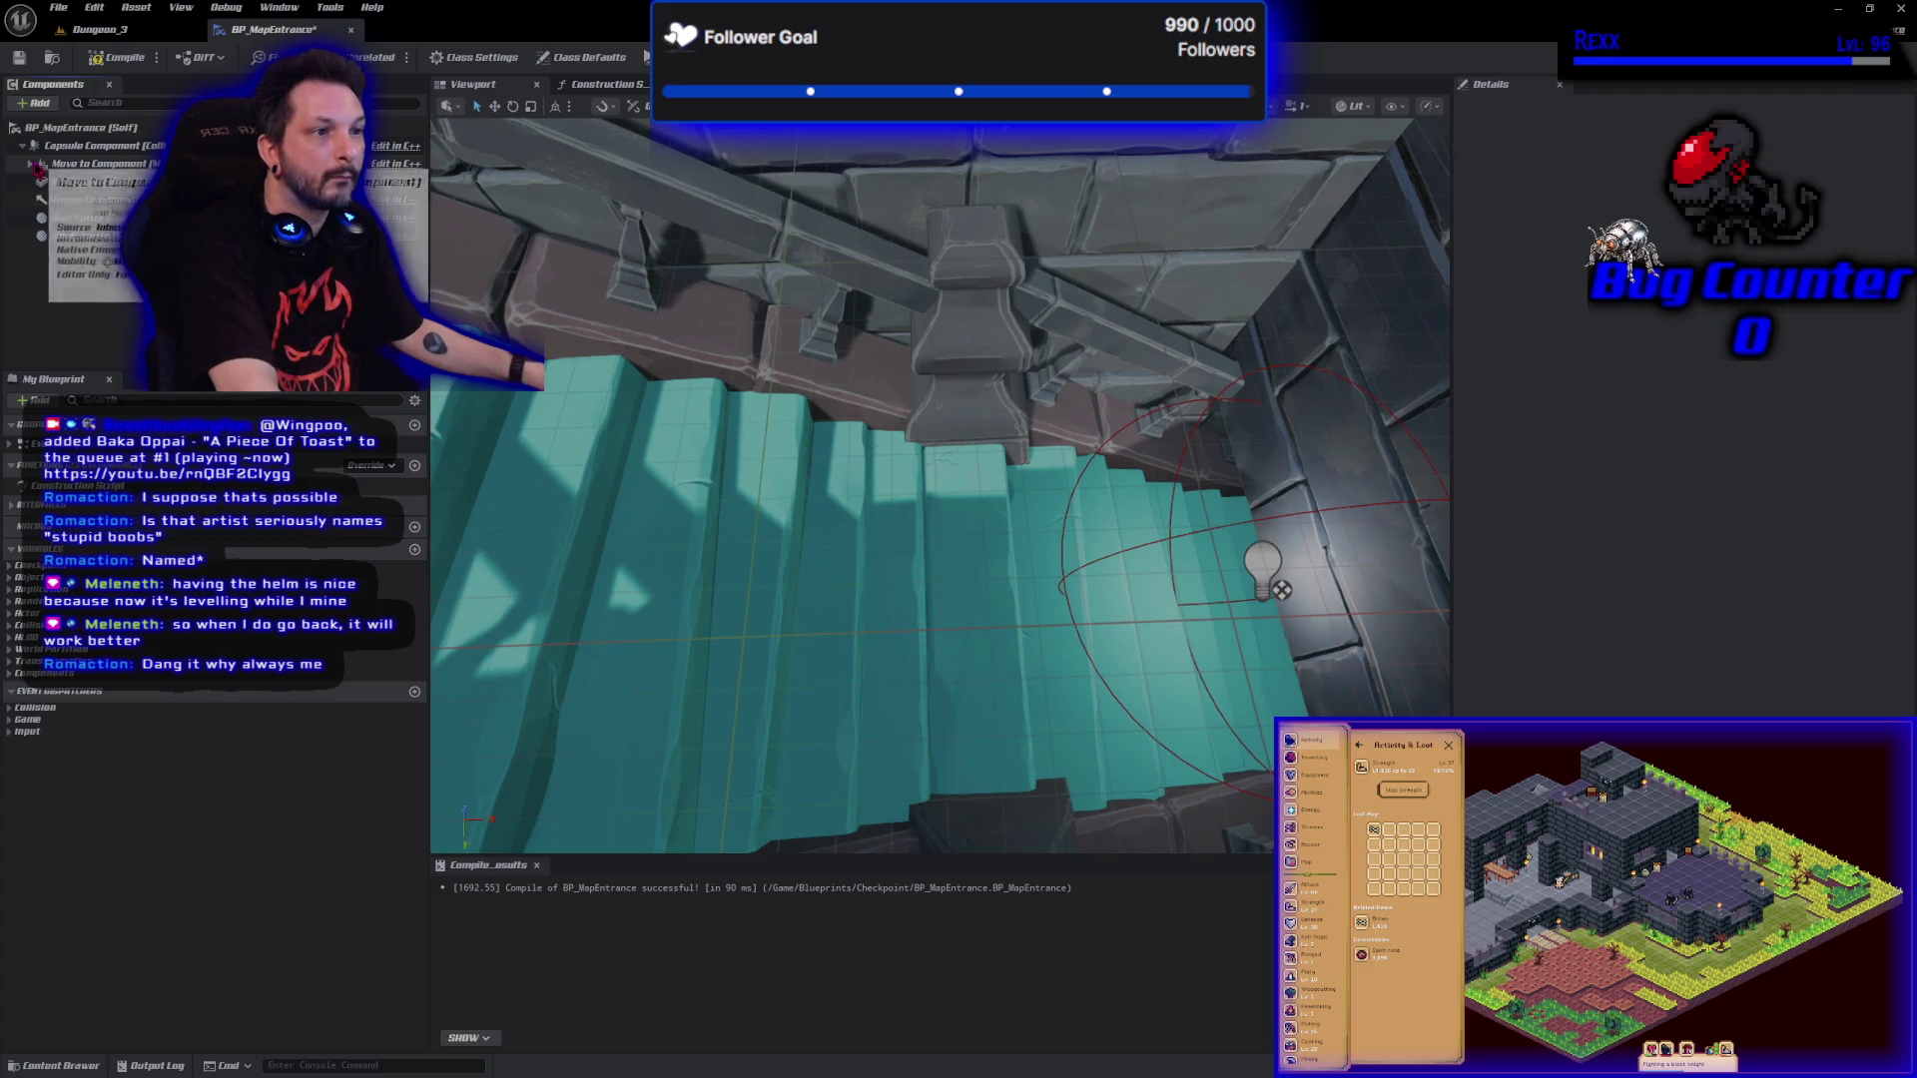
Attach the PointLight under the Checkpoint Mesh and open its Light Color picker.
click(75, 181)
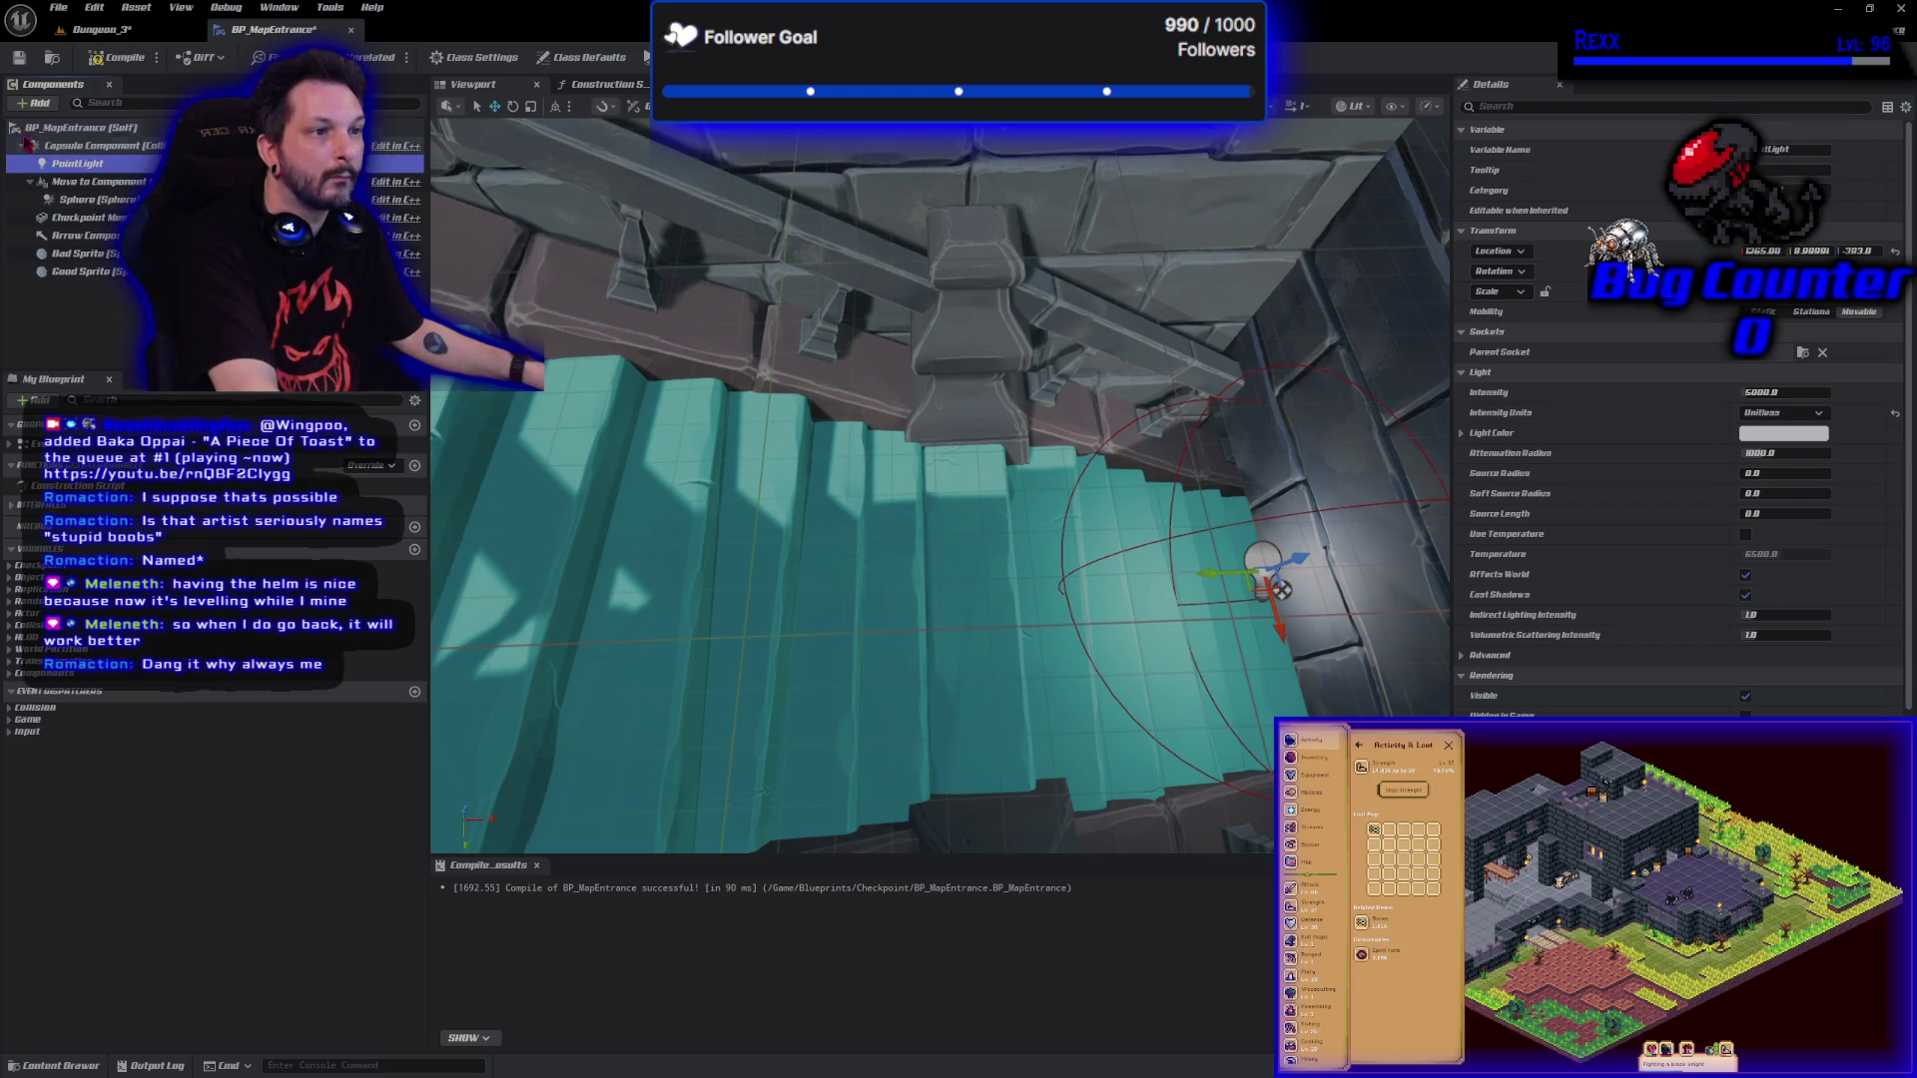
mouse_move(75, 180)
mouse_down()
mouse_move(78, 147)
mouse_move(72, 245)
mouse_move(82, 196)
mouse_move(86, 216)
mouse_up()
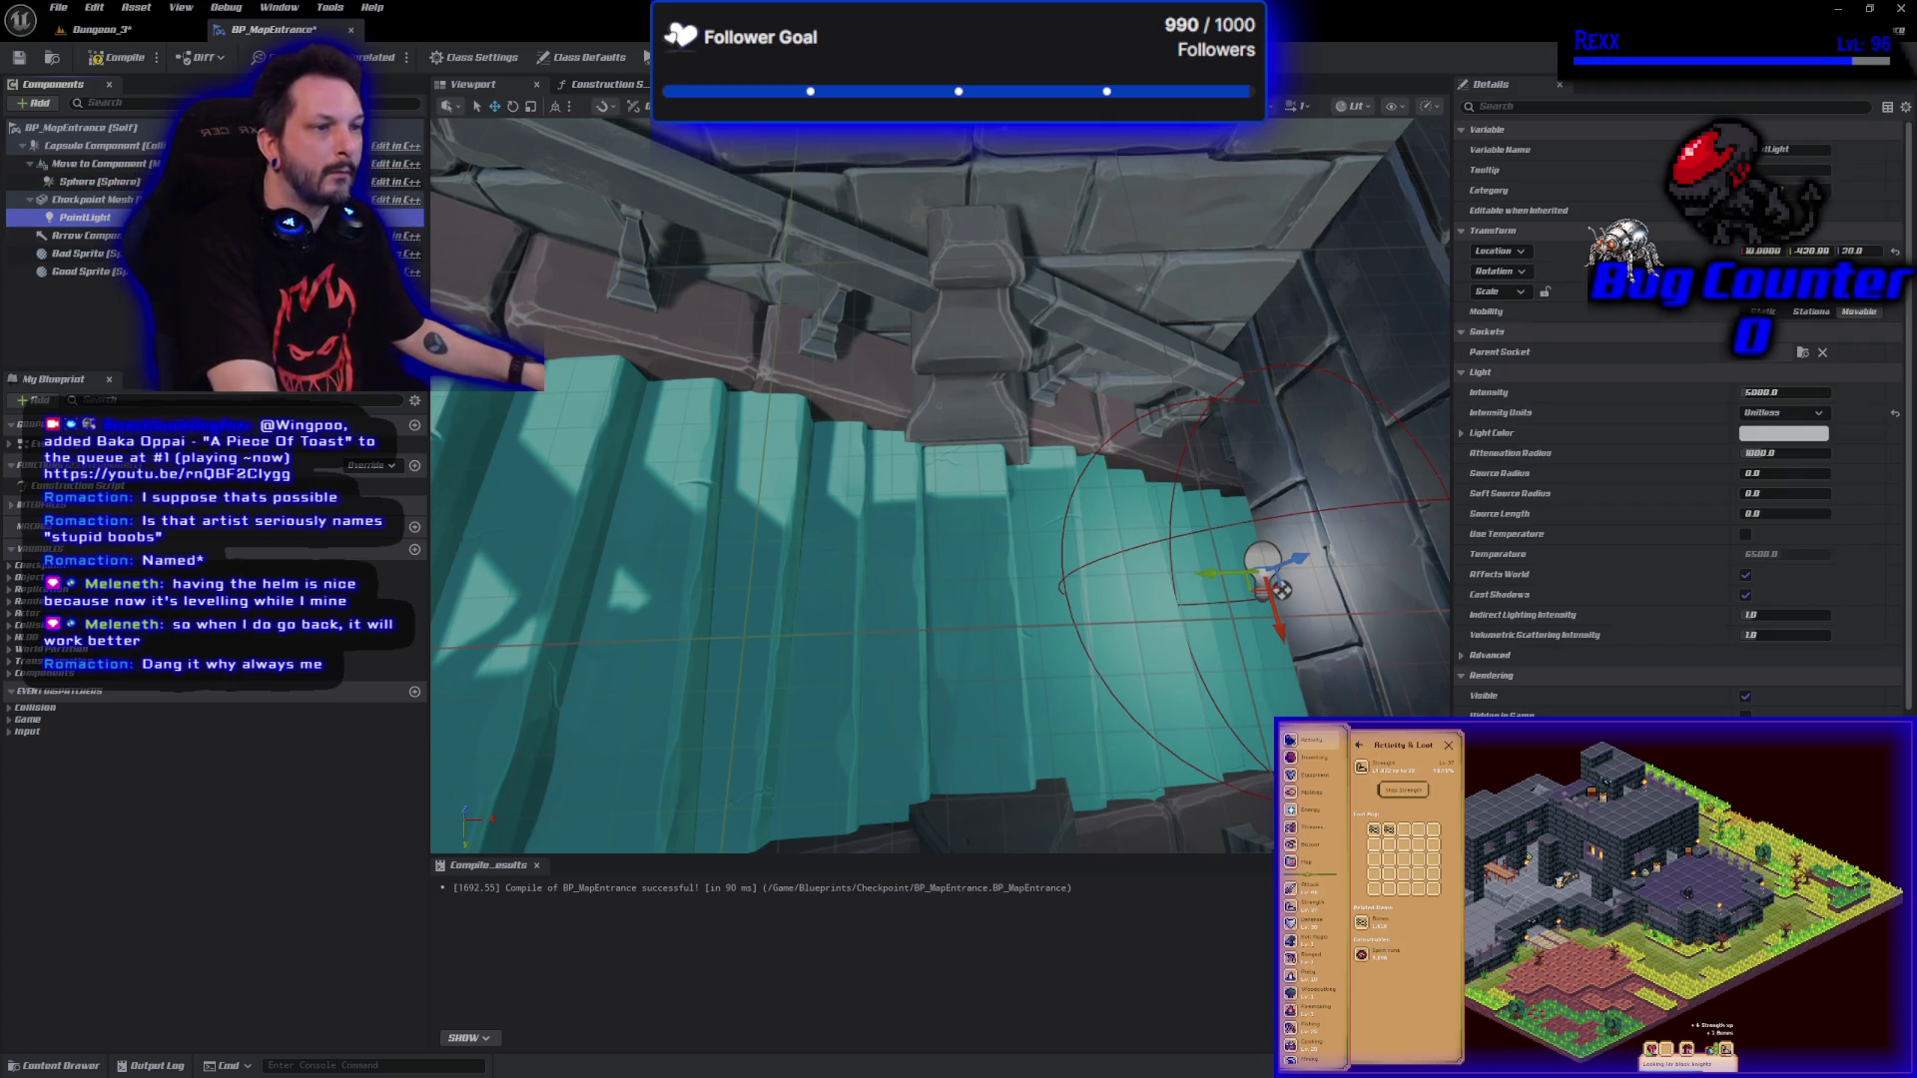
click(1767, 433)
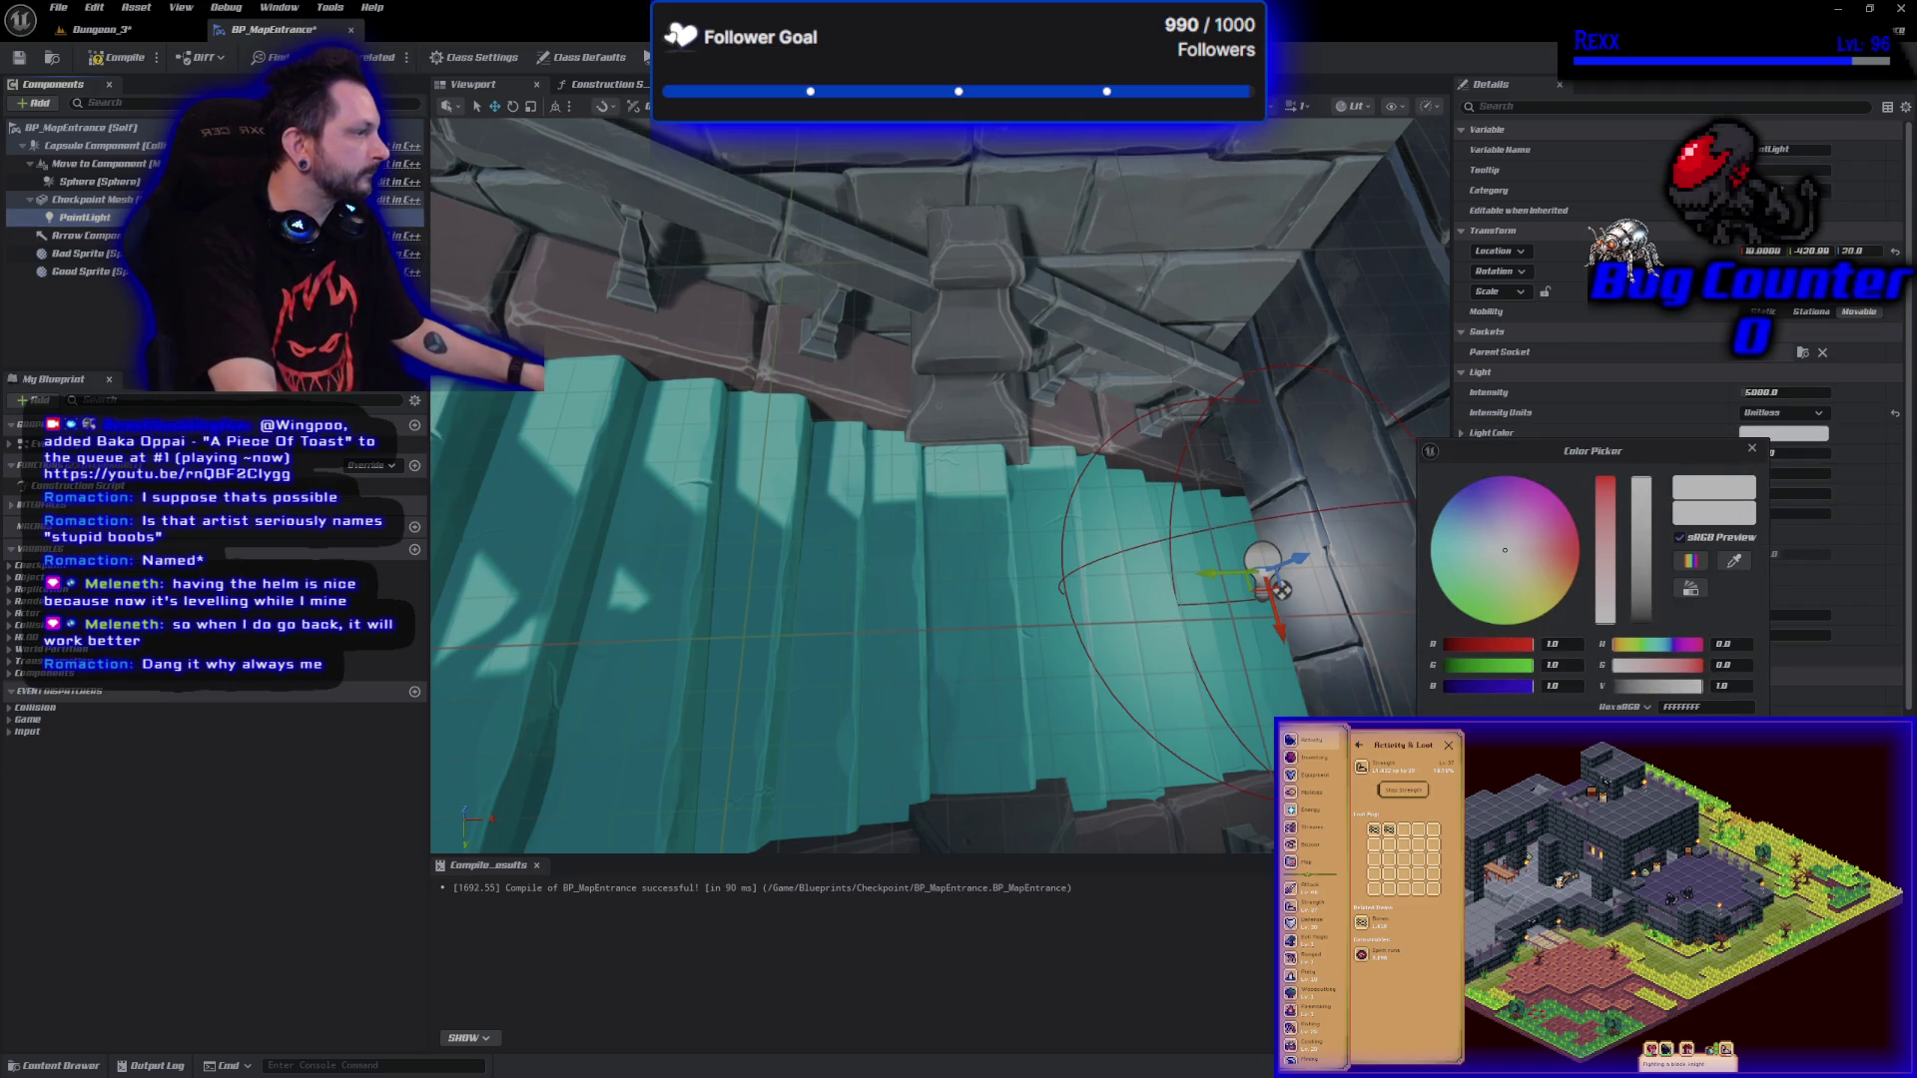
Set the PointLight's light colour to dark purple and close the Color Picker.
click(1640, 593)
click(1482, 479)
click(1271, 633)
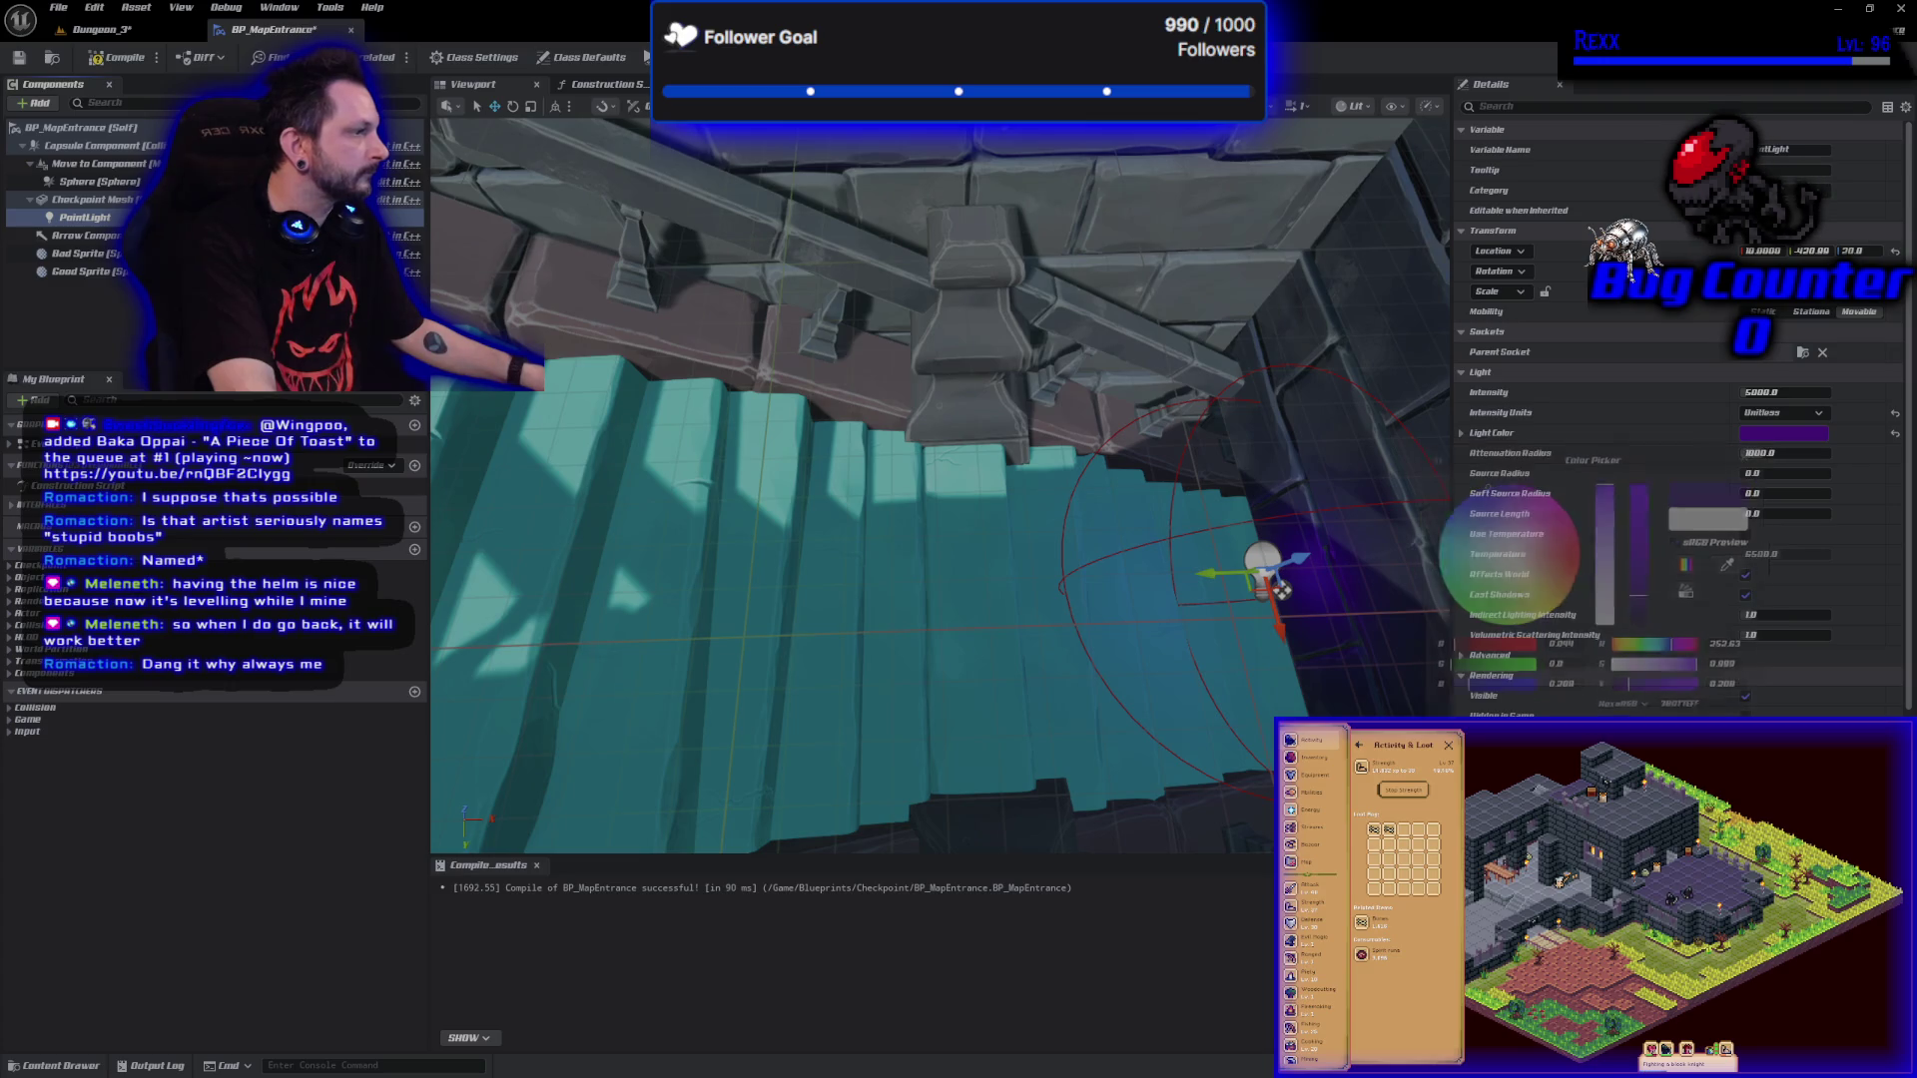
Raise the PointLight to Z 350 above the stairs and compile the Blueprint.
drag(1213, 579, 619, 584)
key(f)
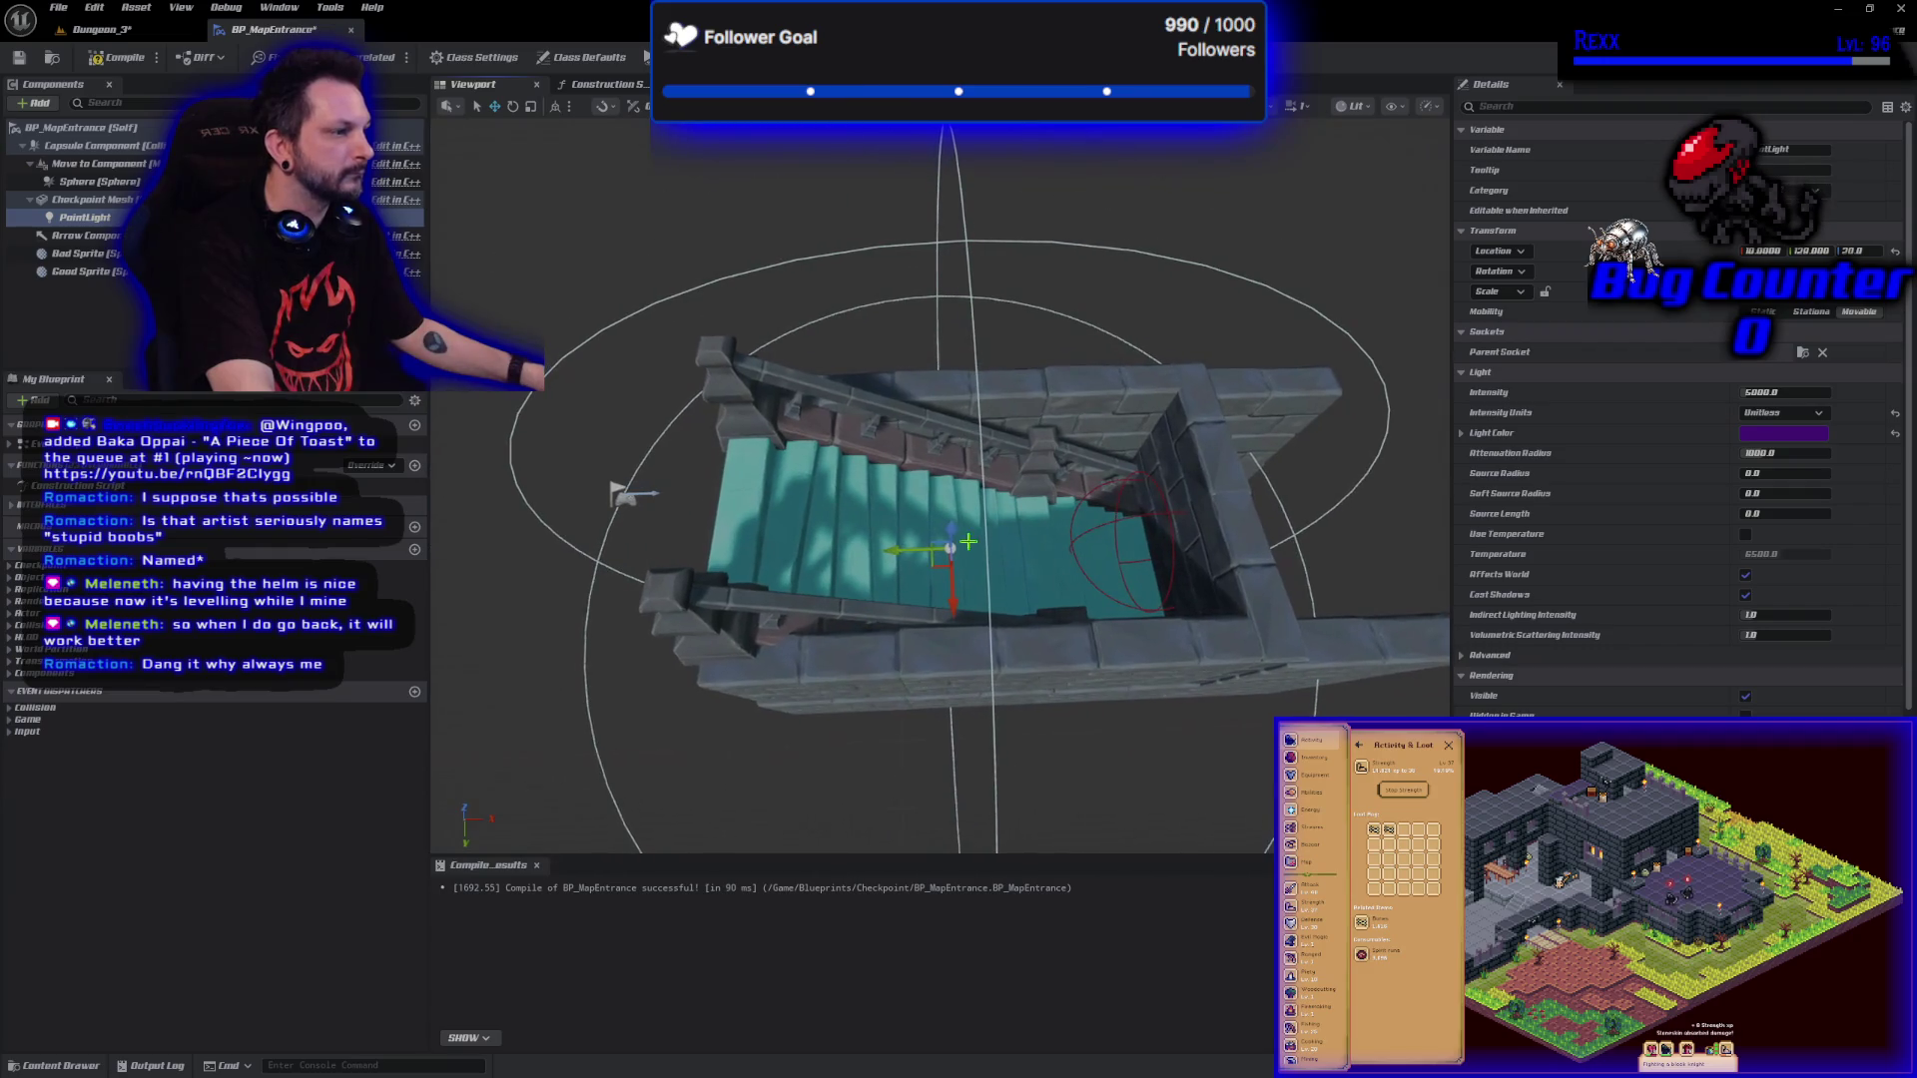
mouse_move(952, 531)
mouse_down()
mouse_move(935, 467)
mouse_move(956, 519)
mouse_up()
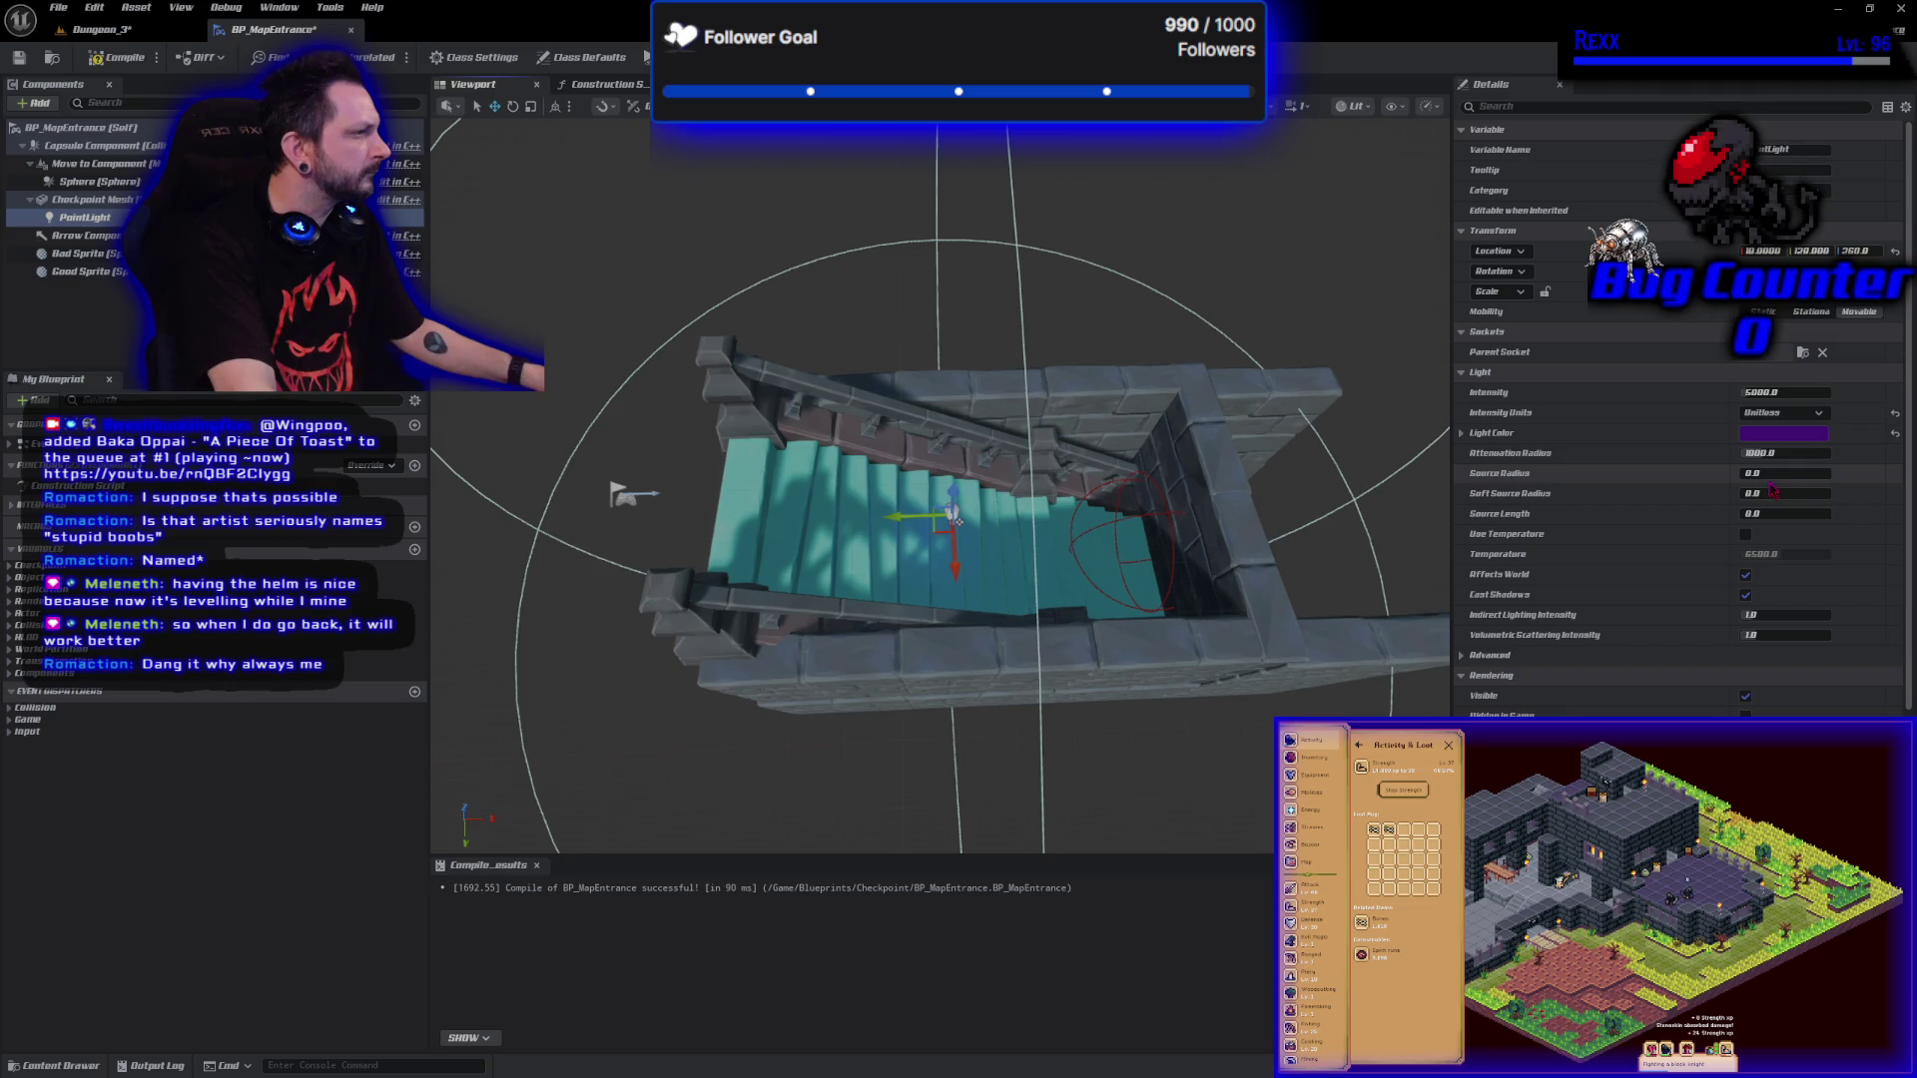
mouse_move(1198, 599)
mouse_down()
mouse_move(1138, 539)
mouse_move(1028, 504)
mouse_up()
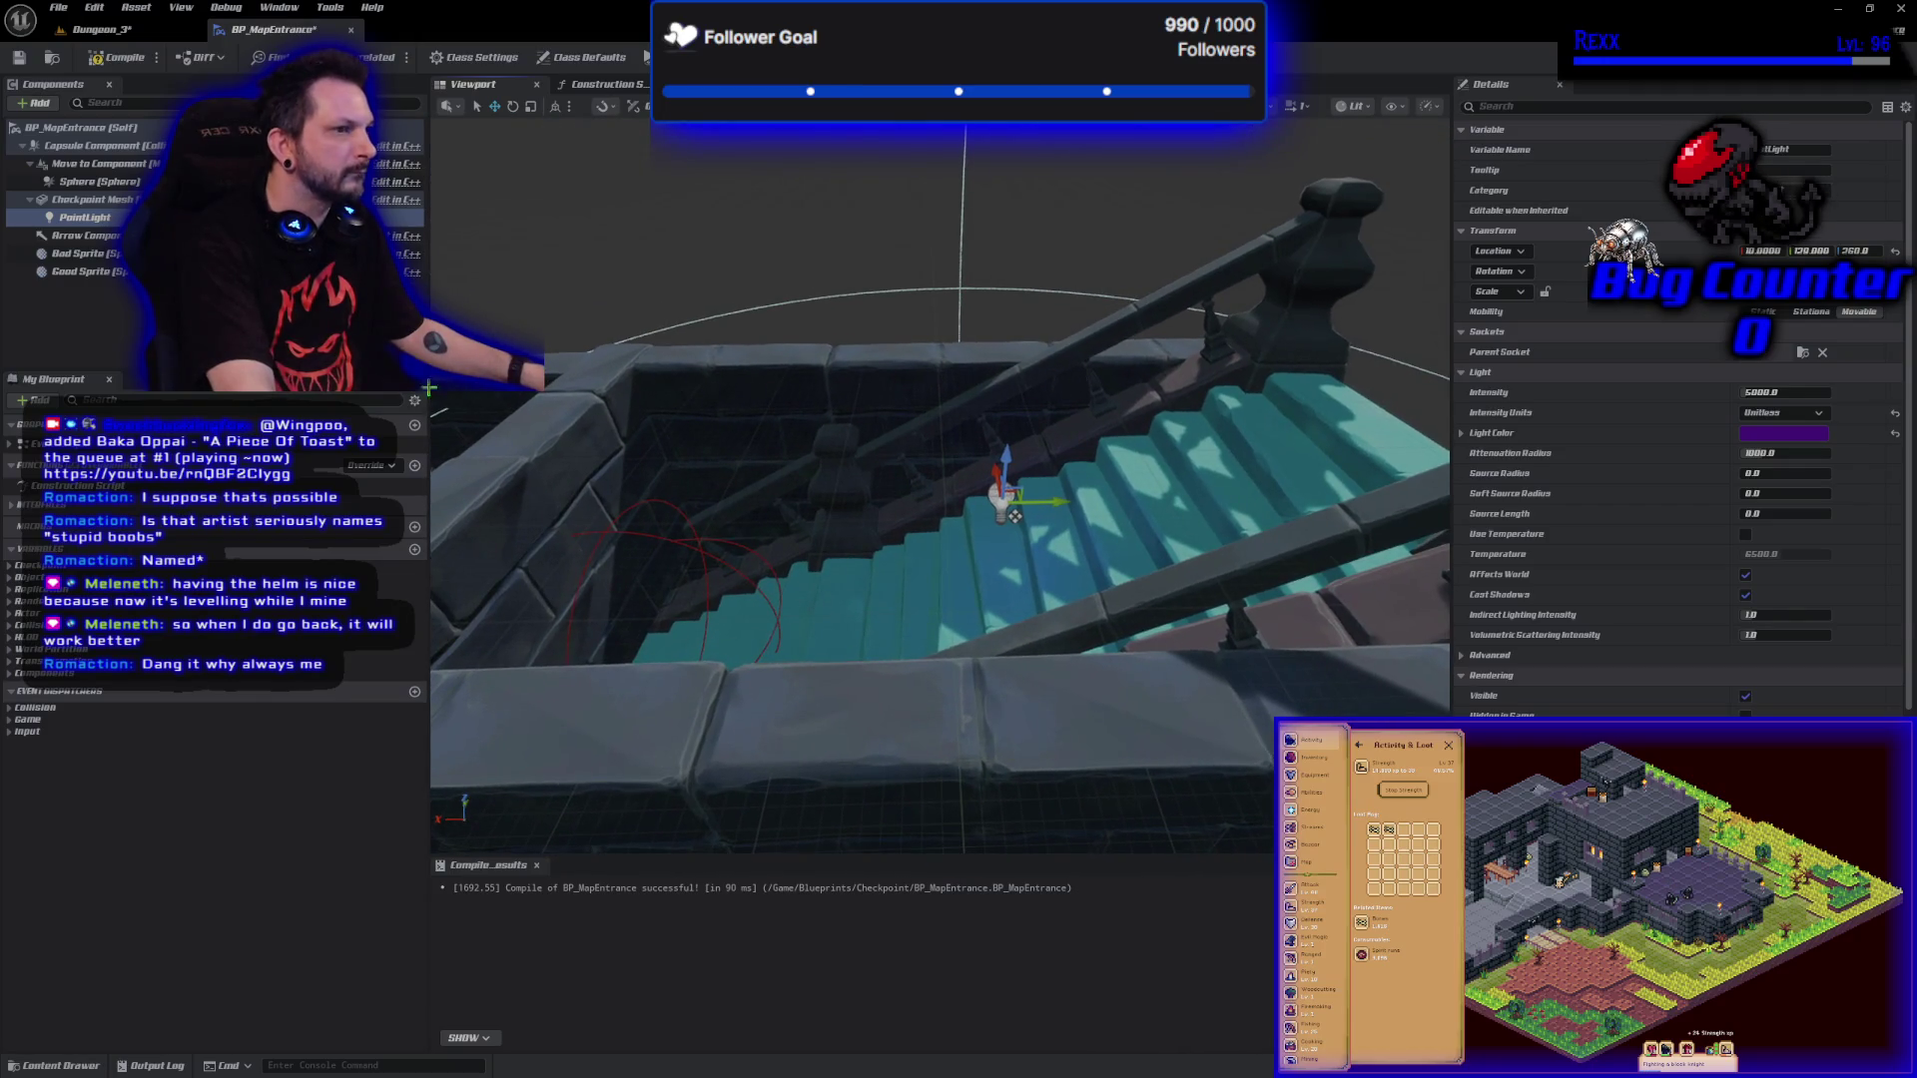
click(117, 57)
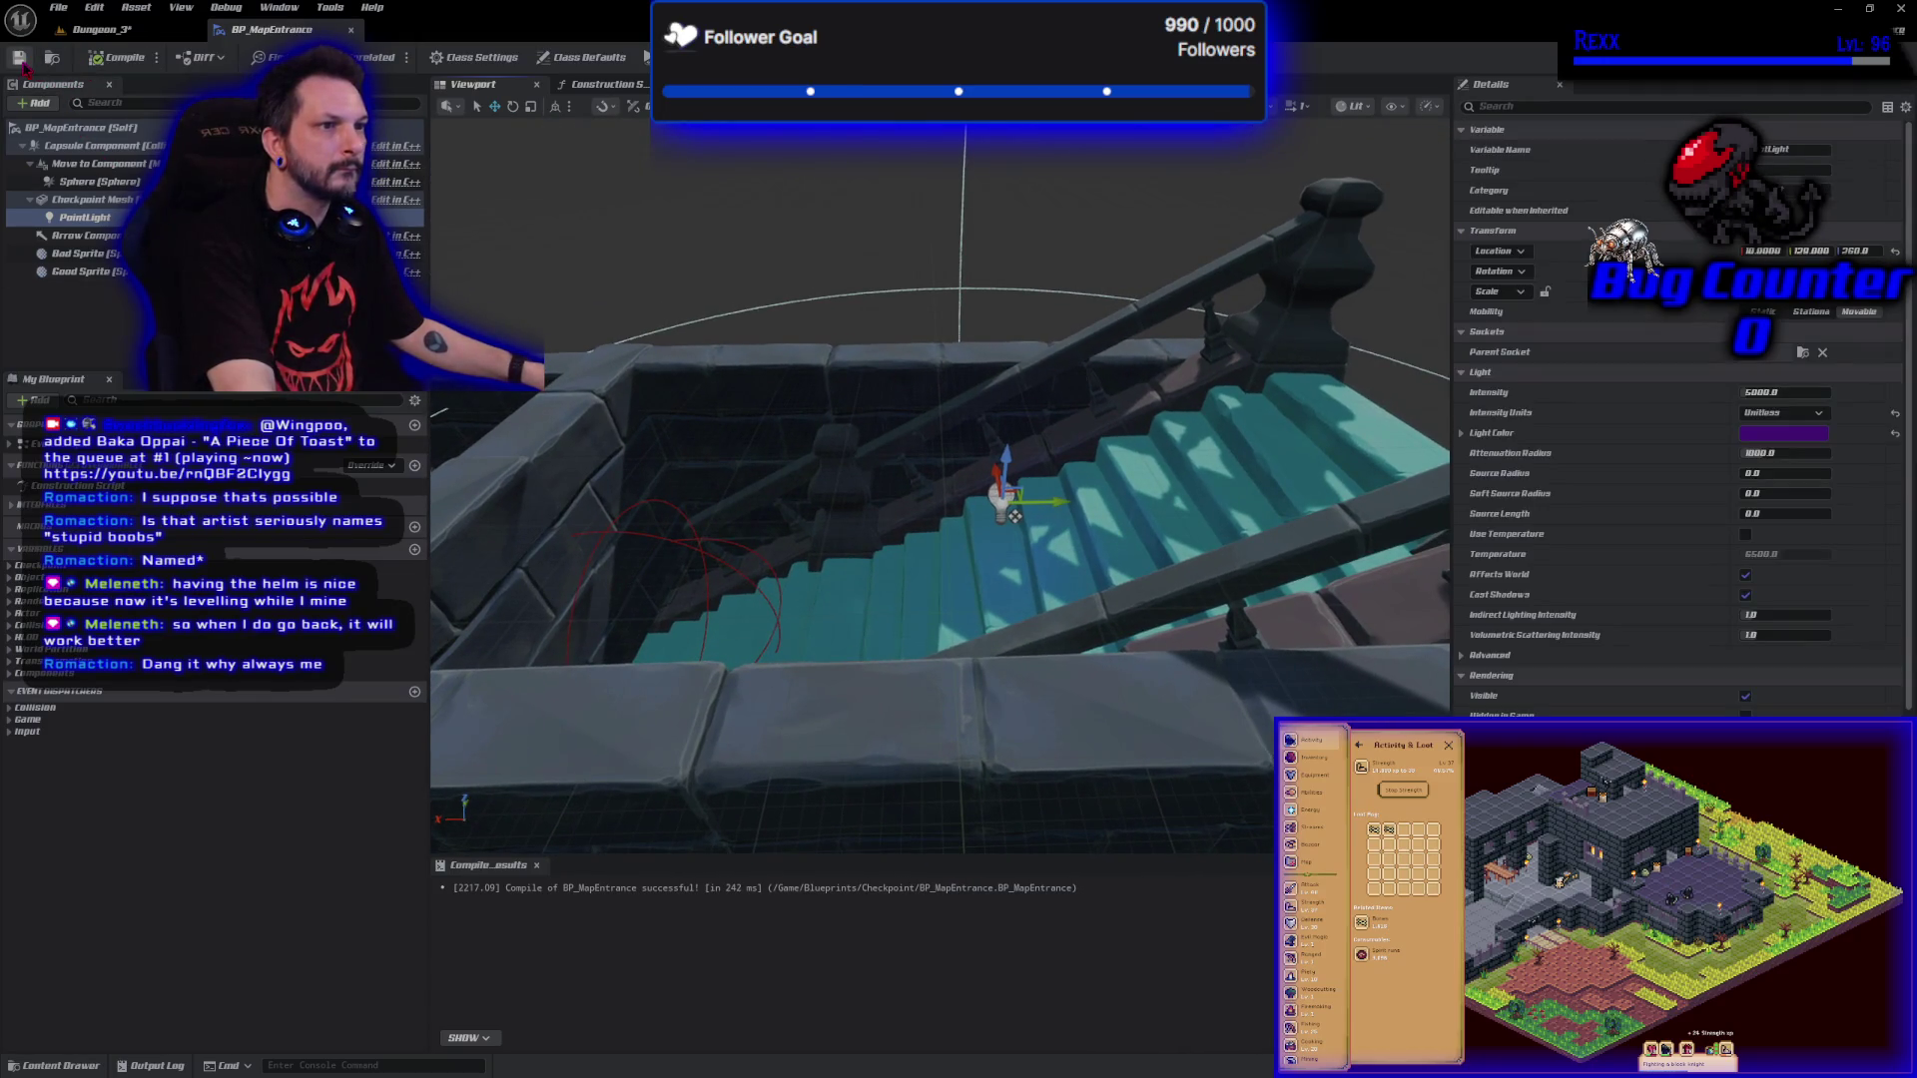
click(699, 84)
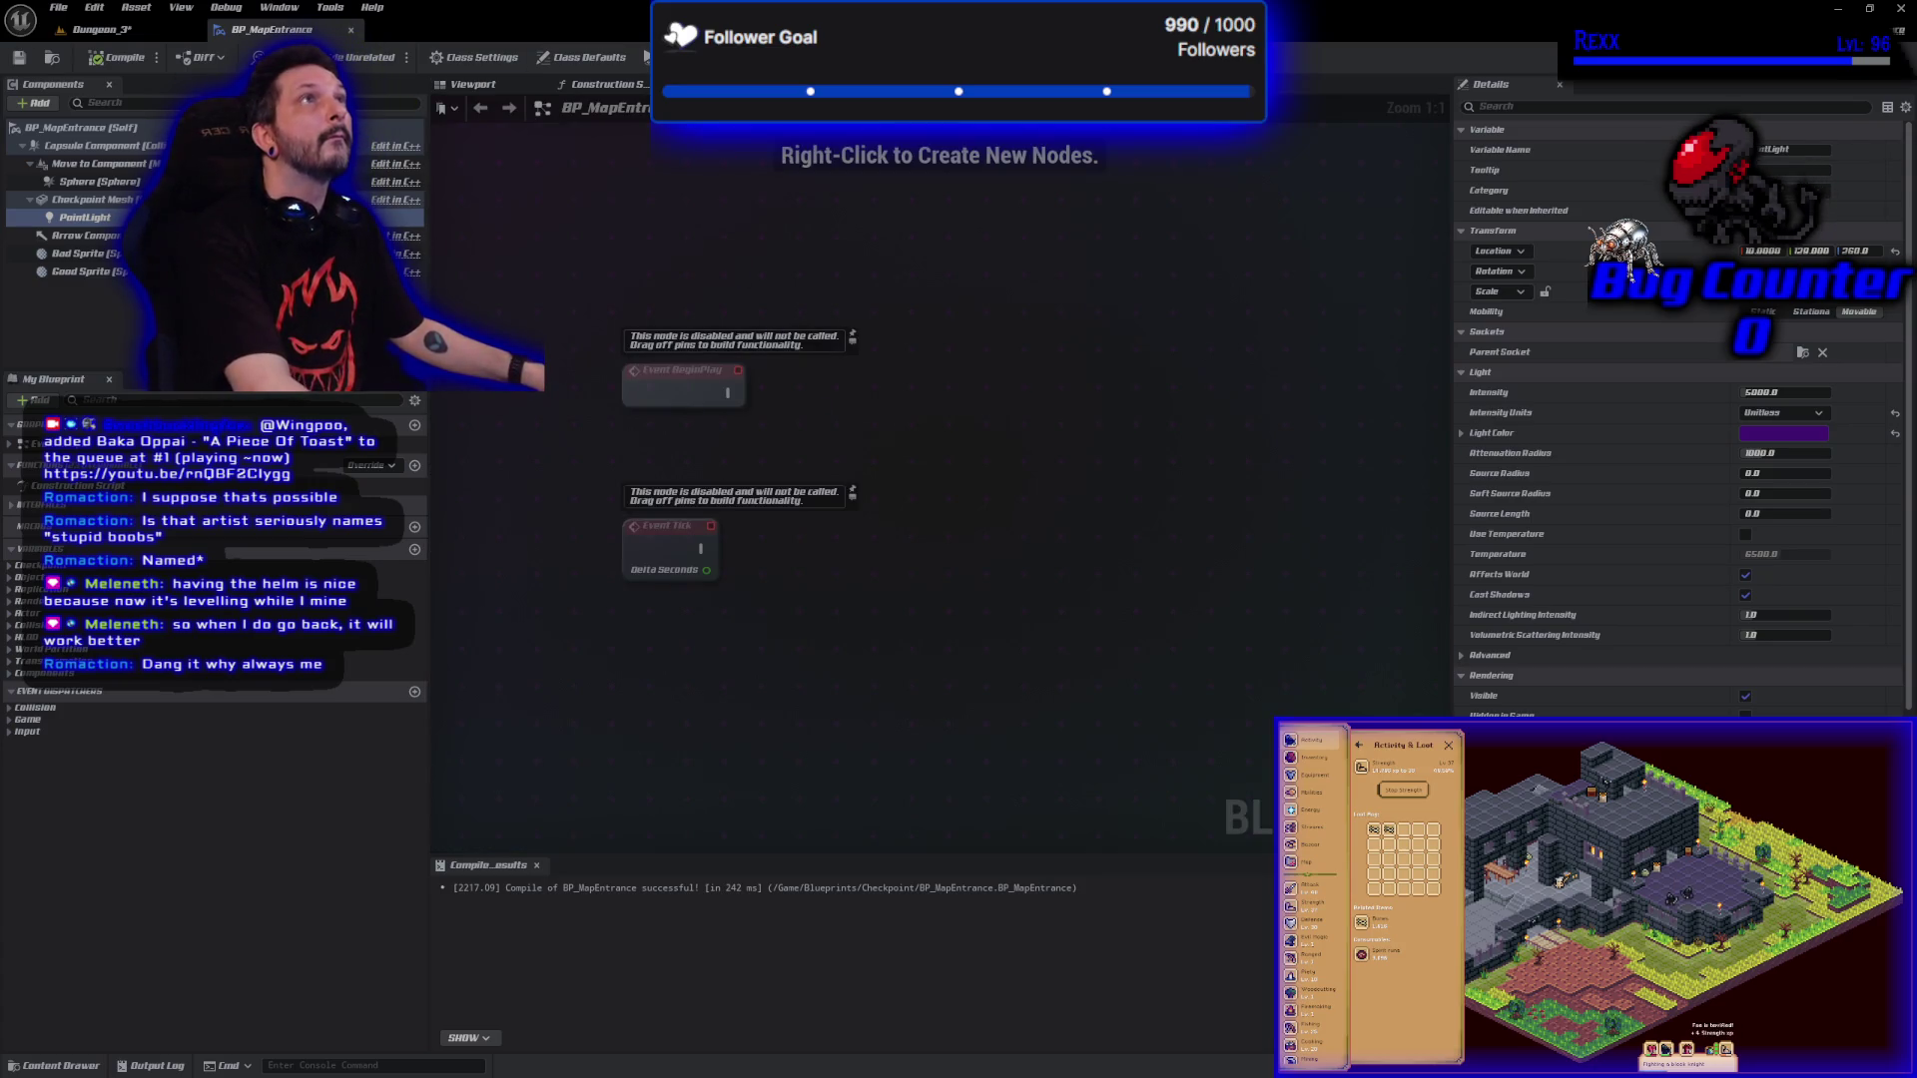
Add Event HighlightActor and Event UnHighlightActor nodes via 'event high' and line them up.
right_click(667, 696)
text(event h)
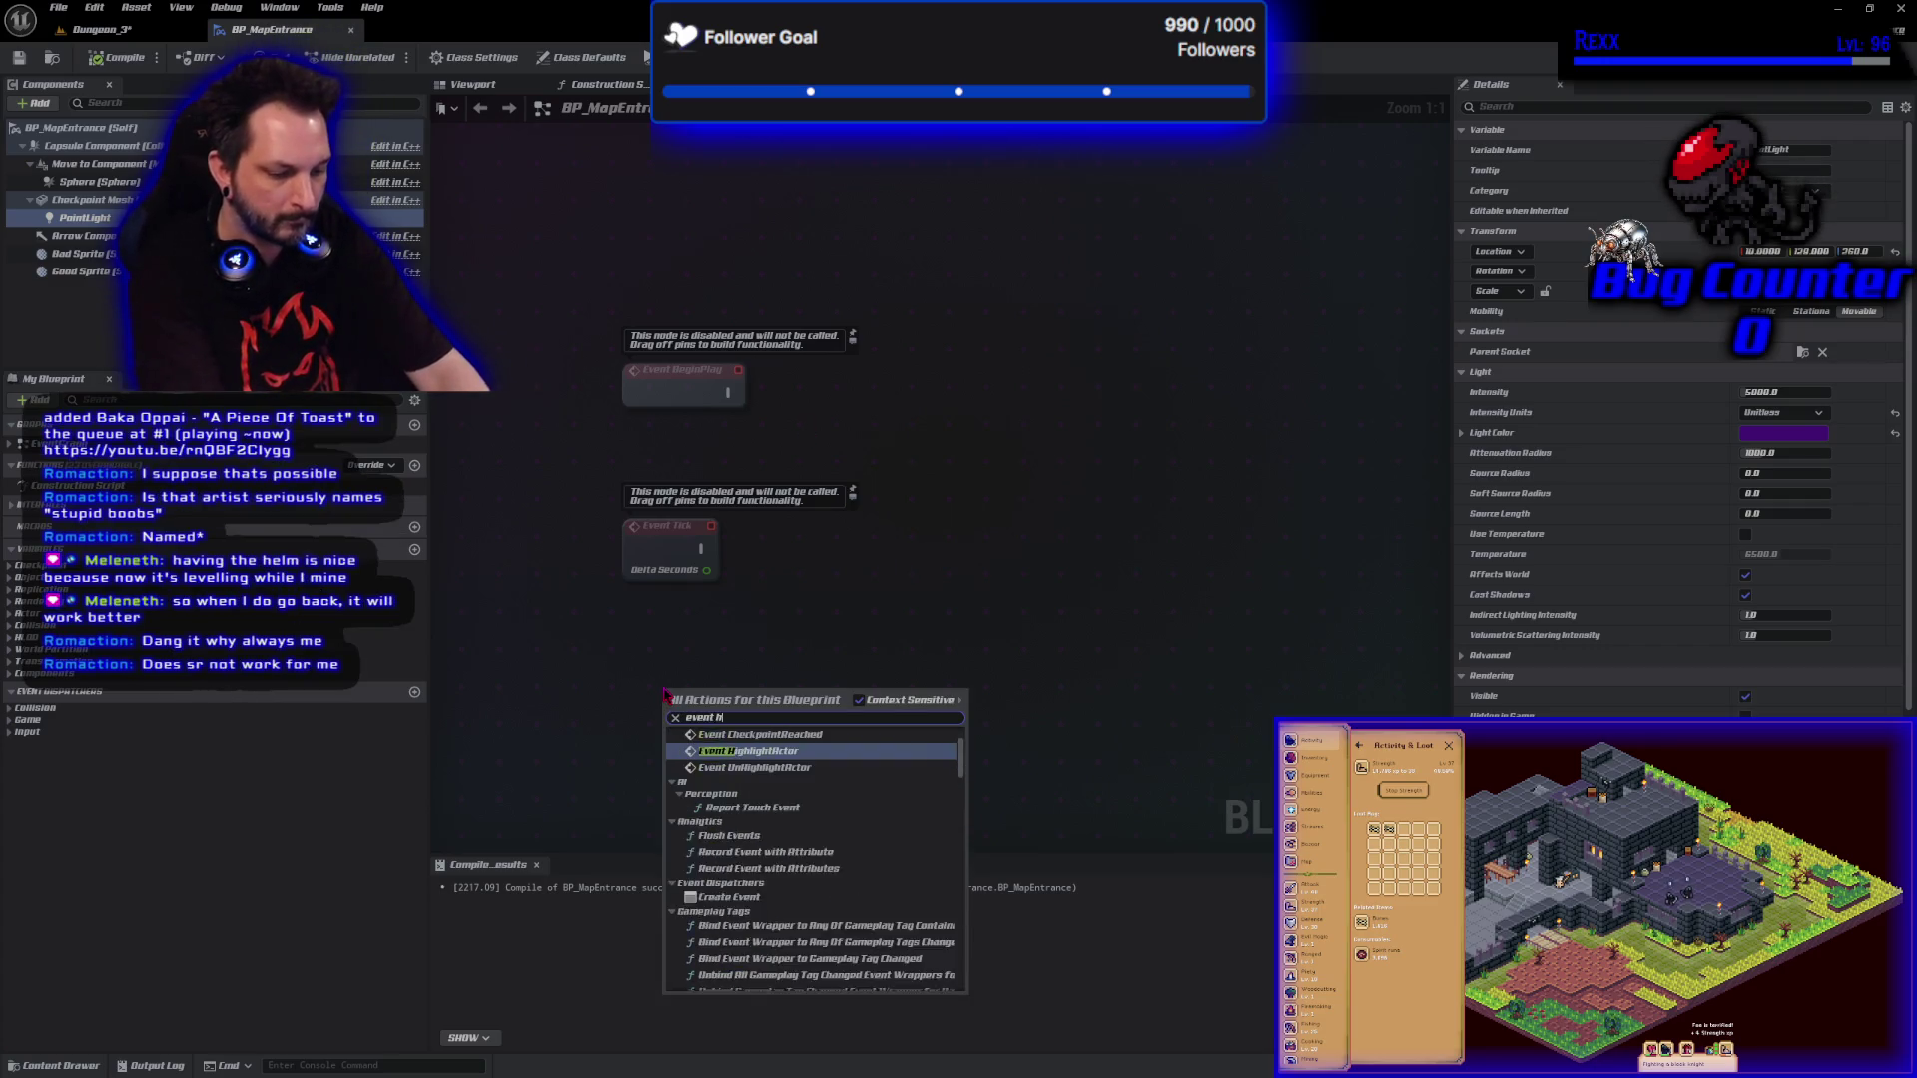
text(igh)
key(Return)
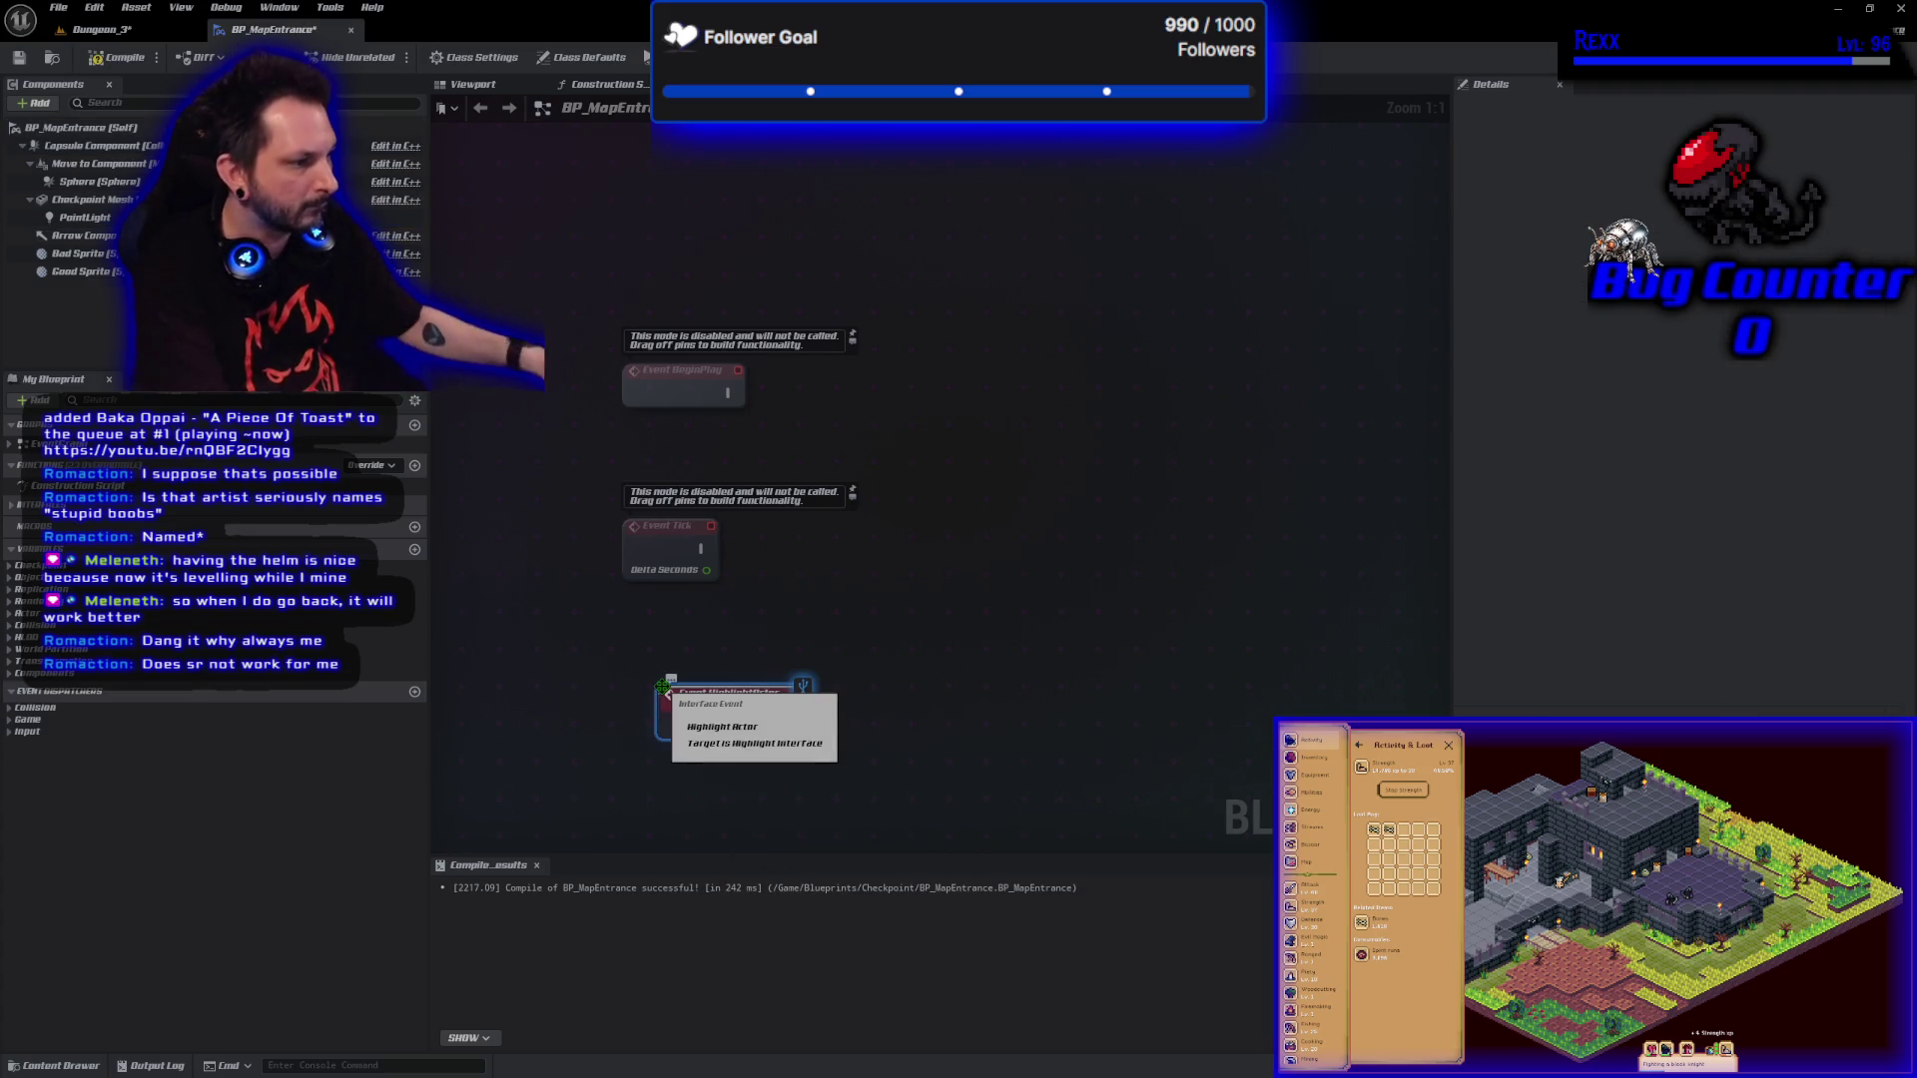
right_click(684, 786)
text(event h)
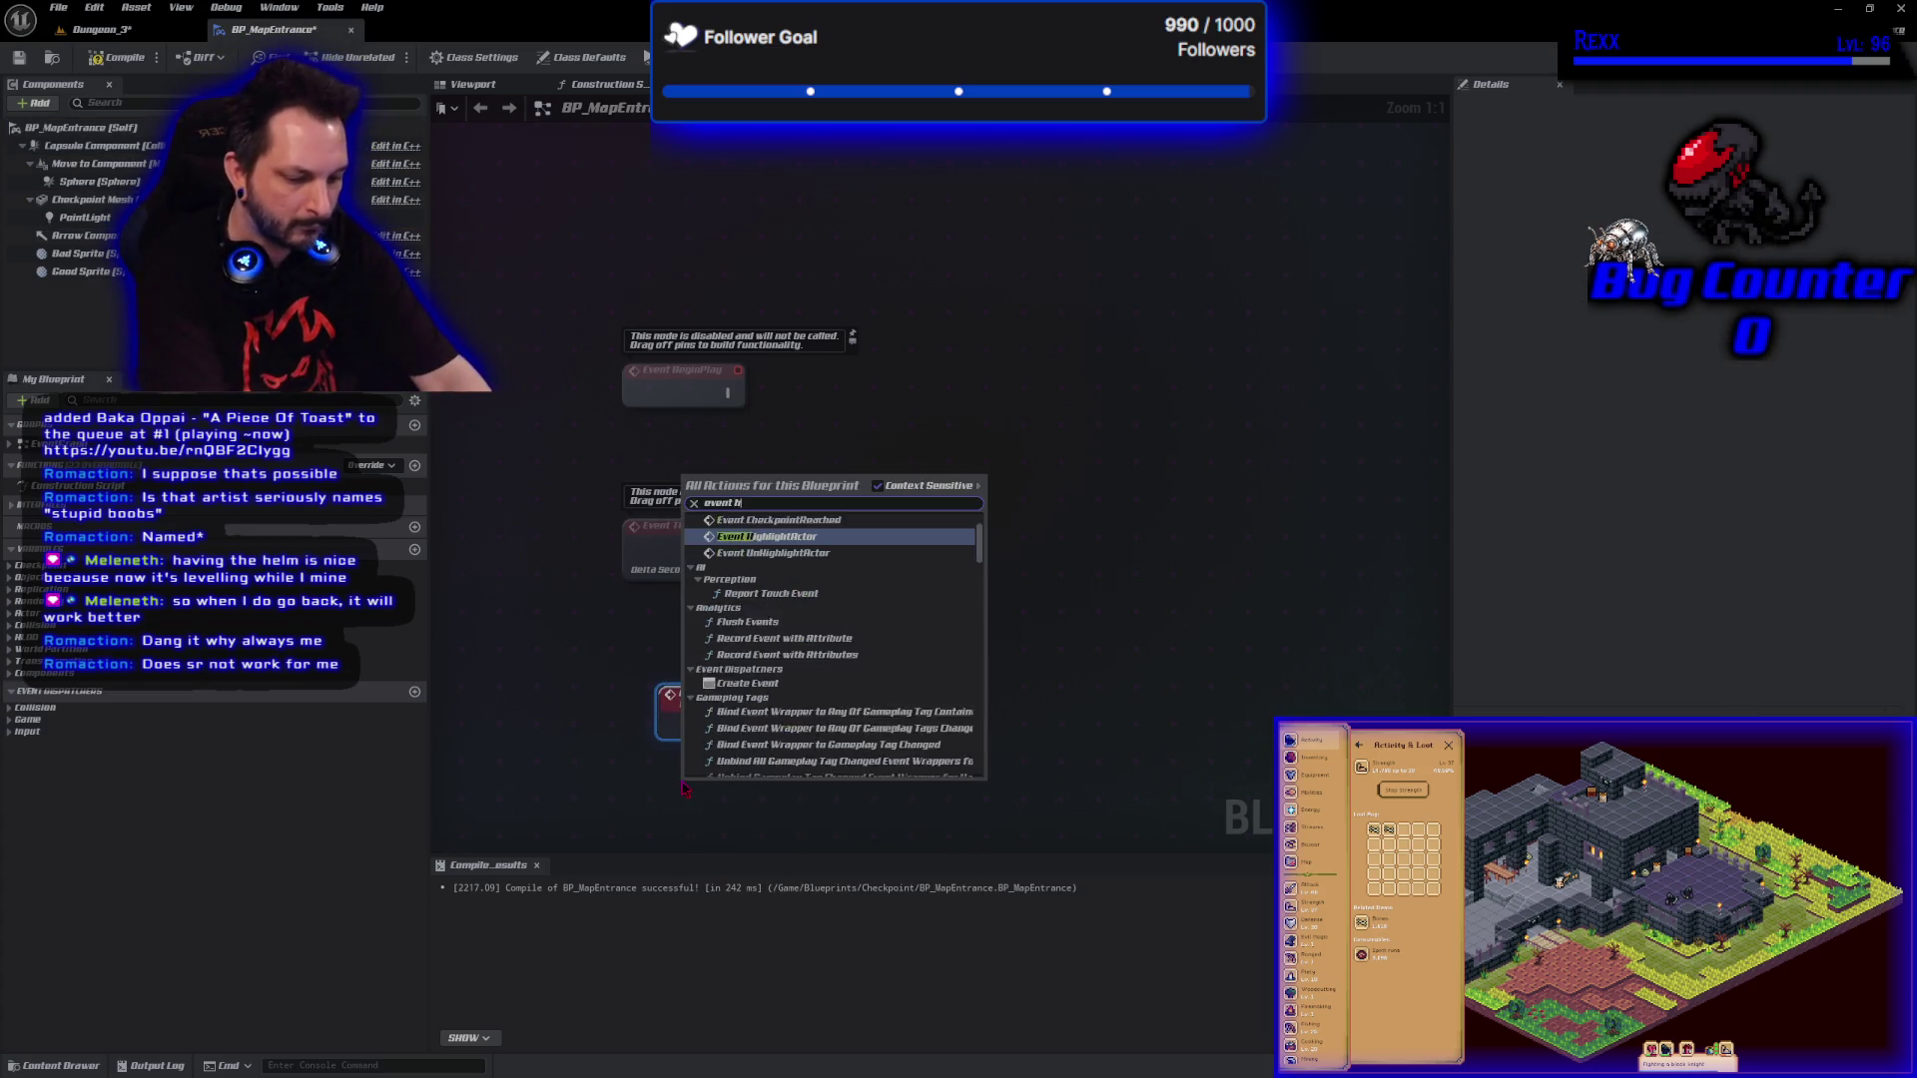
text(igh)
key(Down)
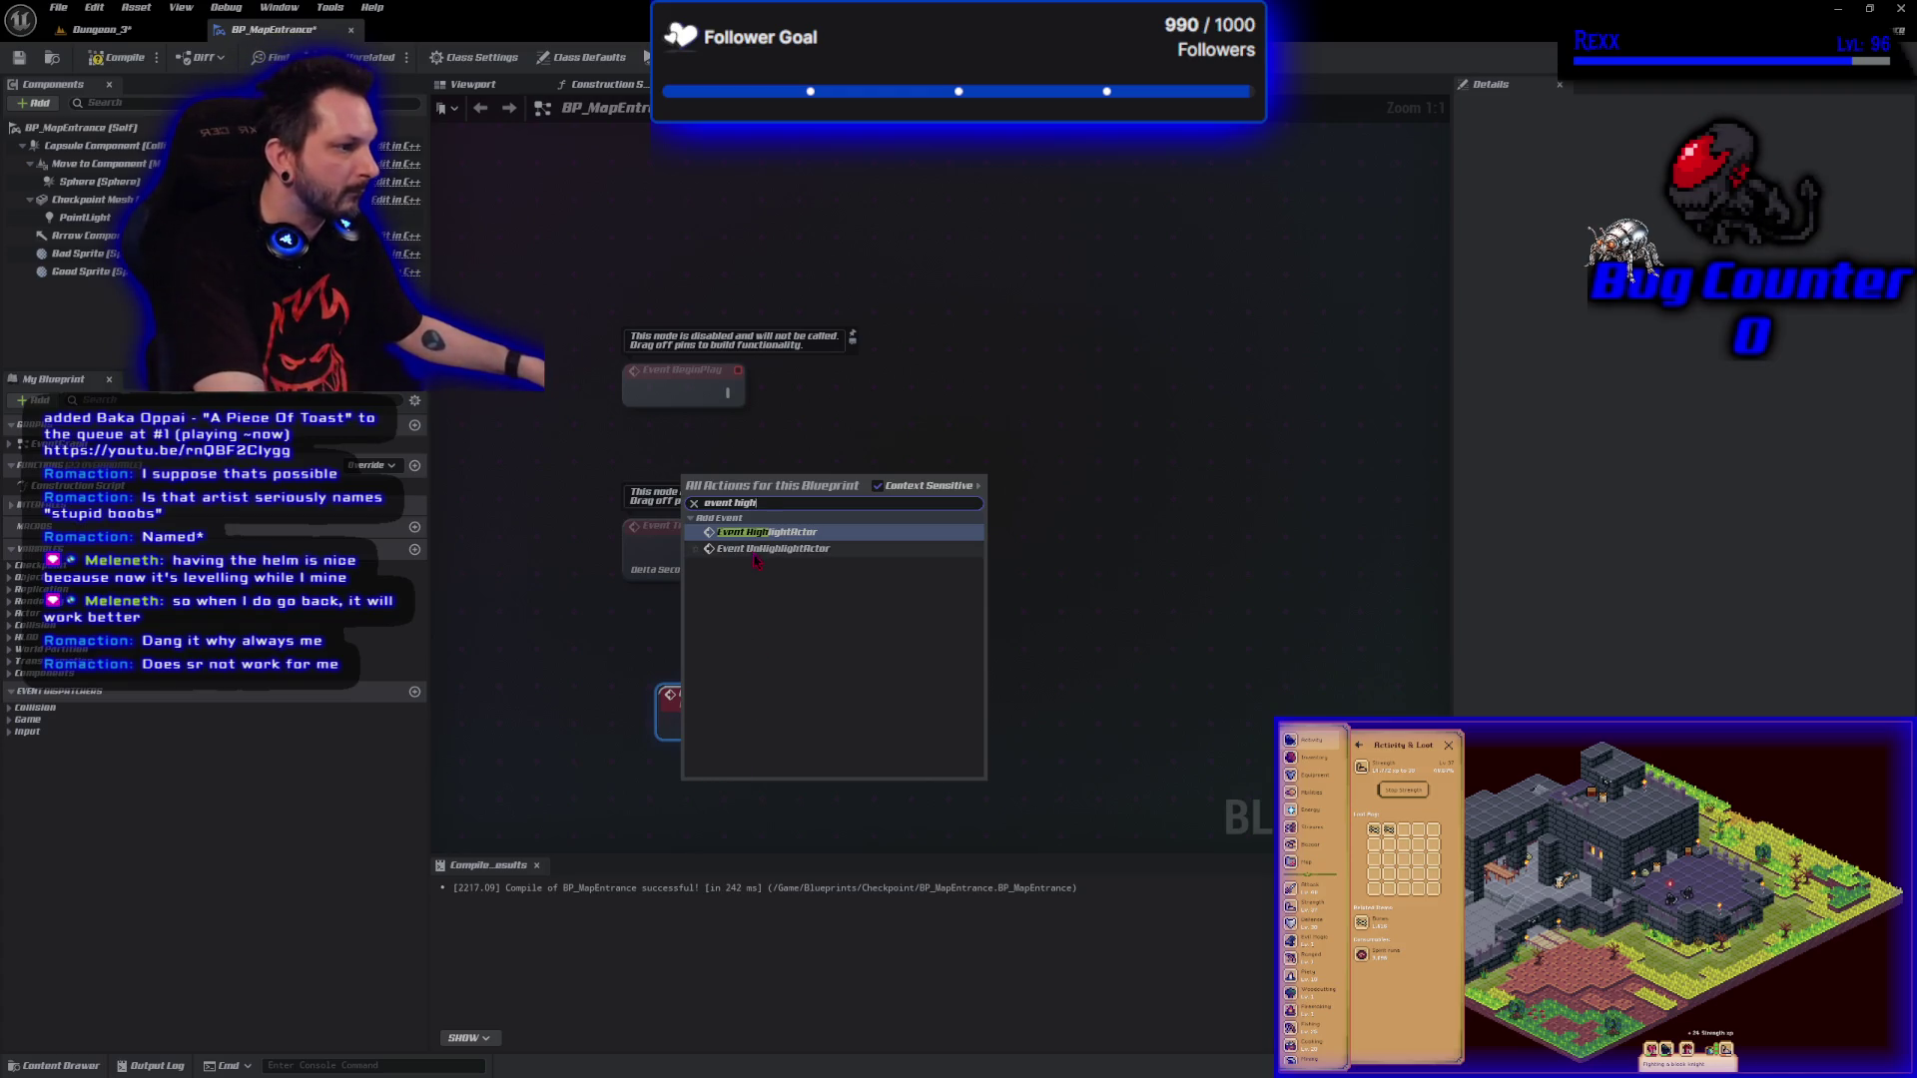
key(Return)
drag(828, 627, 746, 366)
drag(695, 553, 671, 566)
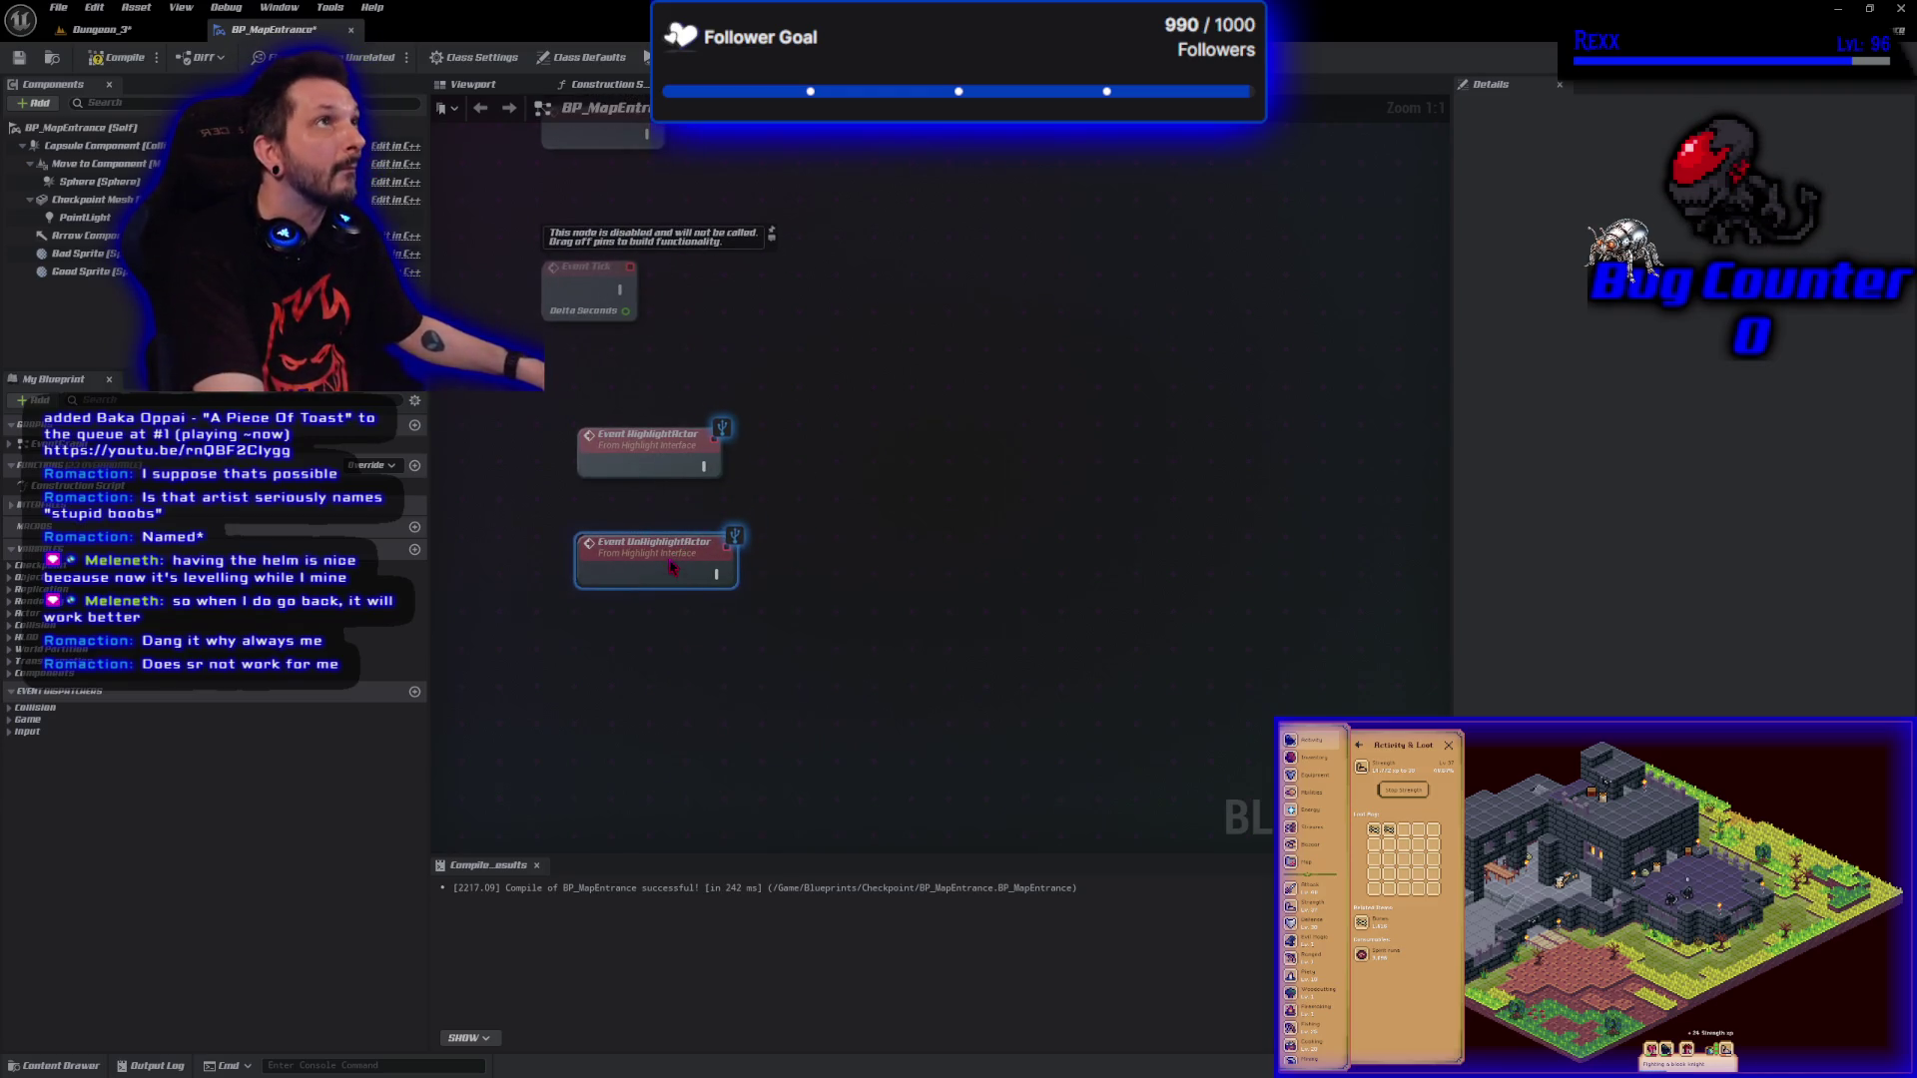
Search unsuccessfully for a parent HighlightActor call, then open the HighlightActor event's context menu.
right_click(987, 465)
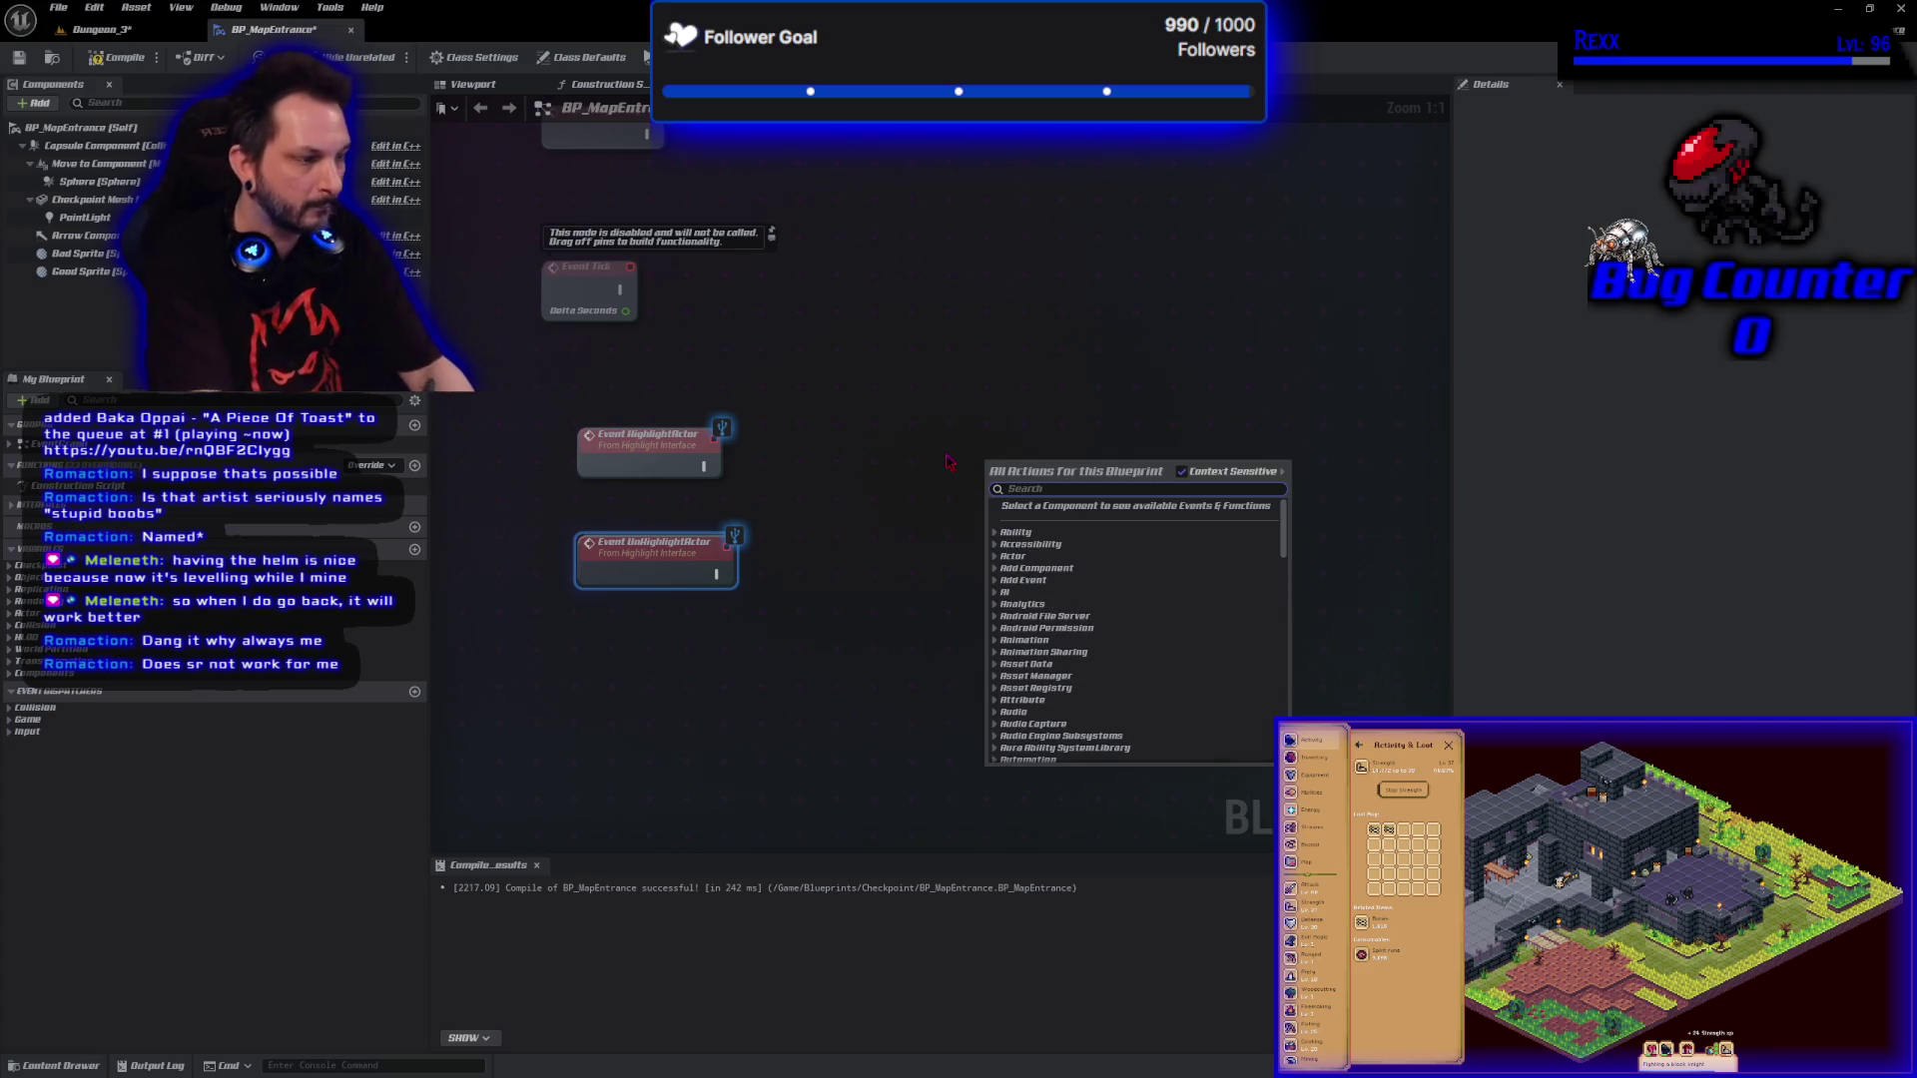
drag(705, 468, 751, 463)
text(parent b)
key(BackSpace)
key(BackSpace)
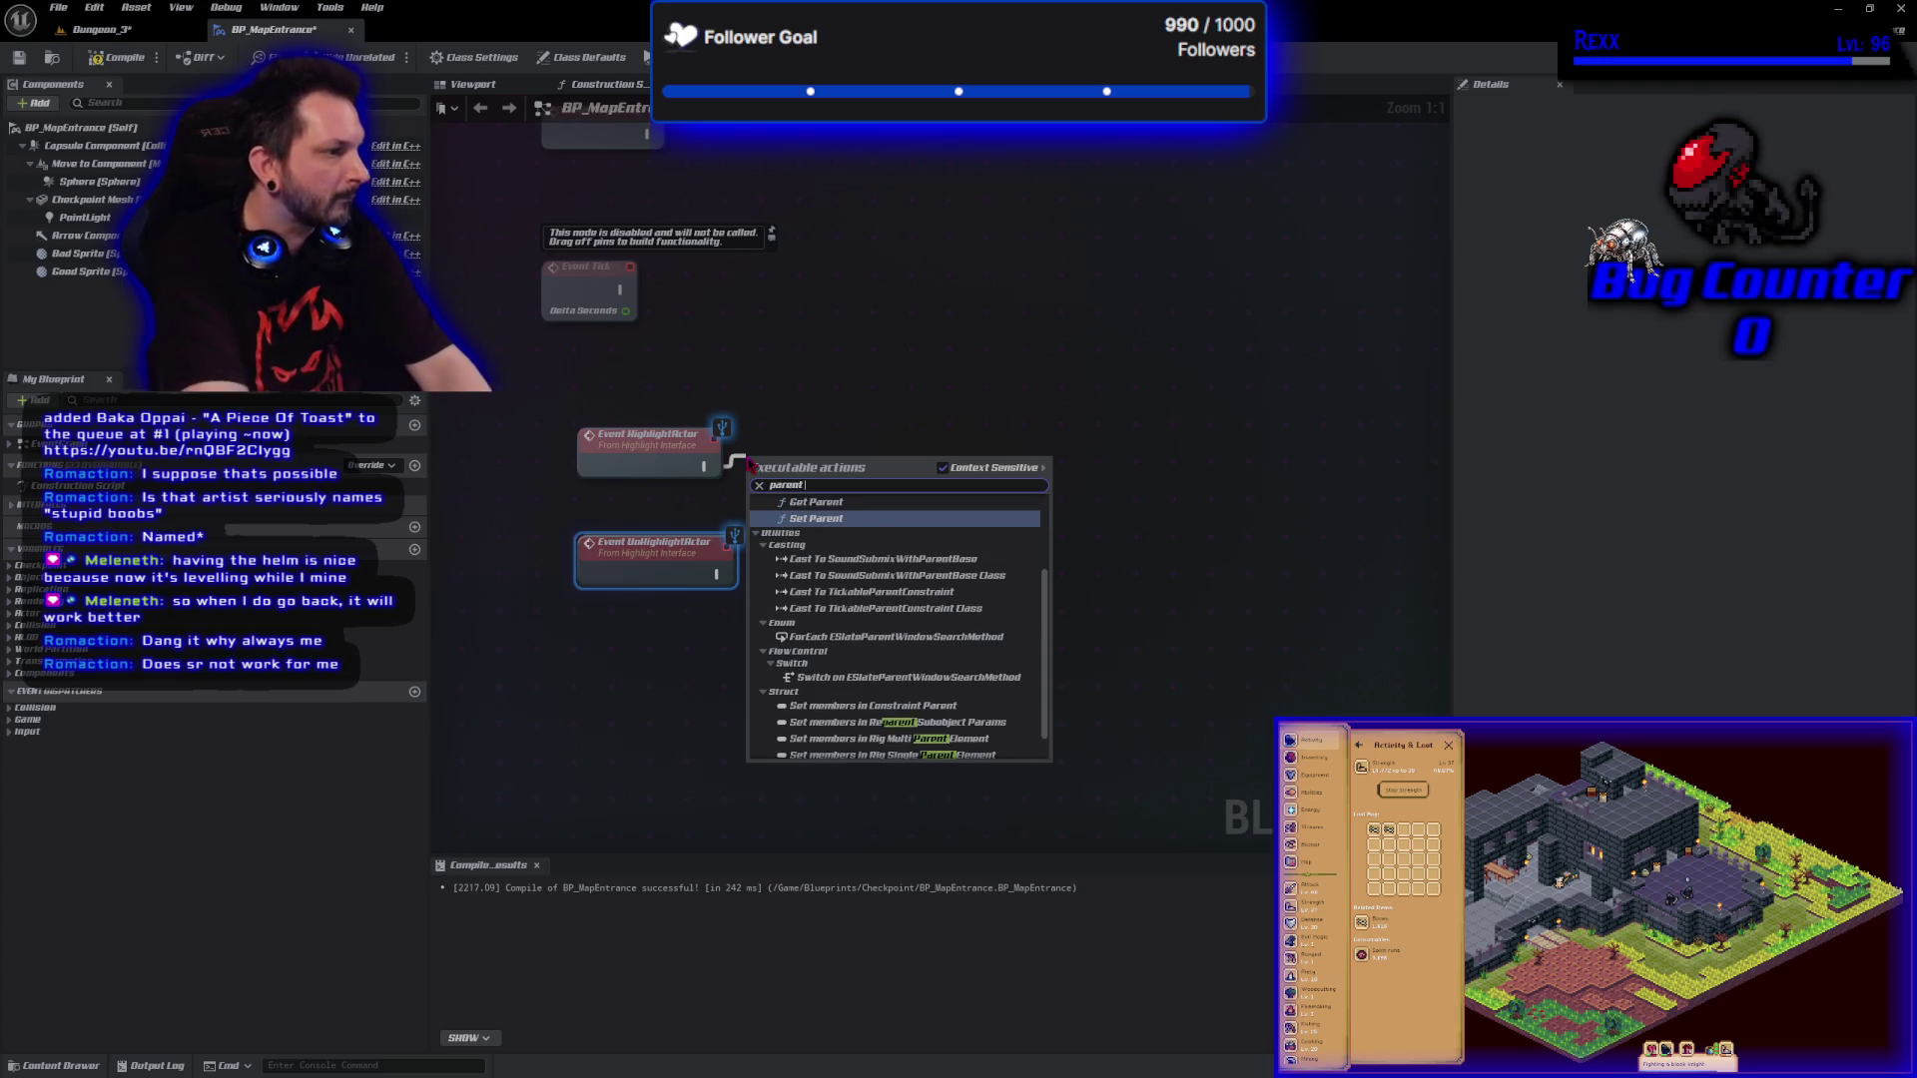
right_click(864, 416)
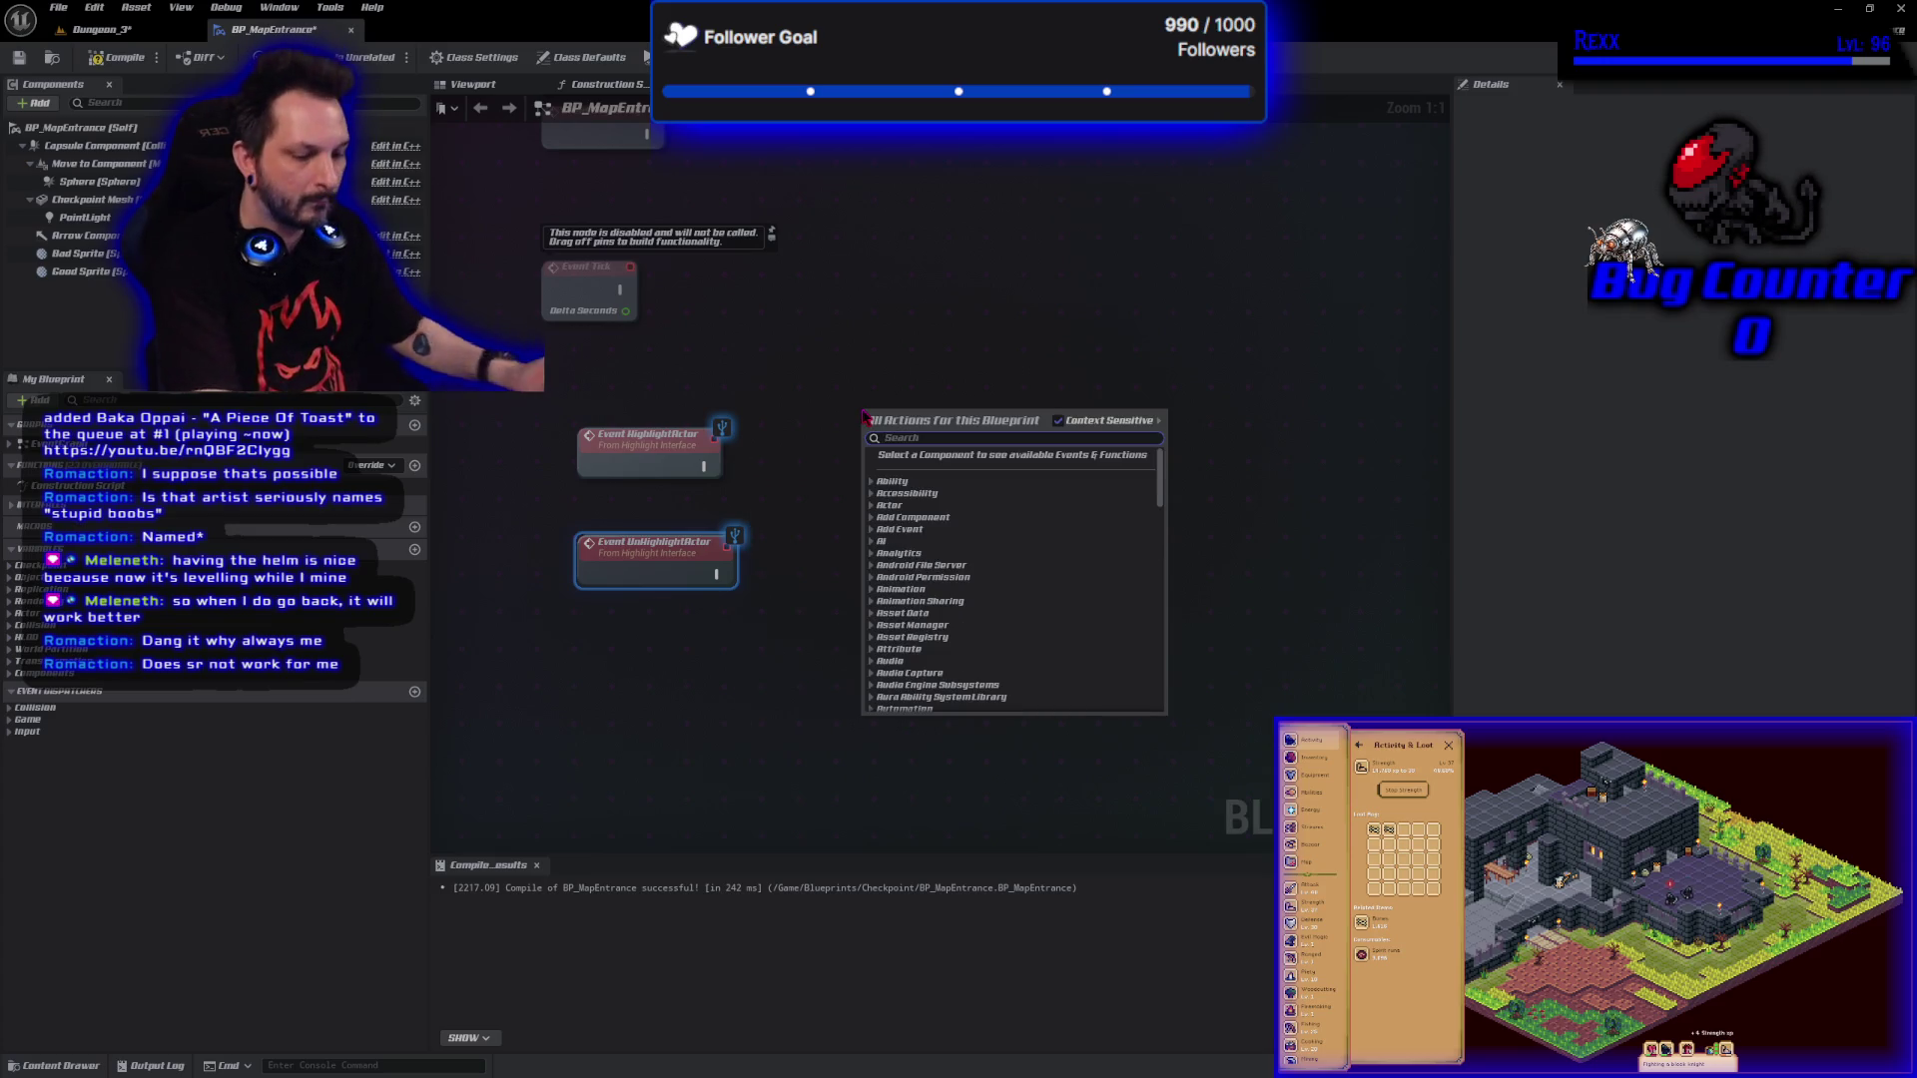
text(parent)
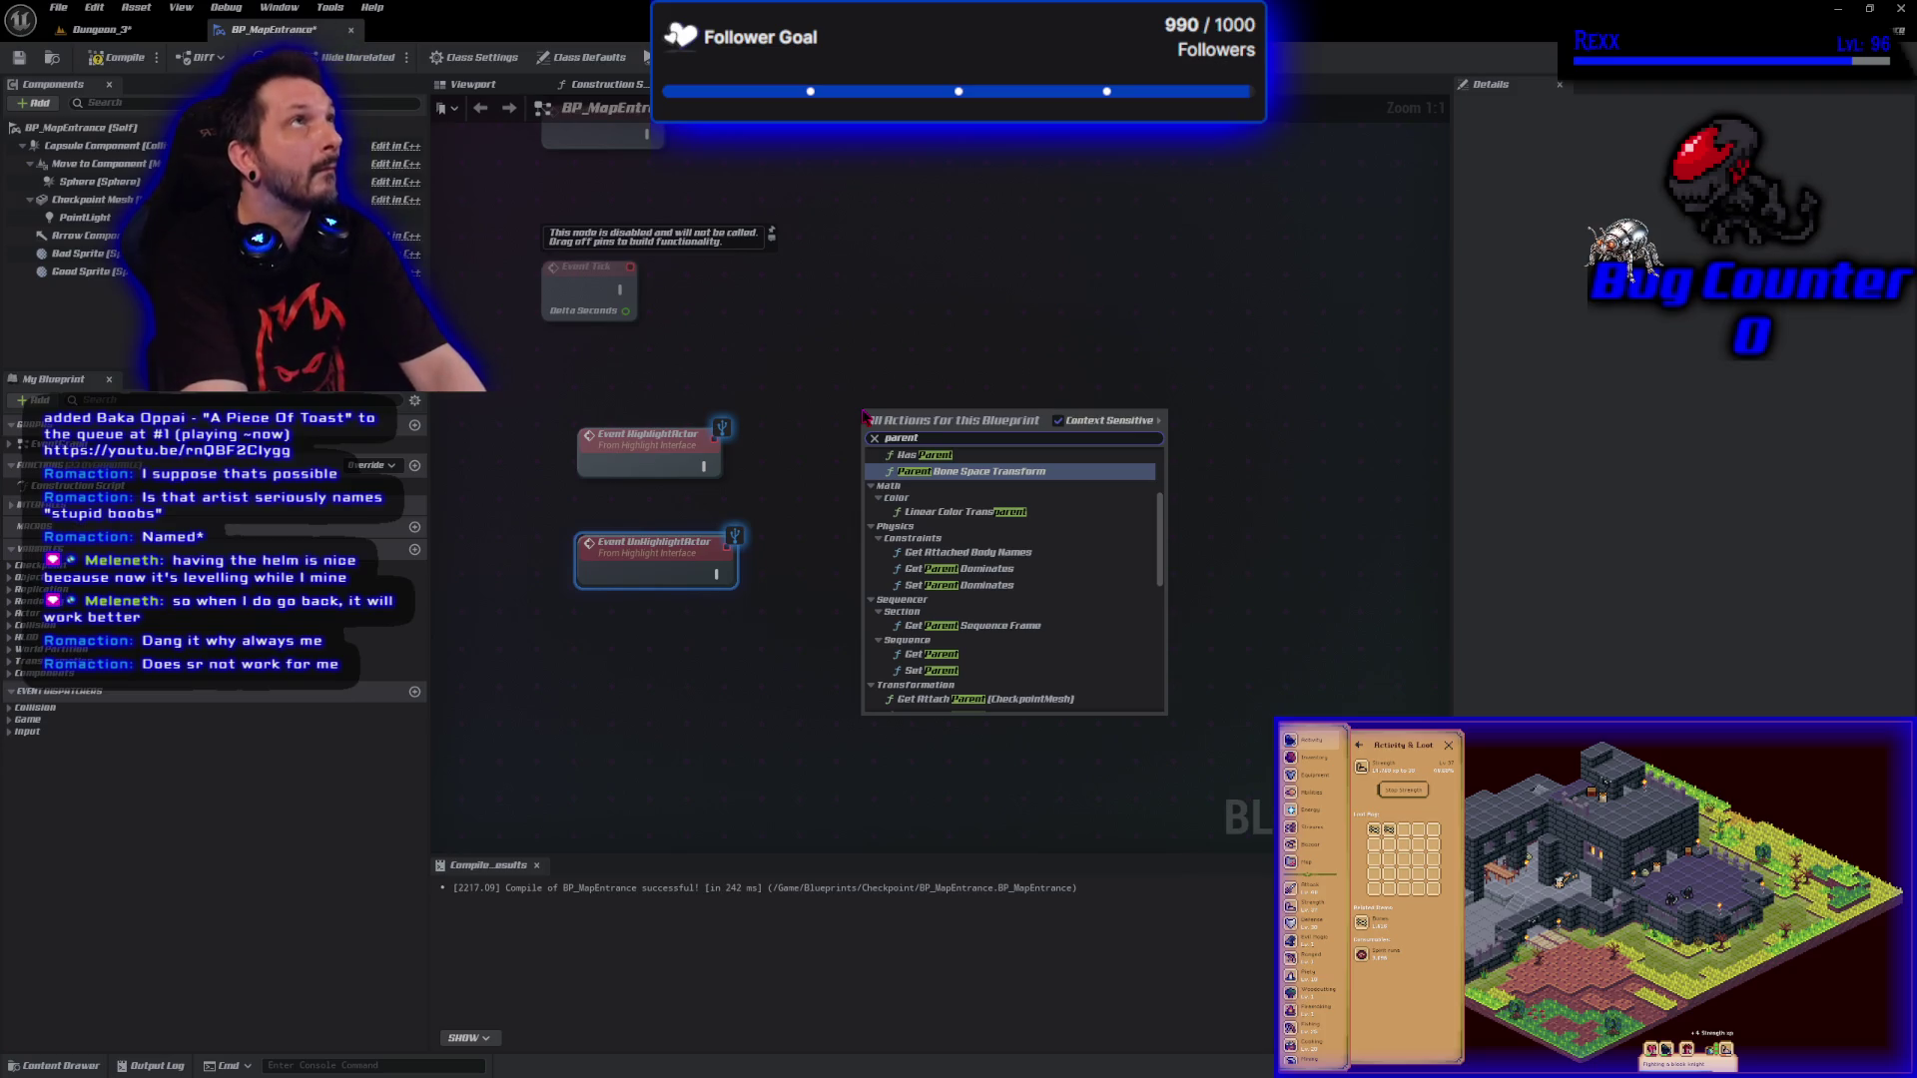
text( hgl)
key(BackSpace)
key(BackSpace)
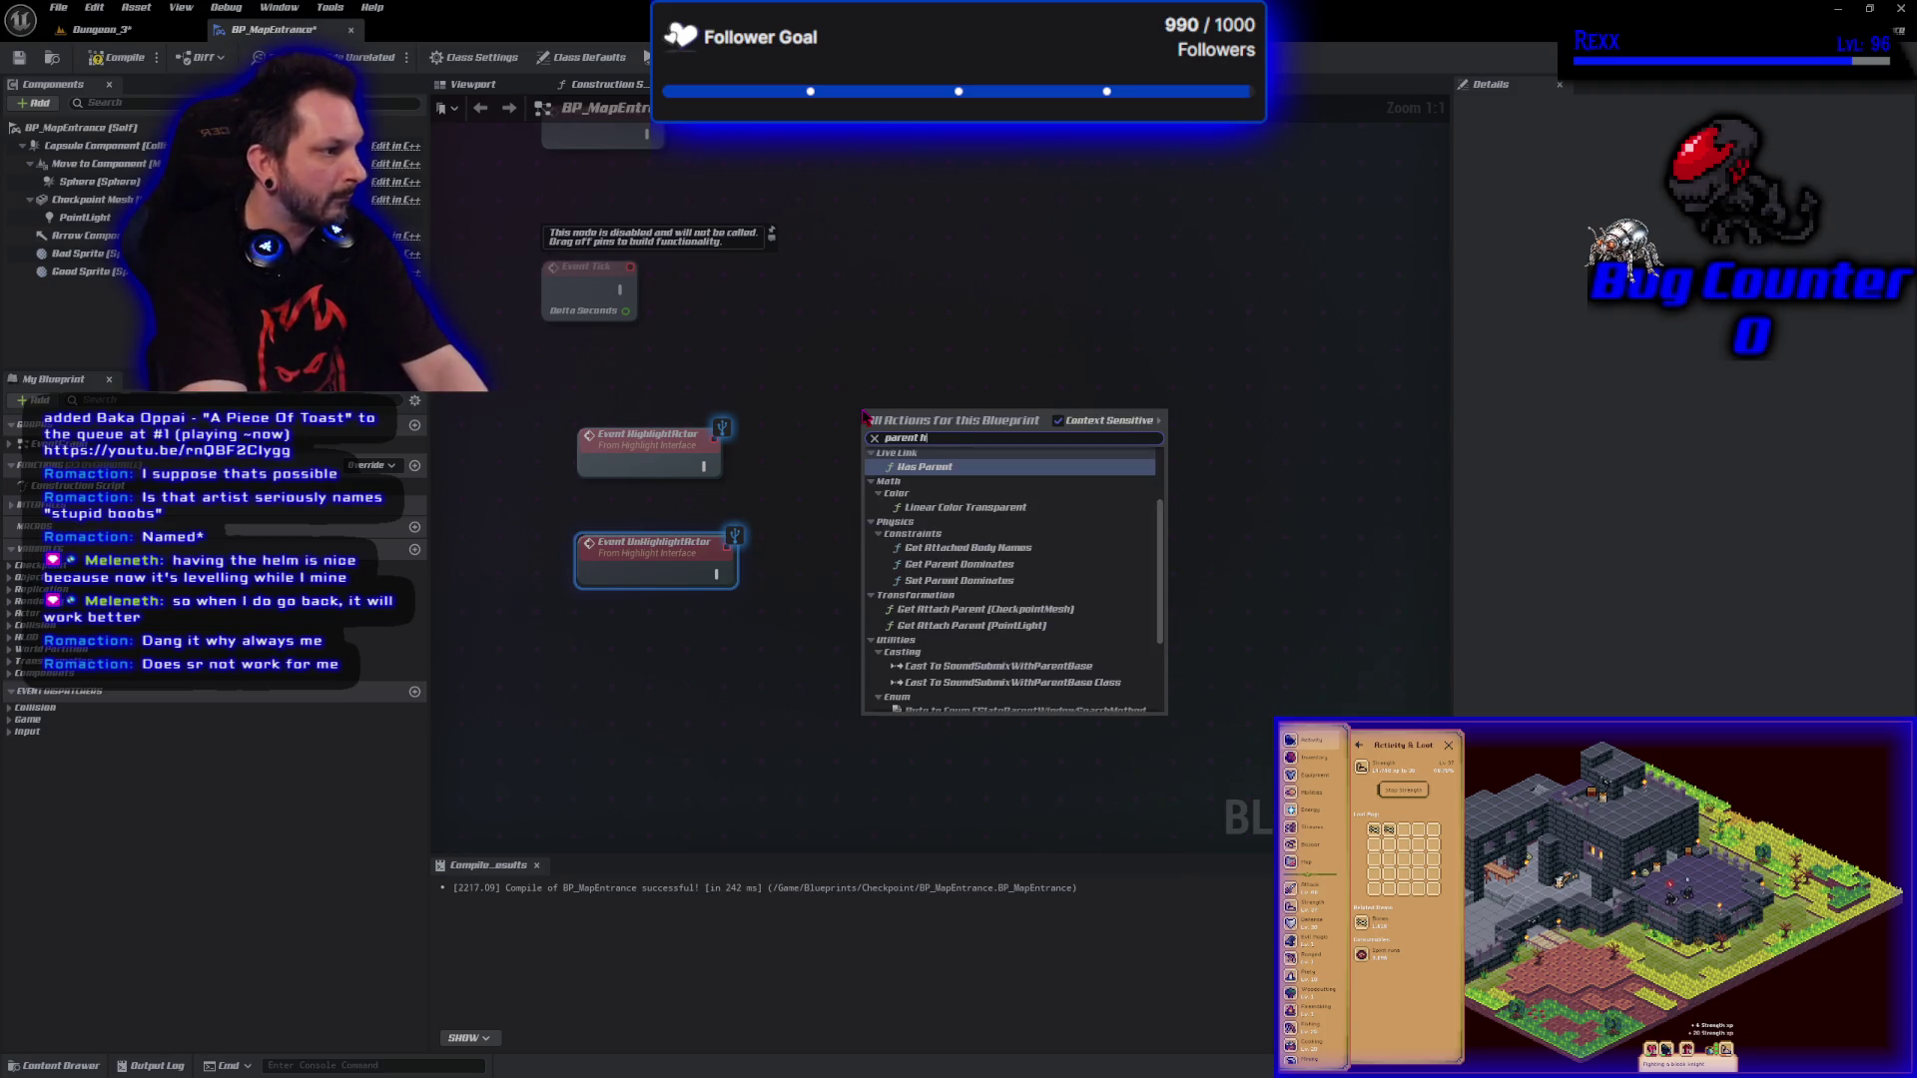
text(igh)
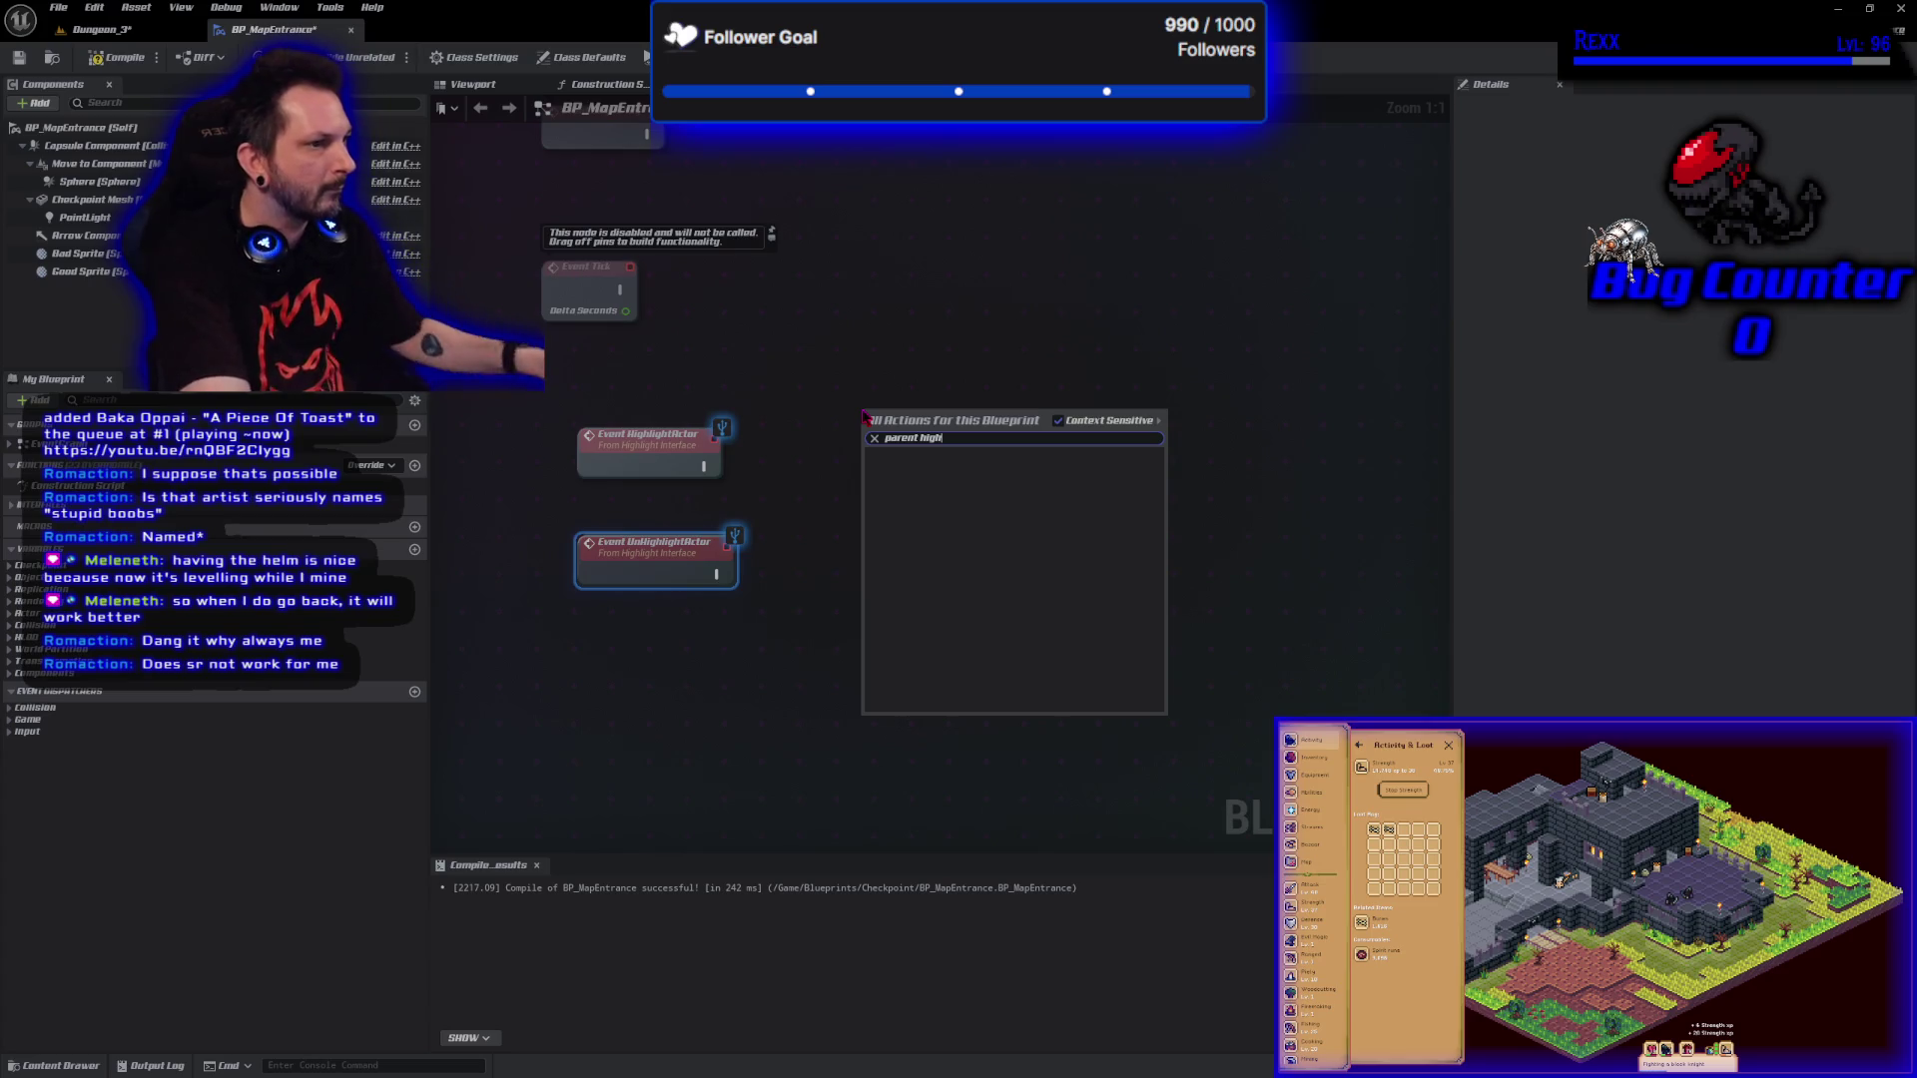
click(853, 459)
right_click(853, 459)
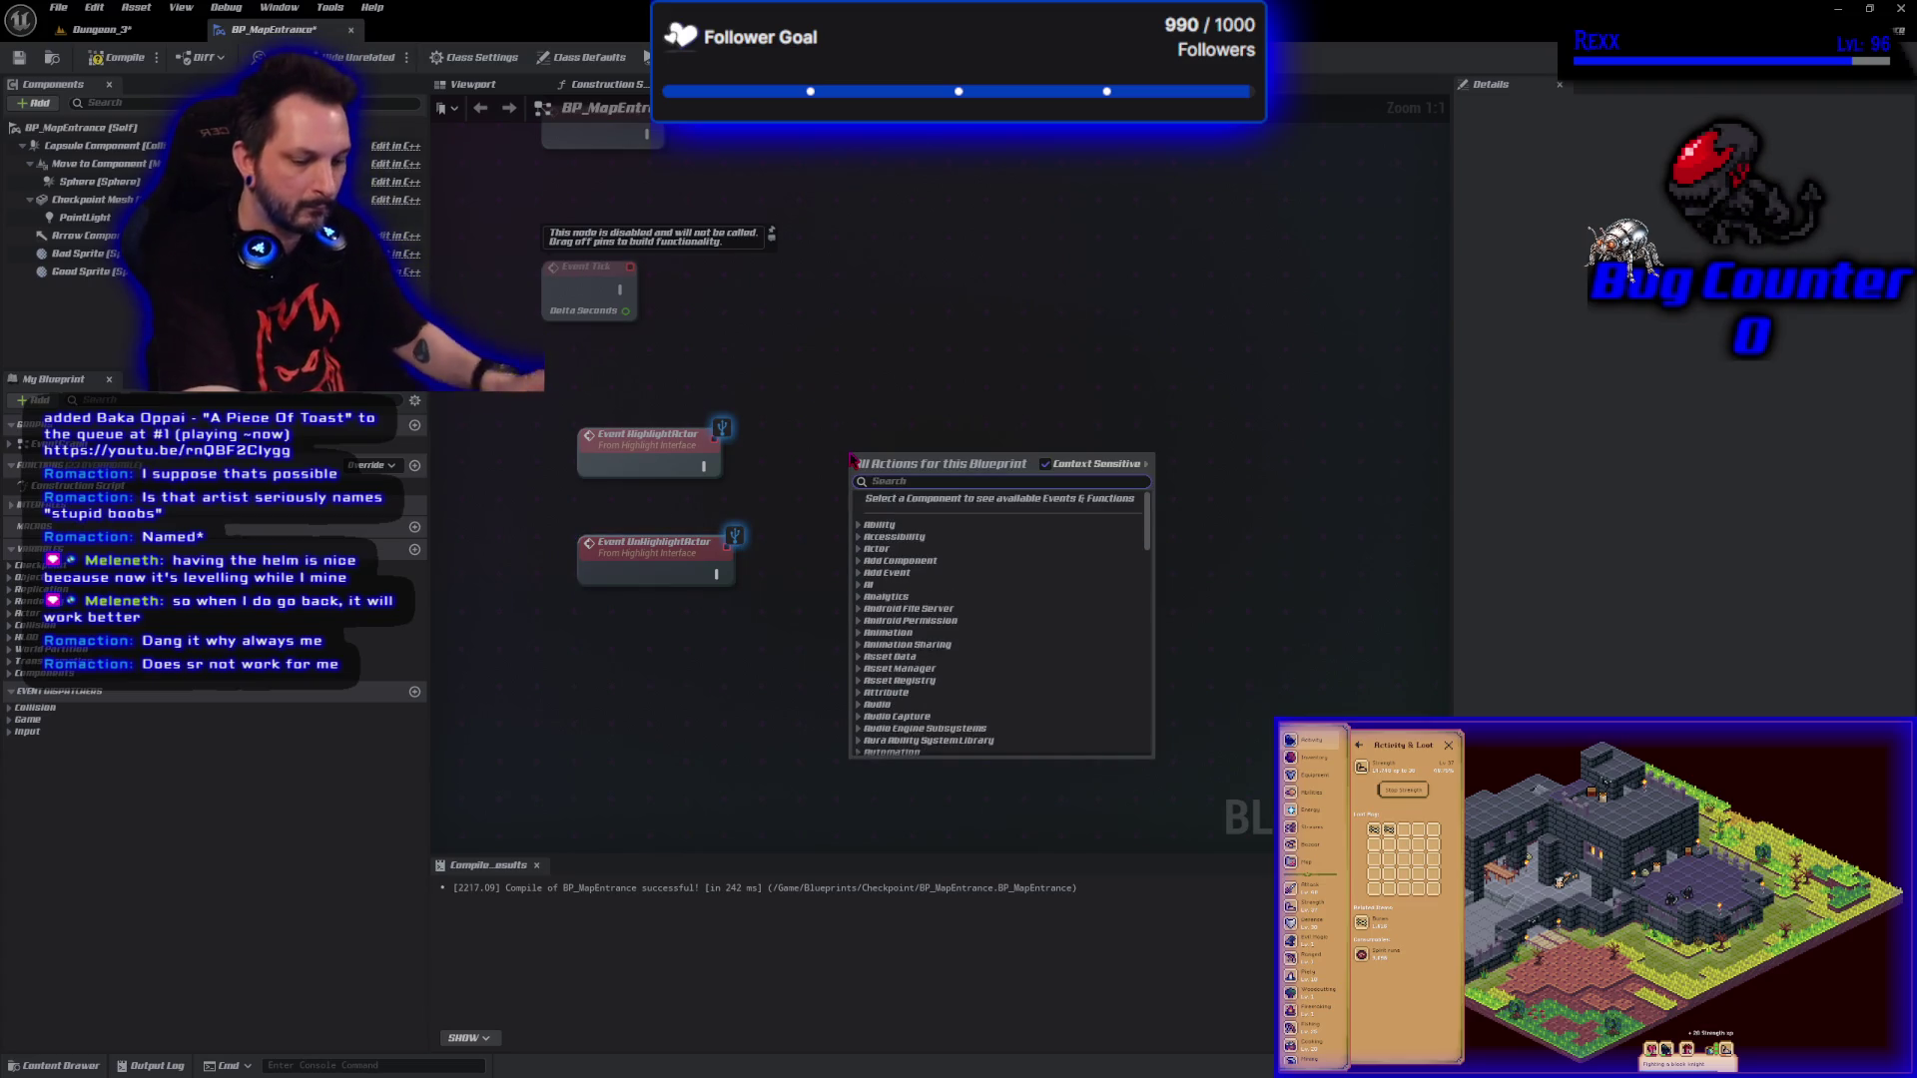
click(649, 462)
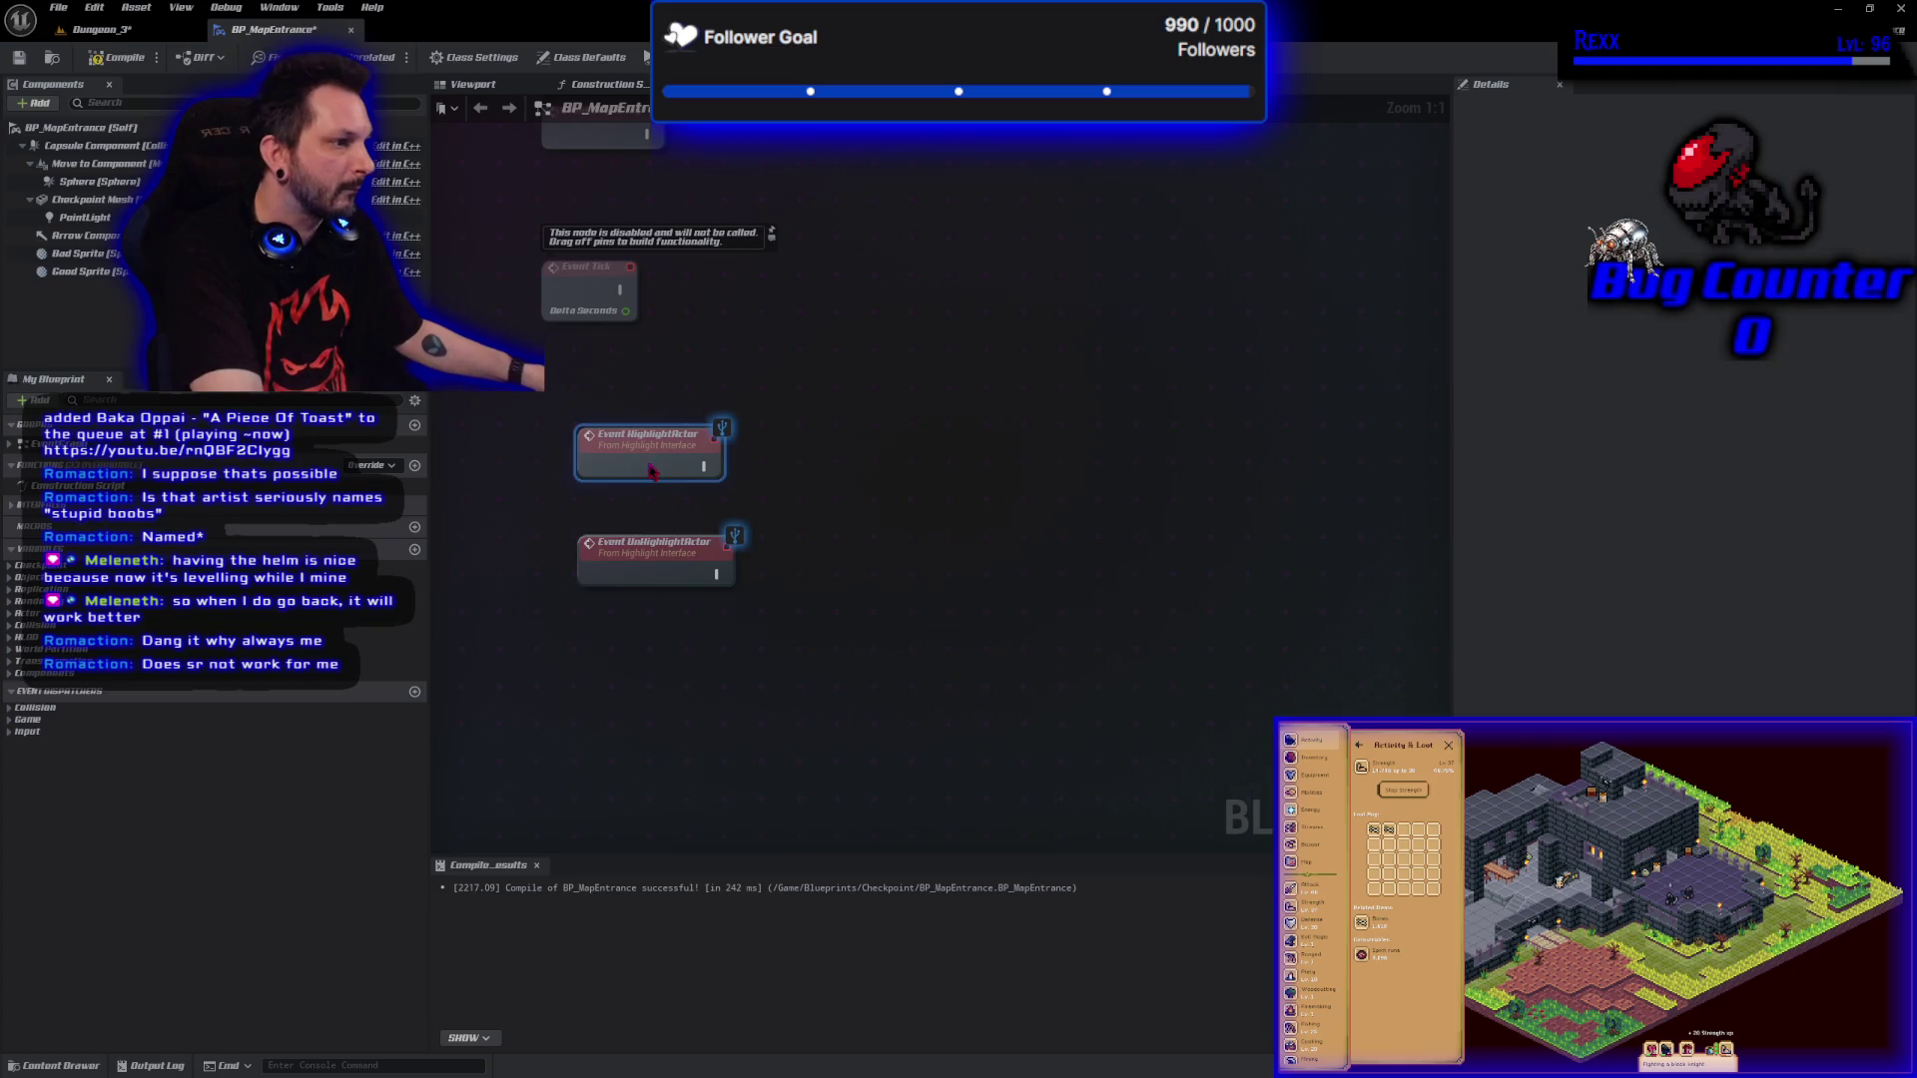
right_click(649, 462)
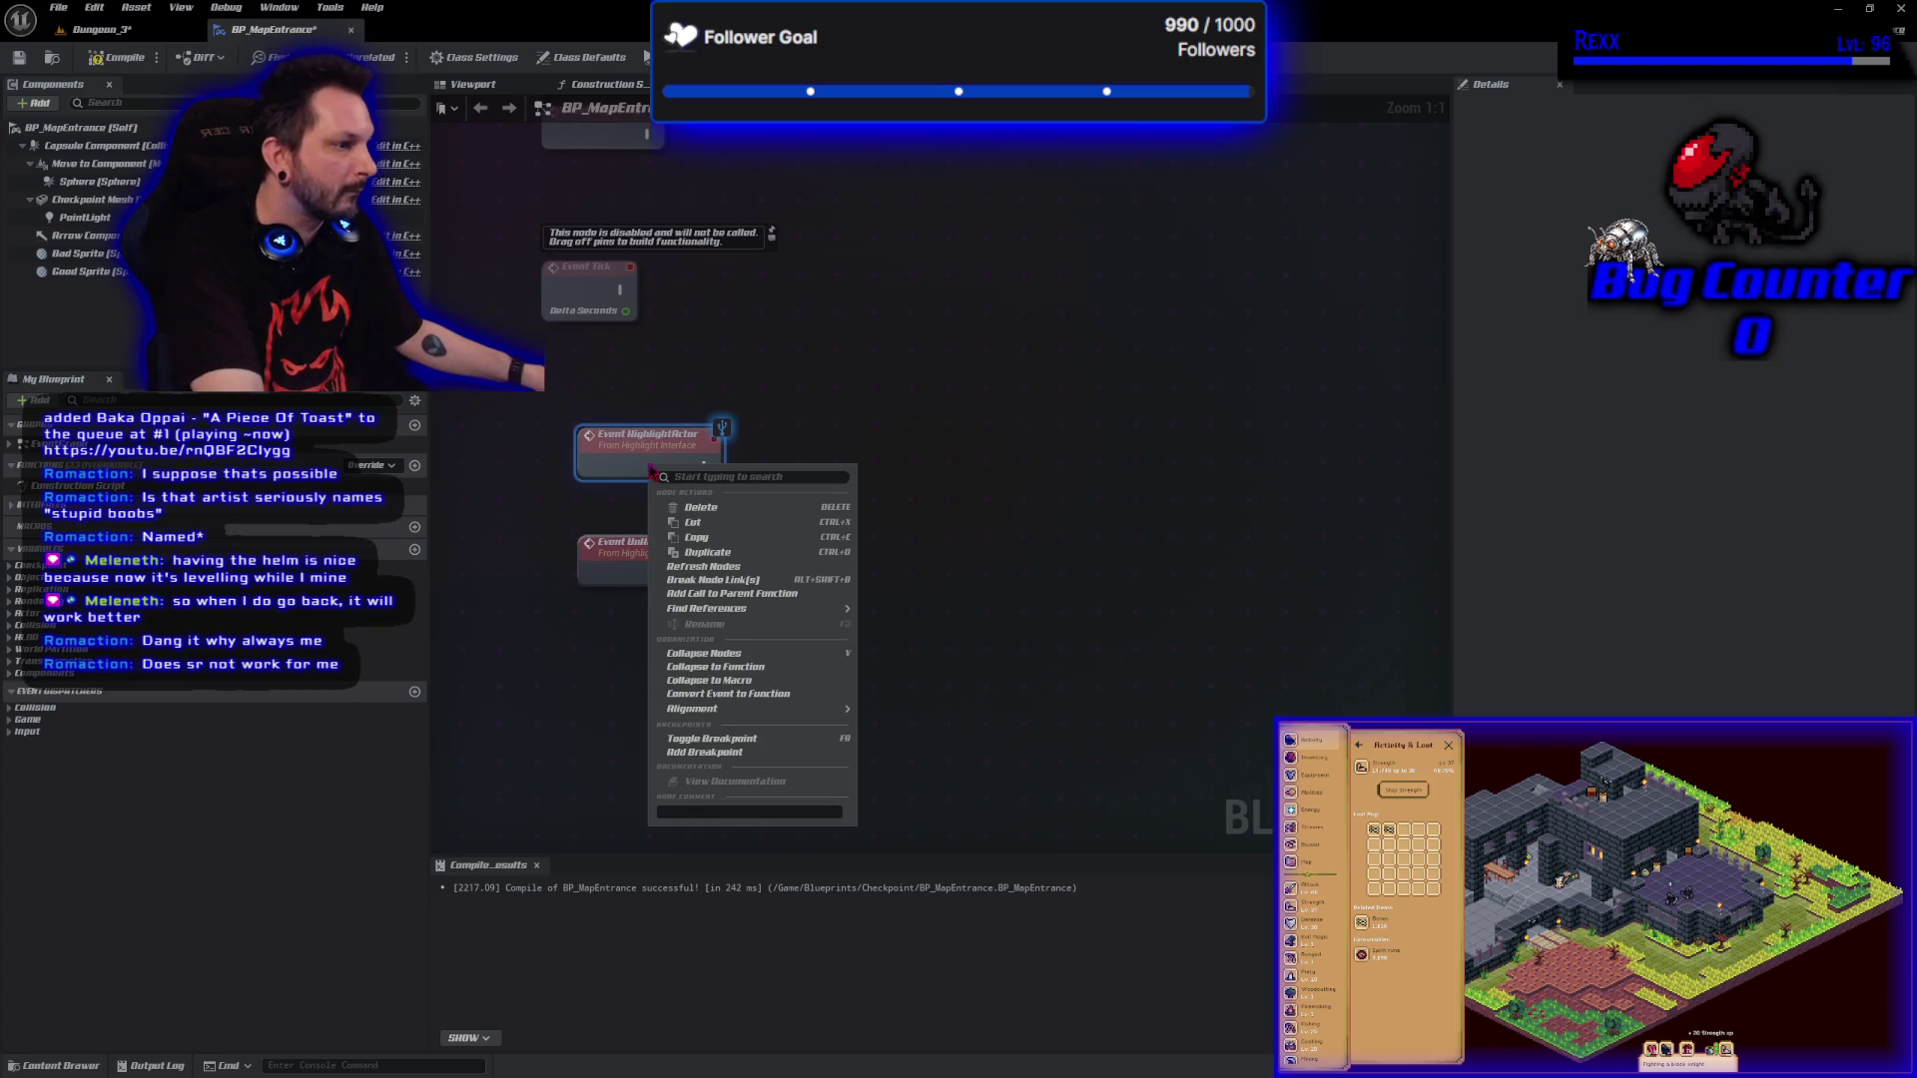
Add a parent HighlightActor call and wire it to the HighlightActor event.
click(741, 594)
drag(826, 469, 827, 477)
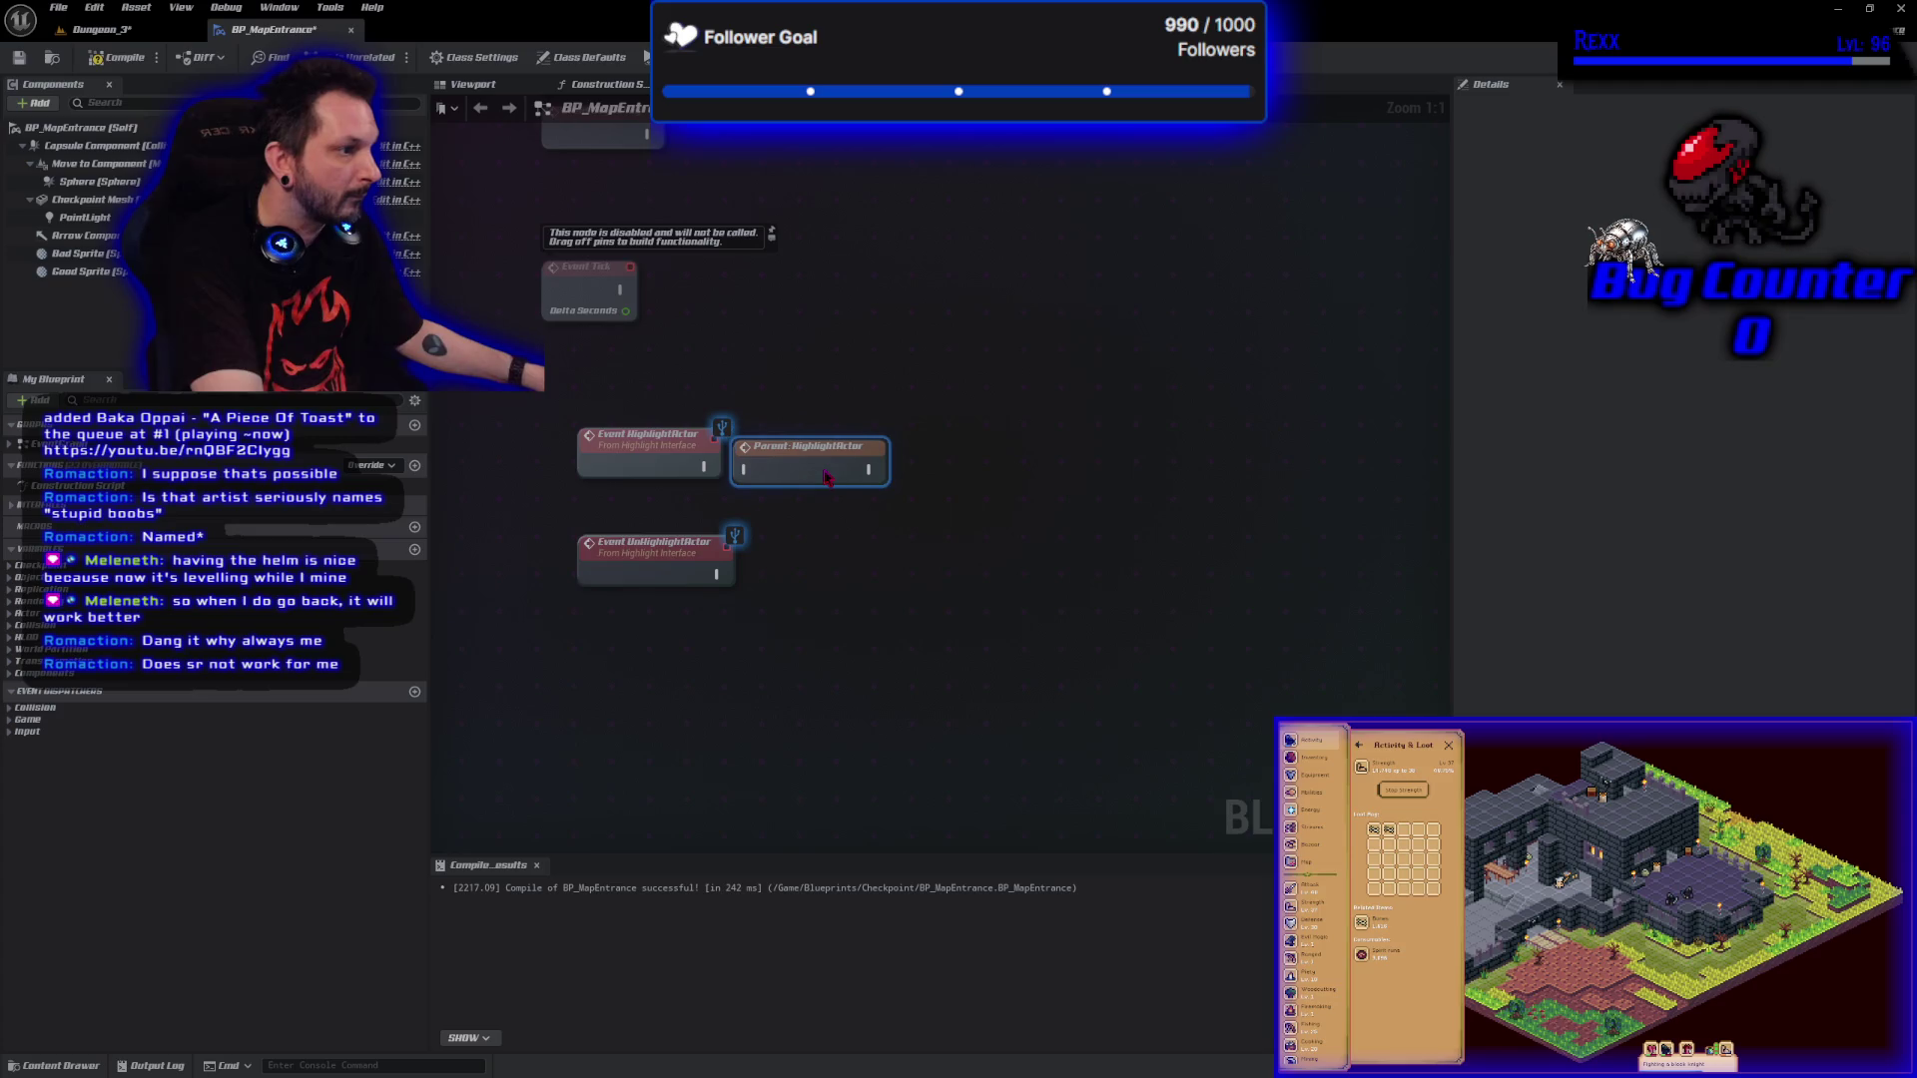
mouse_move(705, 467)
mouse_down()
mouse_move(799, 489)
mouse_move(745, 468)
mouse_up()
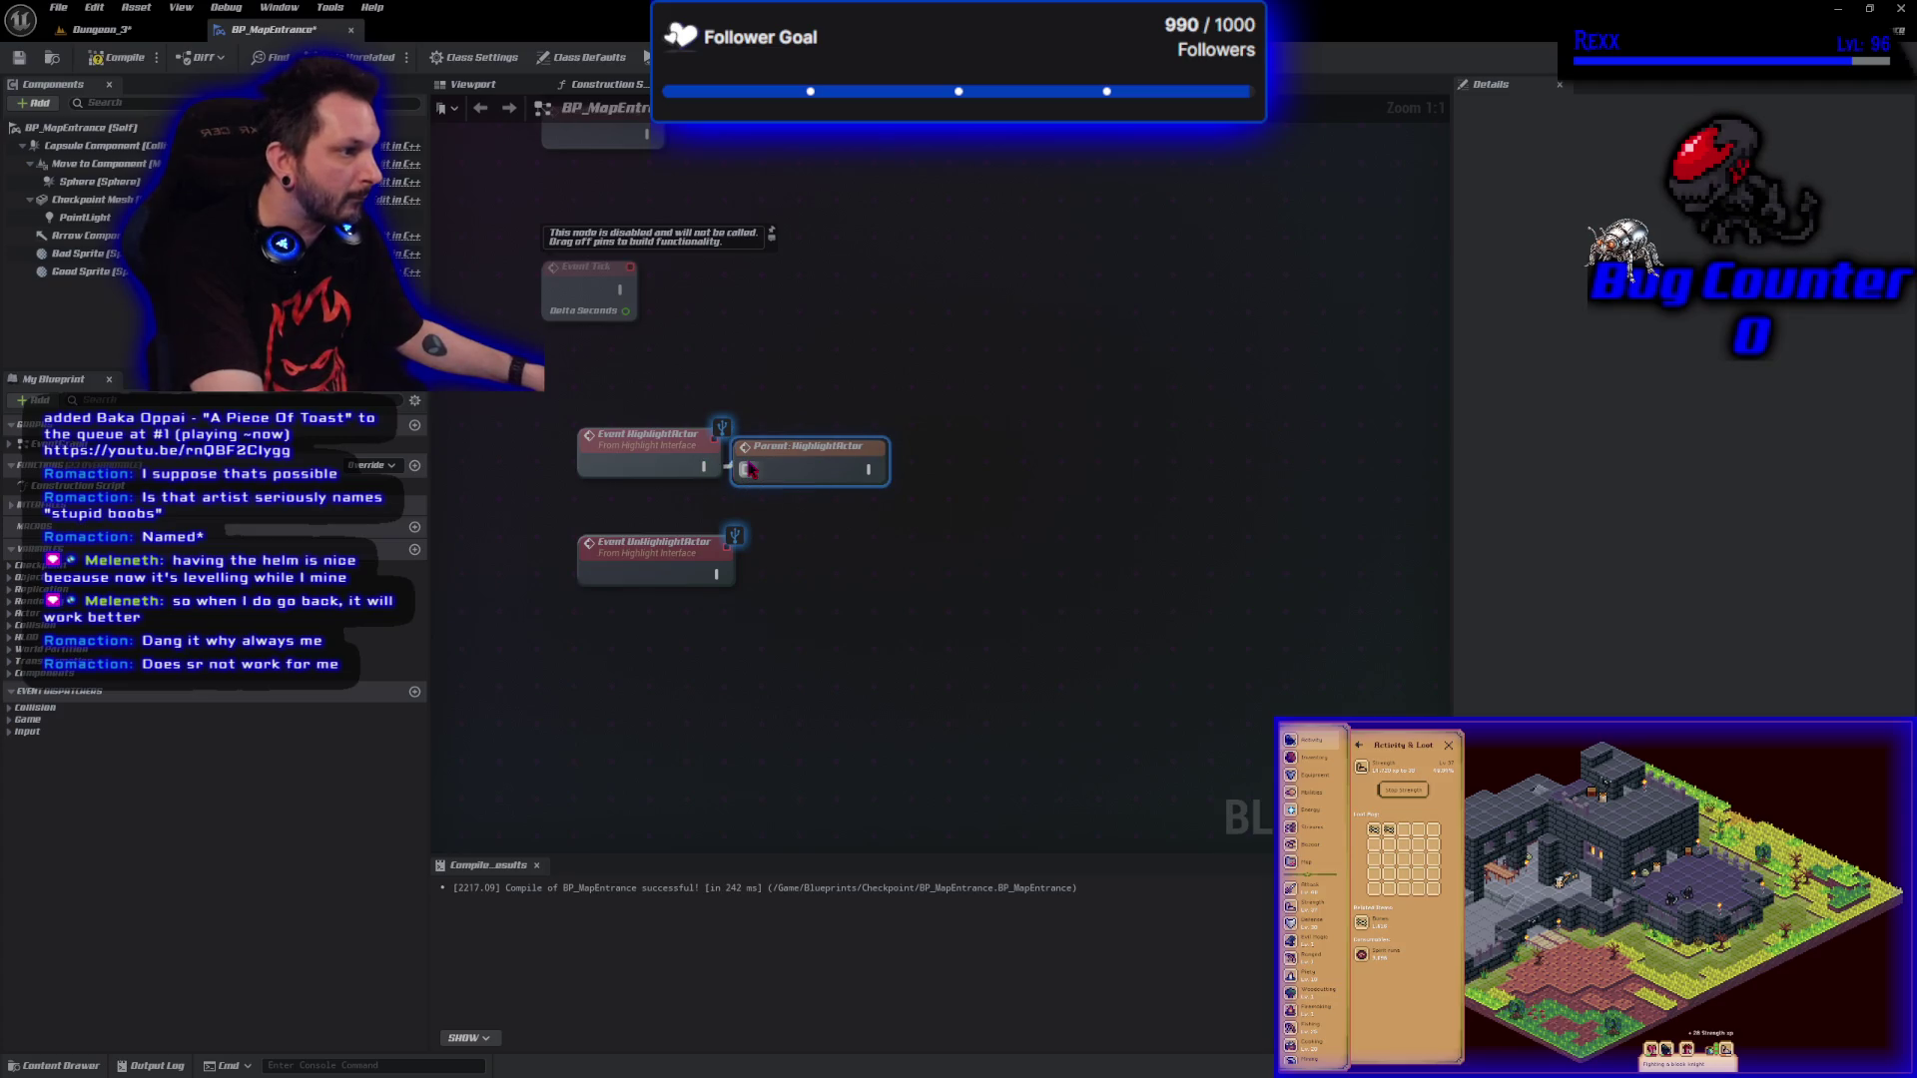
Add and wire a parent UnHighlightActor call, then place a PointLight reference in the graph.
right_click(702, 562)
click(782, 689)
drag(692, 619, 860, 566)
drag(717, 575, 759, 578)
drag(834, 684, 649, 672)
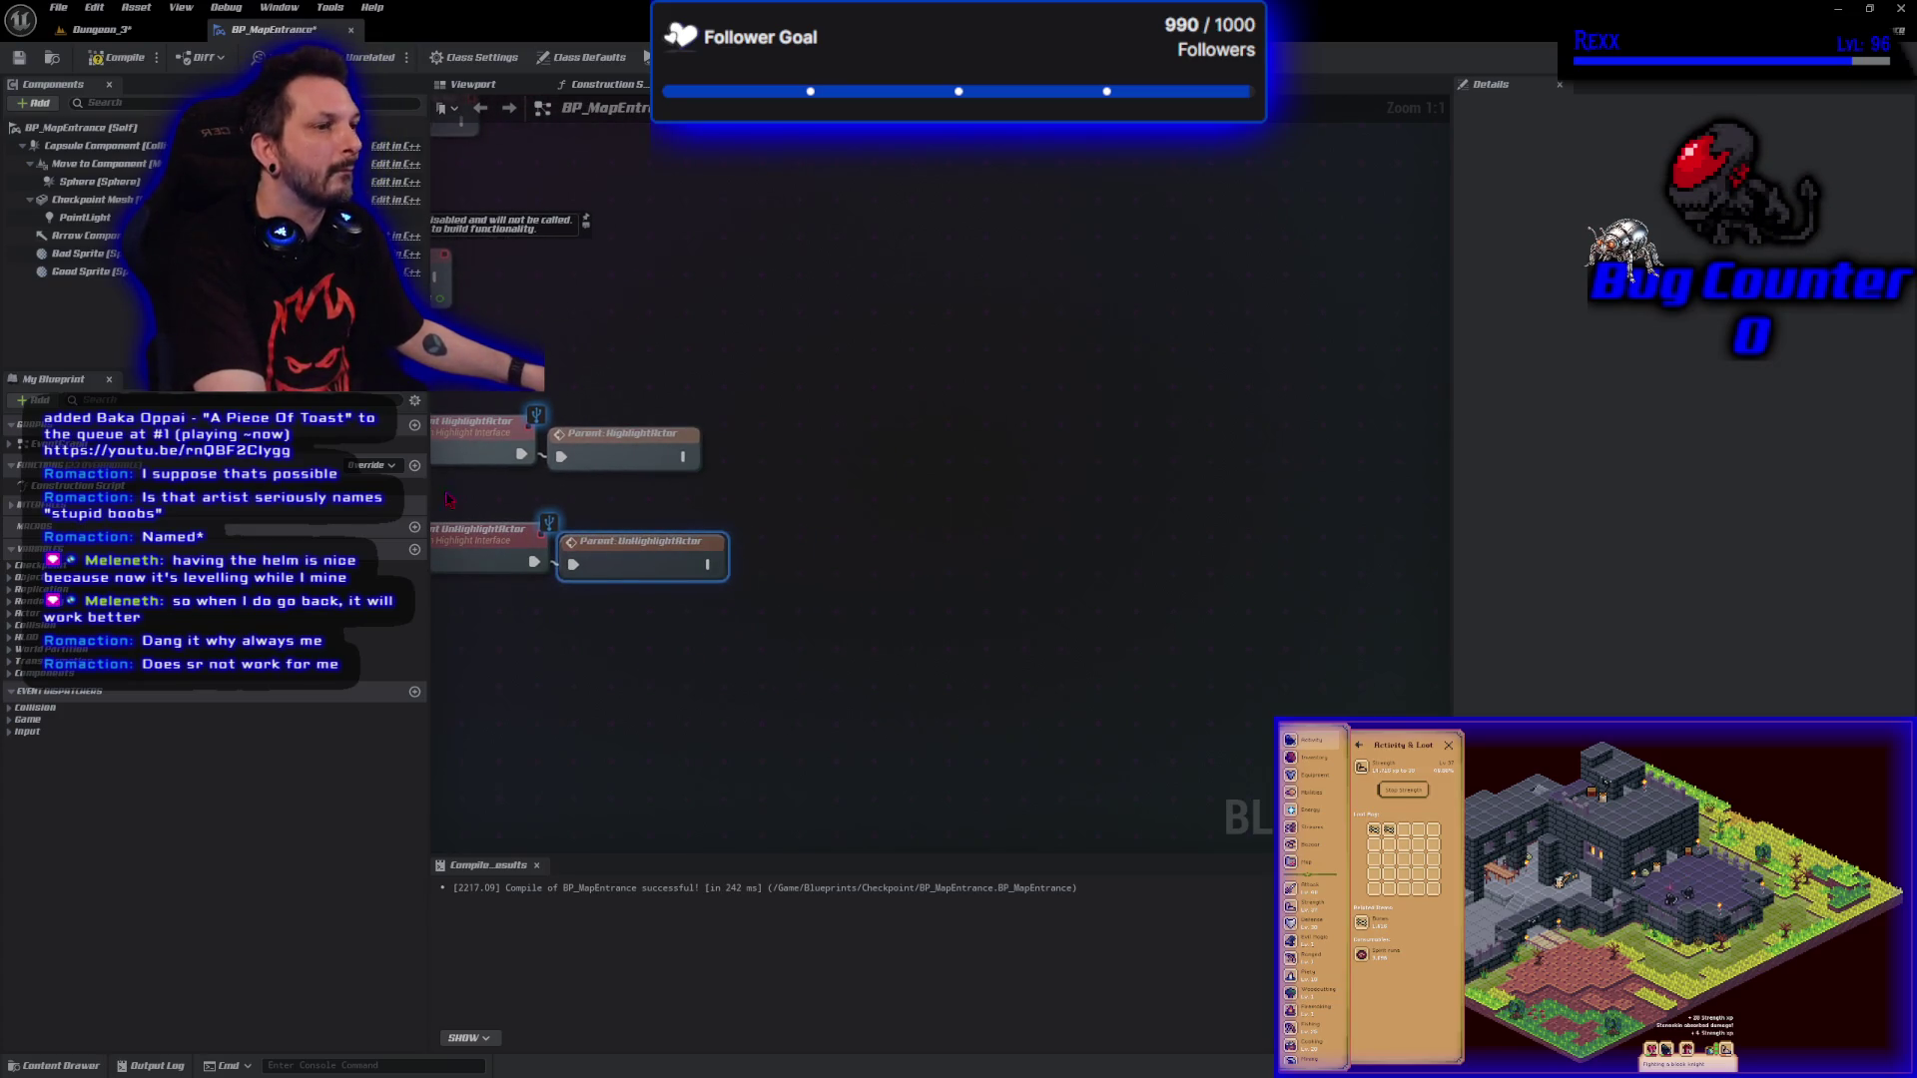
mouse_move(85, 217)
mouse_down()
mouse_move(763, 419)
mouse_move(677, 497)
mouse_up()
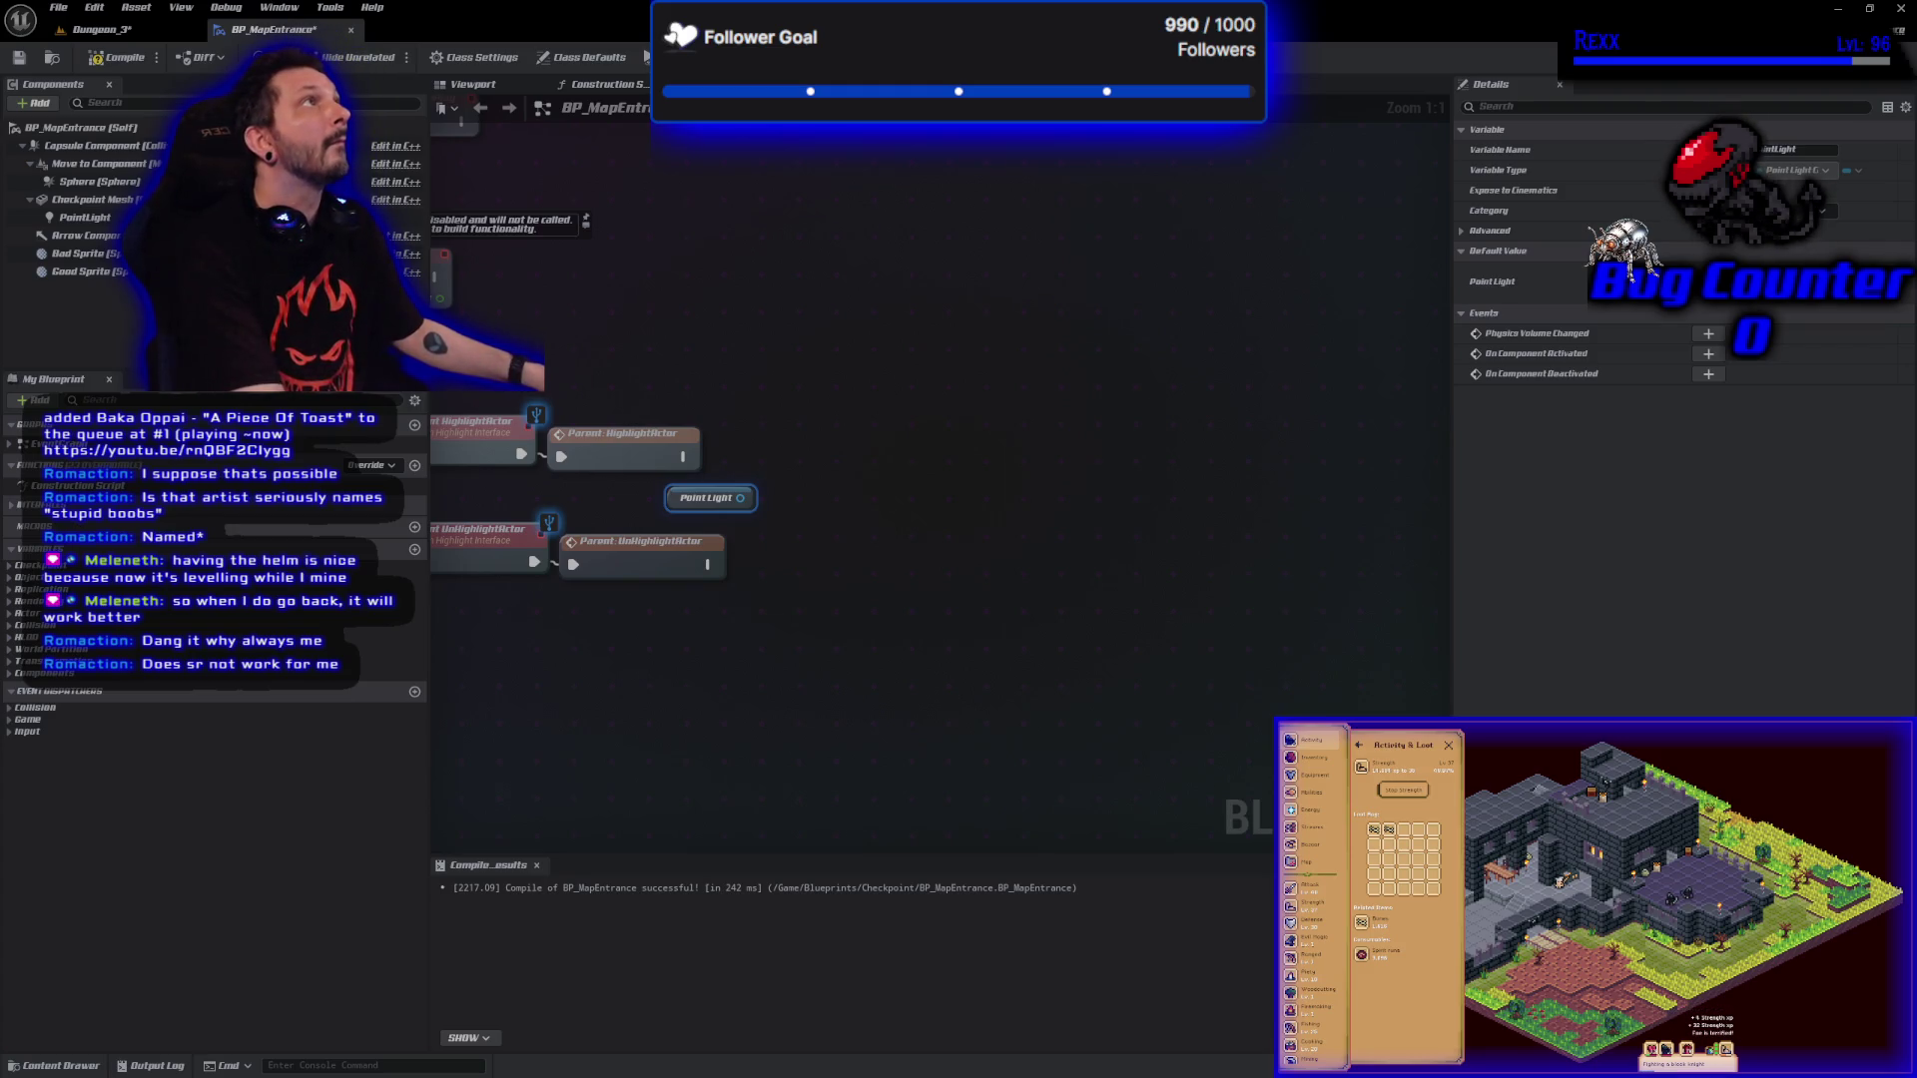
Add a Set Visibility node driven by the PointLight reference.
drag(739, 496, 789, 481)
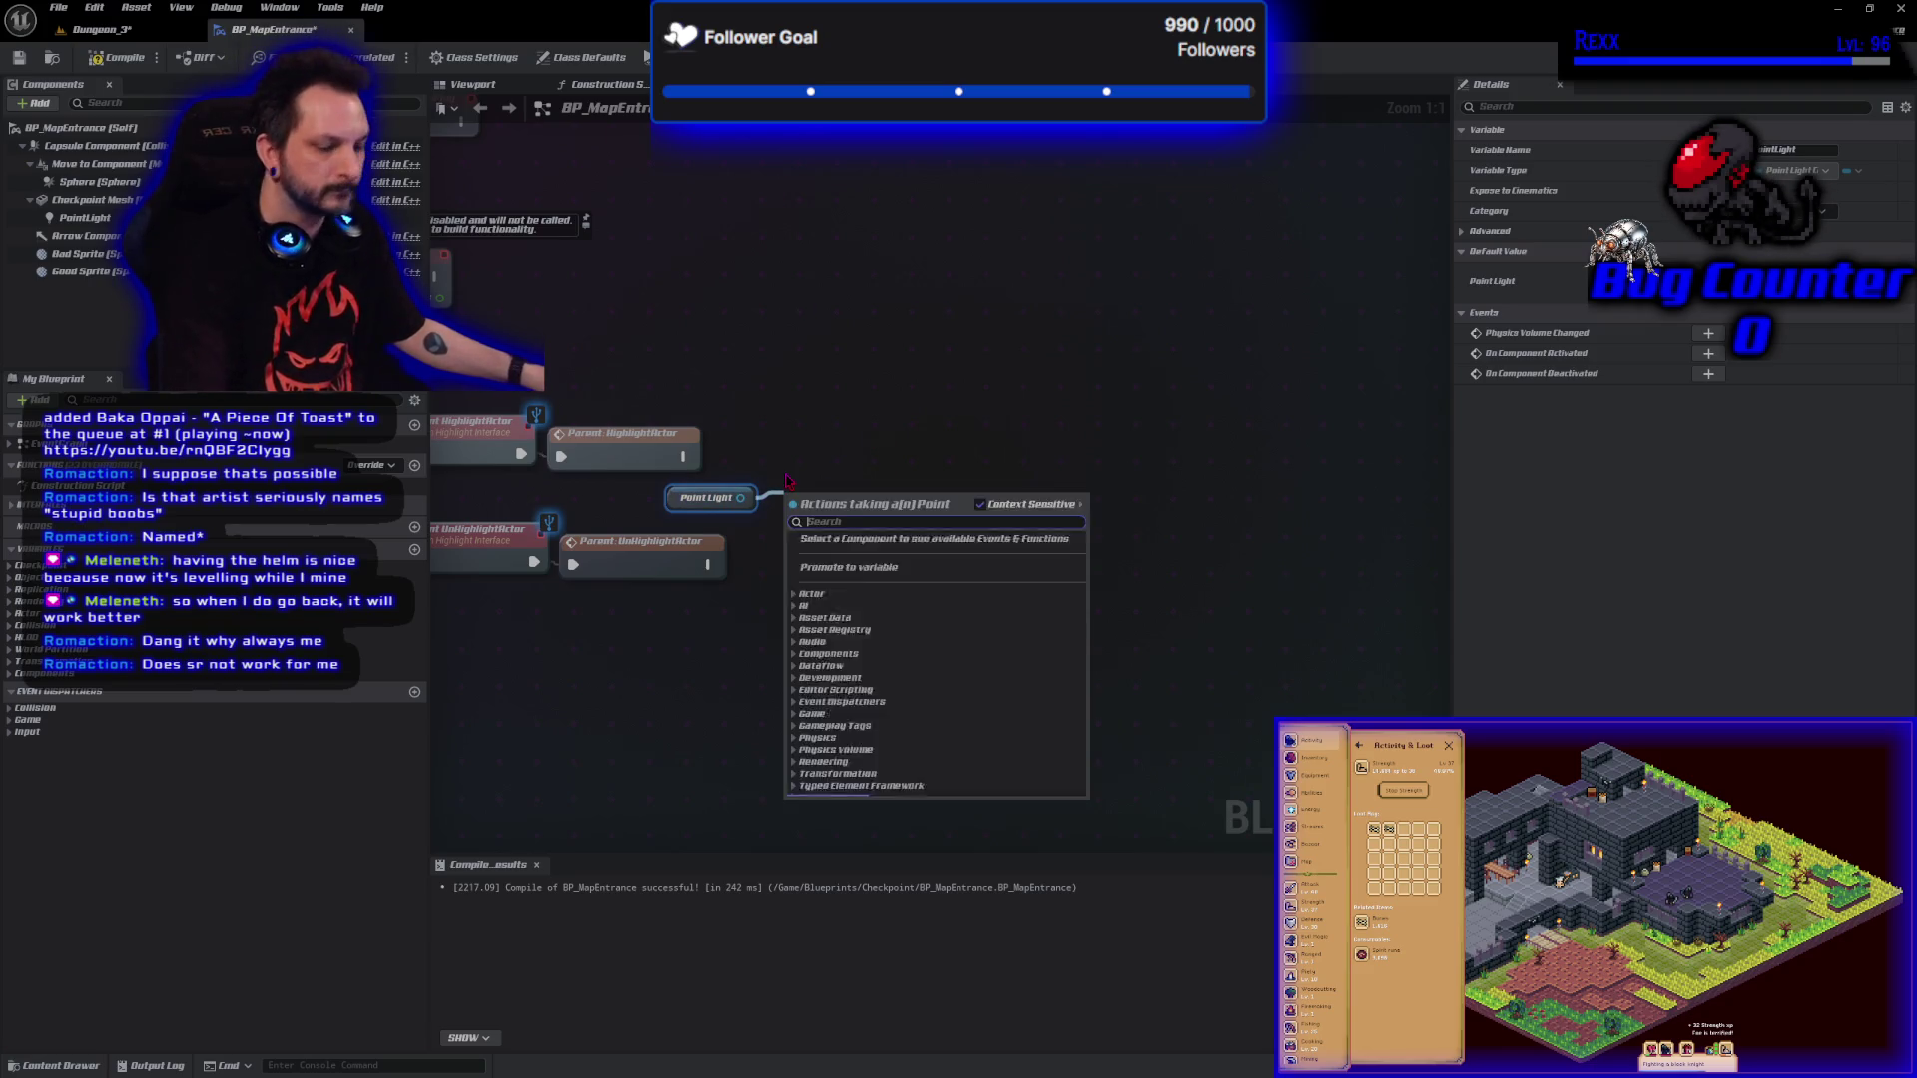
text(set visib)
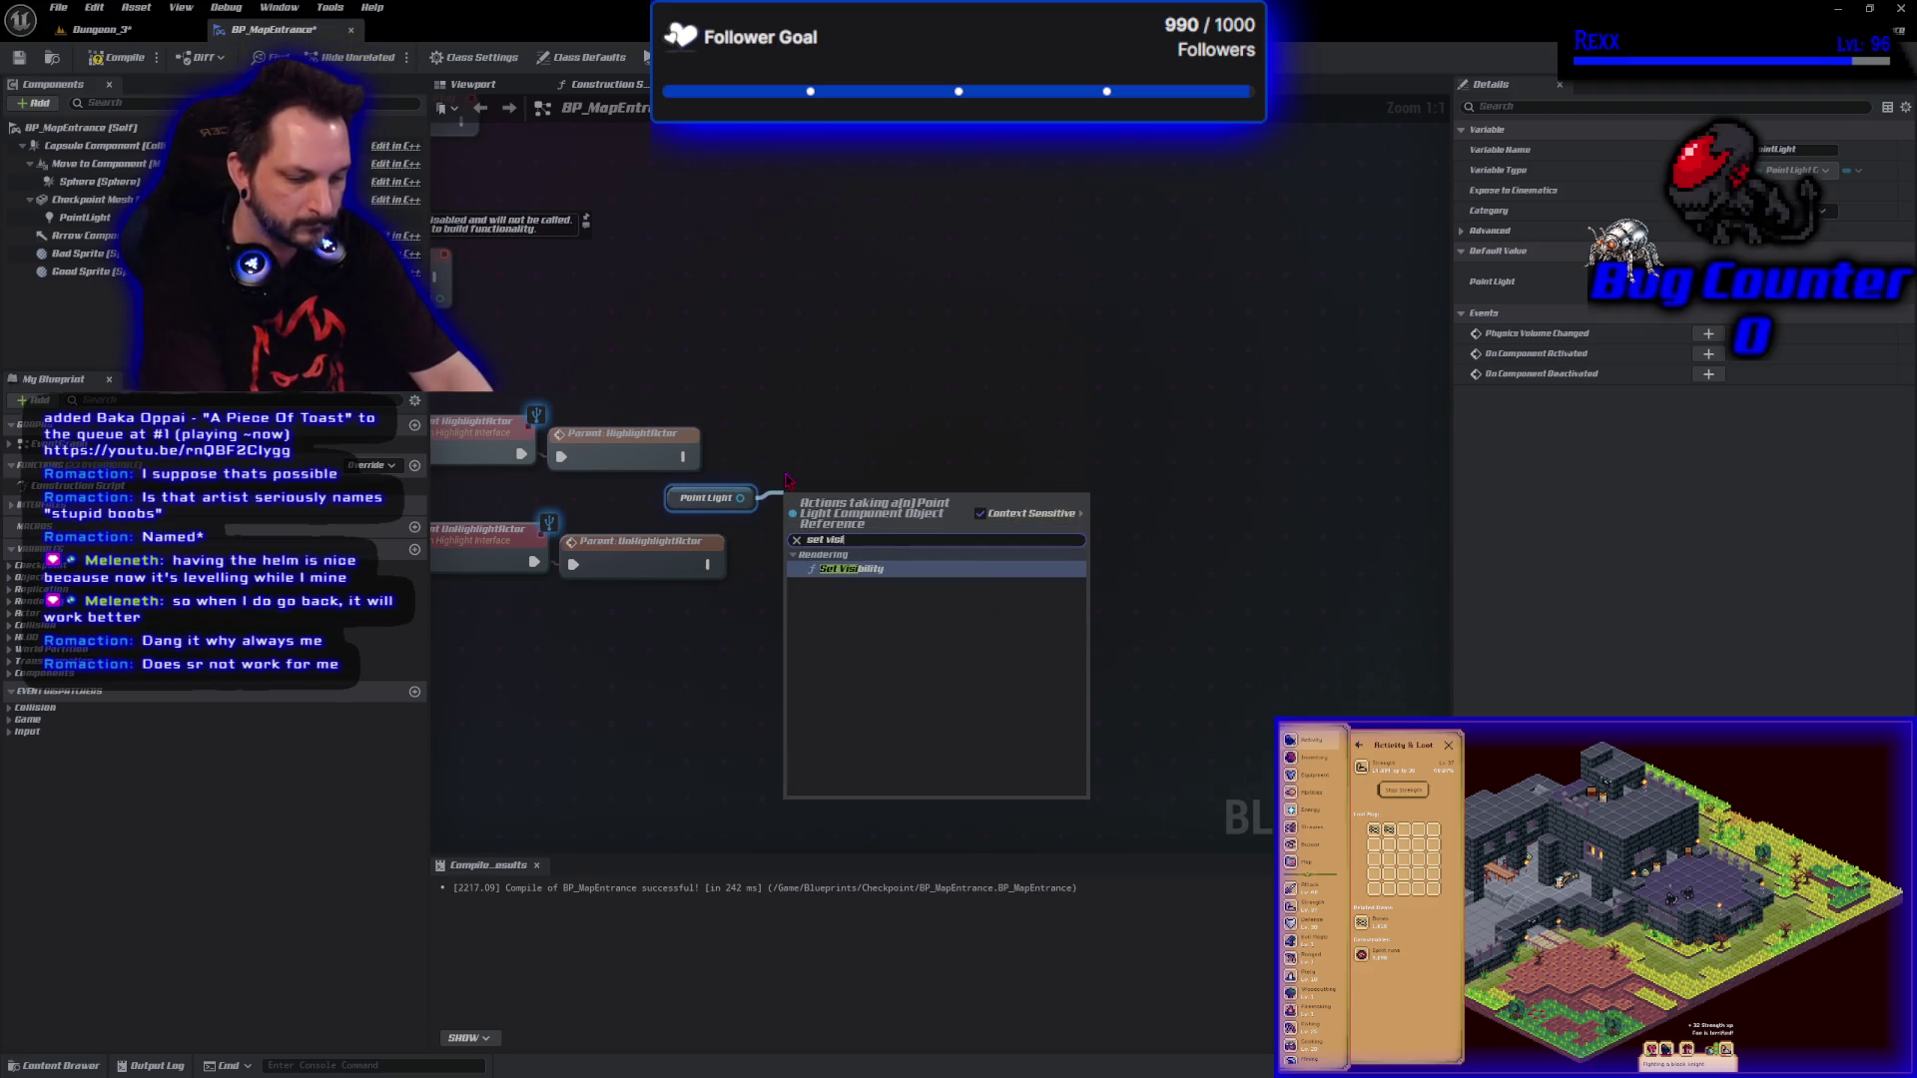
click(847, 569)
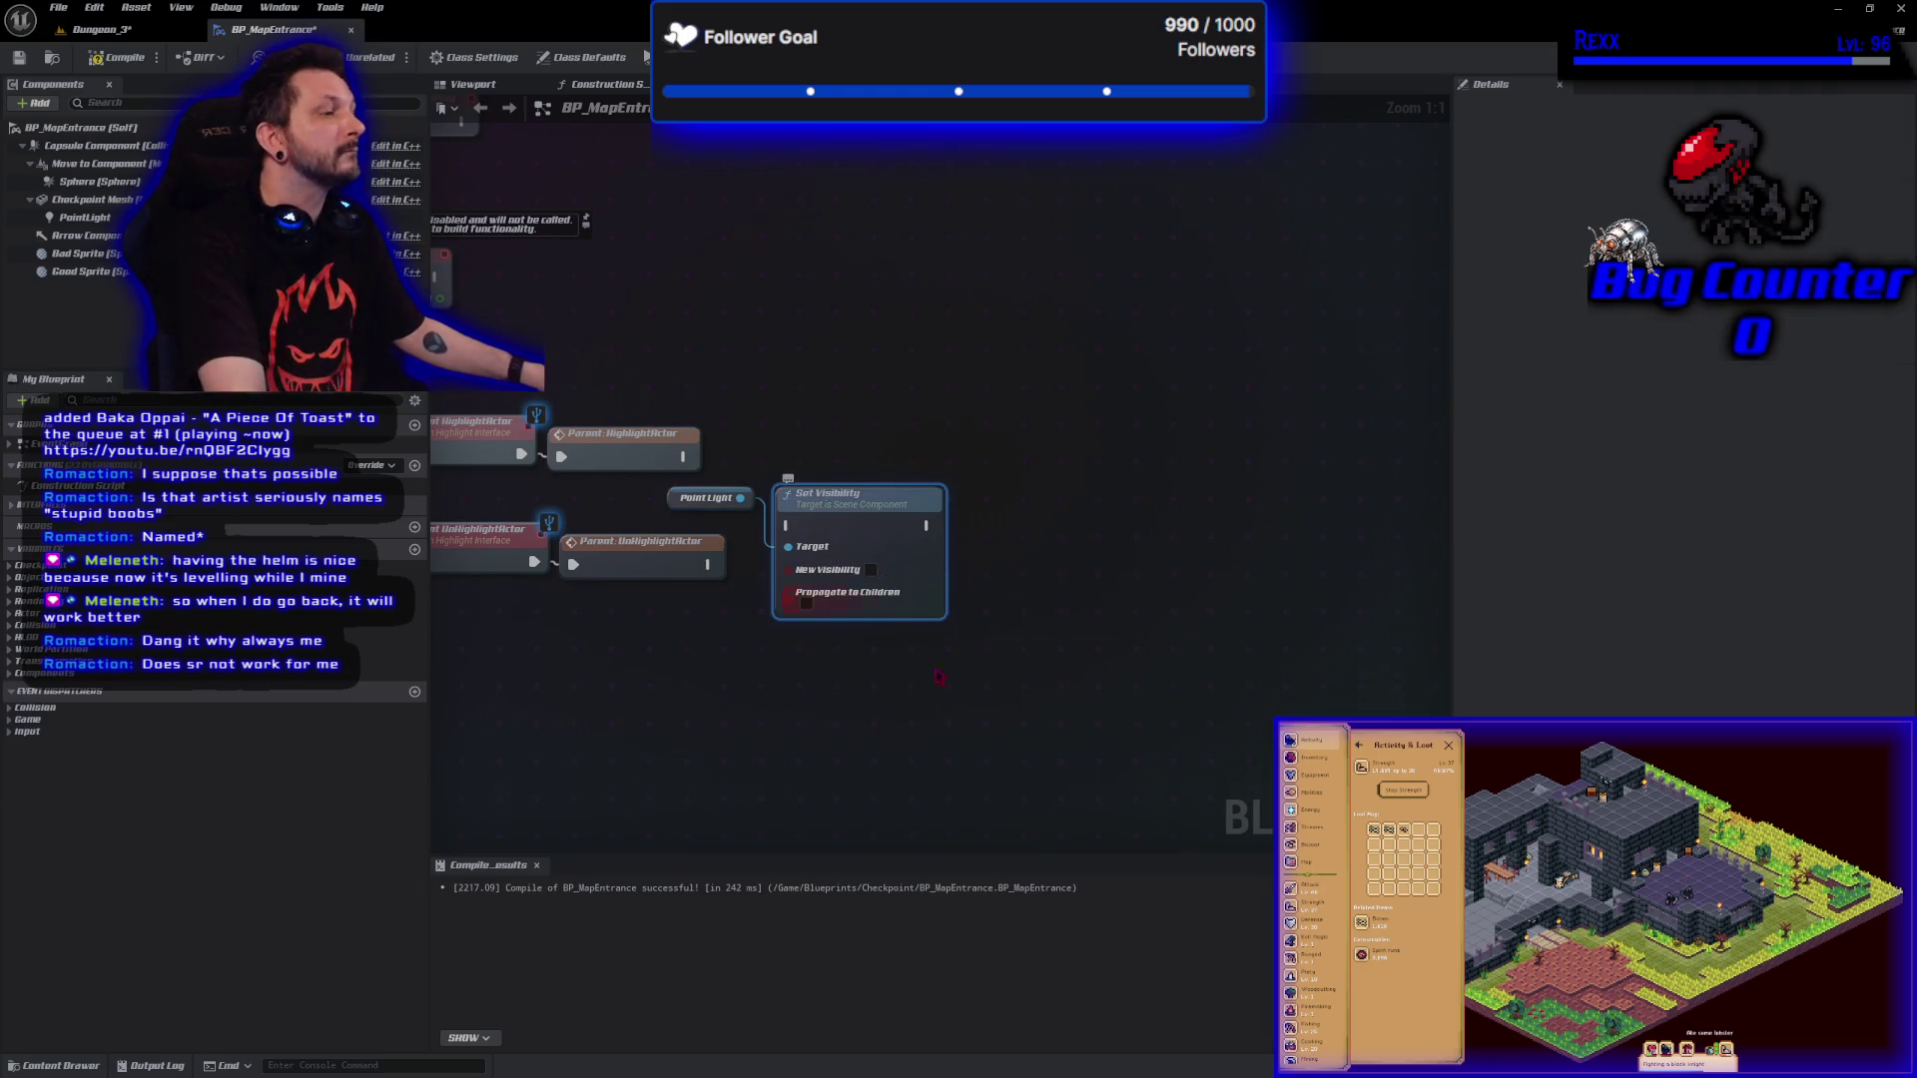
drag(829, 493, 903, 387)
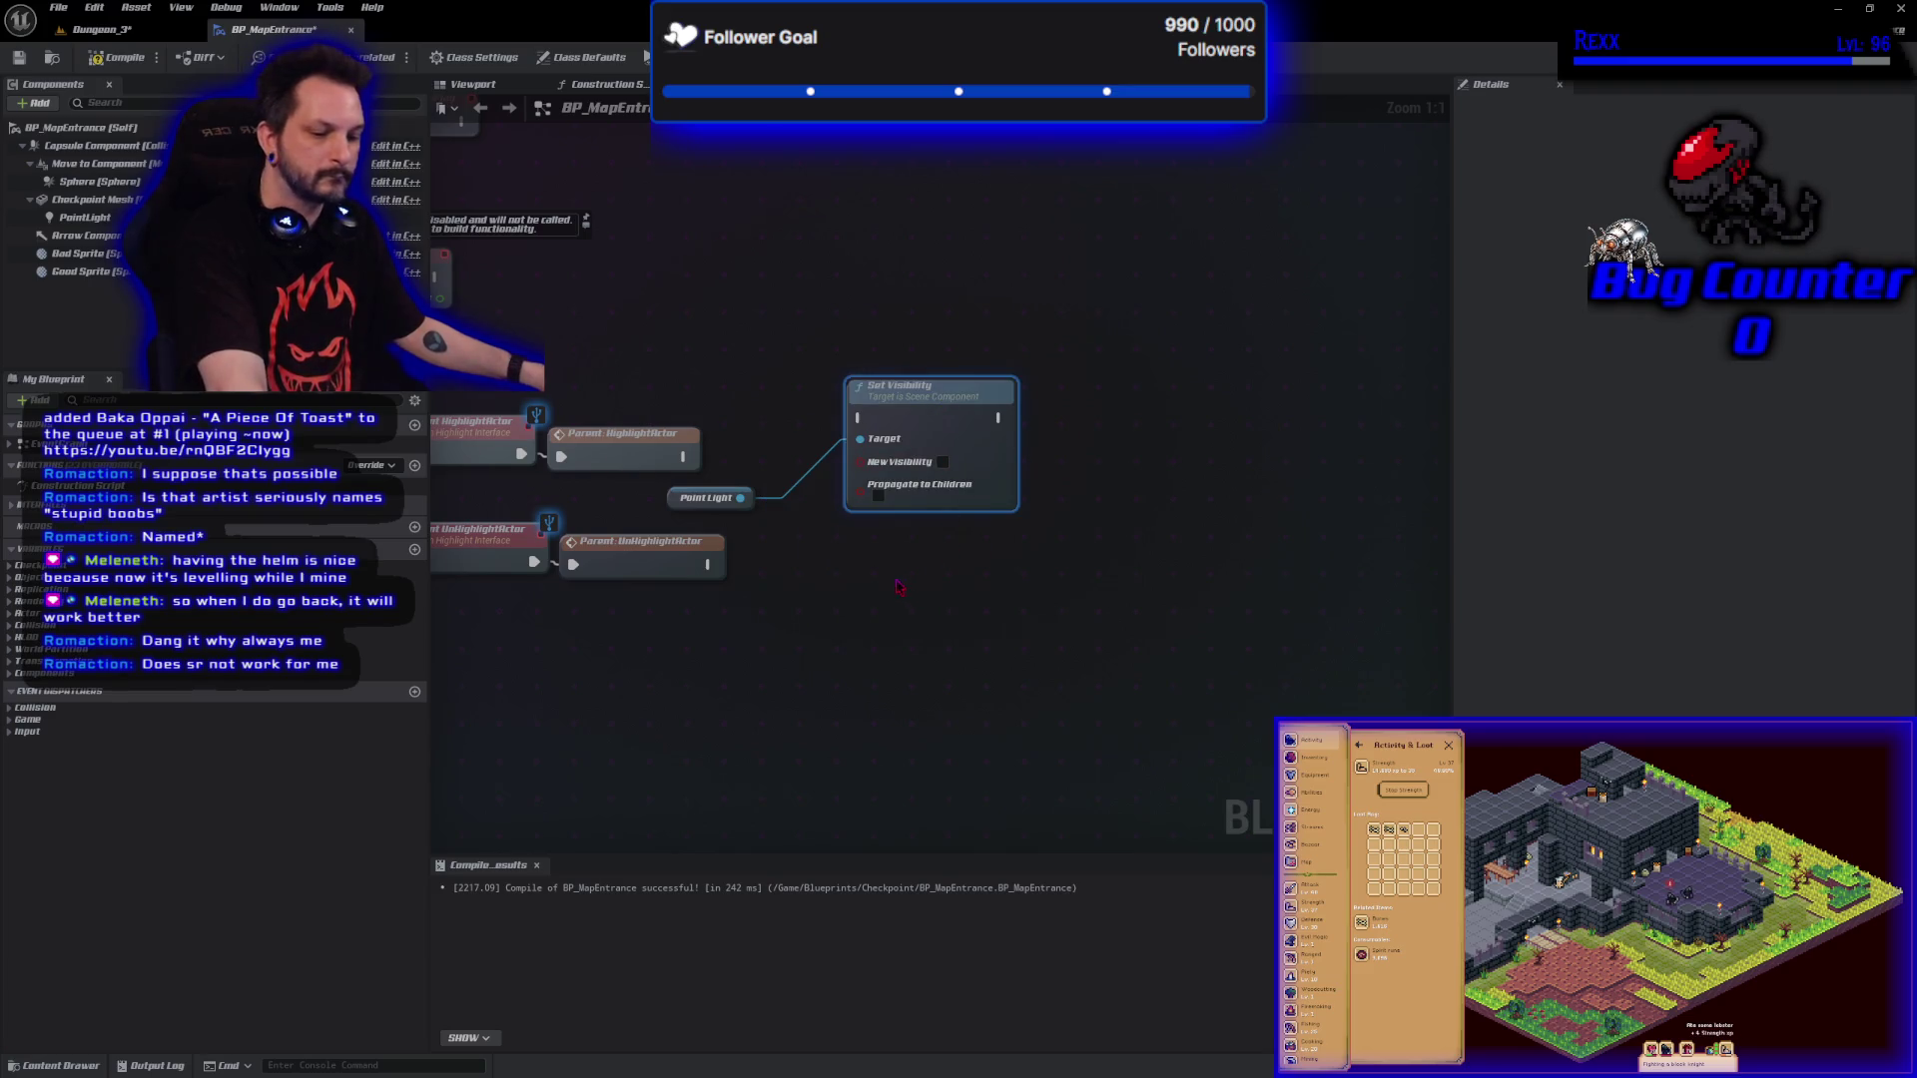
Duplicate Set Visibility, run both after the parent calls with highlight turning visibility on, then compile.
key(ctrl+w)
mouse_move(740, 497)
mouse_down()
mouse_move(879, 631)
mouse_move(908, 631)
mouse_move(912, 534)
mouse_up()
mouse_move(685, 456)
mouse_down()
mouse_move(849, 450)
mouse_move(878, 429)
mouse_move(861, 417)
mouse_up()
click(942, 461)
drag(707, 564, 862, 559)
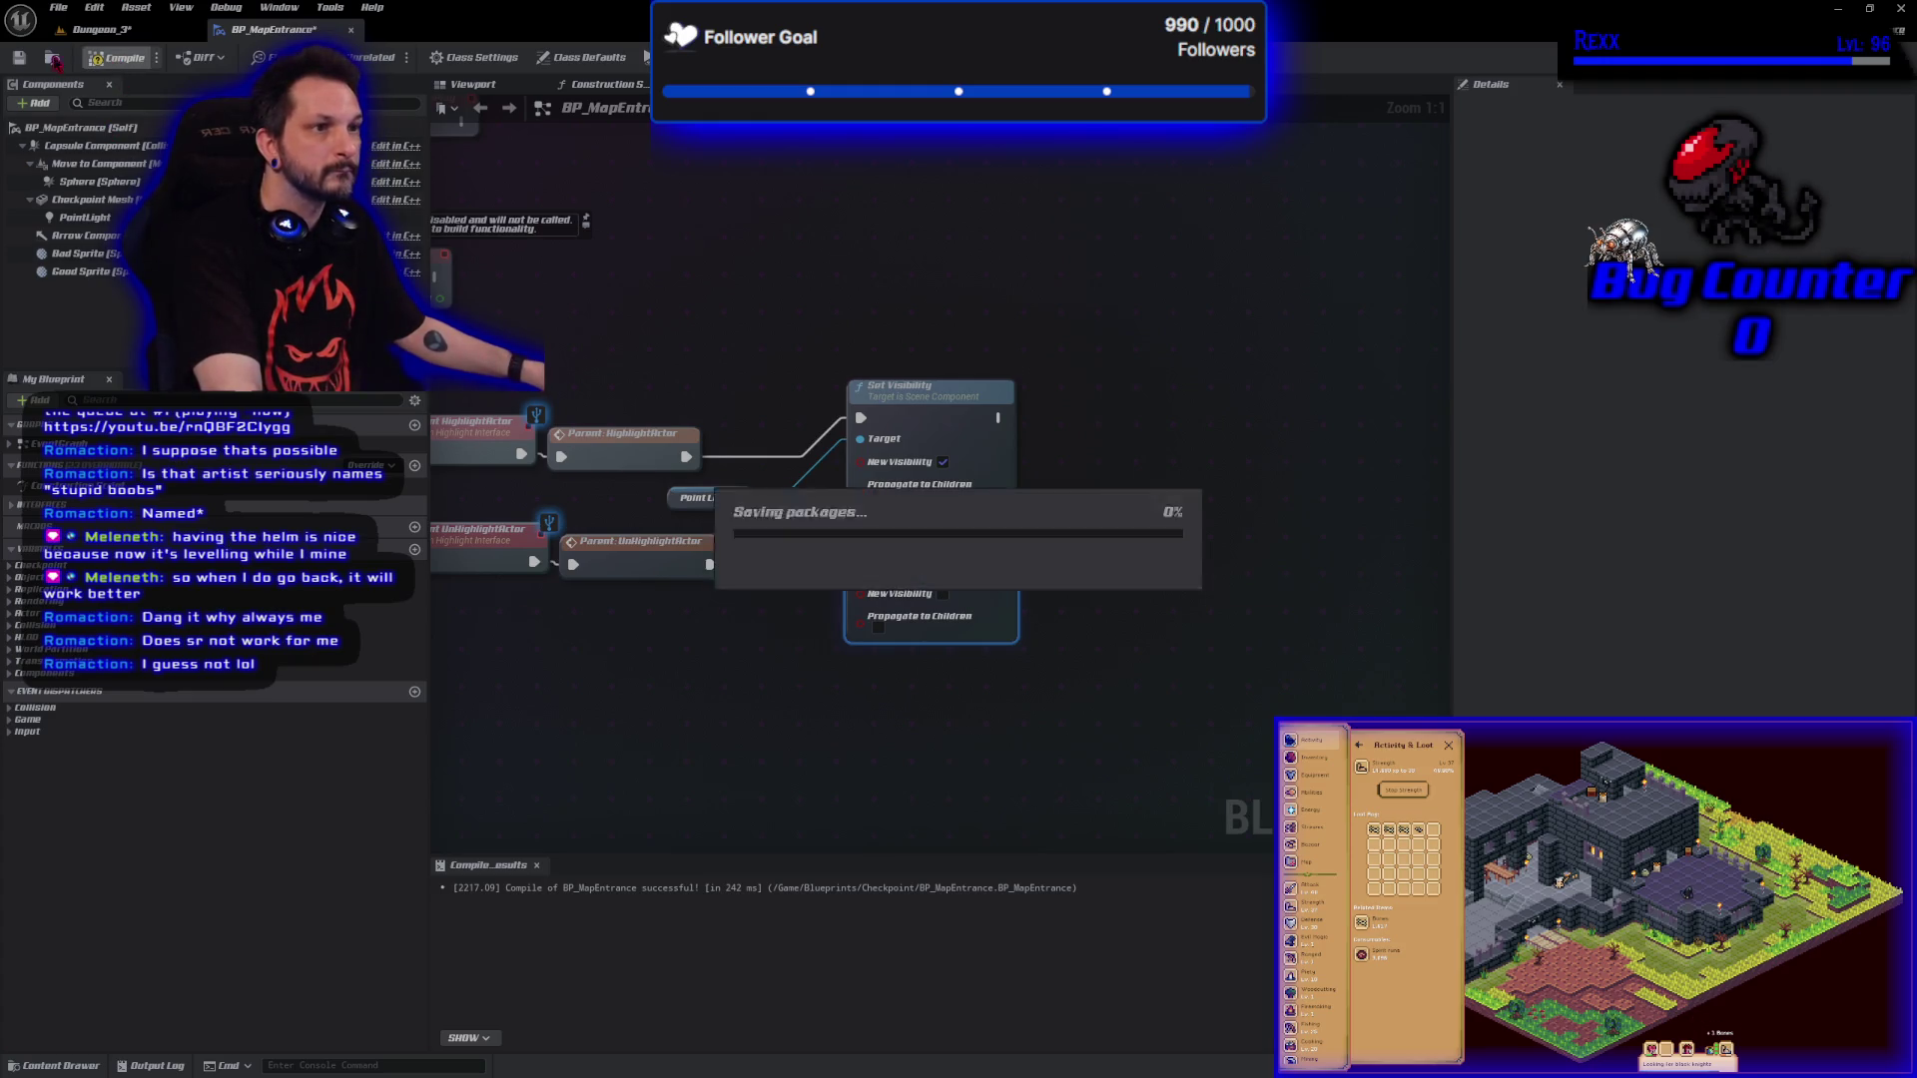
click(18, 56)
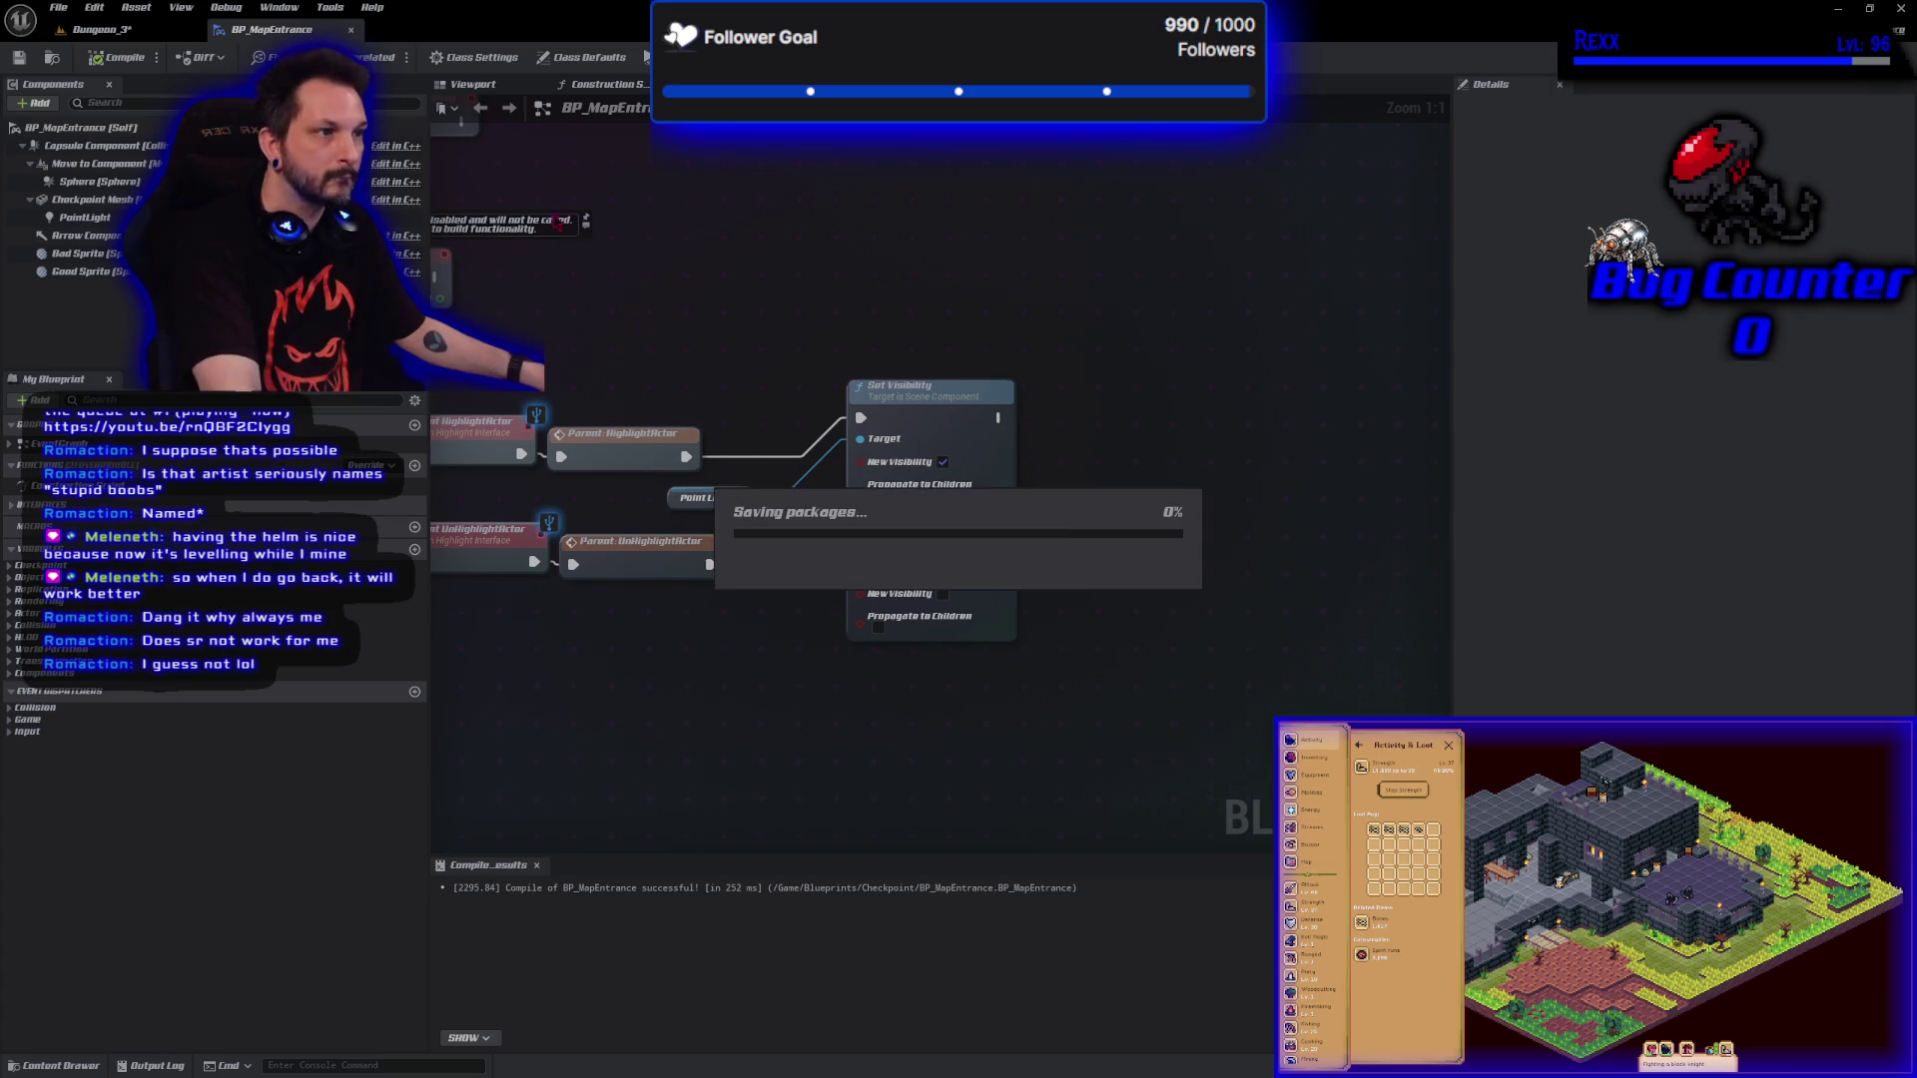
key(alt+p)
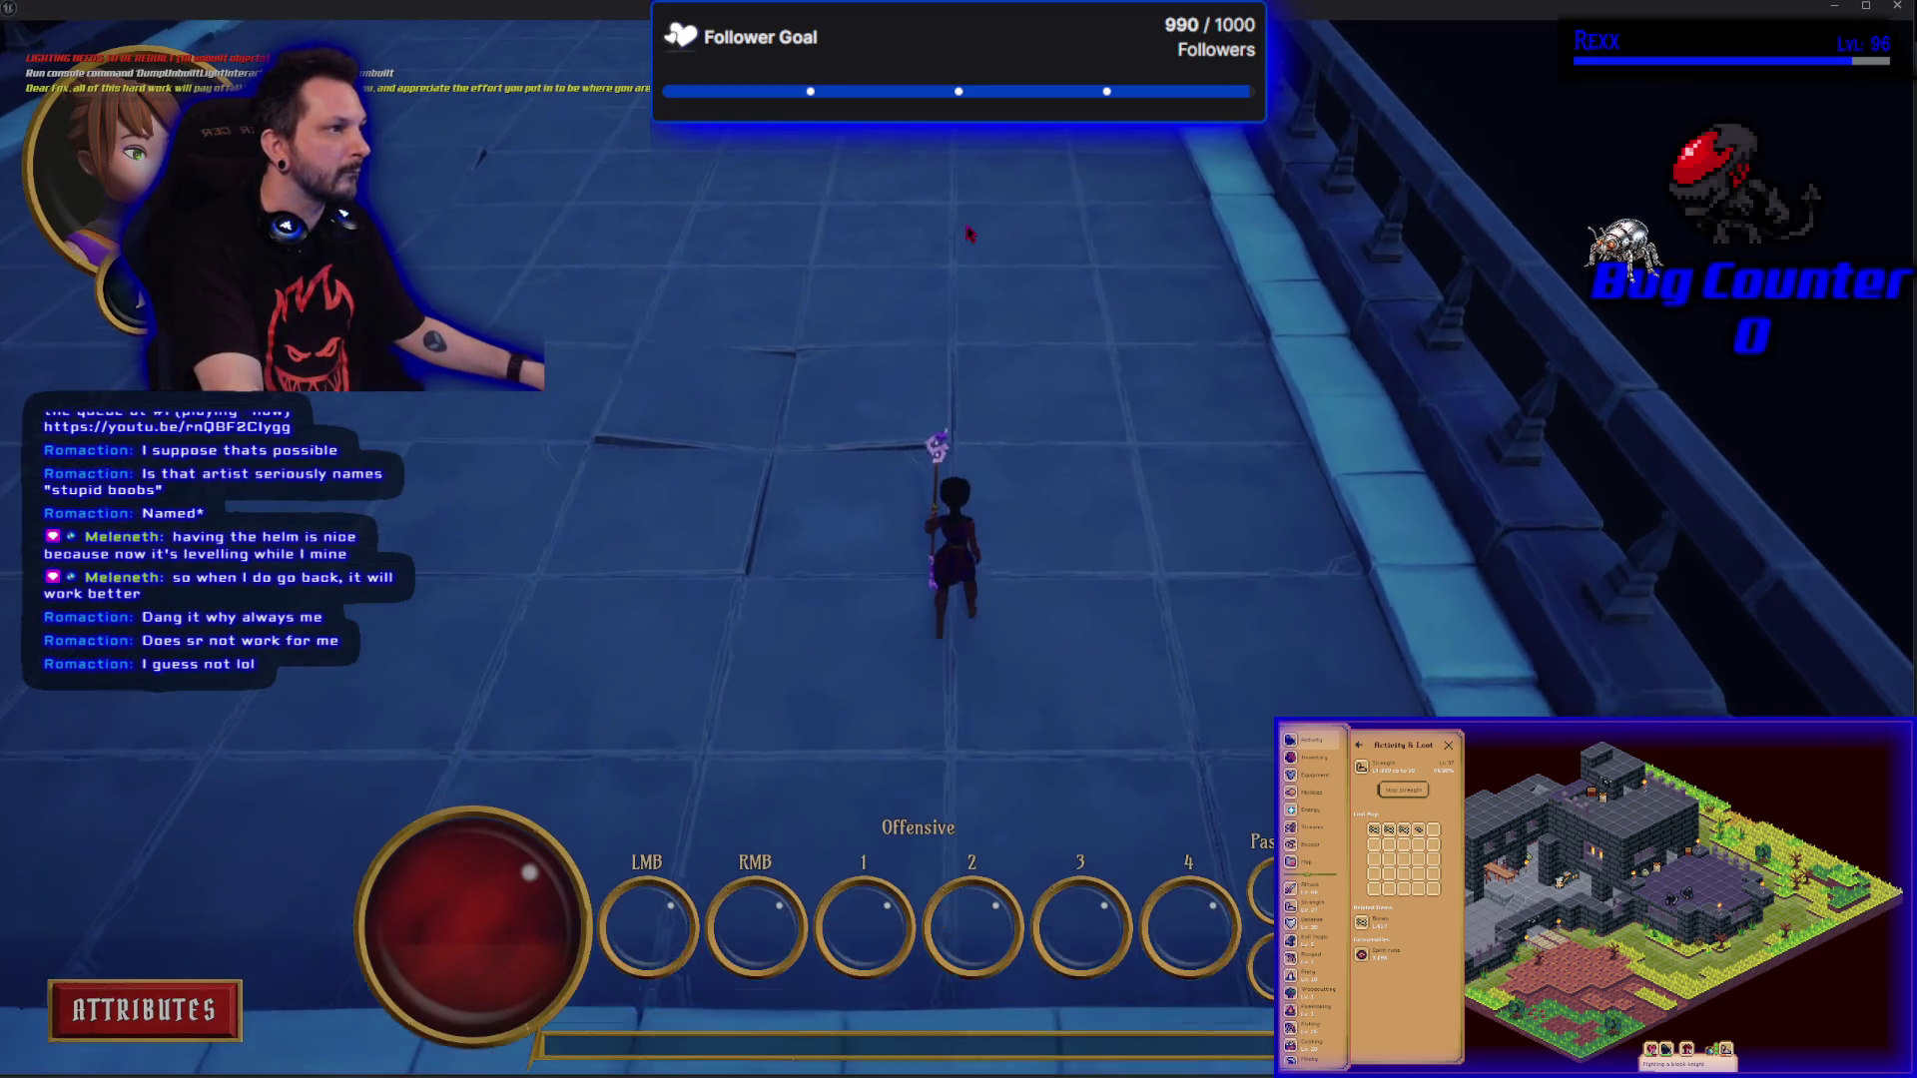
key(w)
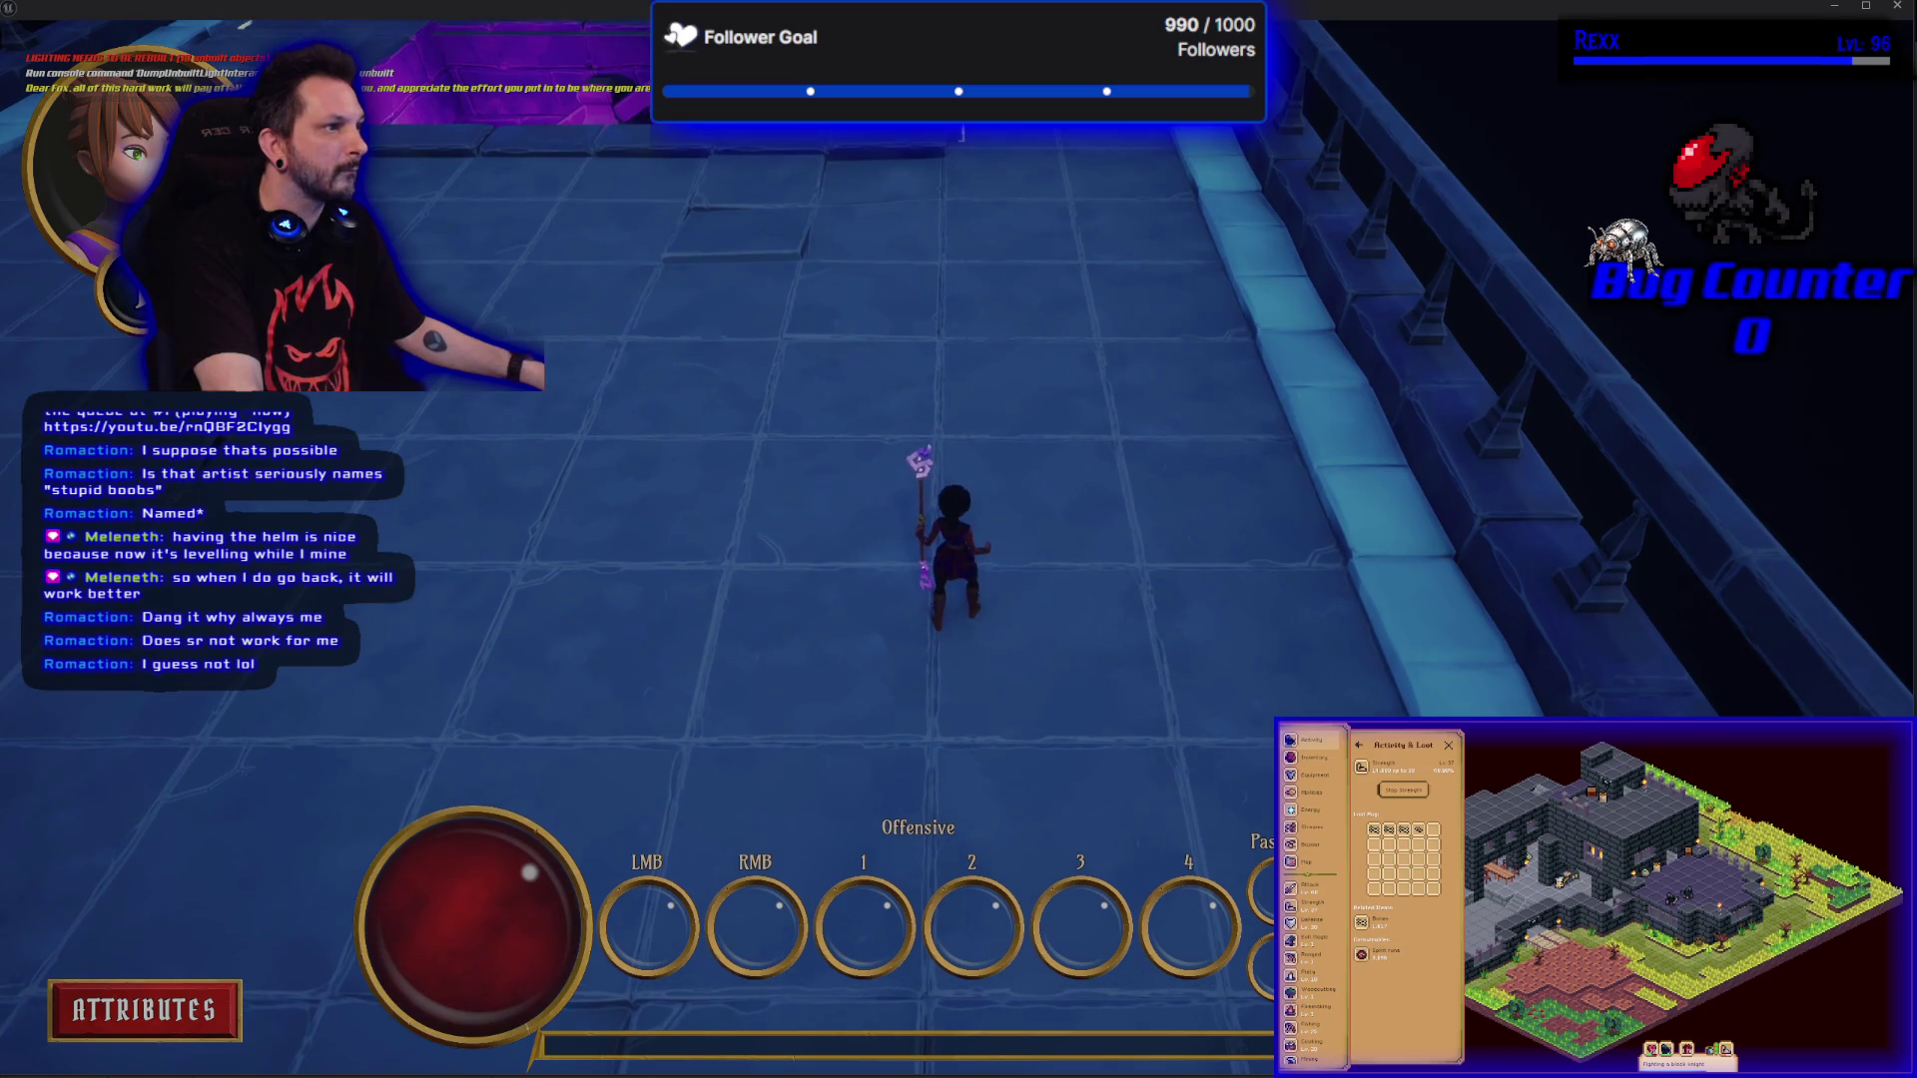
key(w)
key(w)
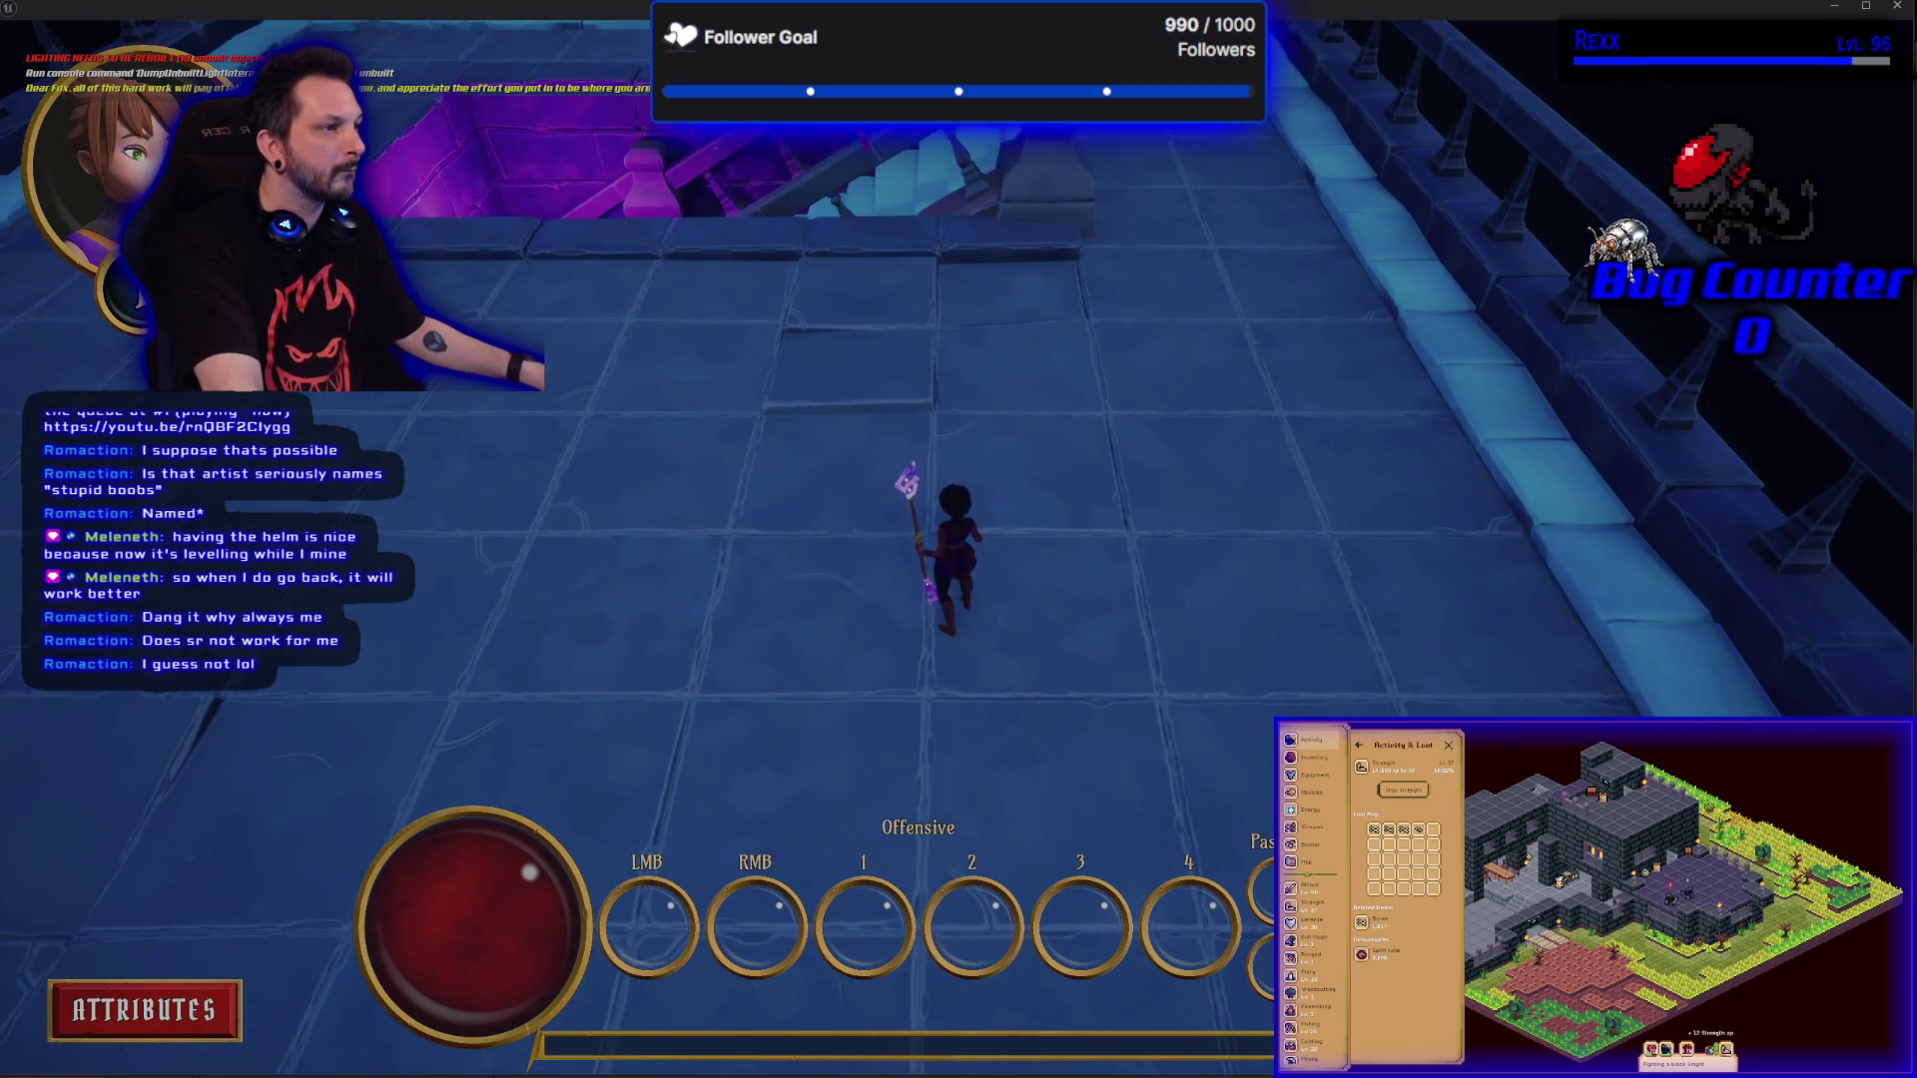
key(w)
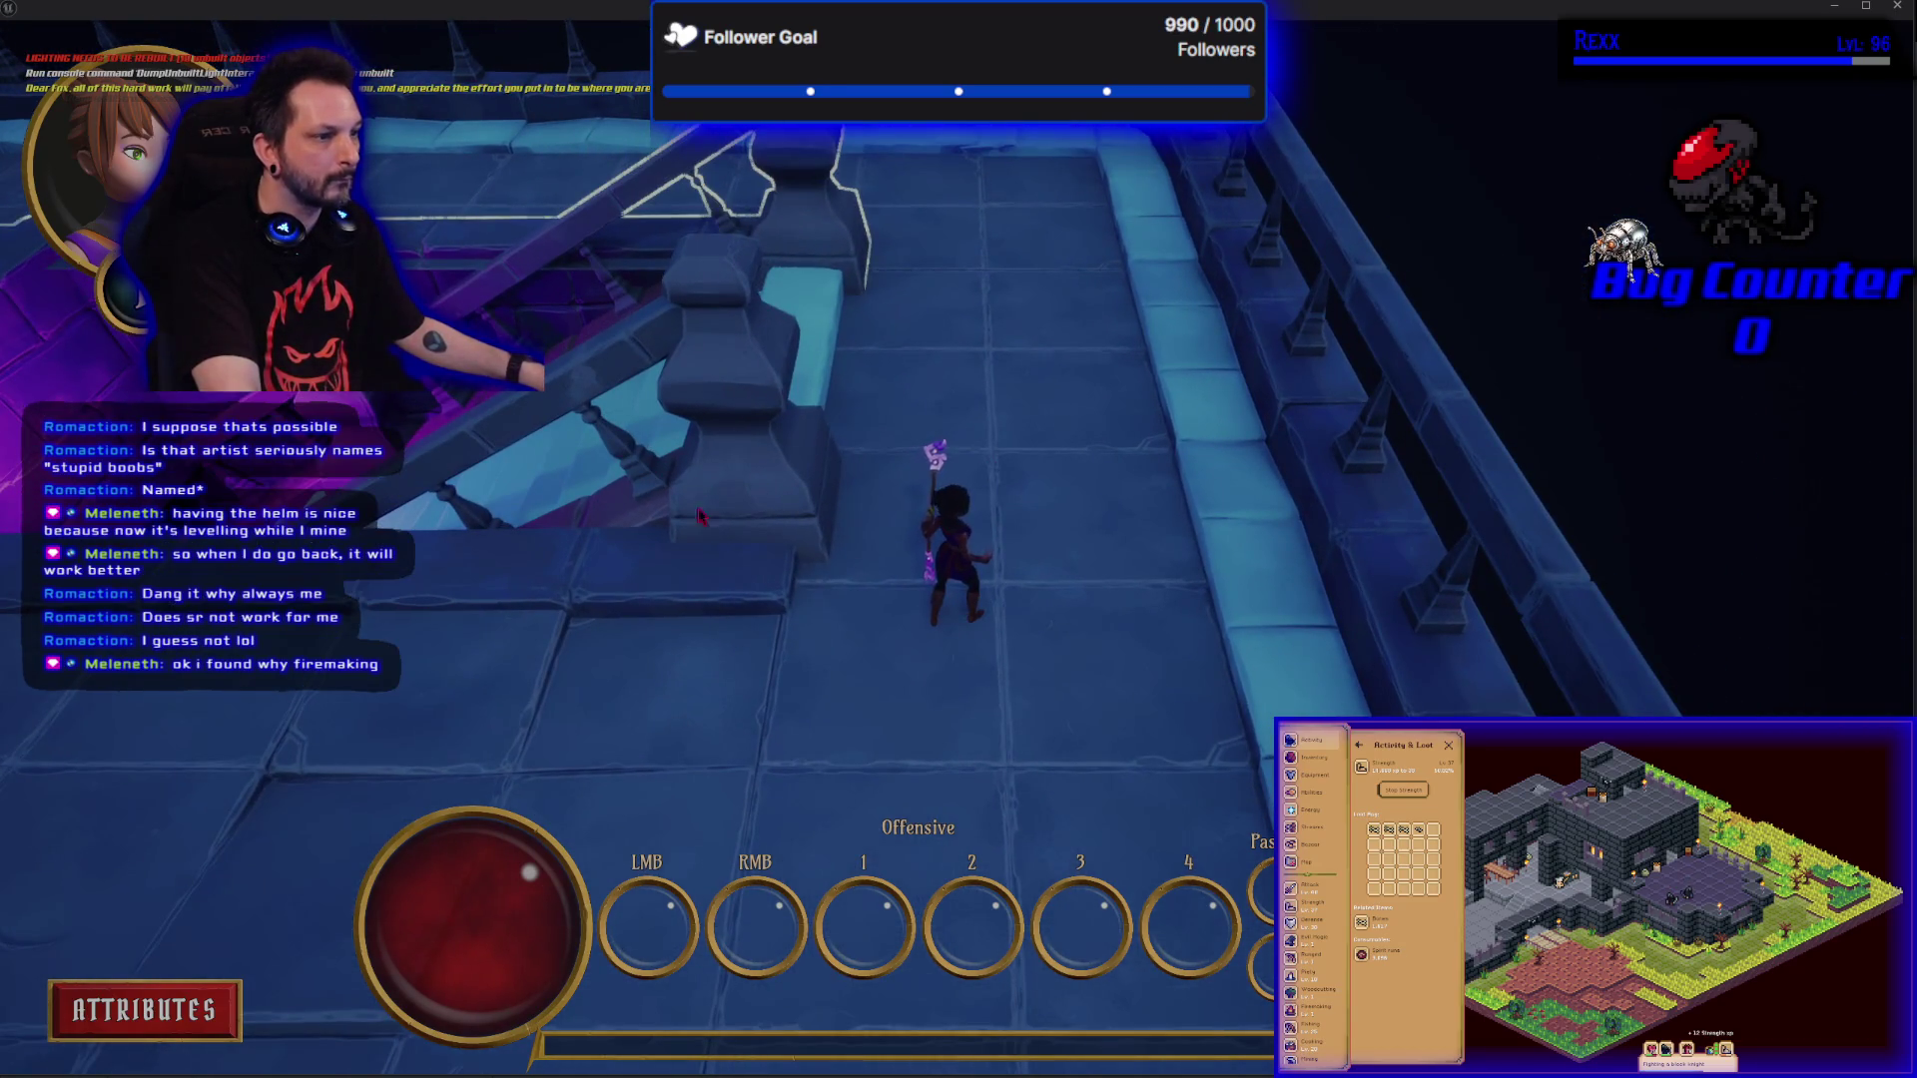
key(Escape)
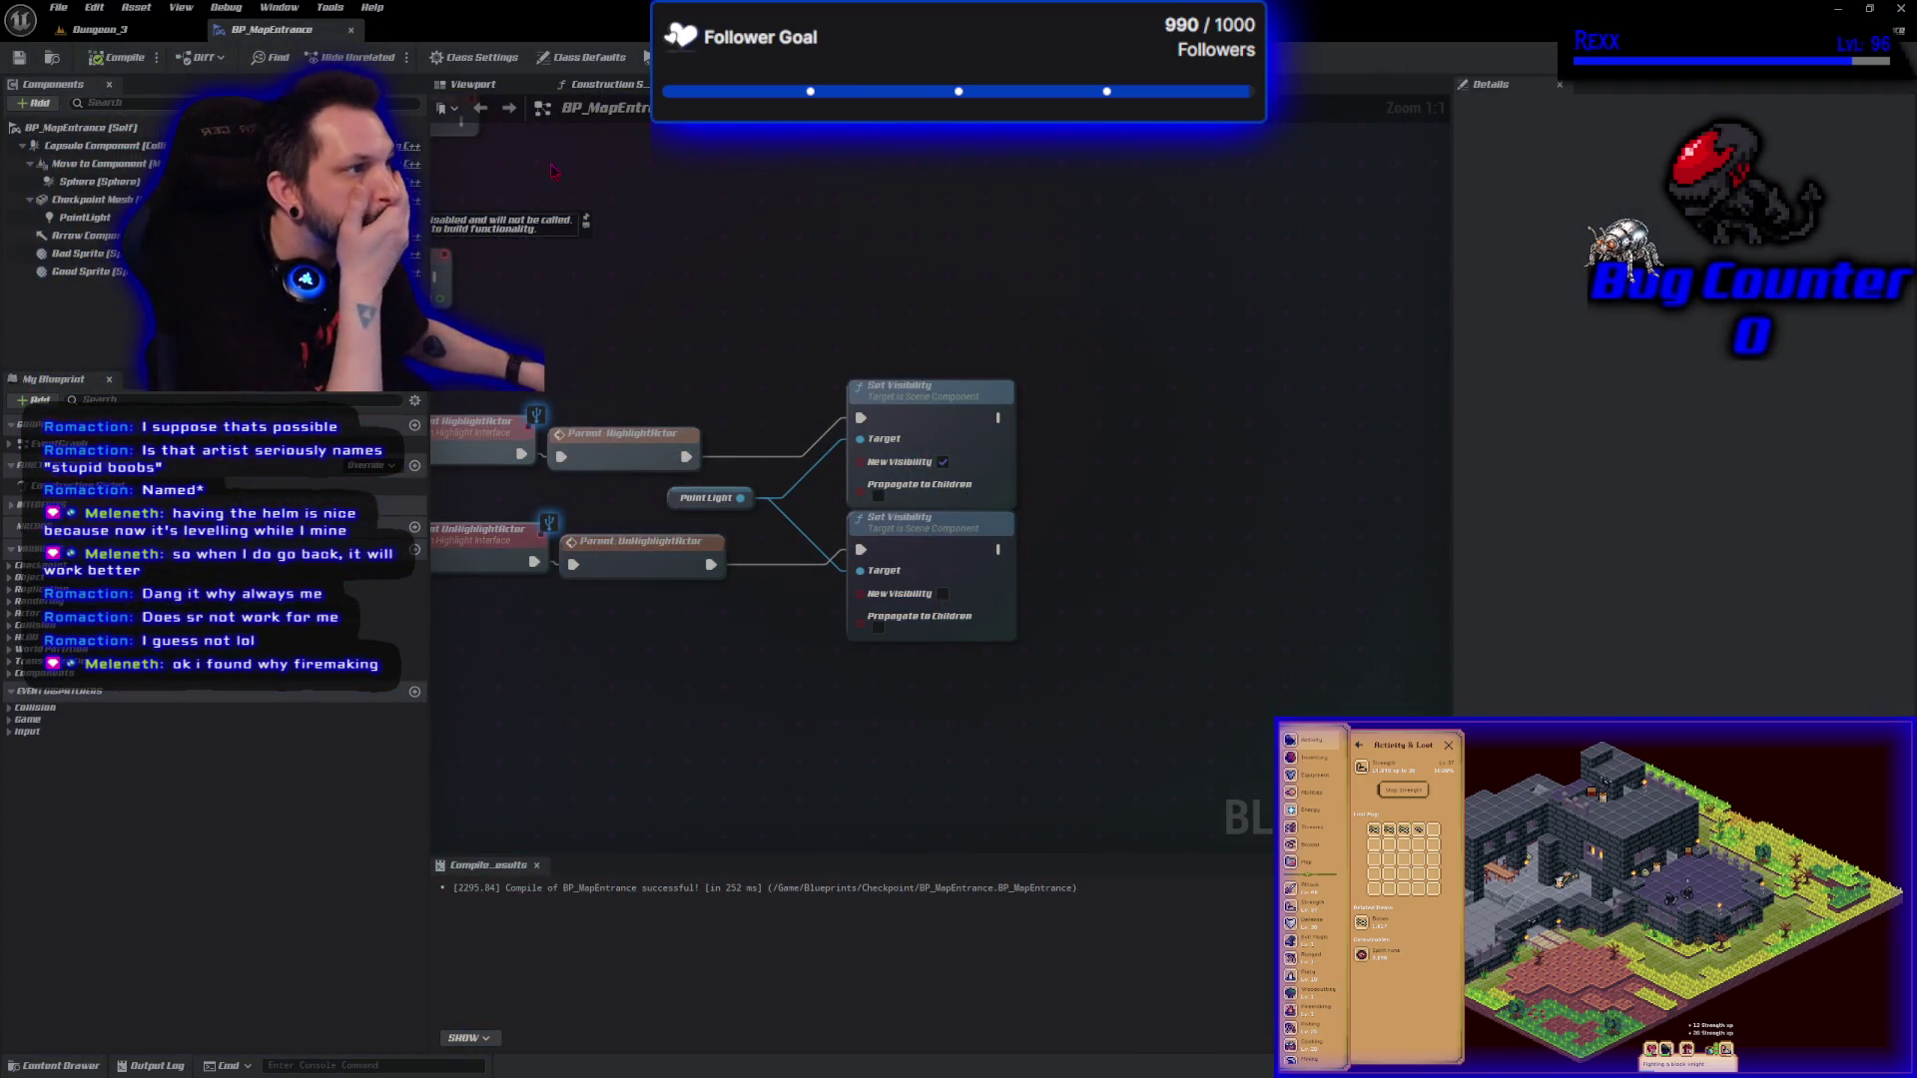
Select the PointLight in the Blueprint viewport and inspect the level's point light properties.
click(473, 85)
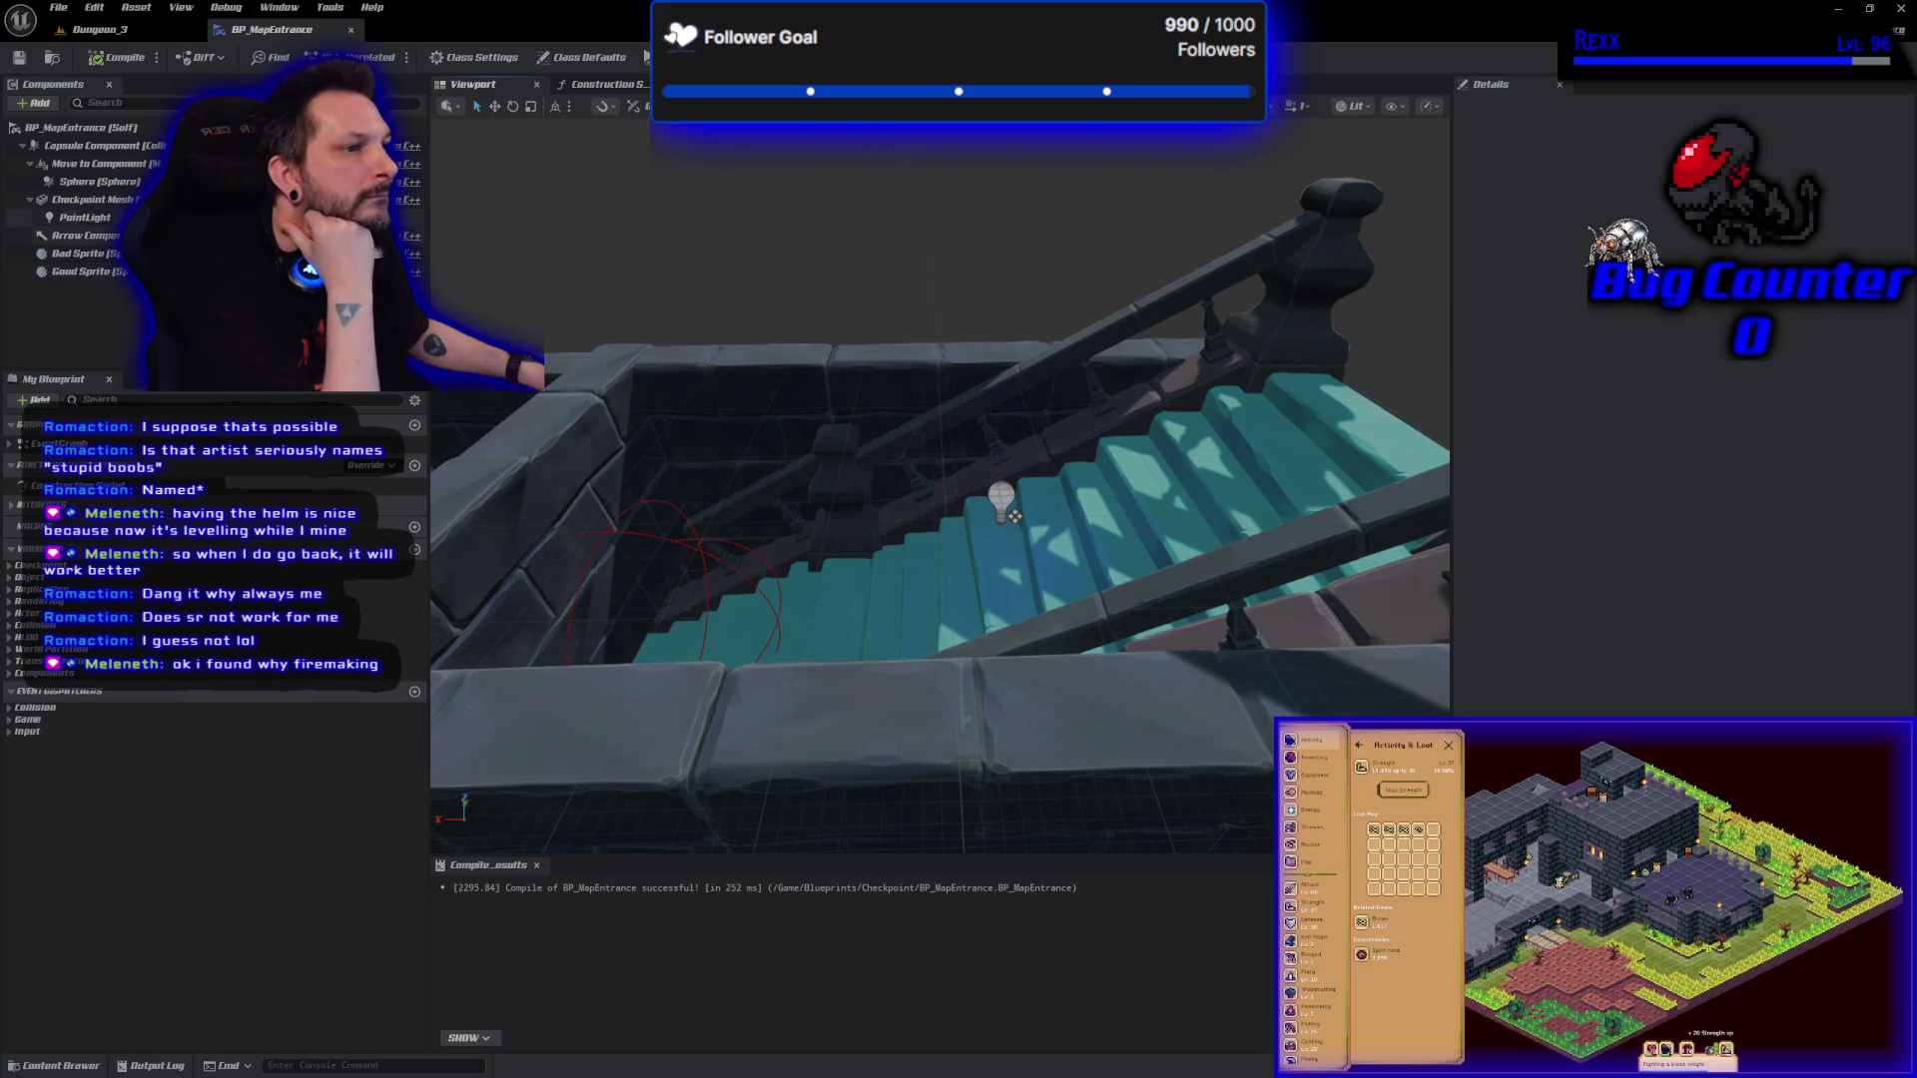
click(1010, 511)
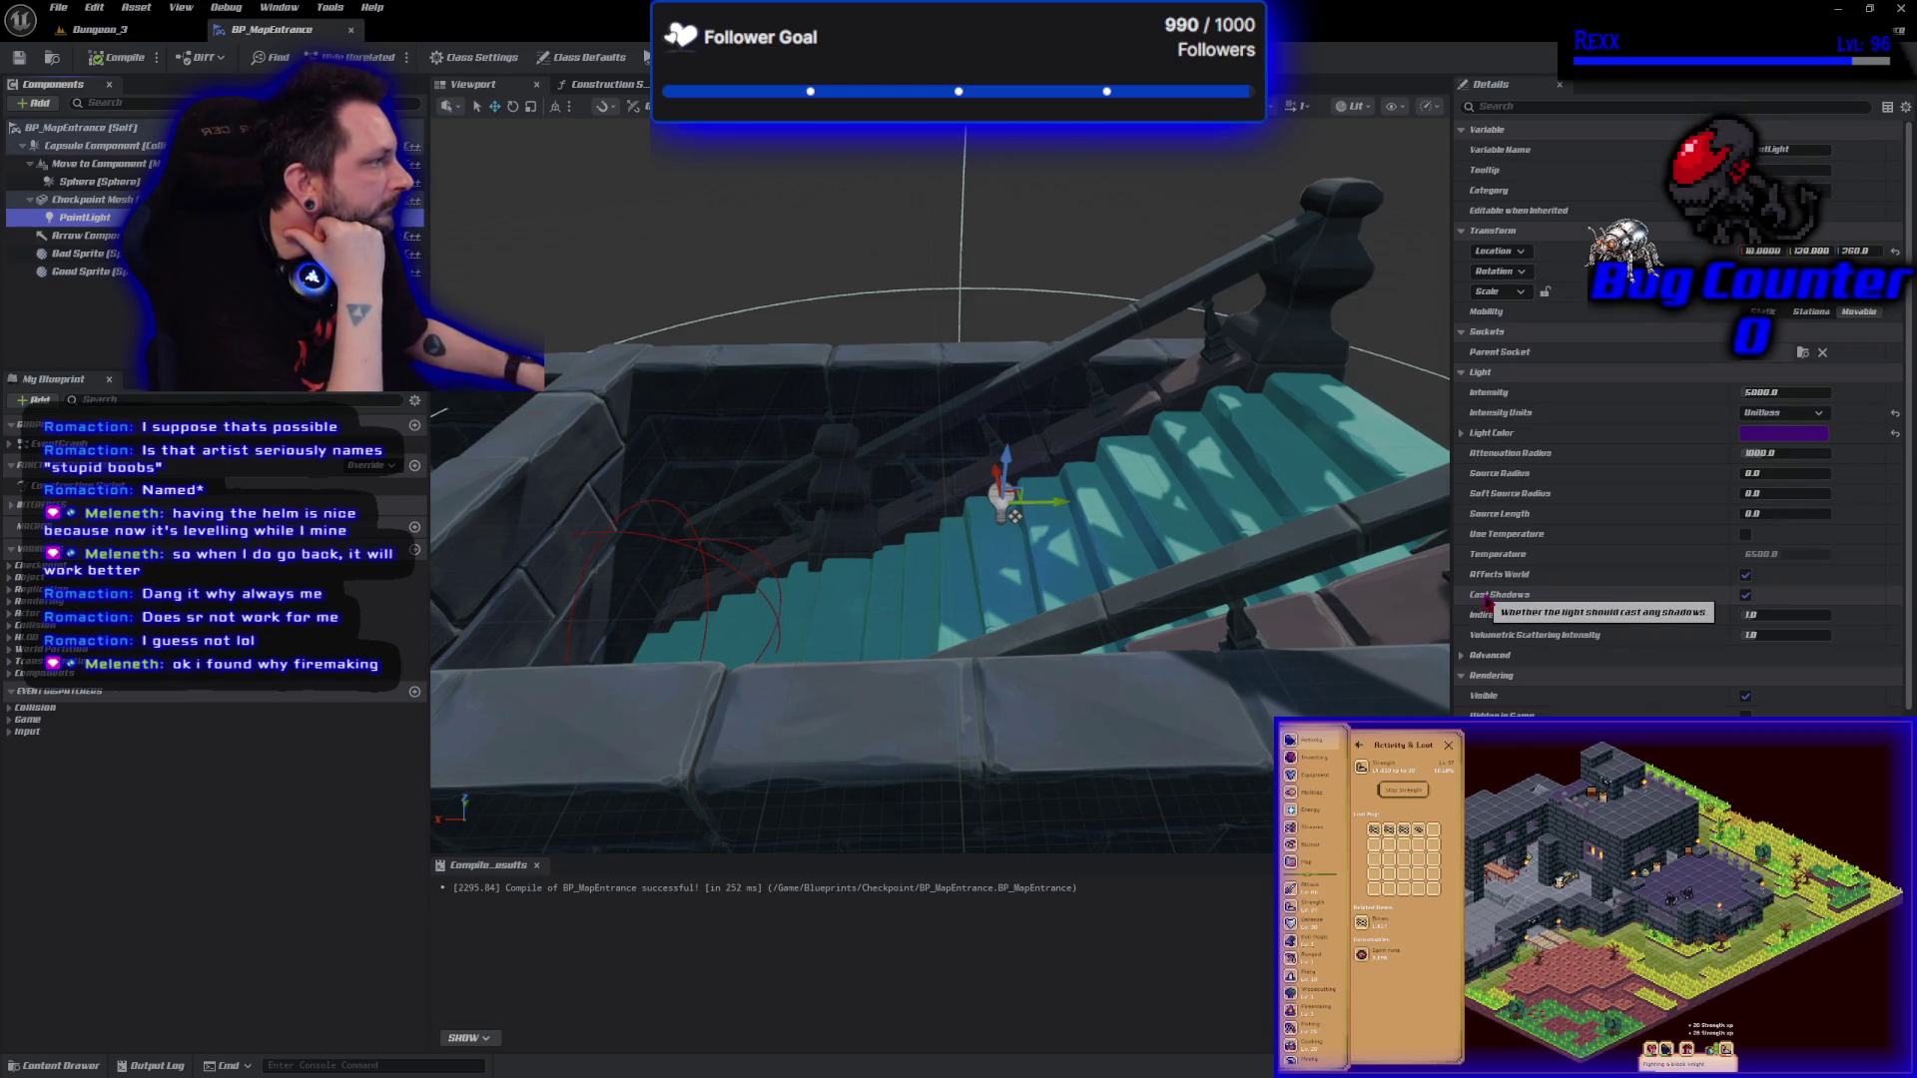
click(130, 29)
click(611, 734)
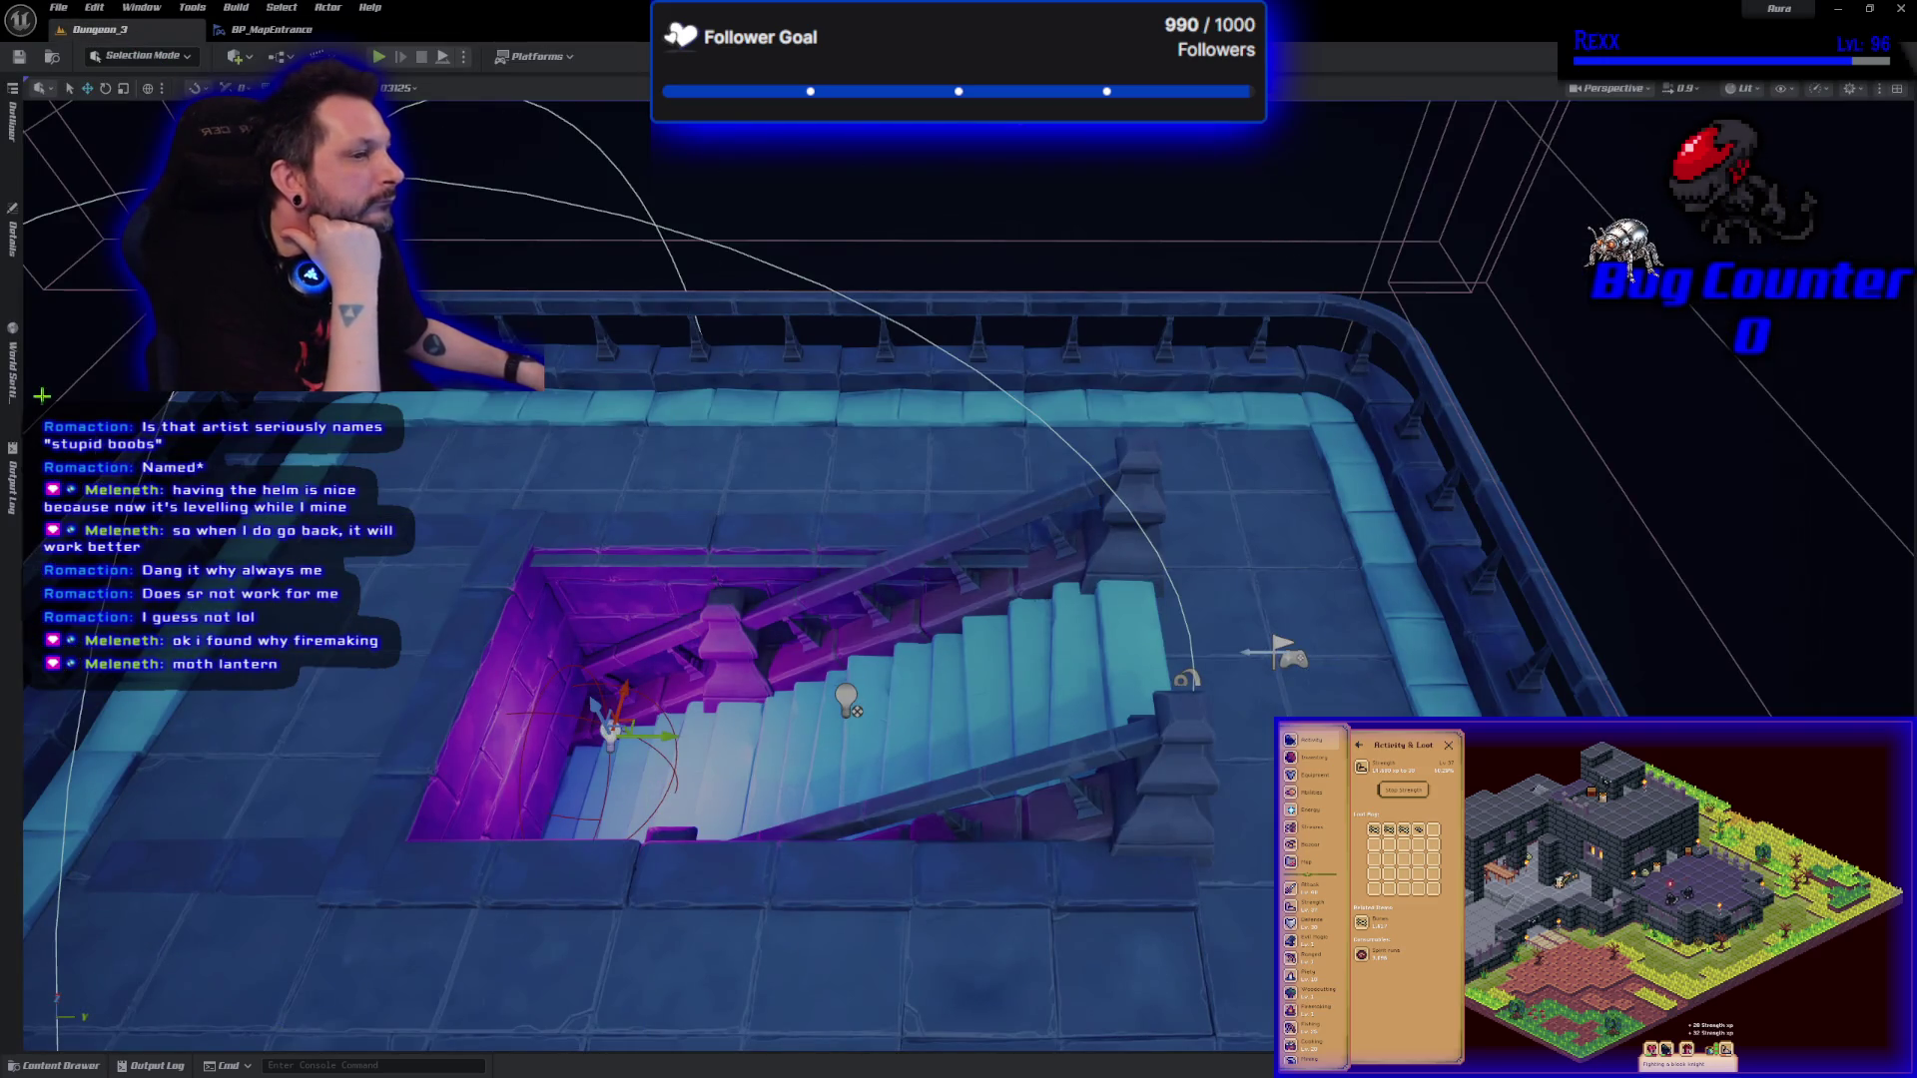
click(12, 244)
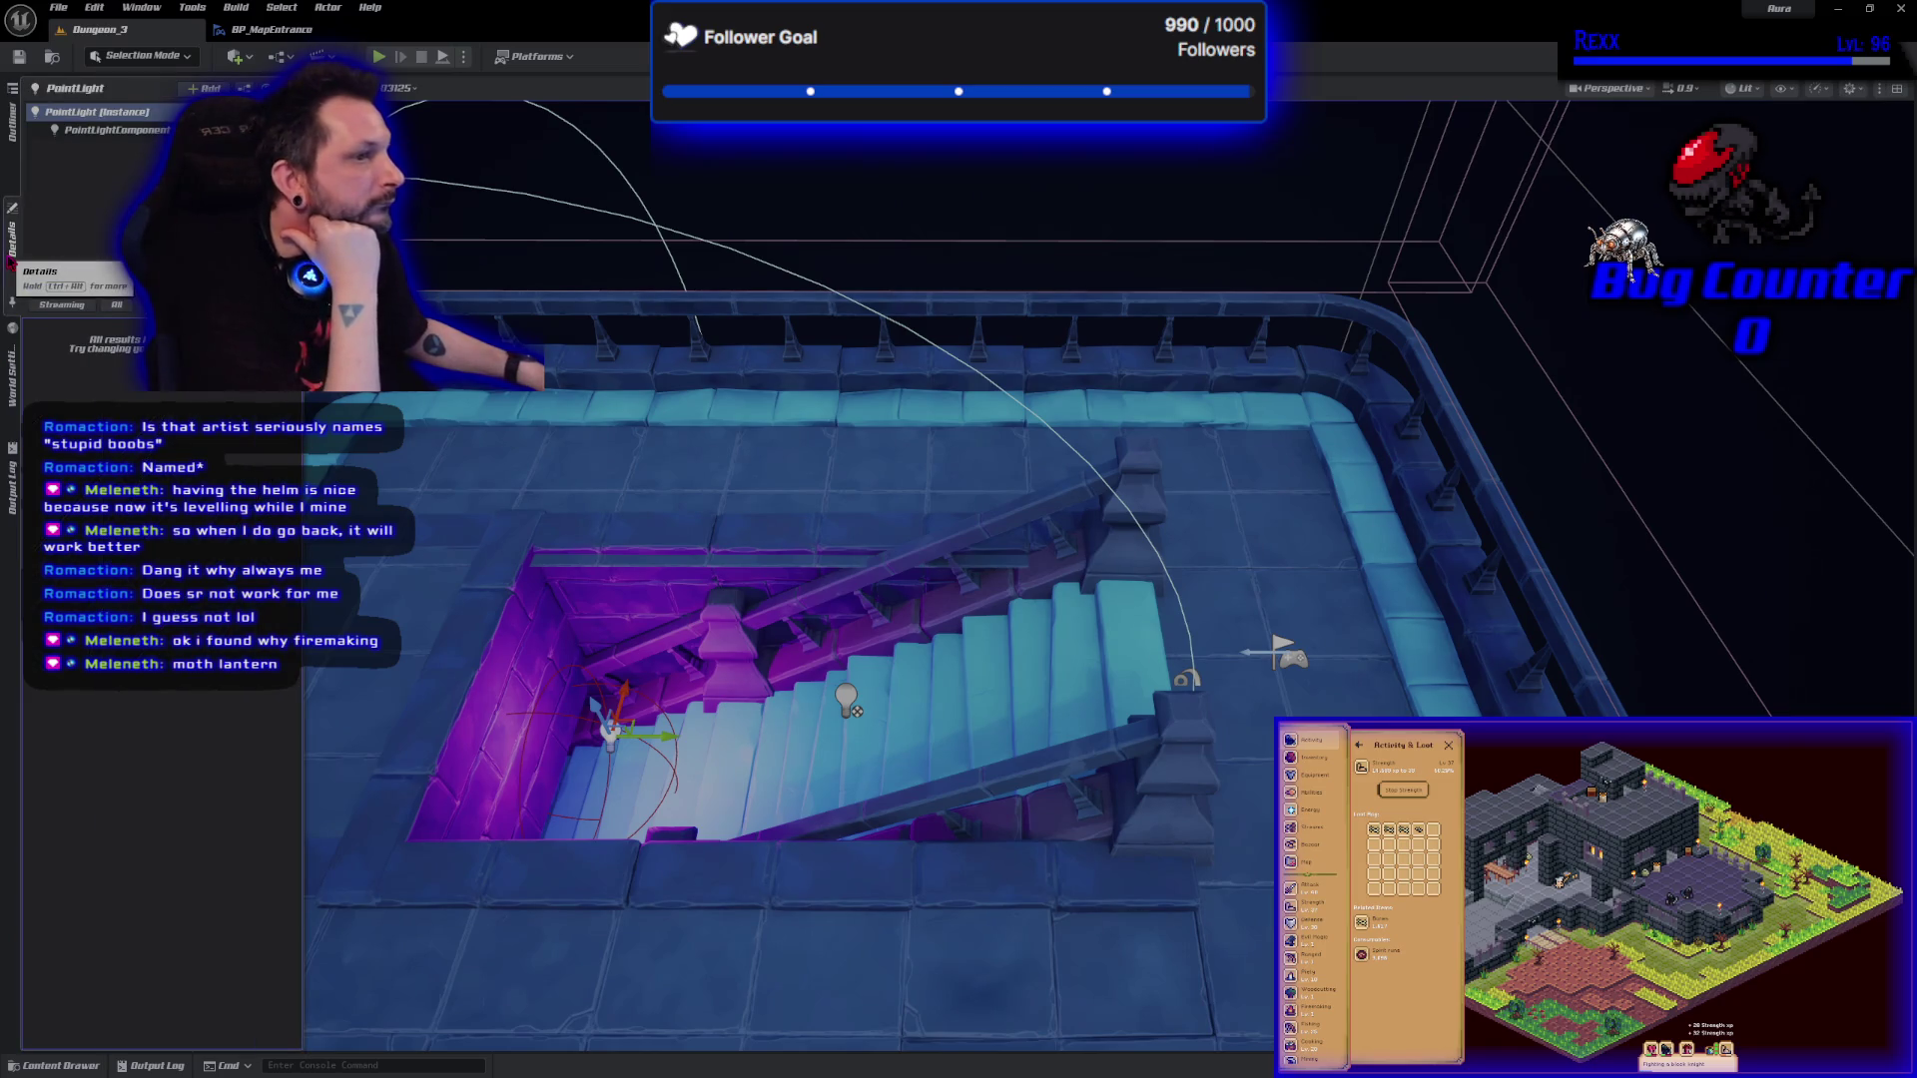
text(dist)
click(35, 268)
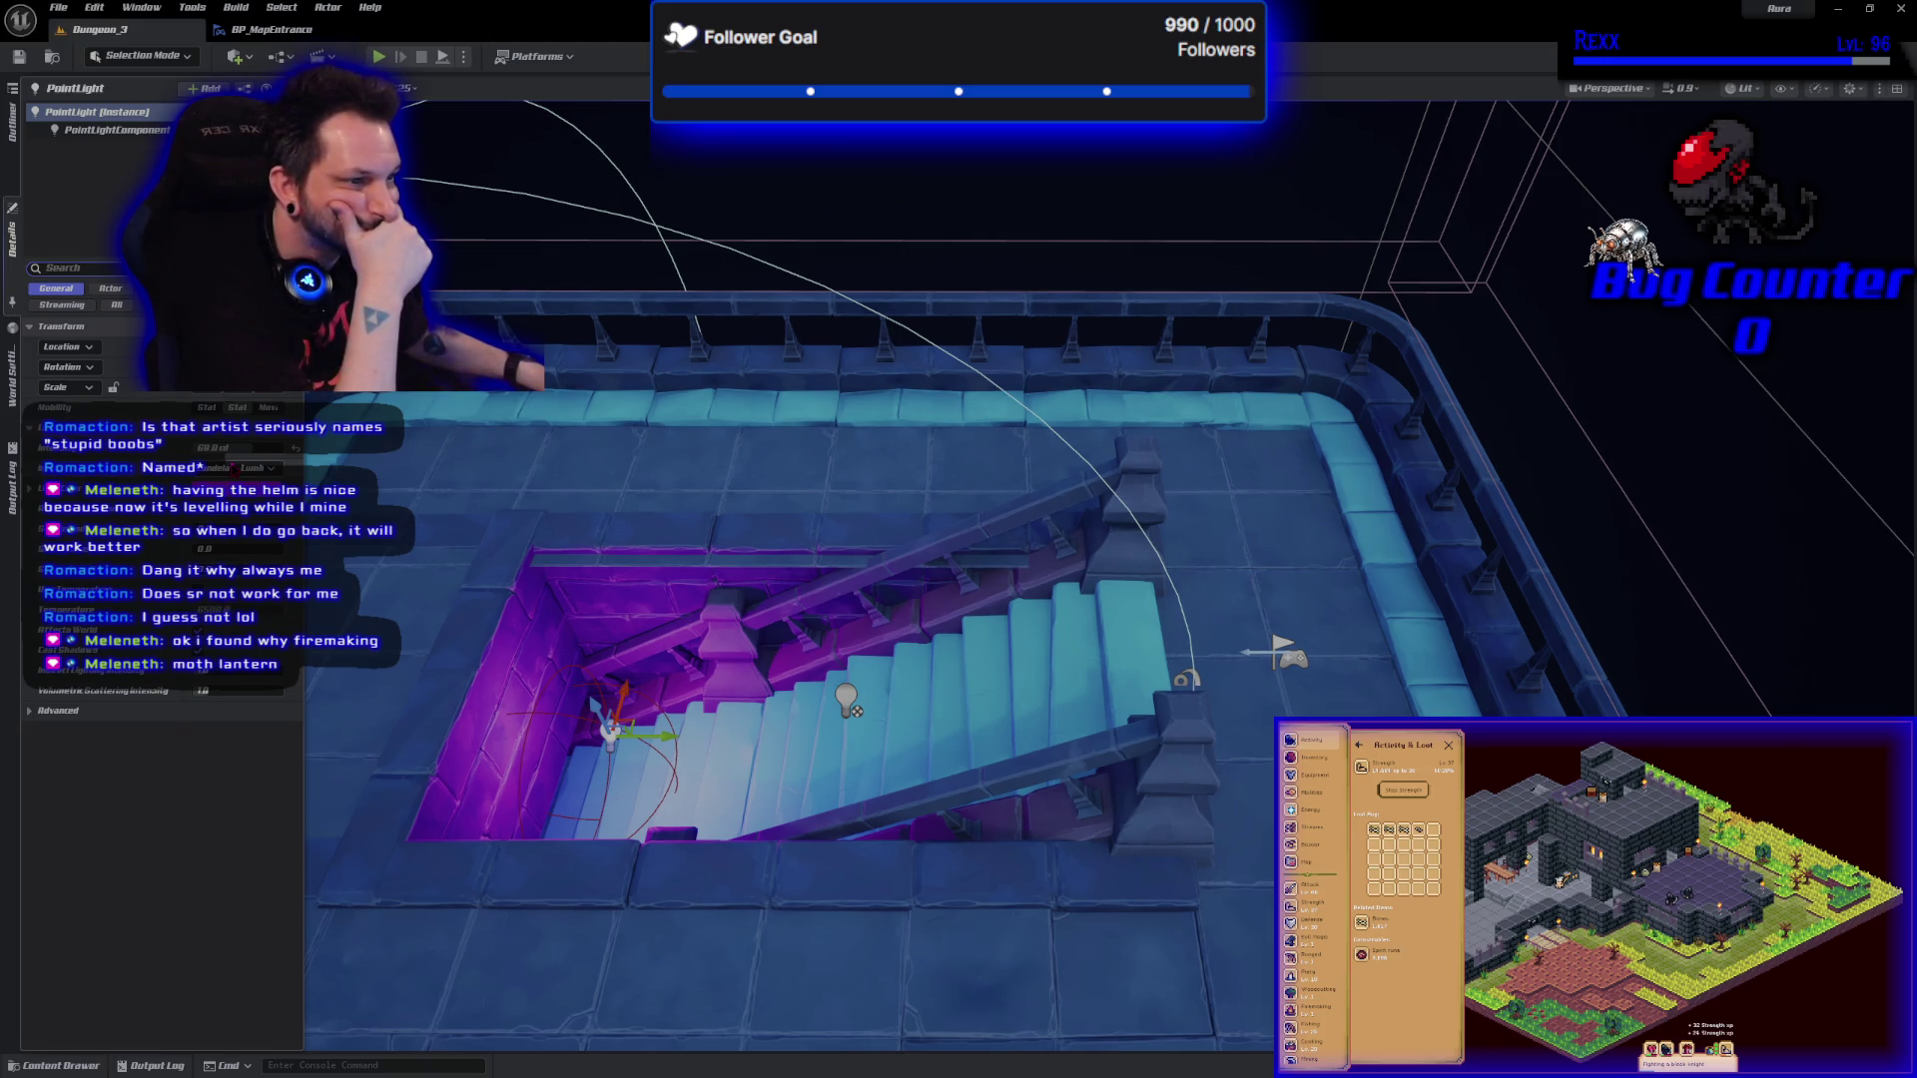
Switch the PointLight's intensity units to Candelas, compile, and reposition the light vertically.
click(272, 28)
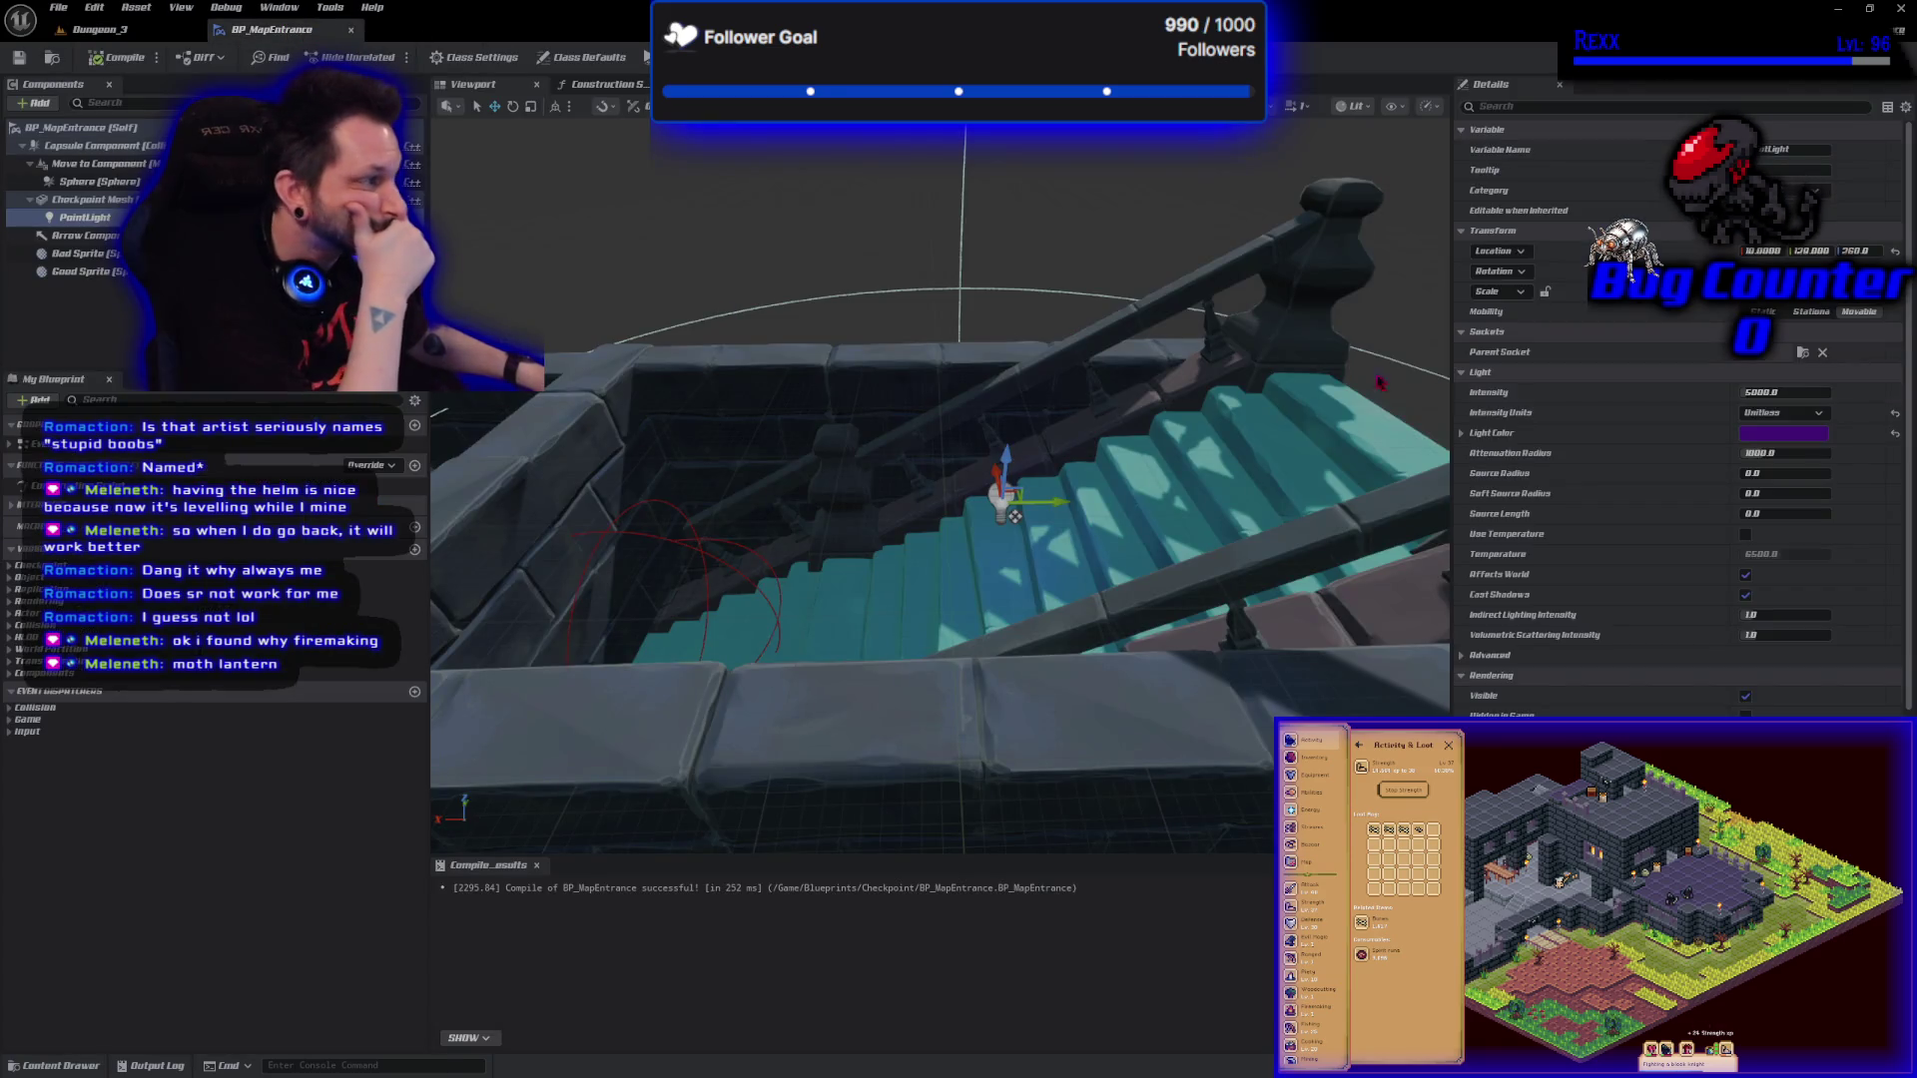
click(1783, 412)
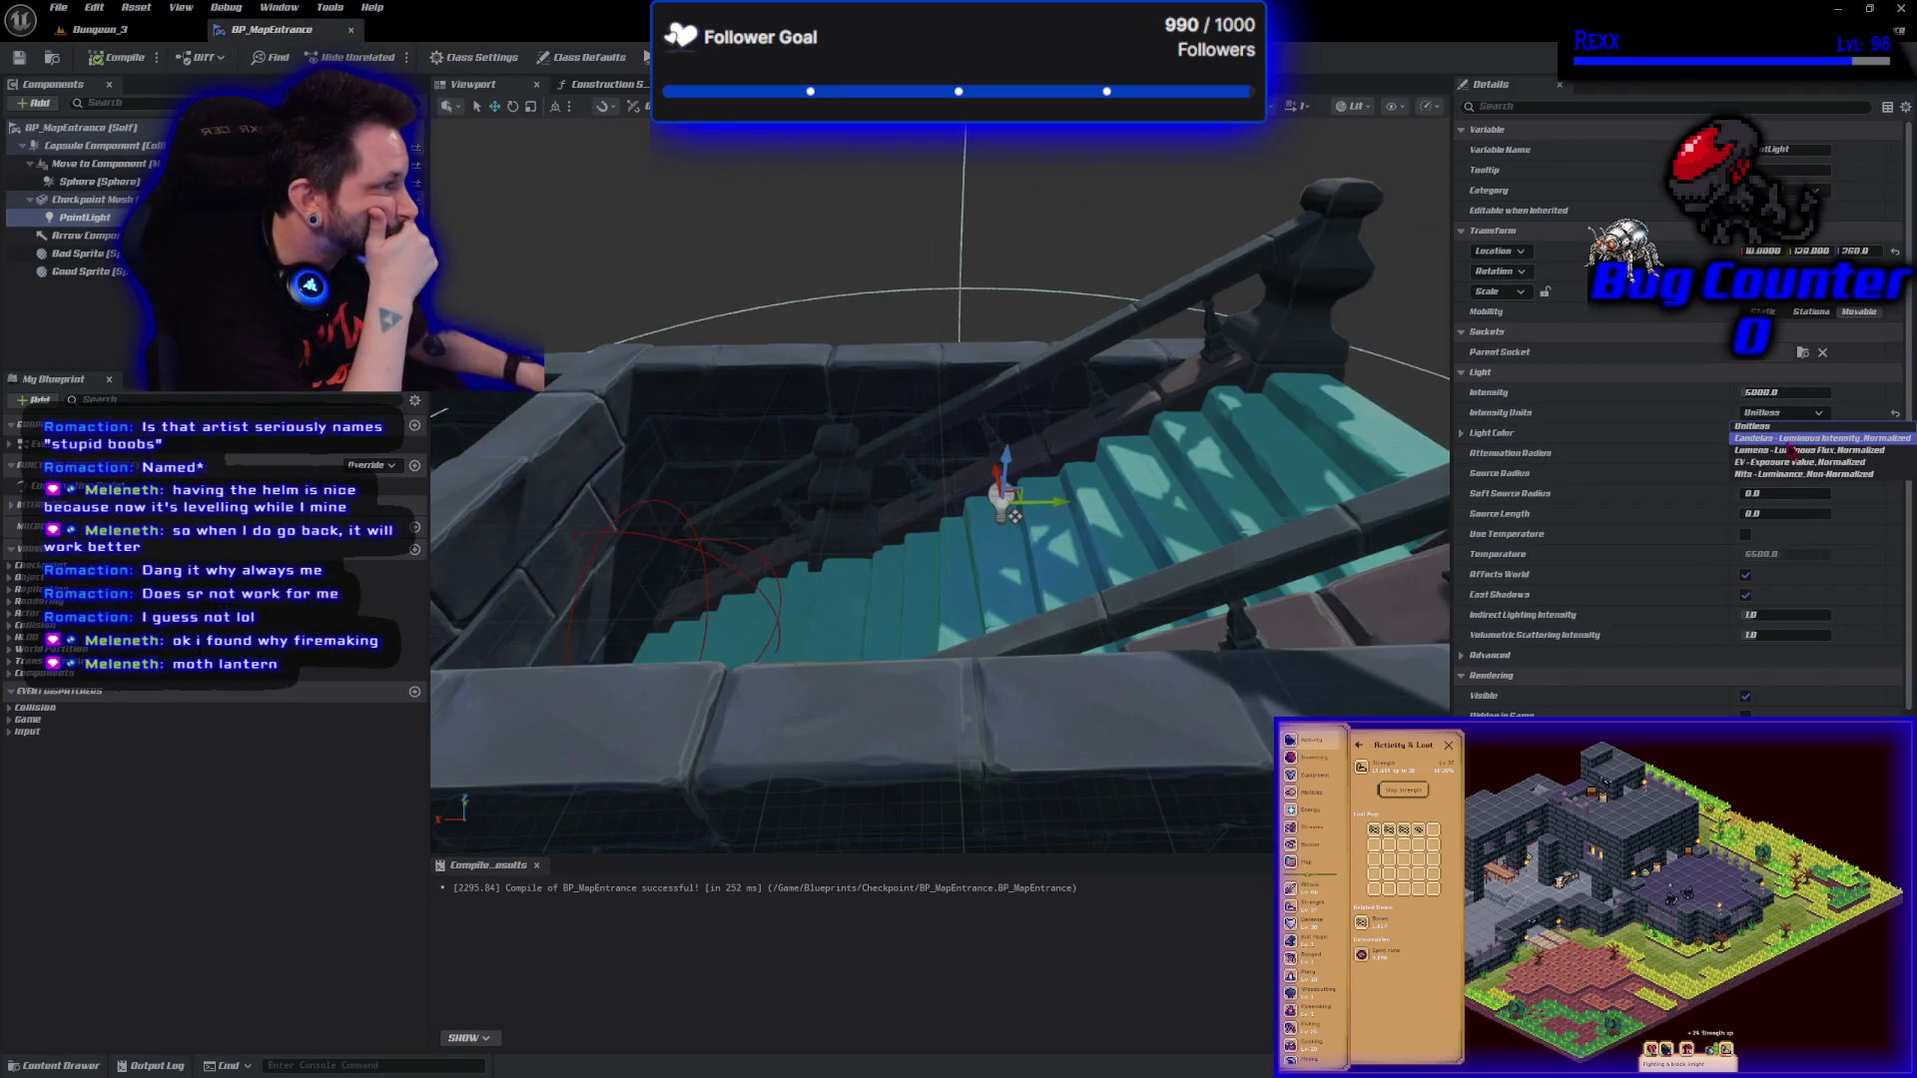
click(1791, 440)
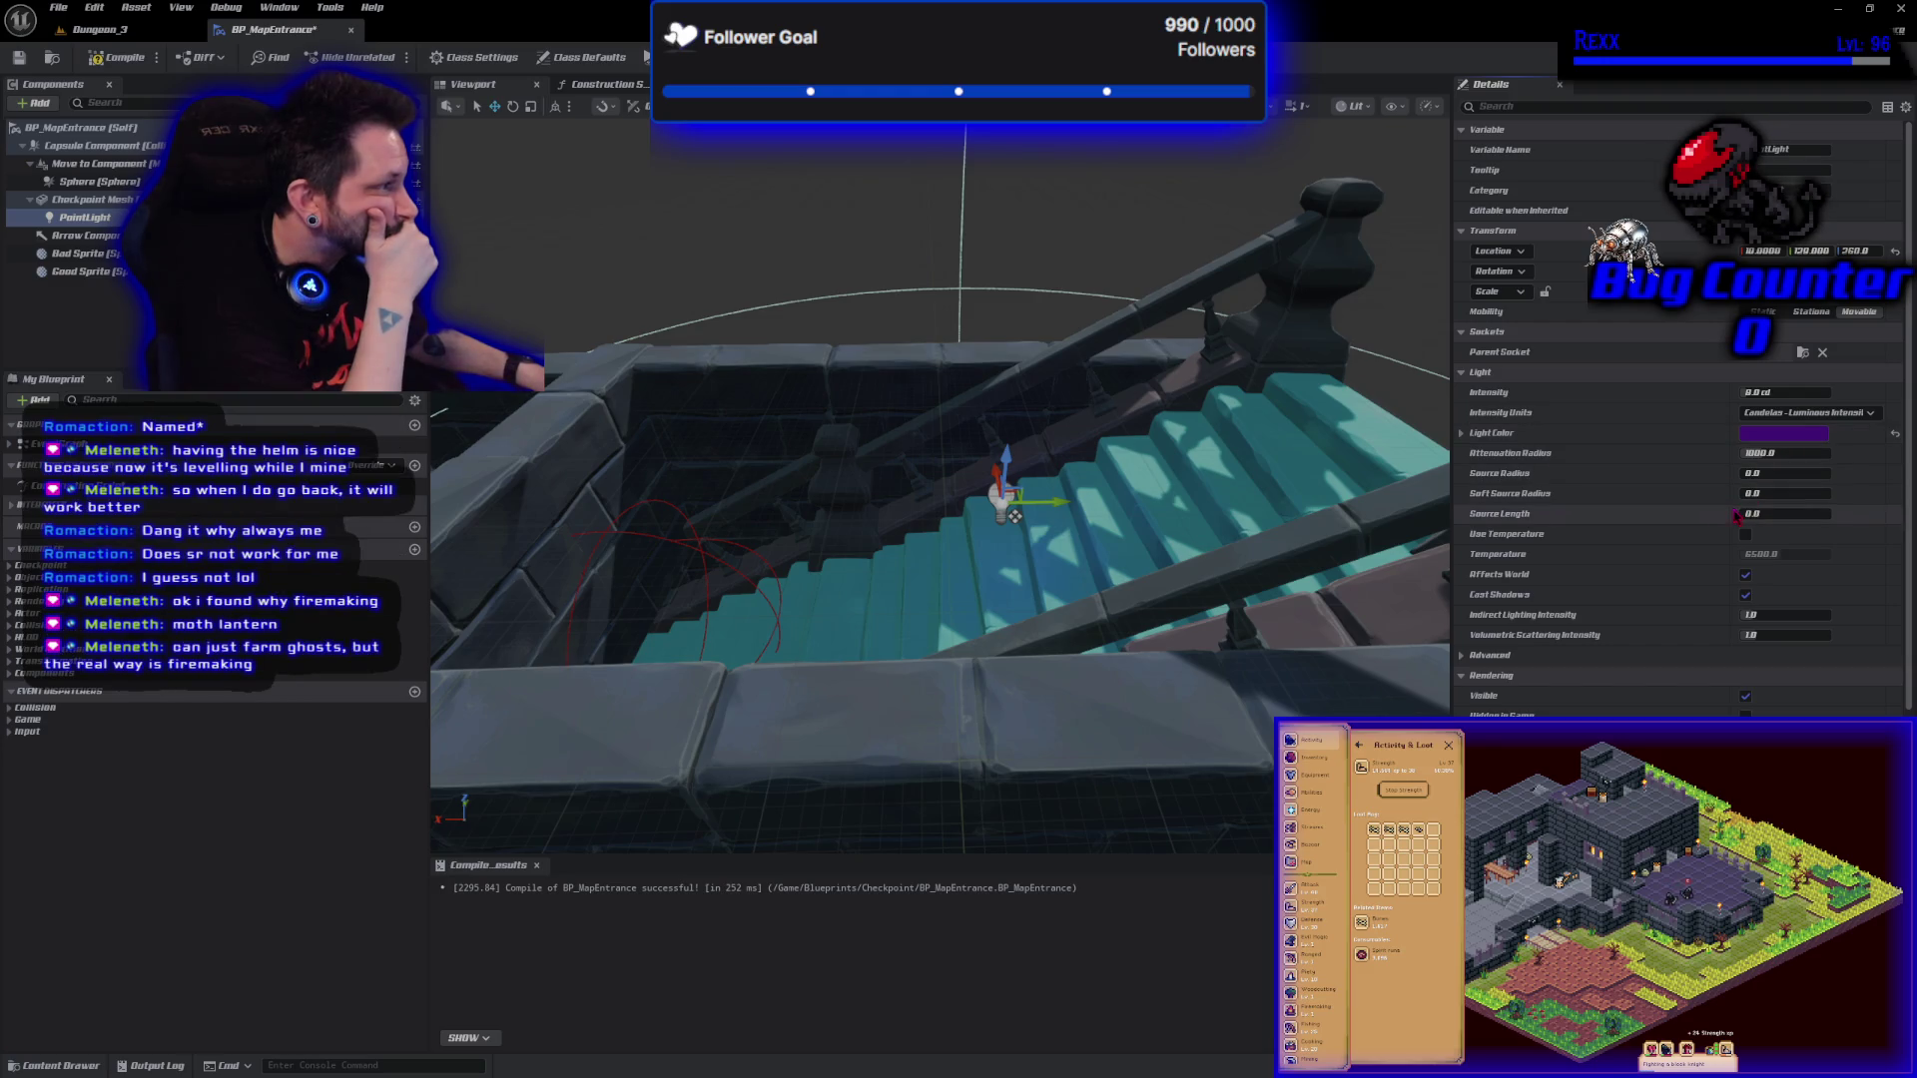
click(120, 57)
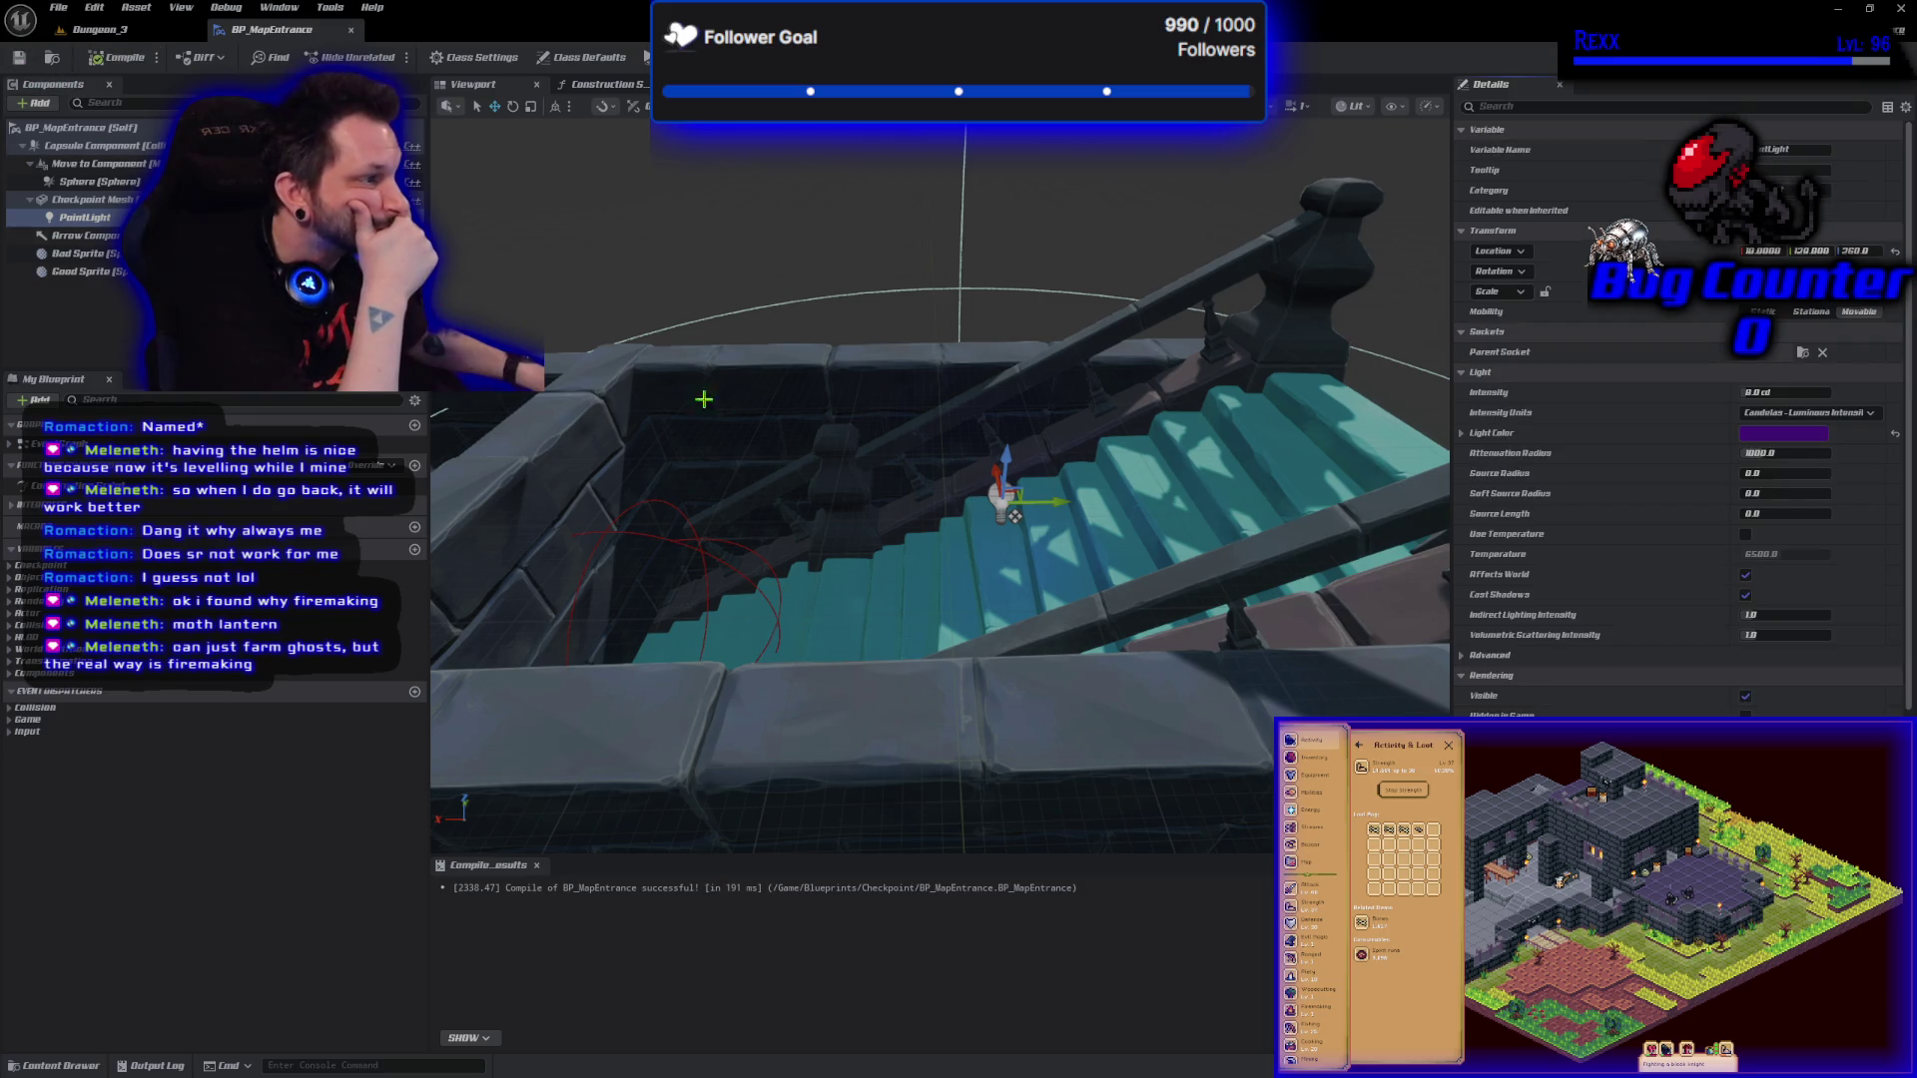
mouse_move(1014, 516)
mouse_down()
mouse_move(1022, 440)
mouse_move(1009, 557)
mouse_move(1008, 330)
mouse_move(978, 171)
mouse_move(814, 602)
mouse_move(489, 147)
mouse_up()
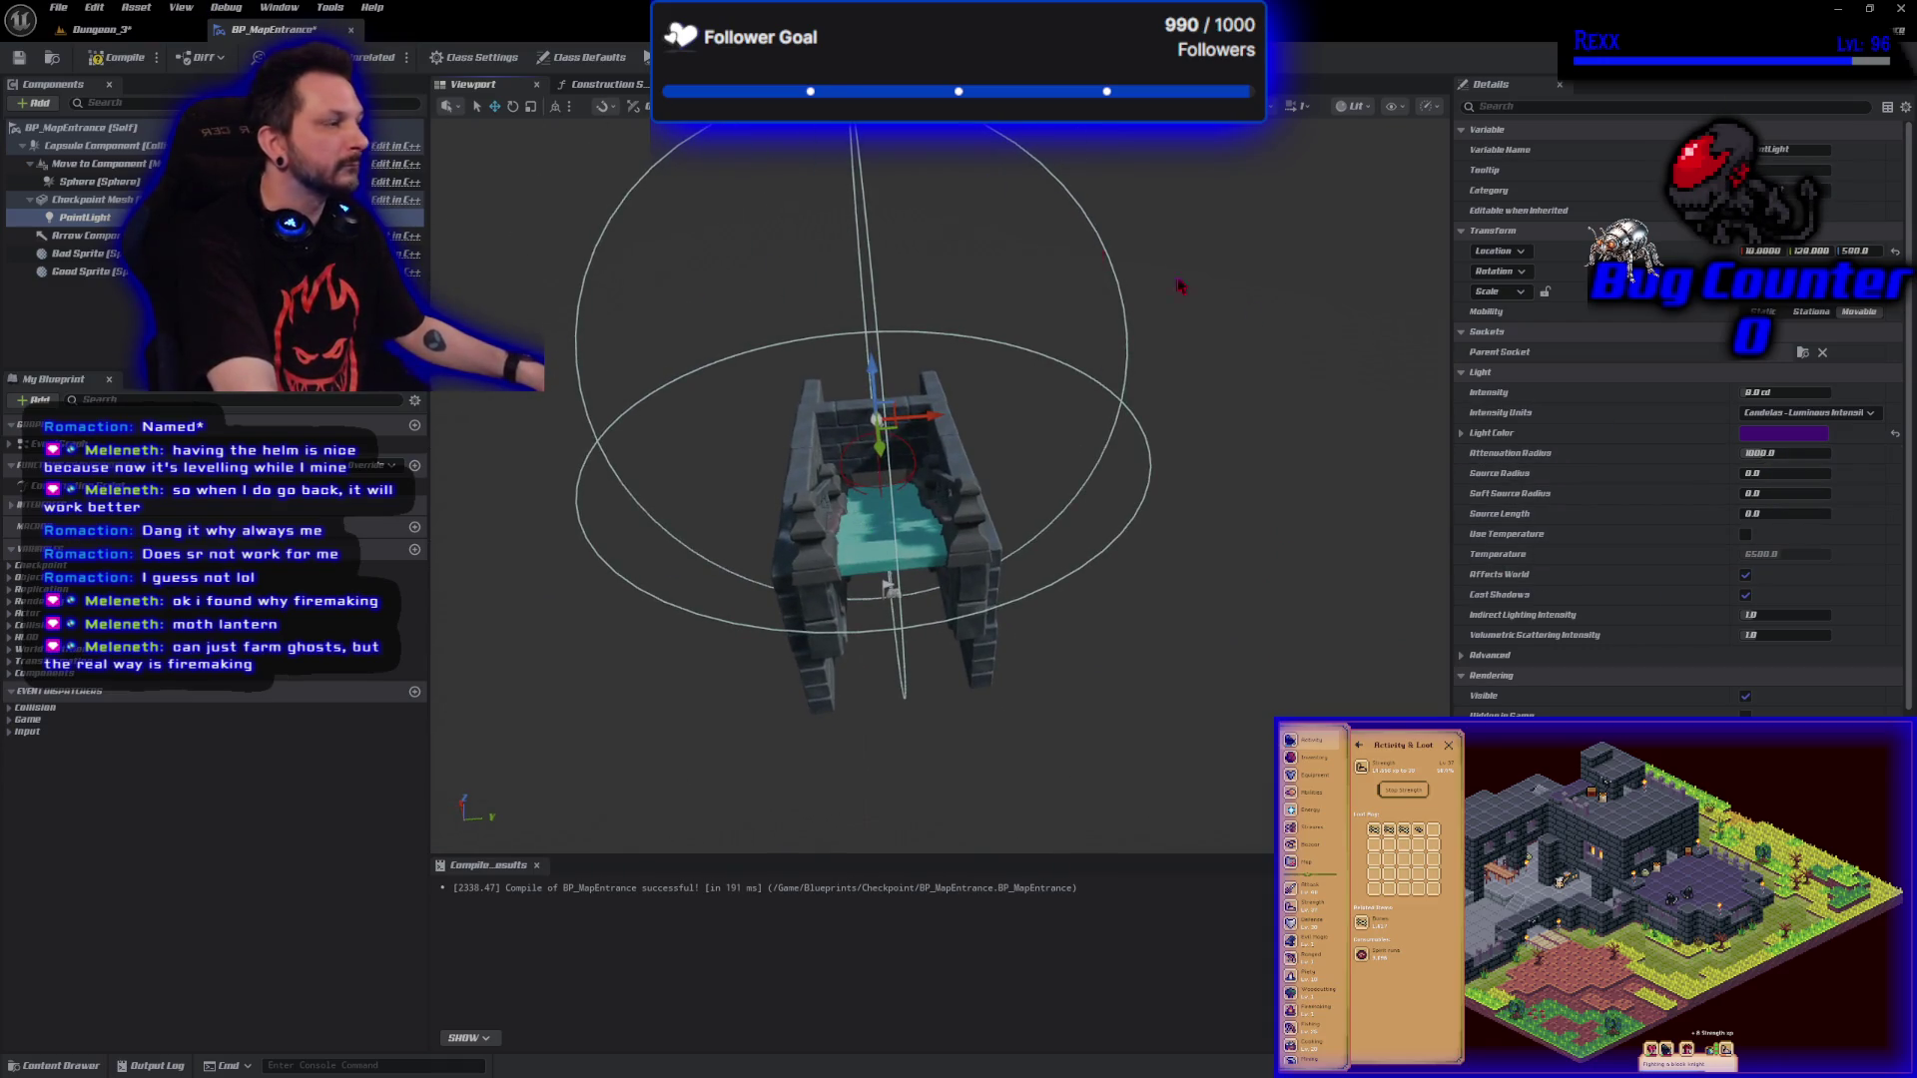
Set the light intensity to 60 cd and lower the PointLight closer to the stairs.
drag(1787, 452, 1757, 452)
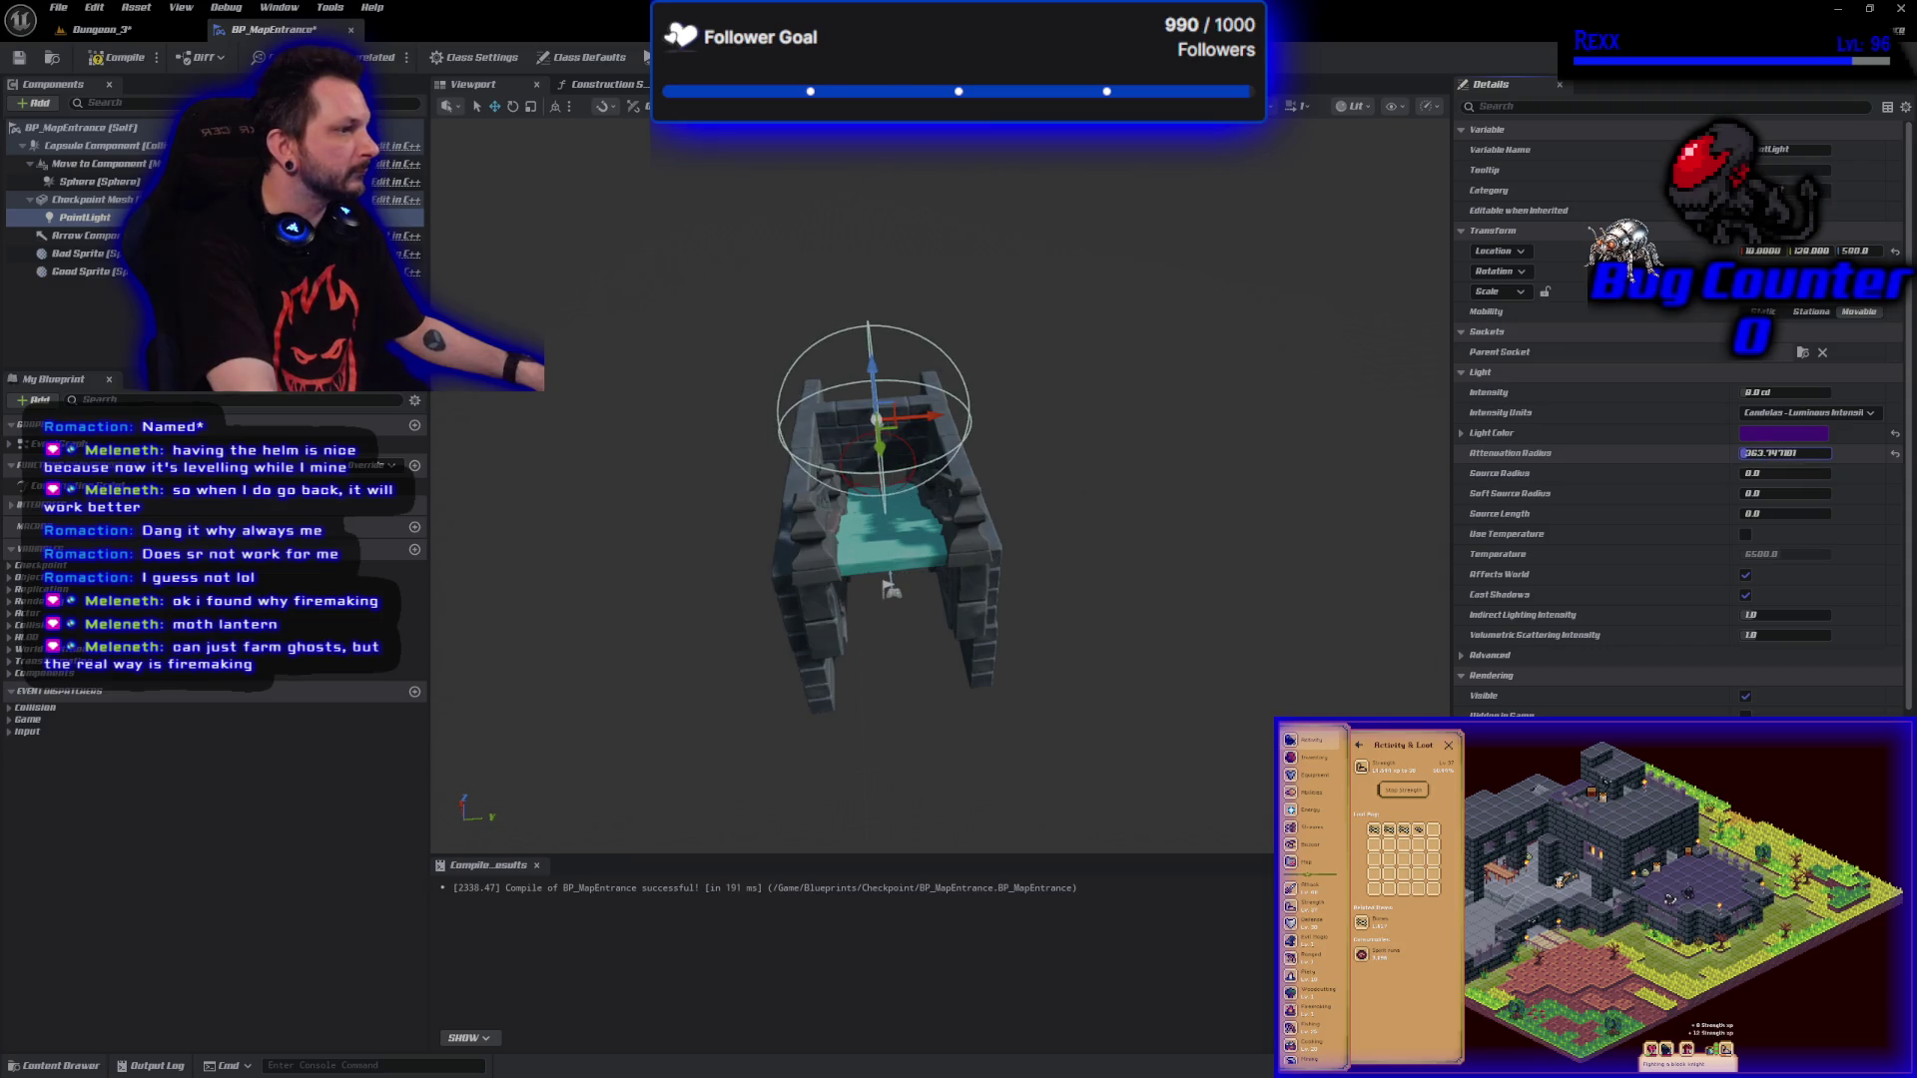
mouse_move(867, 367)
mouse_down()
mouse_move(877, 462)
mouse_move(909, 459)
mouse_move(899, 479)
mouse_move(869, 465)
mouse_up()
scroll(898, 479, up, 5)
click(1786, 391)
text(60)
key(Return)
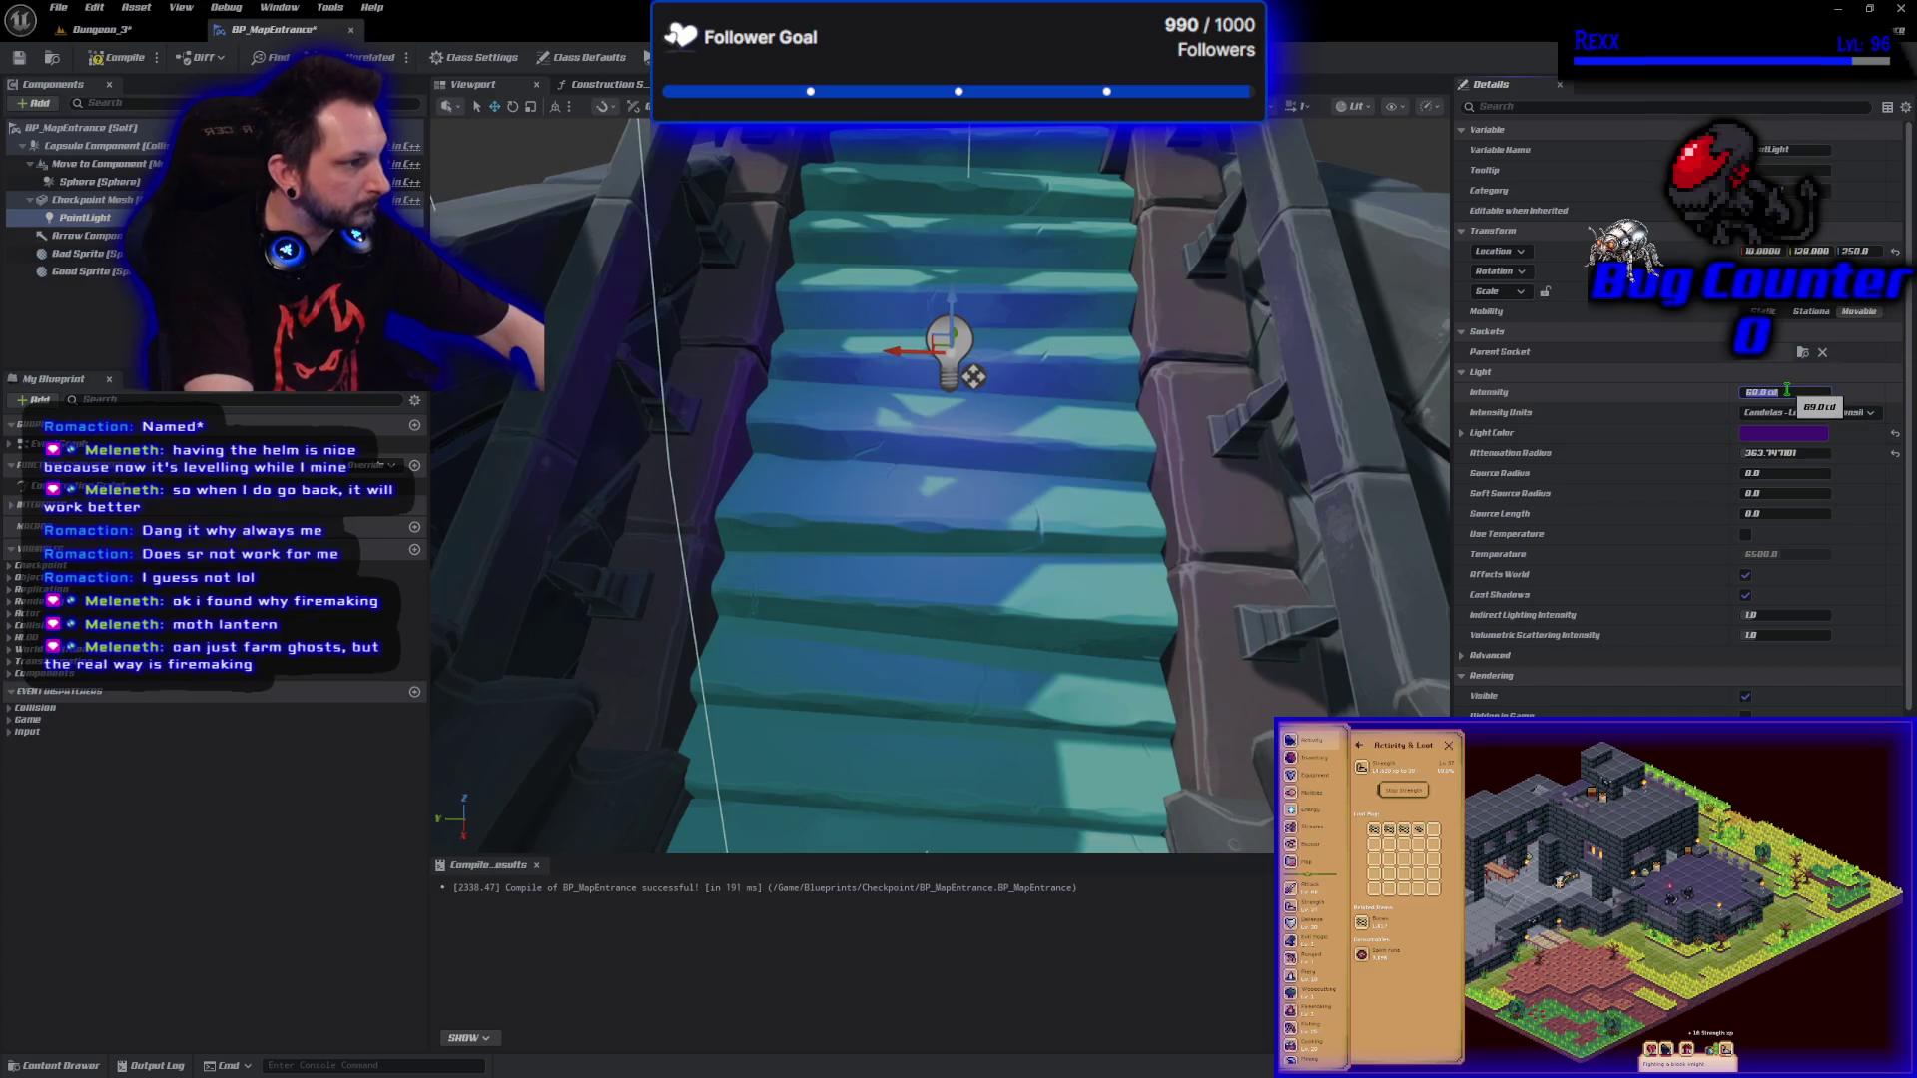
drag(1368, 542, 1118, 527)
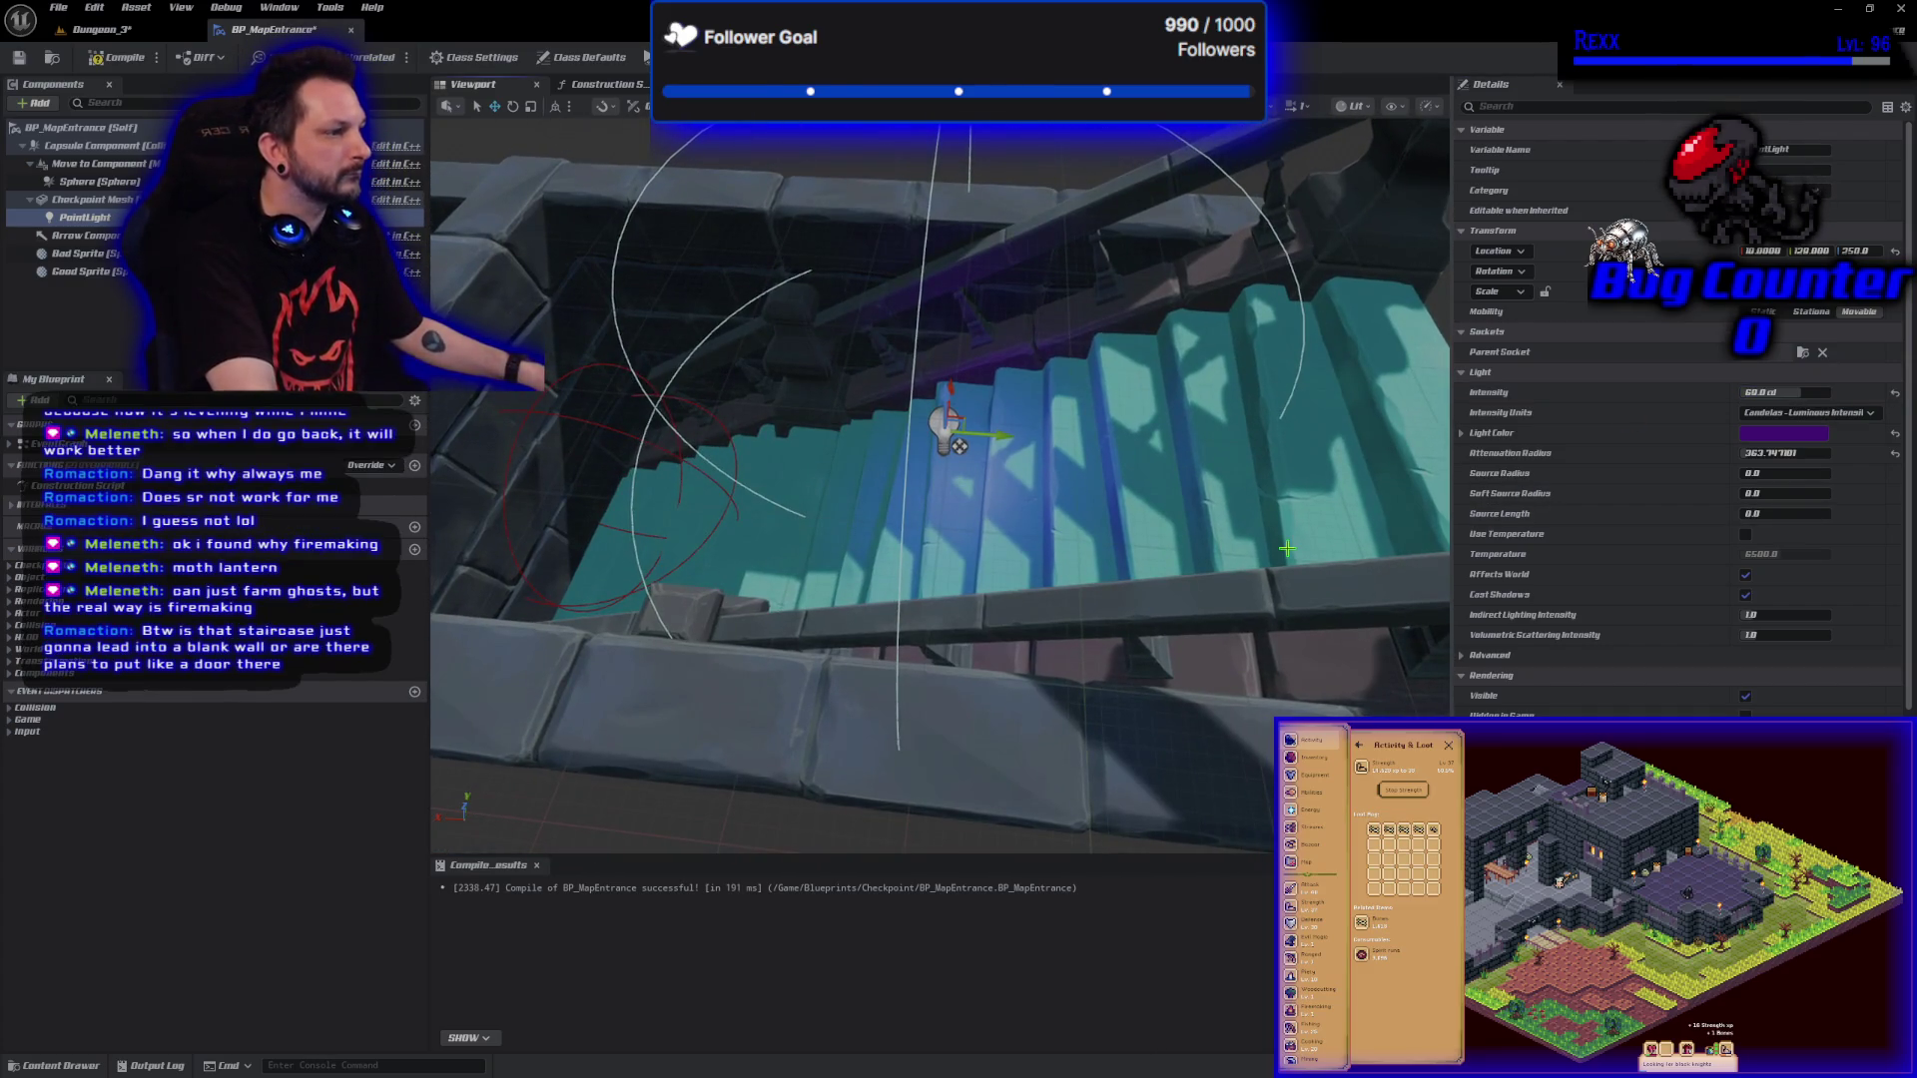
mouse_move(946, 399)
mouse_down()
mouse_move(939, 340)
mouse_move(954, 400)
mouse_move(966, 387)
mouse_up()
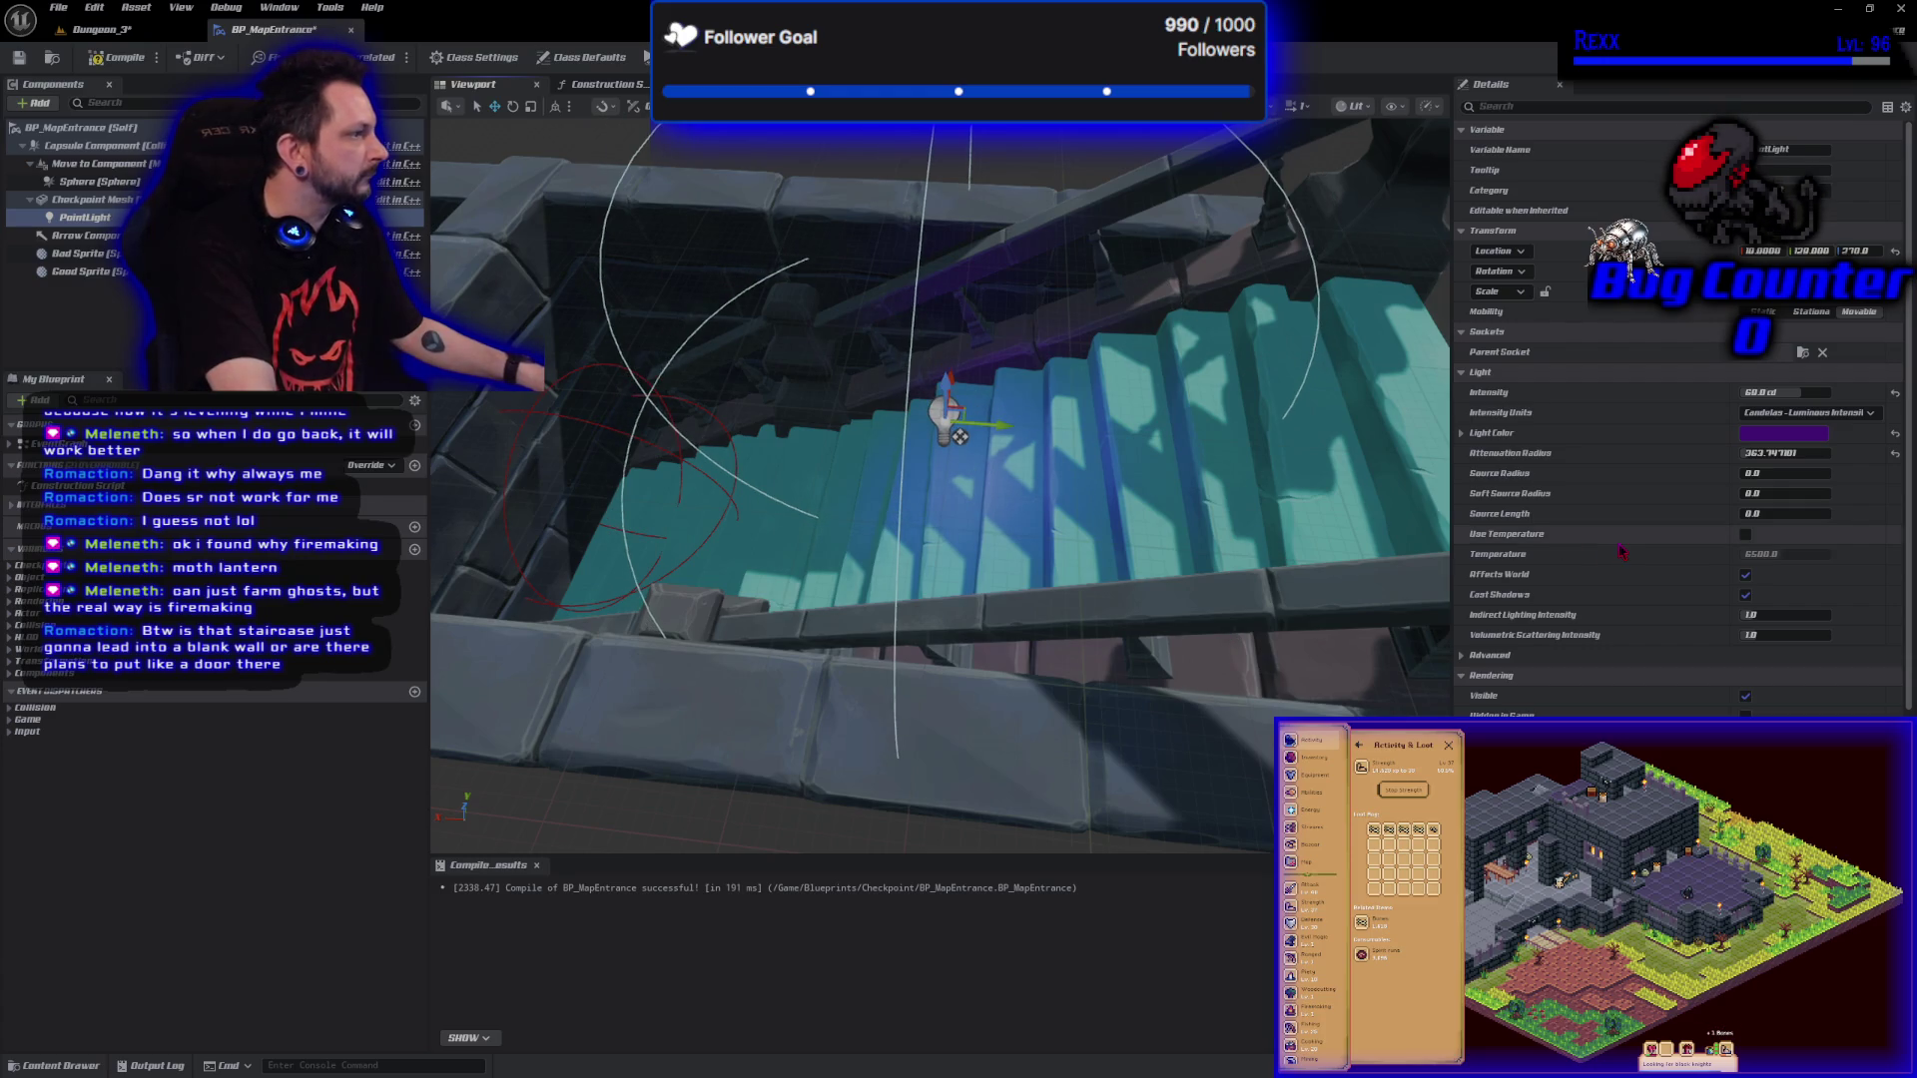
Set the attenuation radius to 300, enlarge the source radius, and recompile the Blueprint.
click(1787, 453)
text(300)
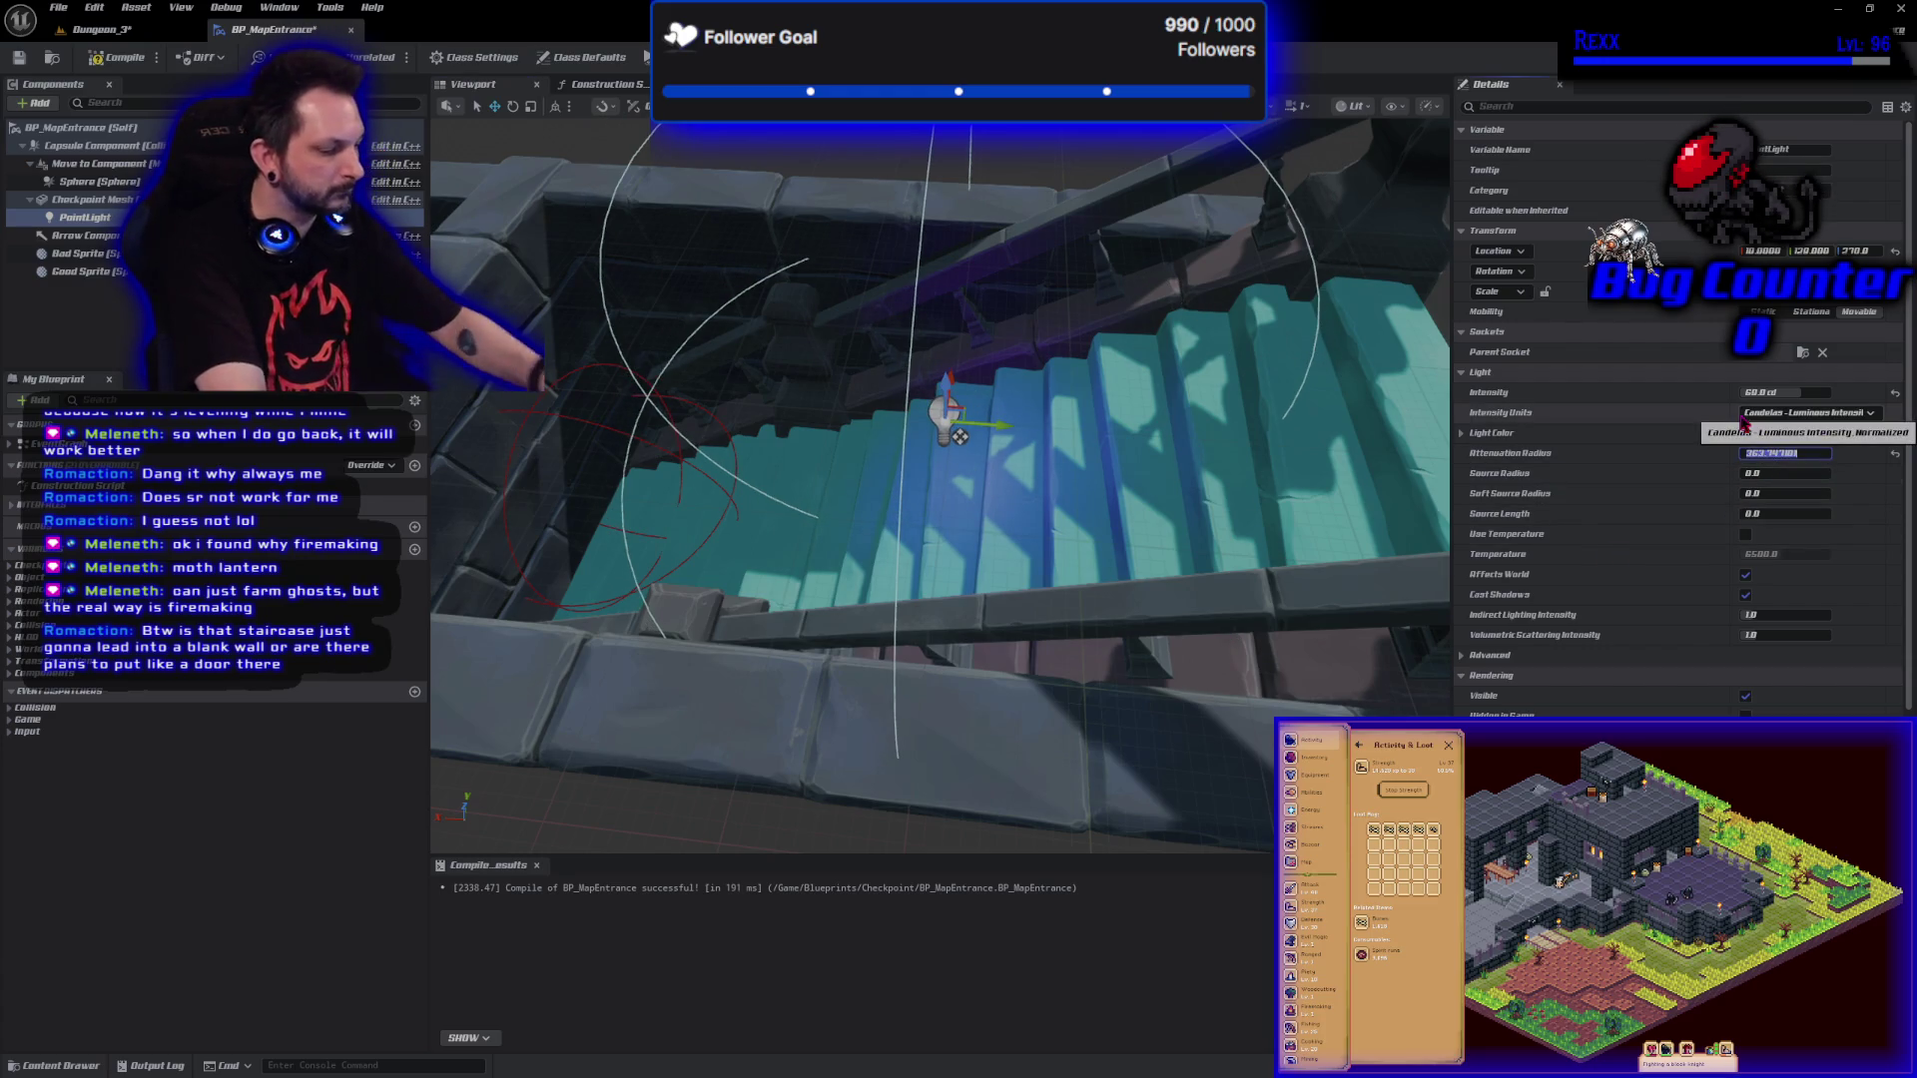
key(Return)
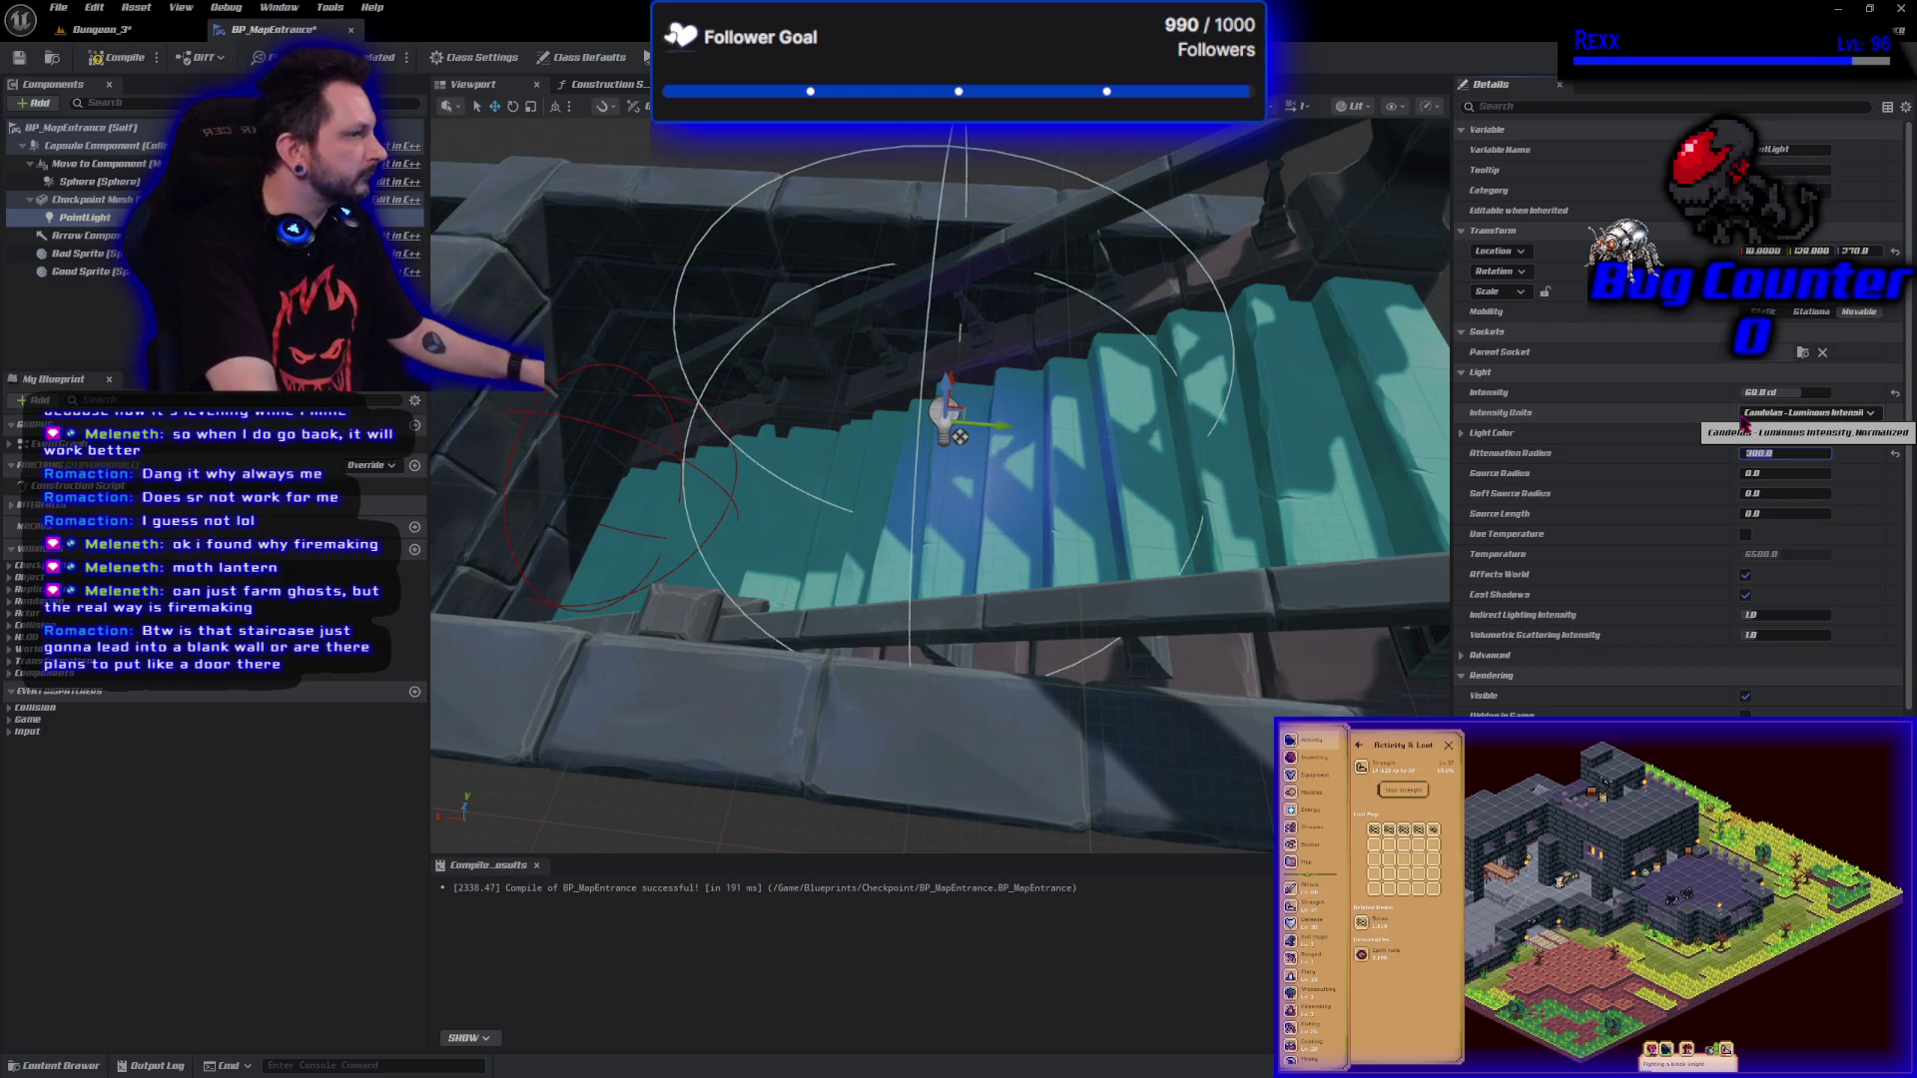
mouse_move(1787, 473)
mouse_down()
mouse_move(1847, 473)
mouse_move(1807, 473)
mouse_move(1812, 494)
mouse_up()
click(117, 57)
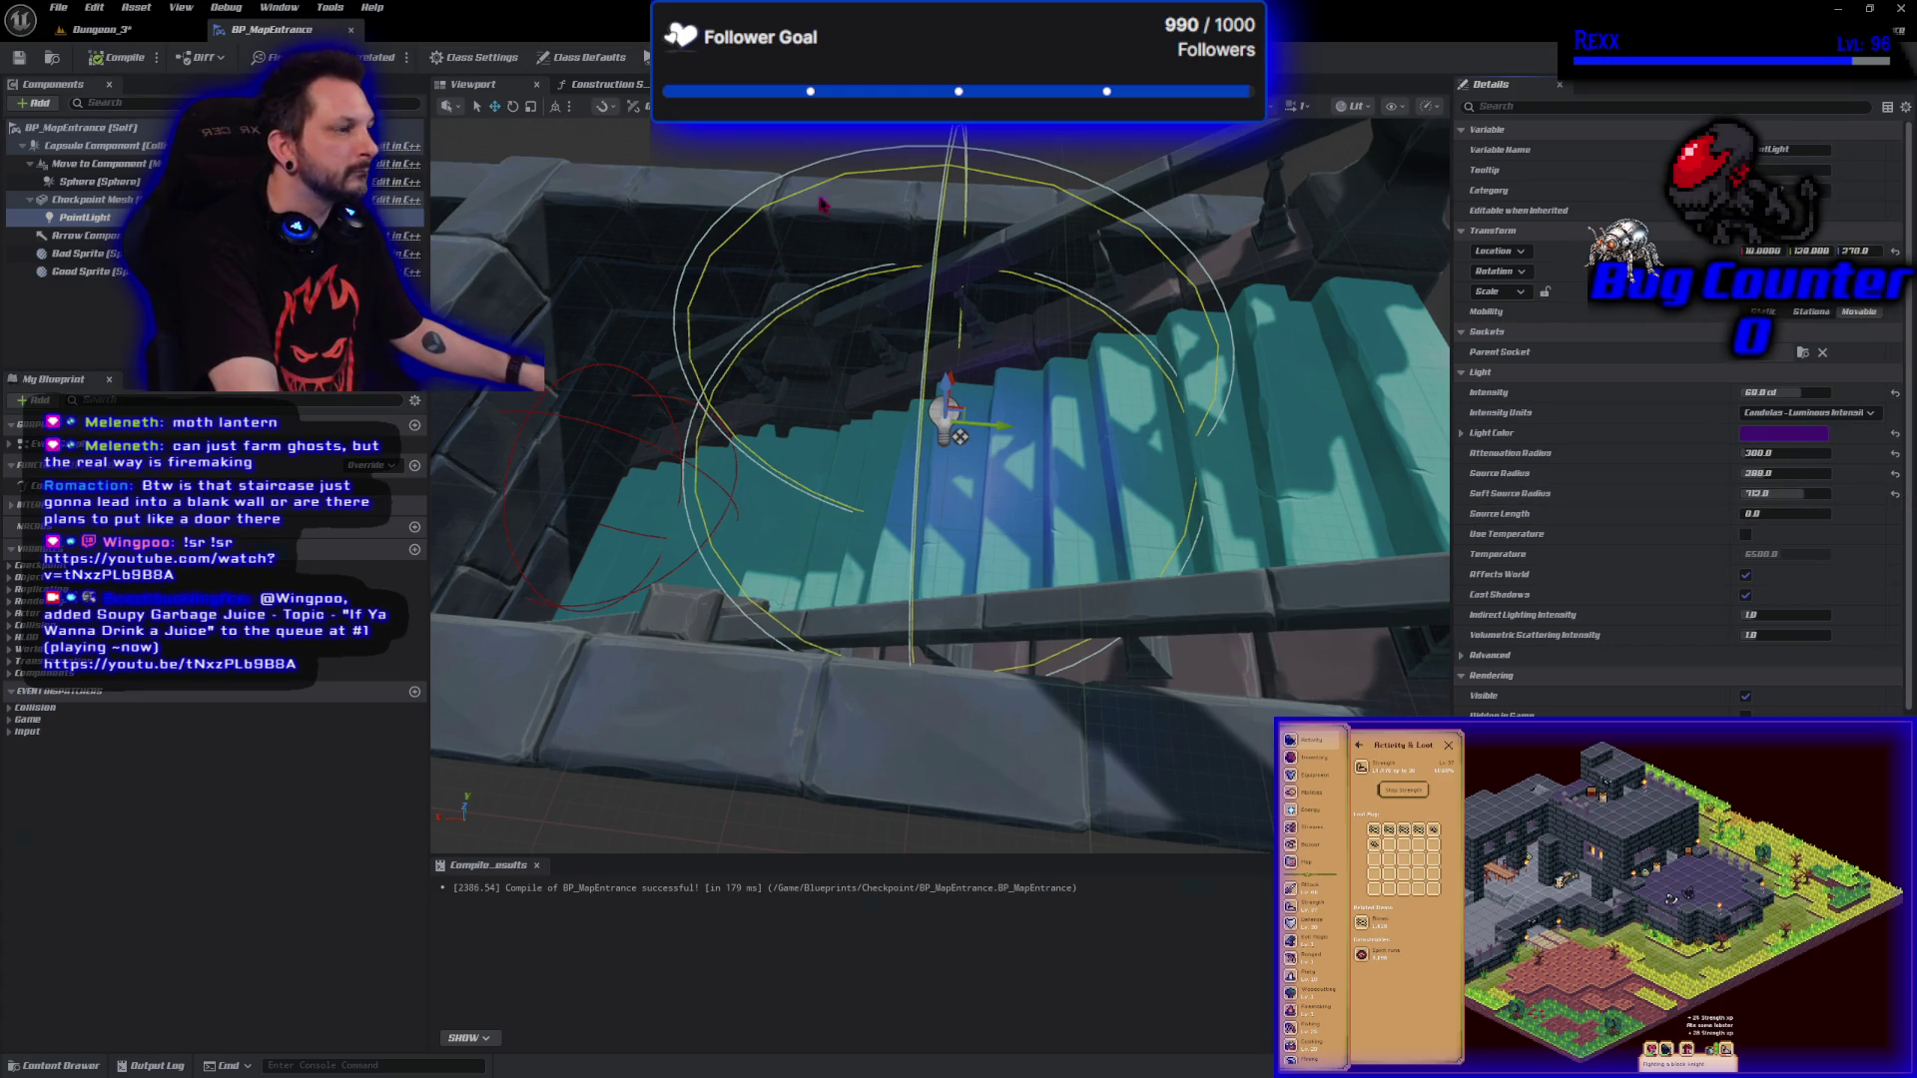
key(alt+p)
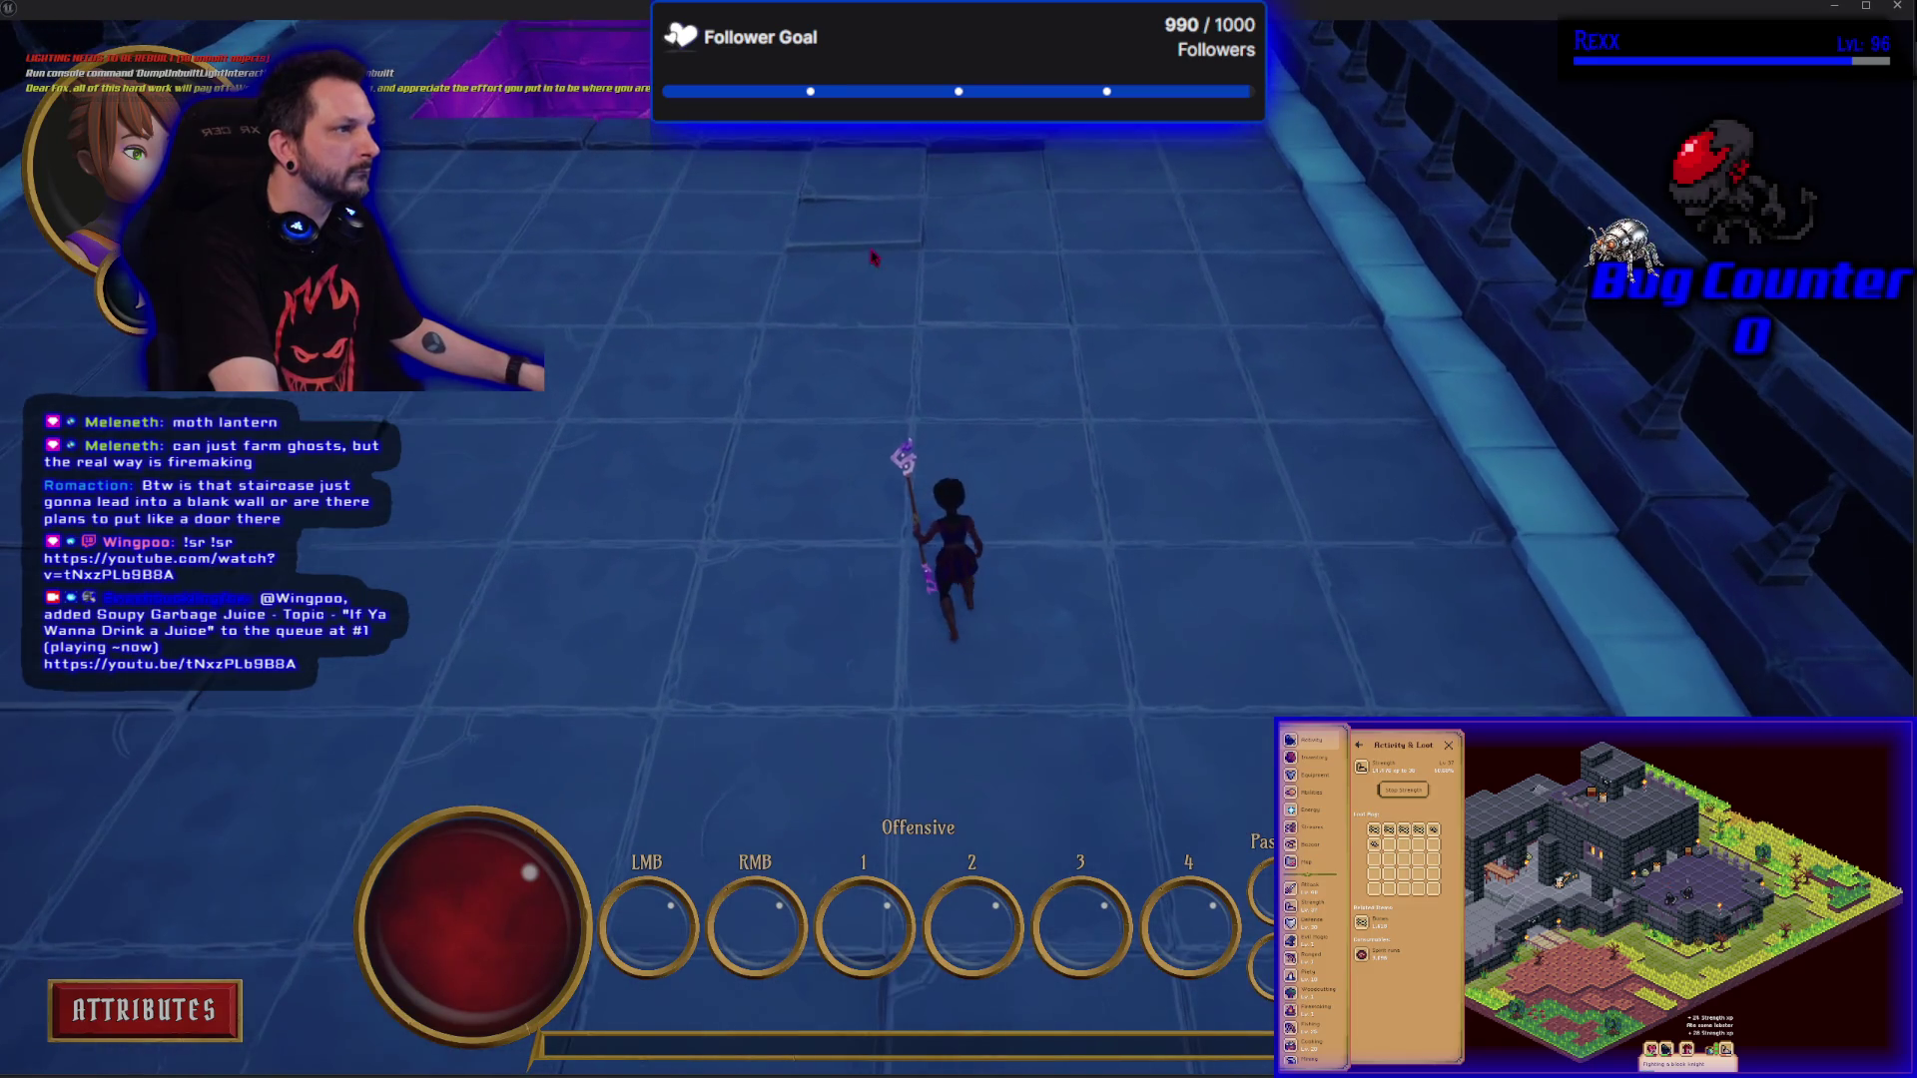
key(w)
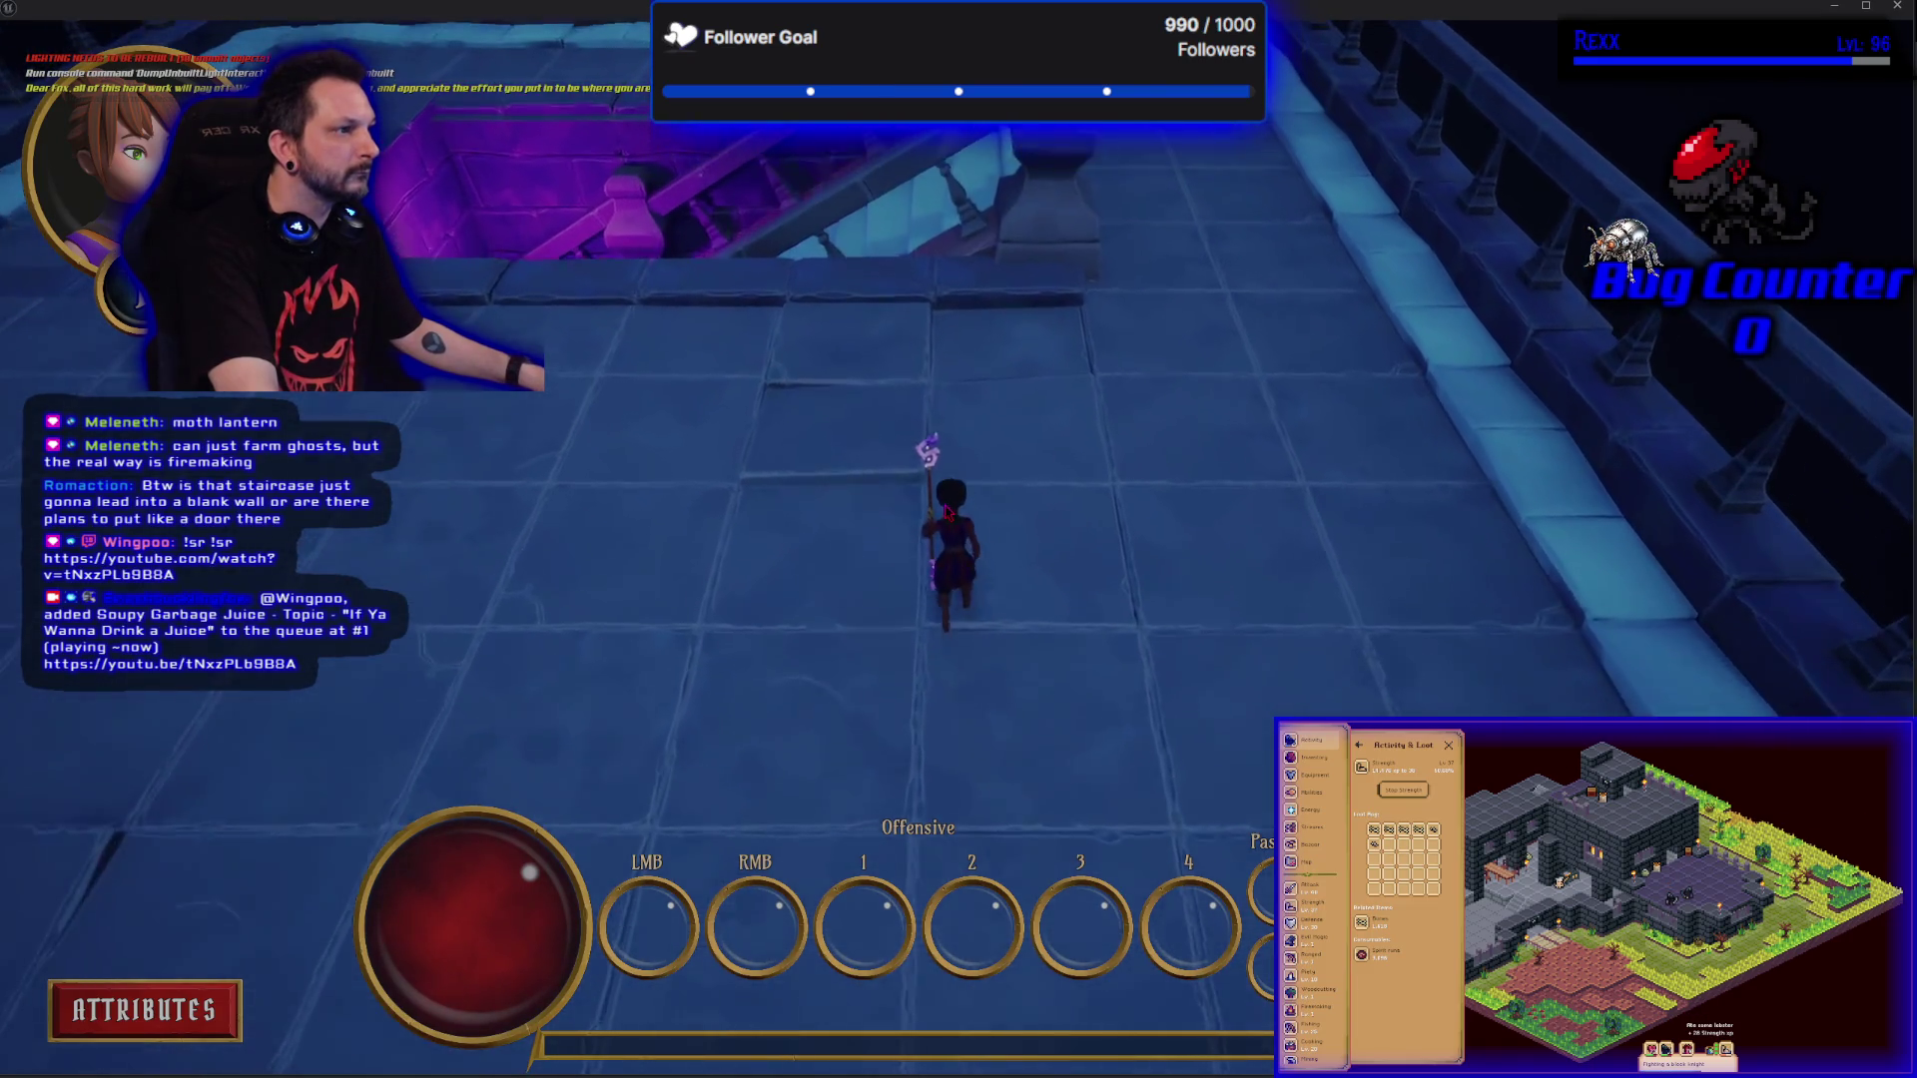
key(w)
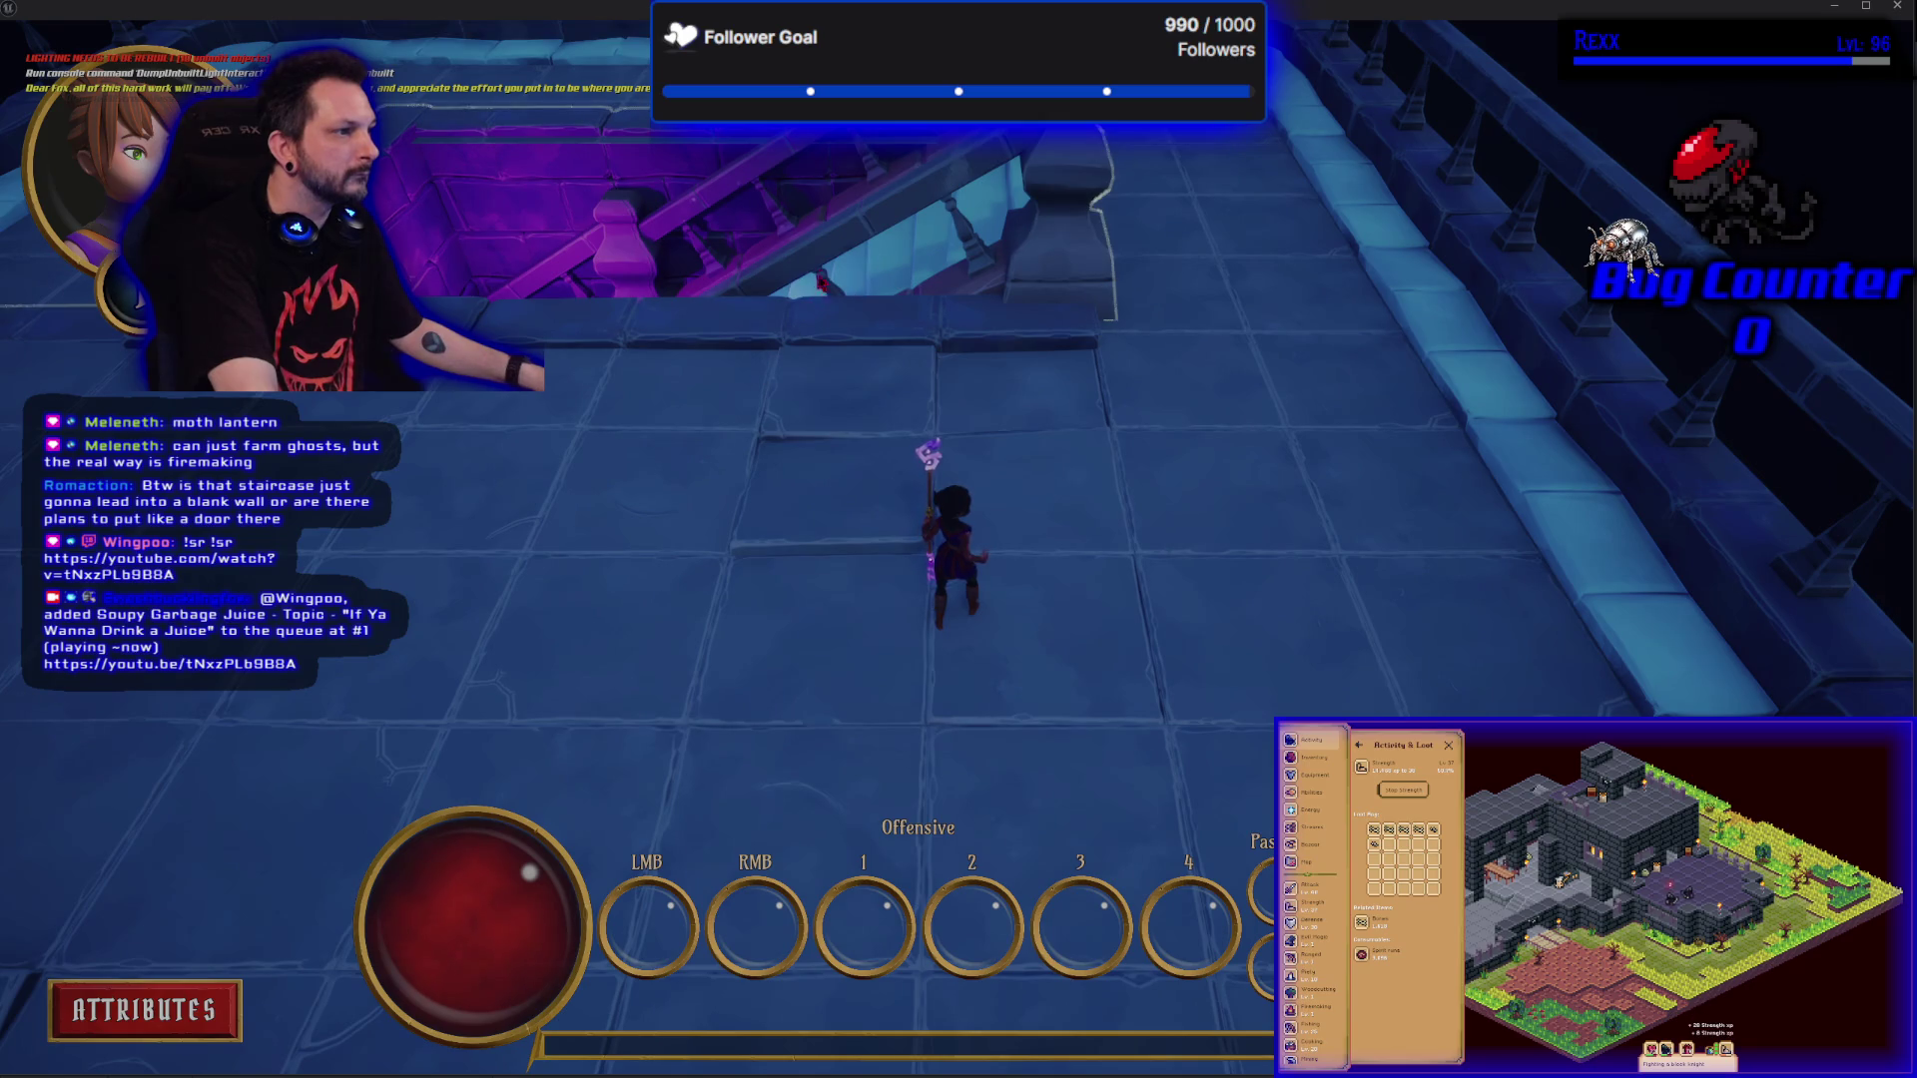
key(Escape)
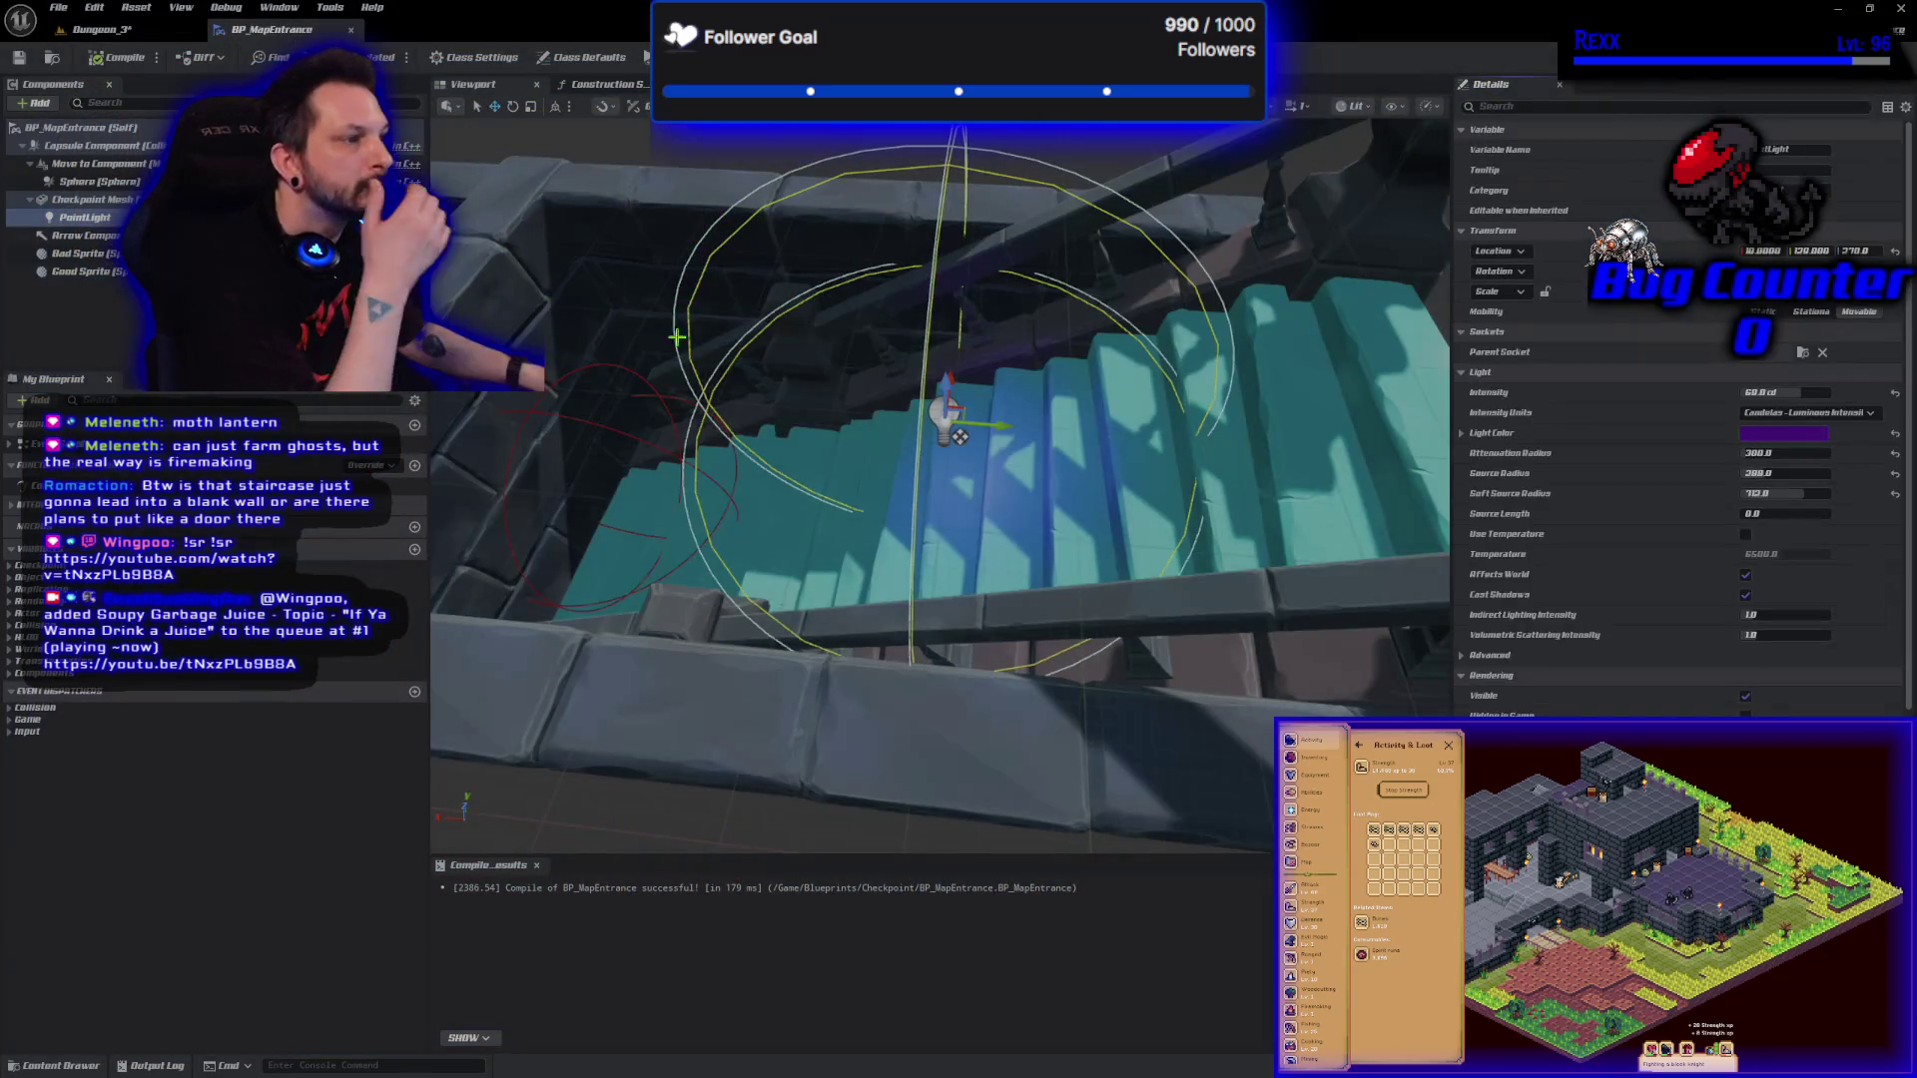
Adjust the PointLight colour to dark purple (hue about 259, value 0.2), then view Dungeon_3.
click(1783, 435)
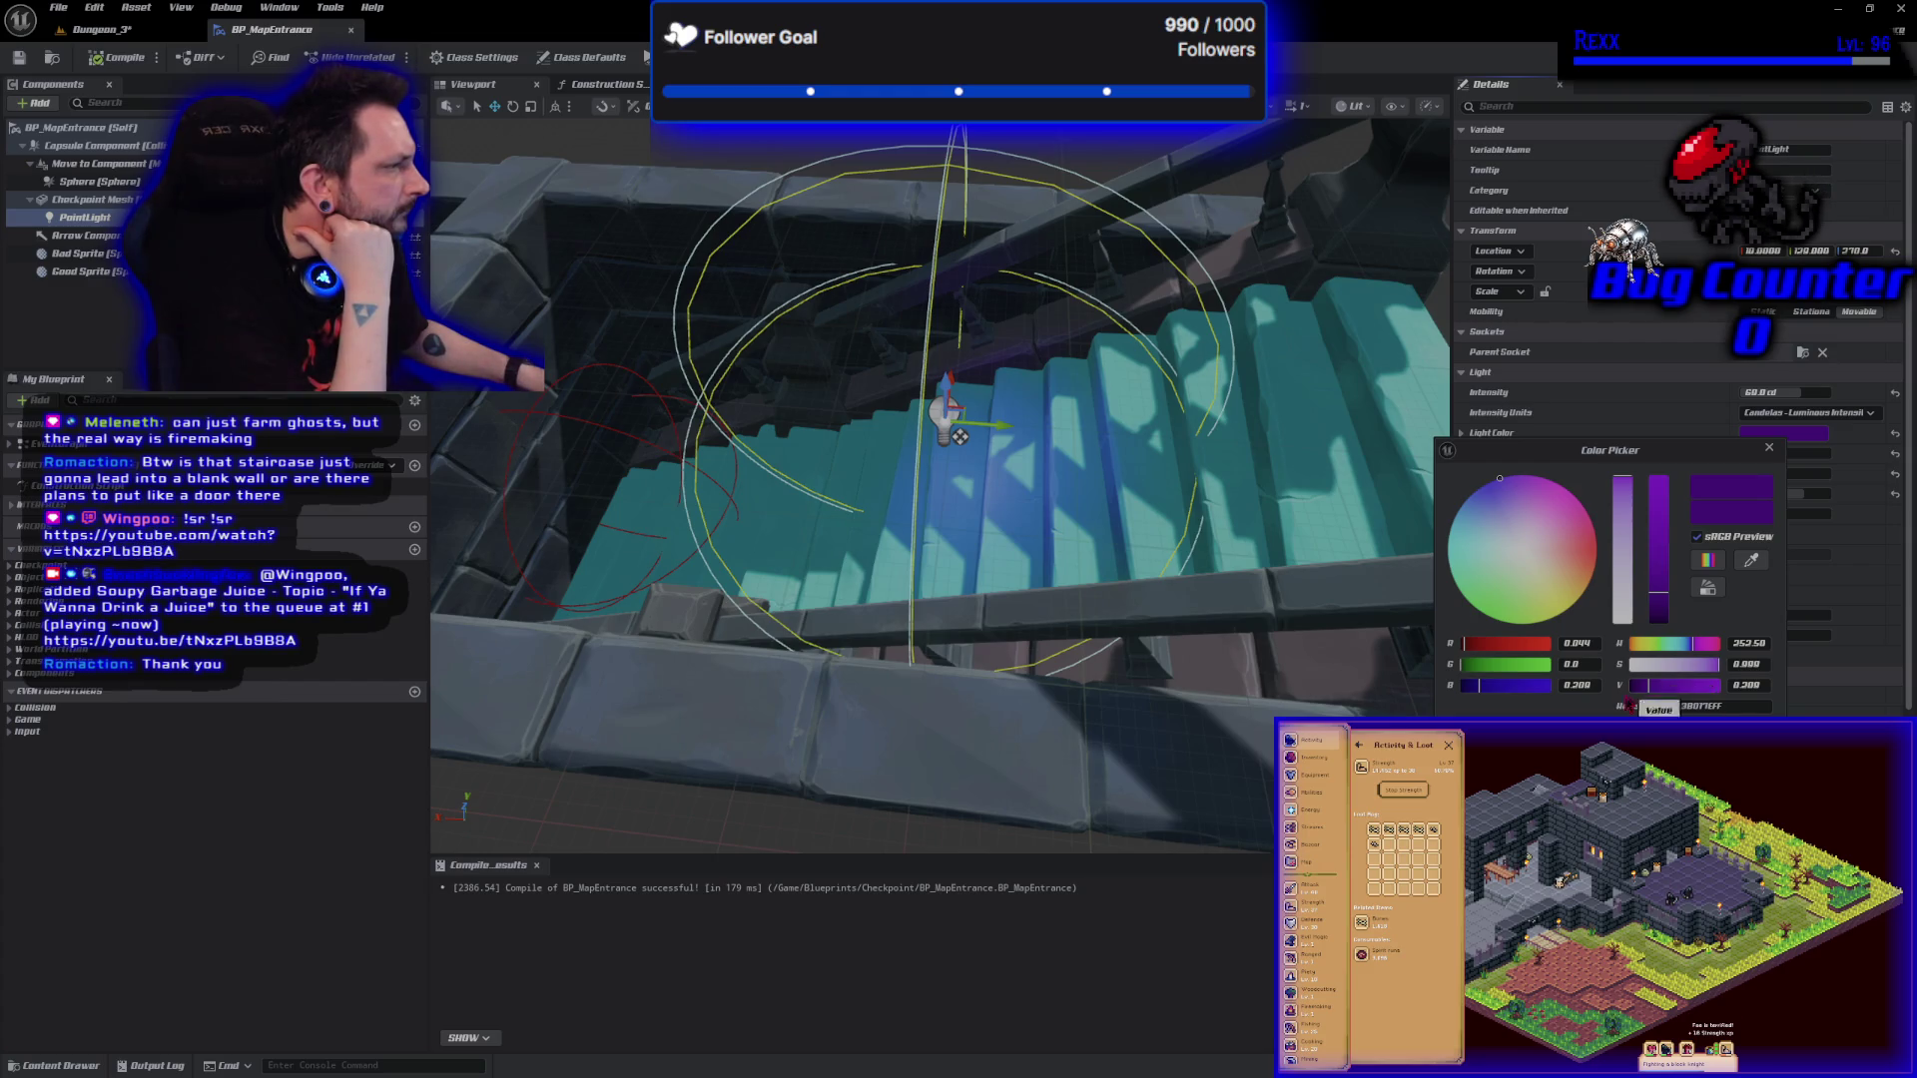
drag(1521, 531, 1504, 476)
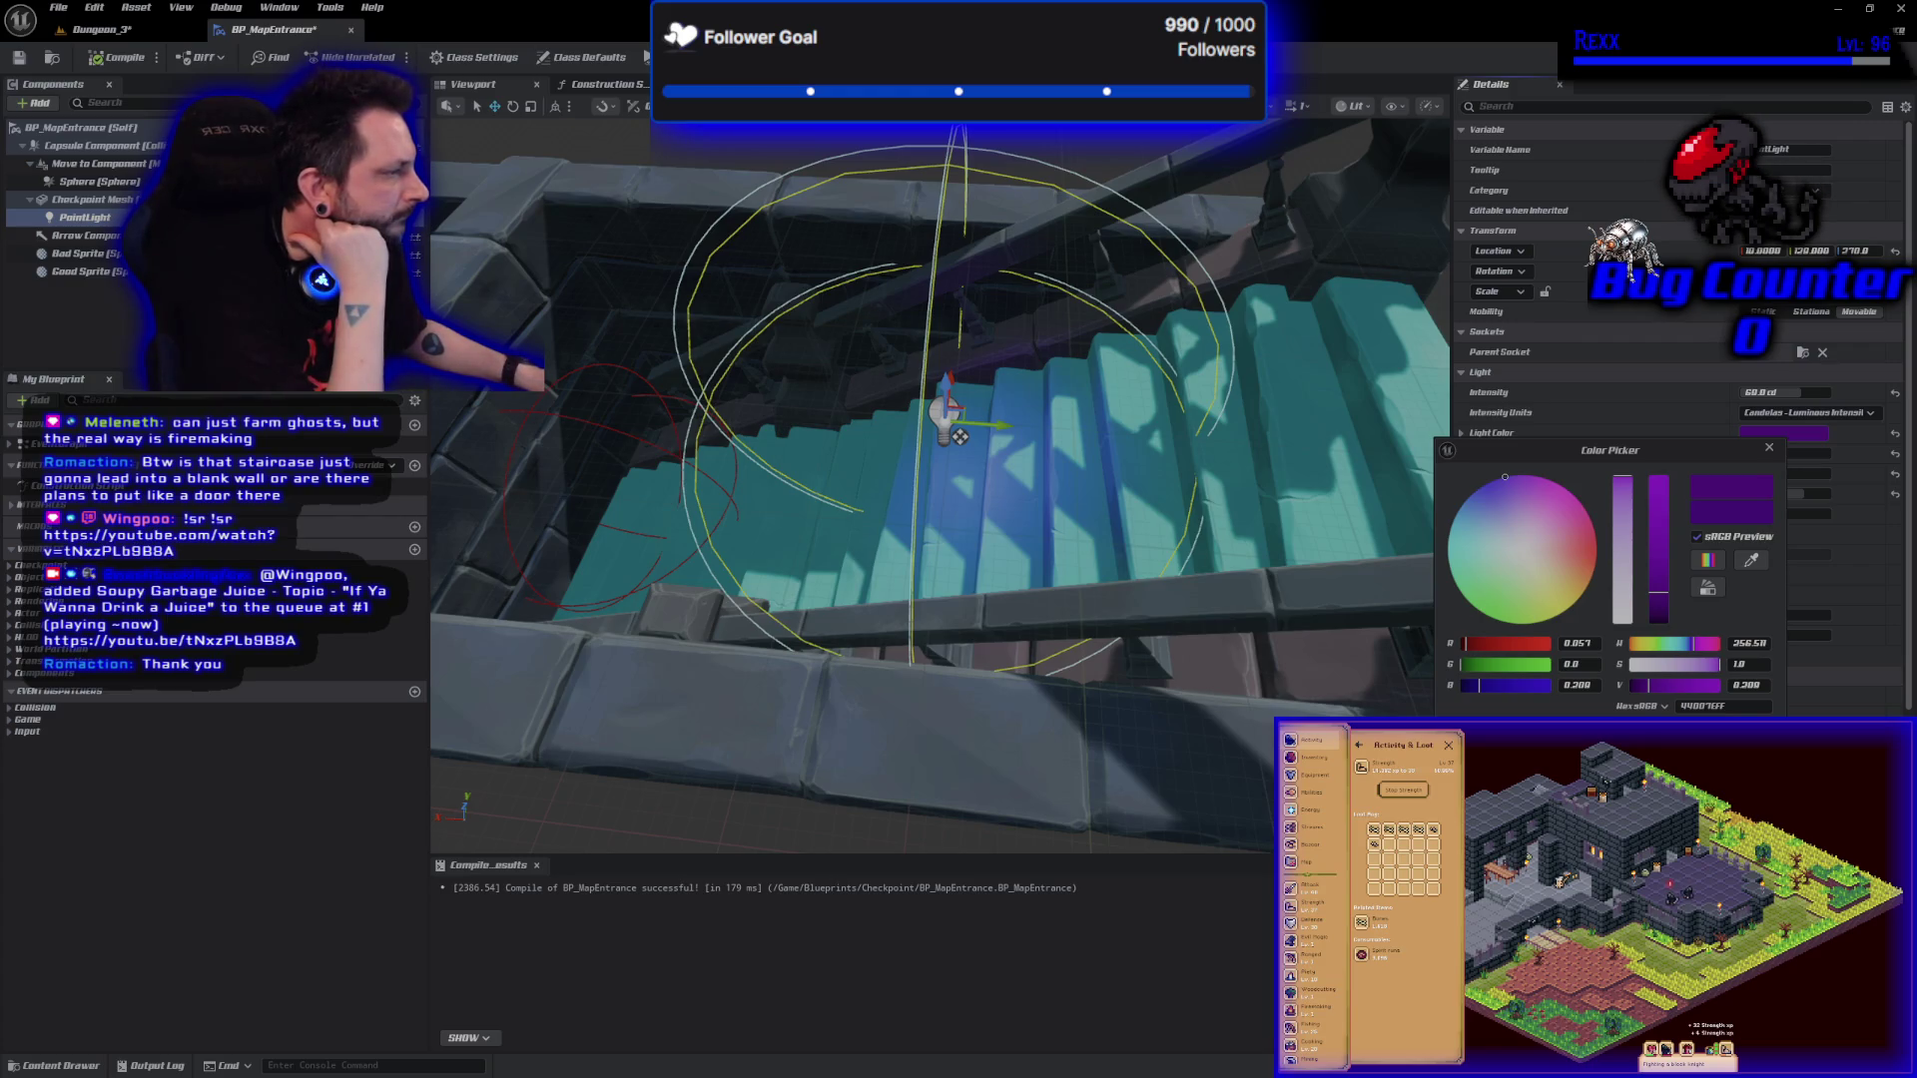
key(Escape)
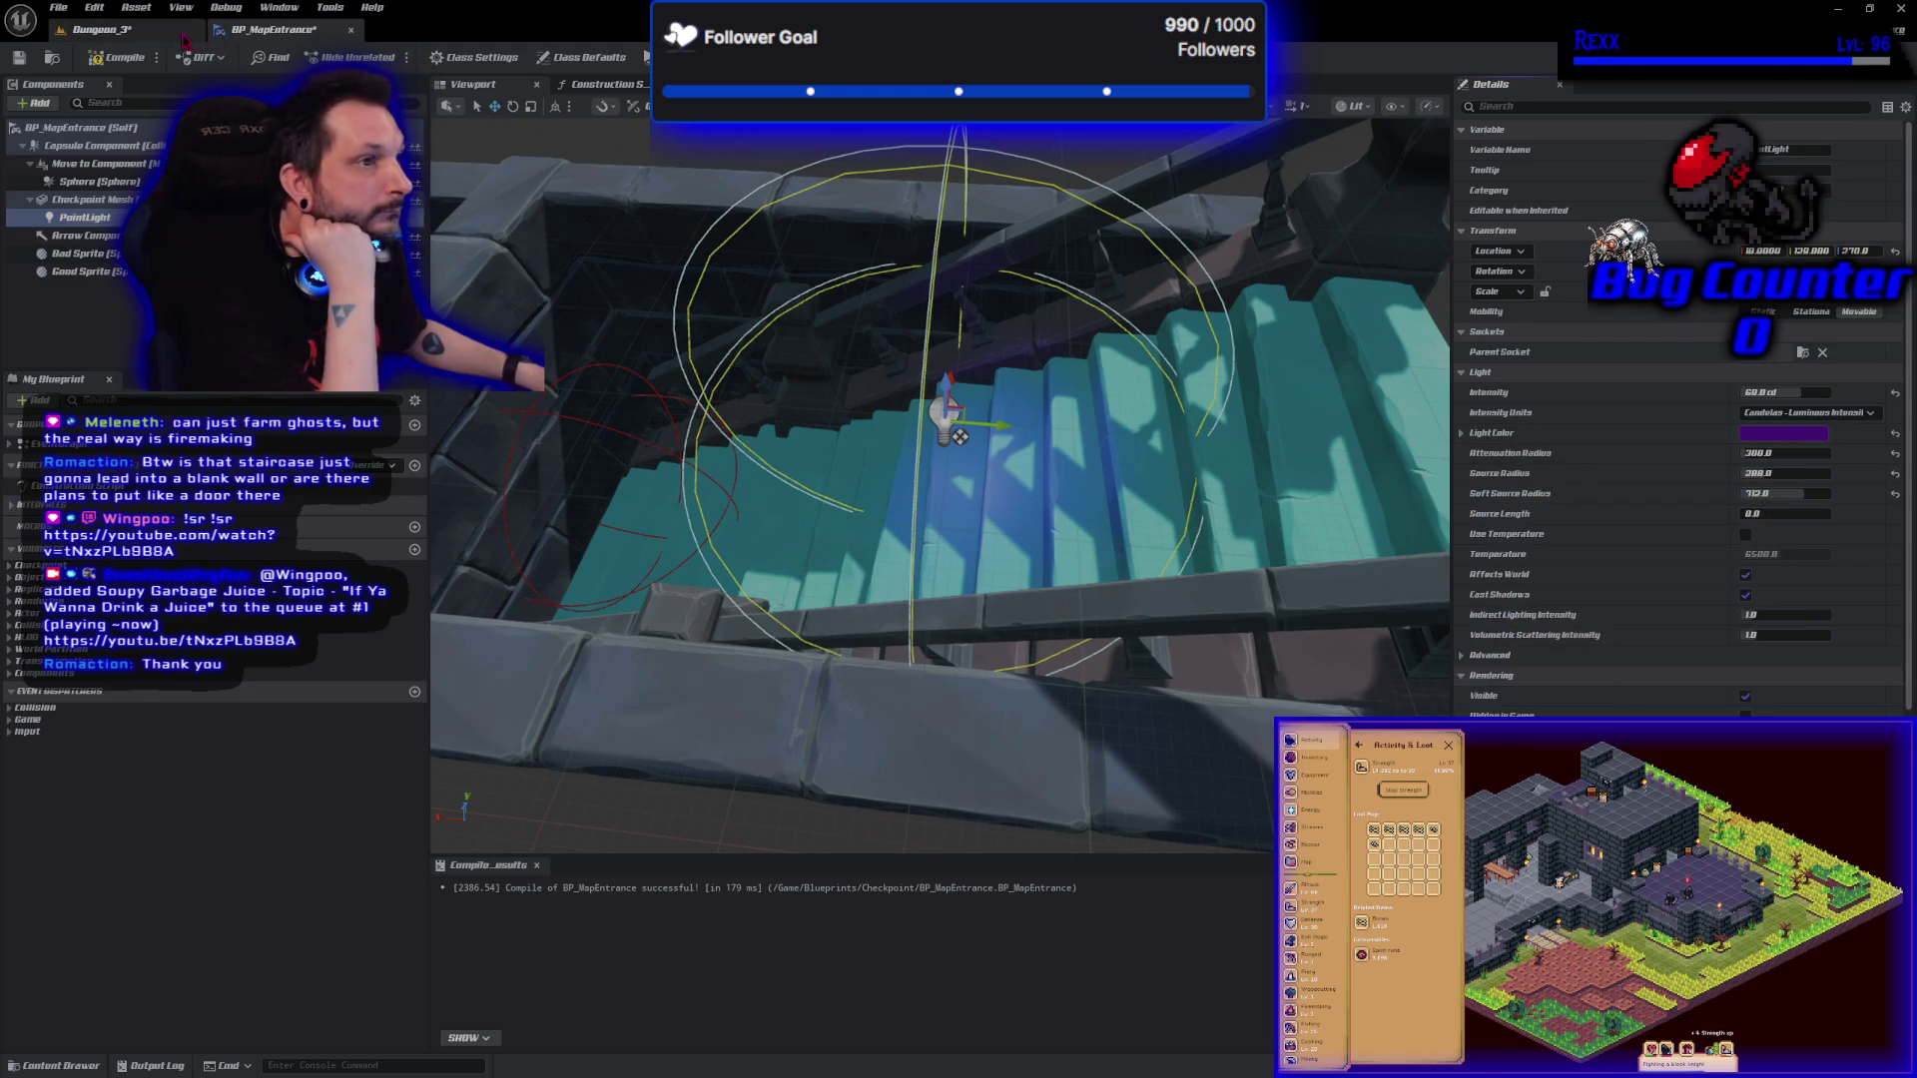
click(100, 29)
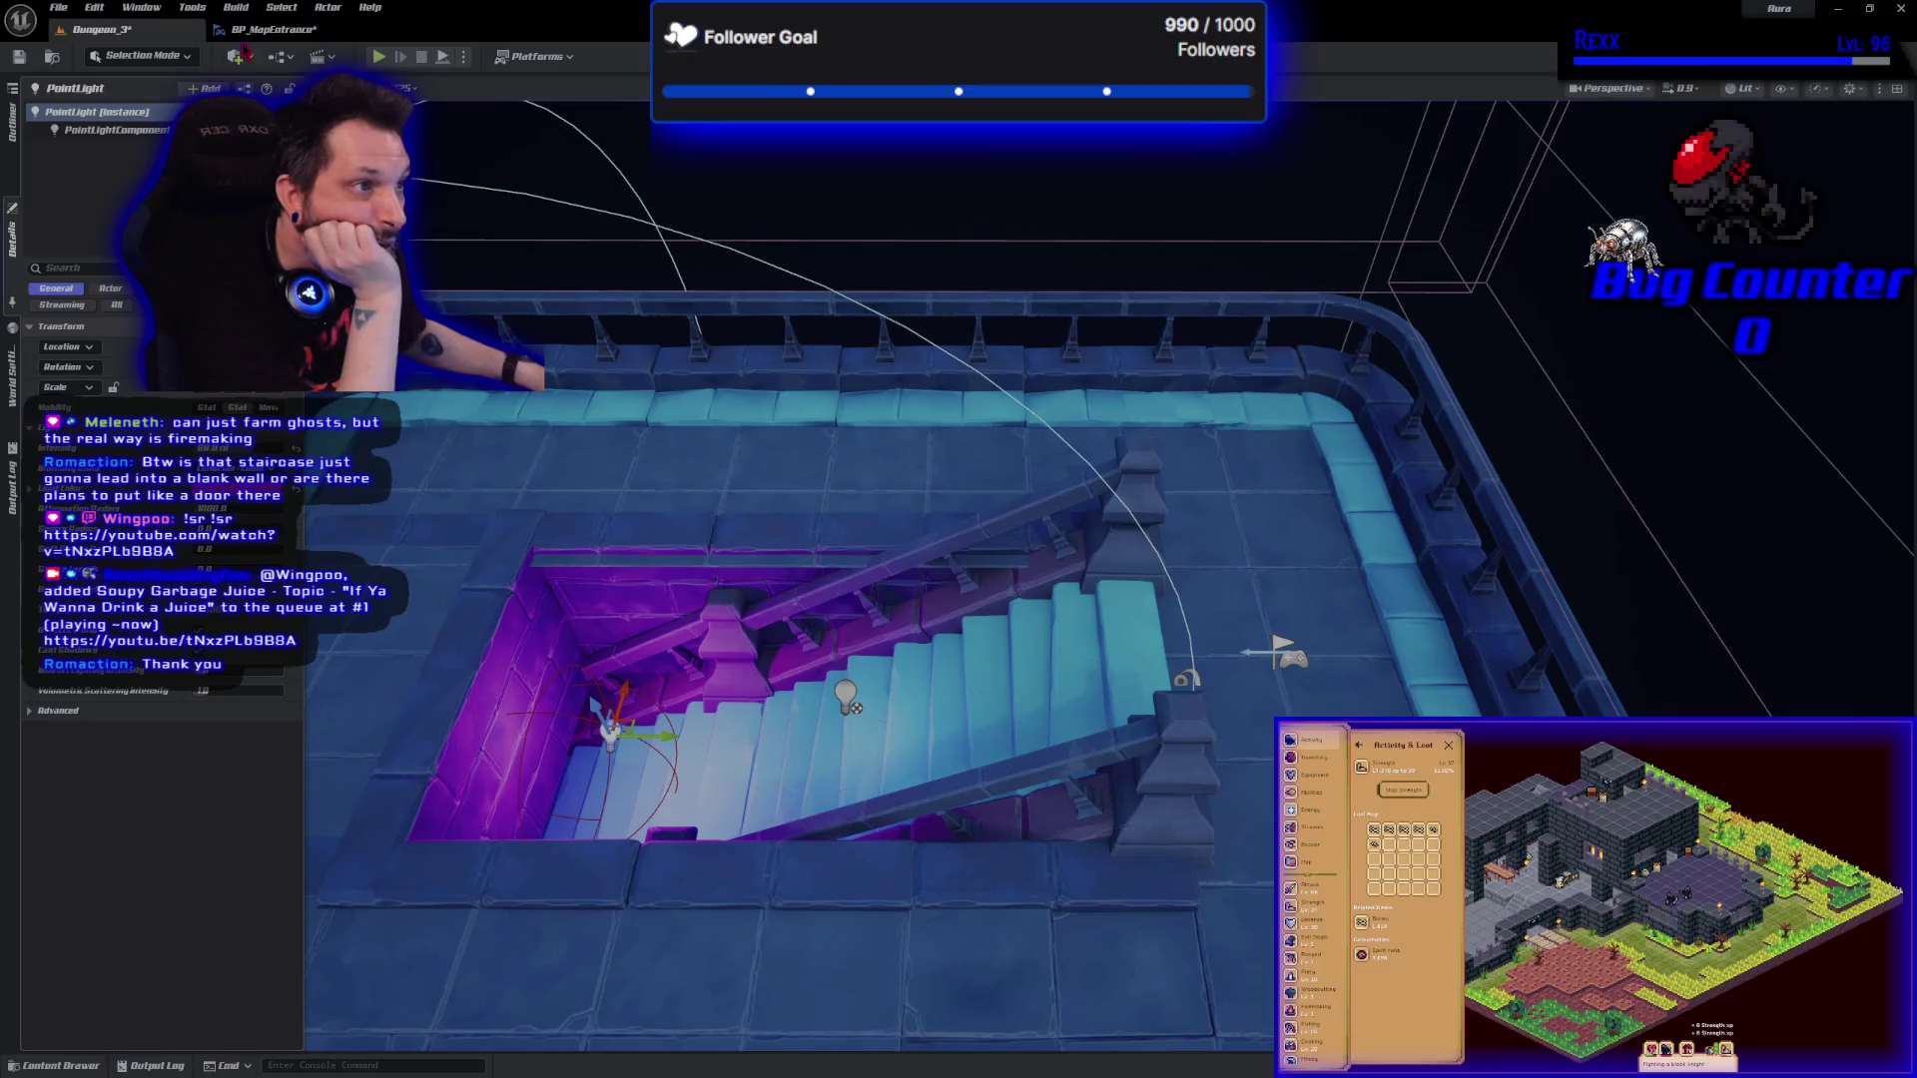
Reset the point light's source and soft source radii to 0 and attenuation radius to 1000.
click(269, 29)
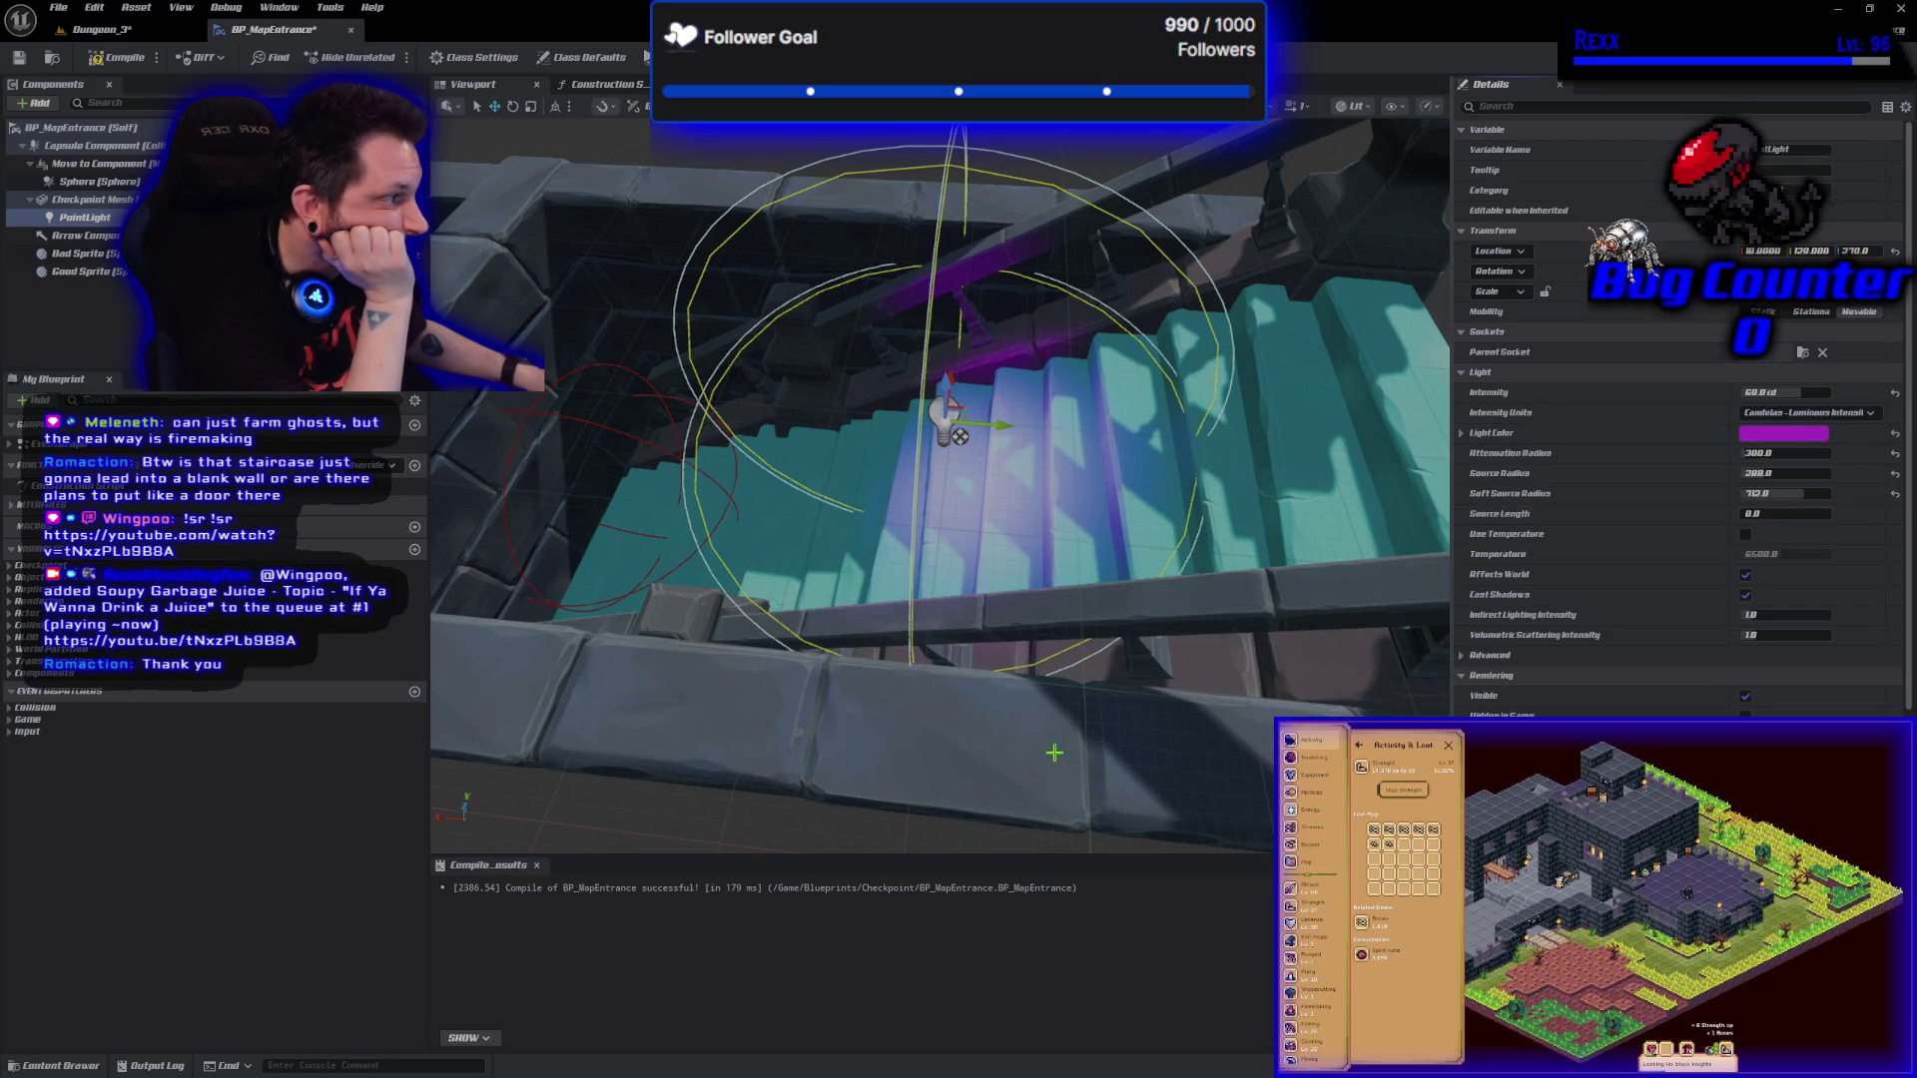
click(1895, 493)
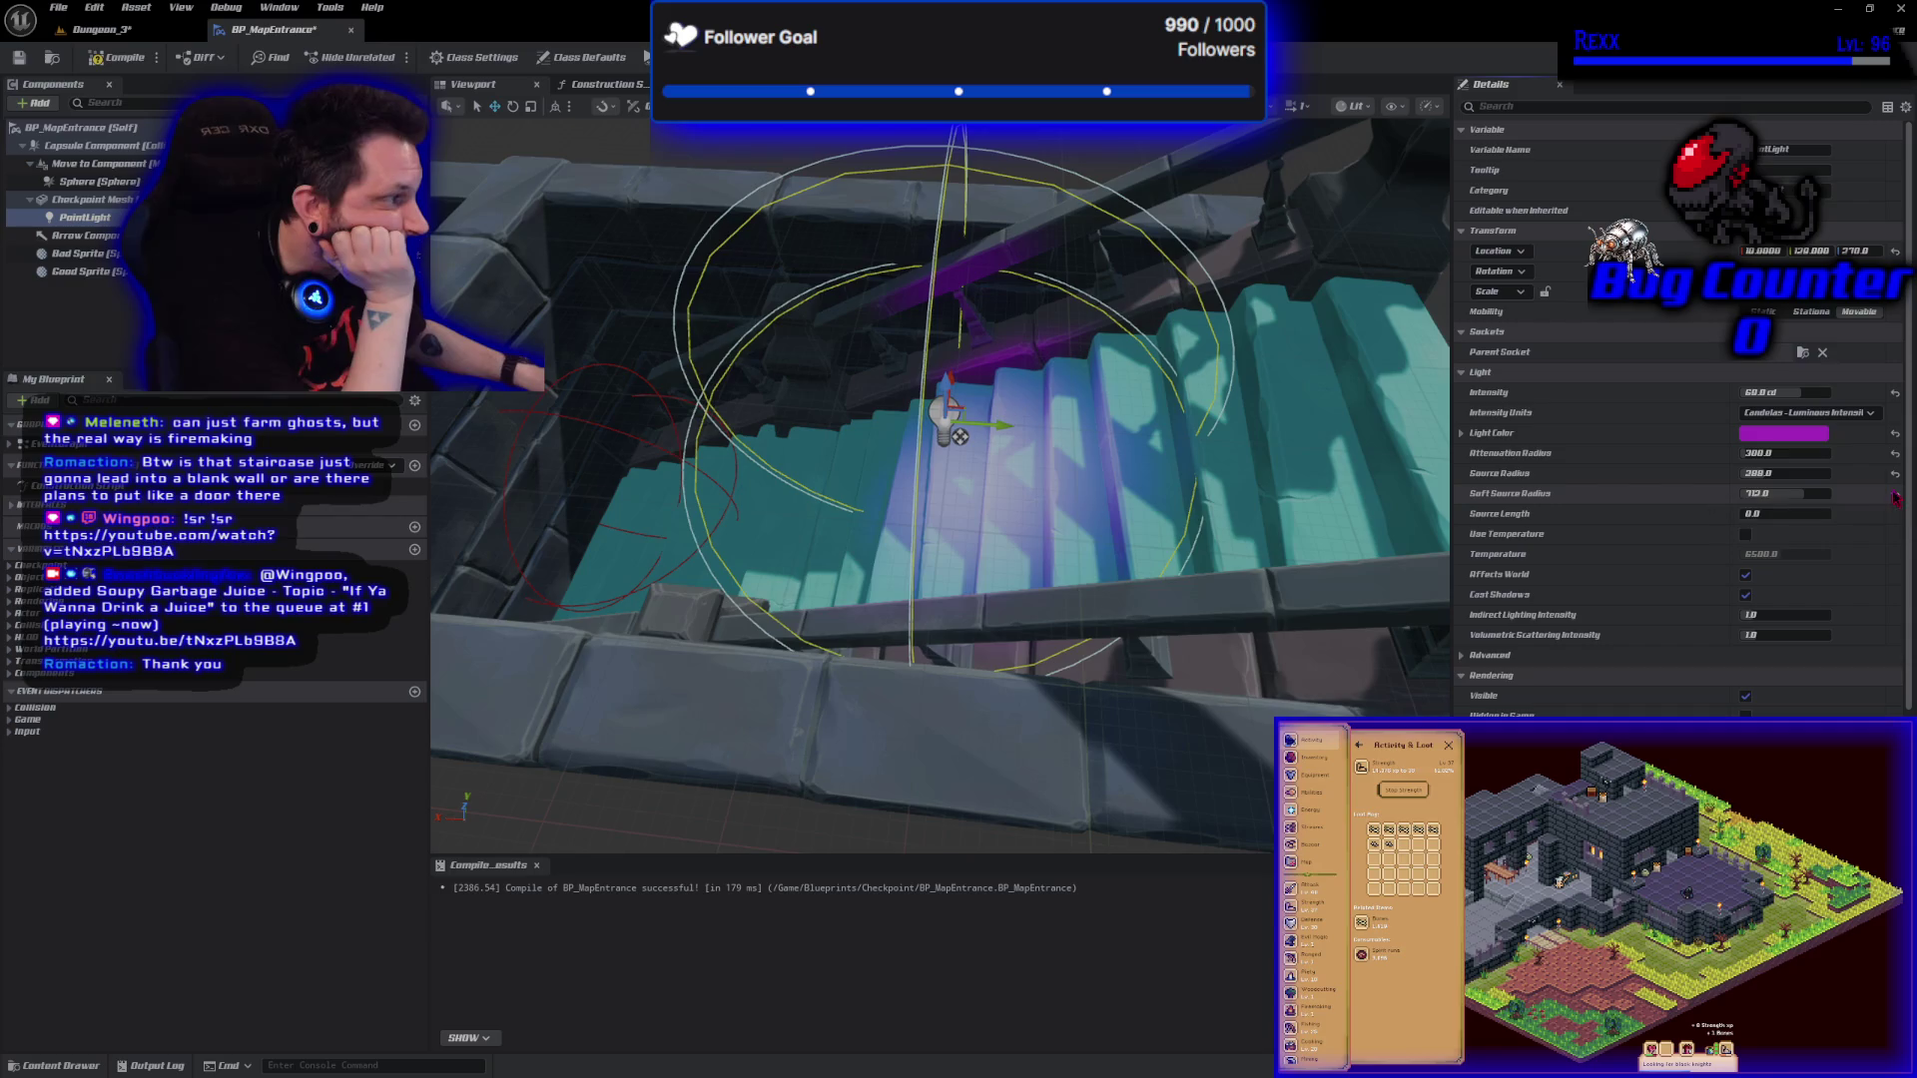
click(1894, 475)
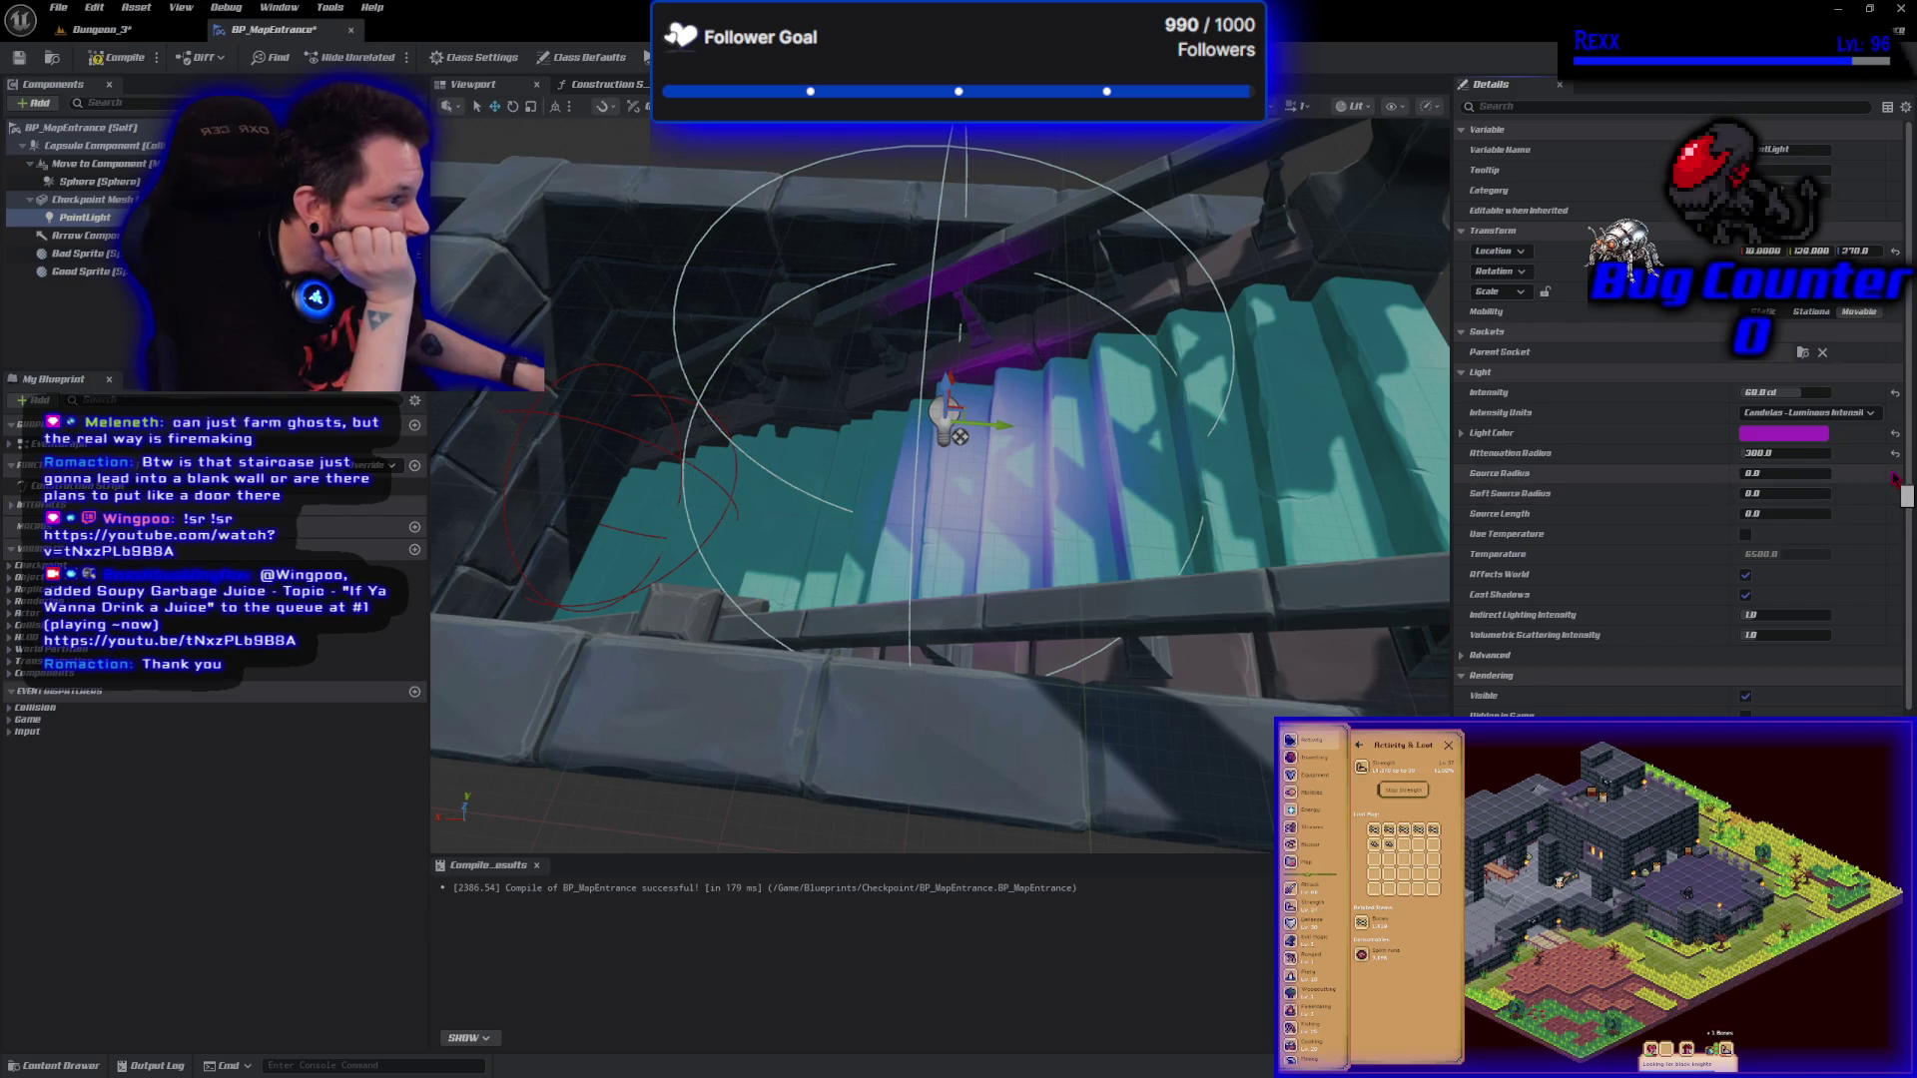
click(181, 36)
click(12, 249)
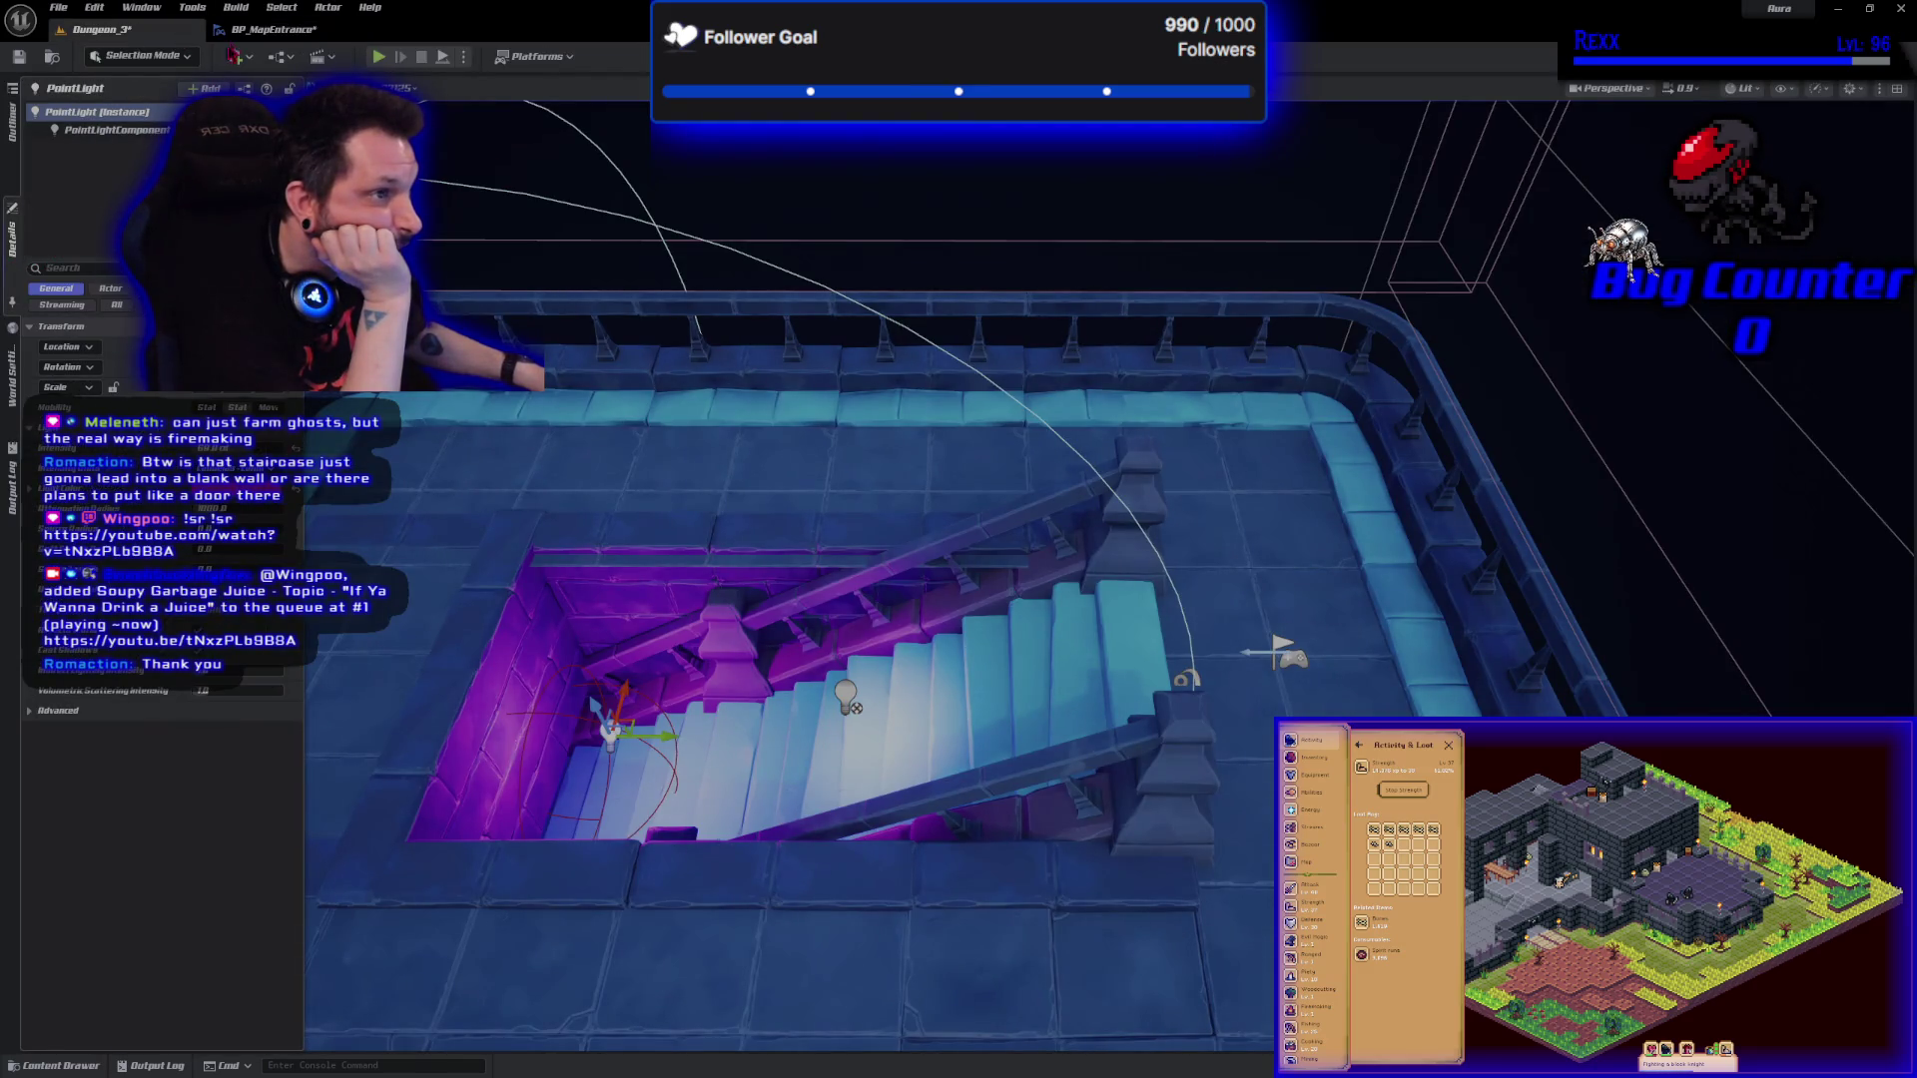
click(262, 30)
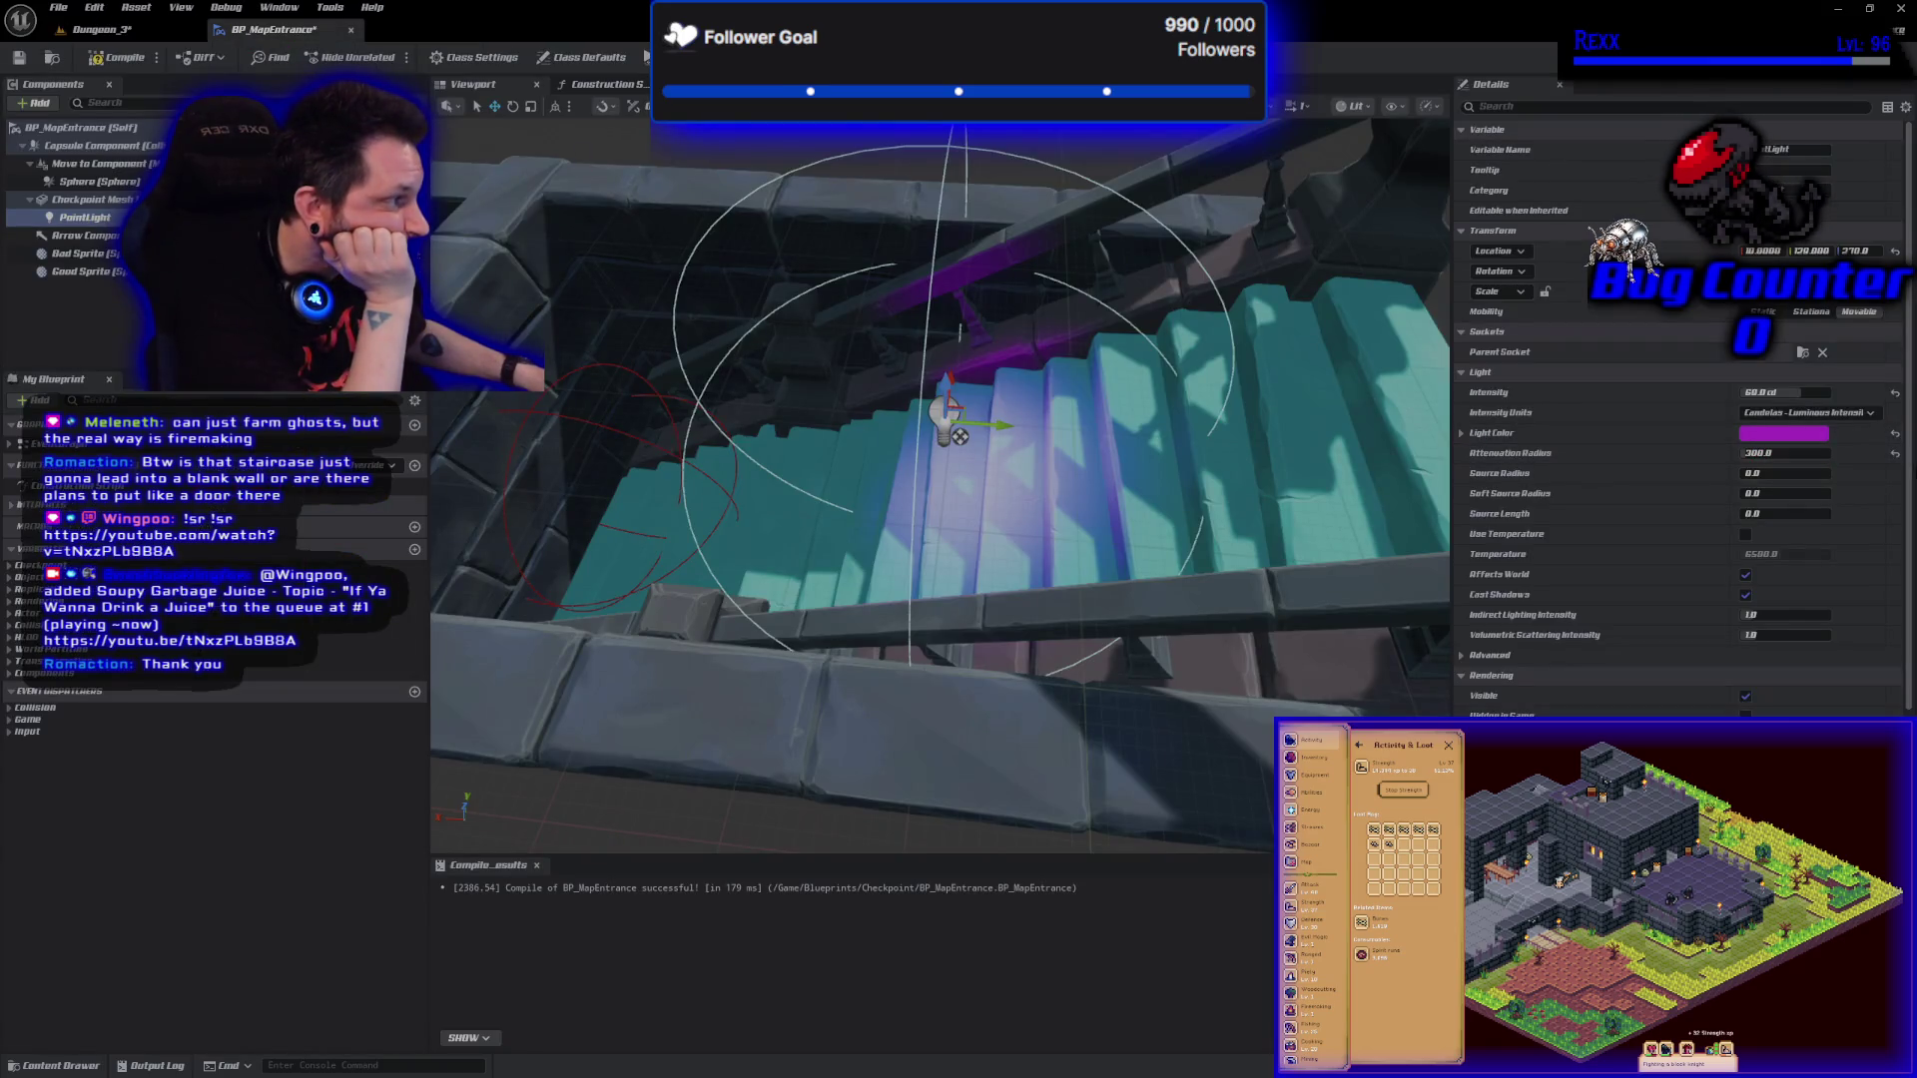
click(1895, 454)
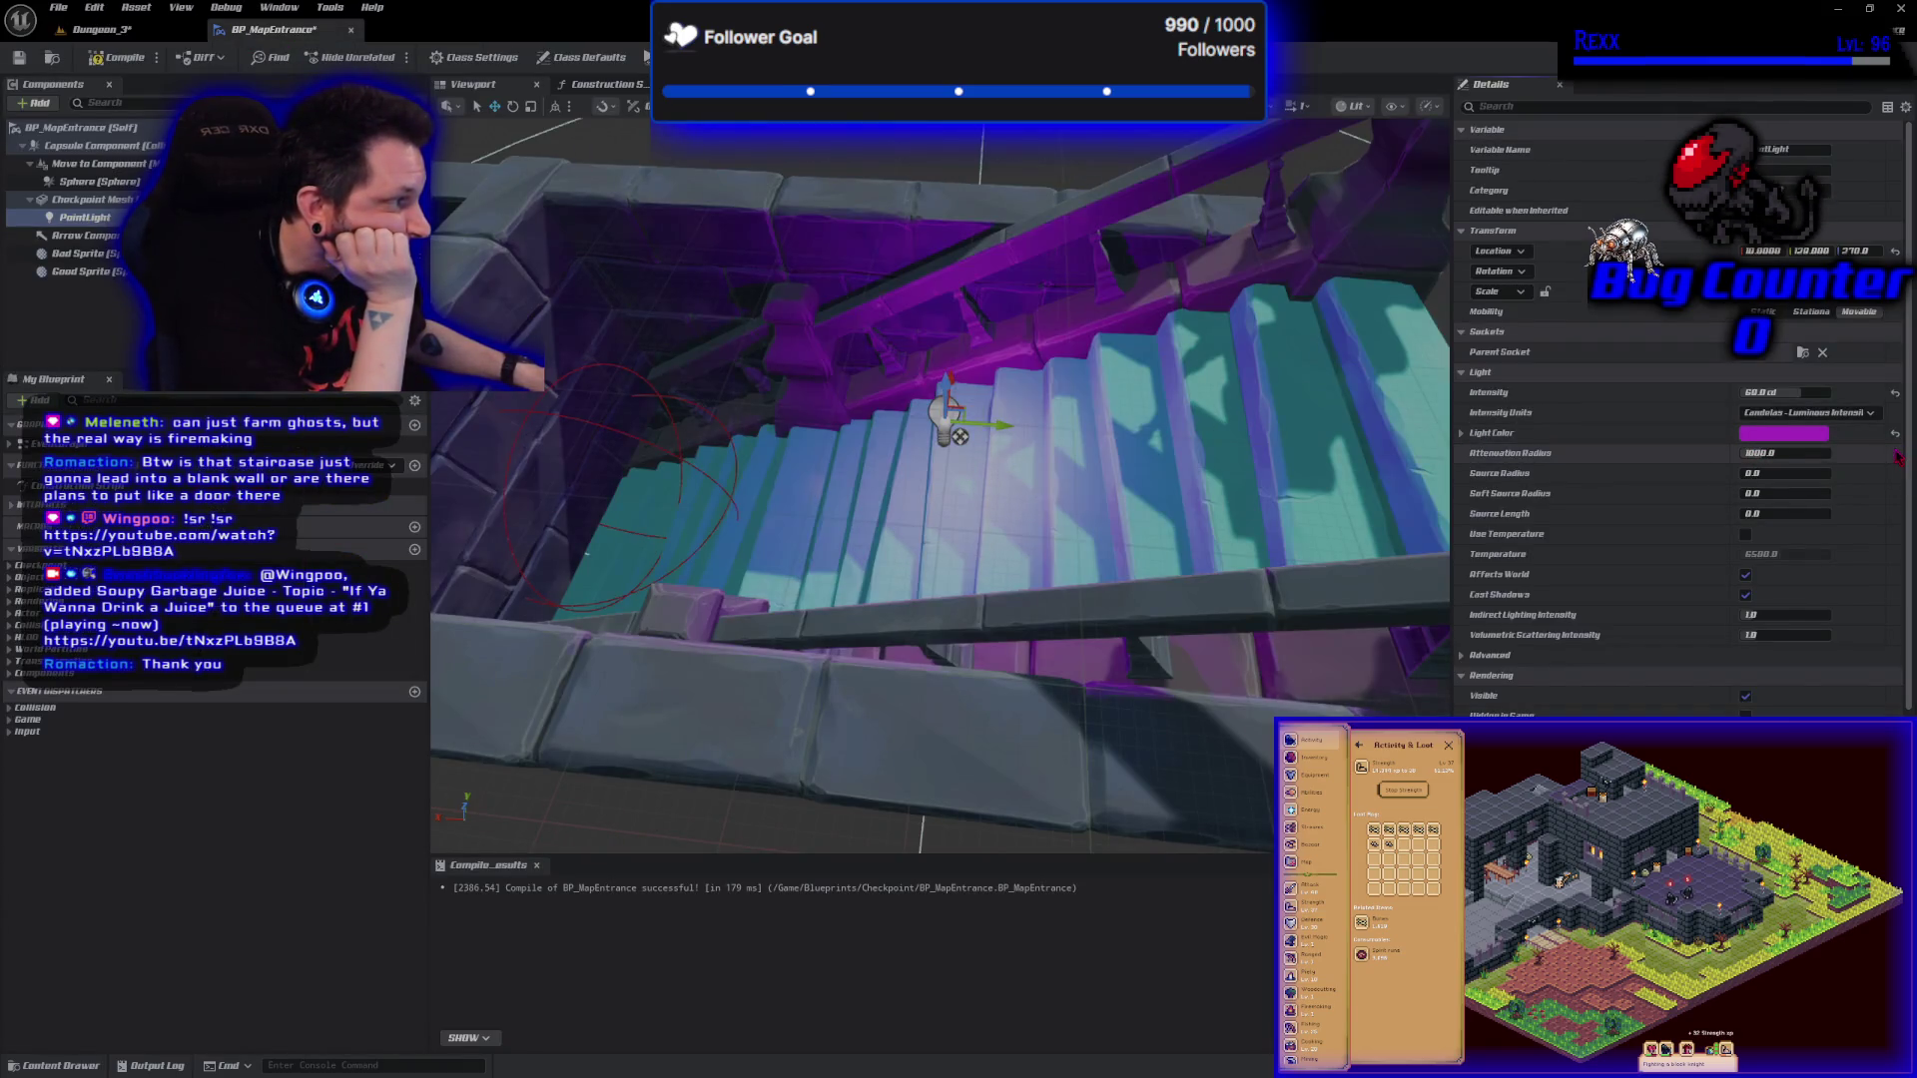
Compile BP_MapEntrance and start a play test.
mouse_move(1003, 547)
mouse_down()
mouse_move(864, 529)
mouse_move(831, 466)
mouse_move(813, 332)
mouse_move(780, 486)
mouse_move(768, 419)
mouse_up()
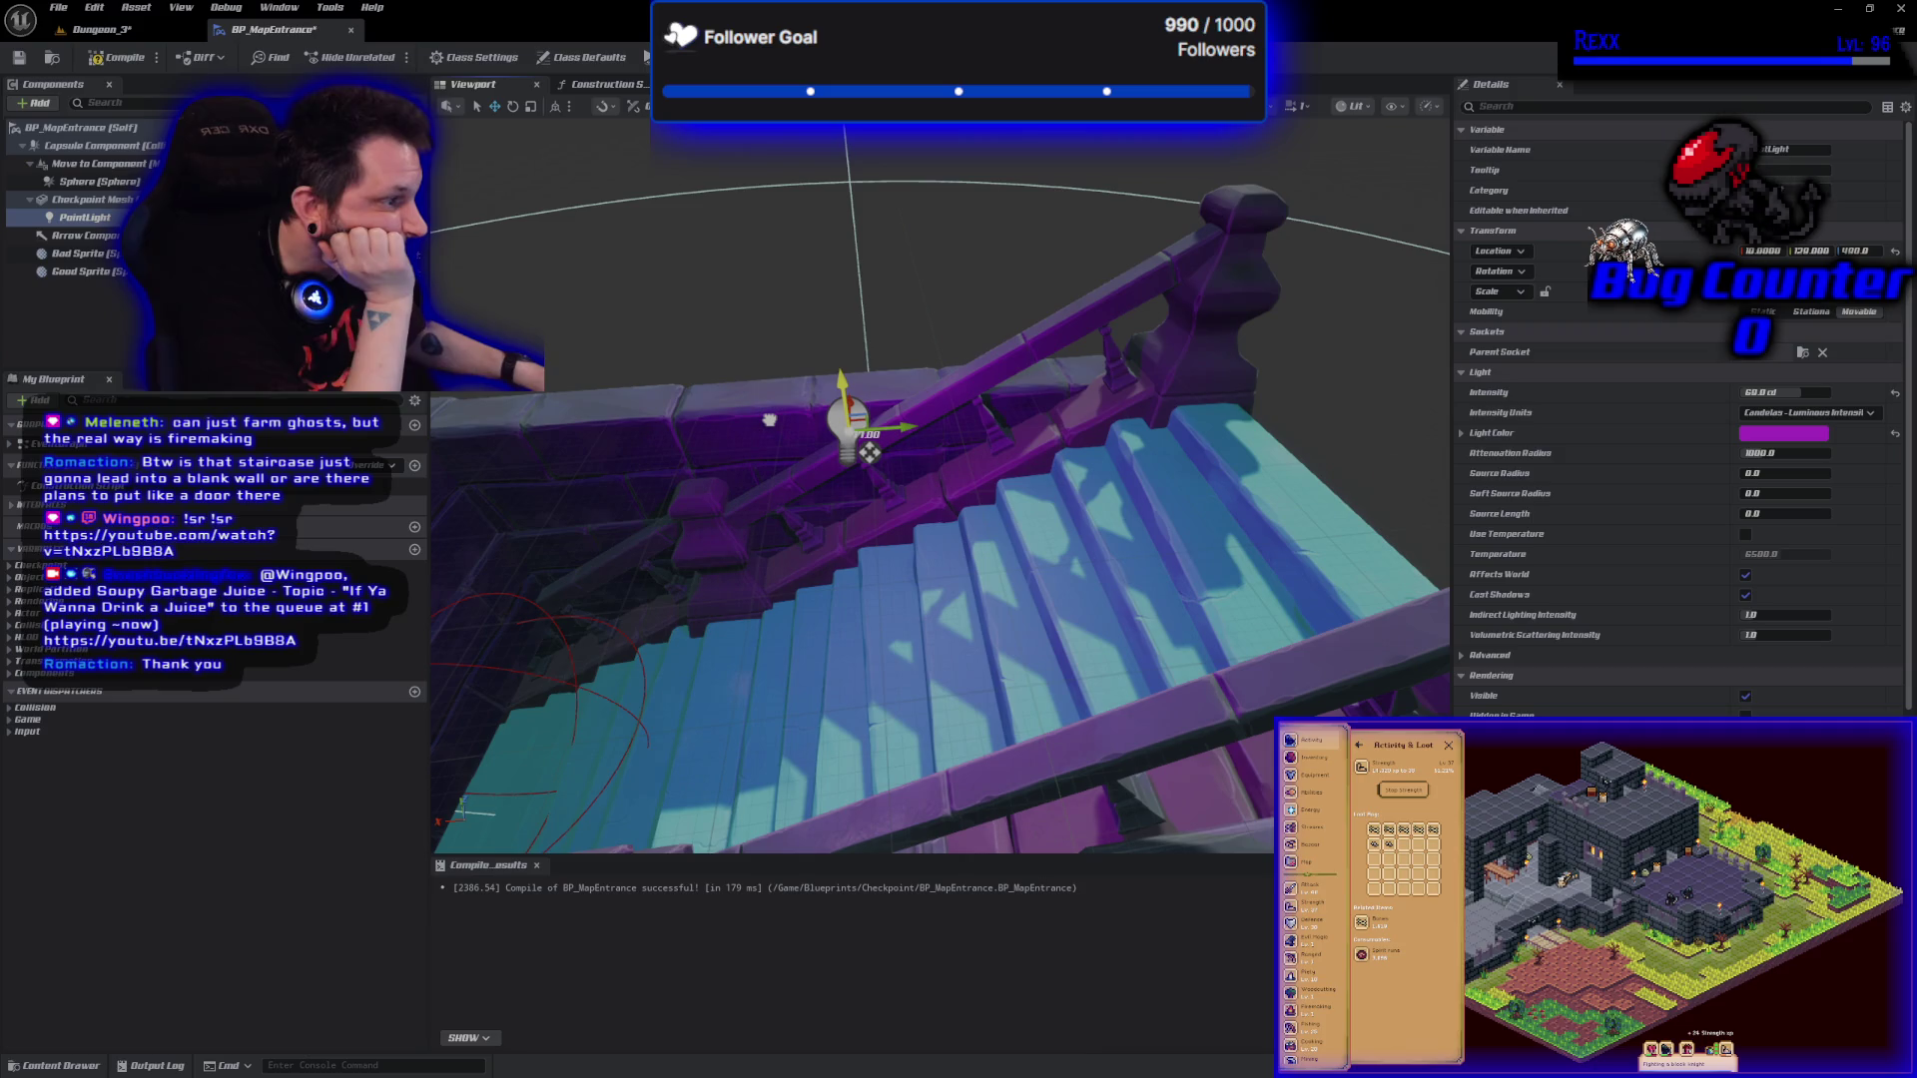
click(117, 59)
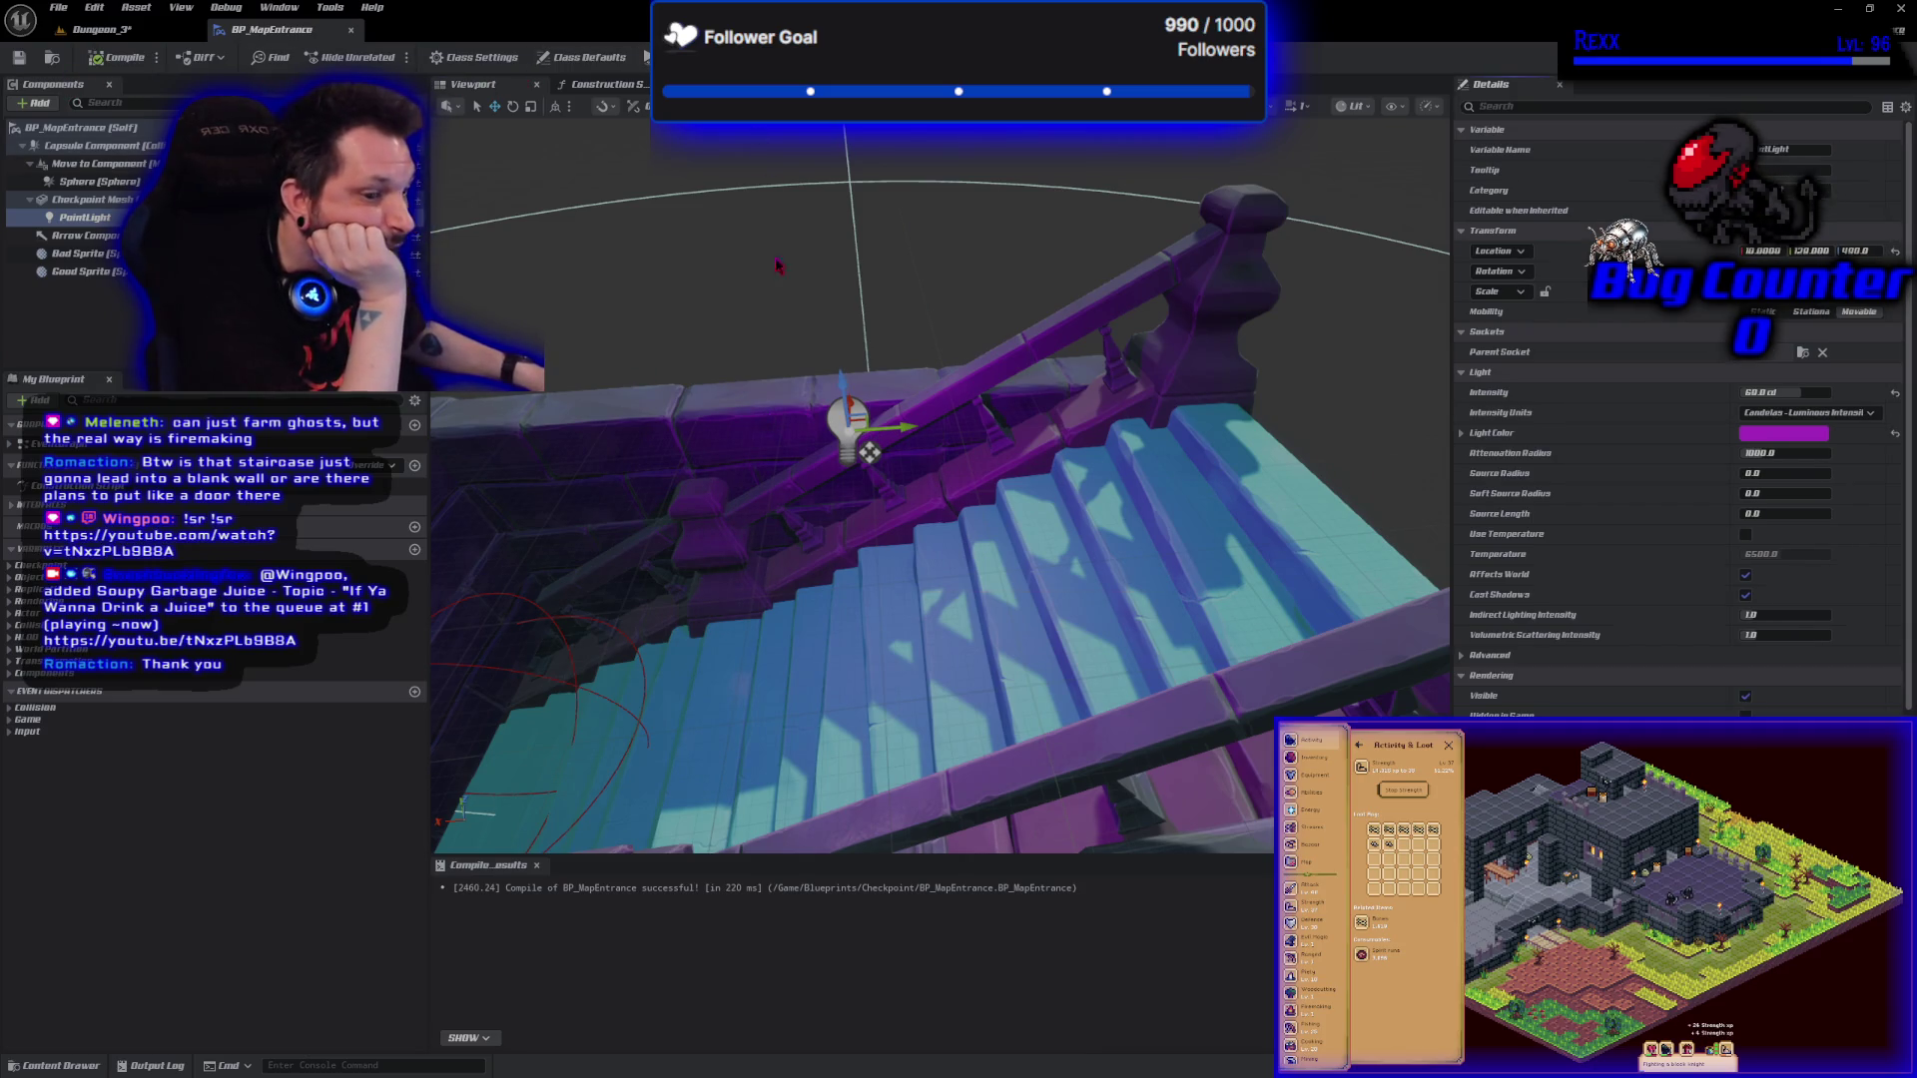
key(alt+Tab)
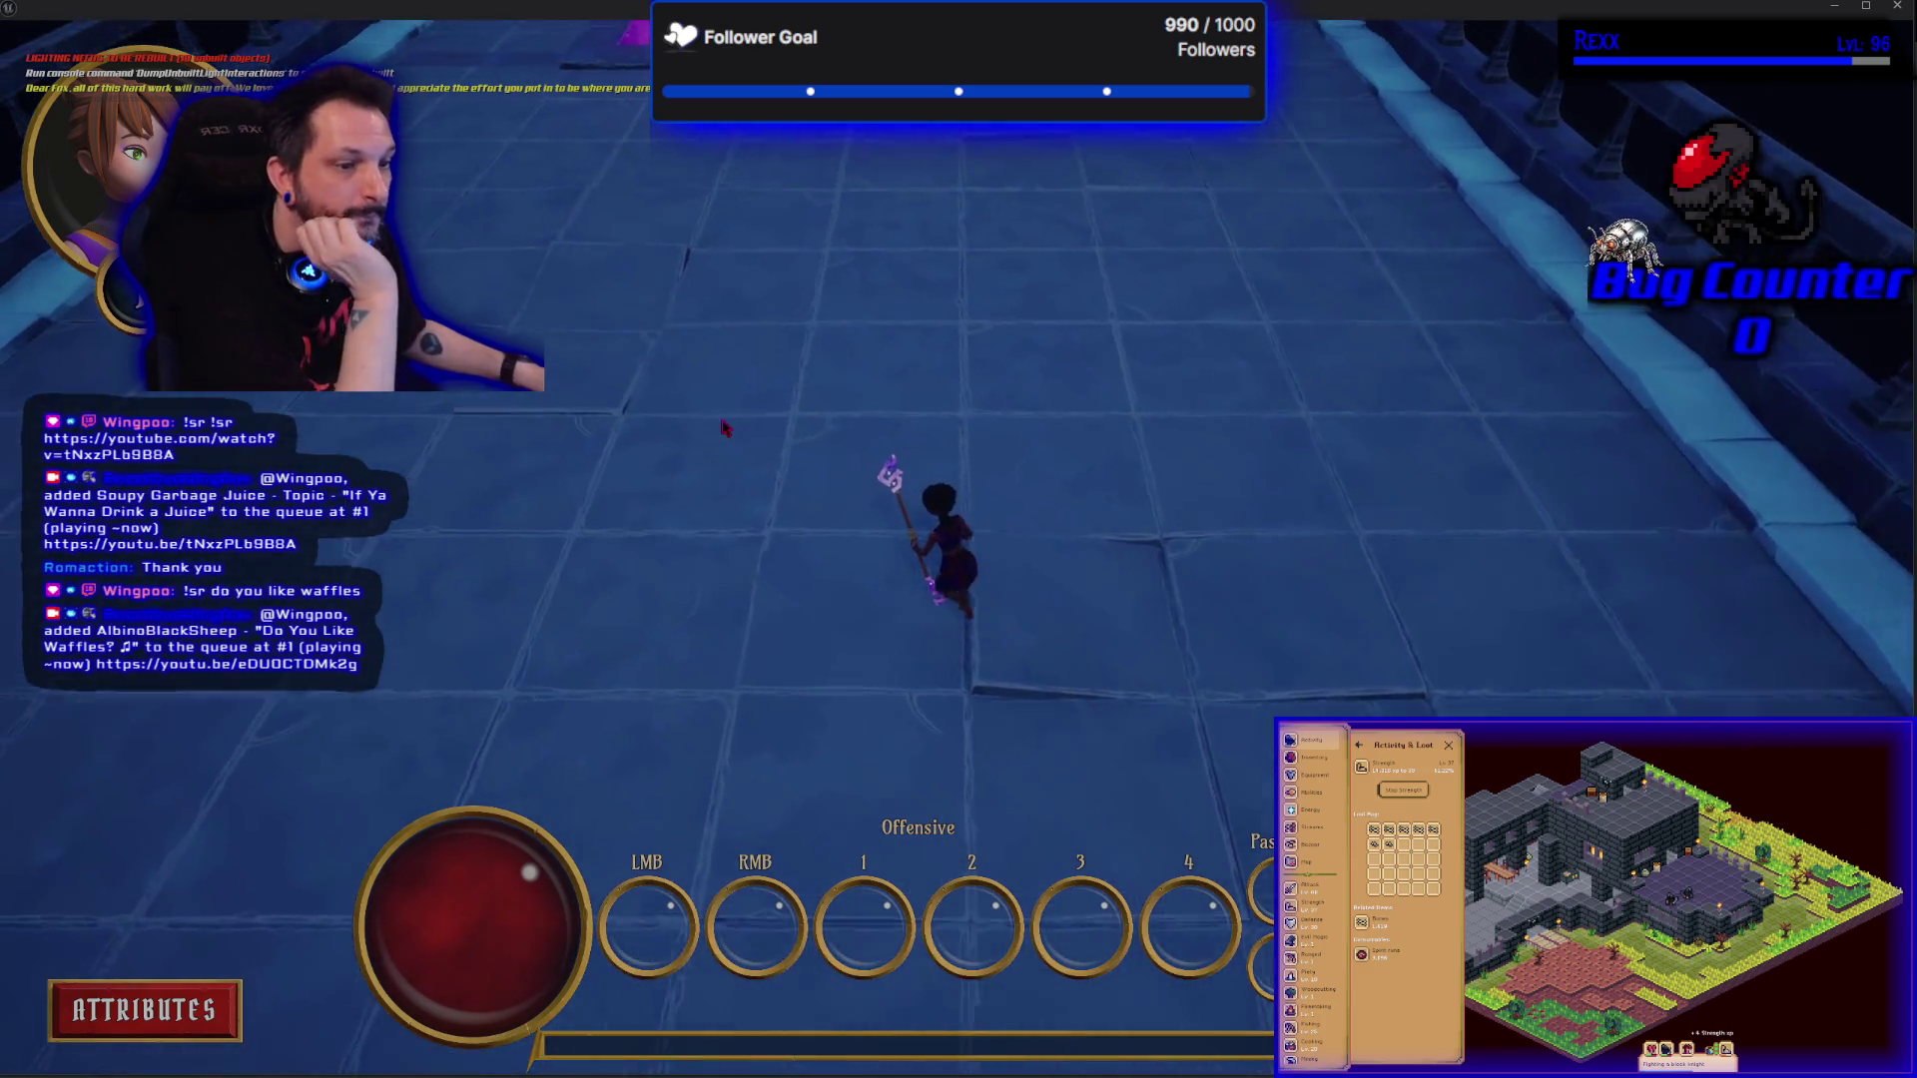
Walk the character to the purple stairway entrance, end play, and return to Dungeon_3.
key(w)
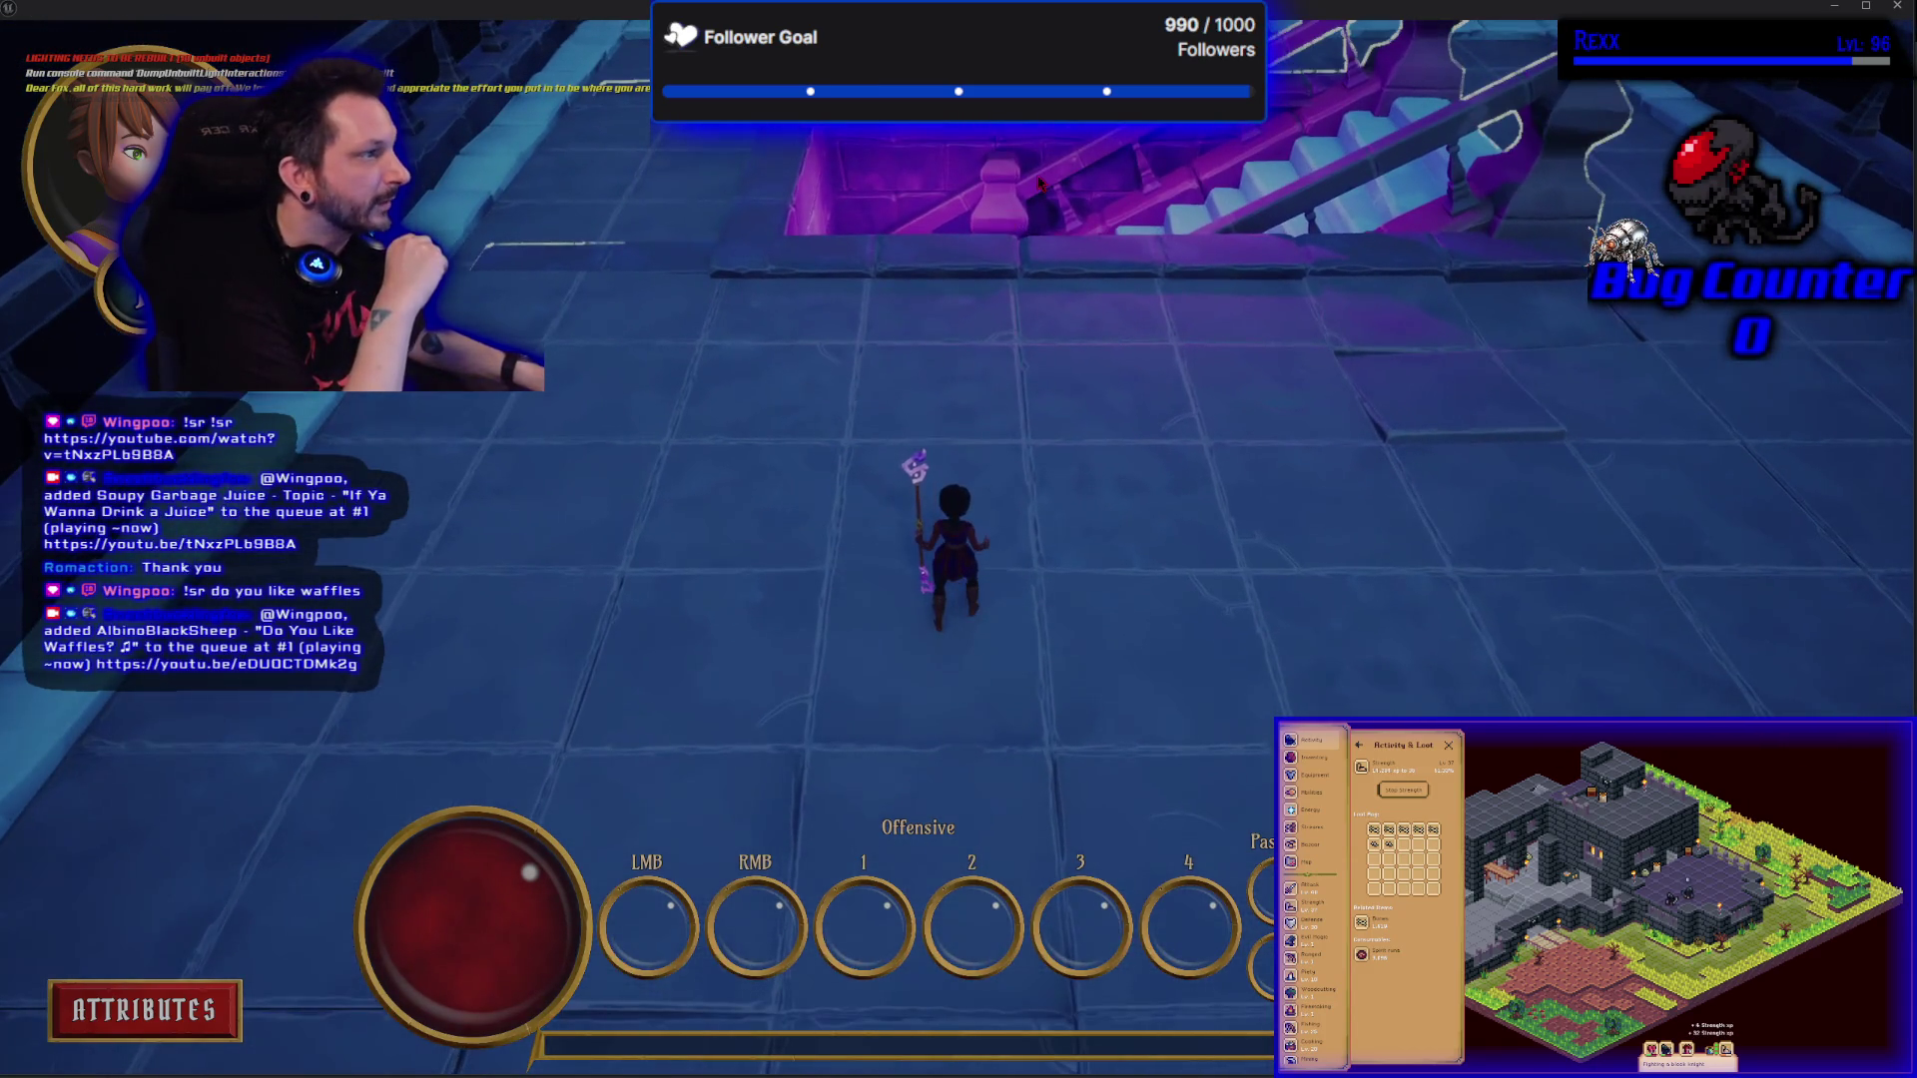
key(d)
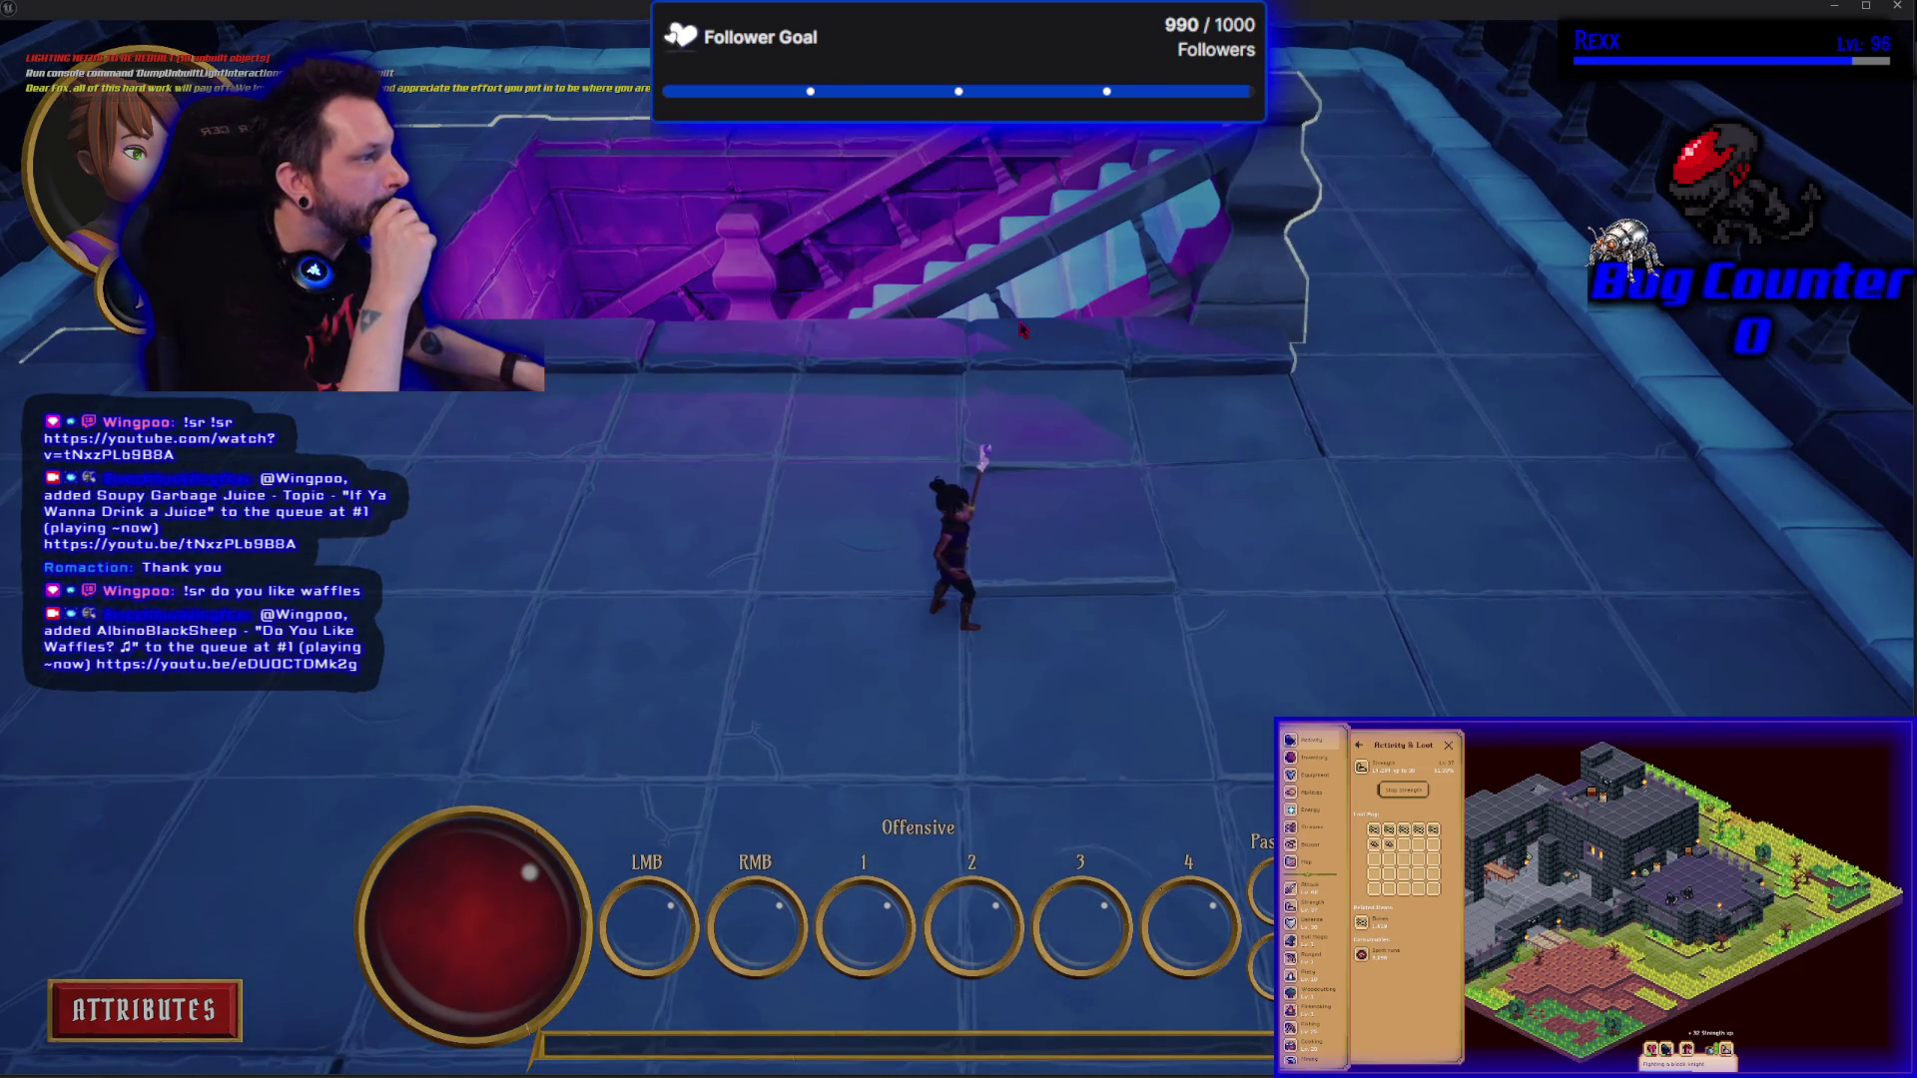
click(1061, 211)
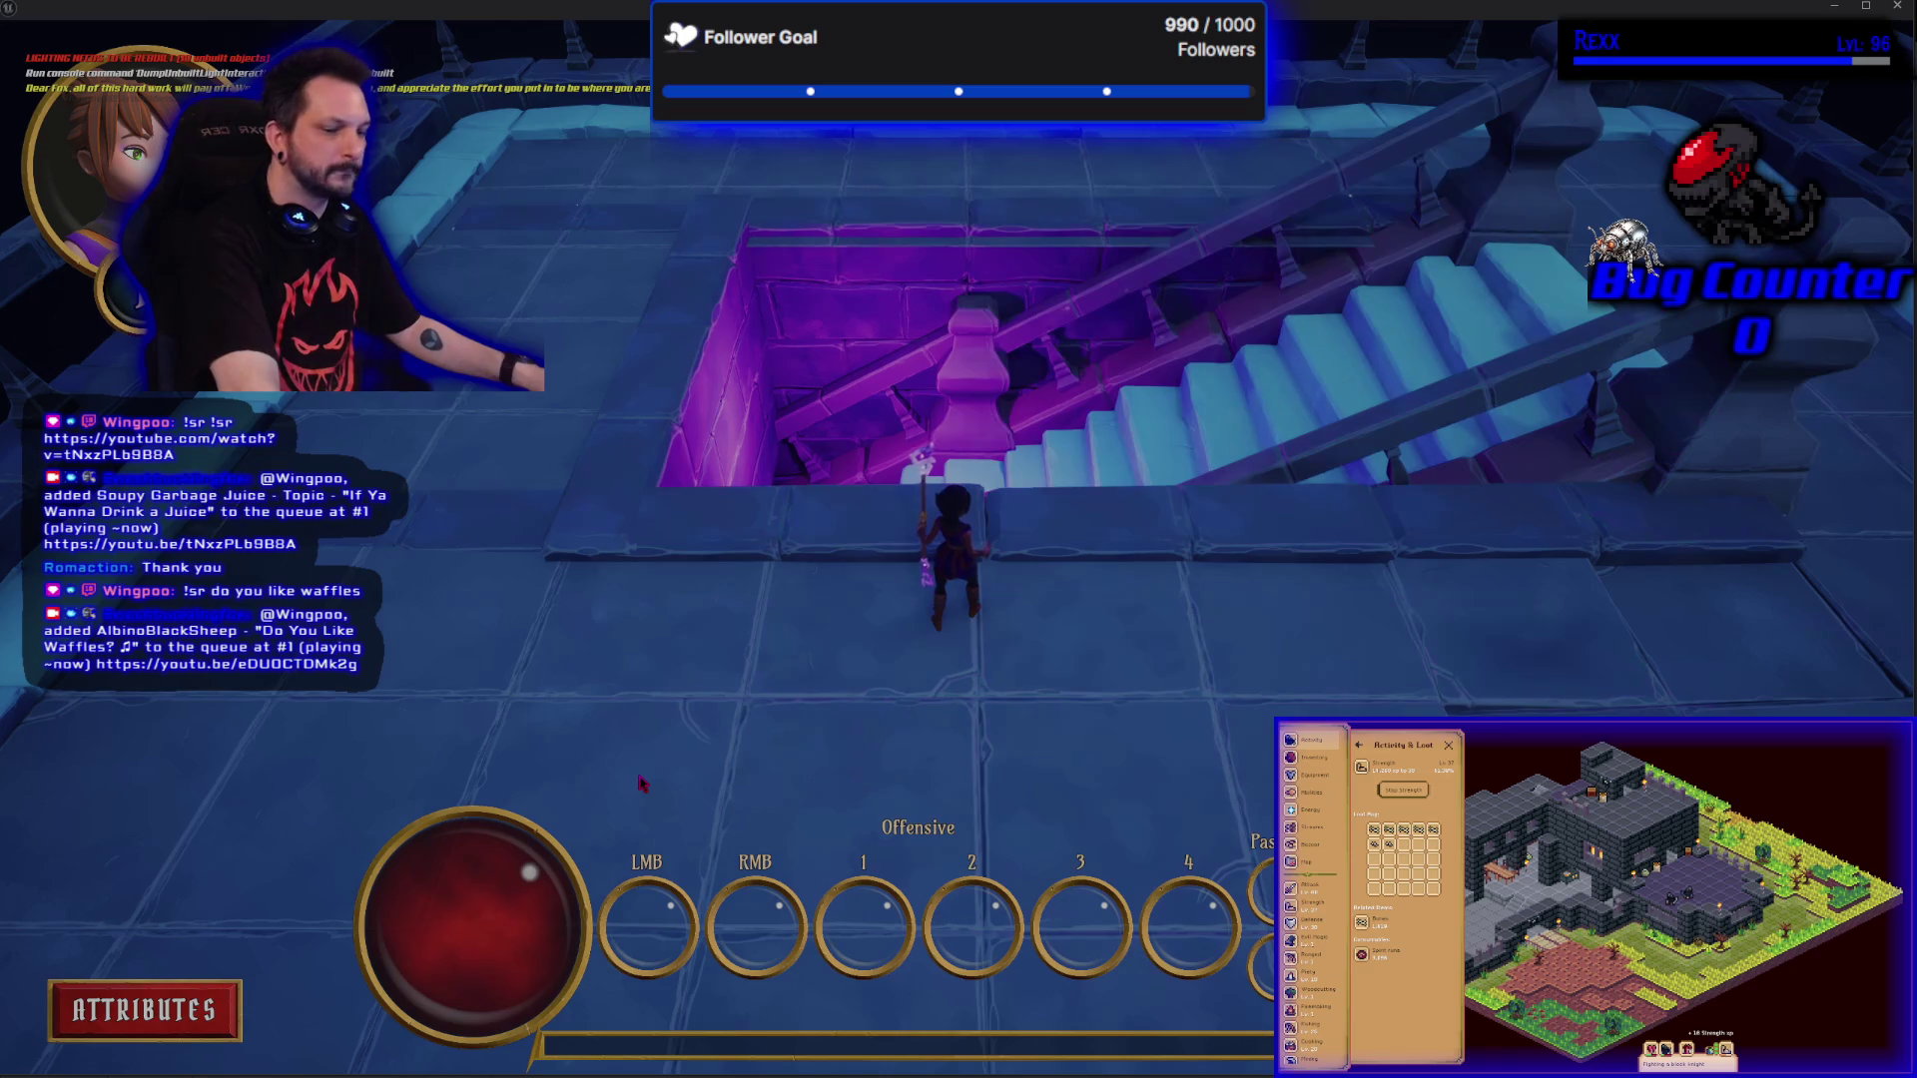
key(Escape)
click(128, 32)
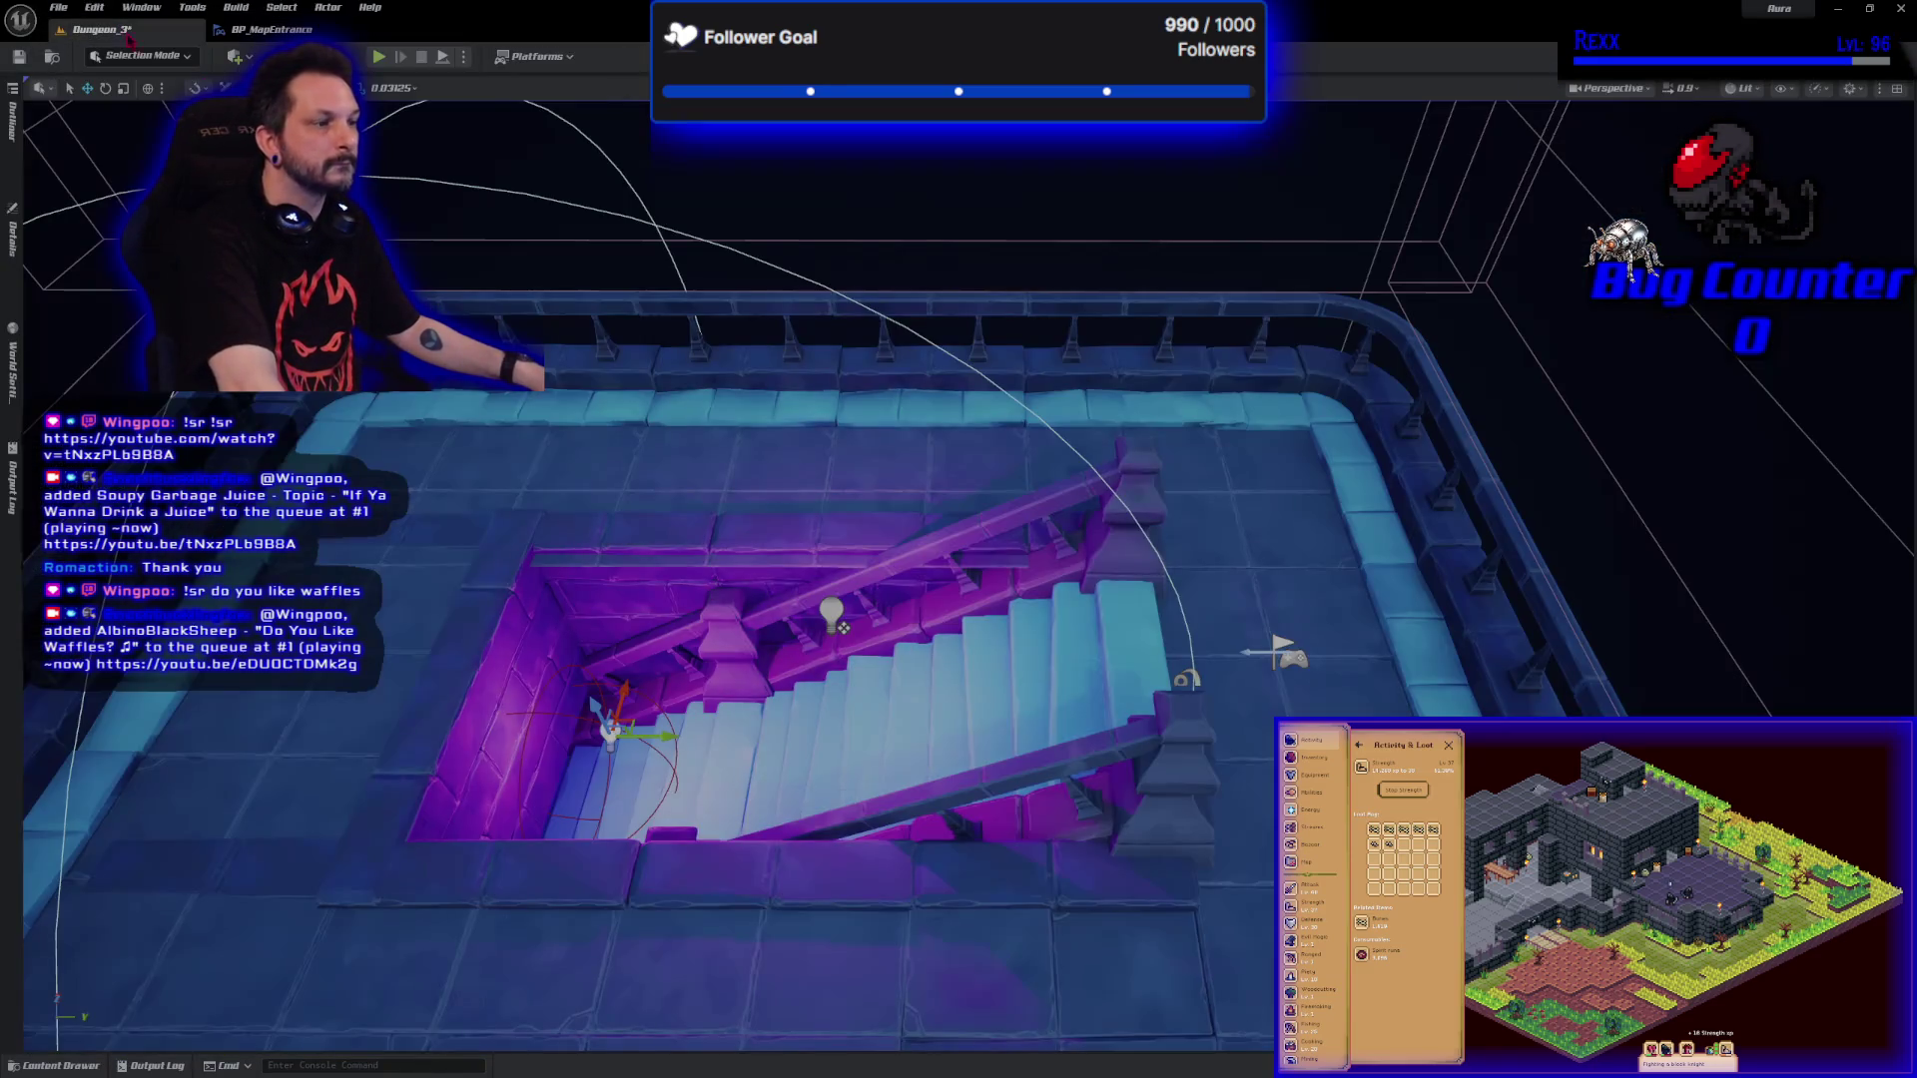
Select PlayerStart, then select Checkpoint Mesh in BP_MapEntrance, compile, and start another play test.
click(1288, 651)
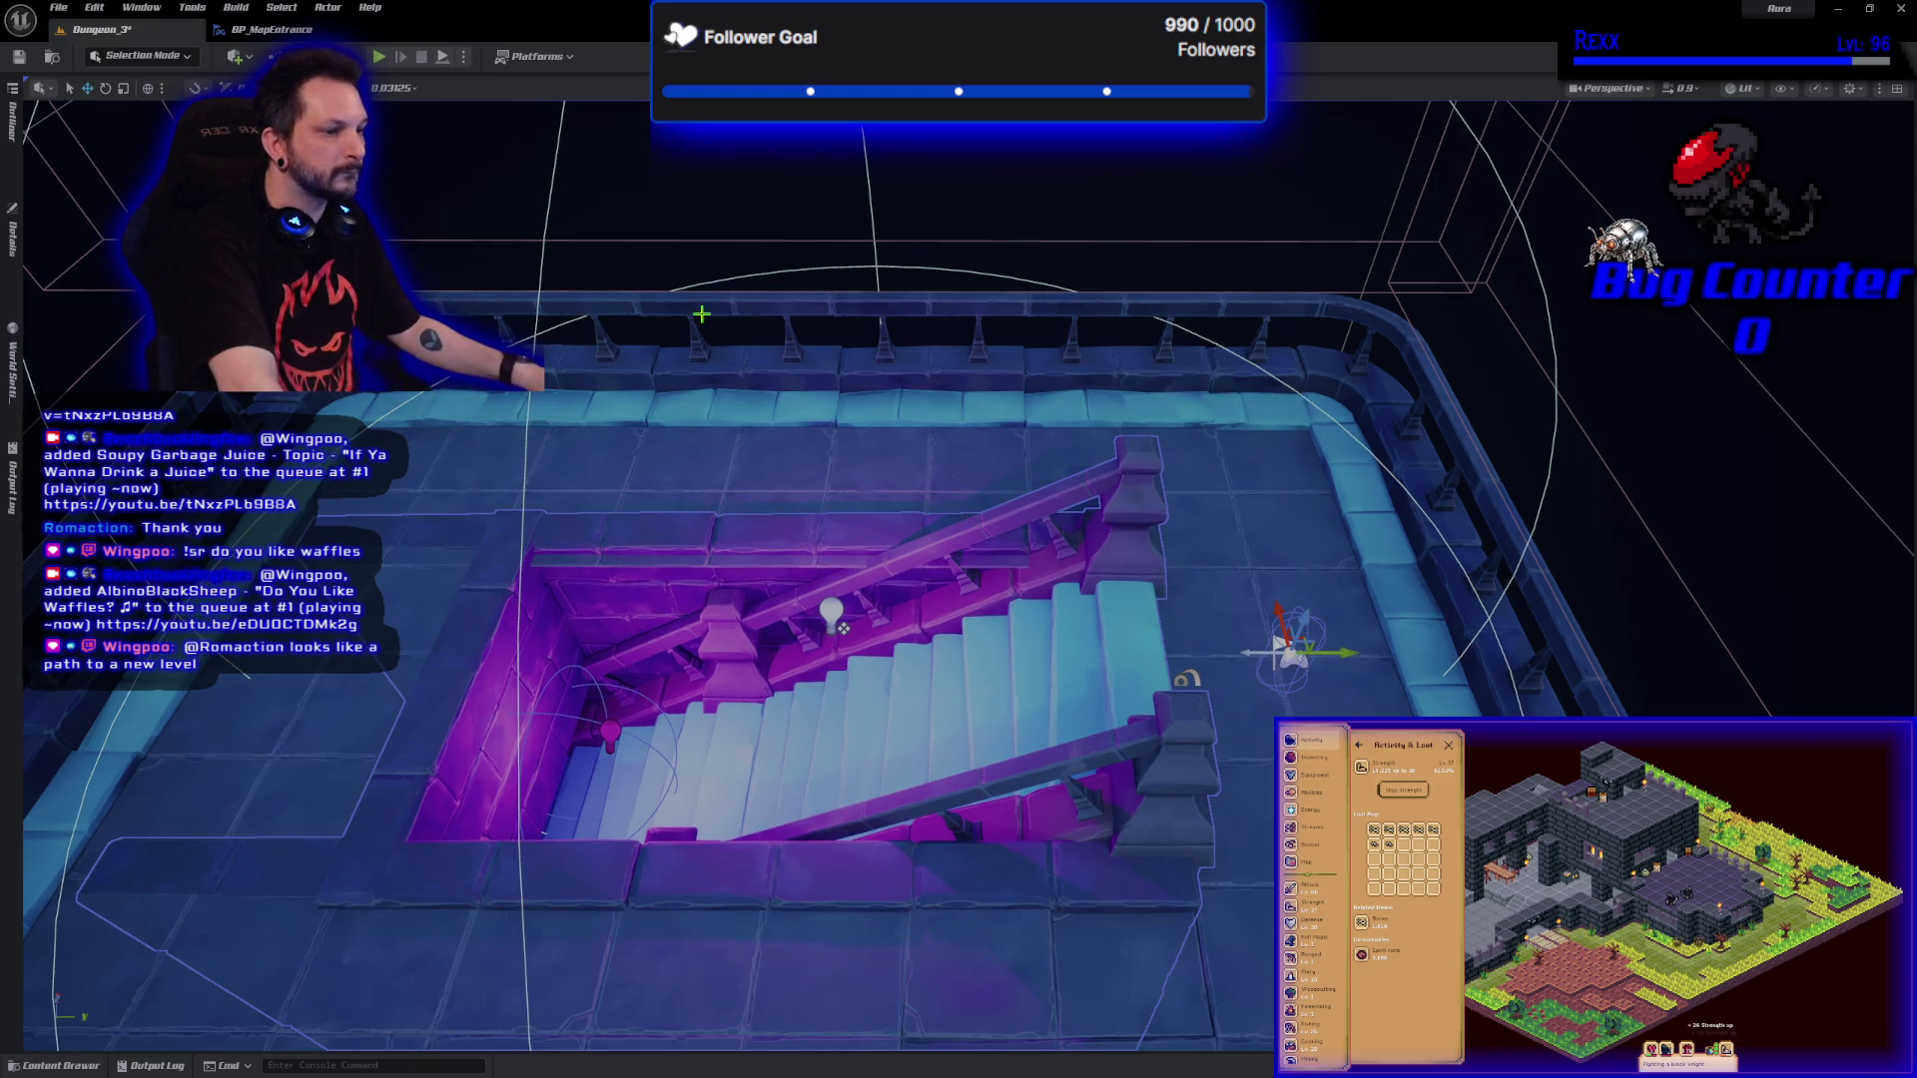
click(272, 29)
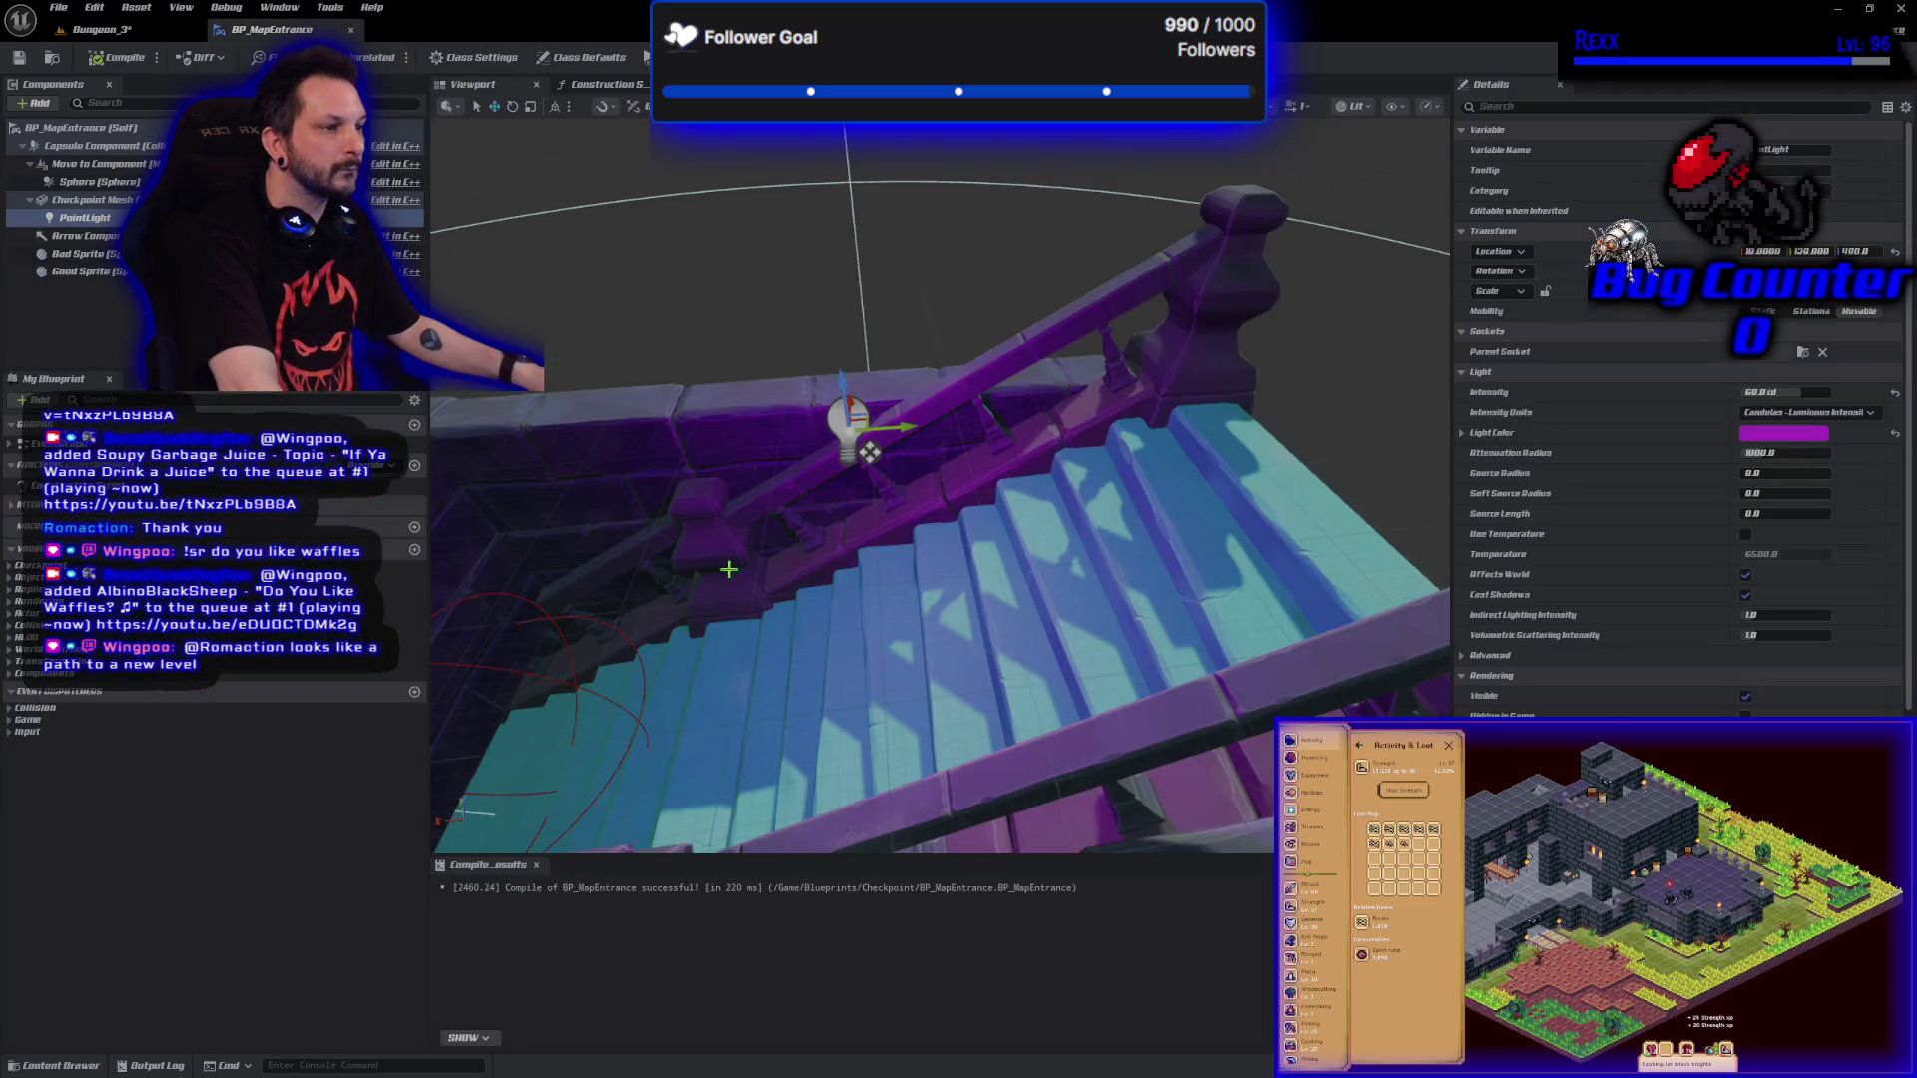
scroll(728, 569, down, 5)
click(1070, 552)
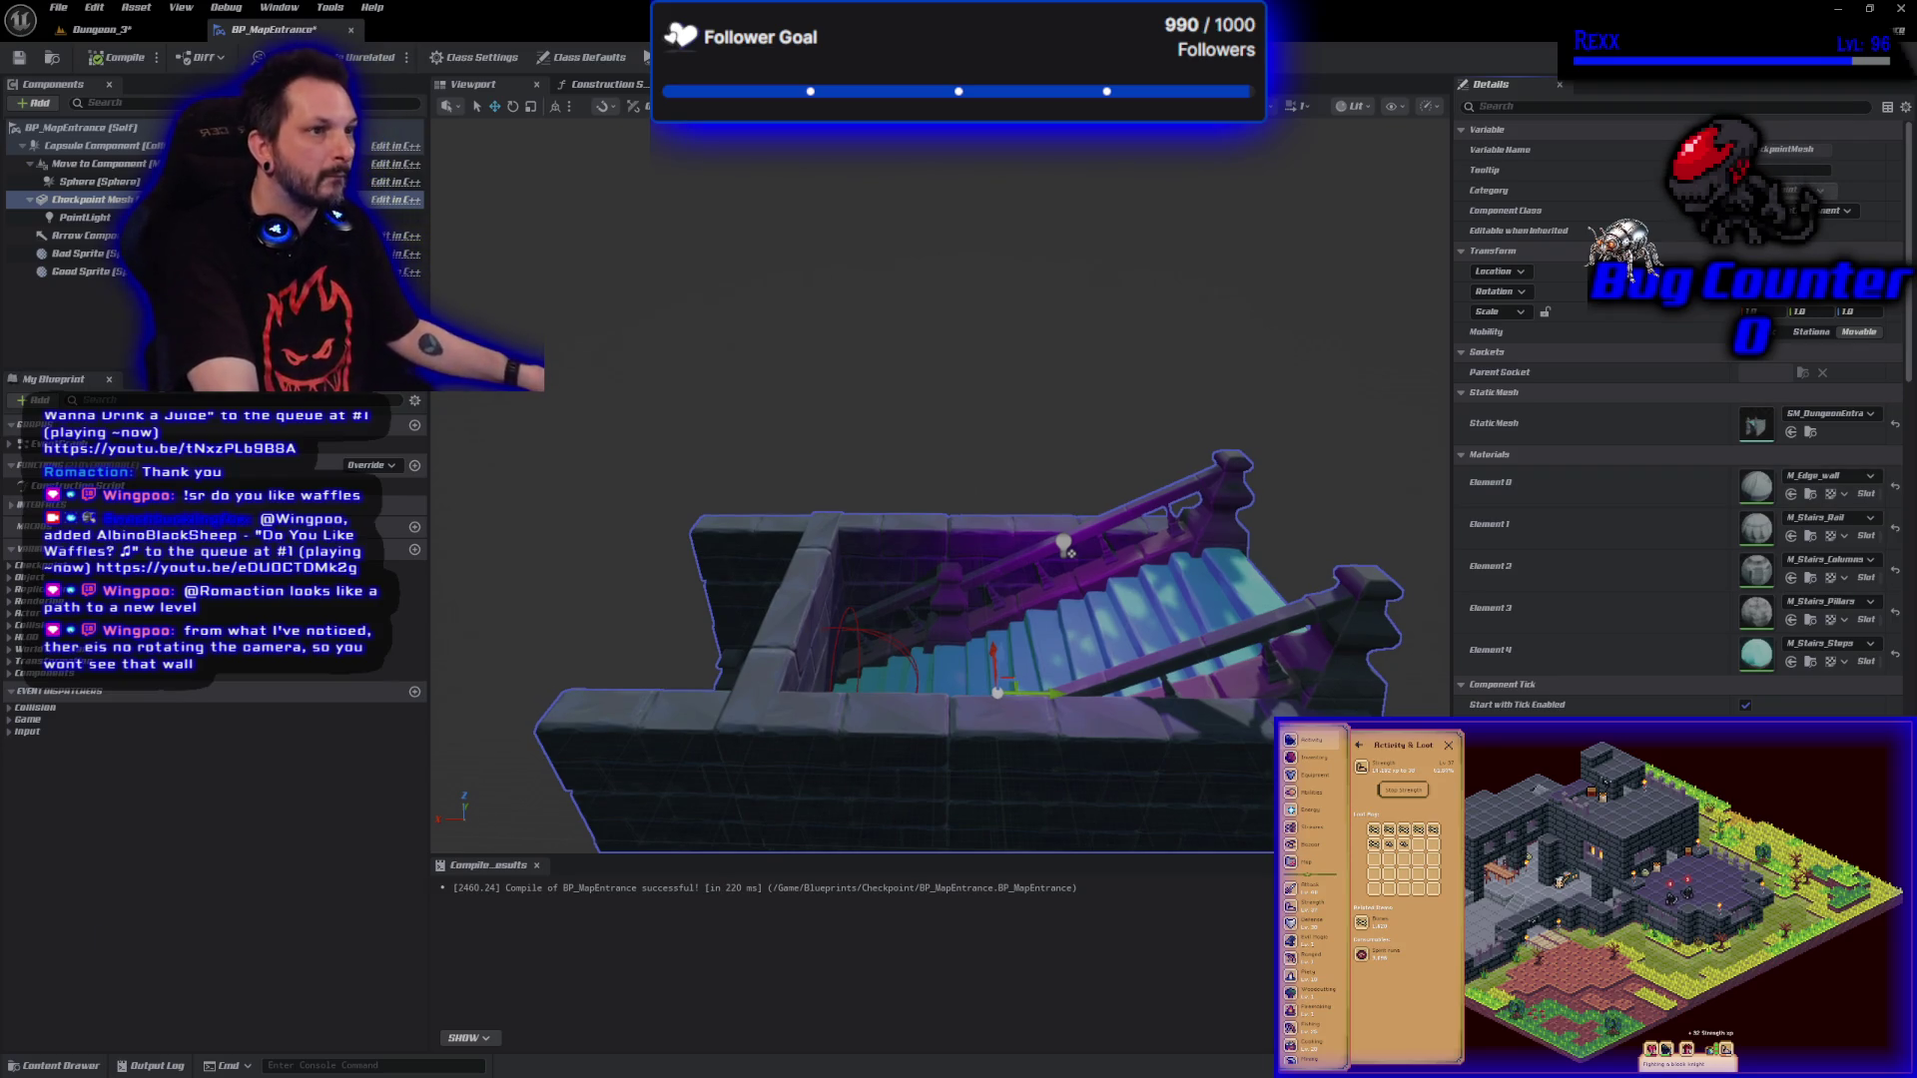
click(103, 62)
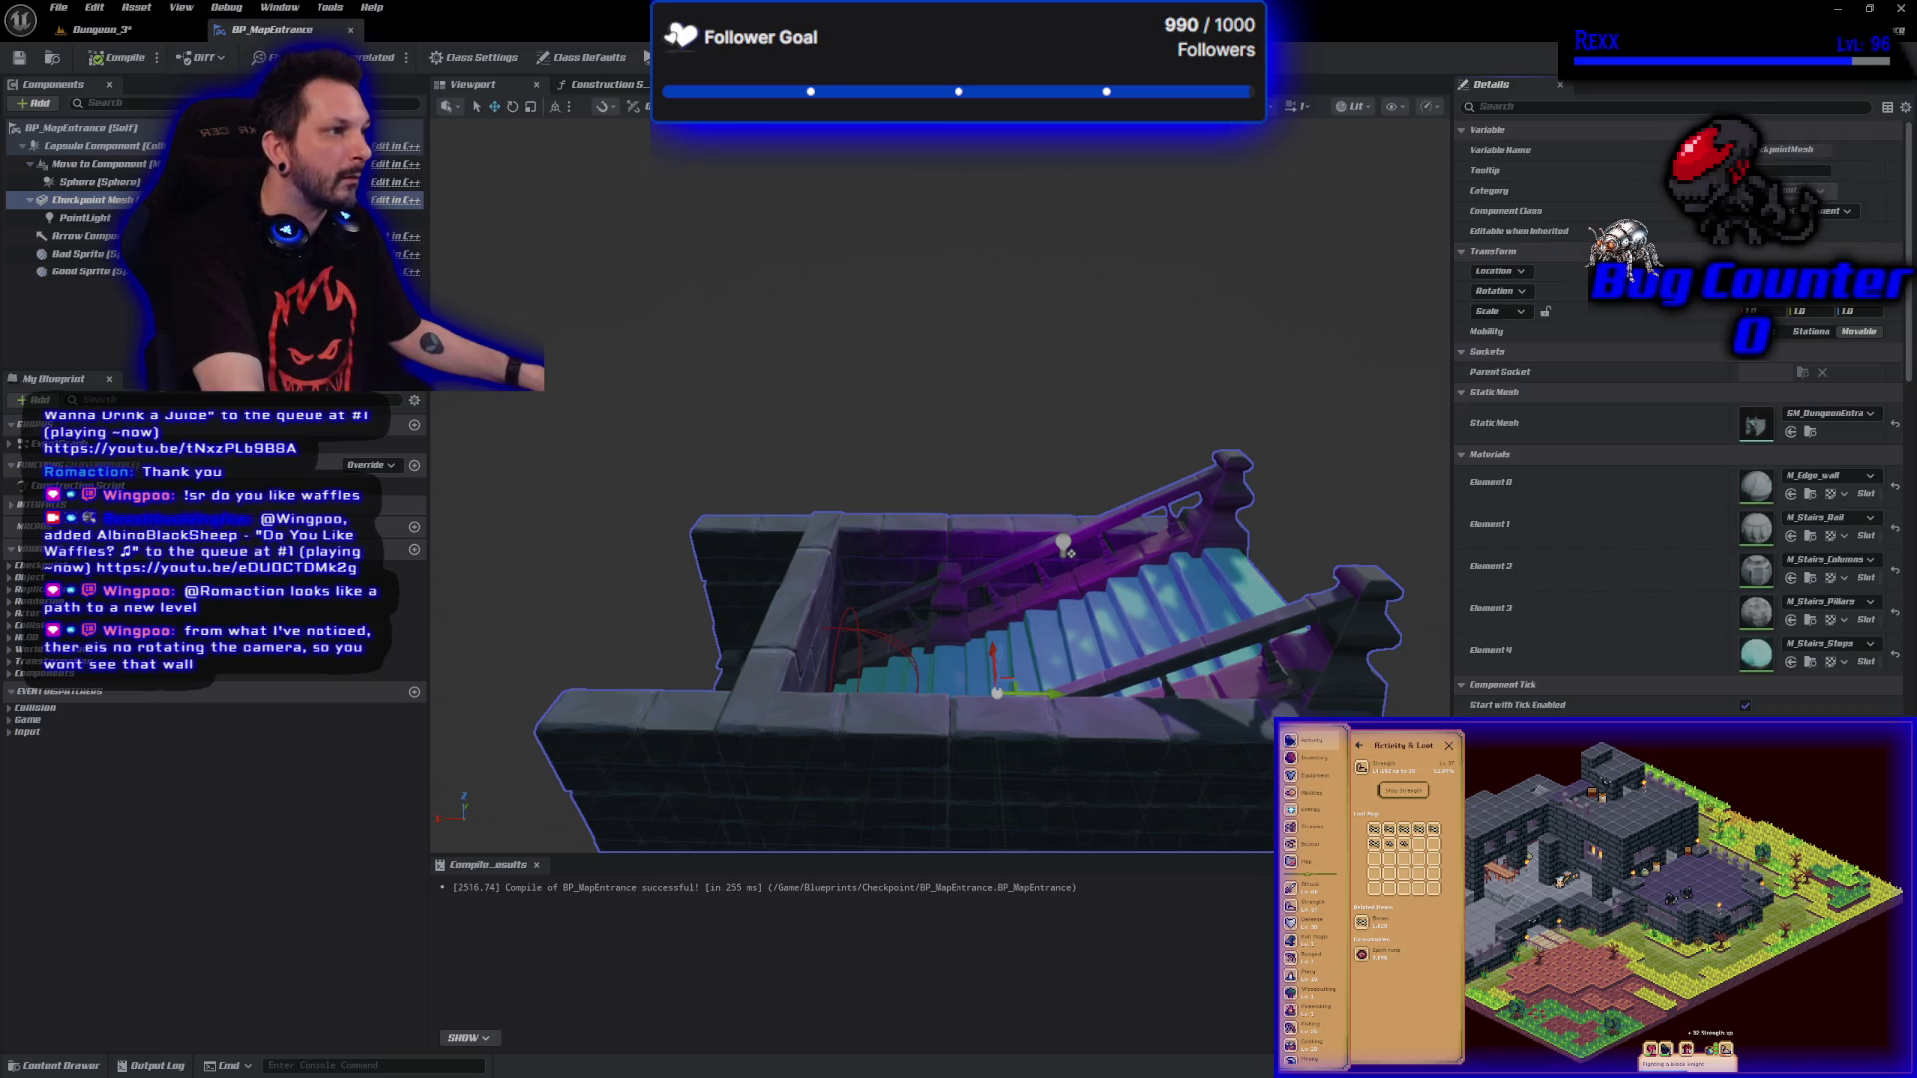
key(alt+p)
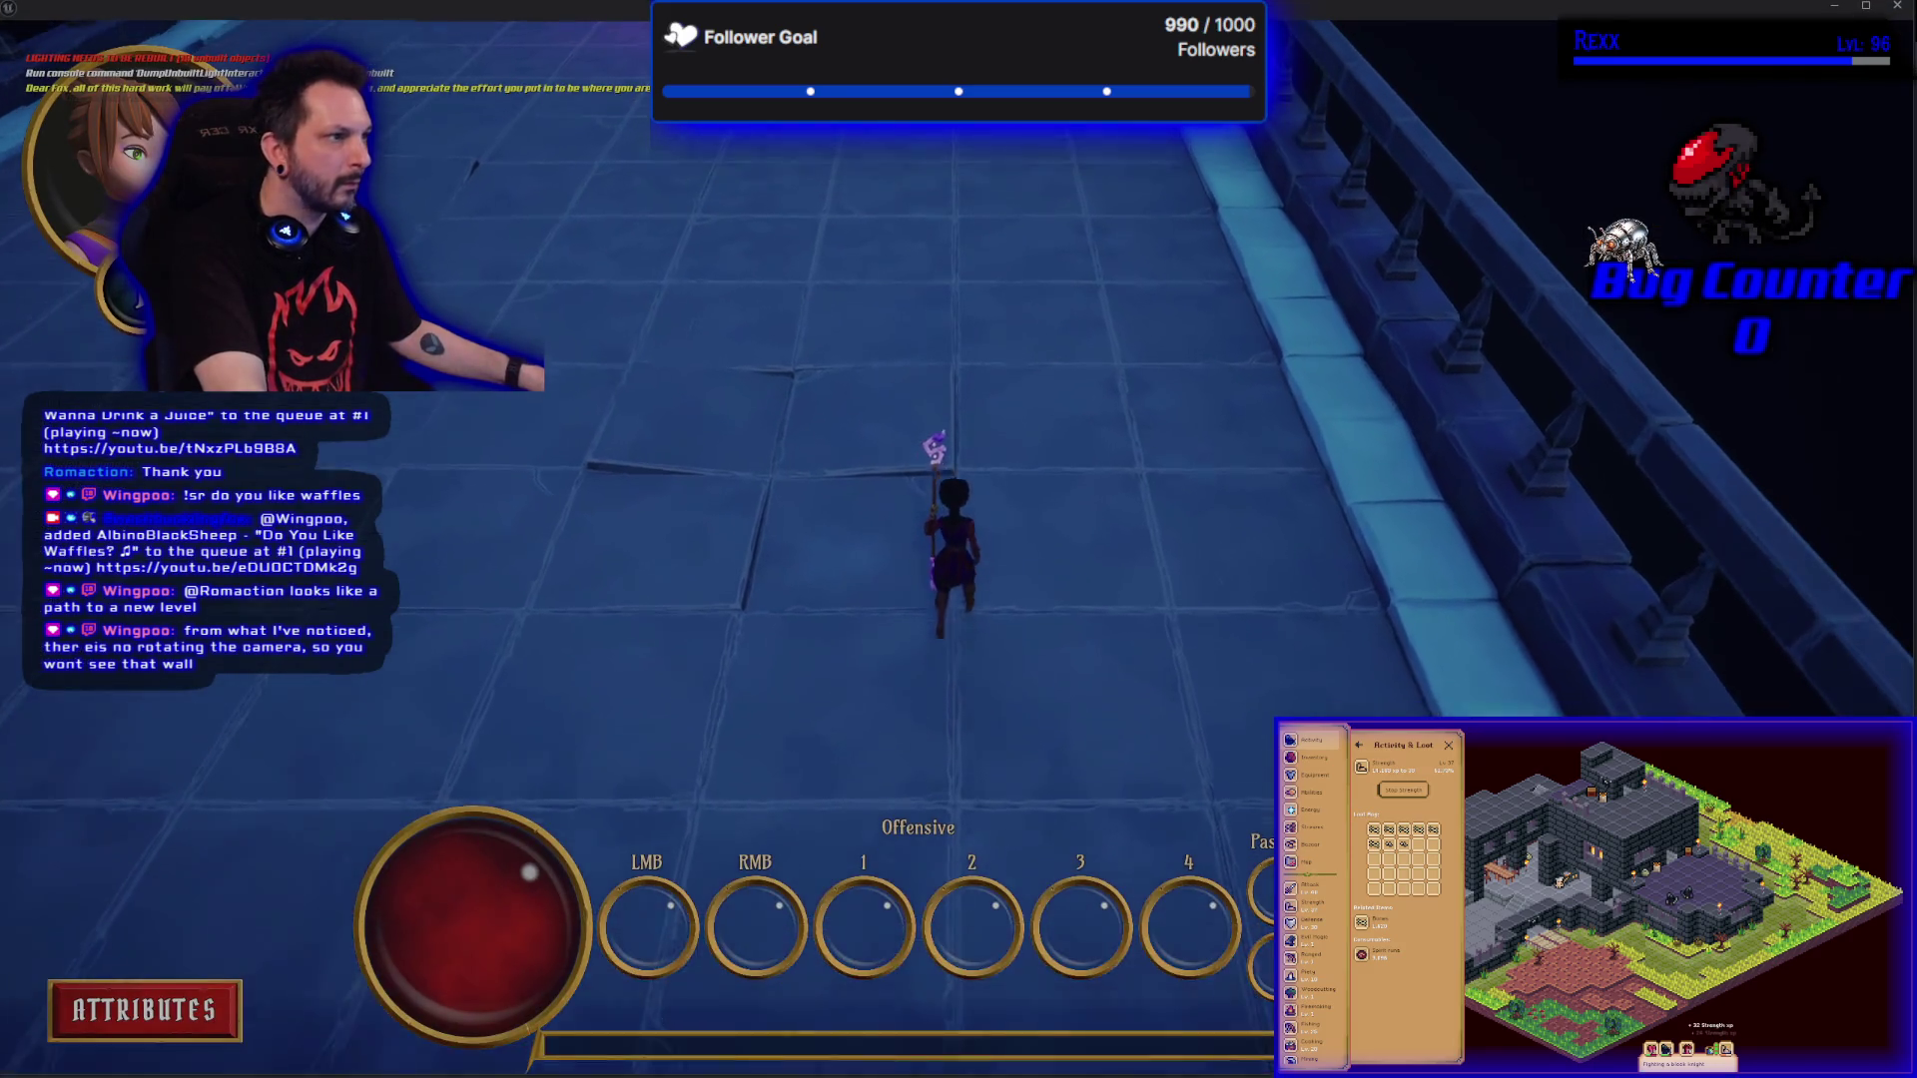
Run two play tests toward the purple stairs, then orbit the preview closer around the stairs mesh.
key(w)
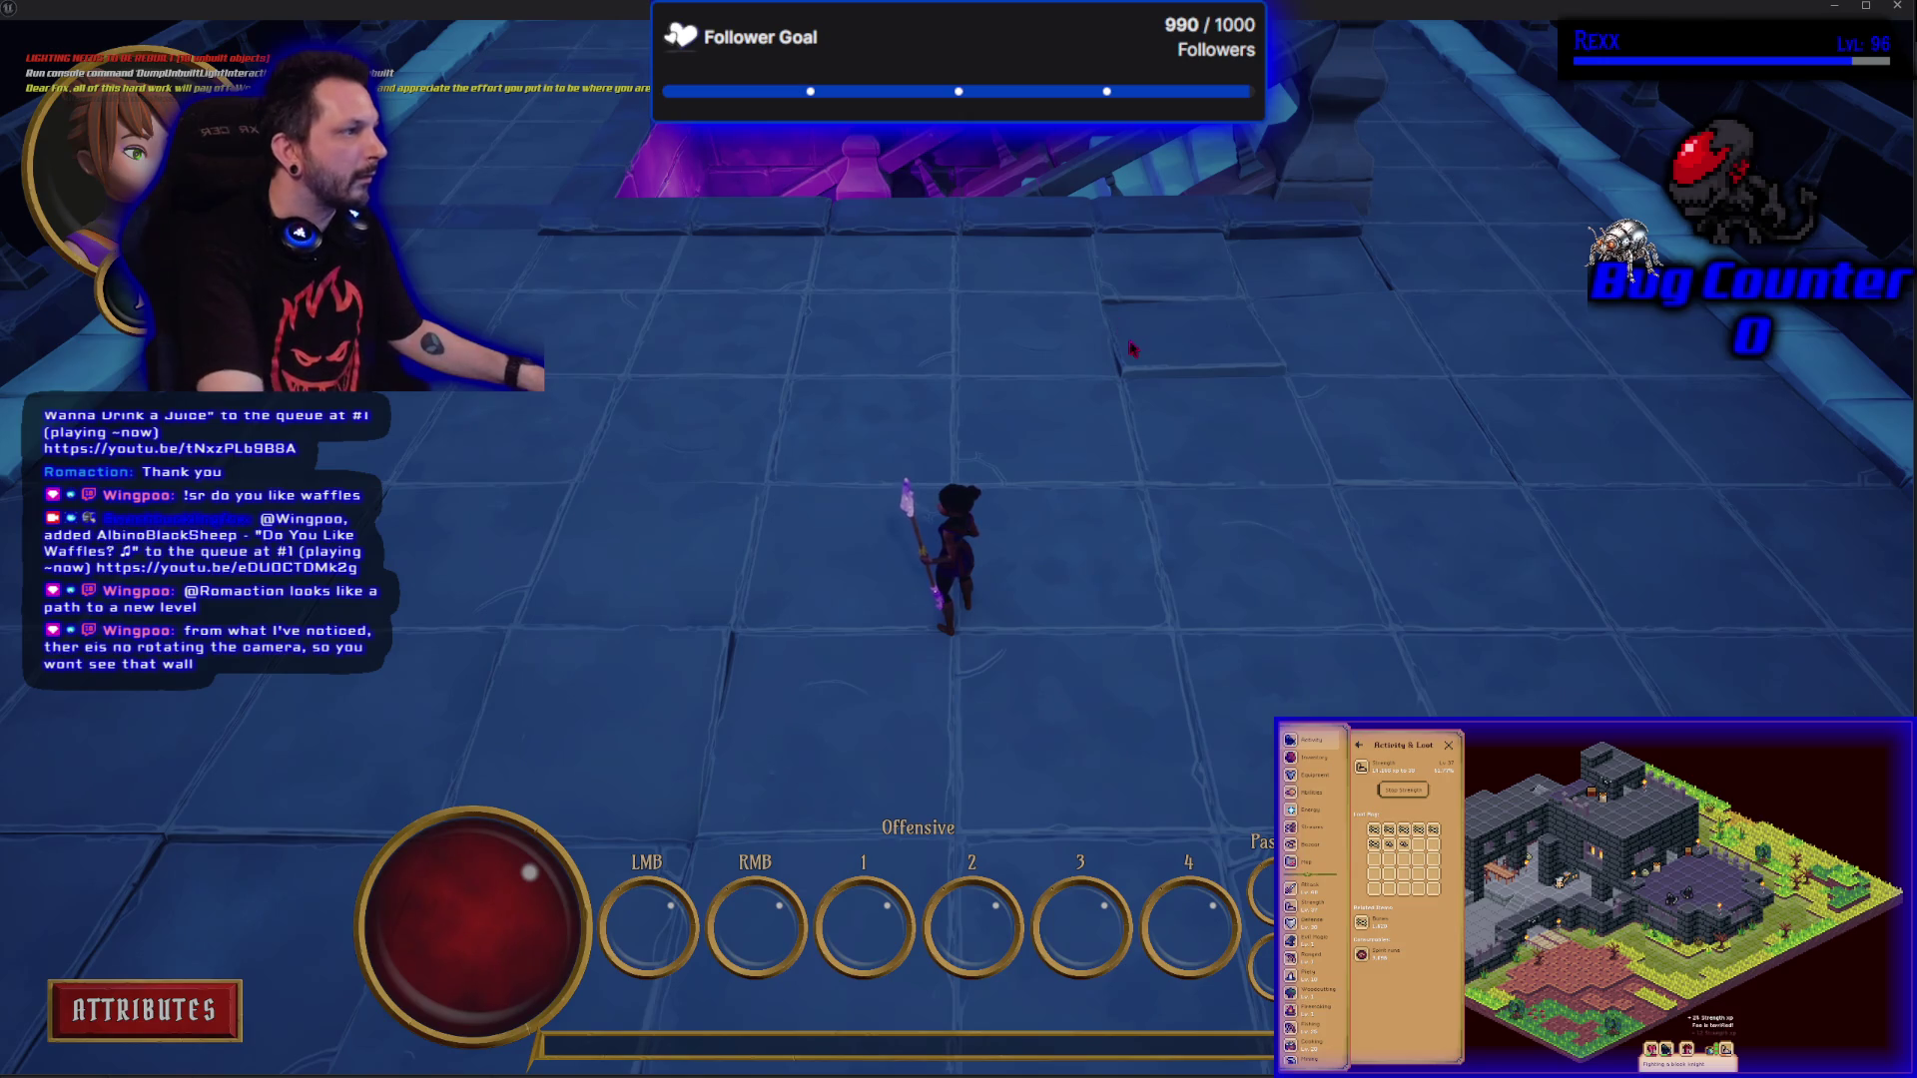
key(Escape)
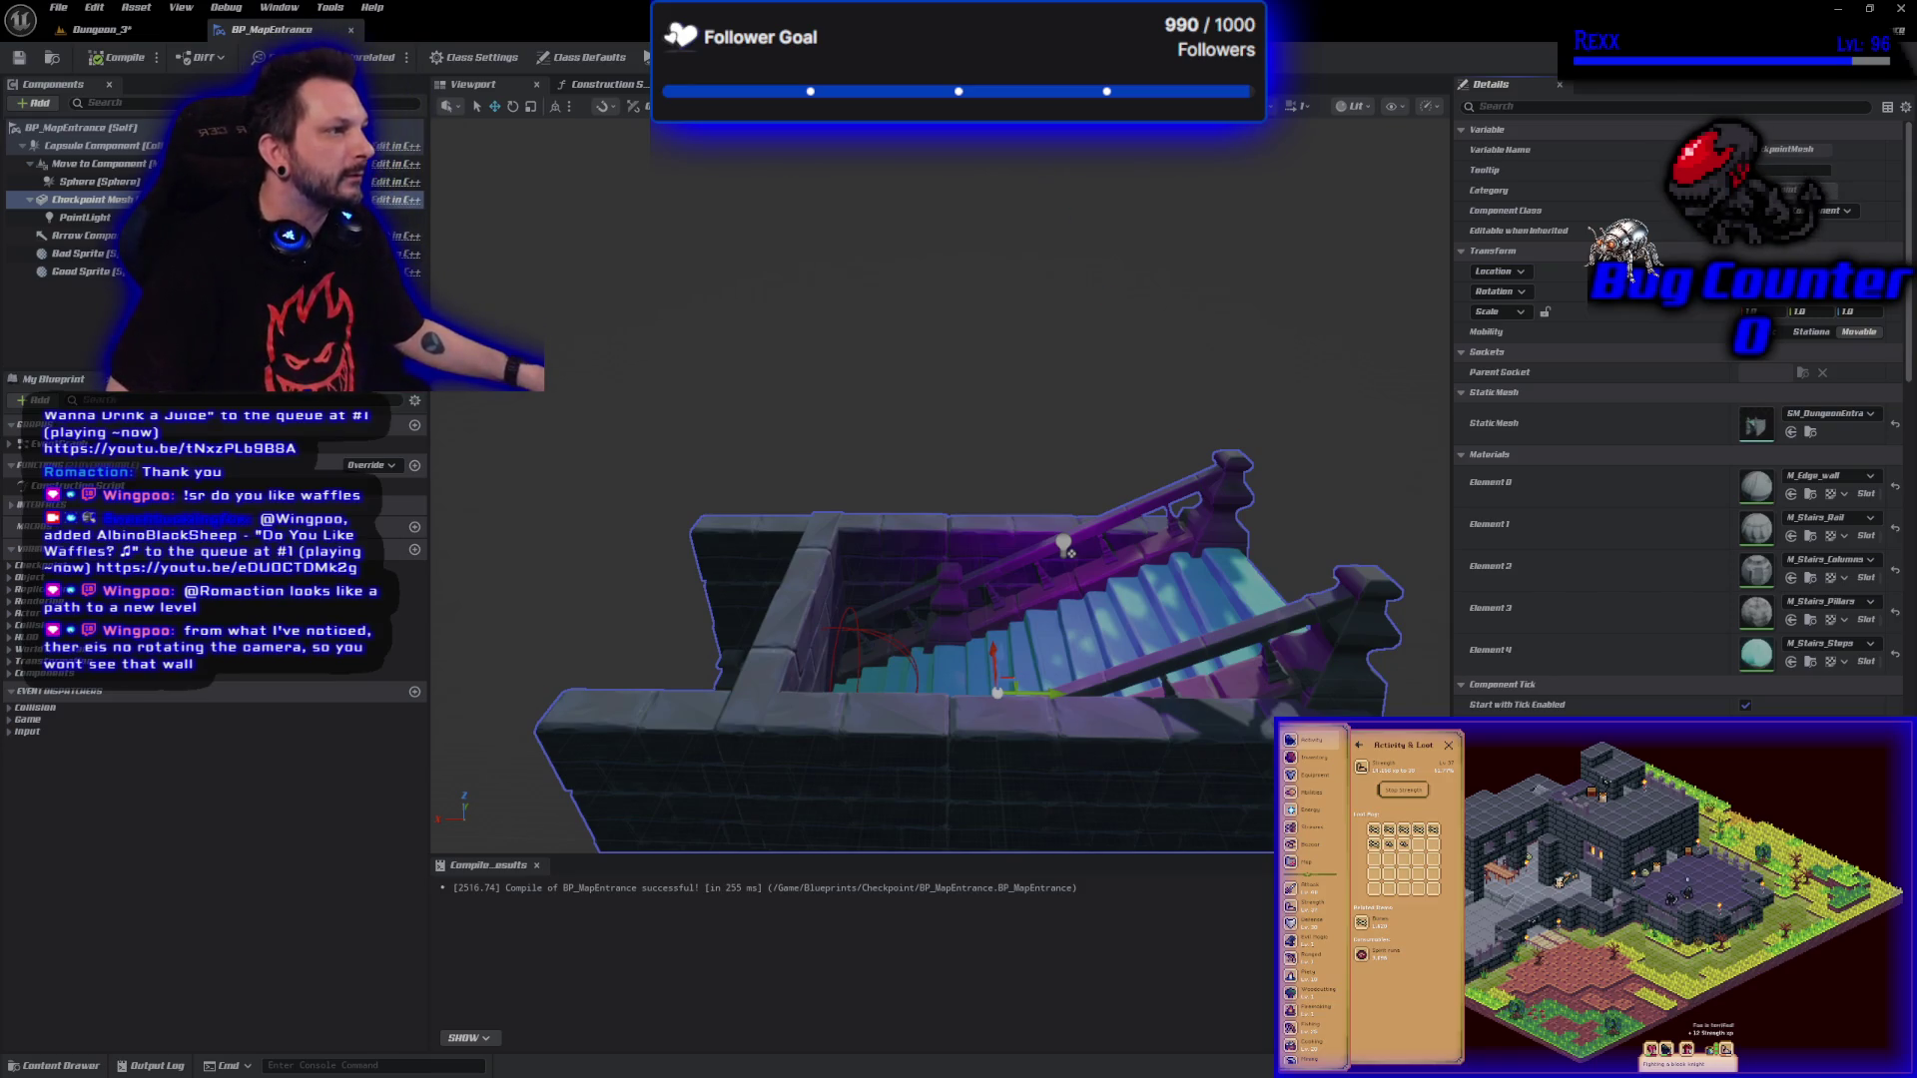
key(alt+p)
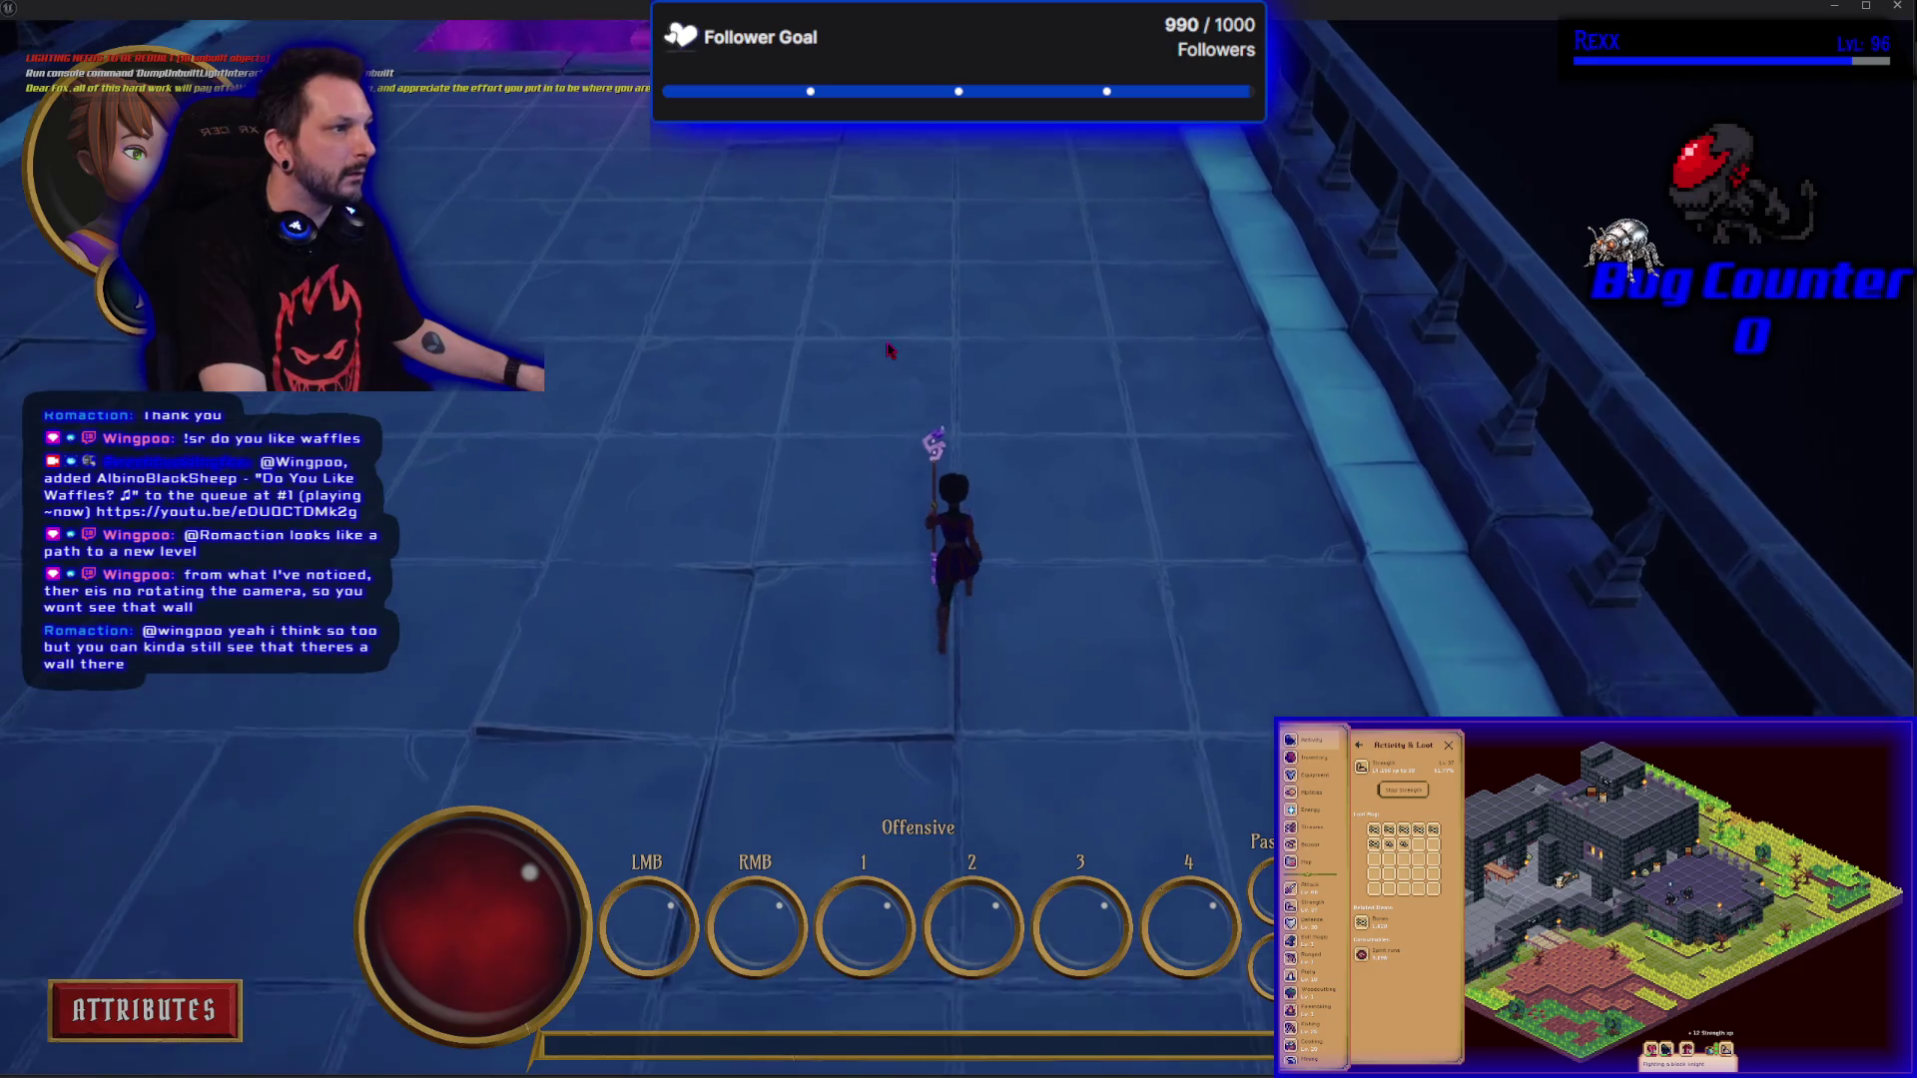
key(w)
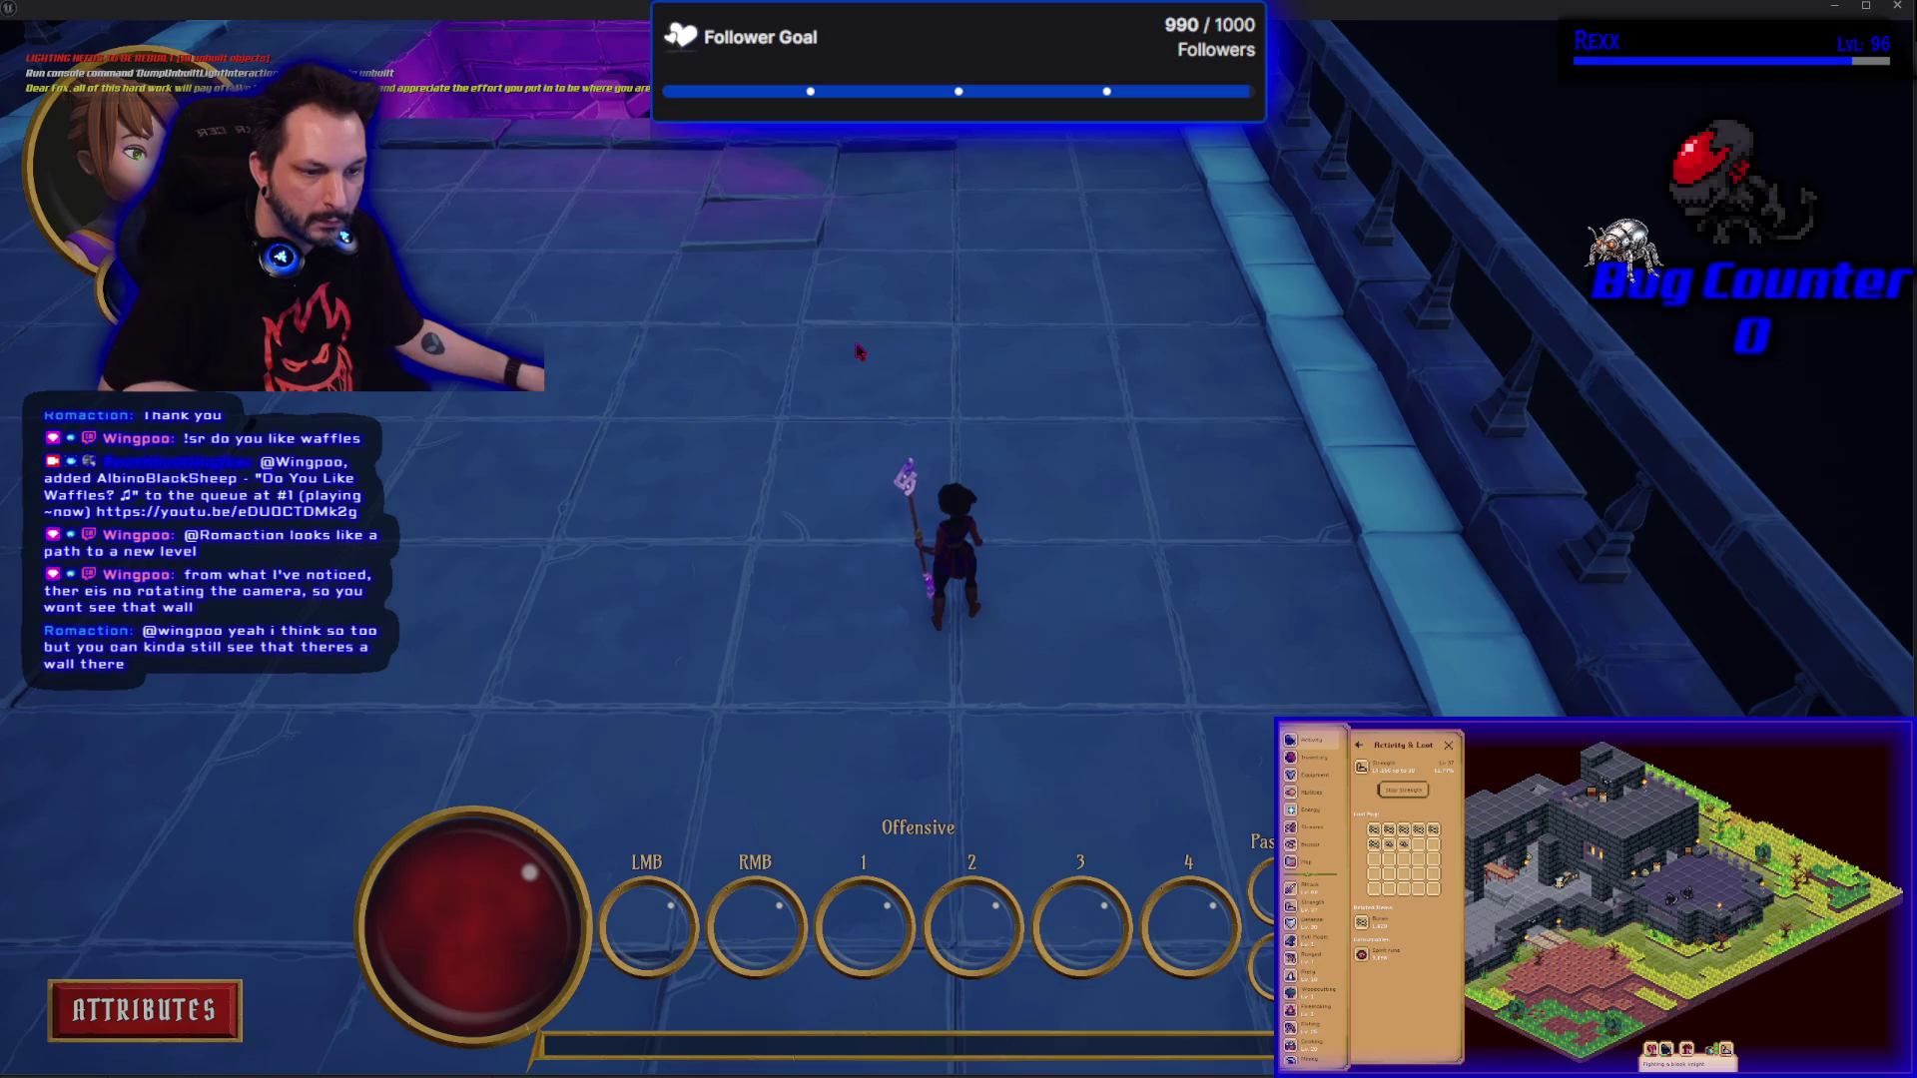
key(w)
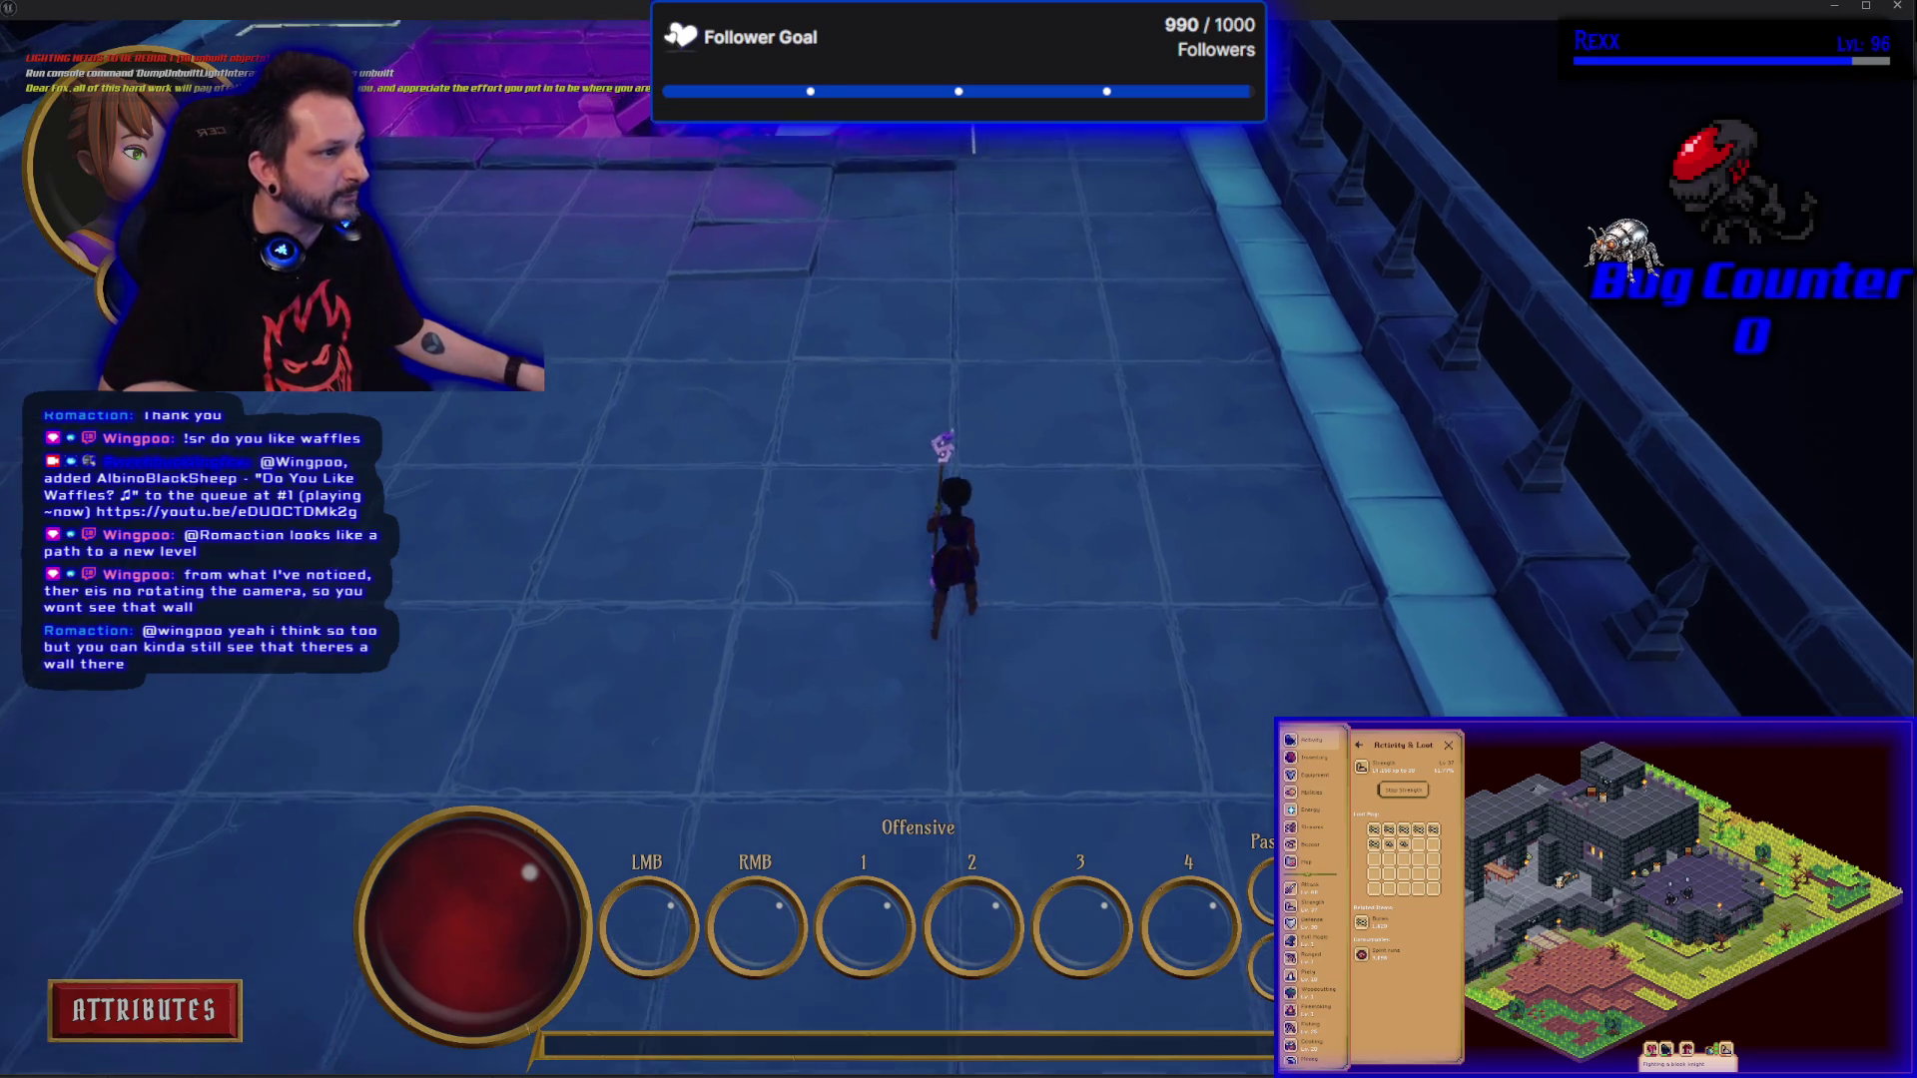
key(w)
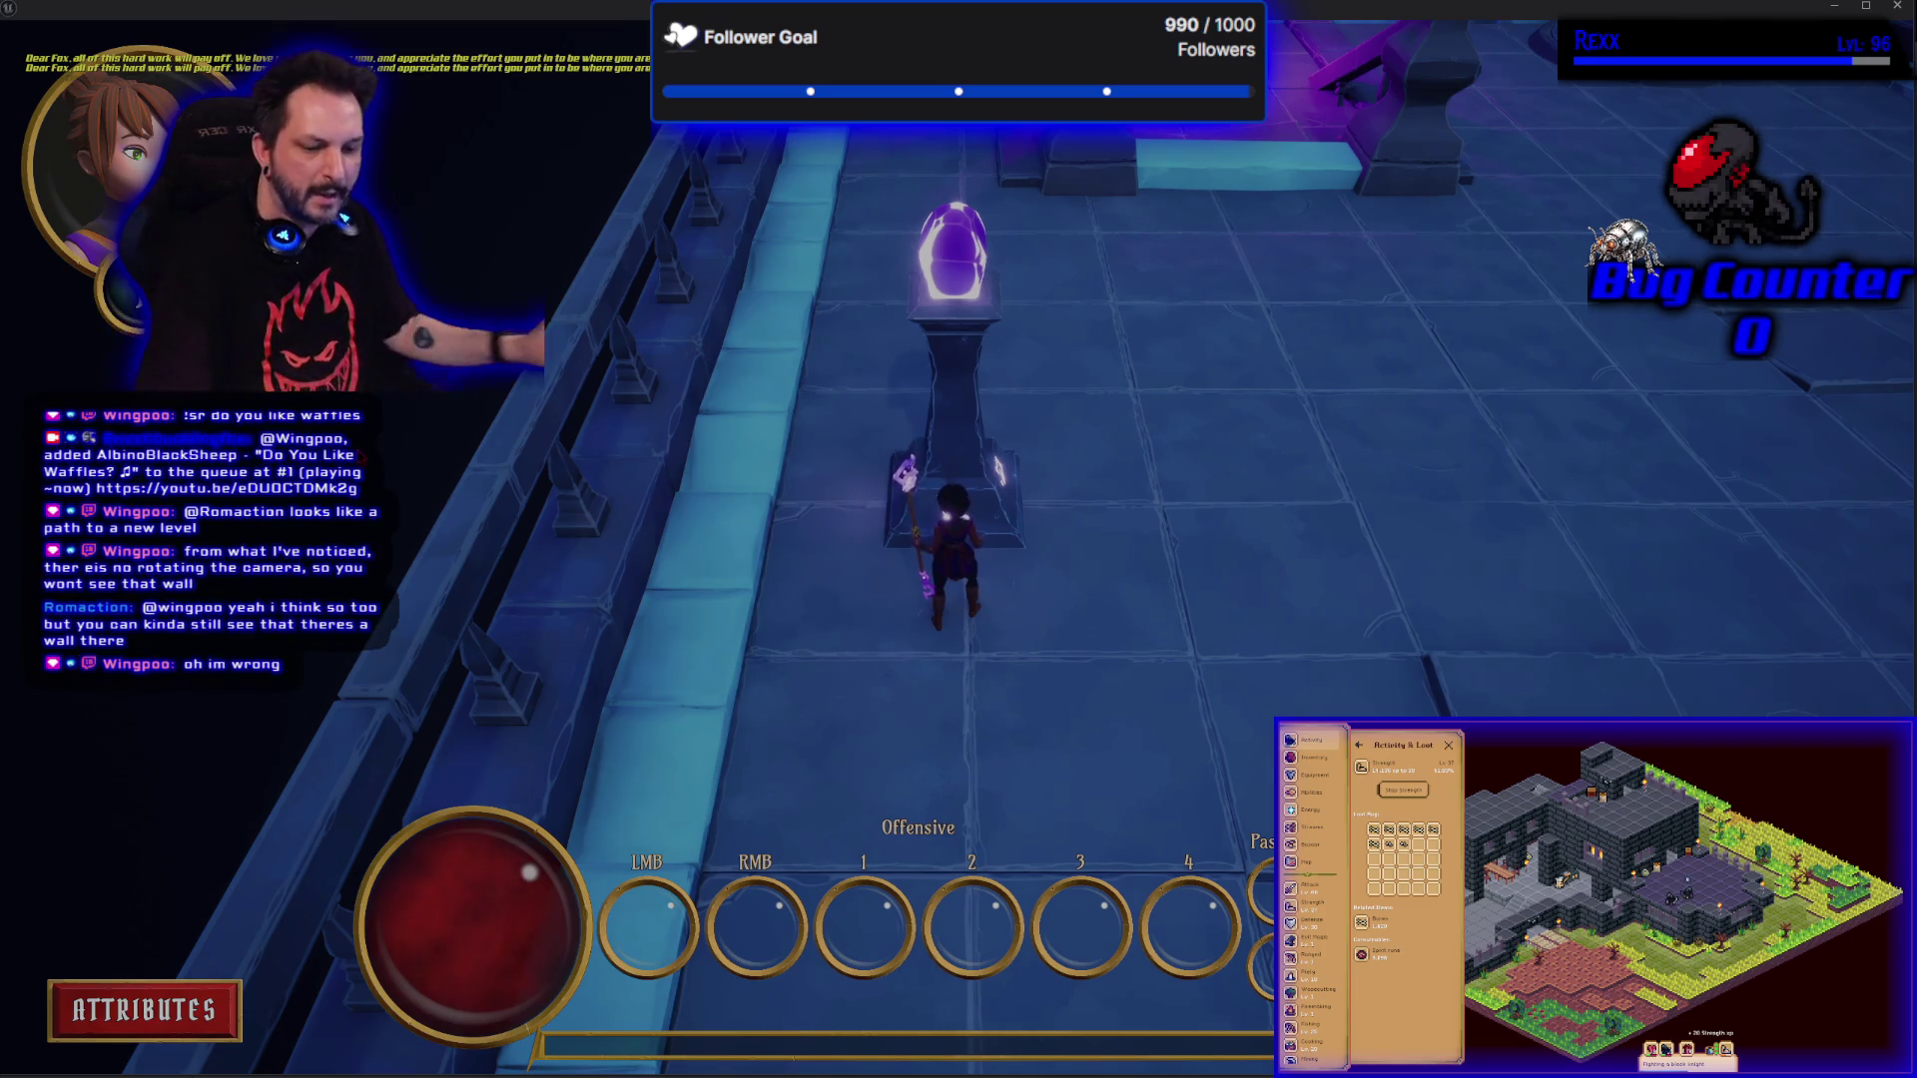
key(Escape)
mouse_move(1398, 759)
mouse_down()
mouse_move(1369, 556)
mouse_move(1290, 480)
mouse_up()
mouse_move(795, 579)
mouse_down()
mouse_move(796, 544)
mouse_move(796, 579)
mouse_up()
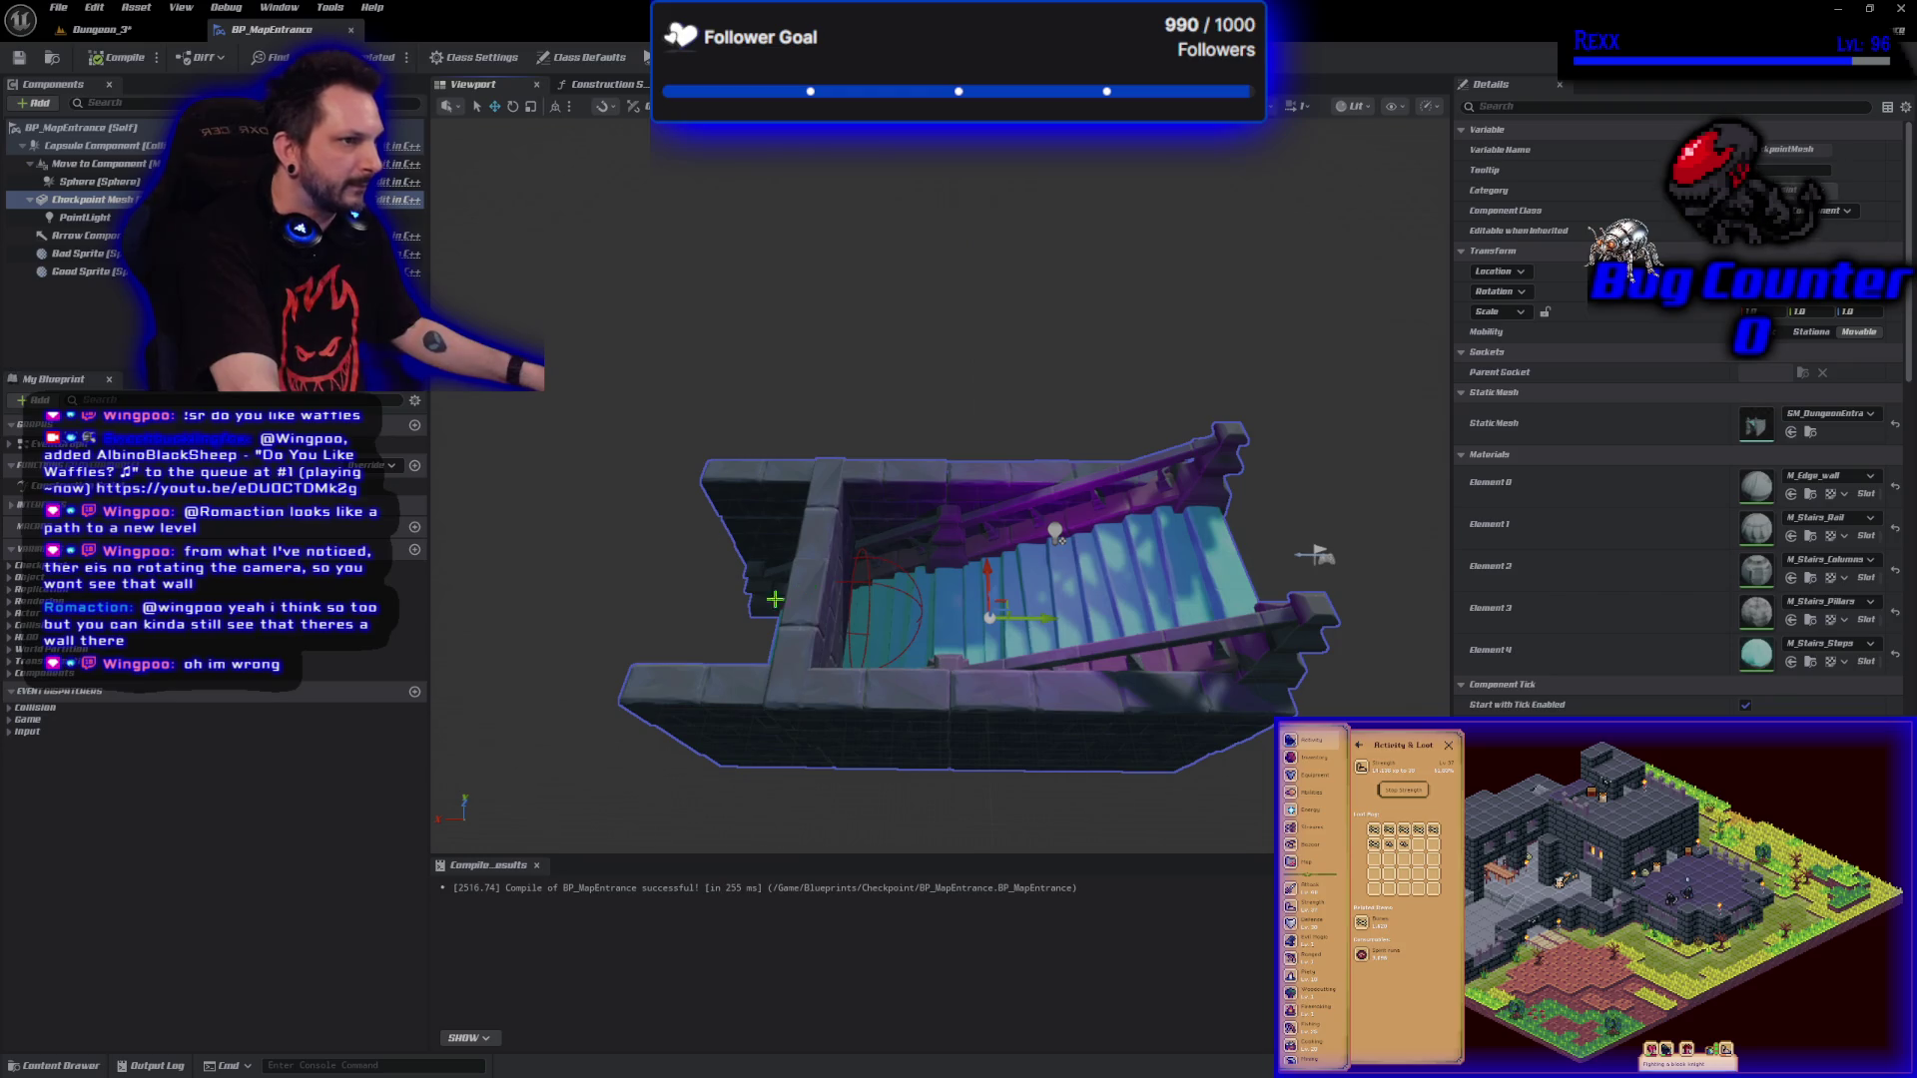
Orbit the BP_MapEntrance preview around the staircase mesh, recompile, and launch a play test.
click(107, 33)
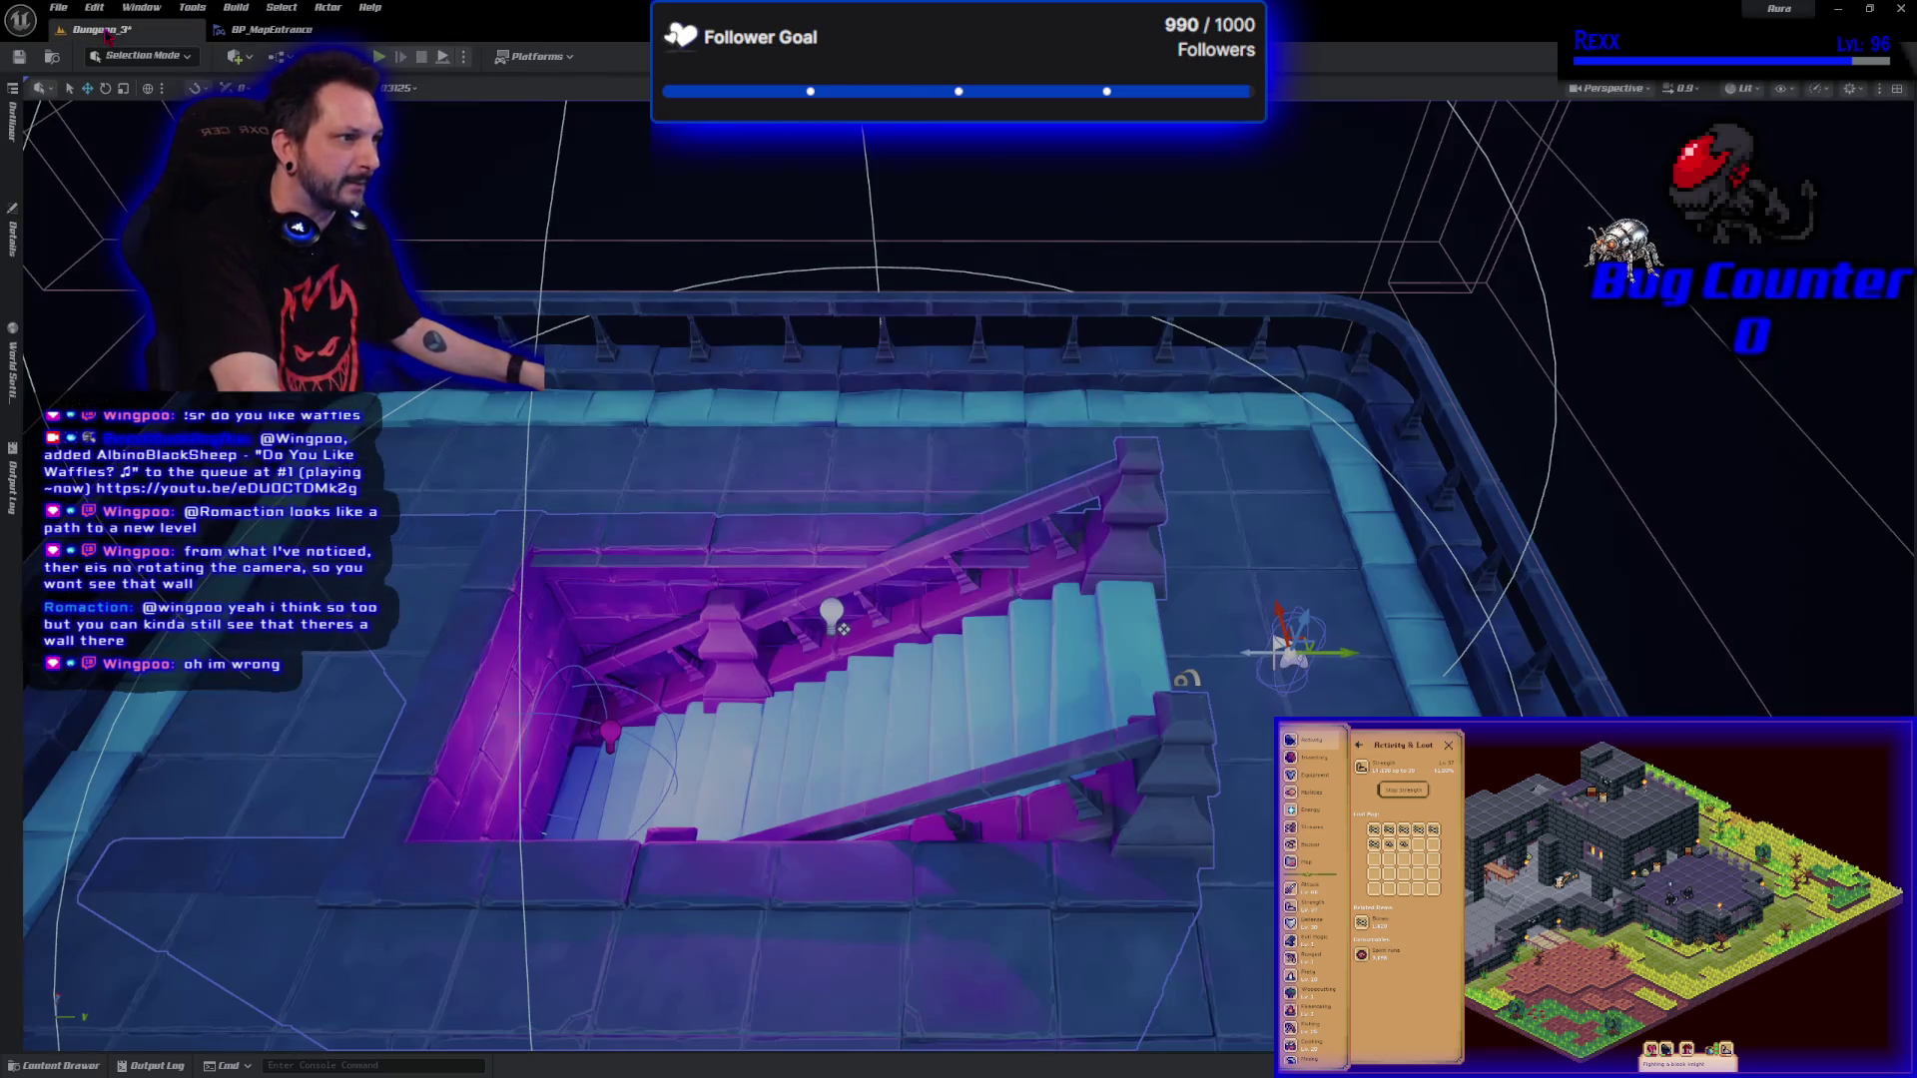
mouse_move(559, 676)
mouse_down()
mouse_move(549, 609)
mouse_move(559, 676)
mouse_up()
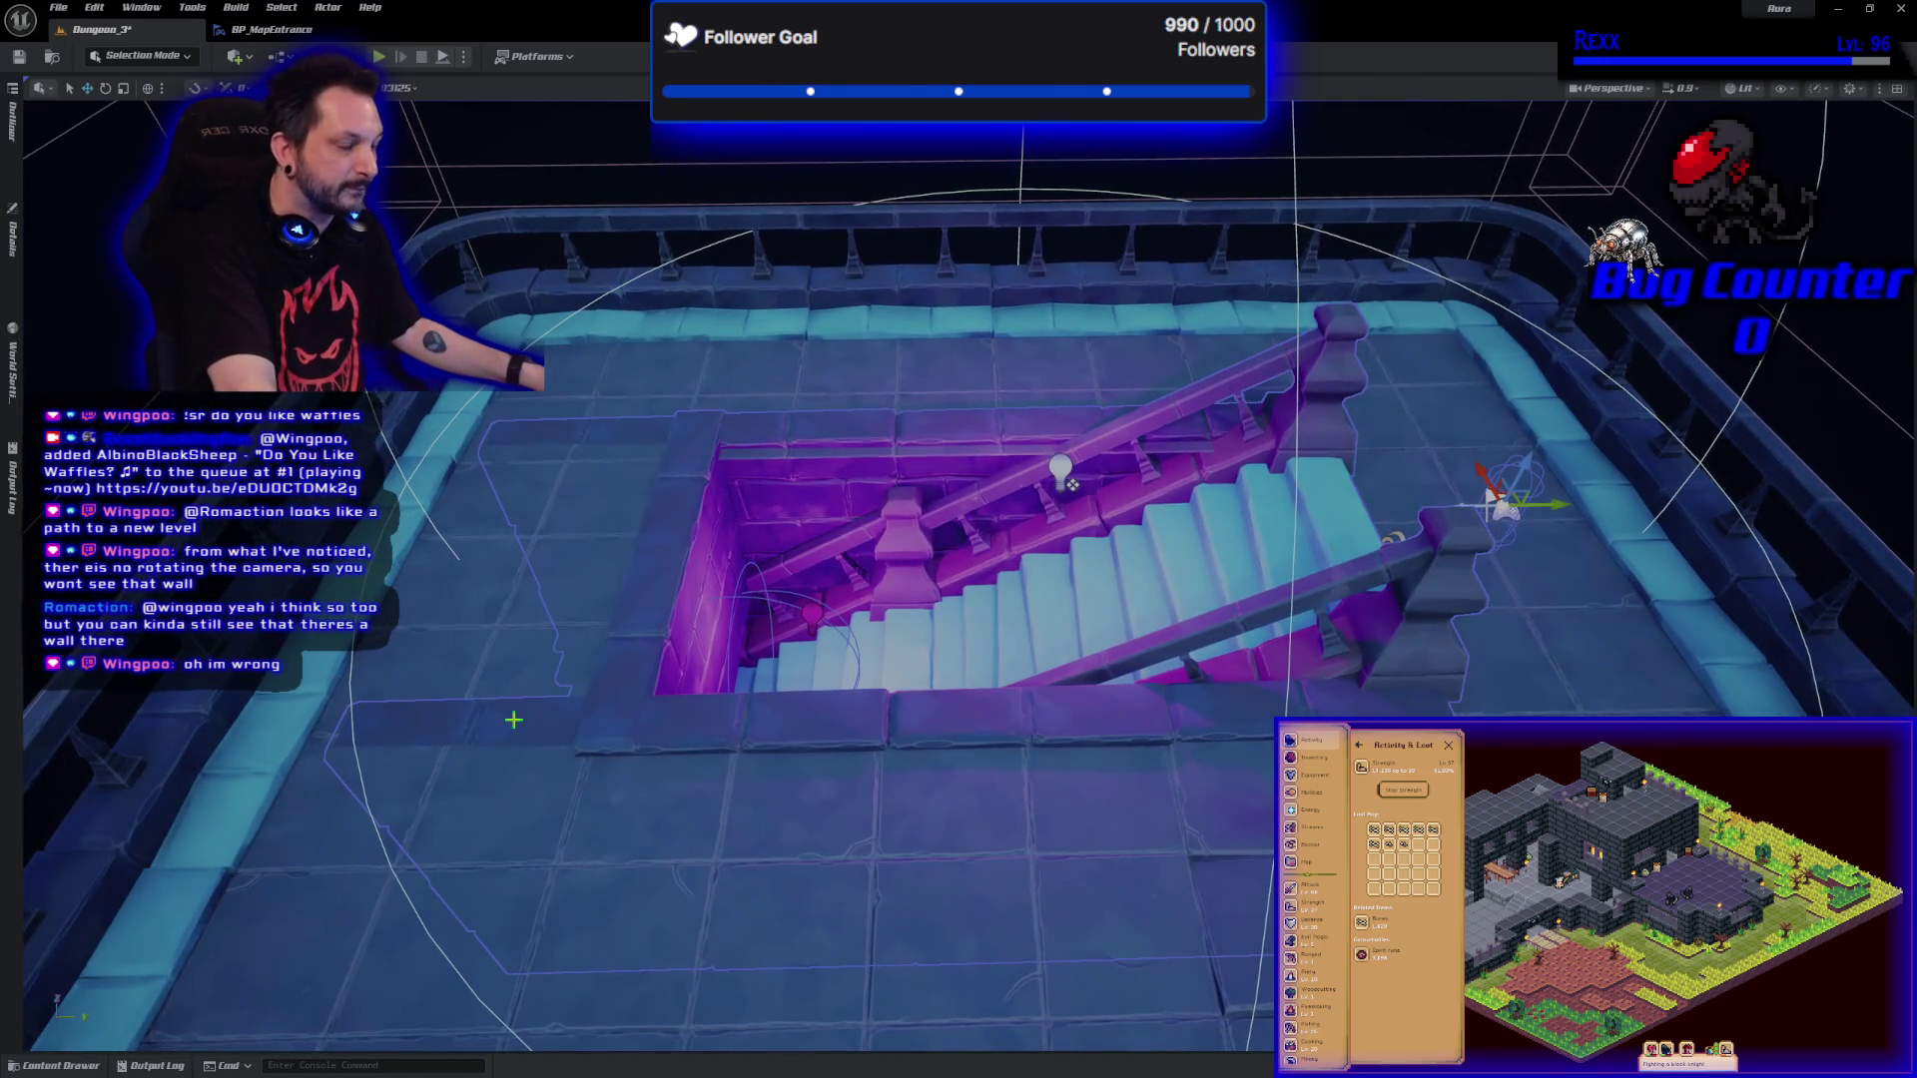
click(260, 30)
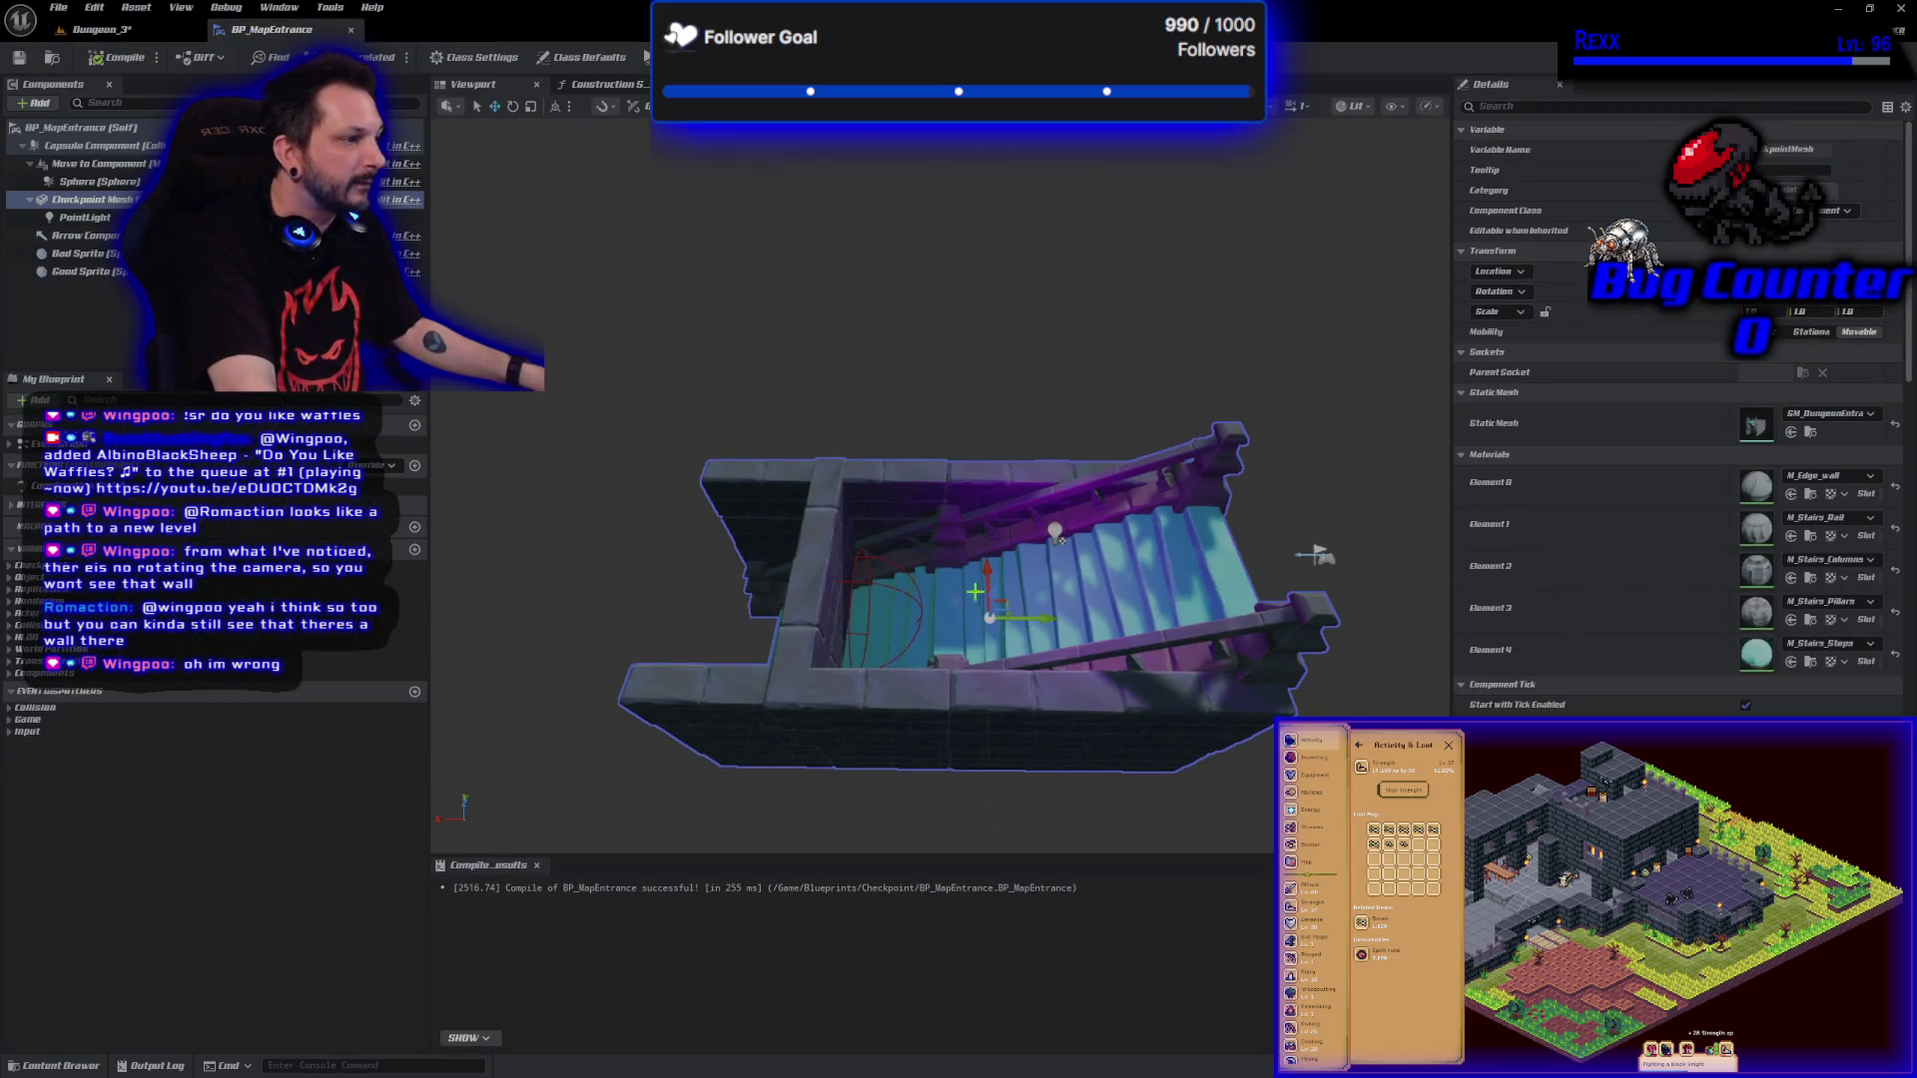
drag(1316, 555, 1318, 556)
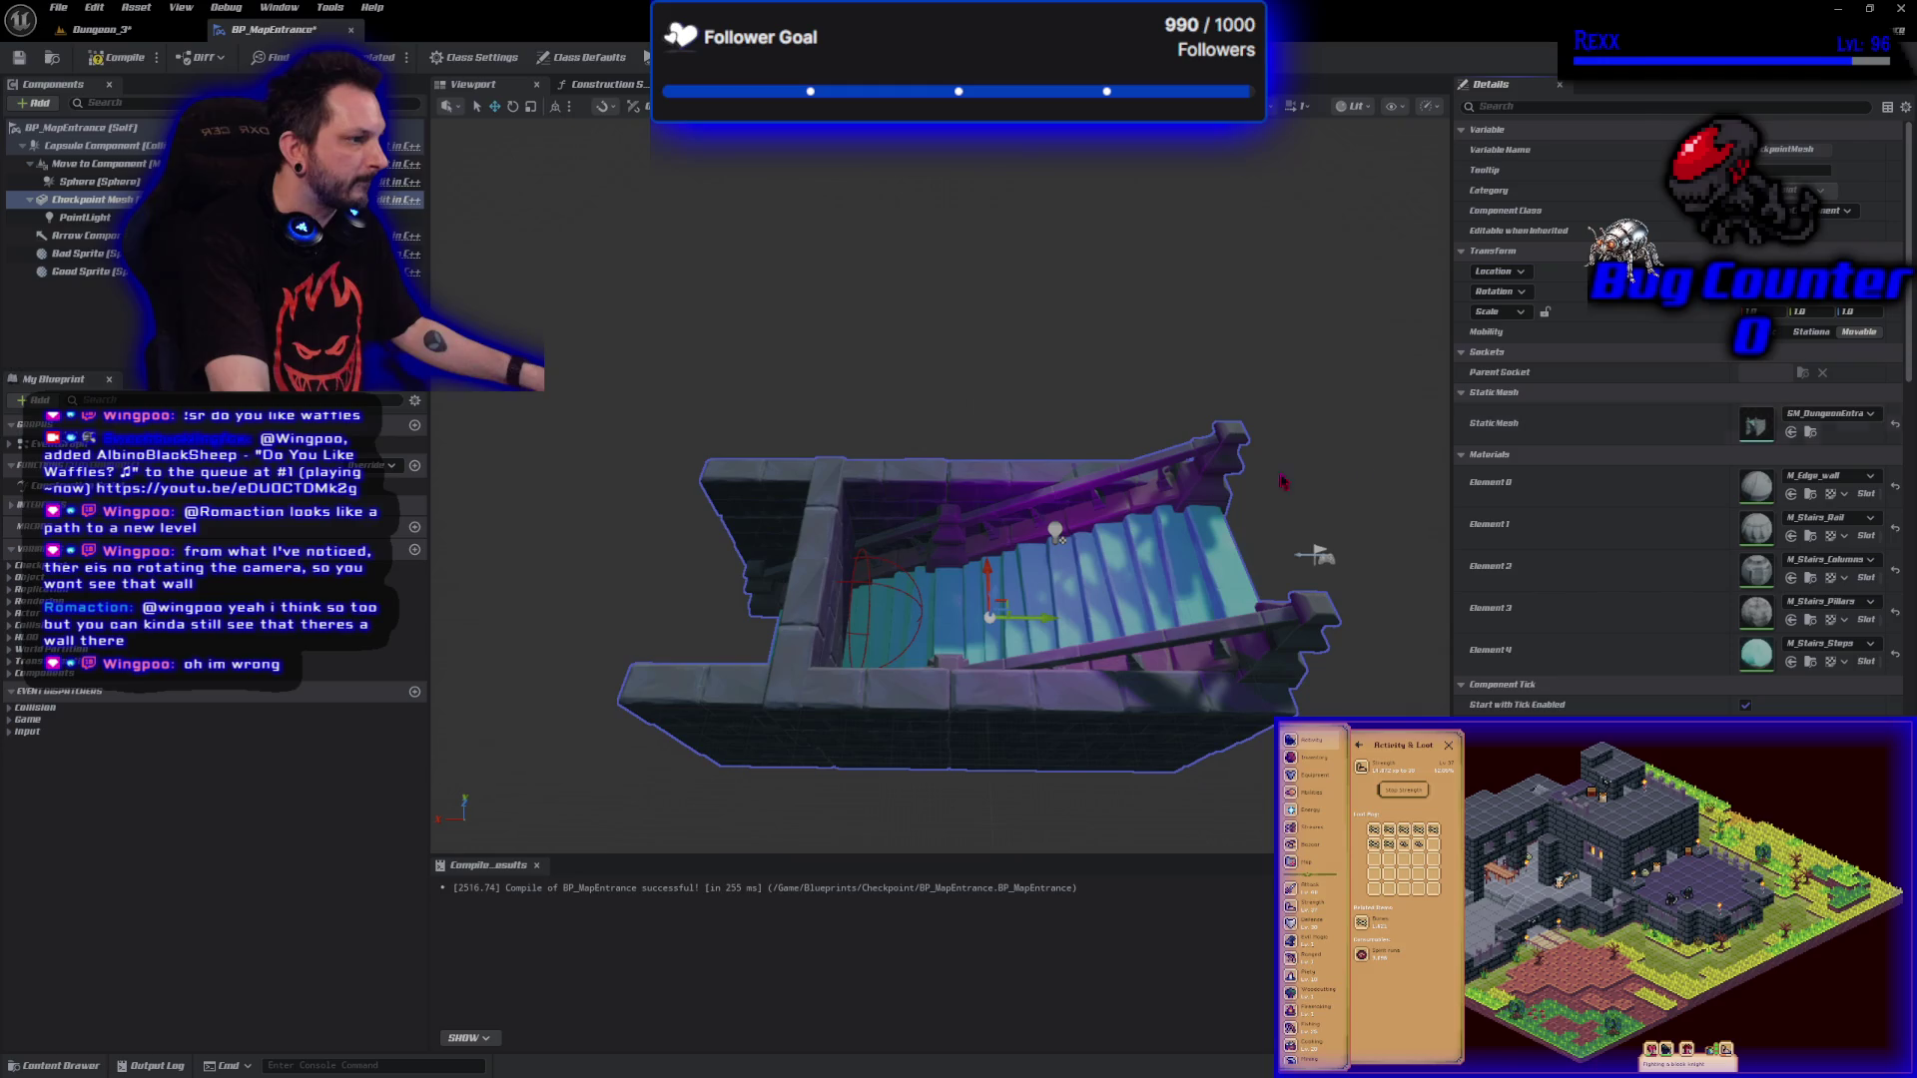
drag(958, 563, 980, 629)
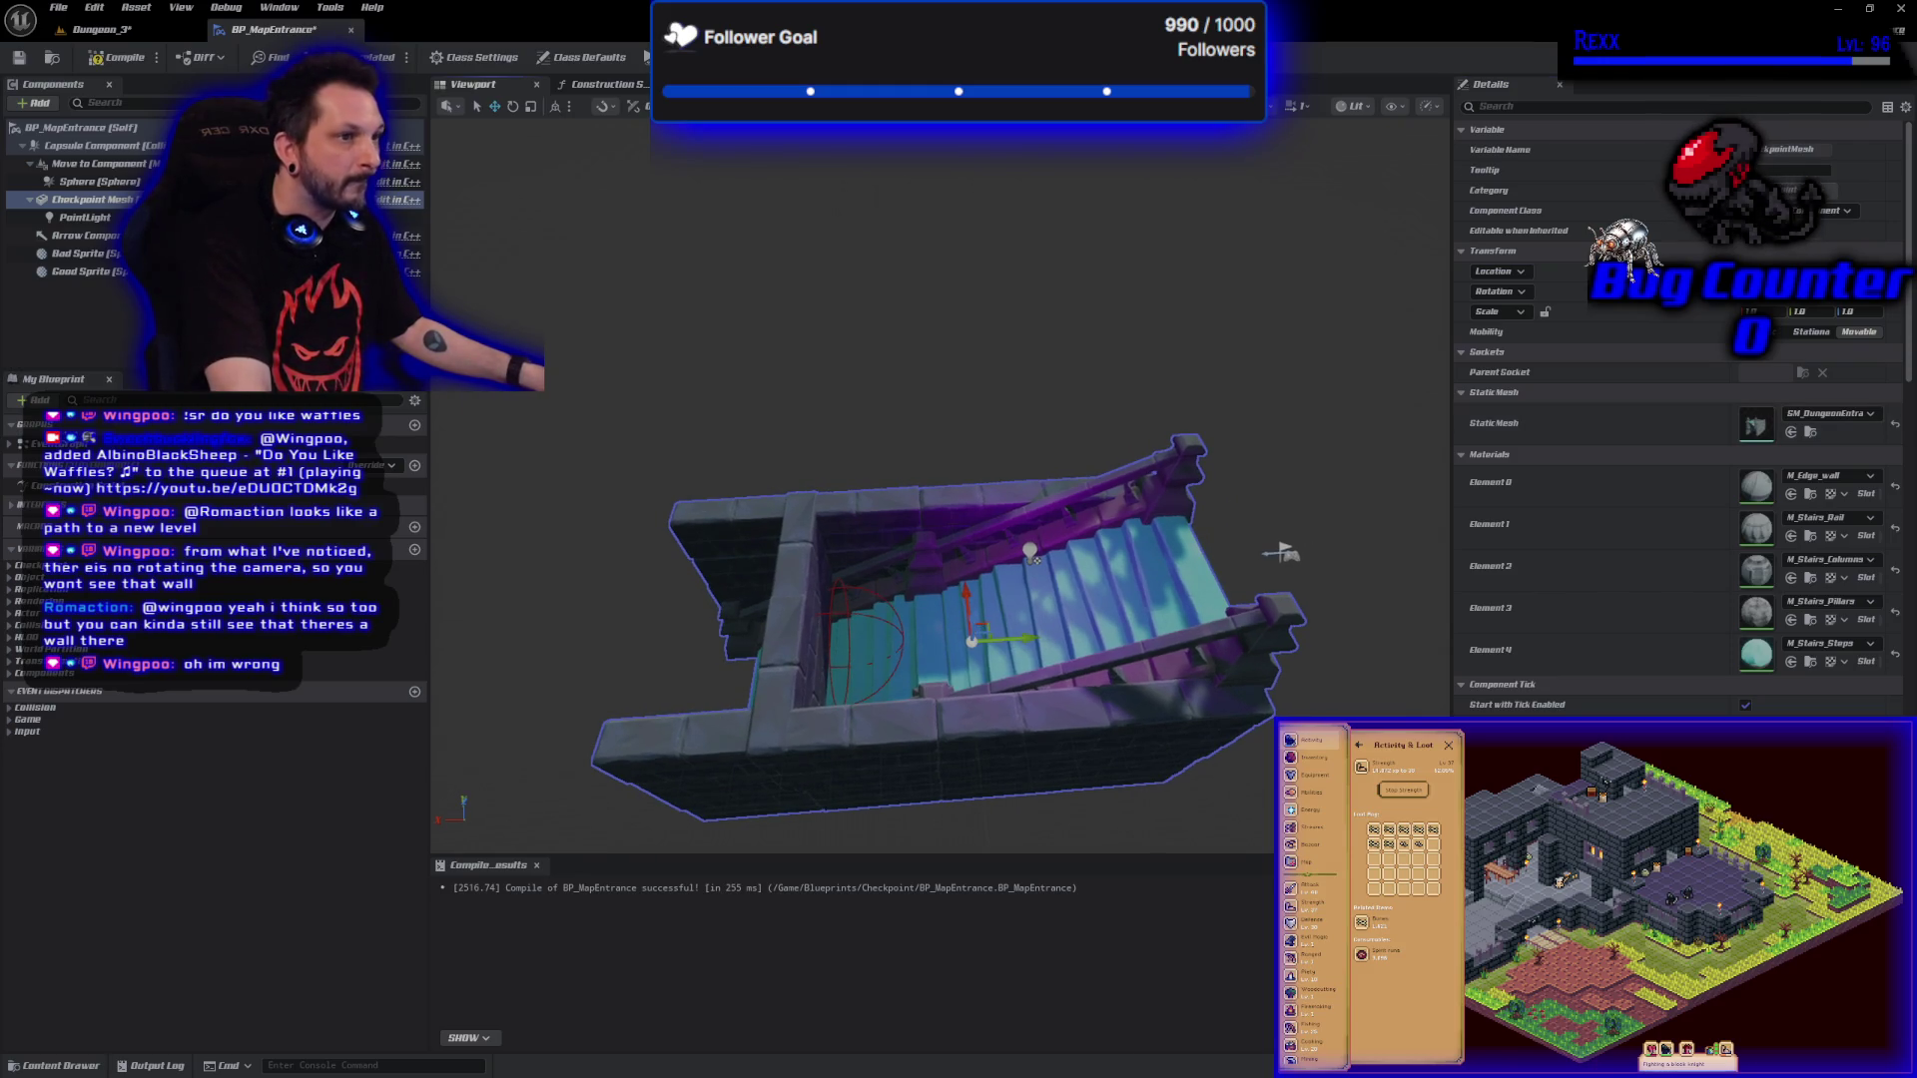
click(117, 60)
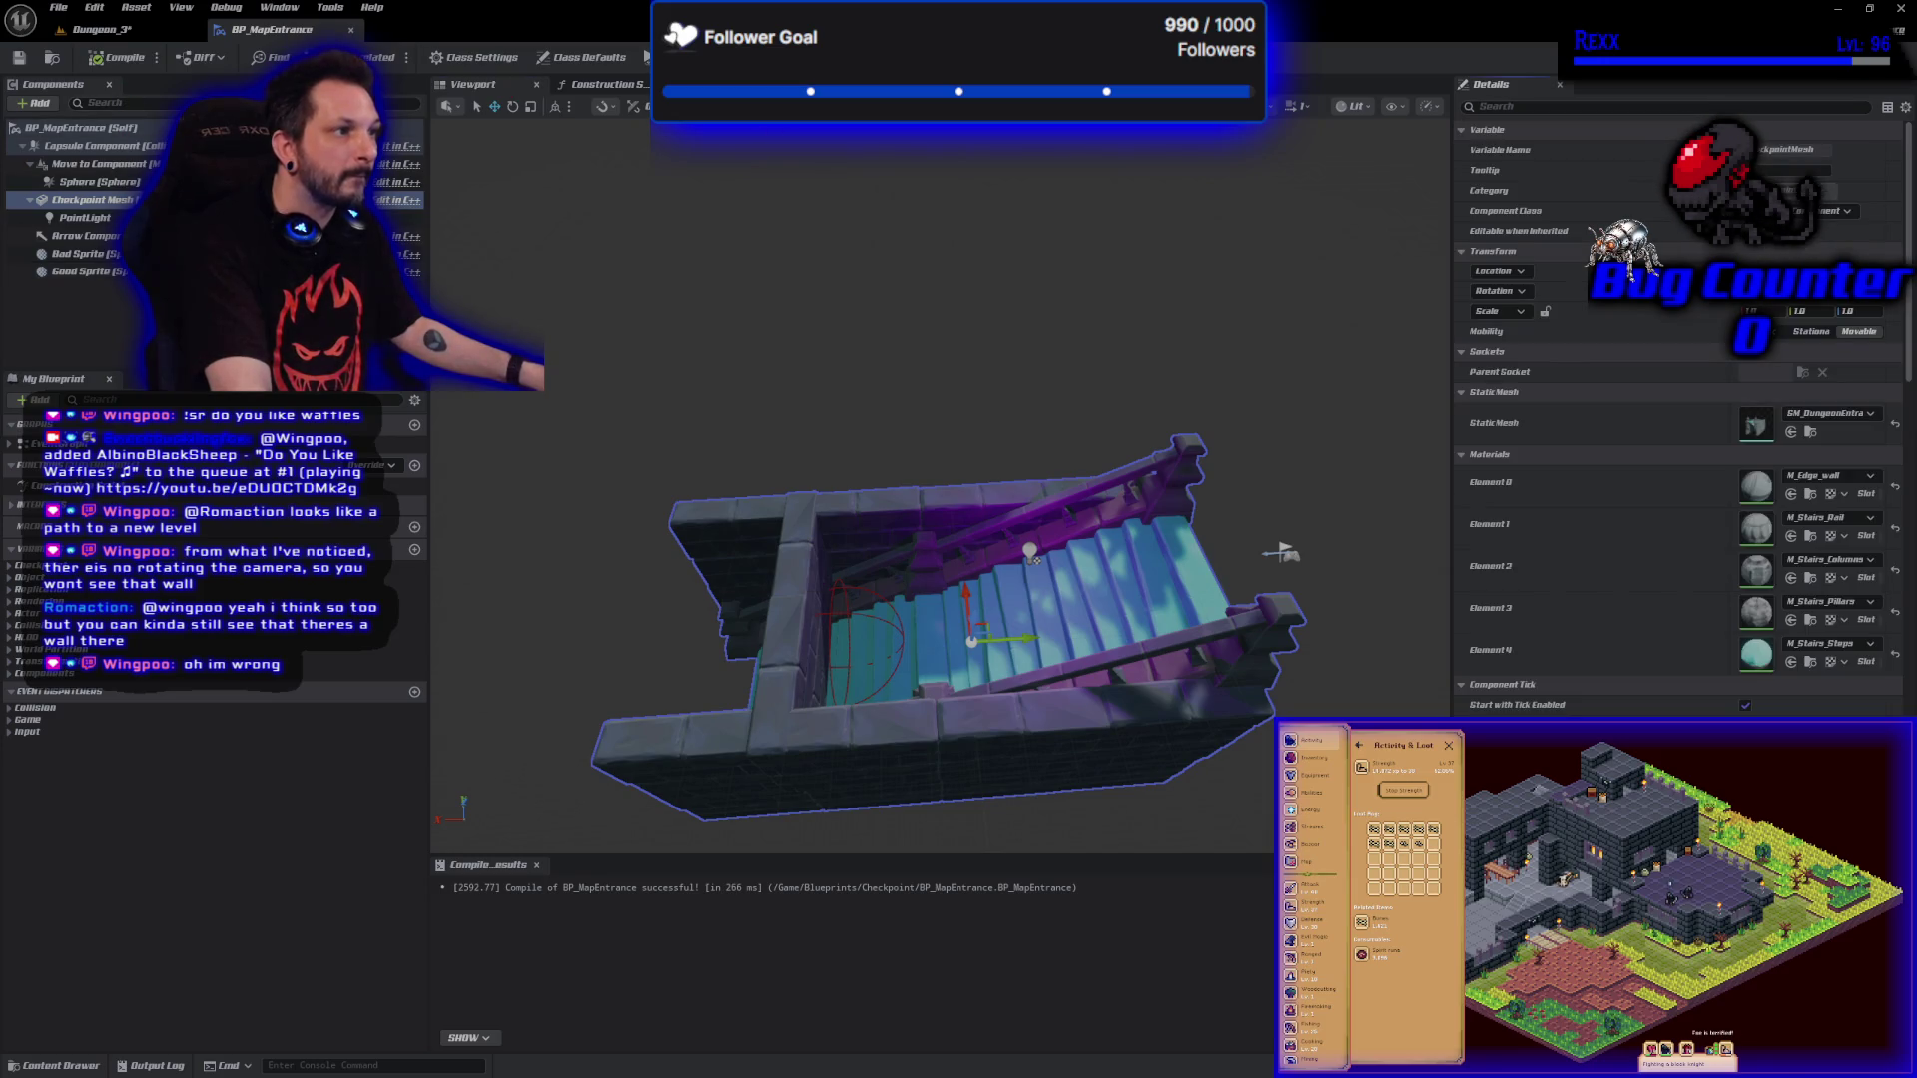
key(alt+p)
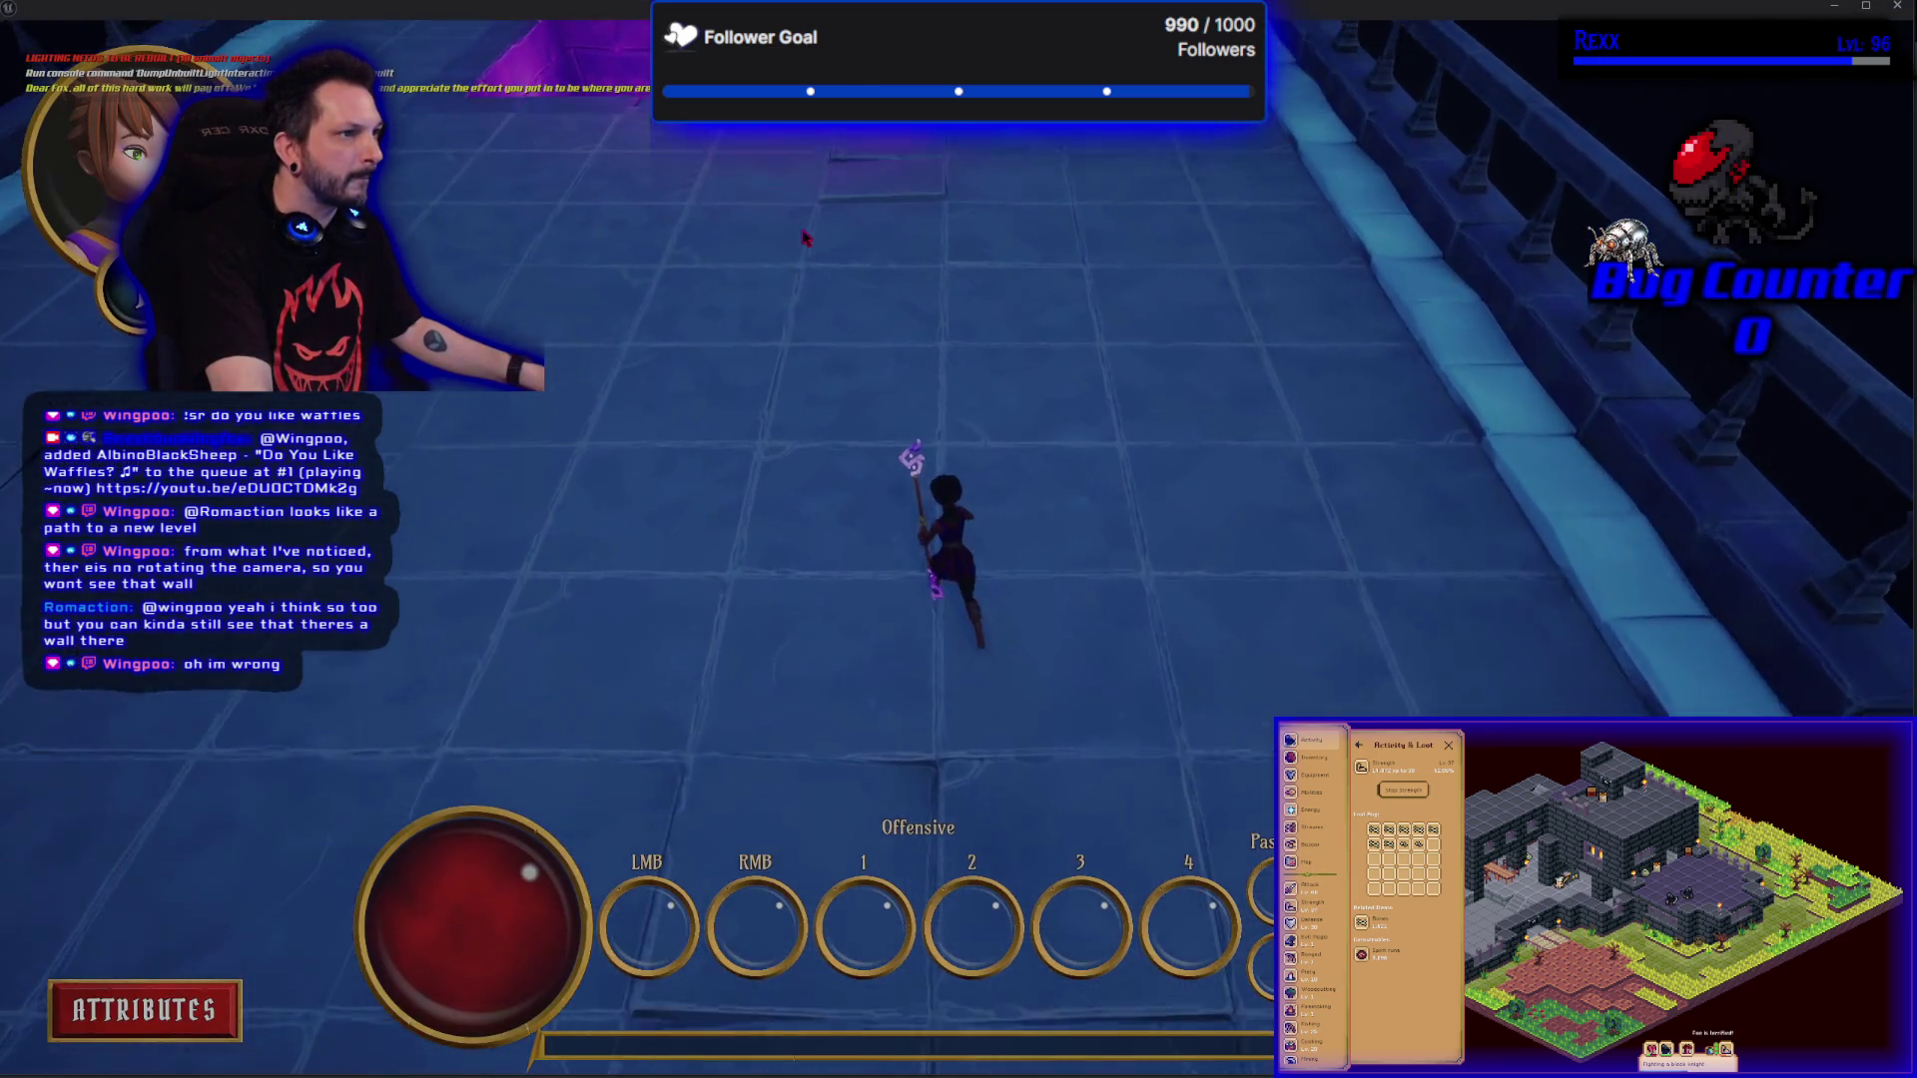
End the play test and nudge the component slightly with its transform handle in the preview.
key(w)
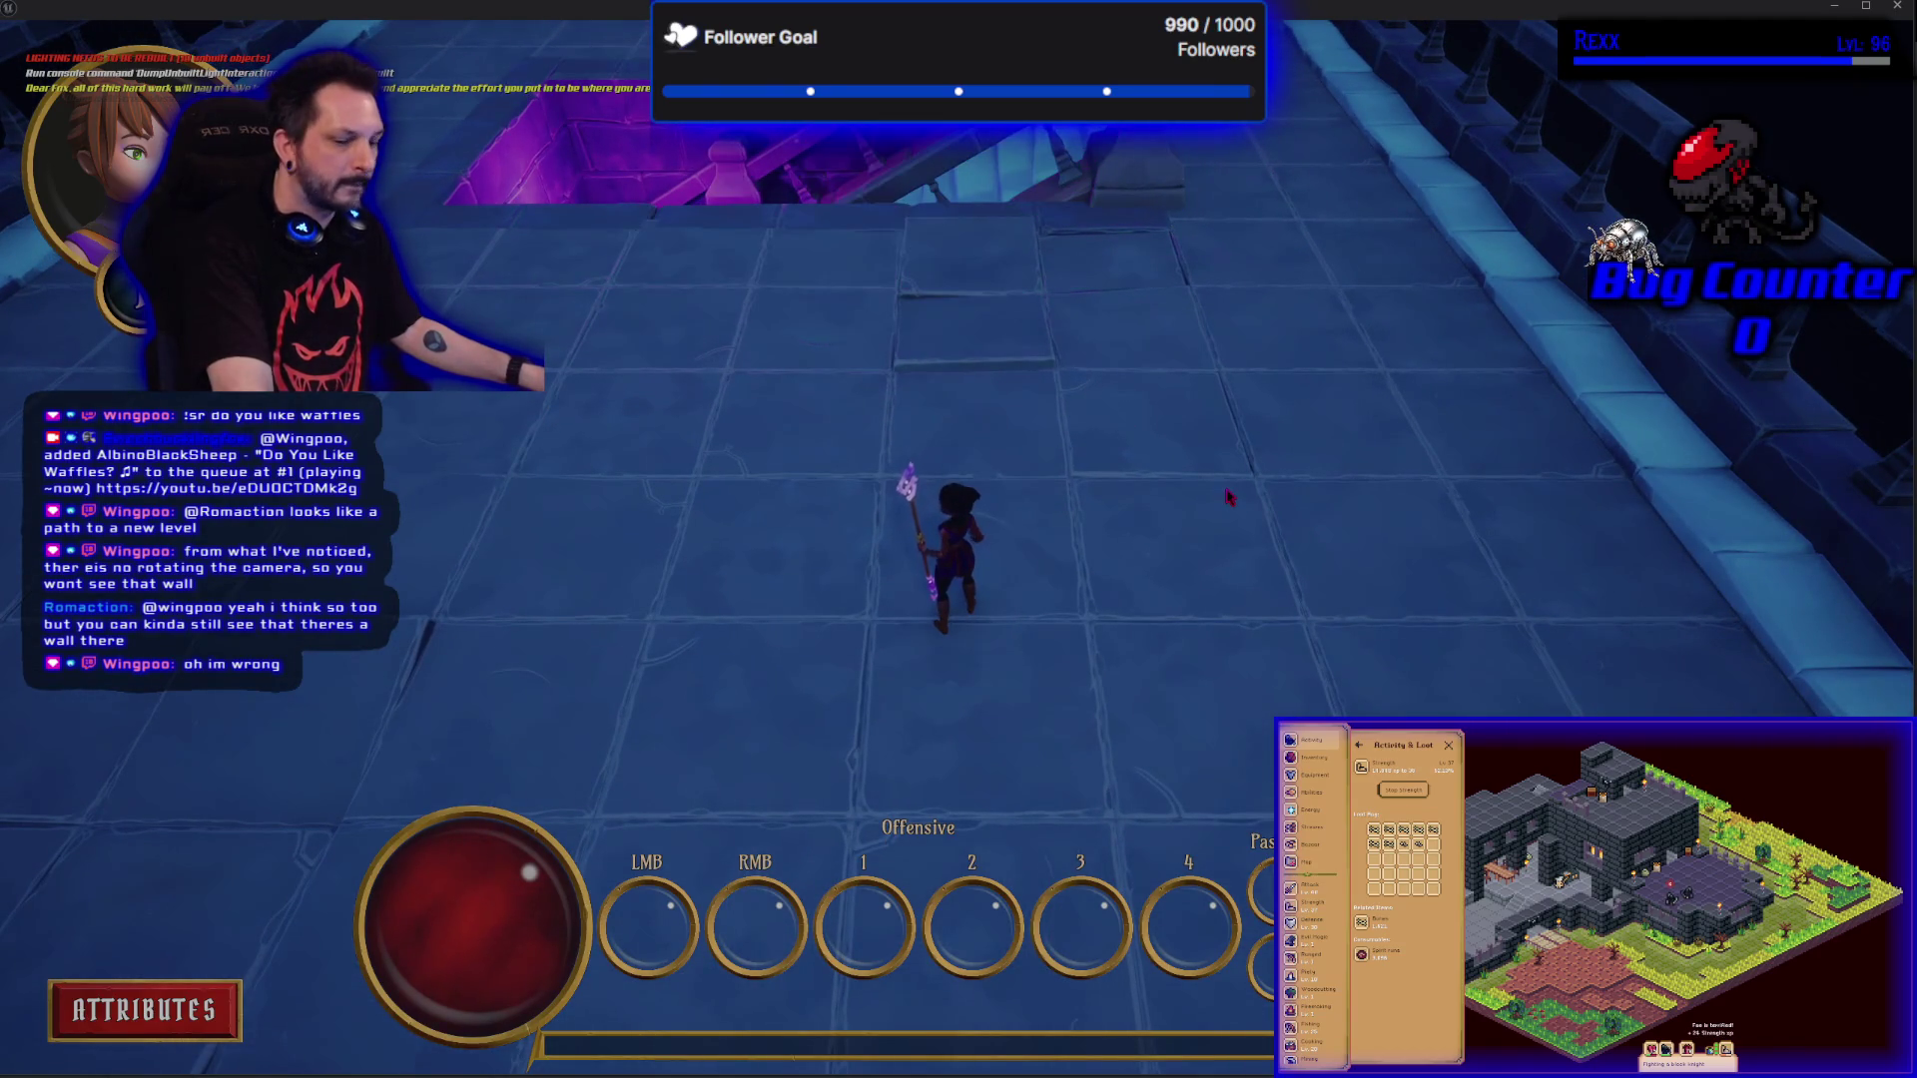
key(Escape)
click(977, 625)
drag(974, 613, 975, 620)
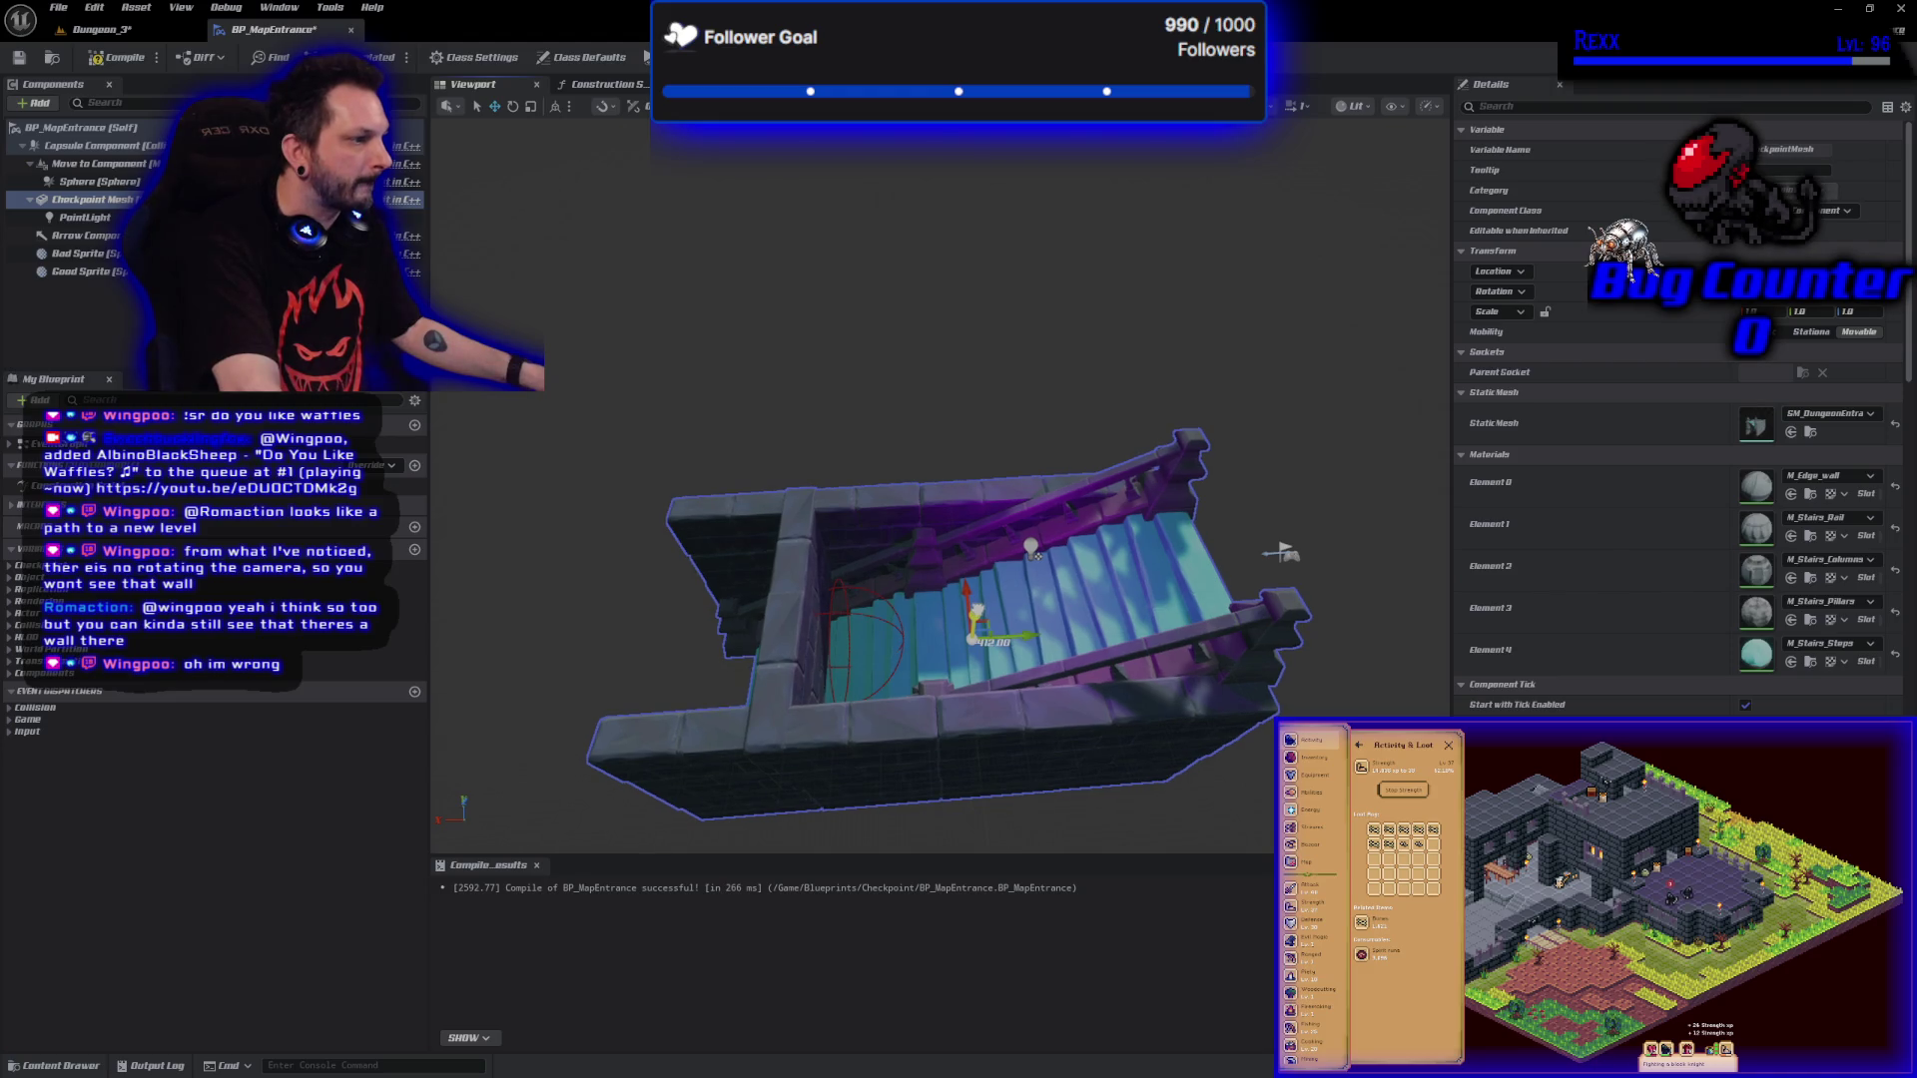
Recompile BP_MapEntrance and run another short play test across the floor.
click(131, 58)
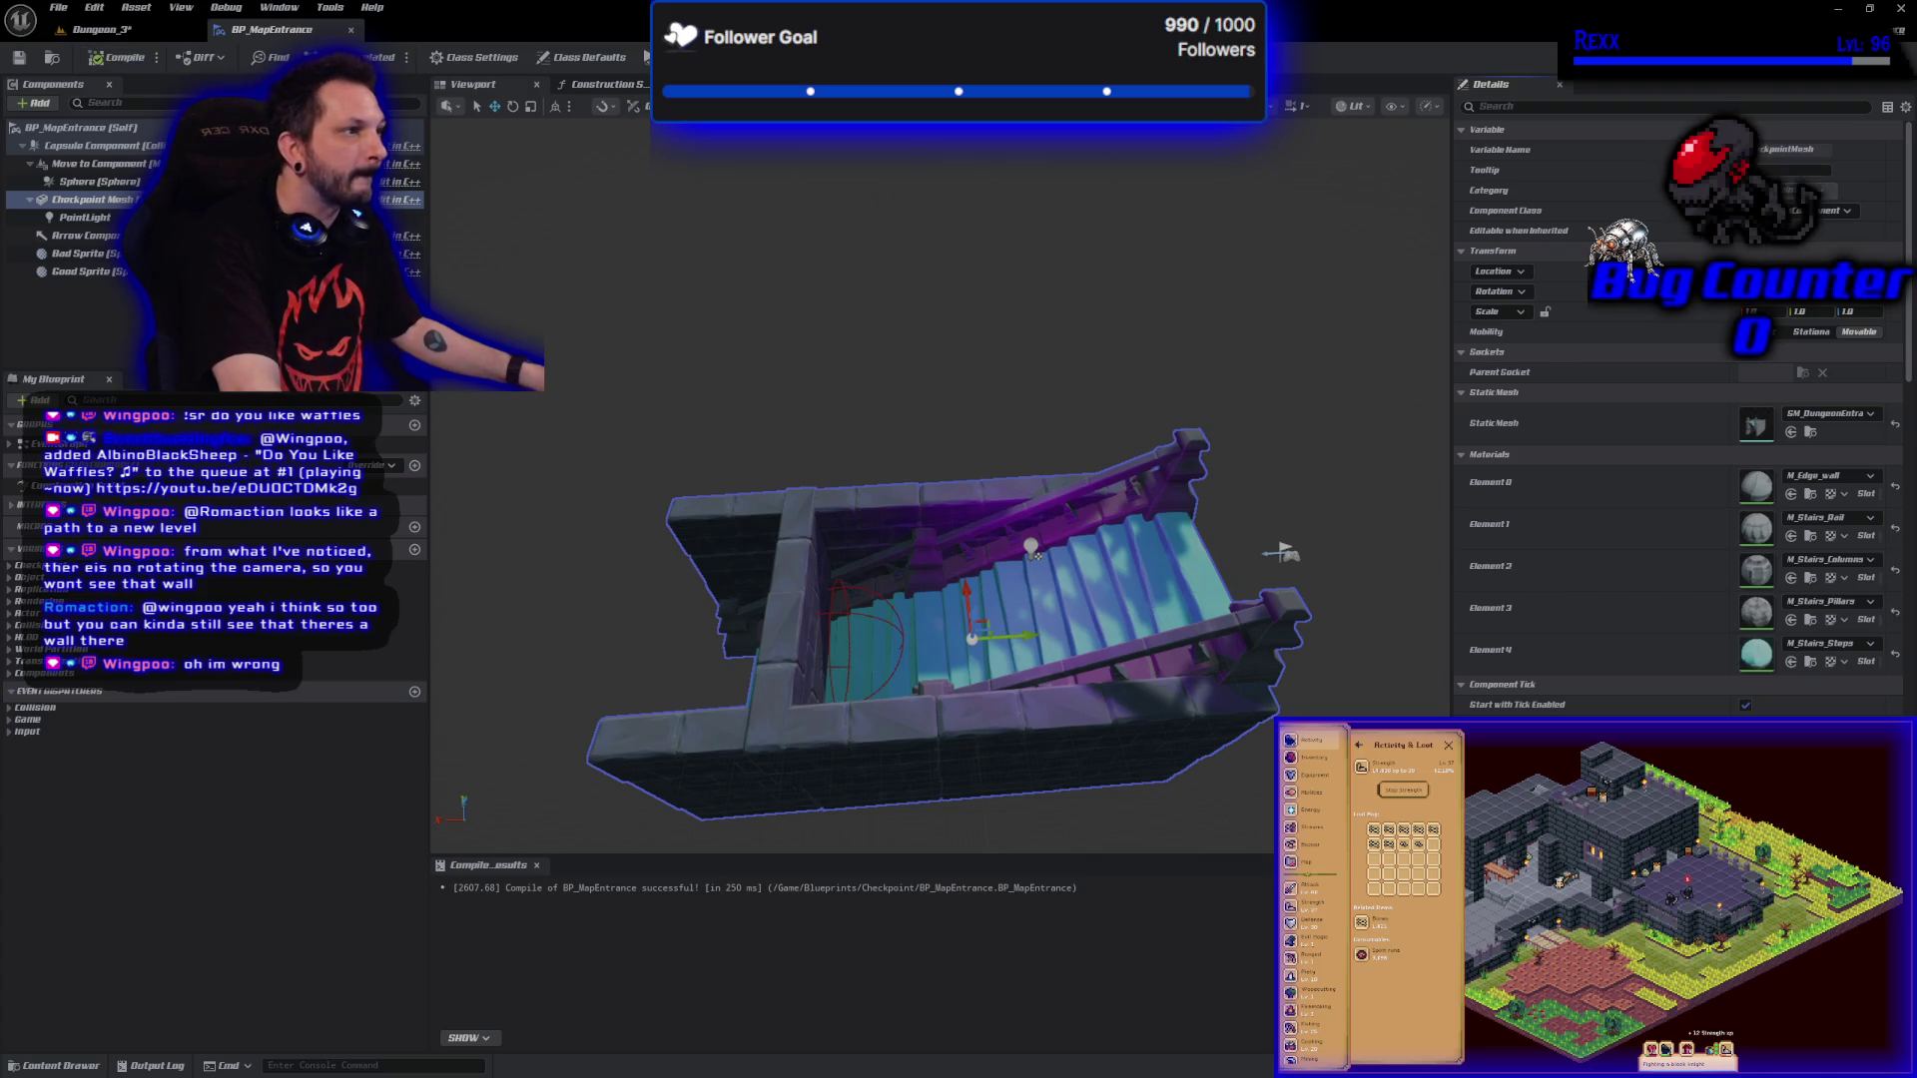
key(alt+Tab)
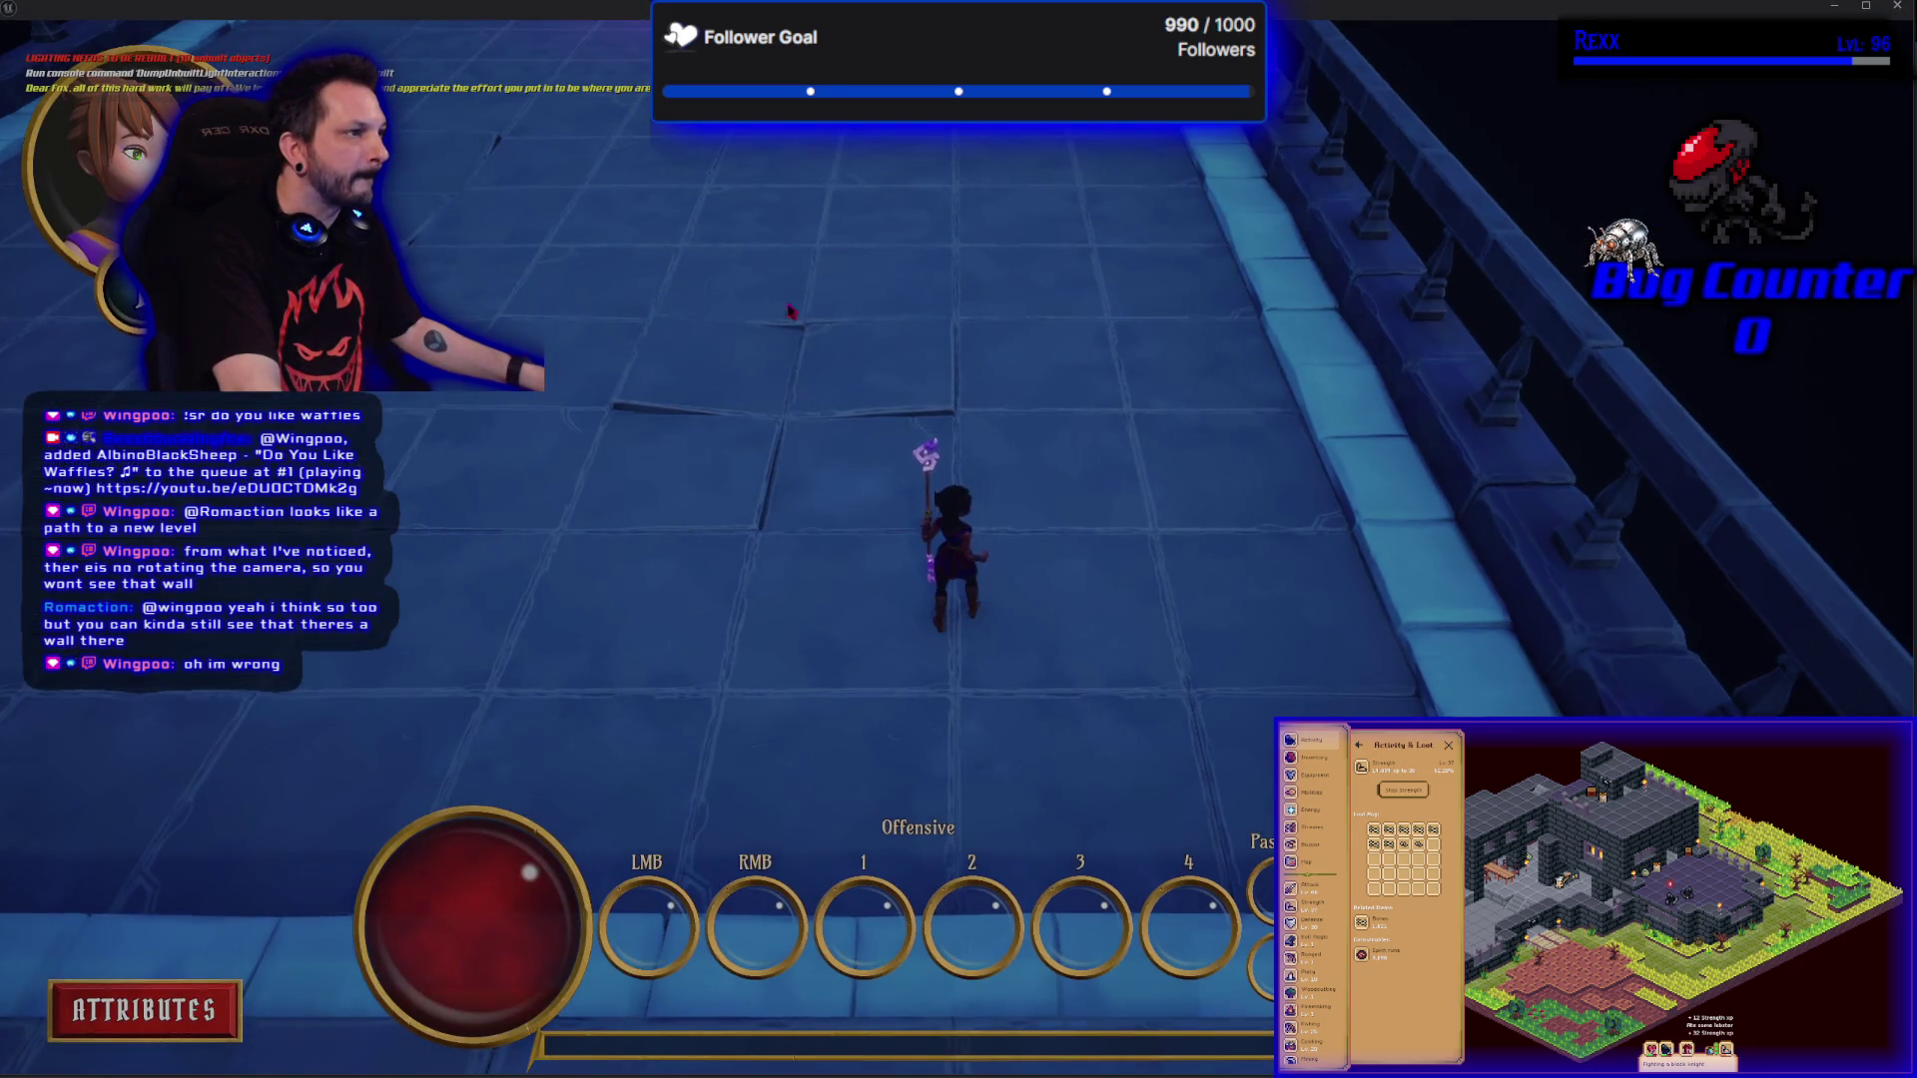
key(w)
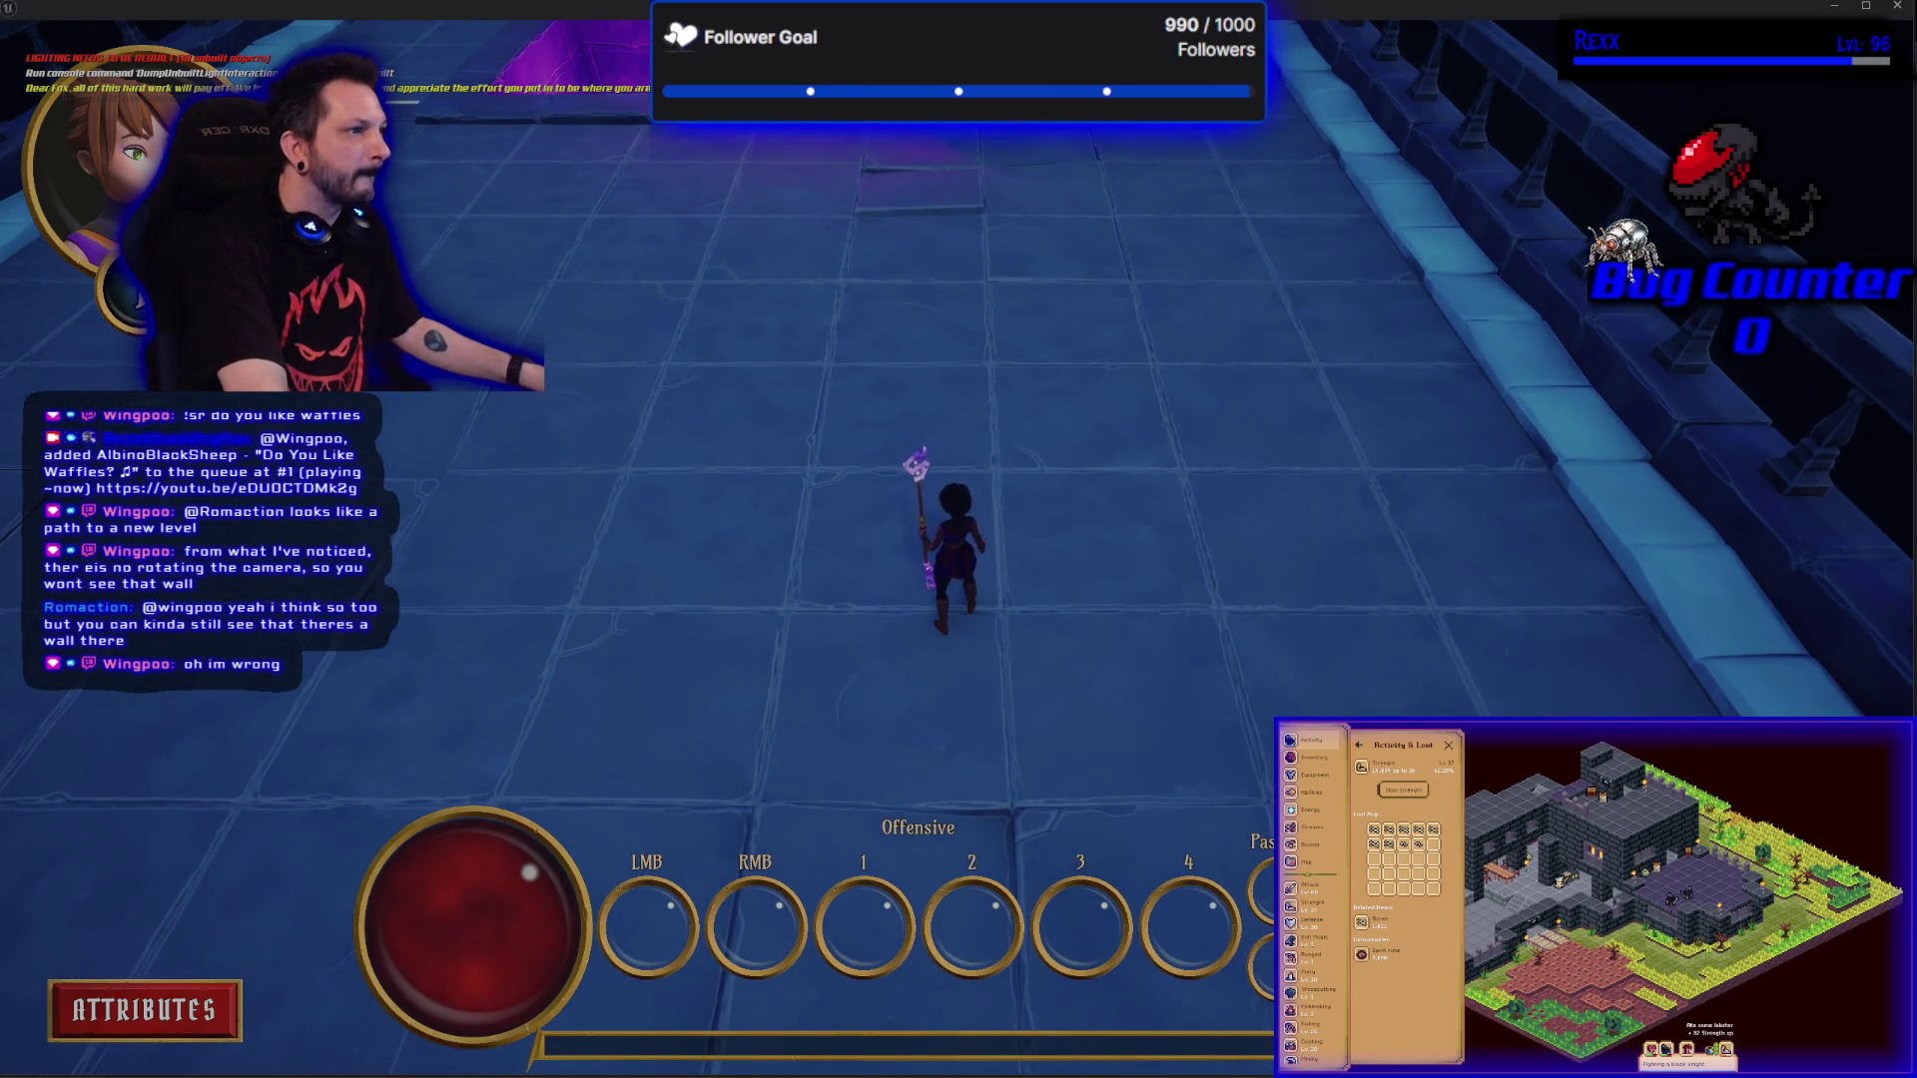
key(Escape)
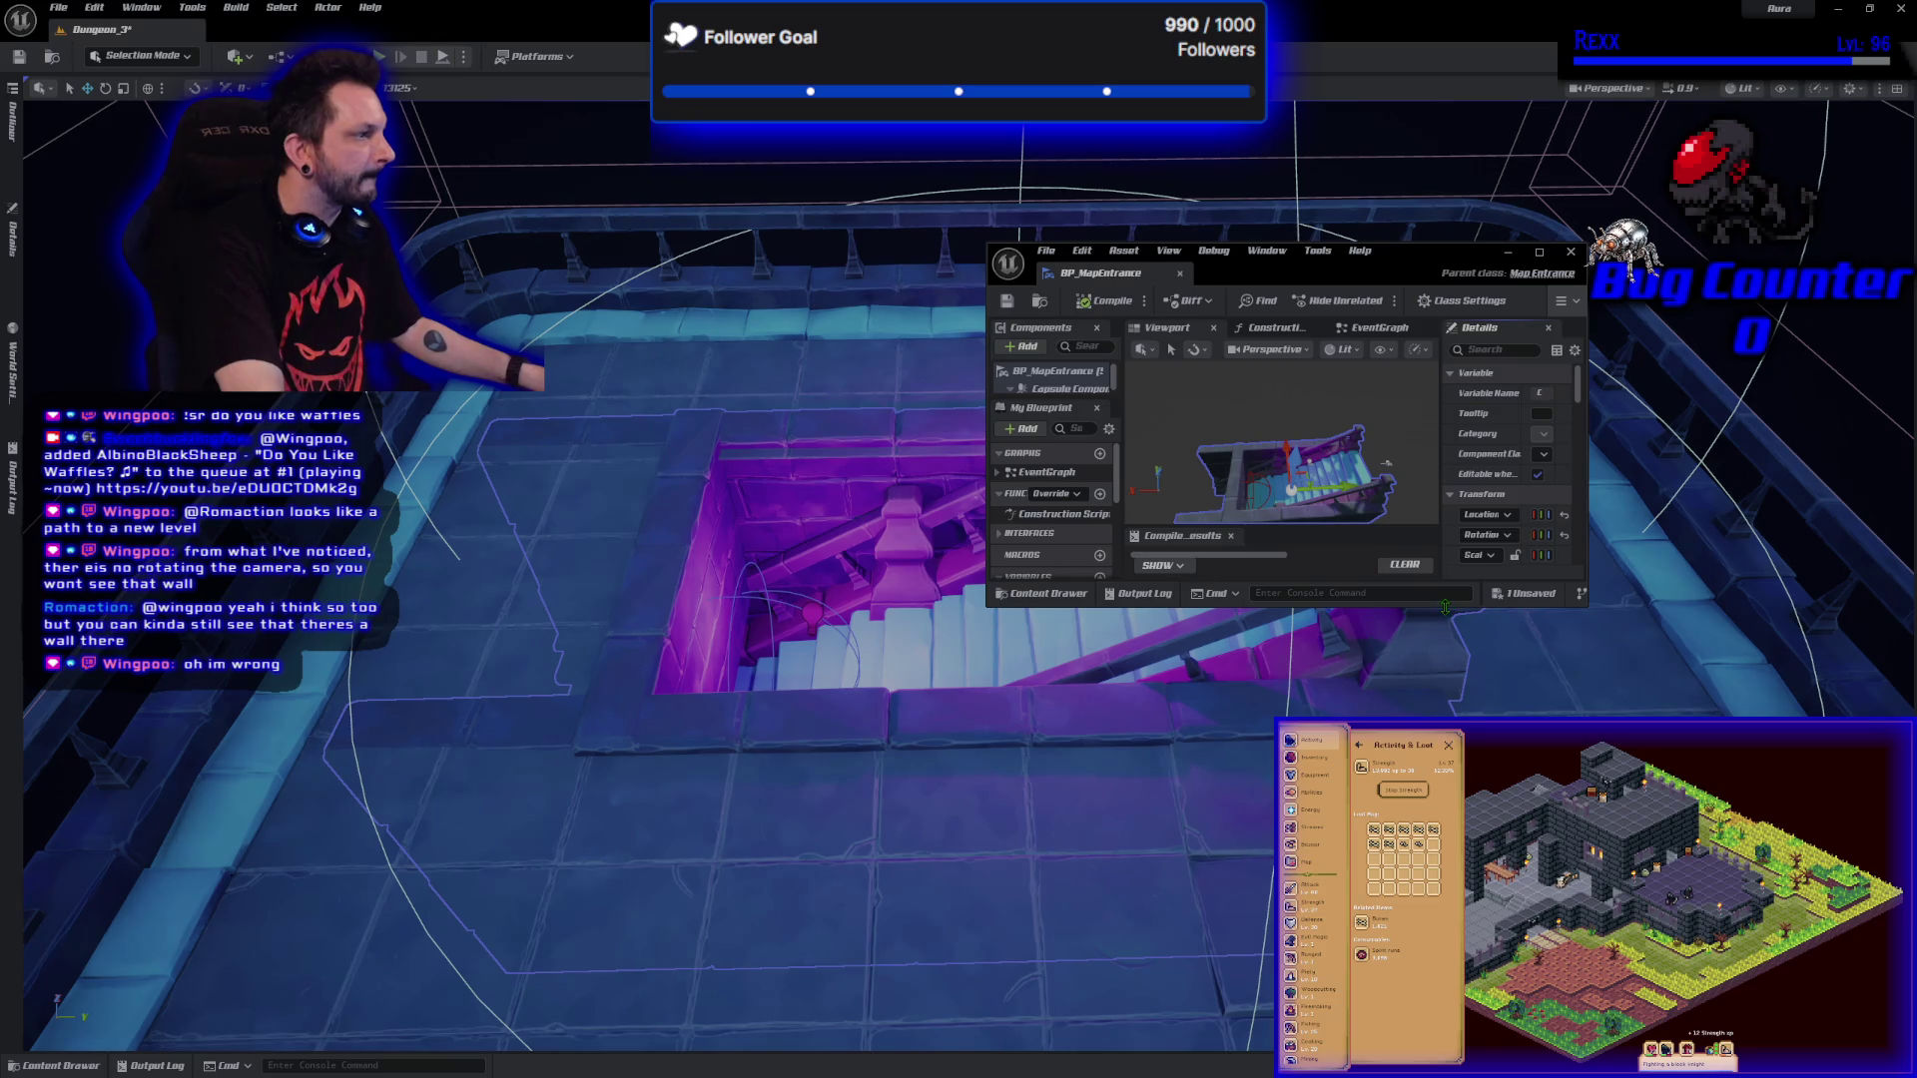
Enlarge the Blueprint window, adjust the component, recompile, park the window lower left, and play.
drag(1445, 606, 1445, 813)
click(1387, 546)
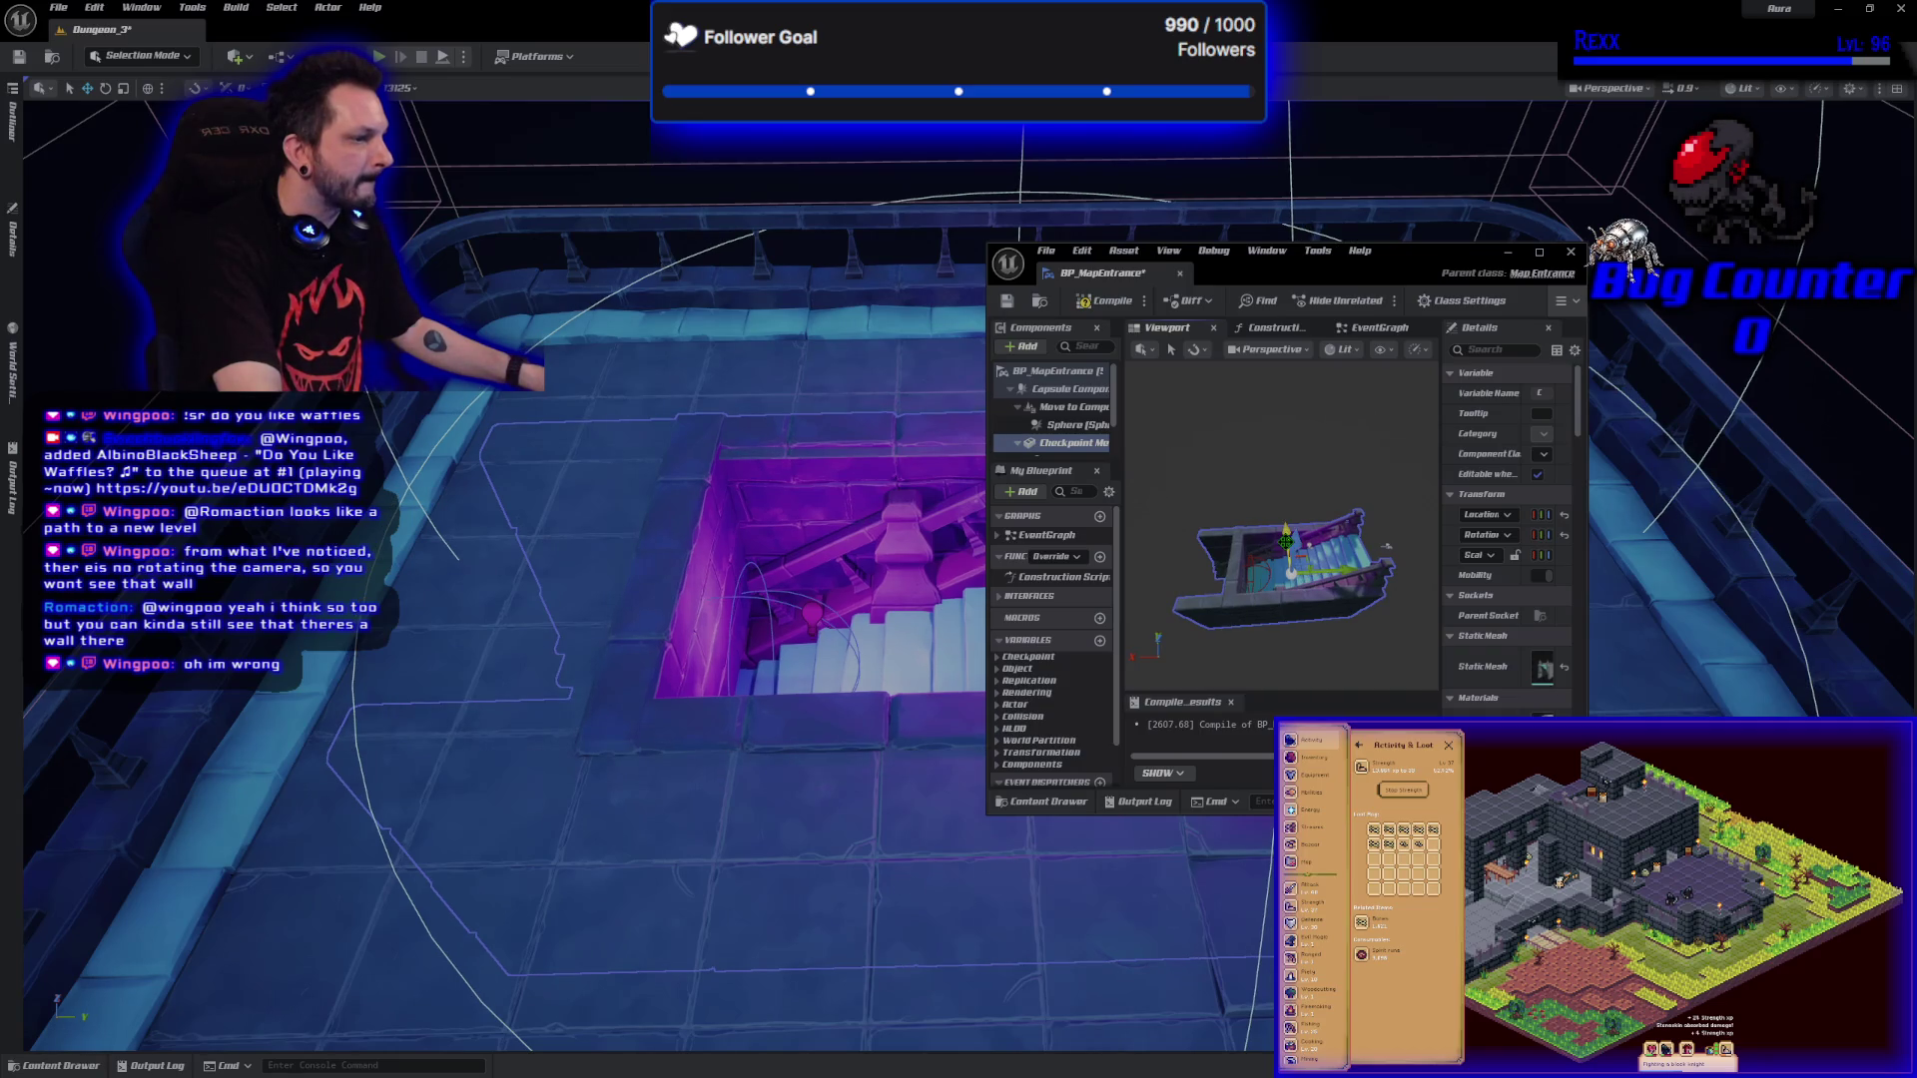
click(1107, 301)
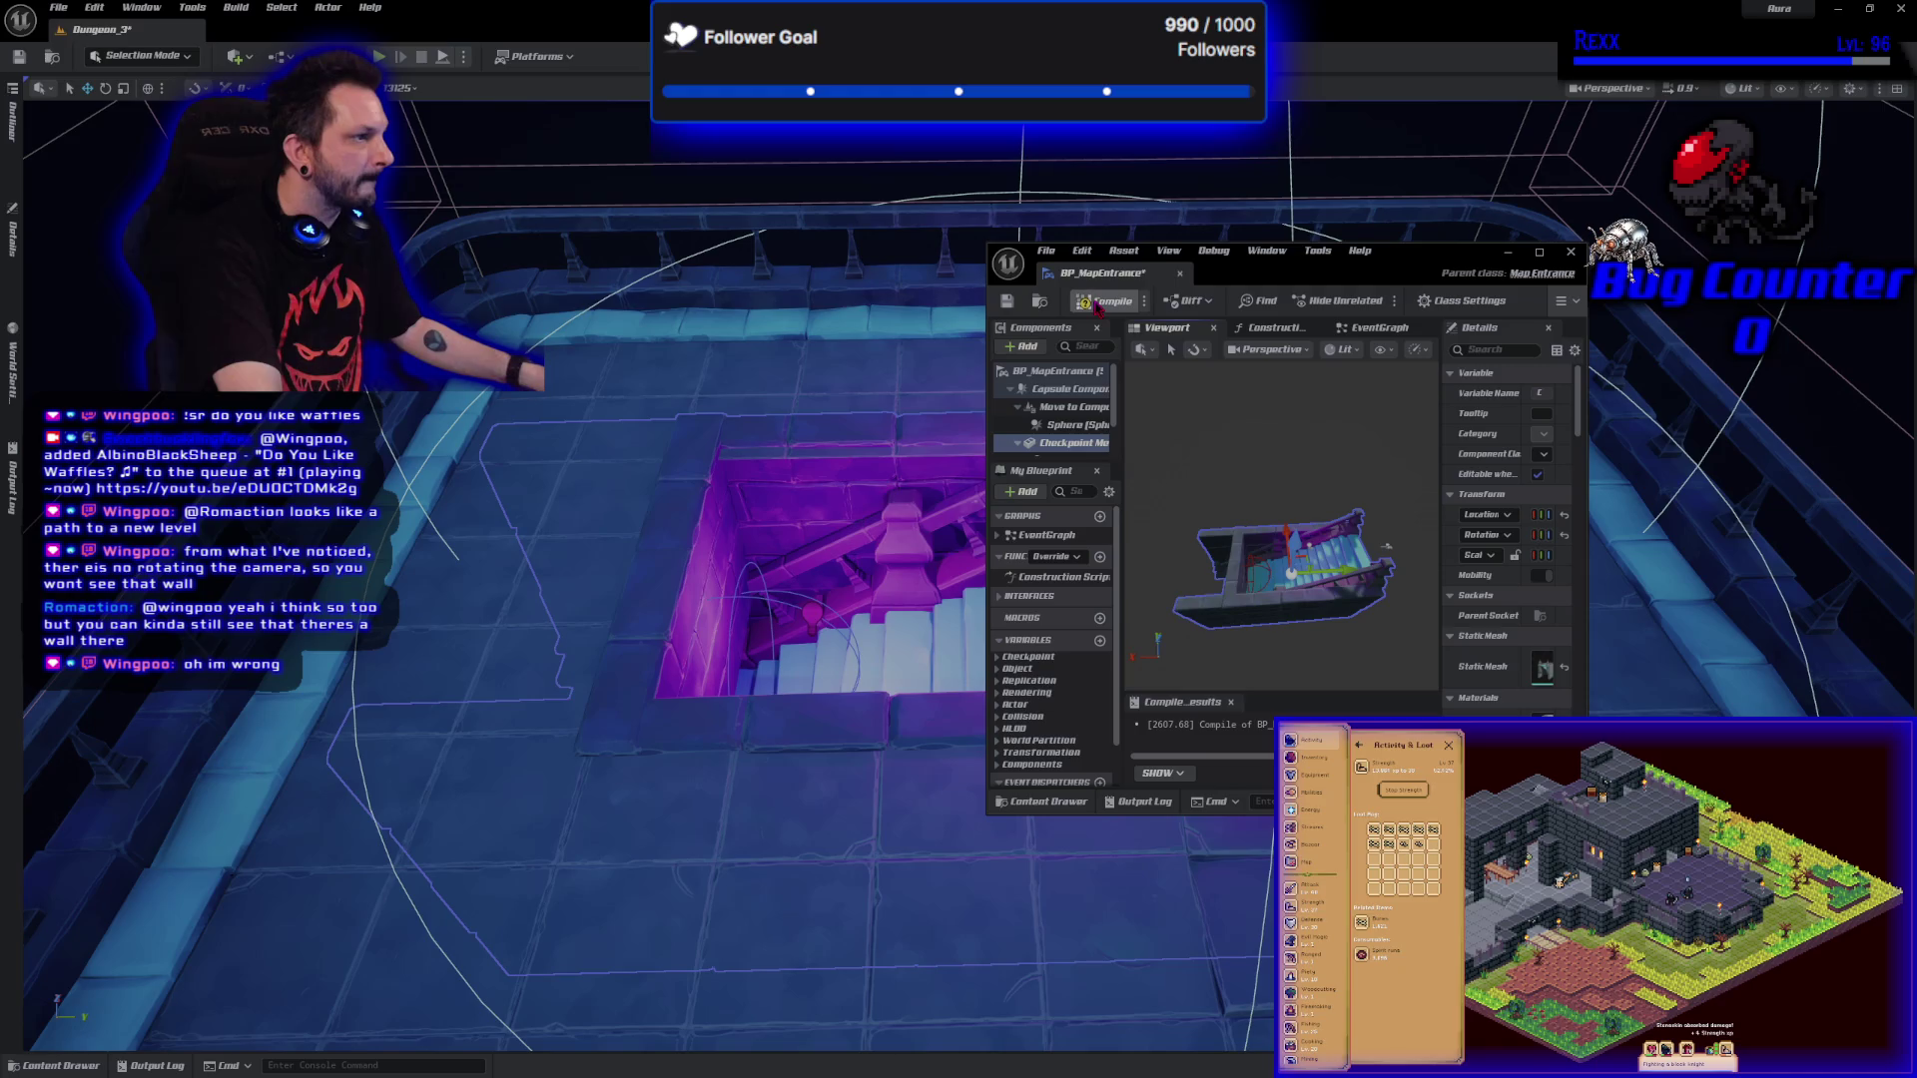
mouse_move(1315, 286)
mouse_down()
mouse_move(1050, 346)
mouse_move(499, 685)
mouse_move(327, 356)
mouse_up()
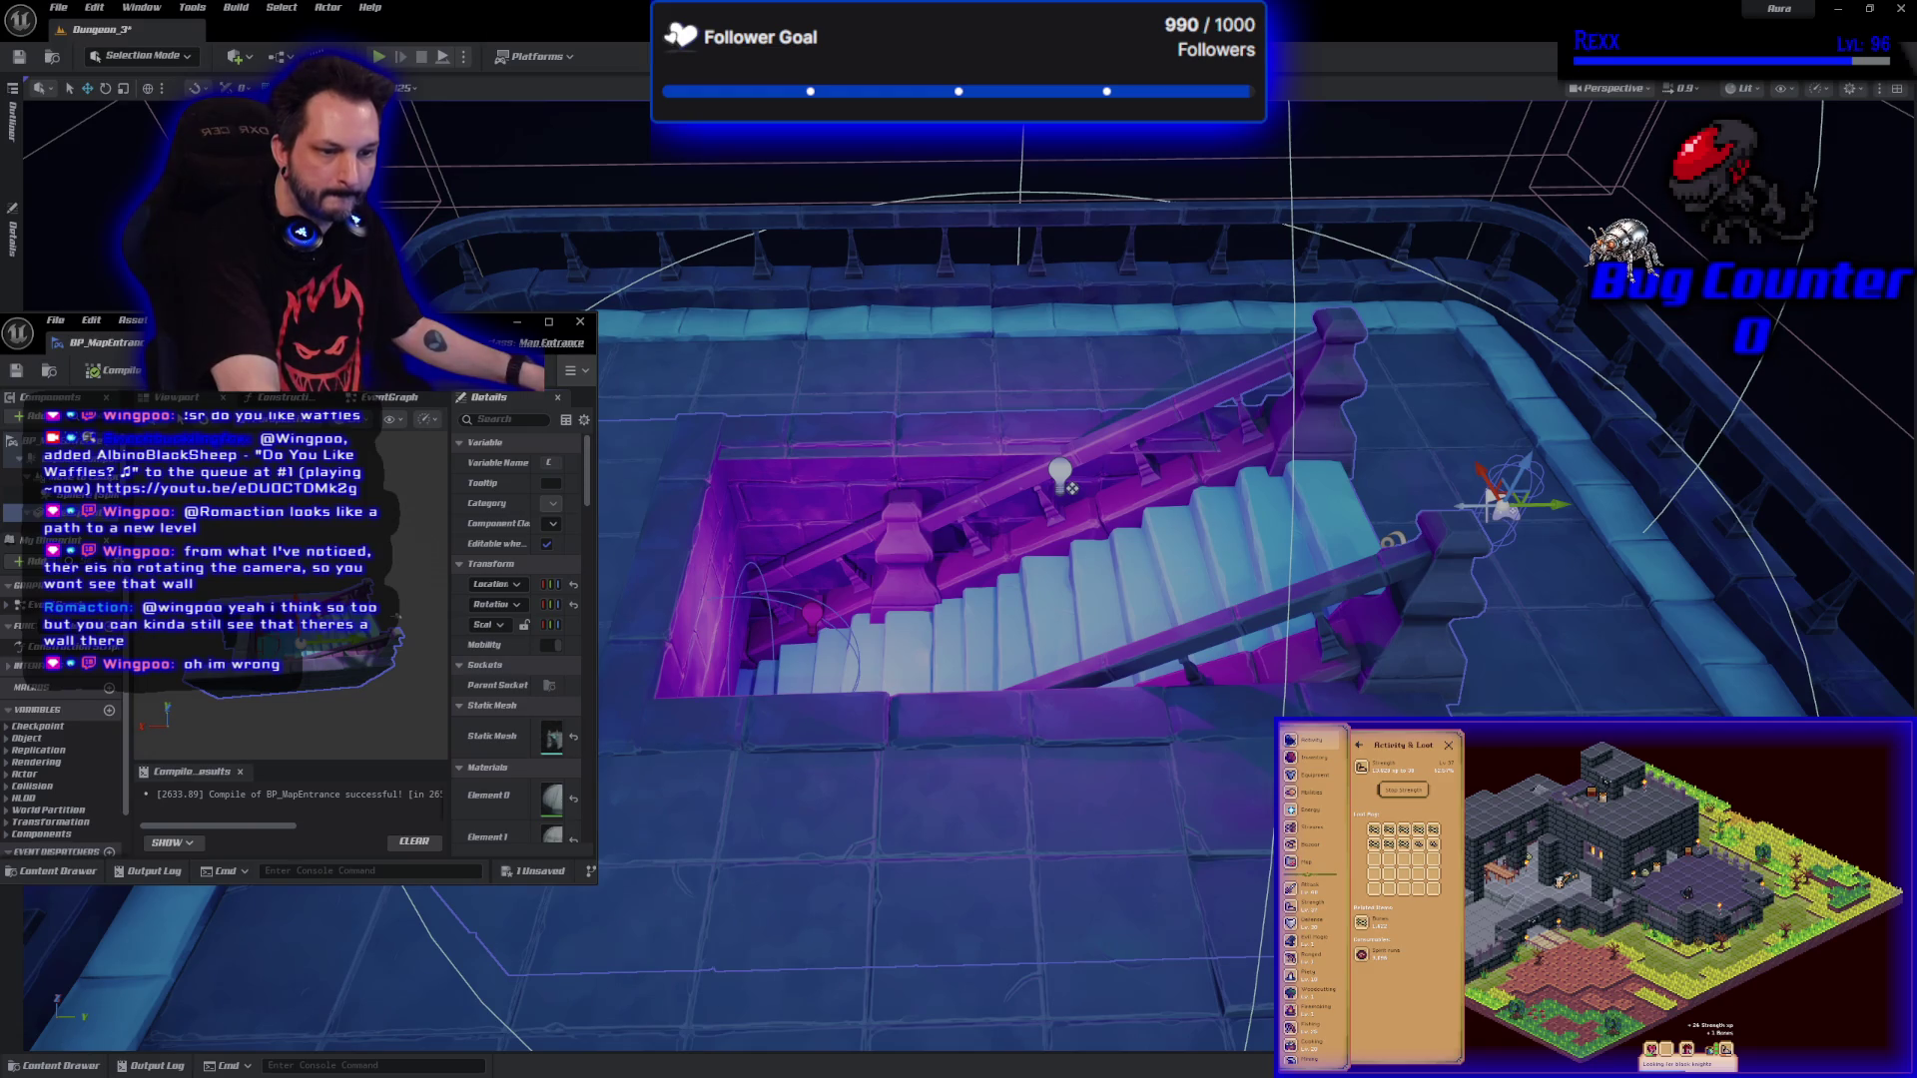
key(alt+p)
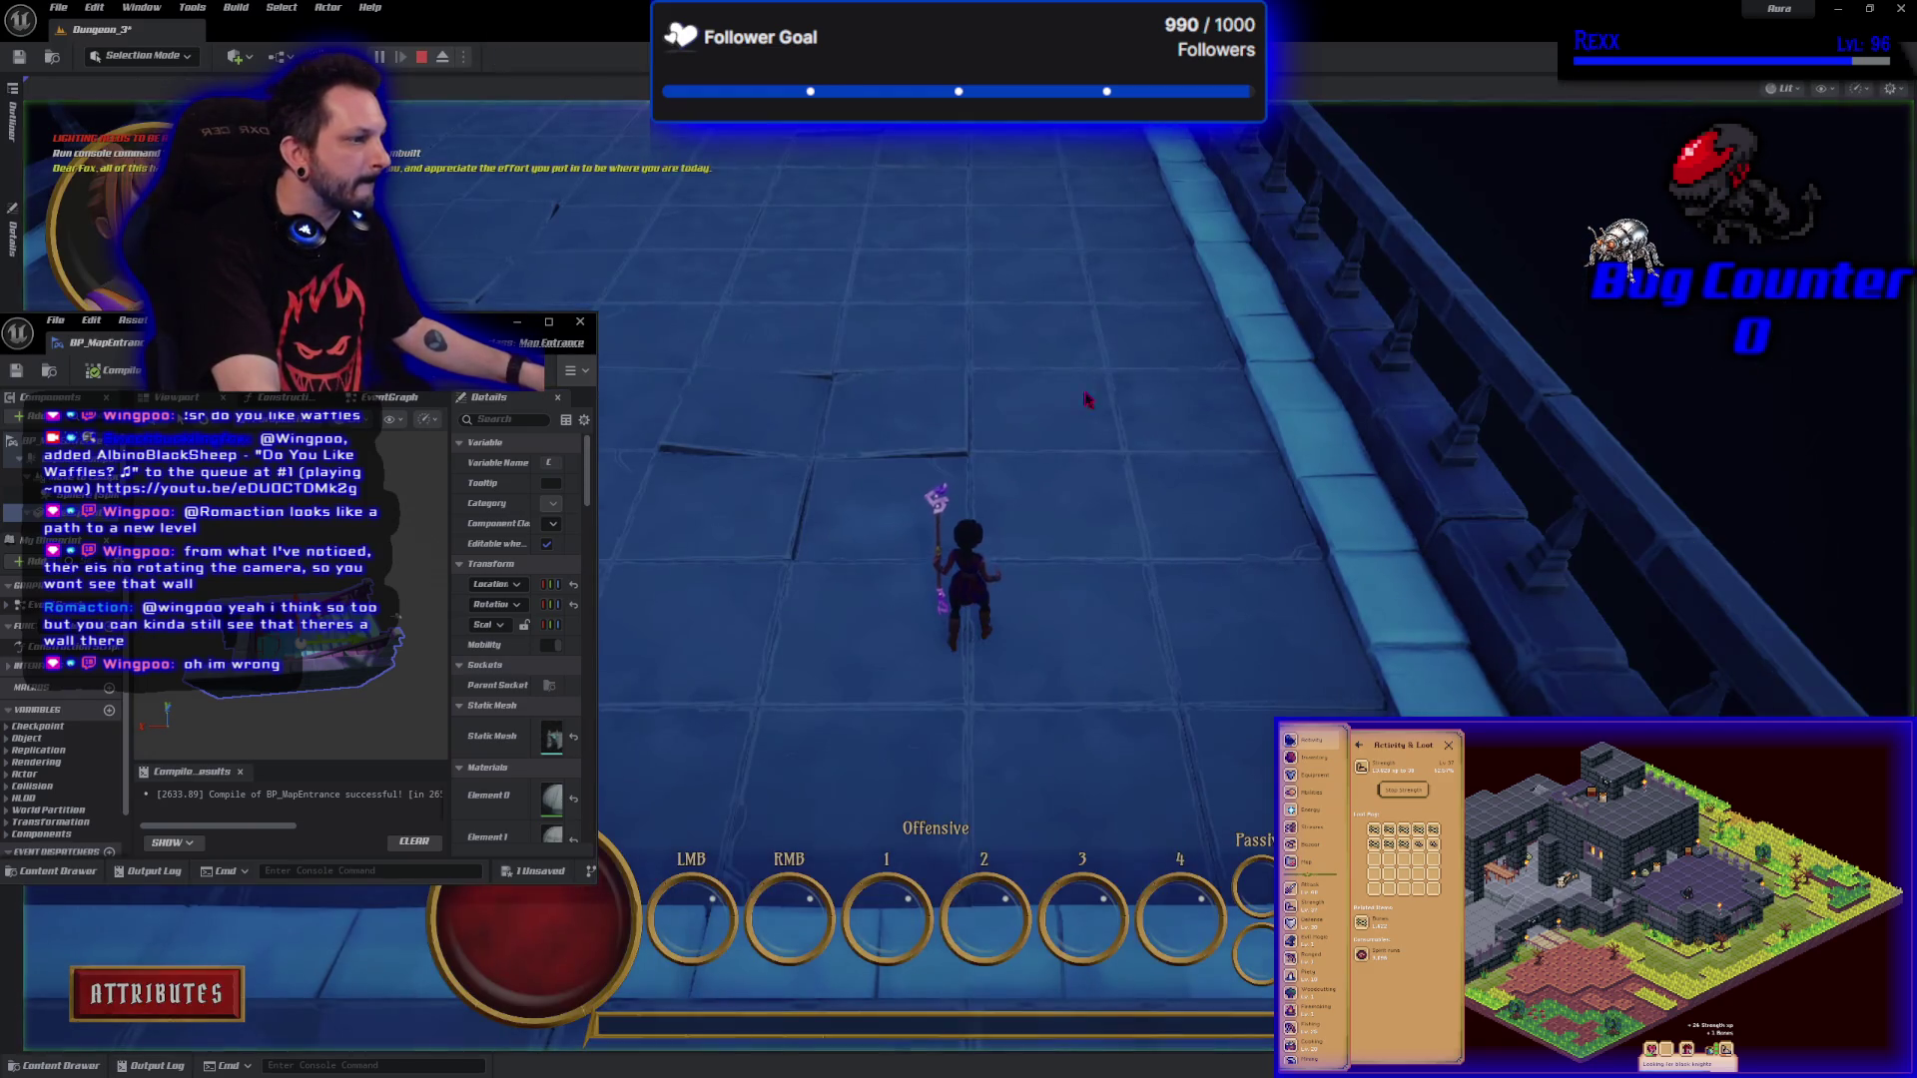
Run the character up the walkway toward the stairs and close the BP_MapEntrance window.
key(w)
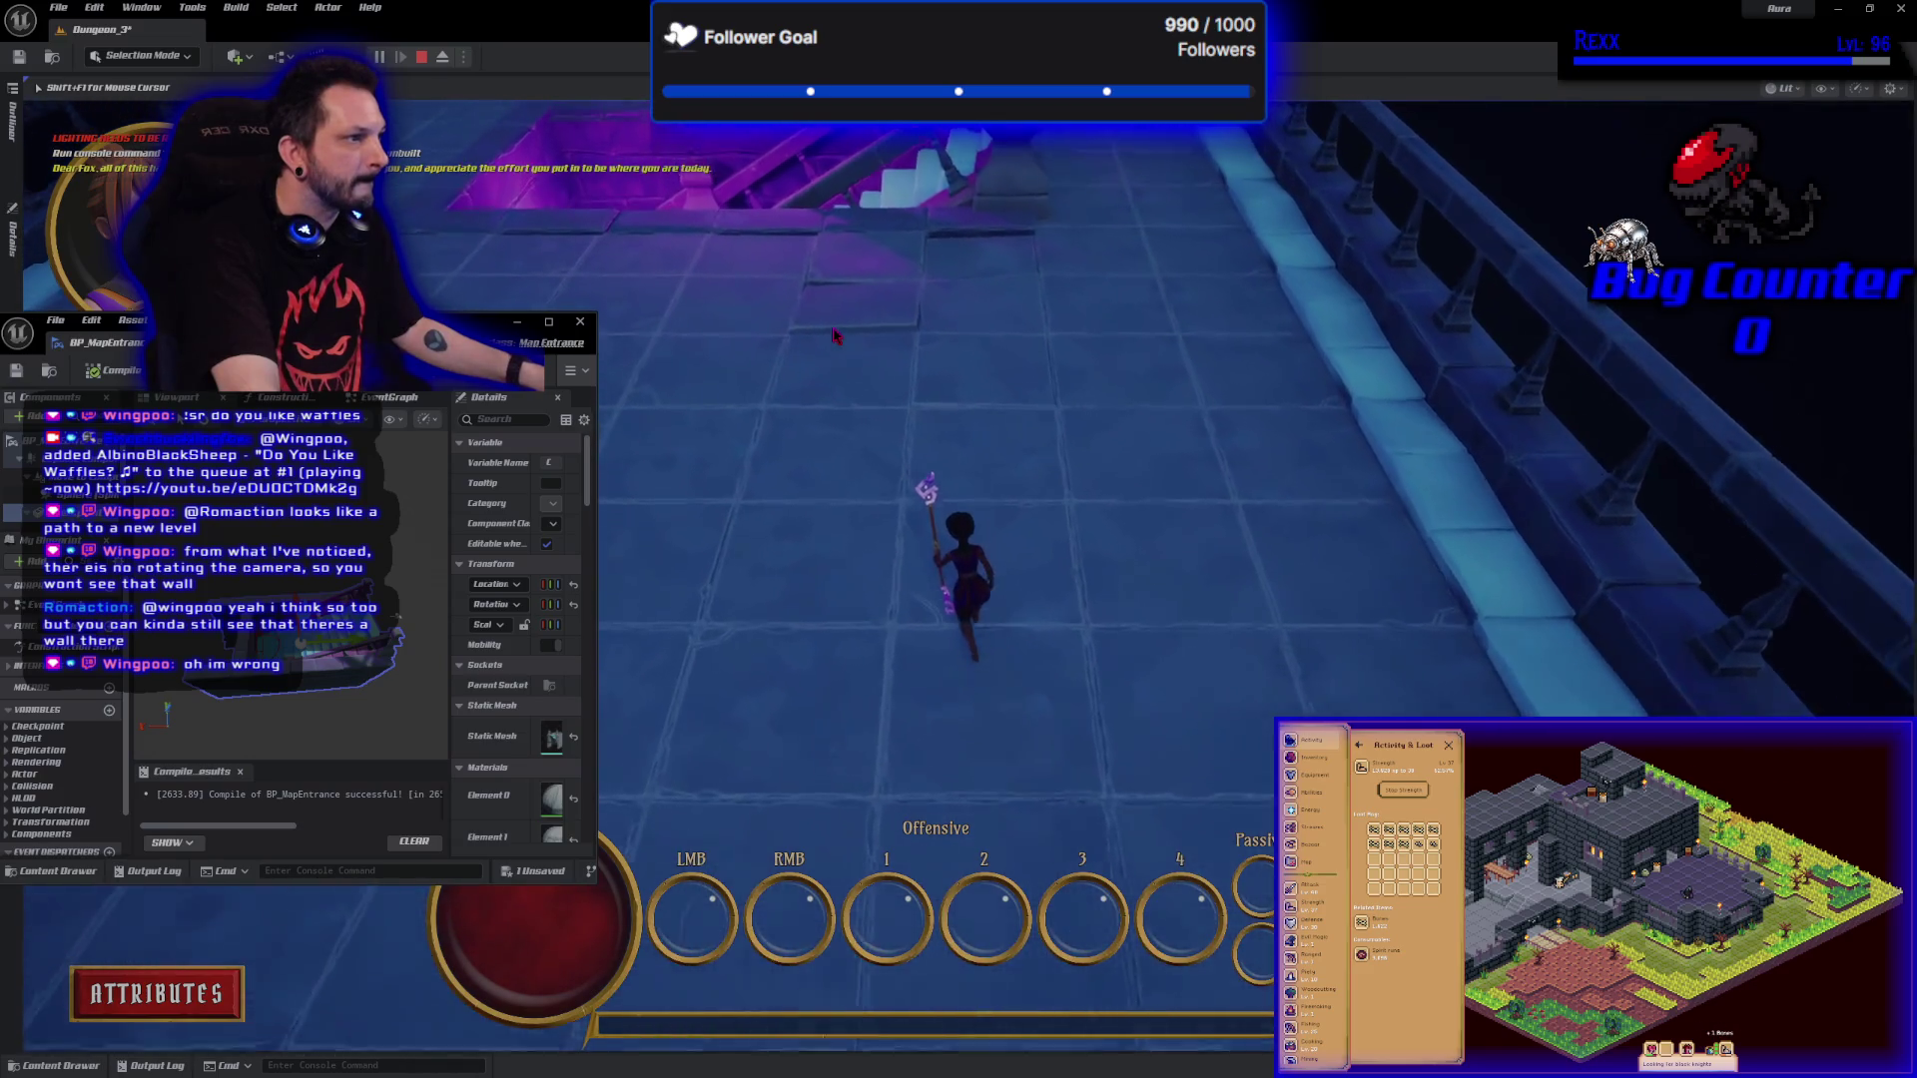
key(w)
key(w)
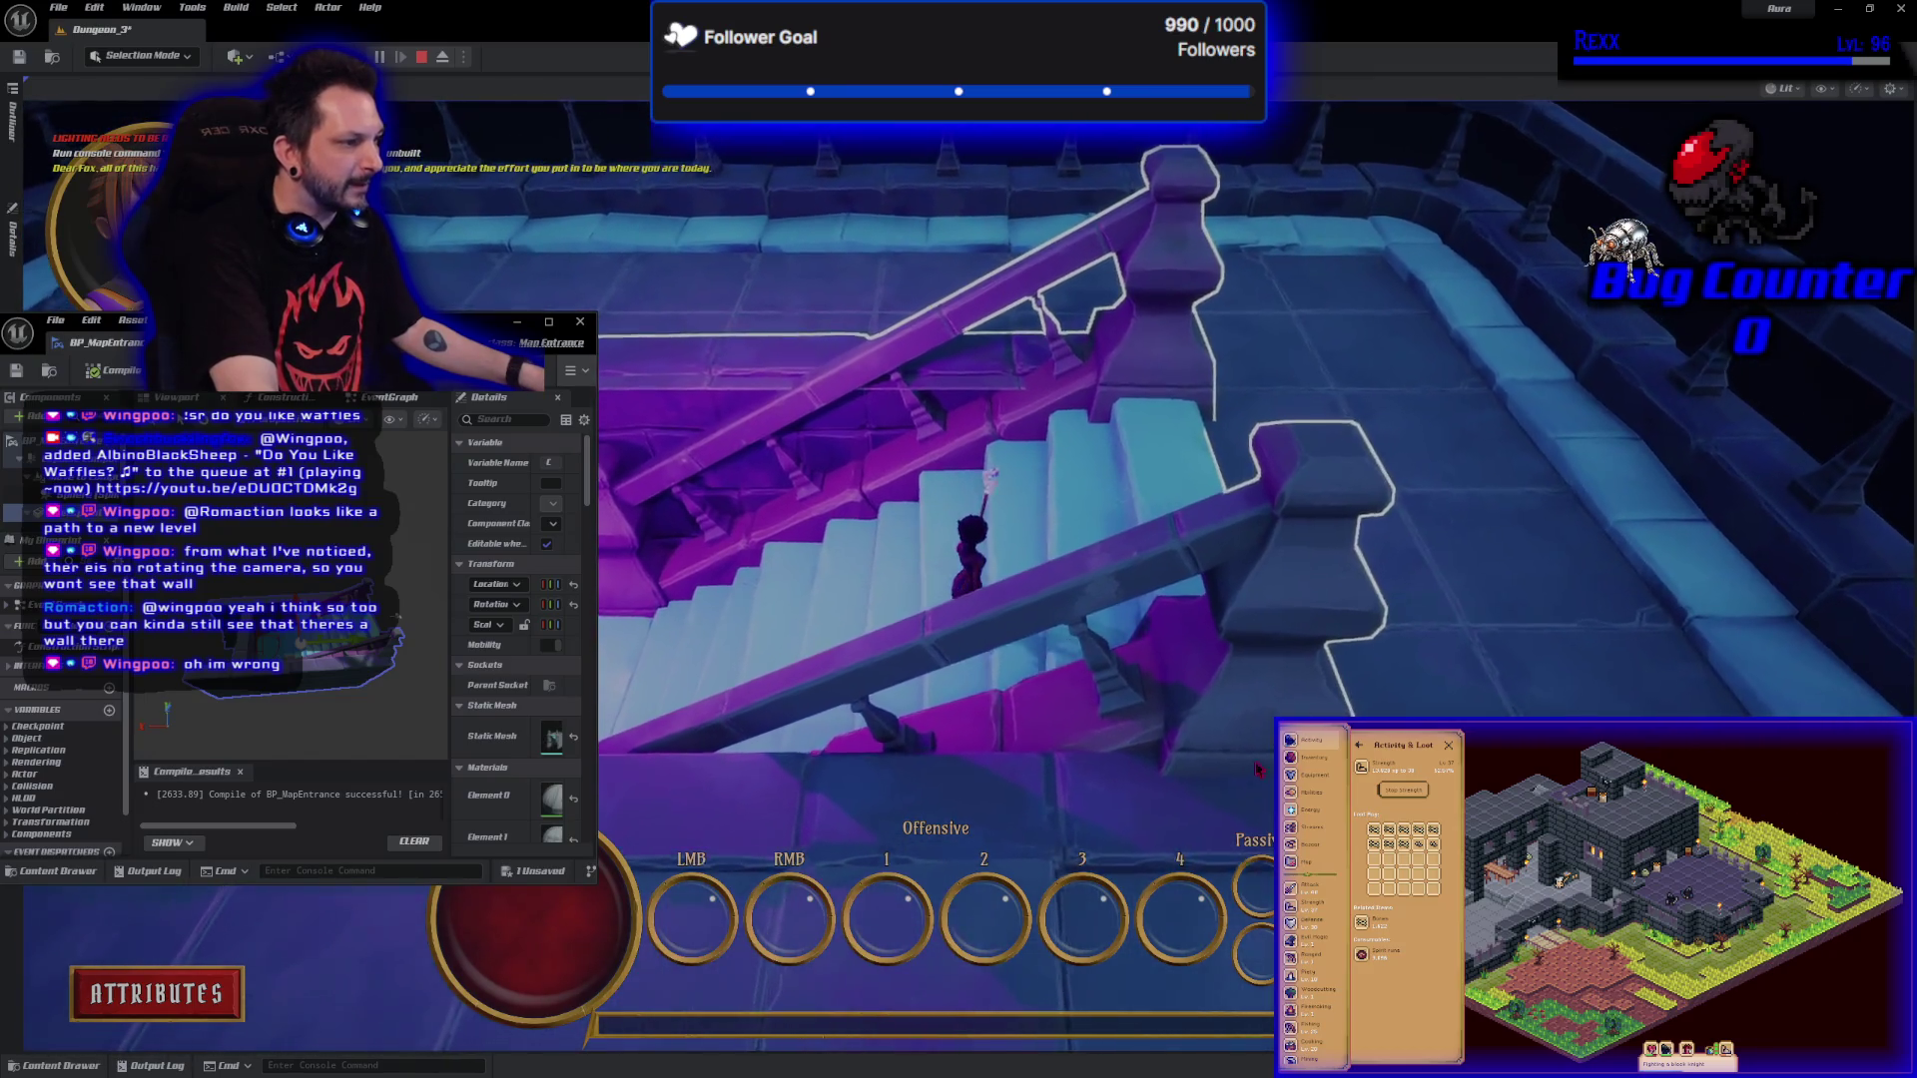
click(1446, 370)
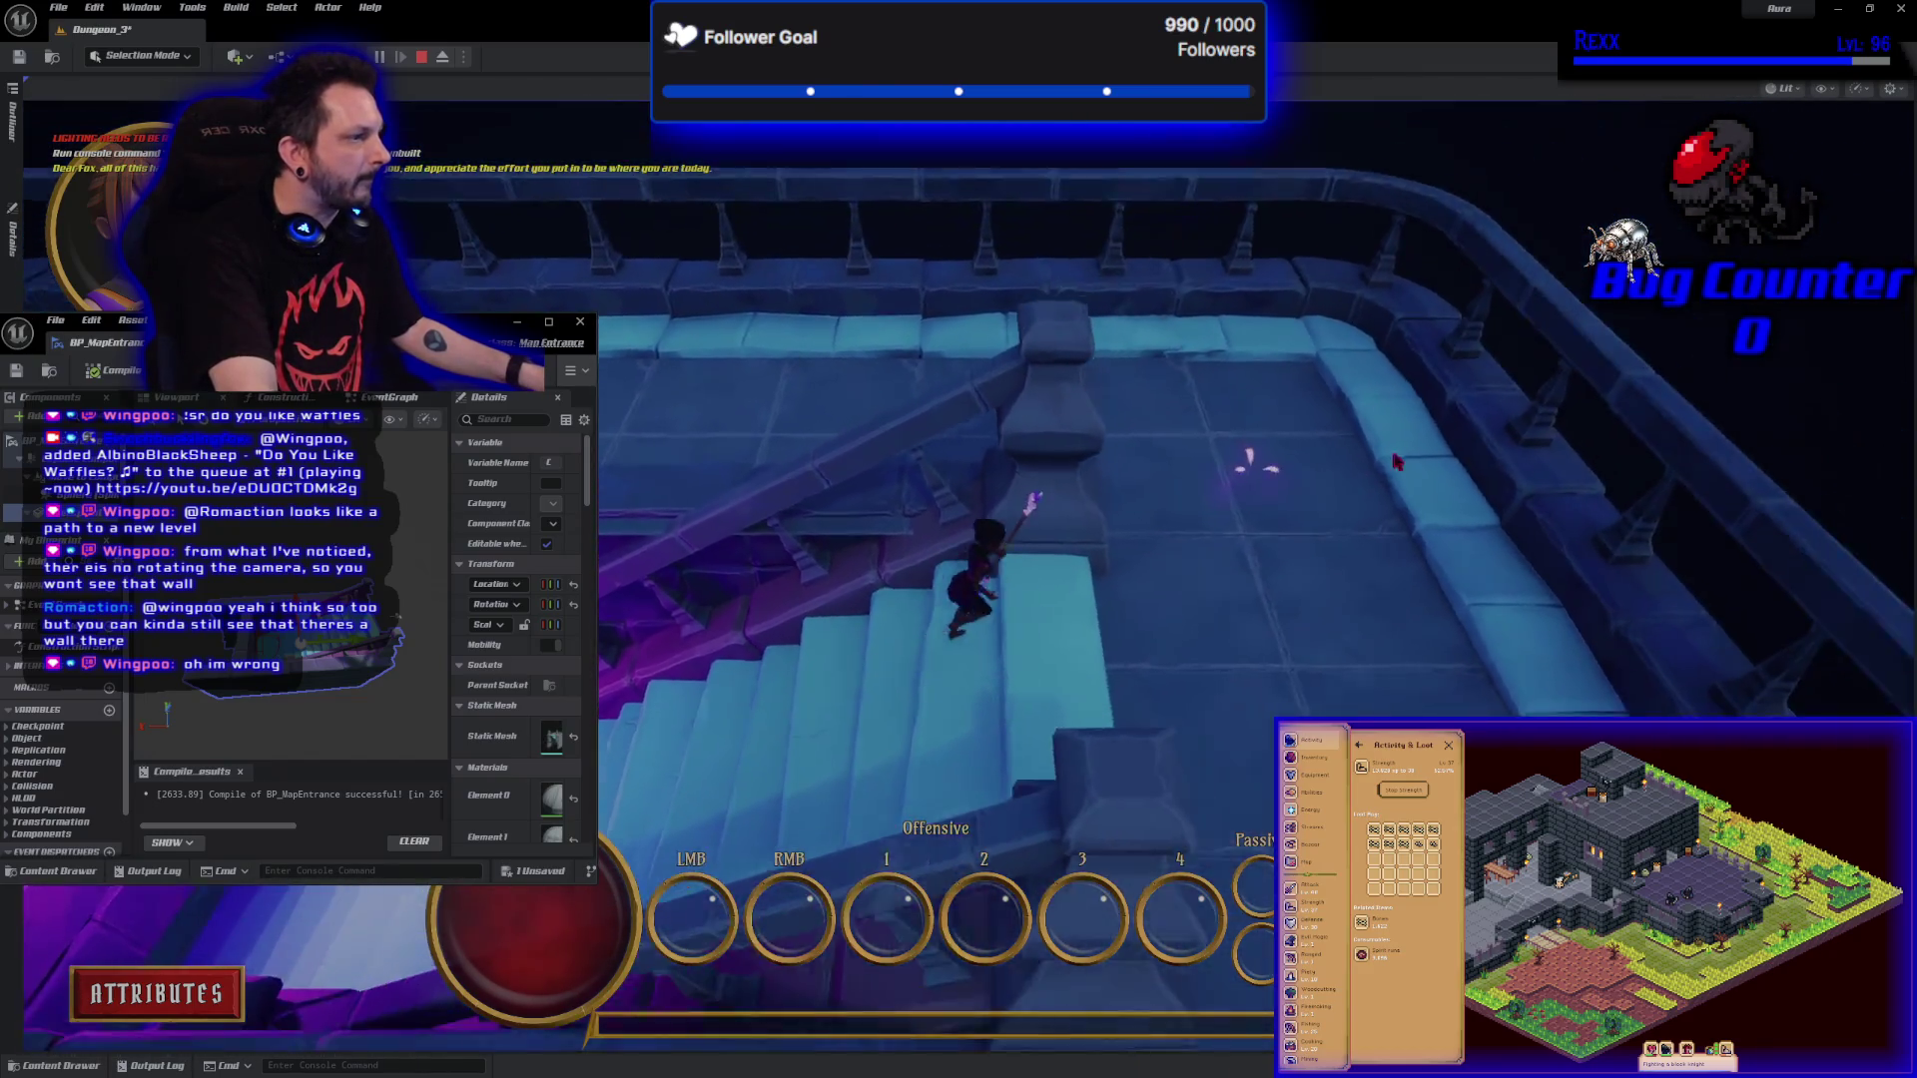
key(s)
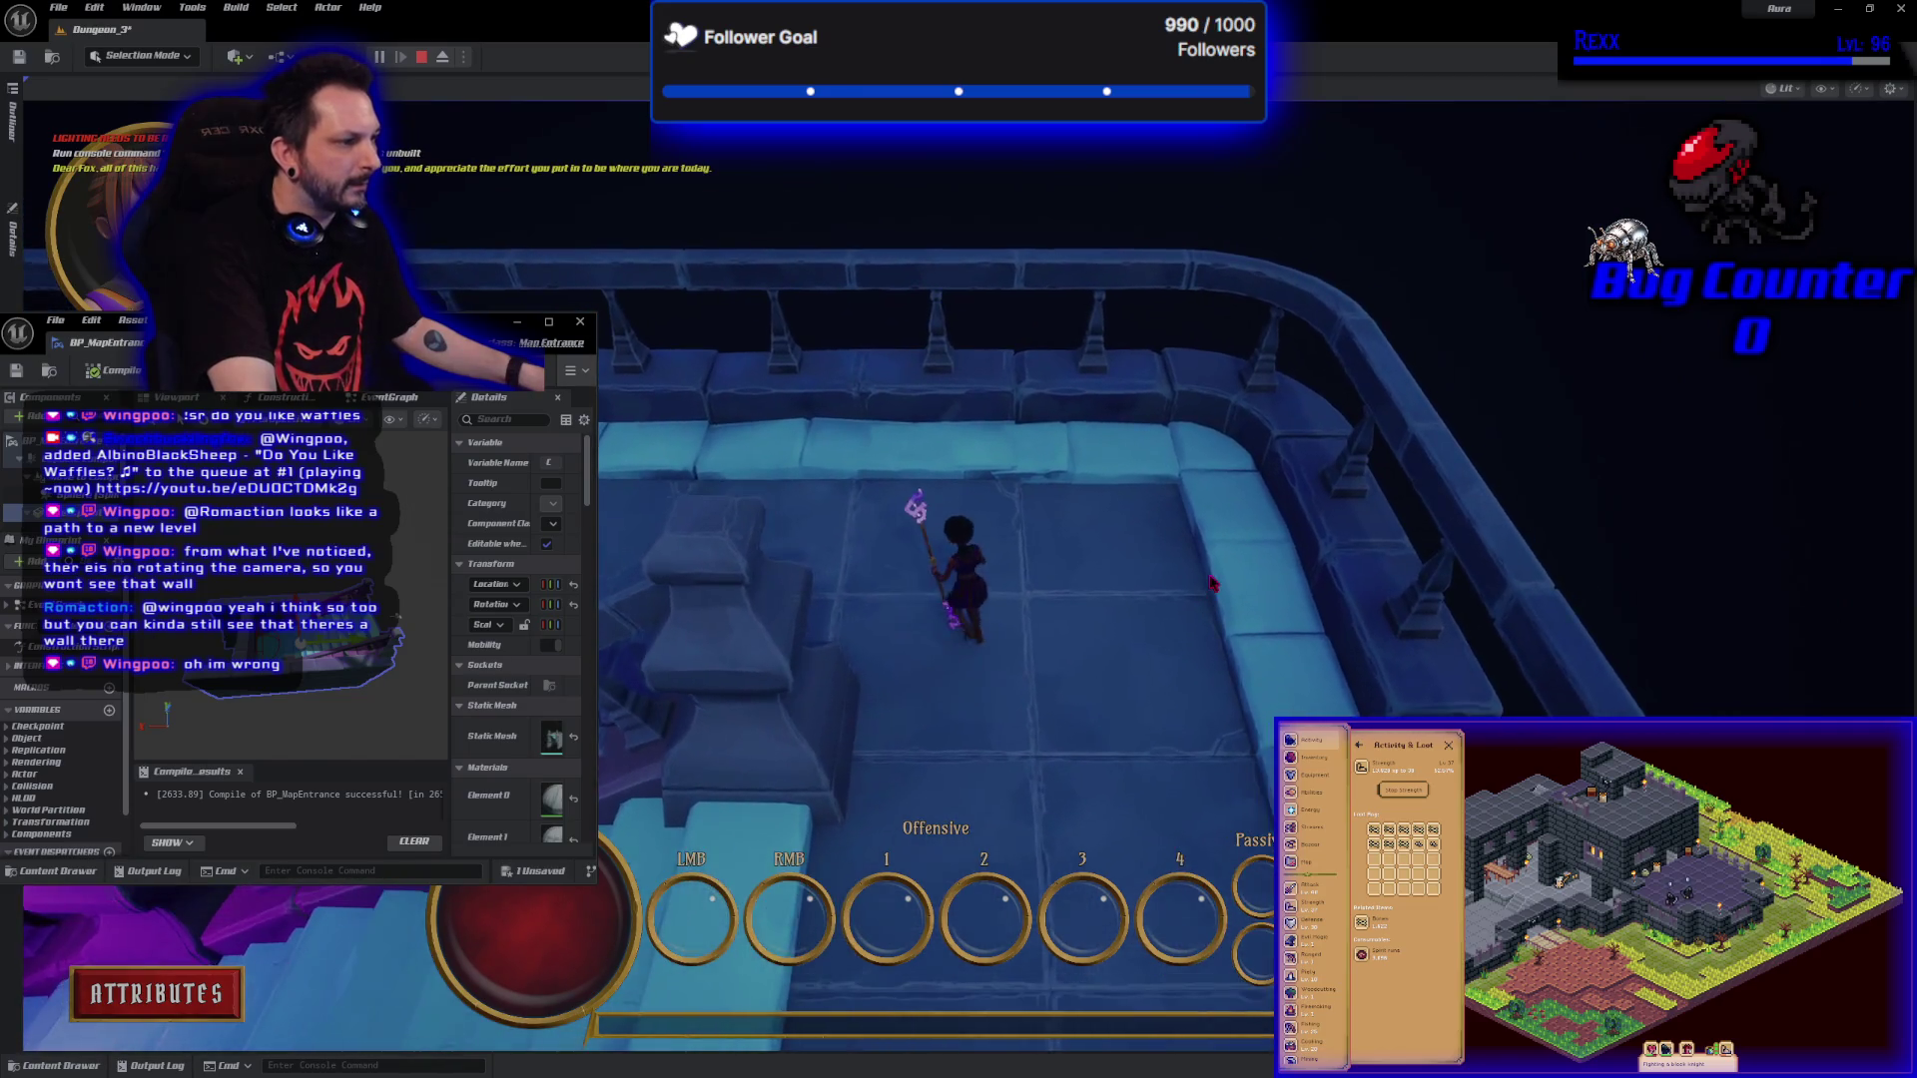
click(576, 321)
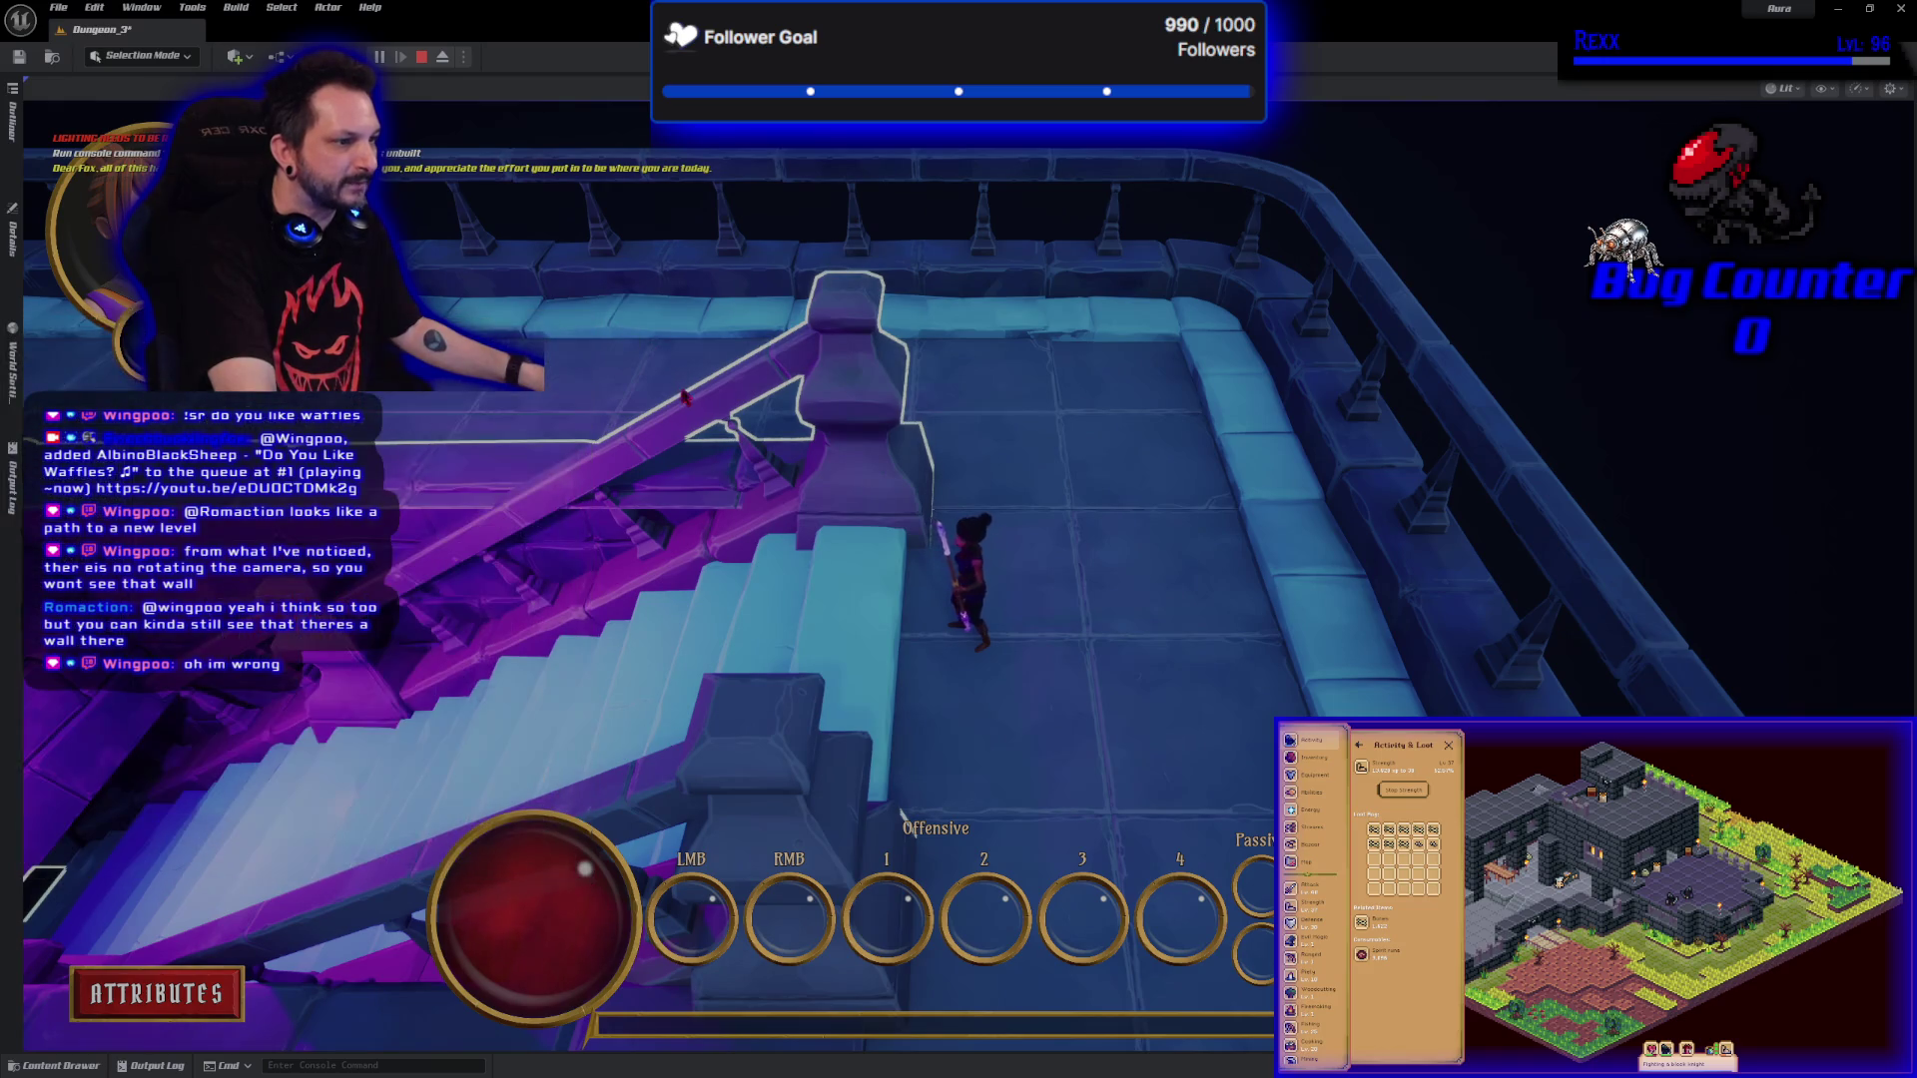
Climb the staircase to the upper landing, walk back down into the next room, and stop play.
key(a)
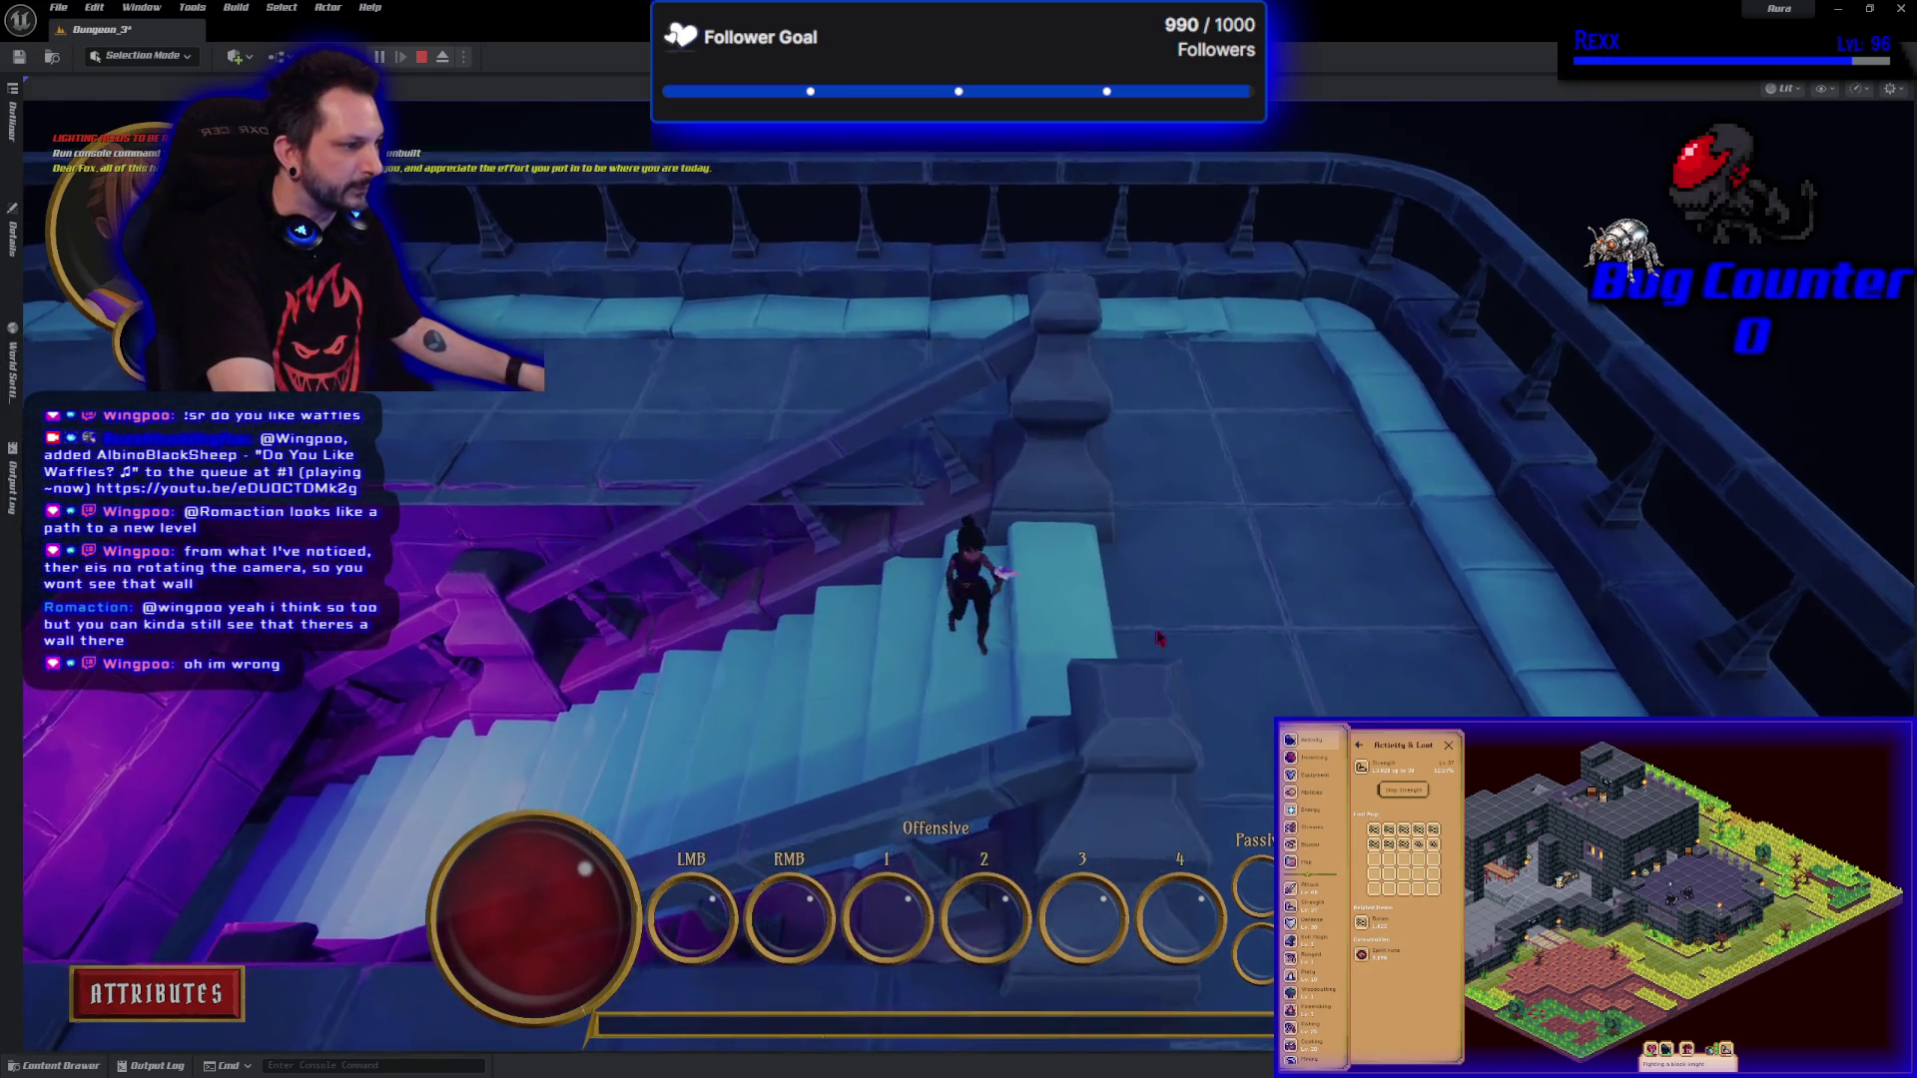
key(w)
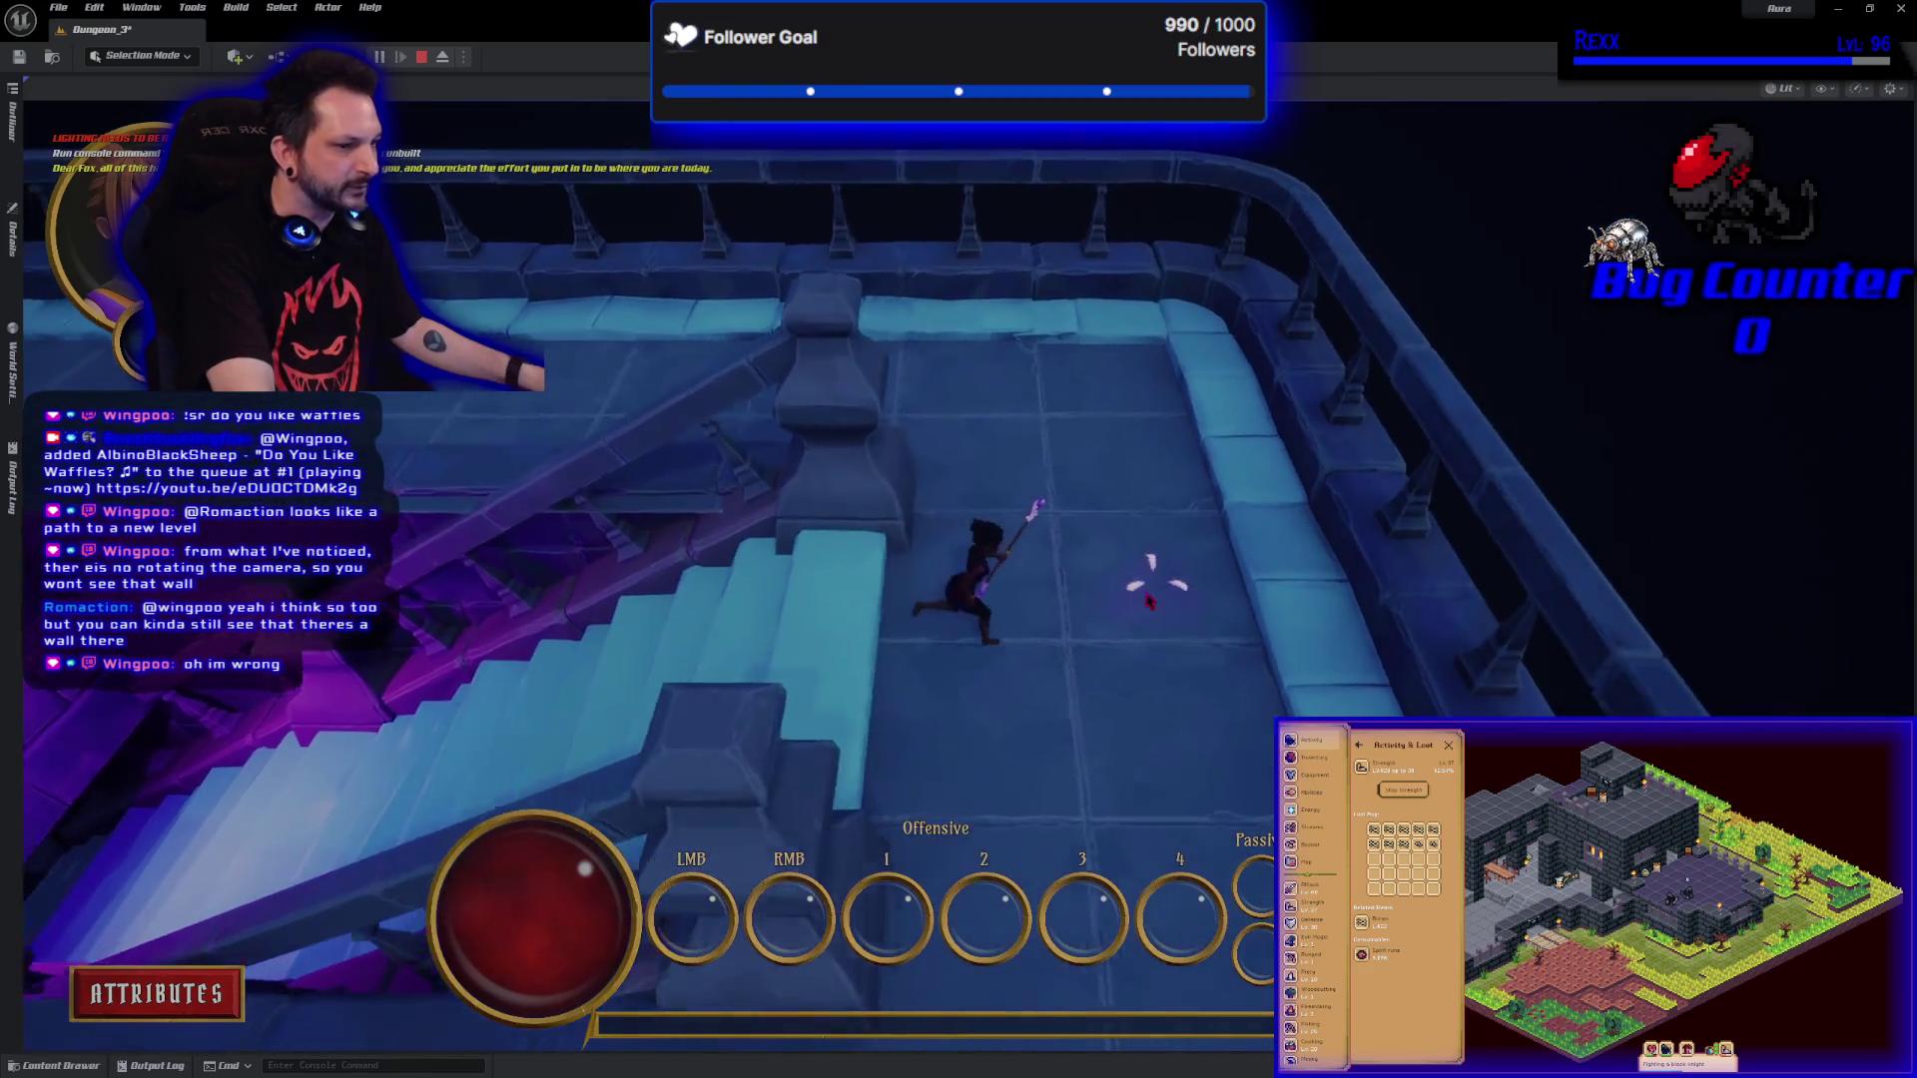
key(d)
key(a)
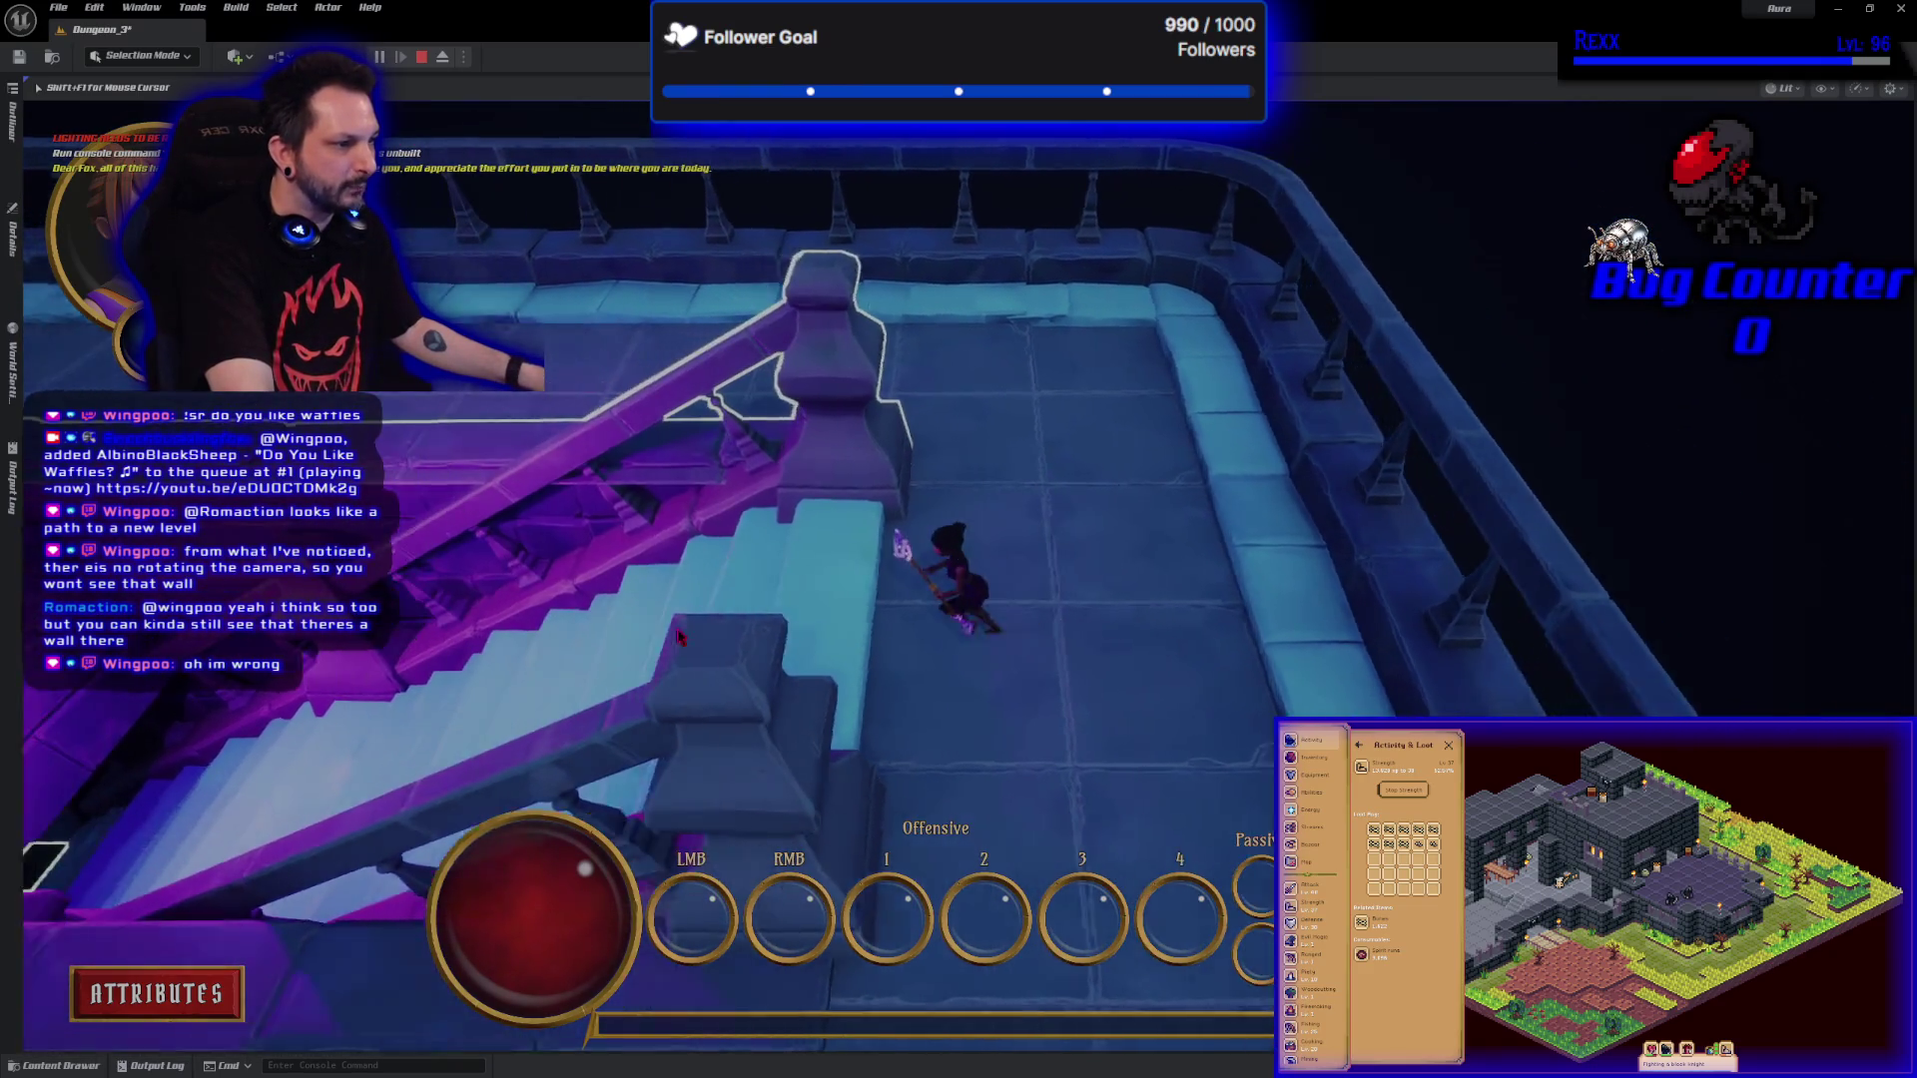
key(a)
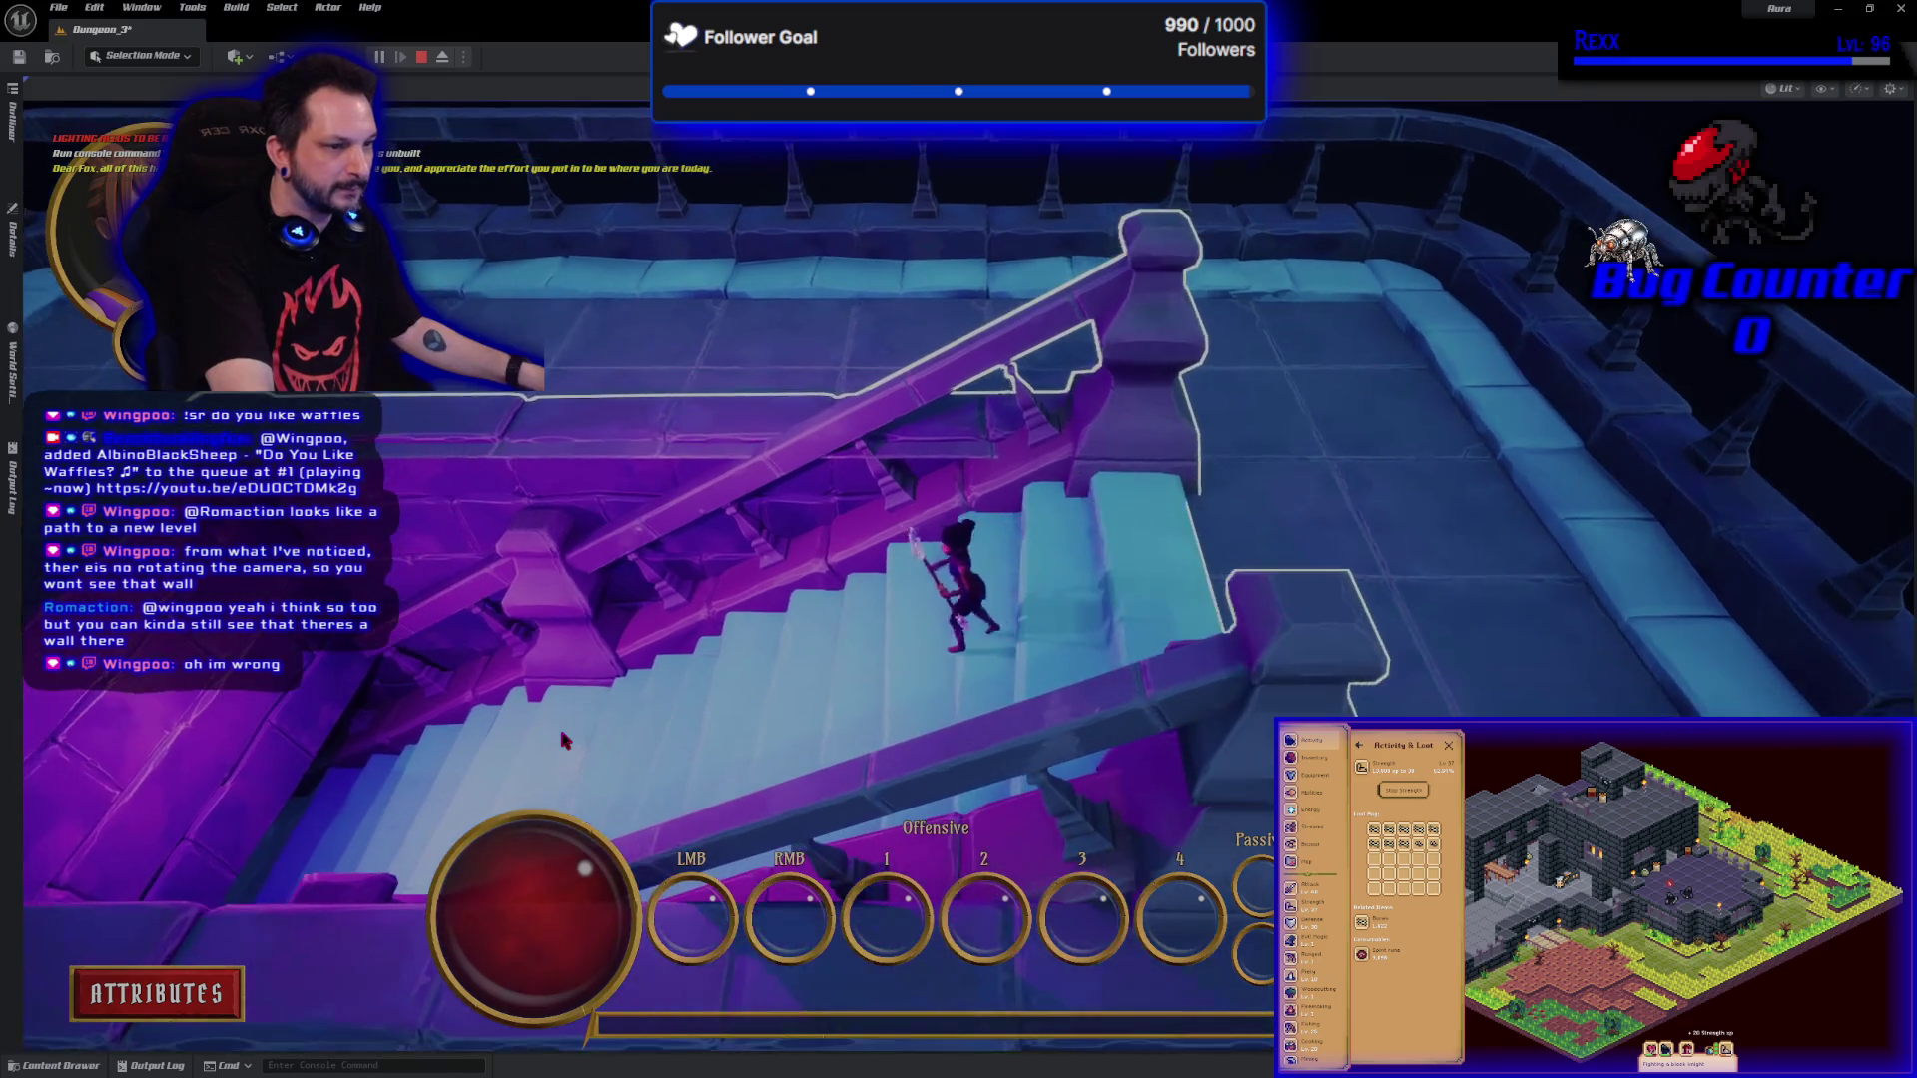
key(a)
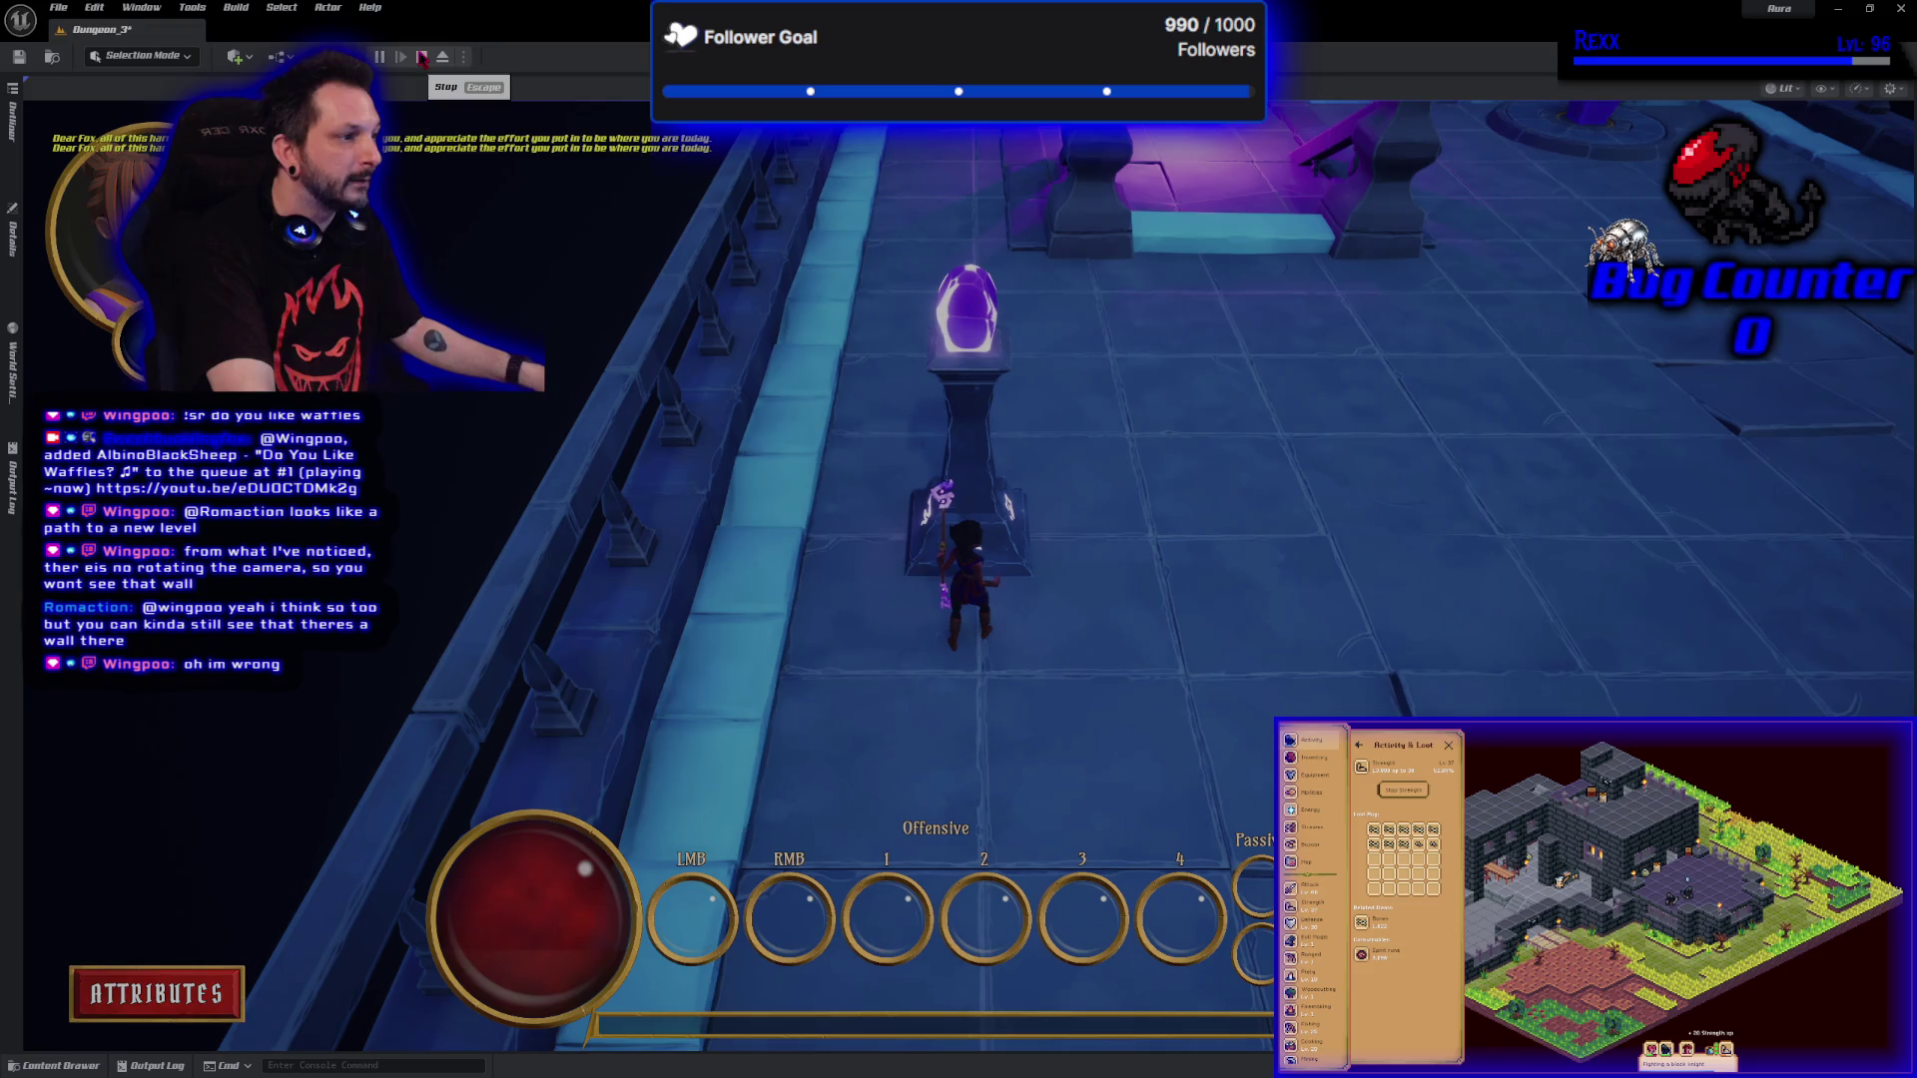
click(422, 57)
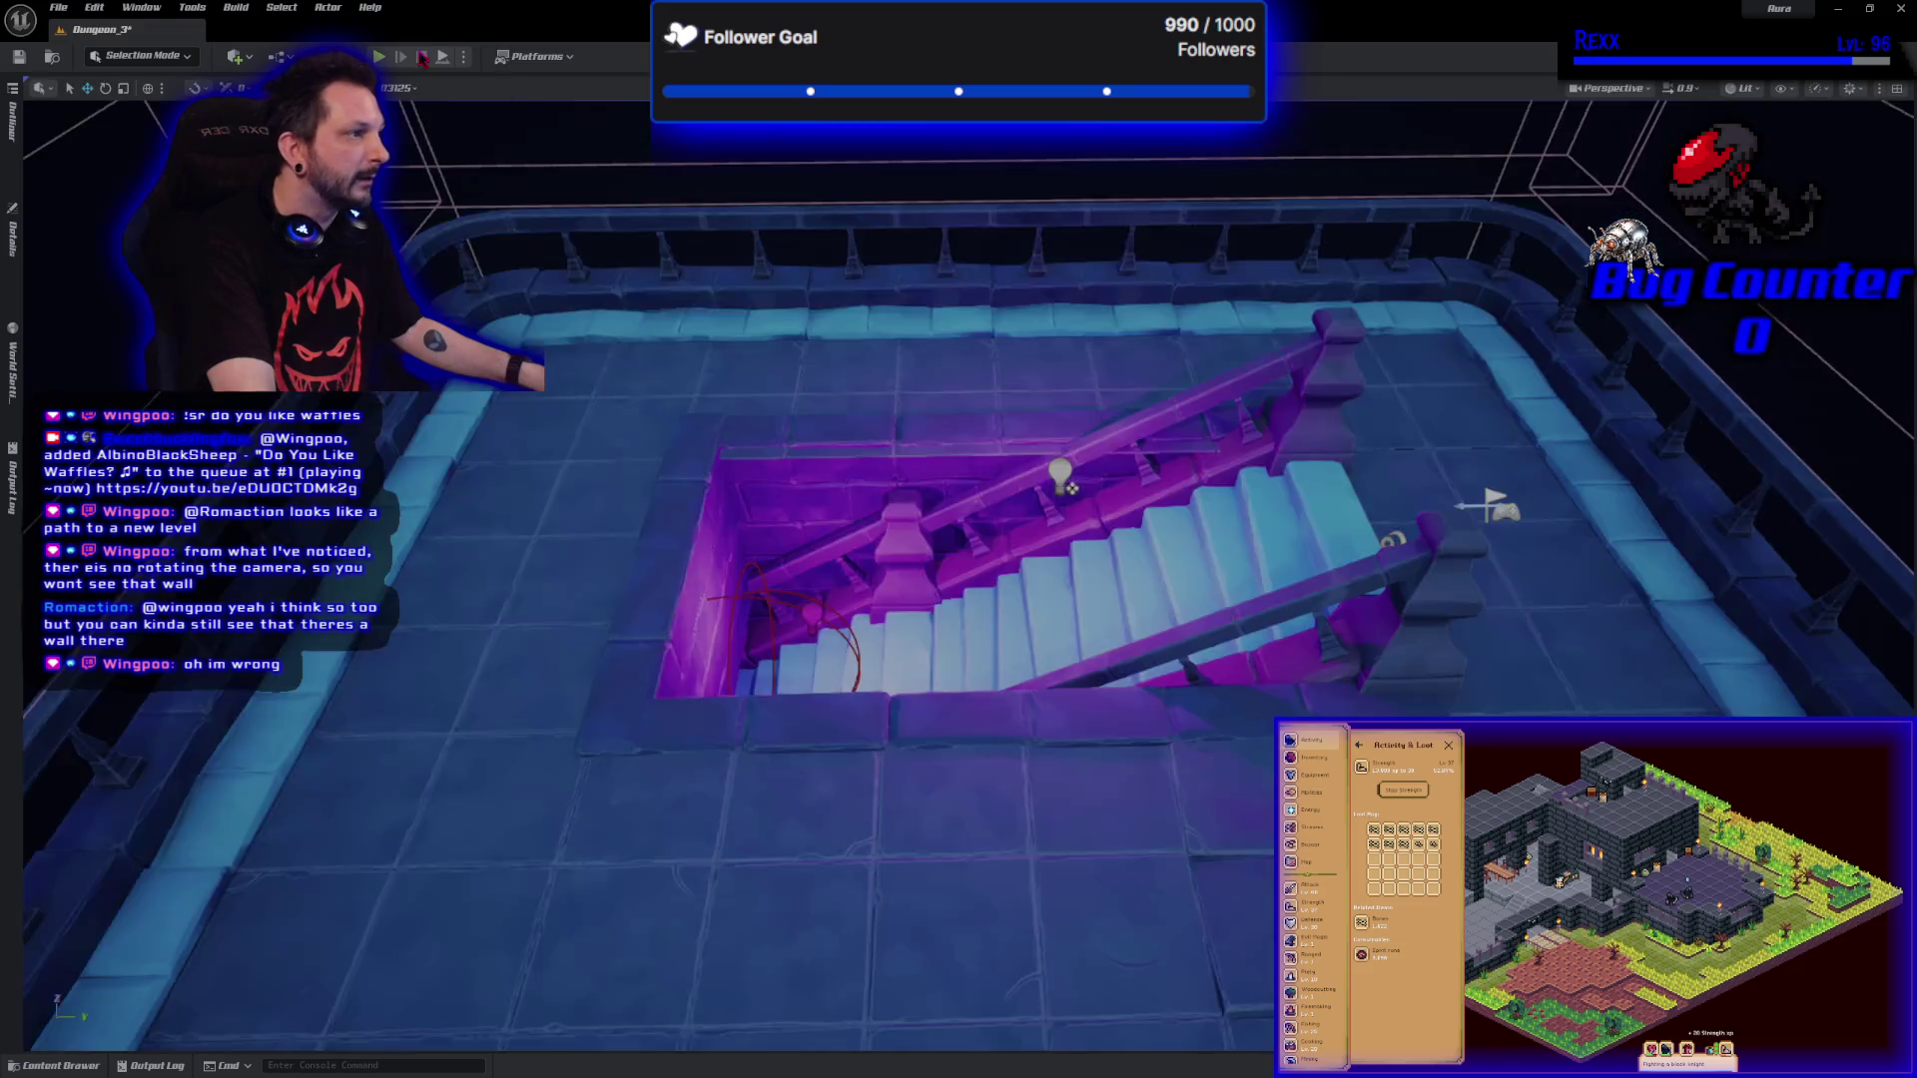
Frame the purple stairwell light and open a widened Details panel for the map entrance actor.
drag(978, 559, 1036, 631)
drag(749, 510, 749, 510)
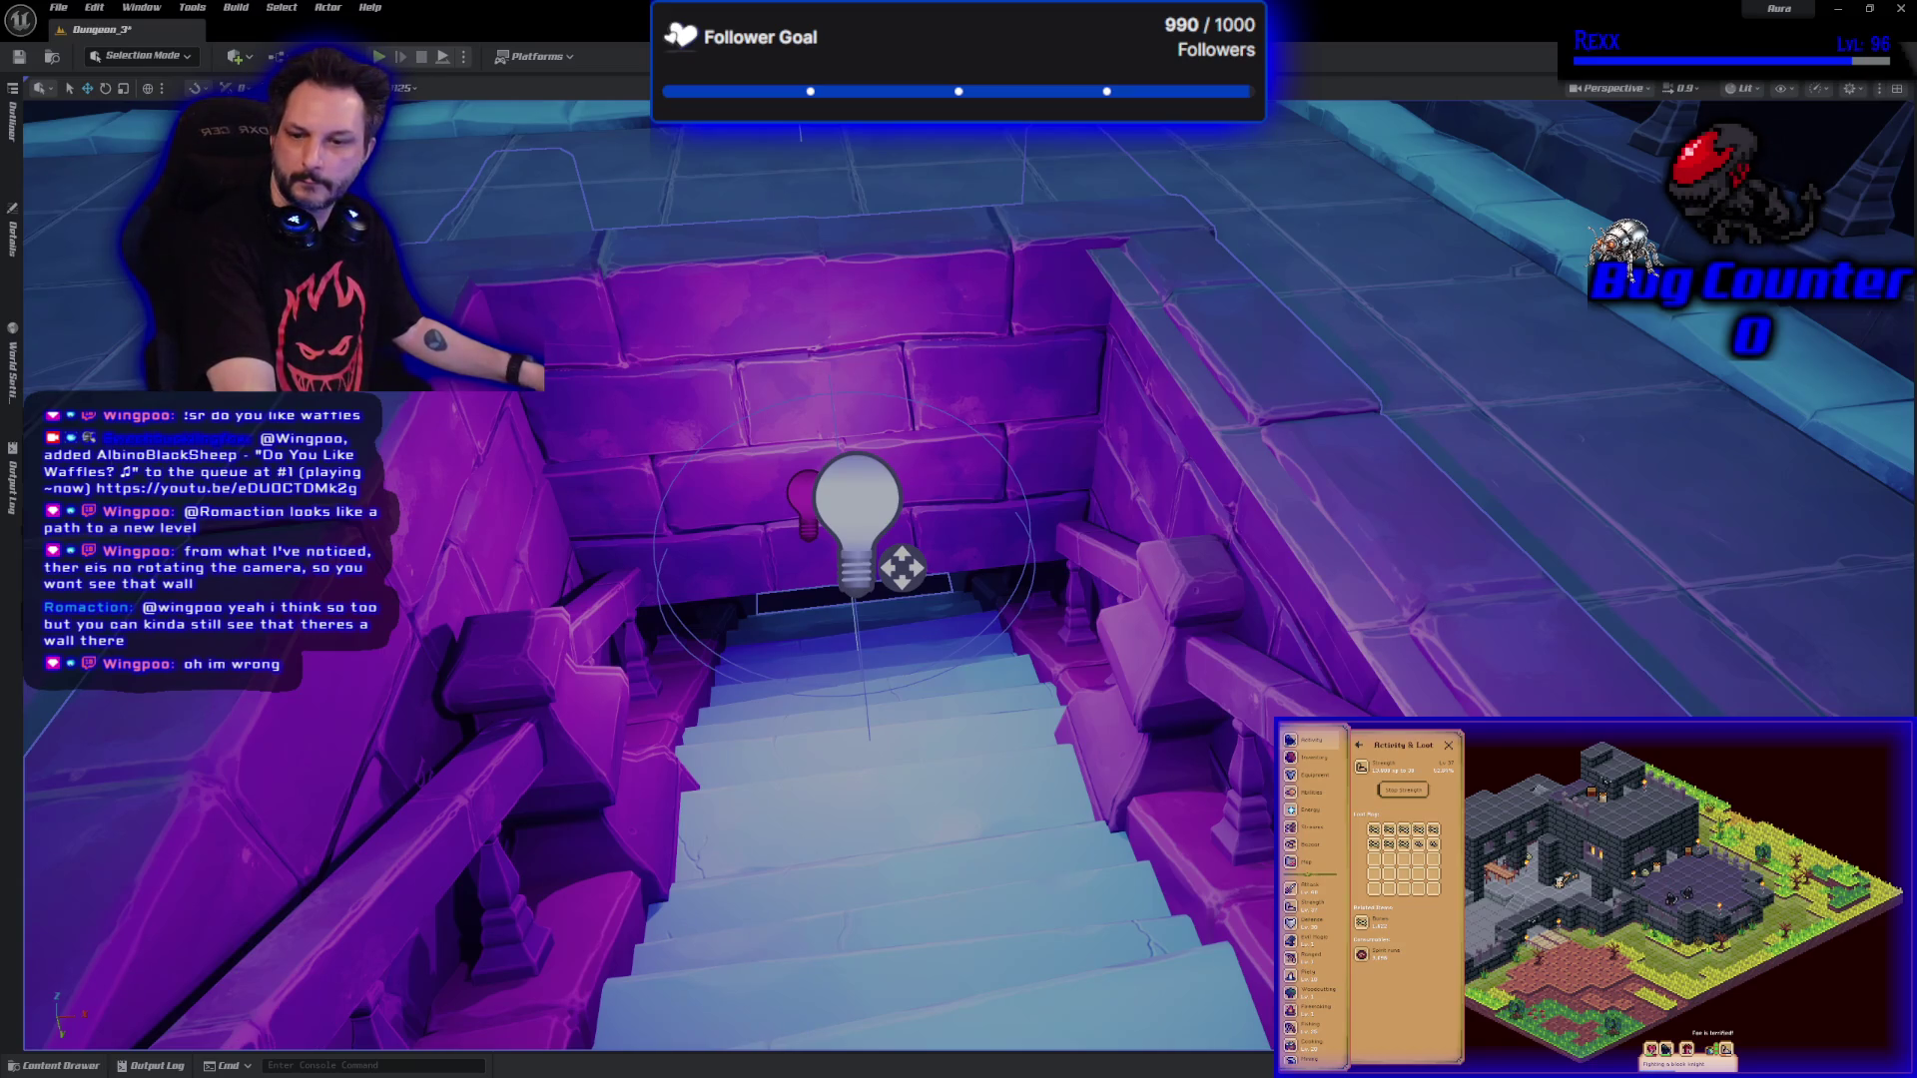
scroll(958, 539, down, 5)
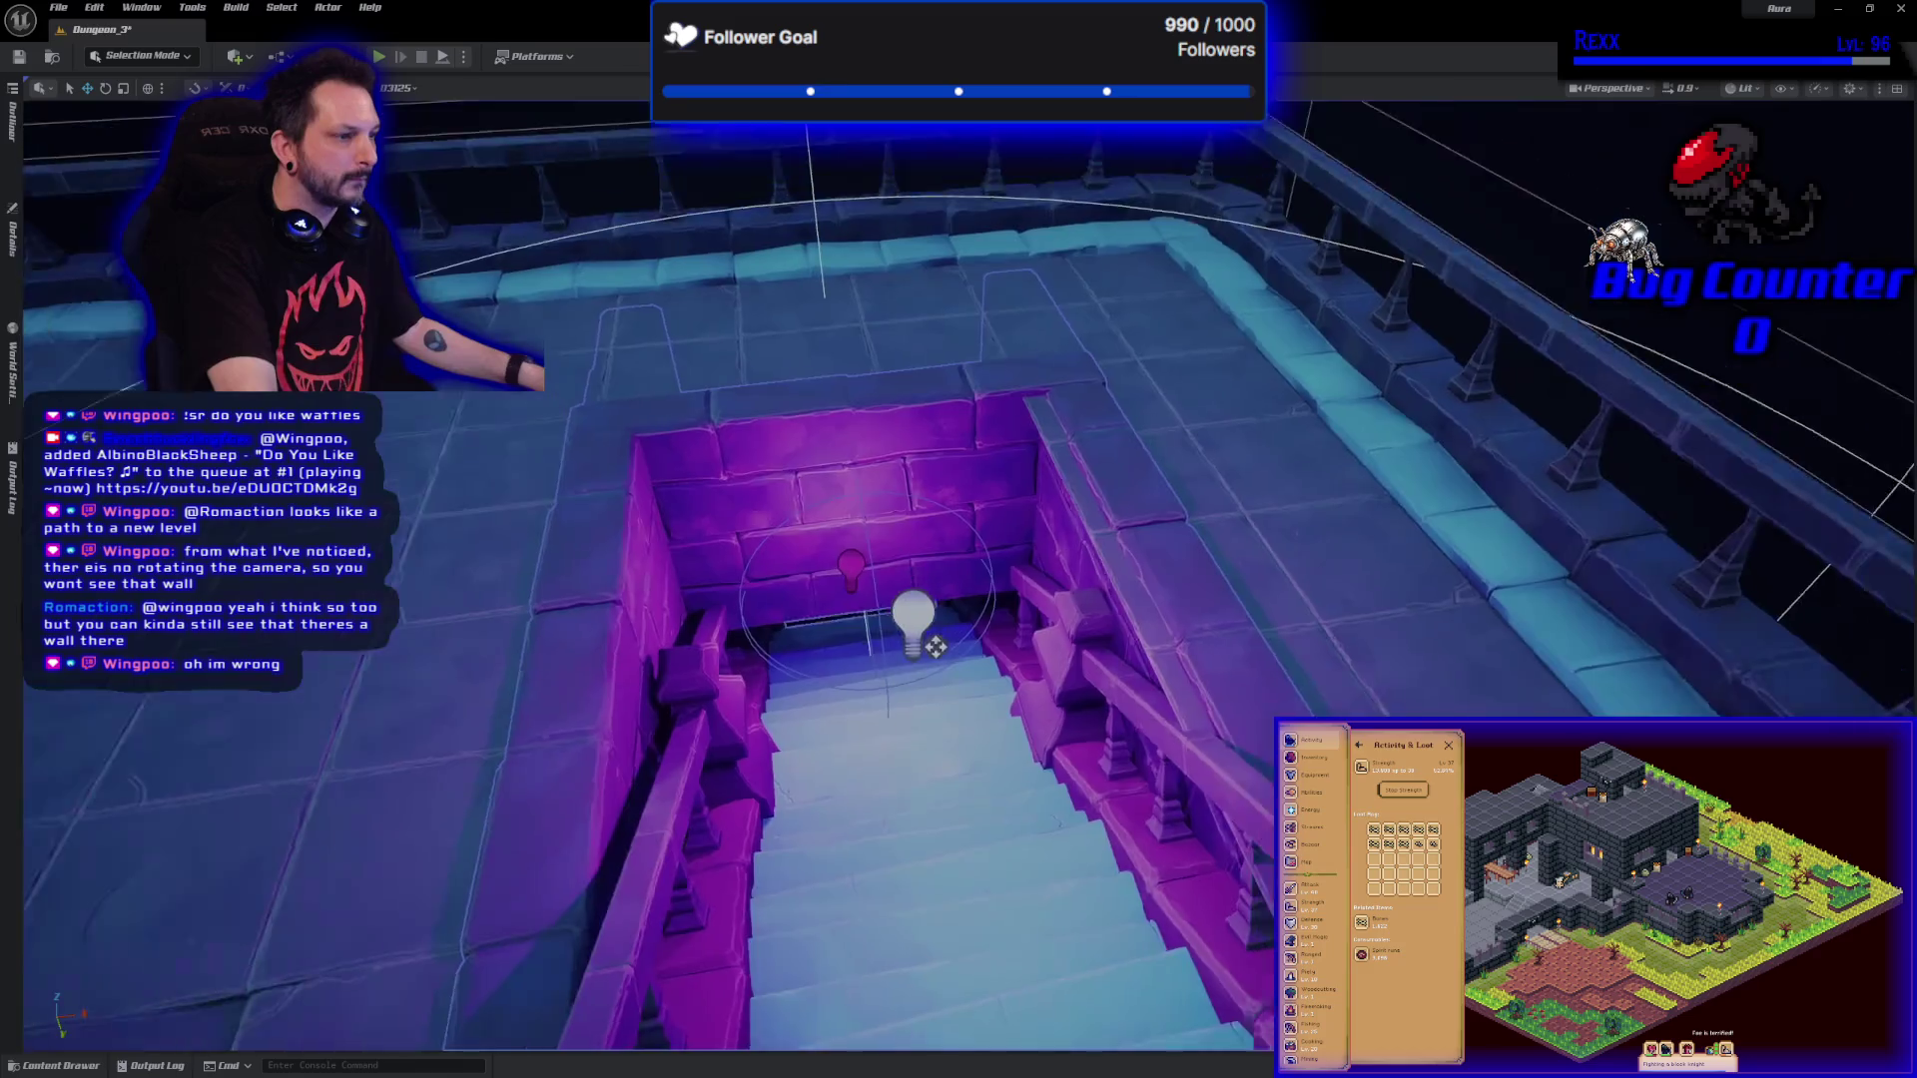
key(f)
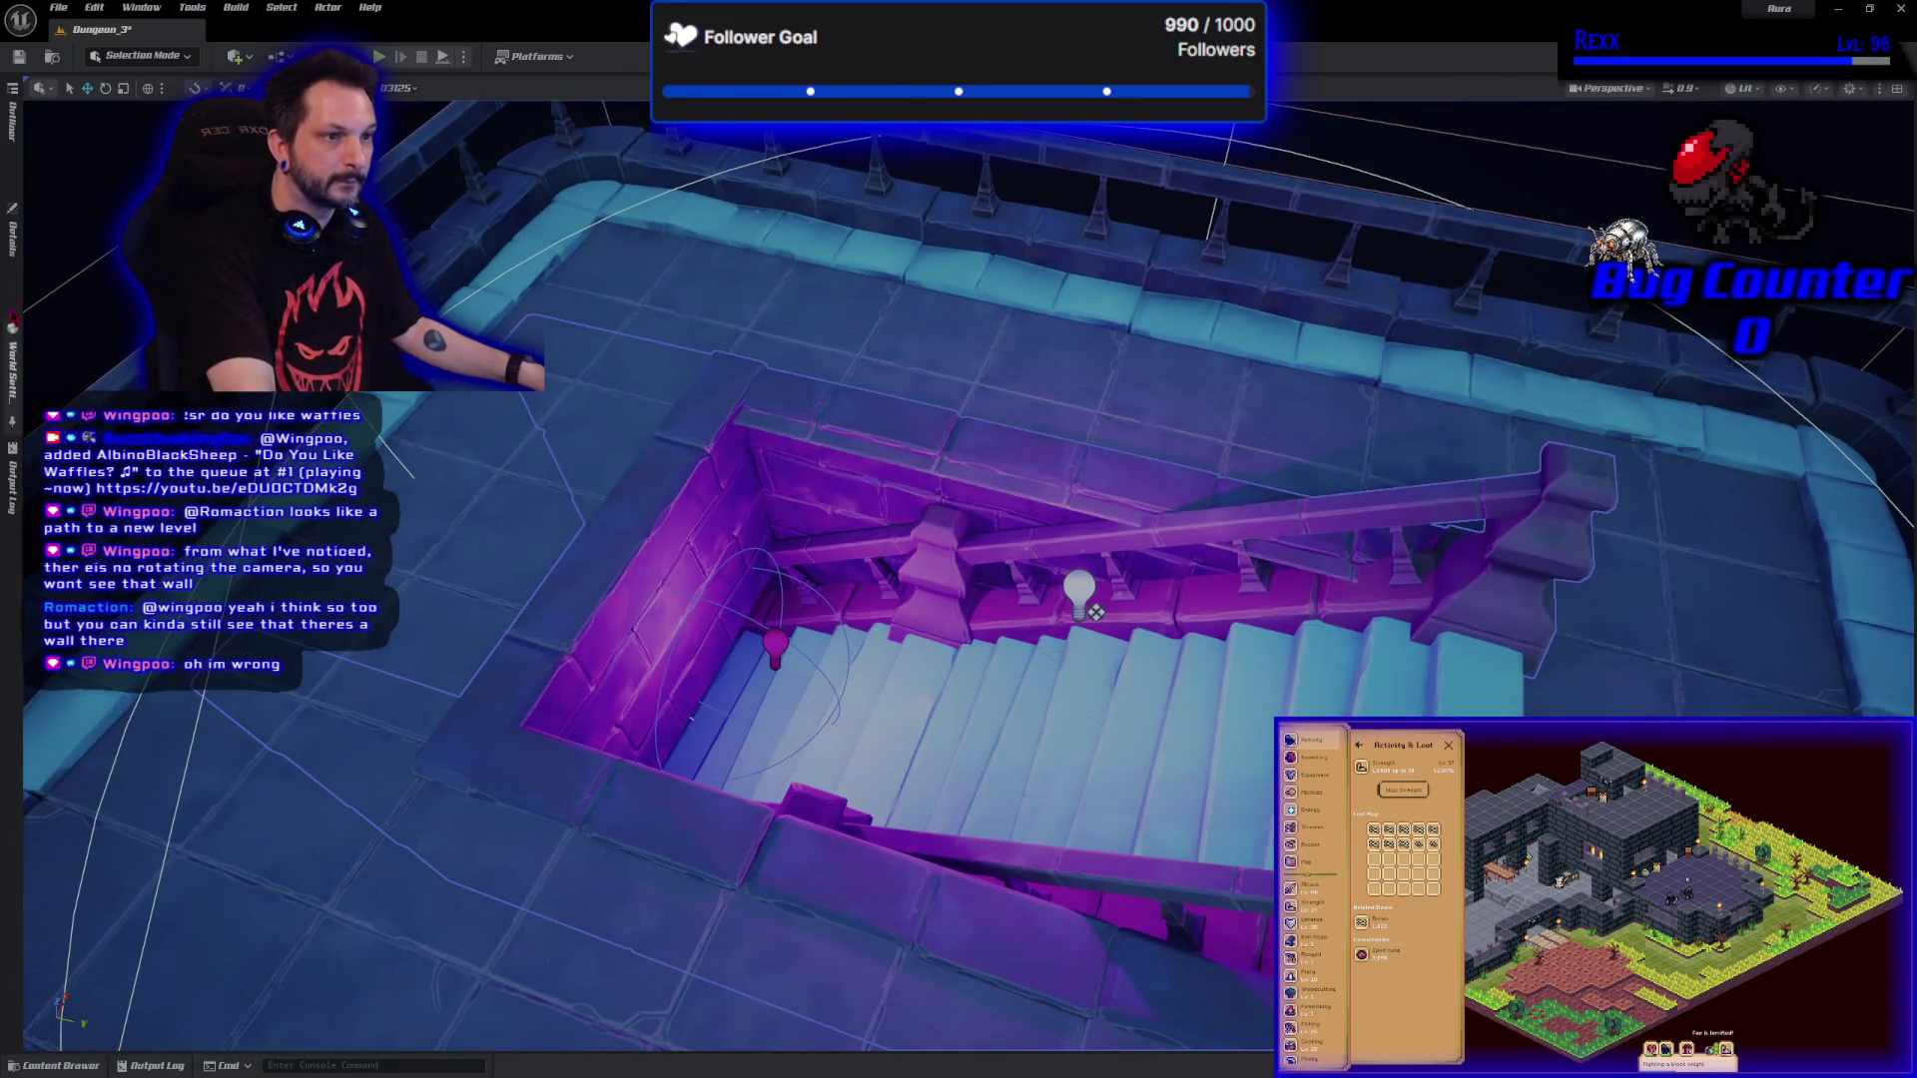
click(12, 232)
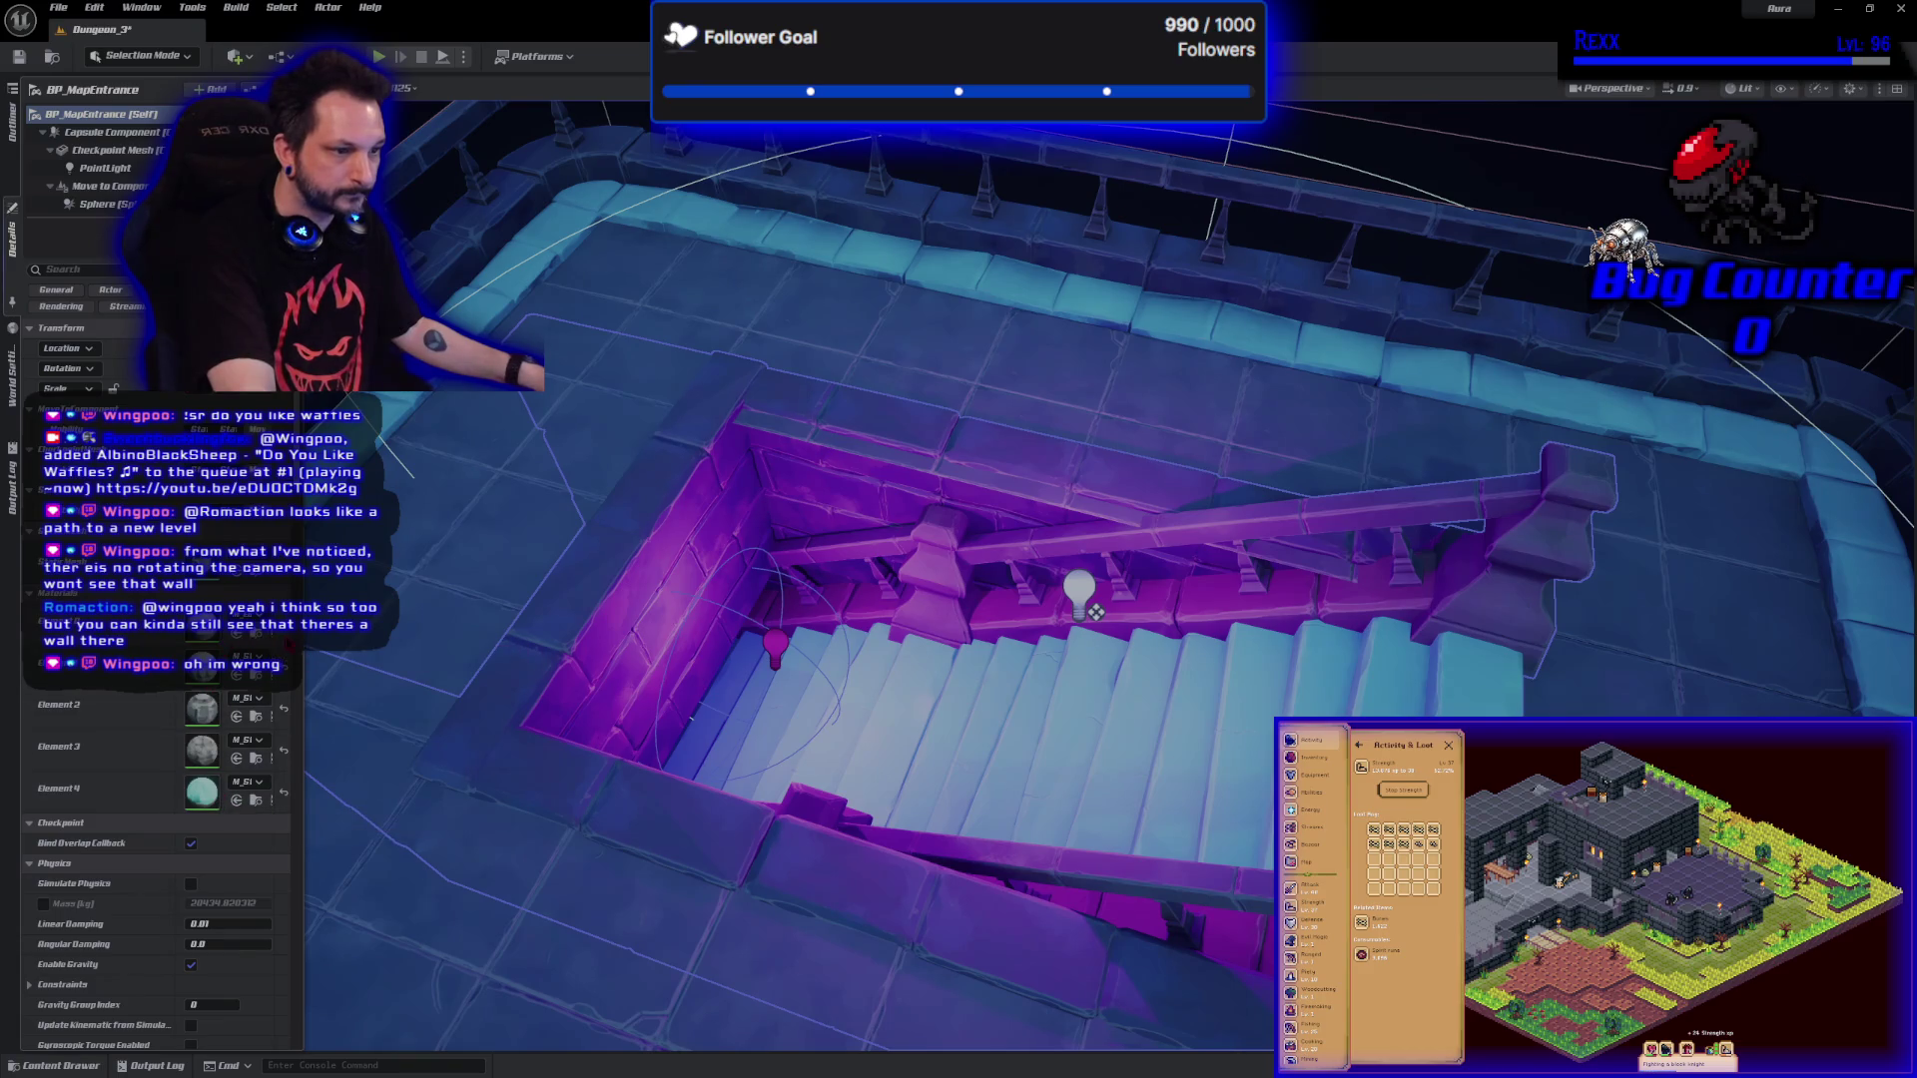
mouse_move(301, 675)
mouse_down()
mouse_move(592, 675)
mouse_move(364, 656)
mouse_up()
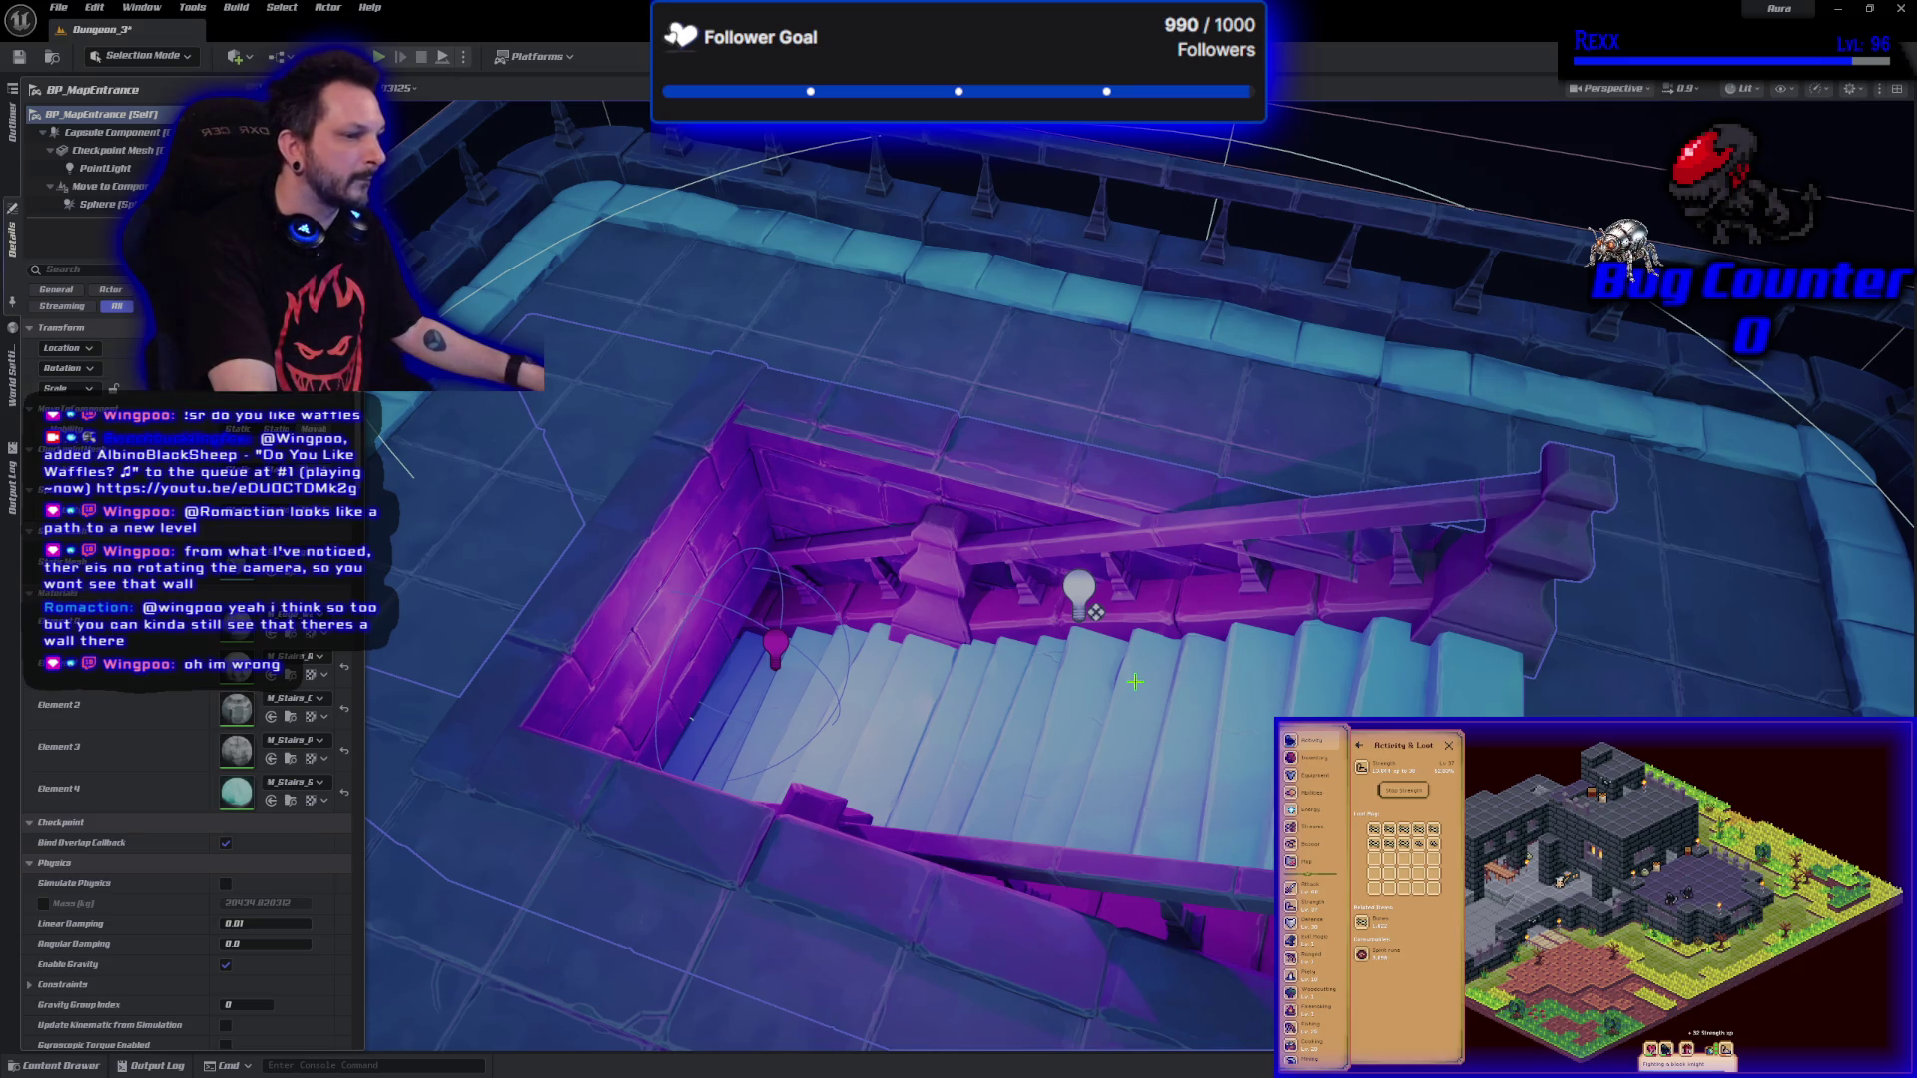
Open BP_MapEntrance for editing from the actor's context menu and show its 3D preview.
right_click(1139, 210)
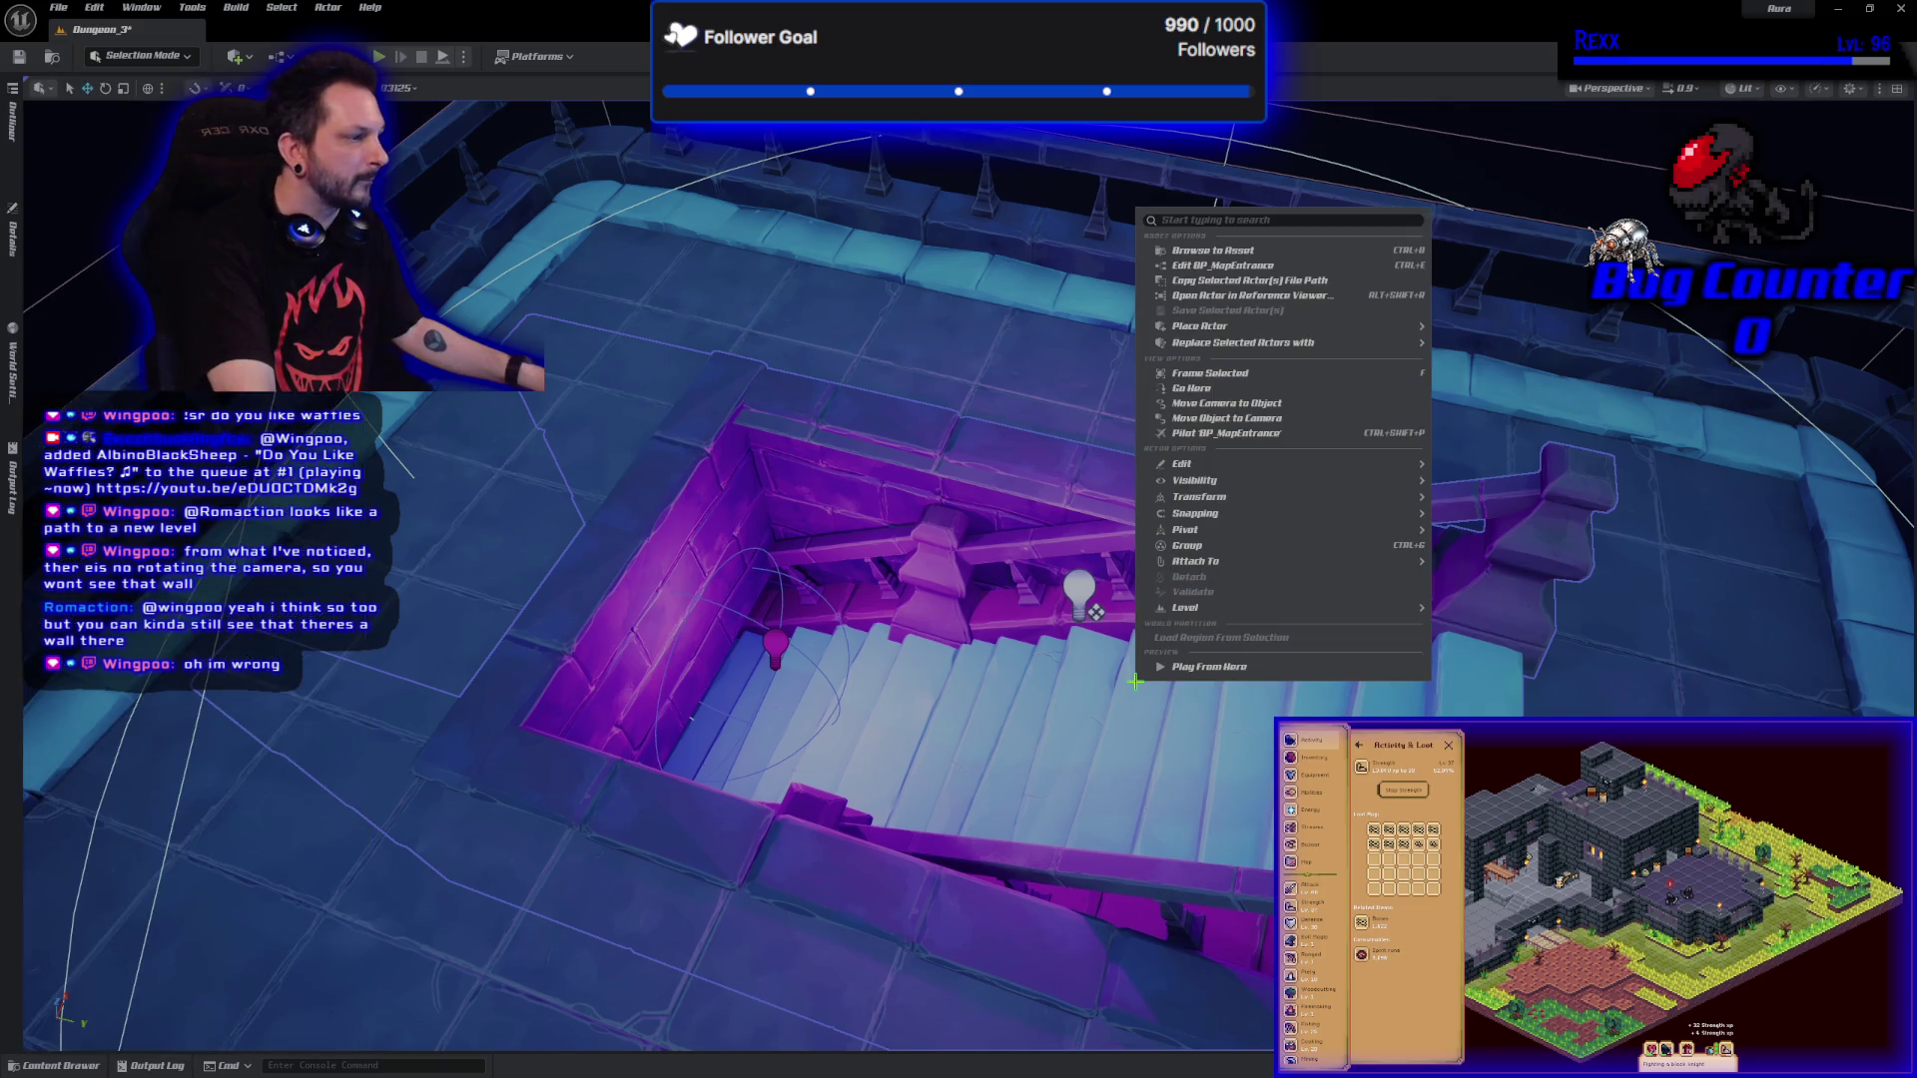
click(1244, 267)
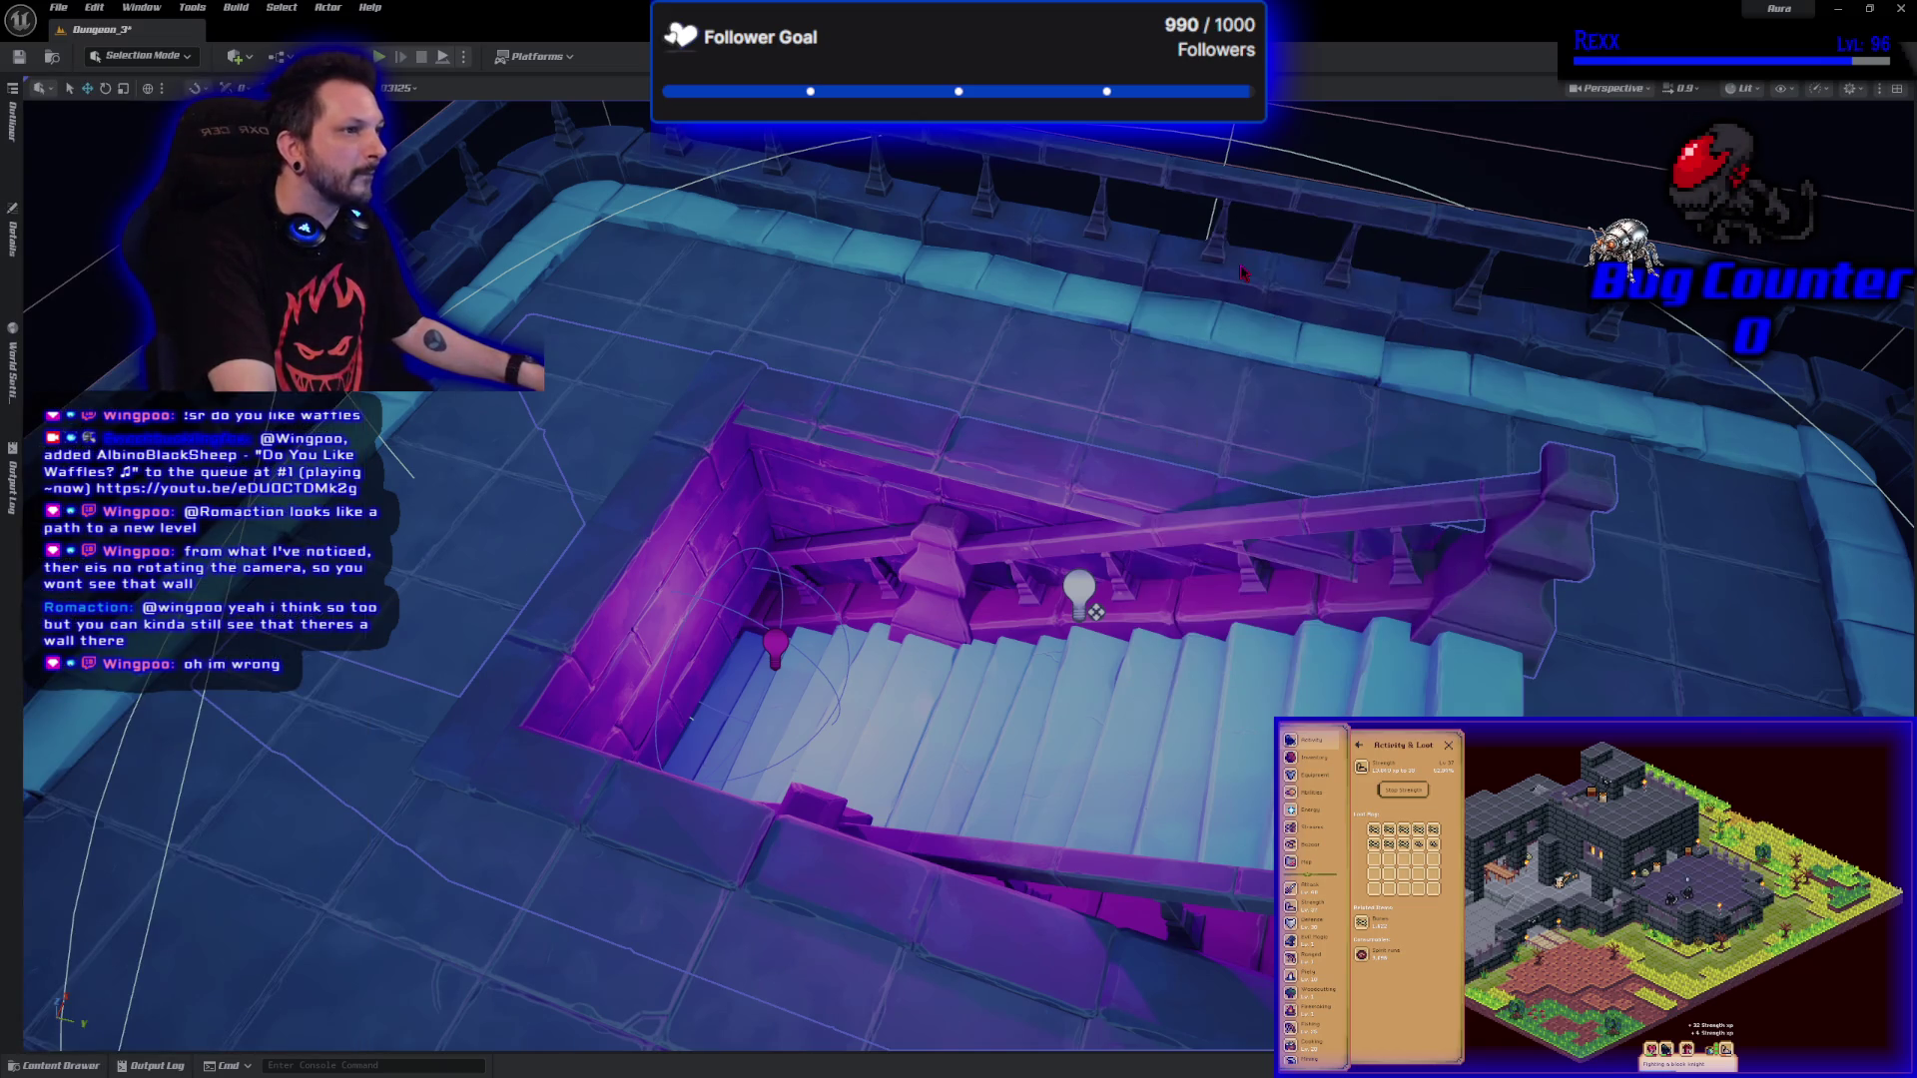
click(479, 84)
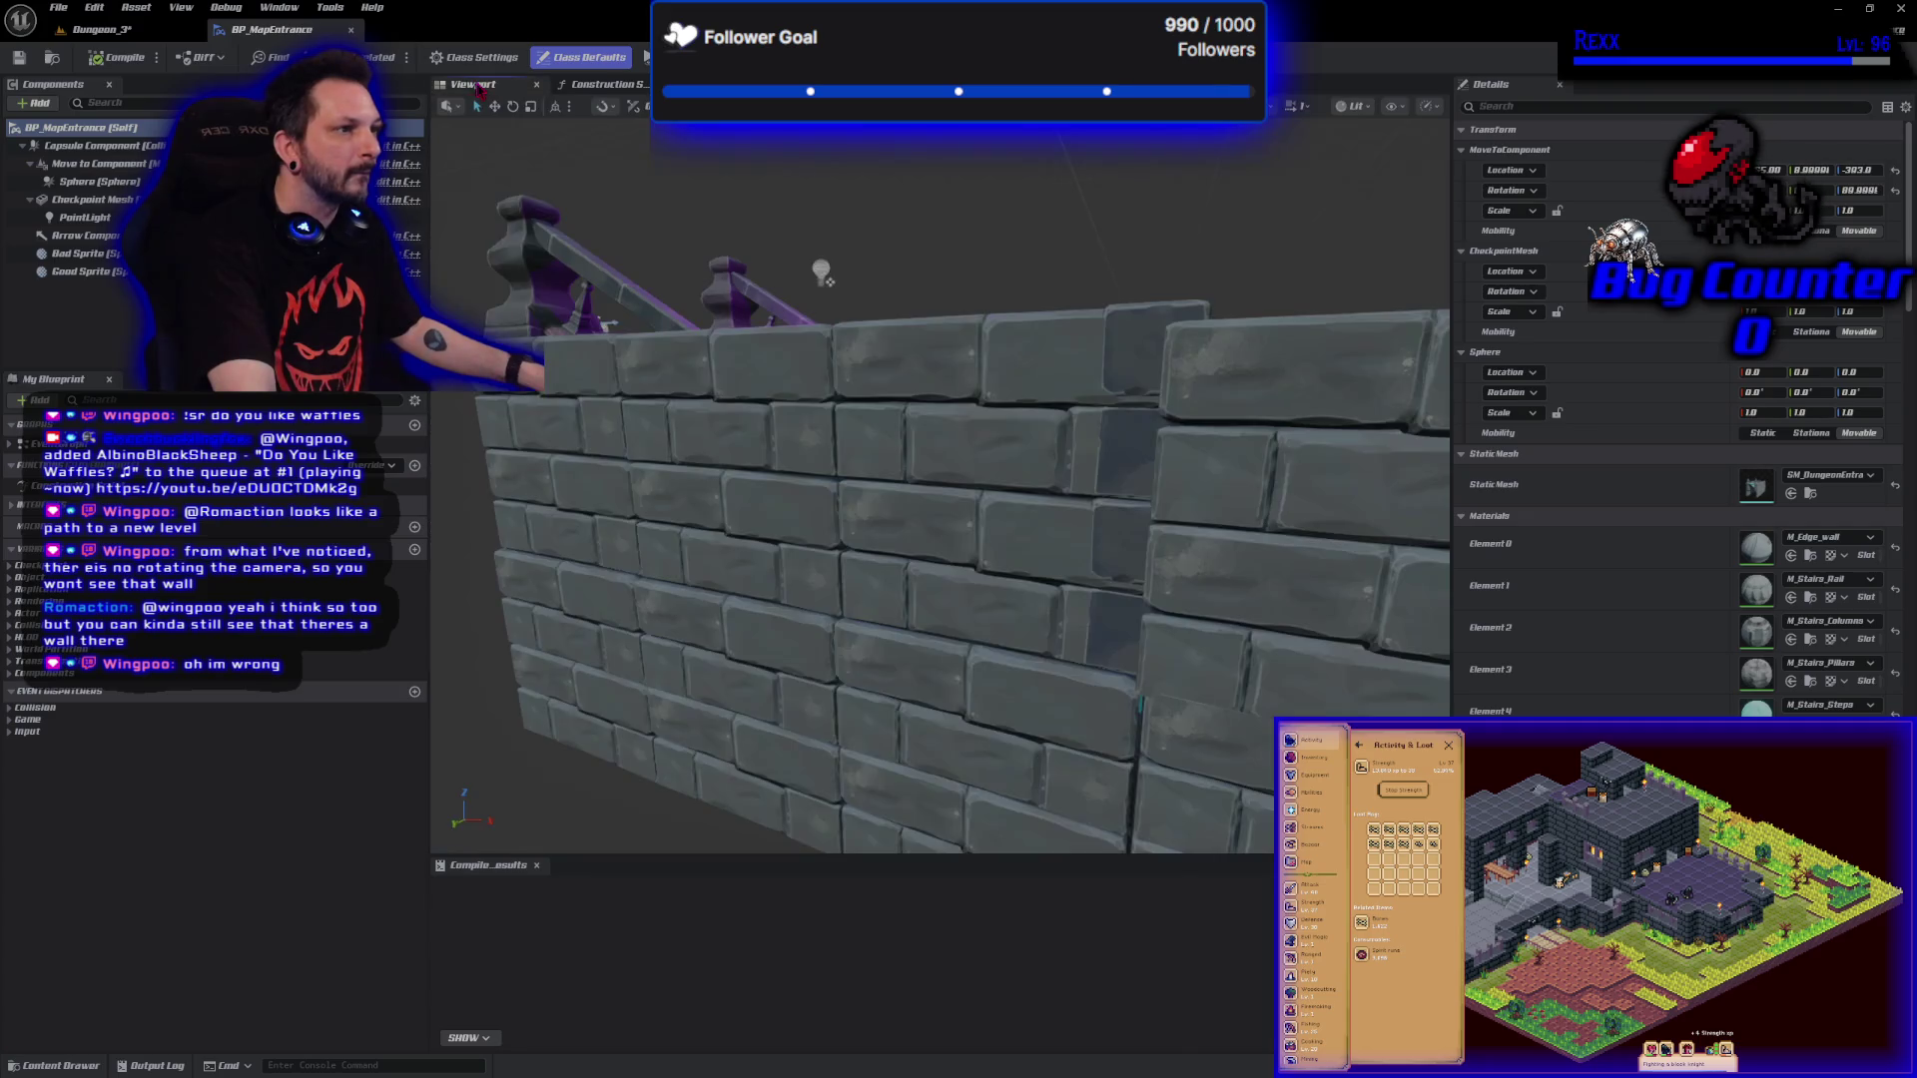
Select the Checkpoint Mesh, browse to its asset, and open SM_DungeonEntranceStairs in the Static Mesh Editor.
mouse_move(657, 412)
mouse_down()
mouse_move(640, 350)
mouse_move(674, 339)
mouse_move(659, 349)
mouse_up()
click(999, 400)
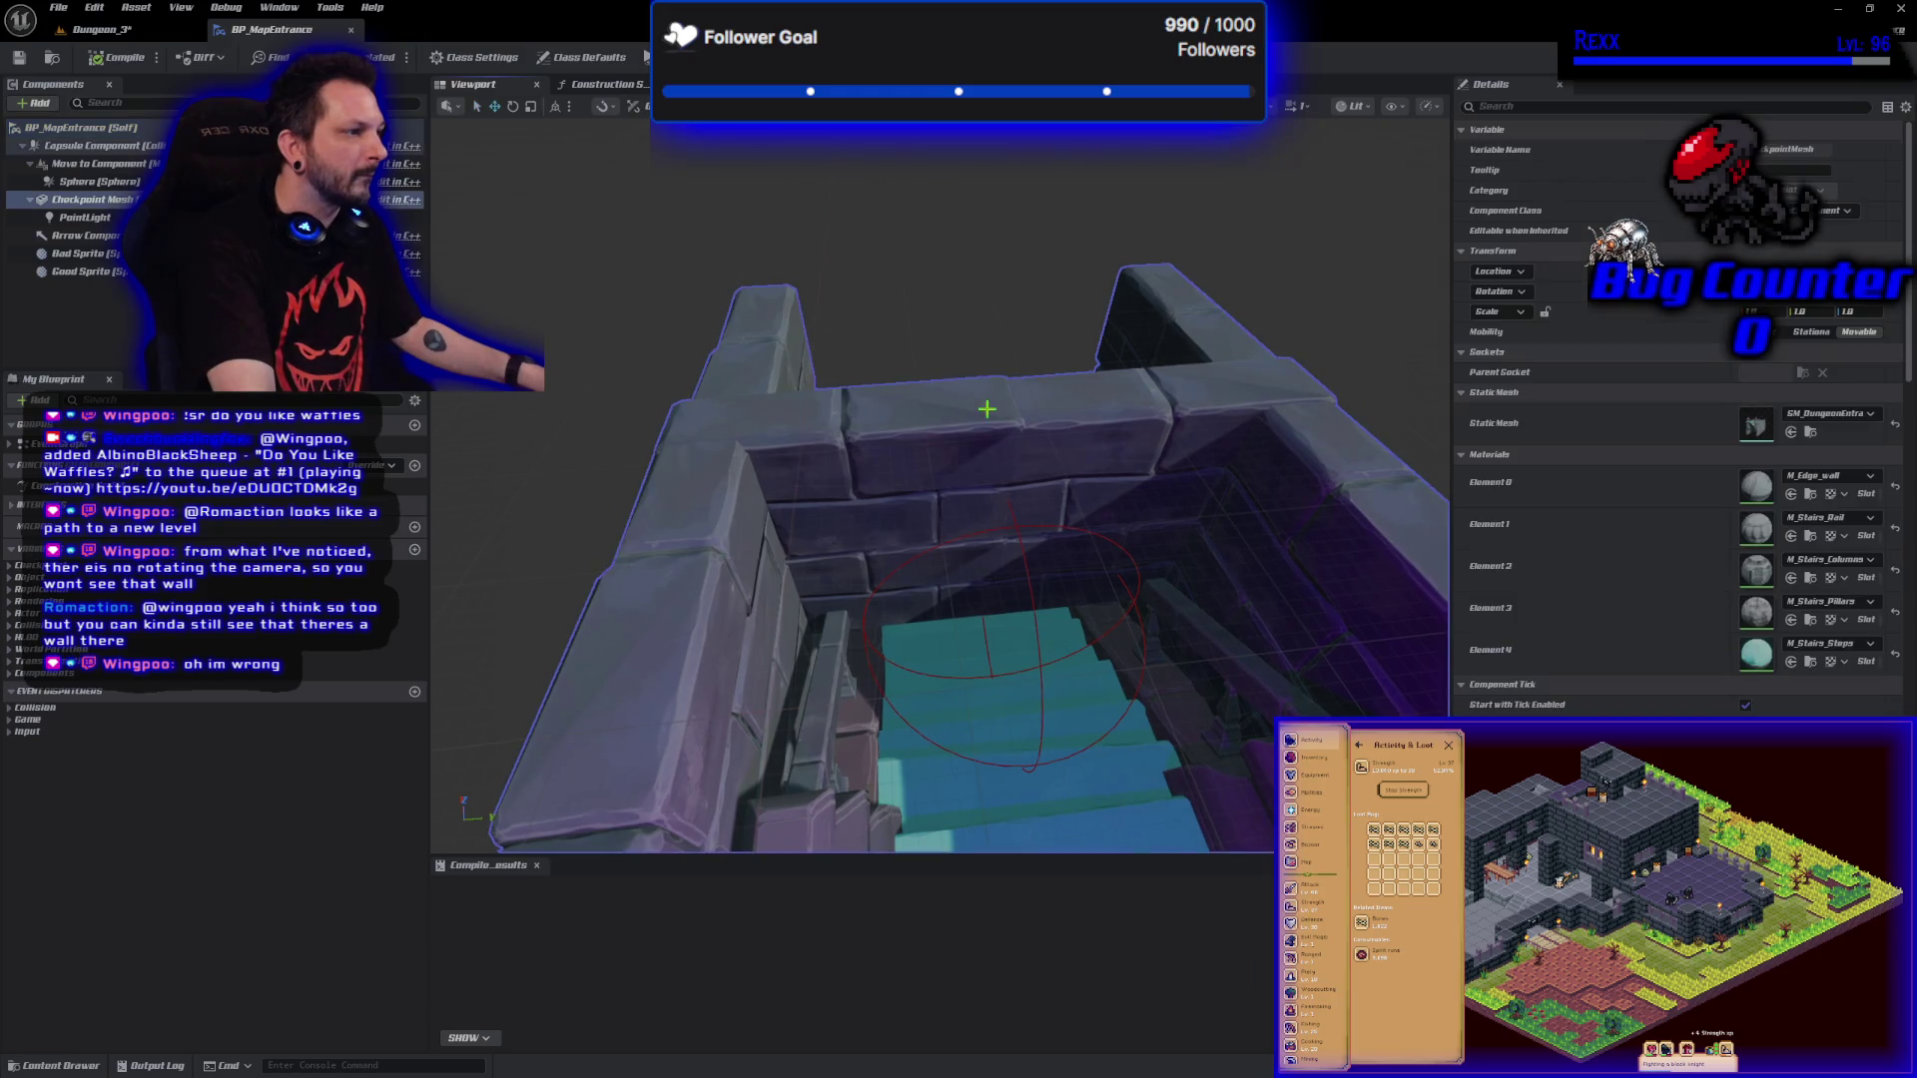
drag(961, 442, 858, 419)
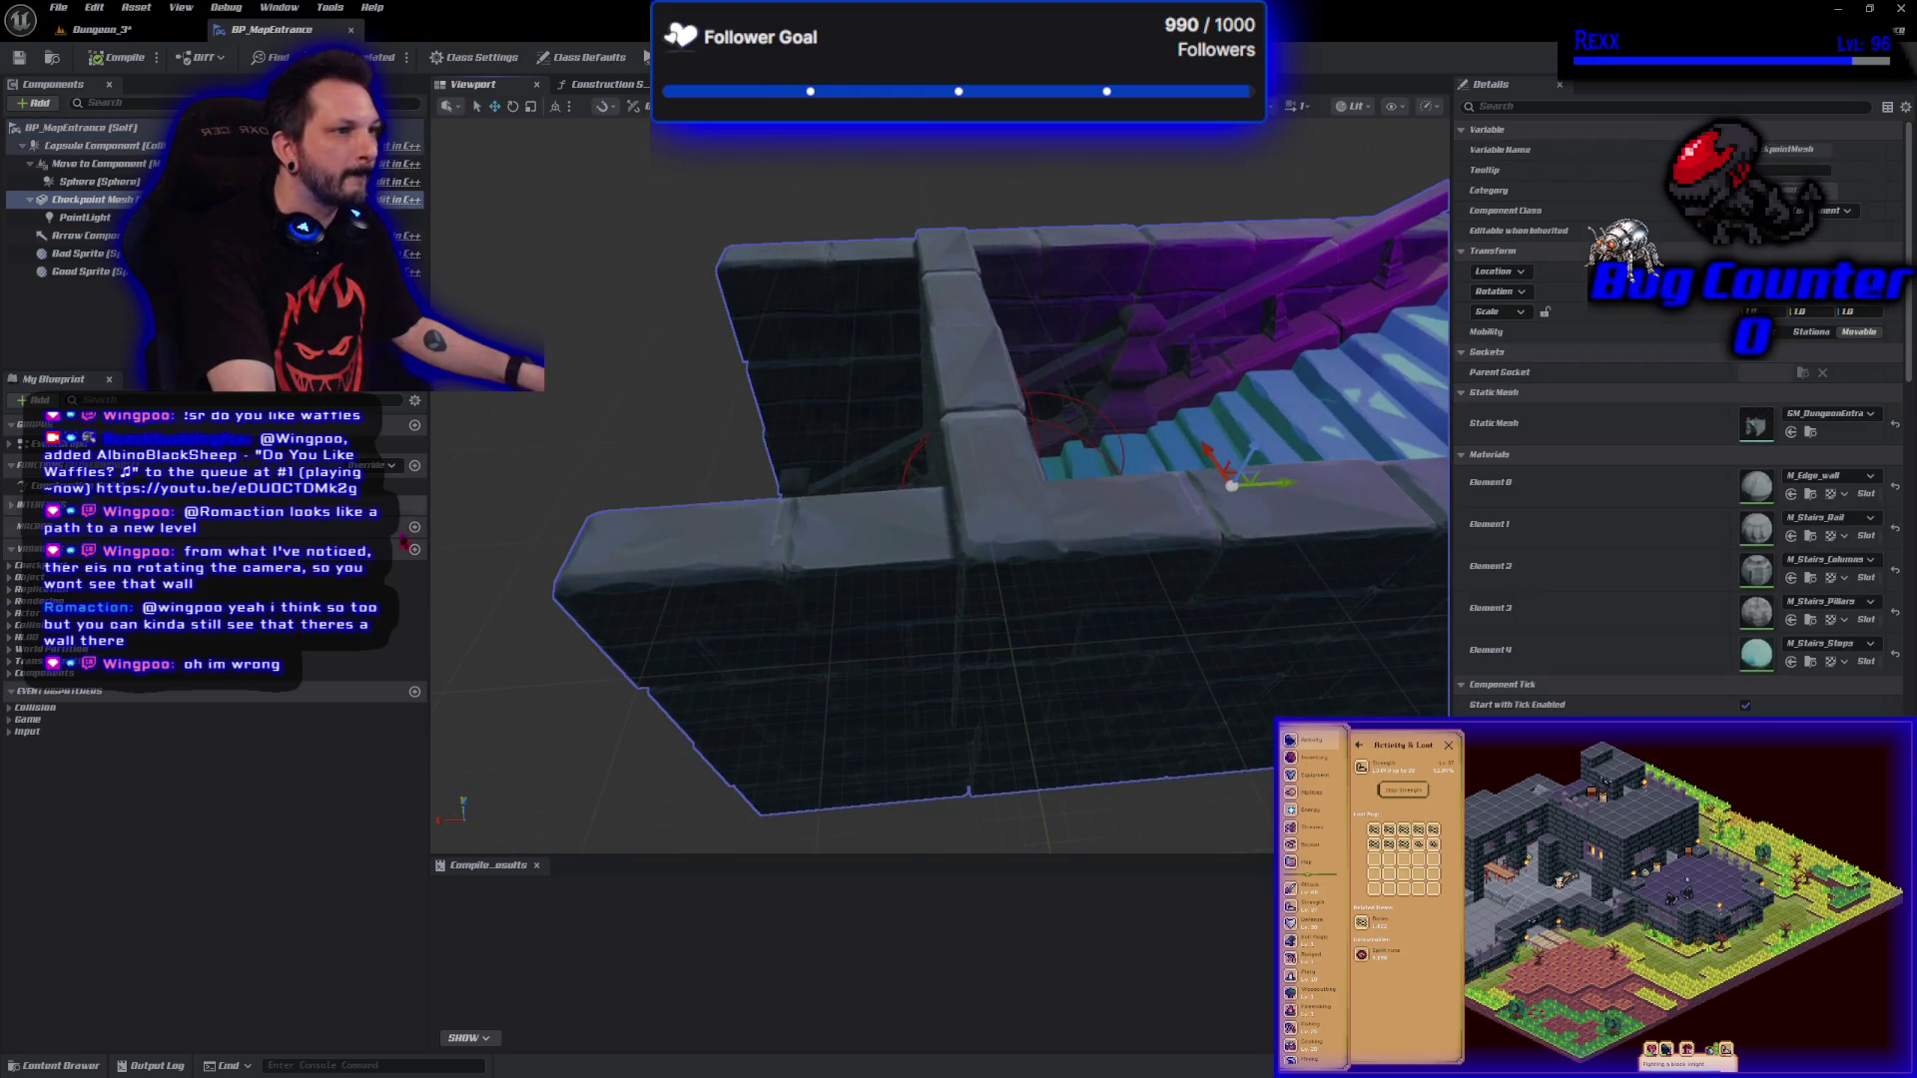
click(1810, 431)
double_click(292, 958)
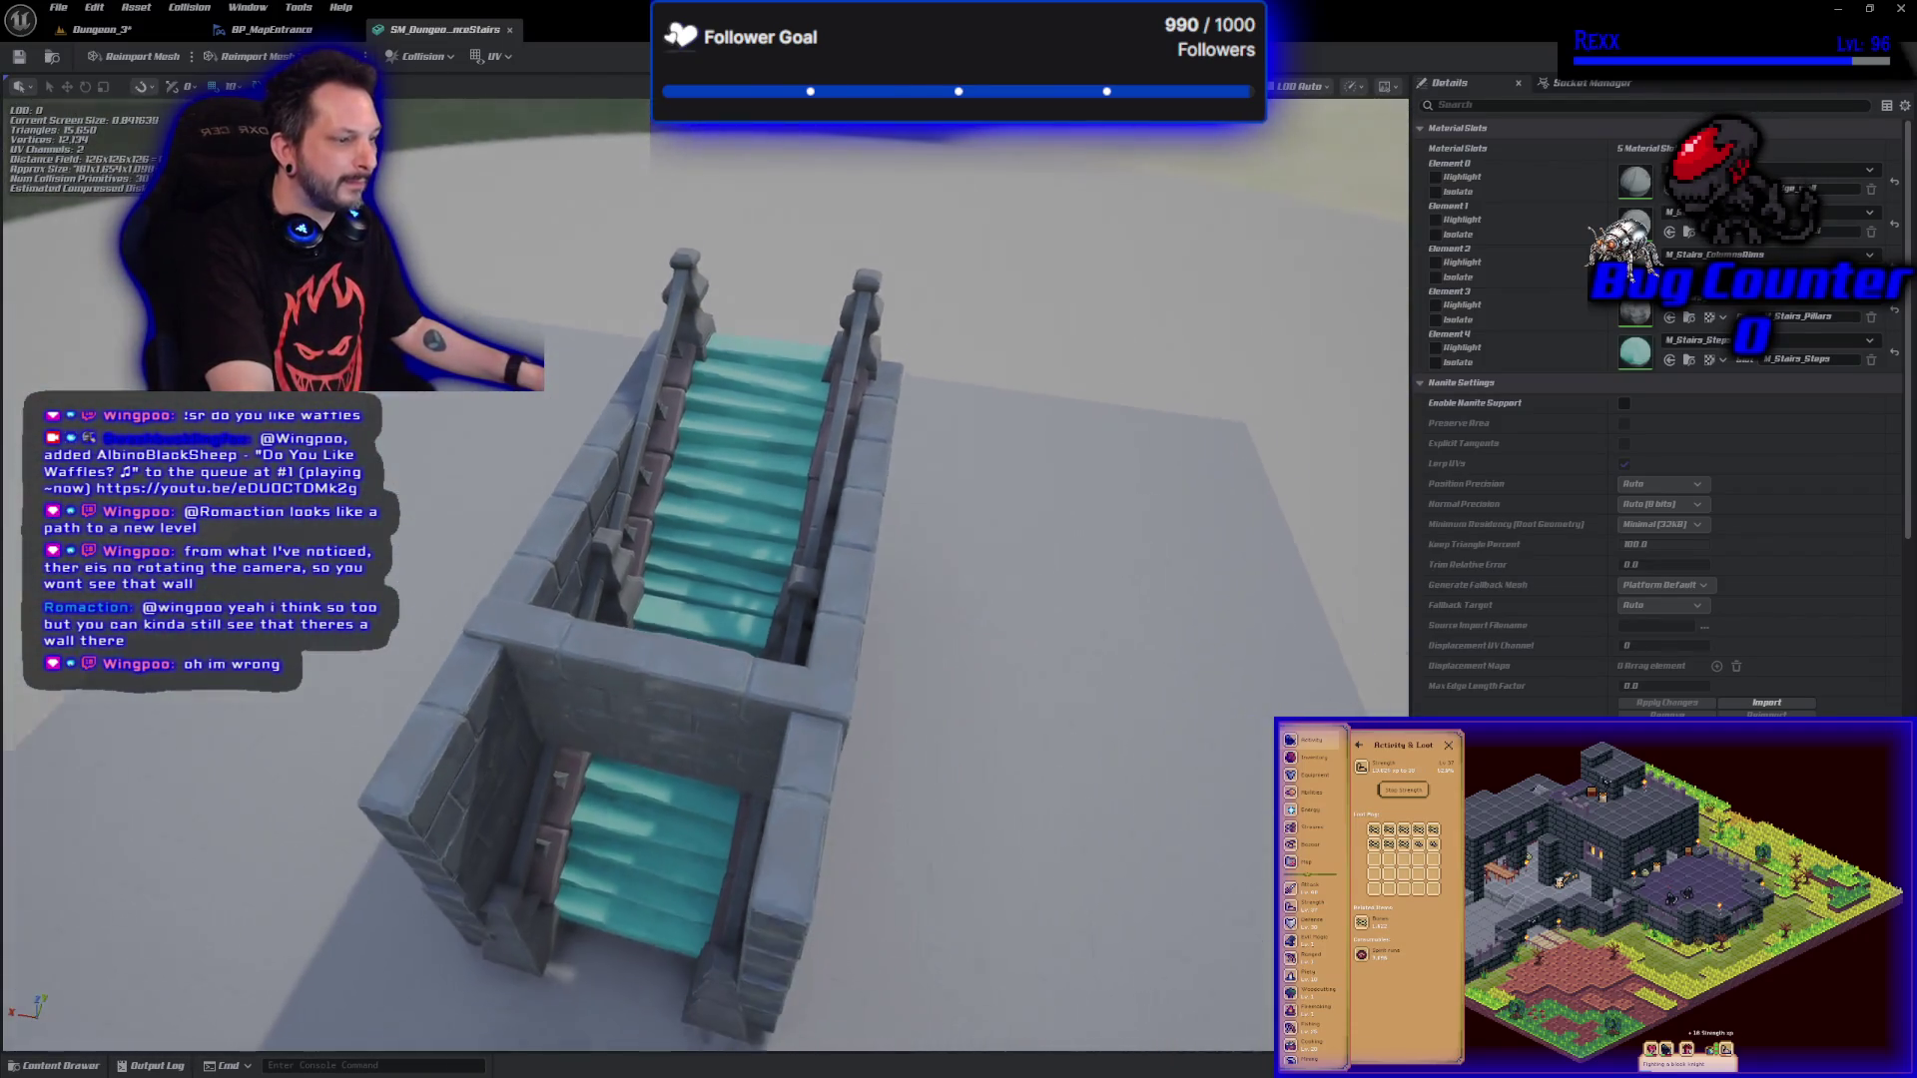
Orbit closer to SM_DungeonEntranceStairs and review its five material slots, including M_Stairs_Pillars and M_Stairs_Steps.
drag(978, 542, 1026, 542)
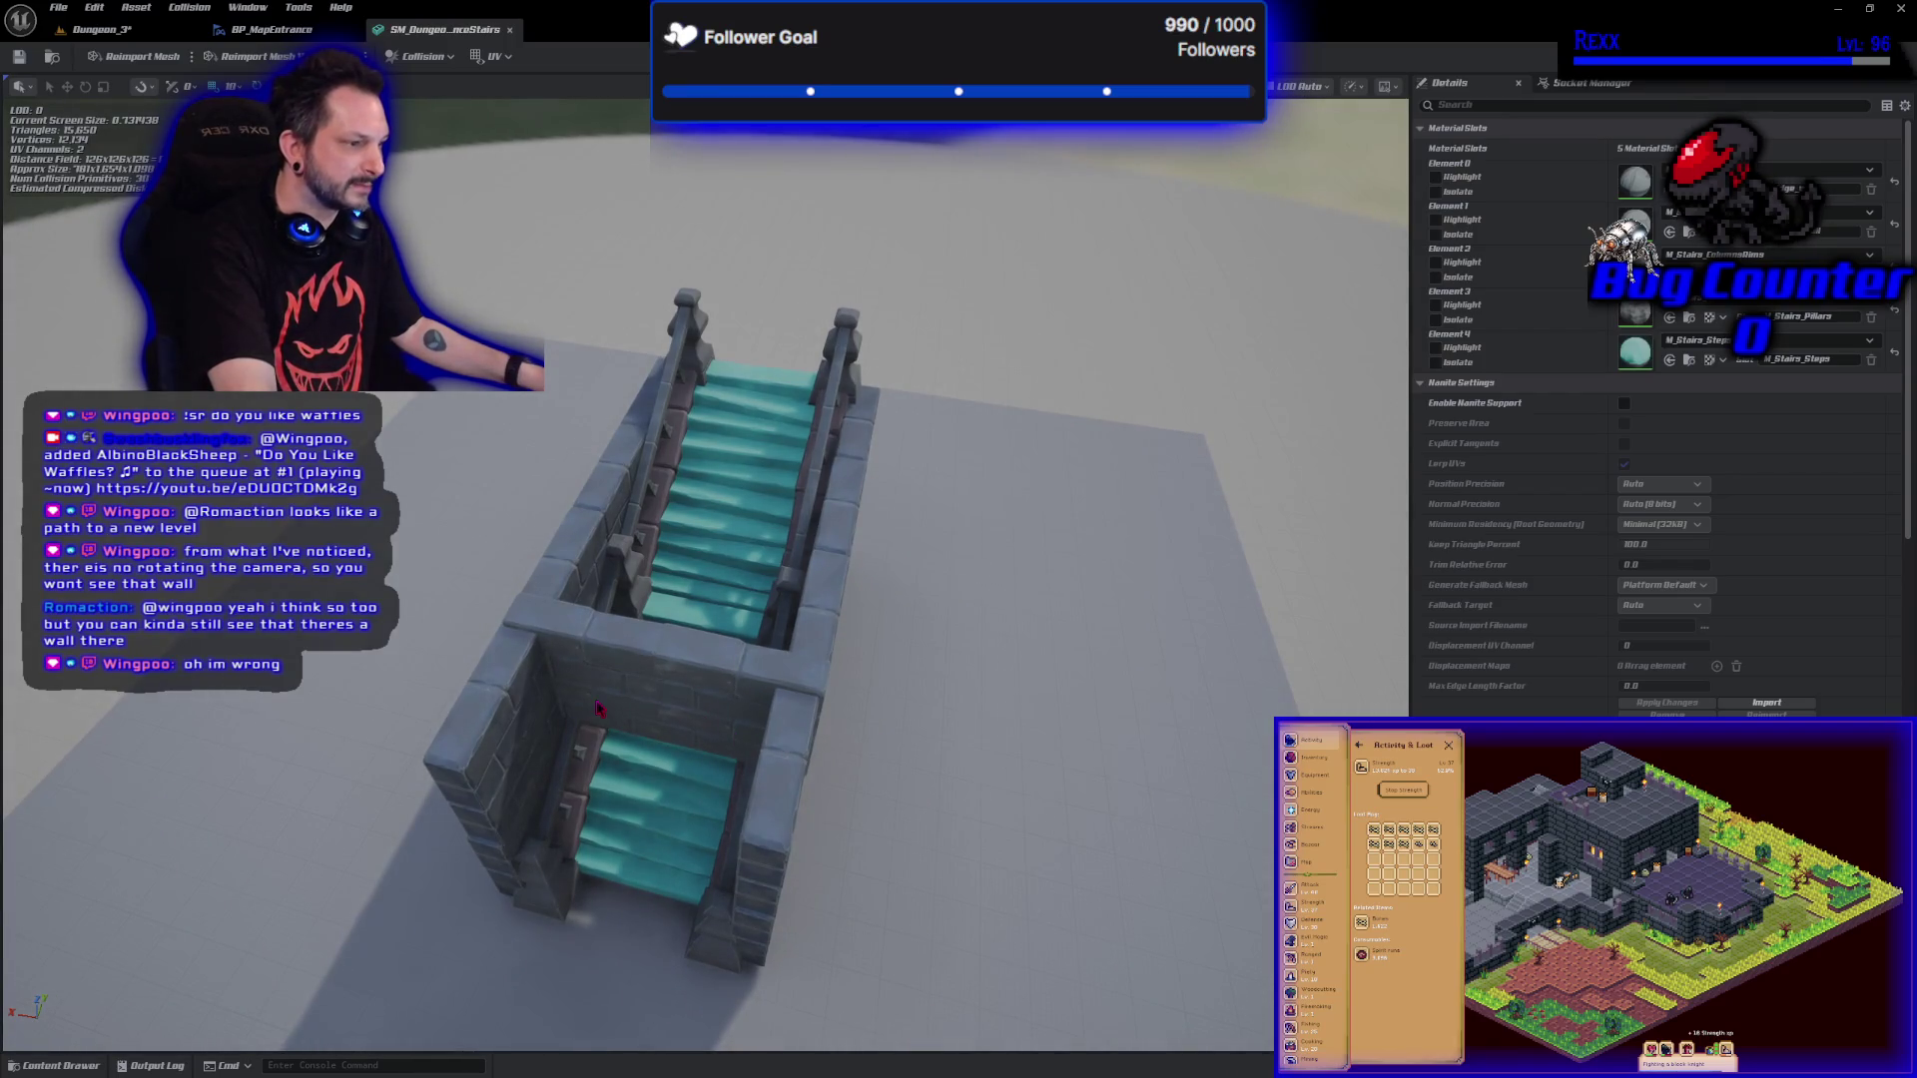
mouse_move(889, 657)
mouse_down()
mouse_move(888, 584)
mouse_move(729, 591)
mouse_move(698, 559)
mouse_move(689, 579)
mouse_move(689, 599)
mouse_move(791, 597)
mouse_up()
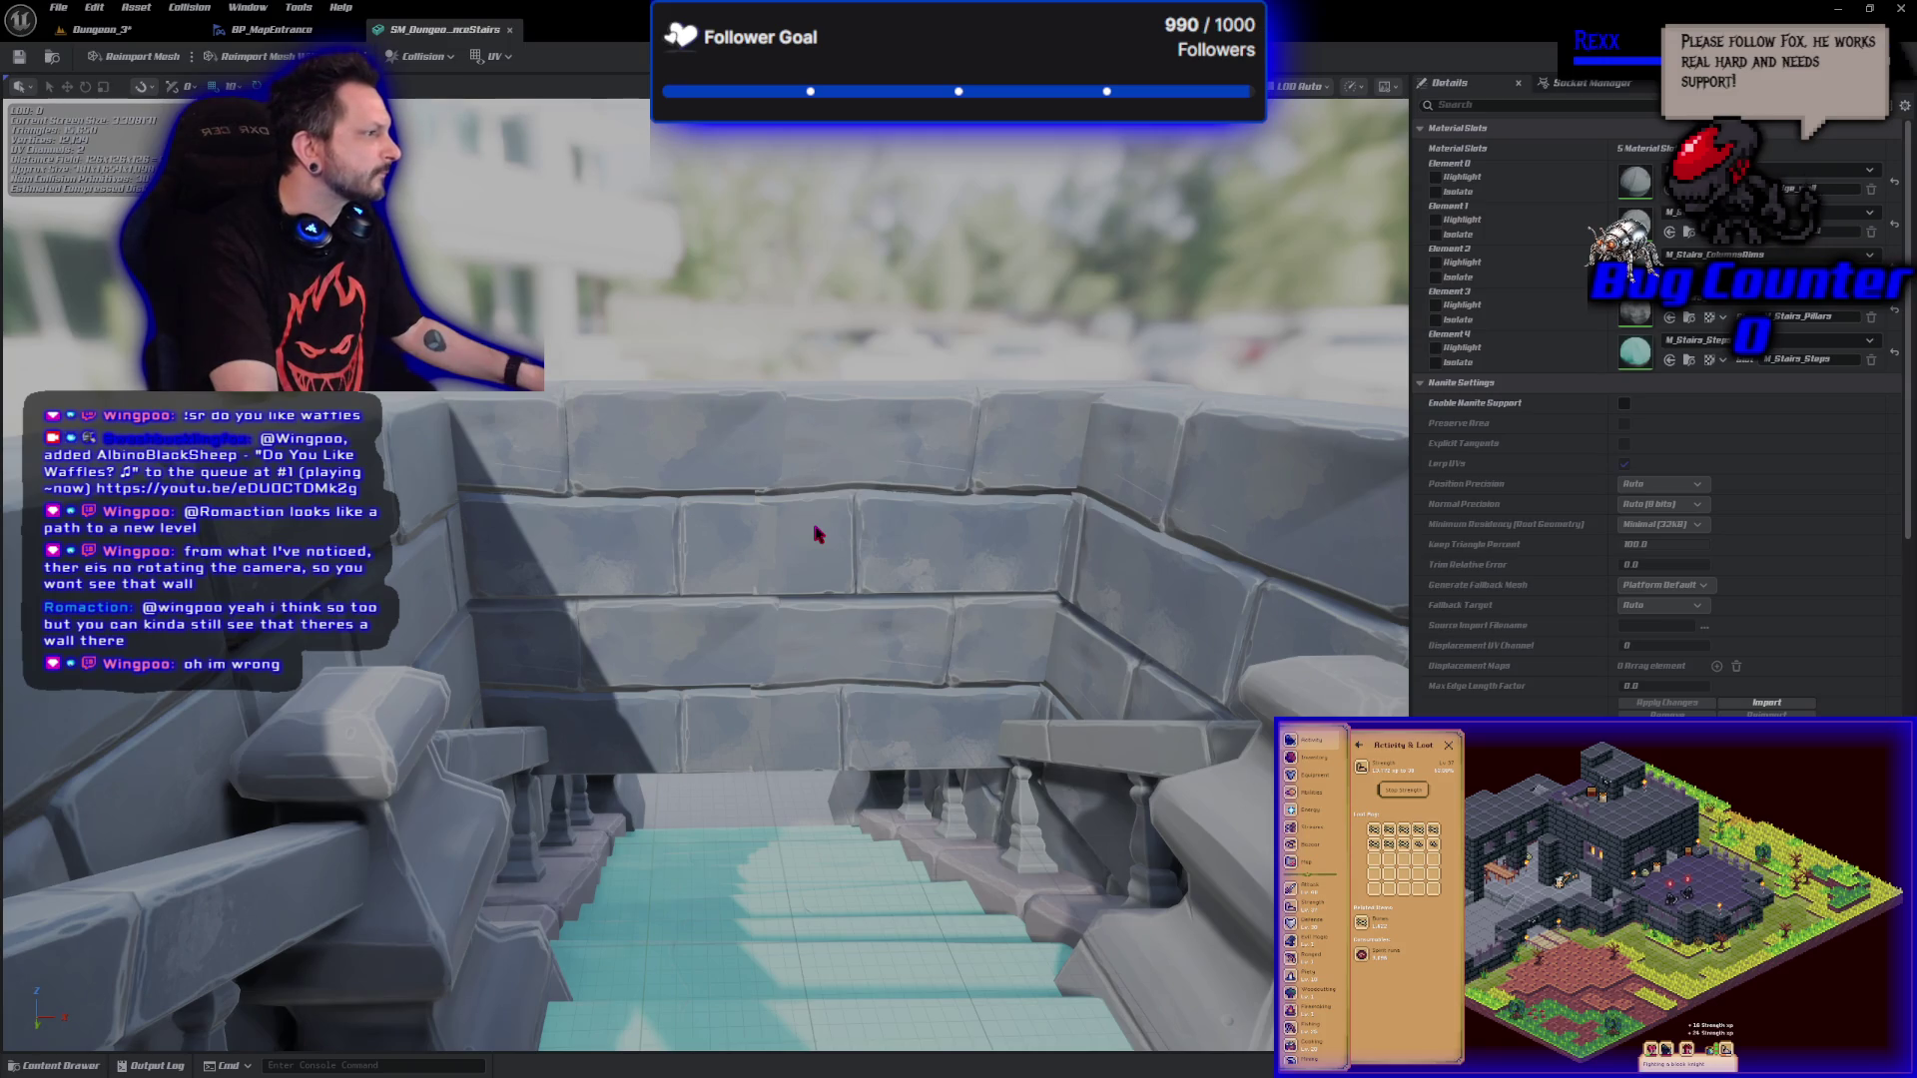
scroll(1657, 419, down, 3)
scroll(1657, 420, down, 3)
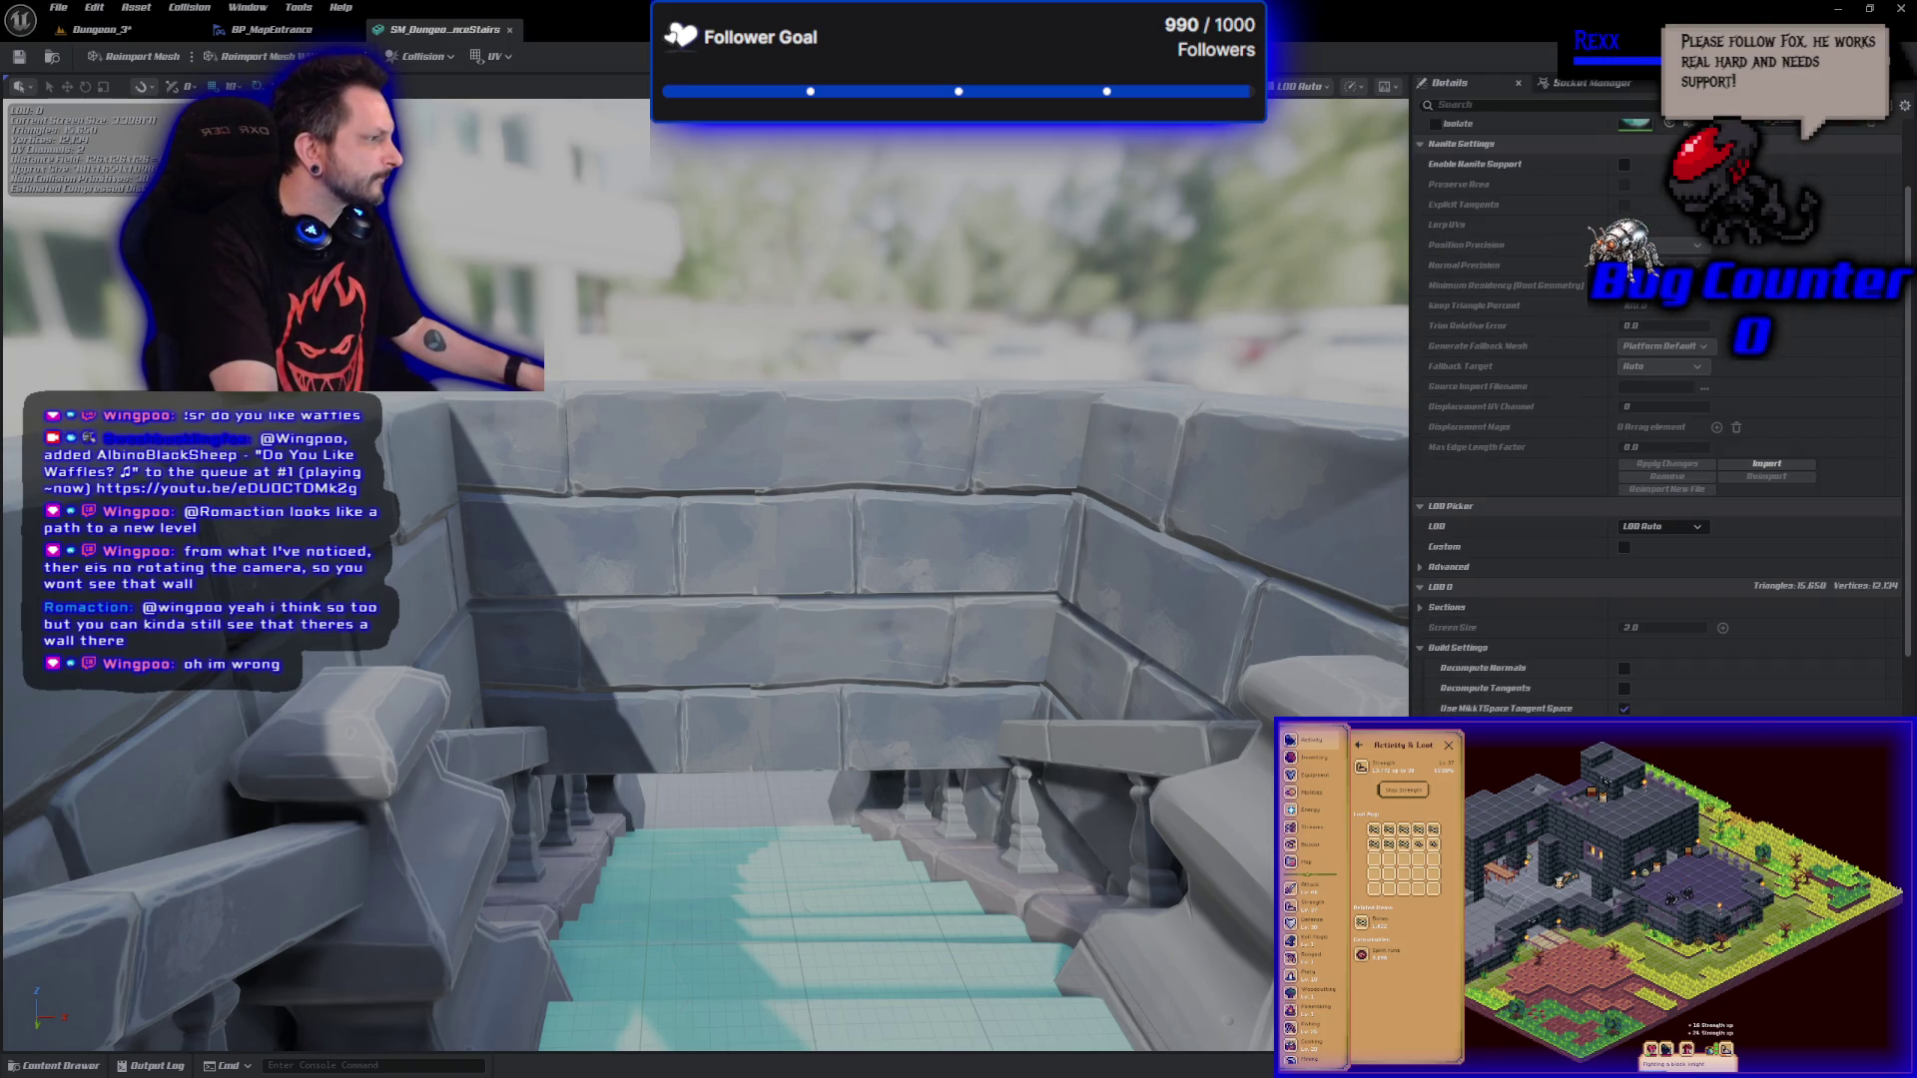
scroll(1657, 419, up, 3)
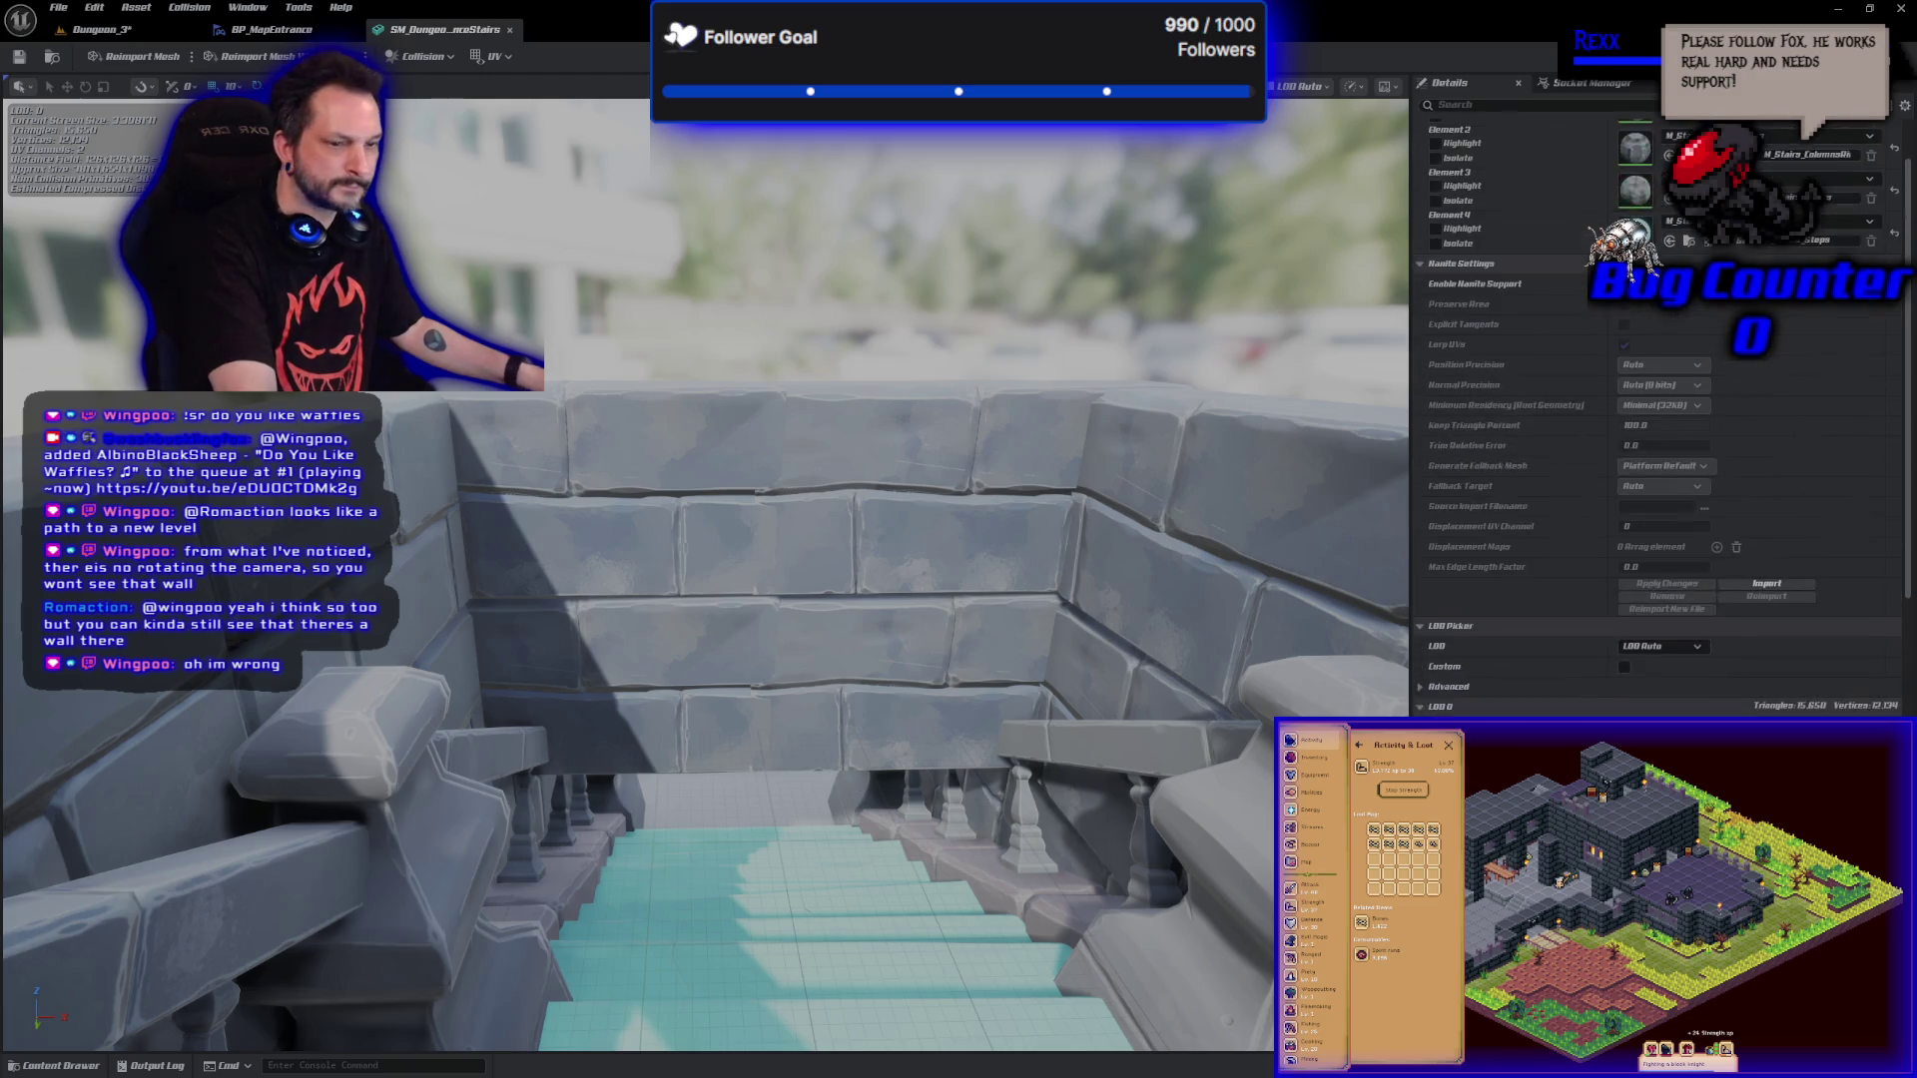
scroll(1657, 419, up, 3)
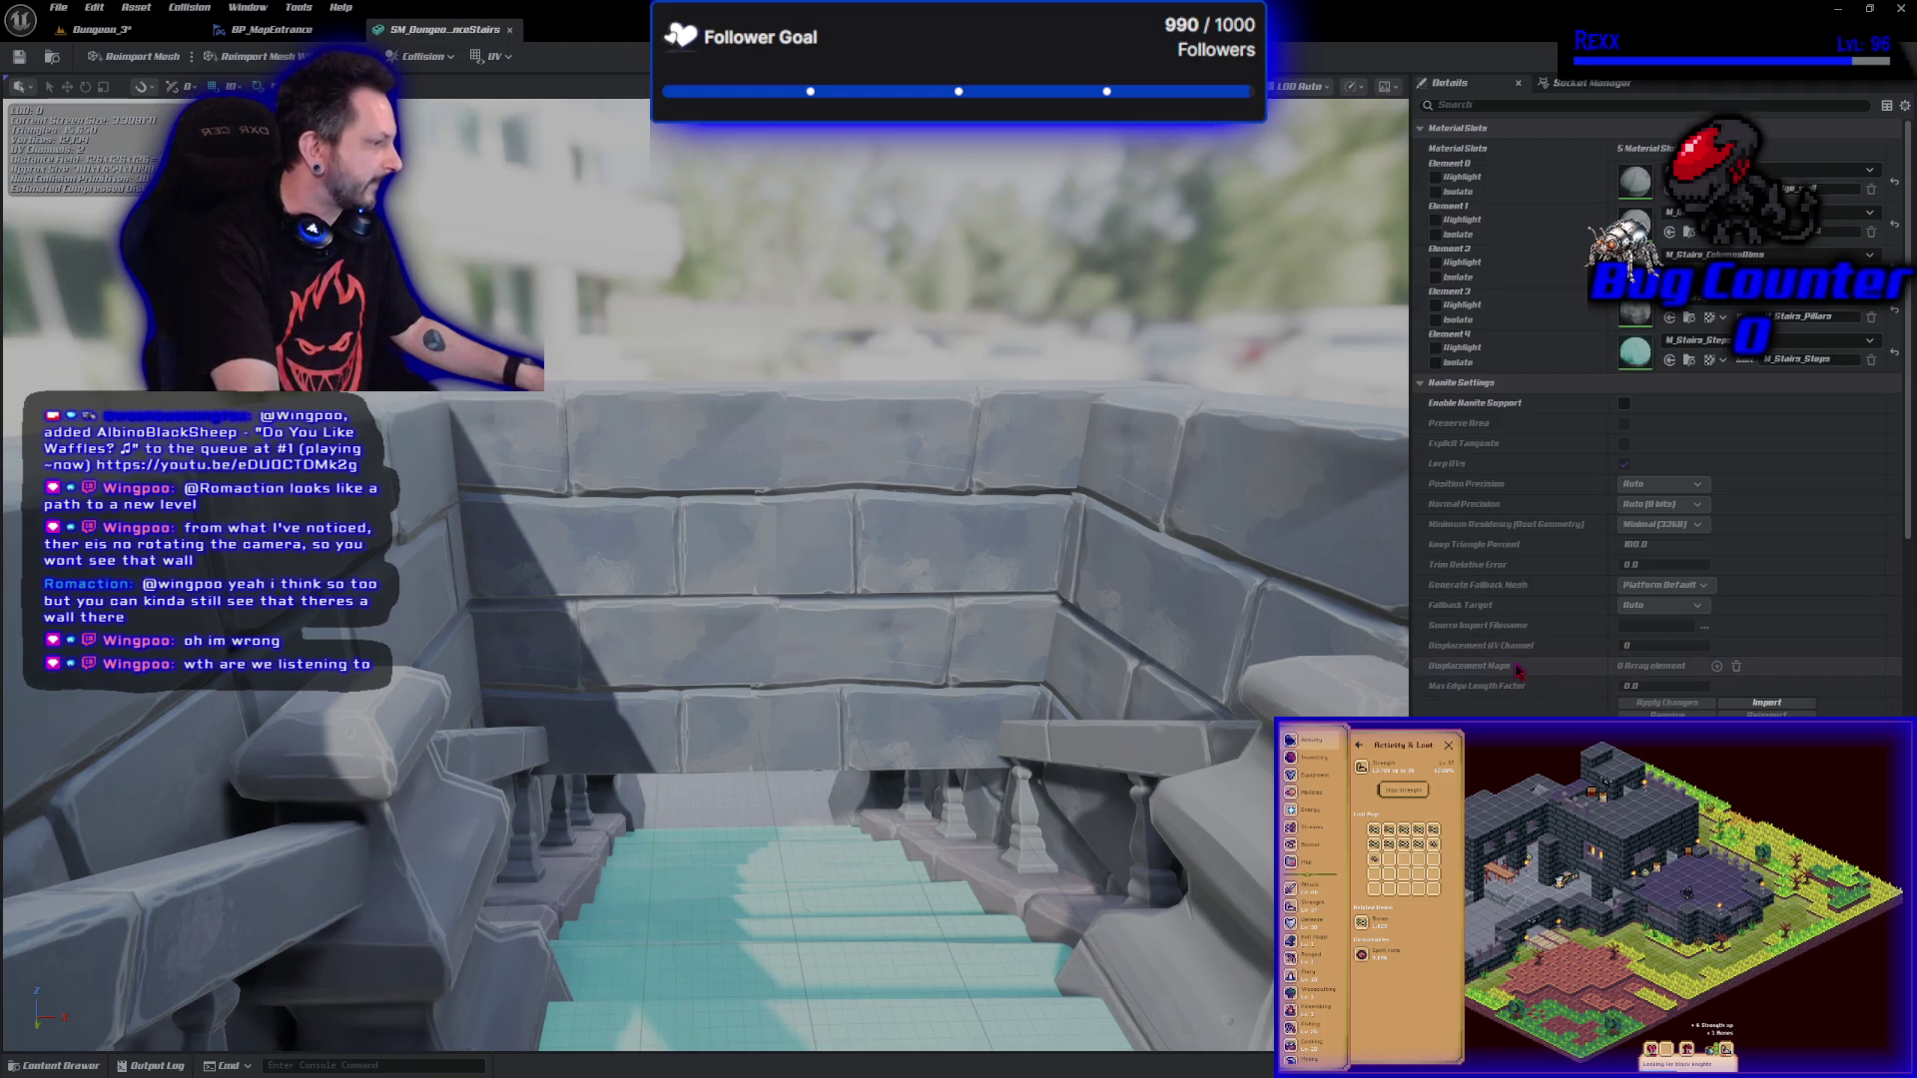
scroll(1518, 671, down, 1)
drag(770, 728, 842, 537)
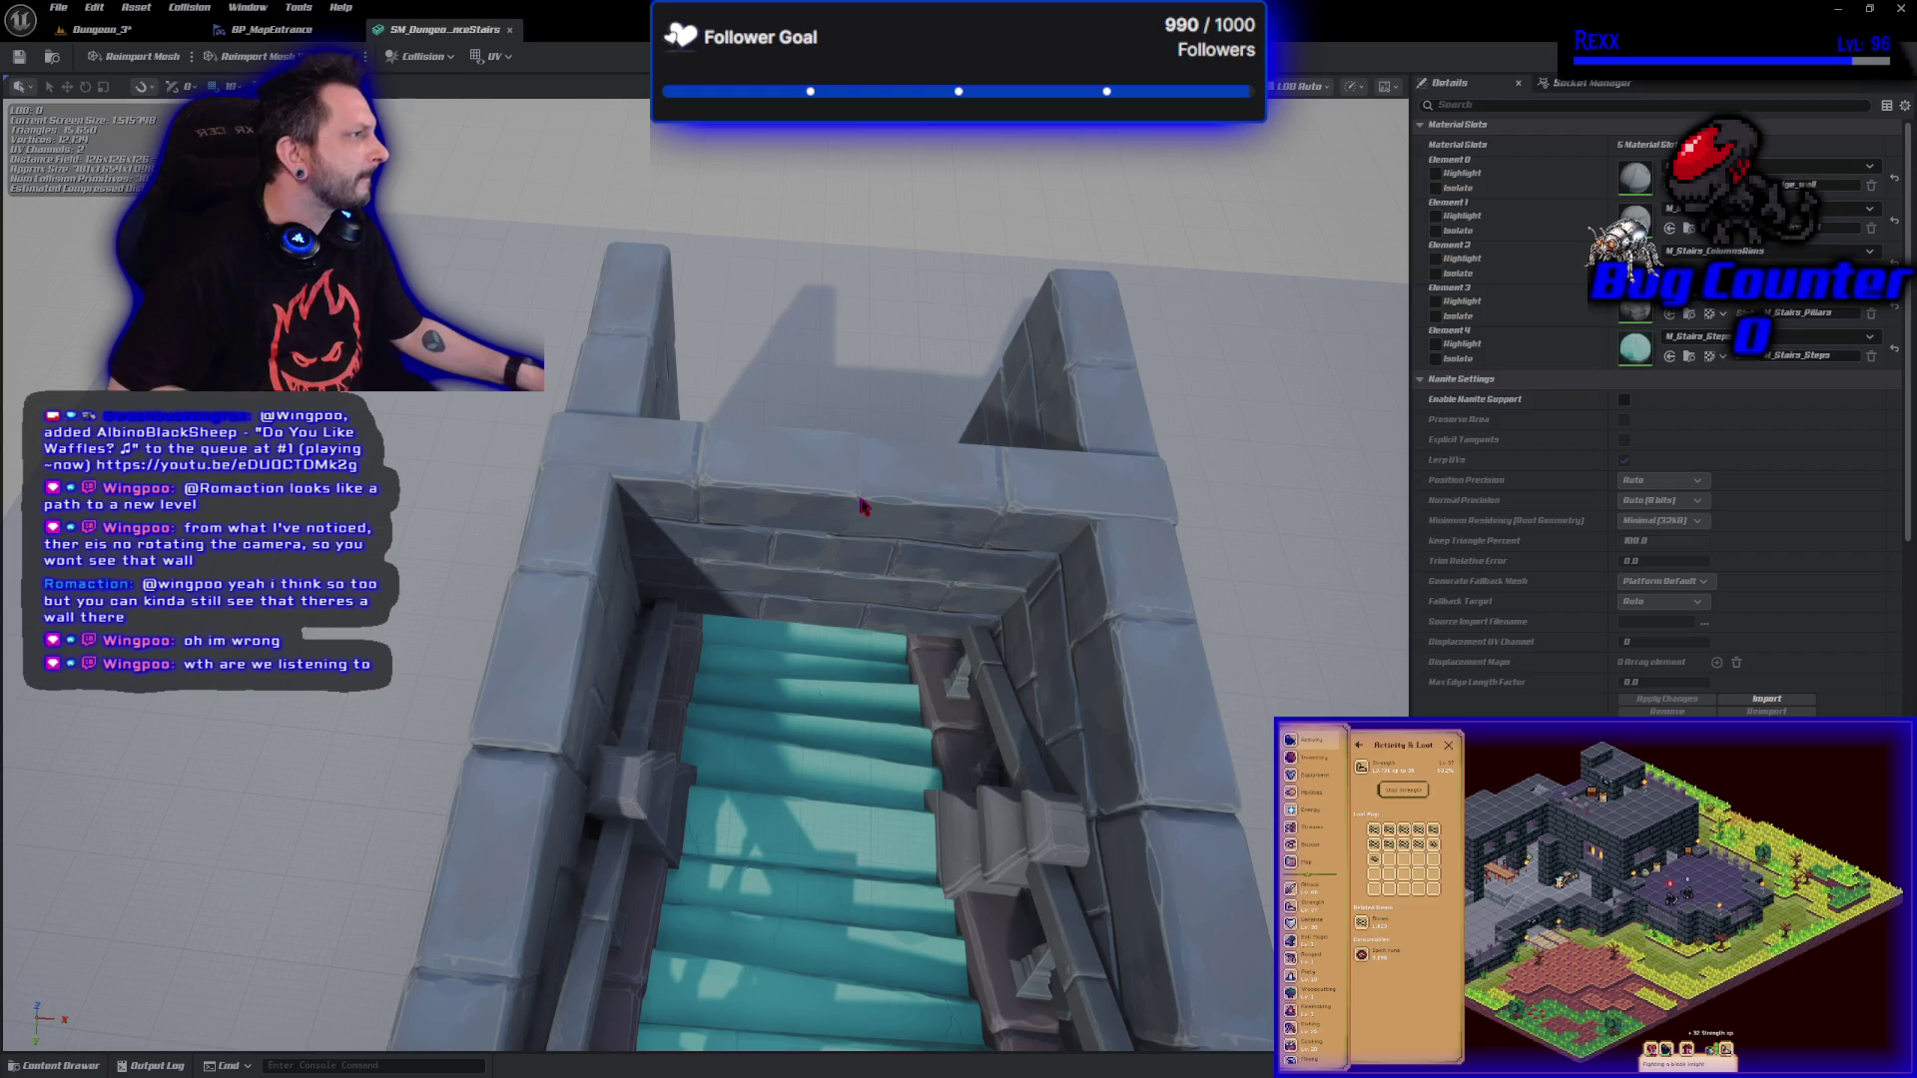
click(1436, 174)
click(1435, 173)
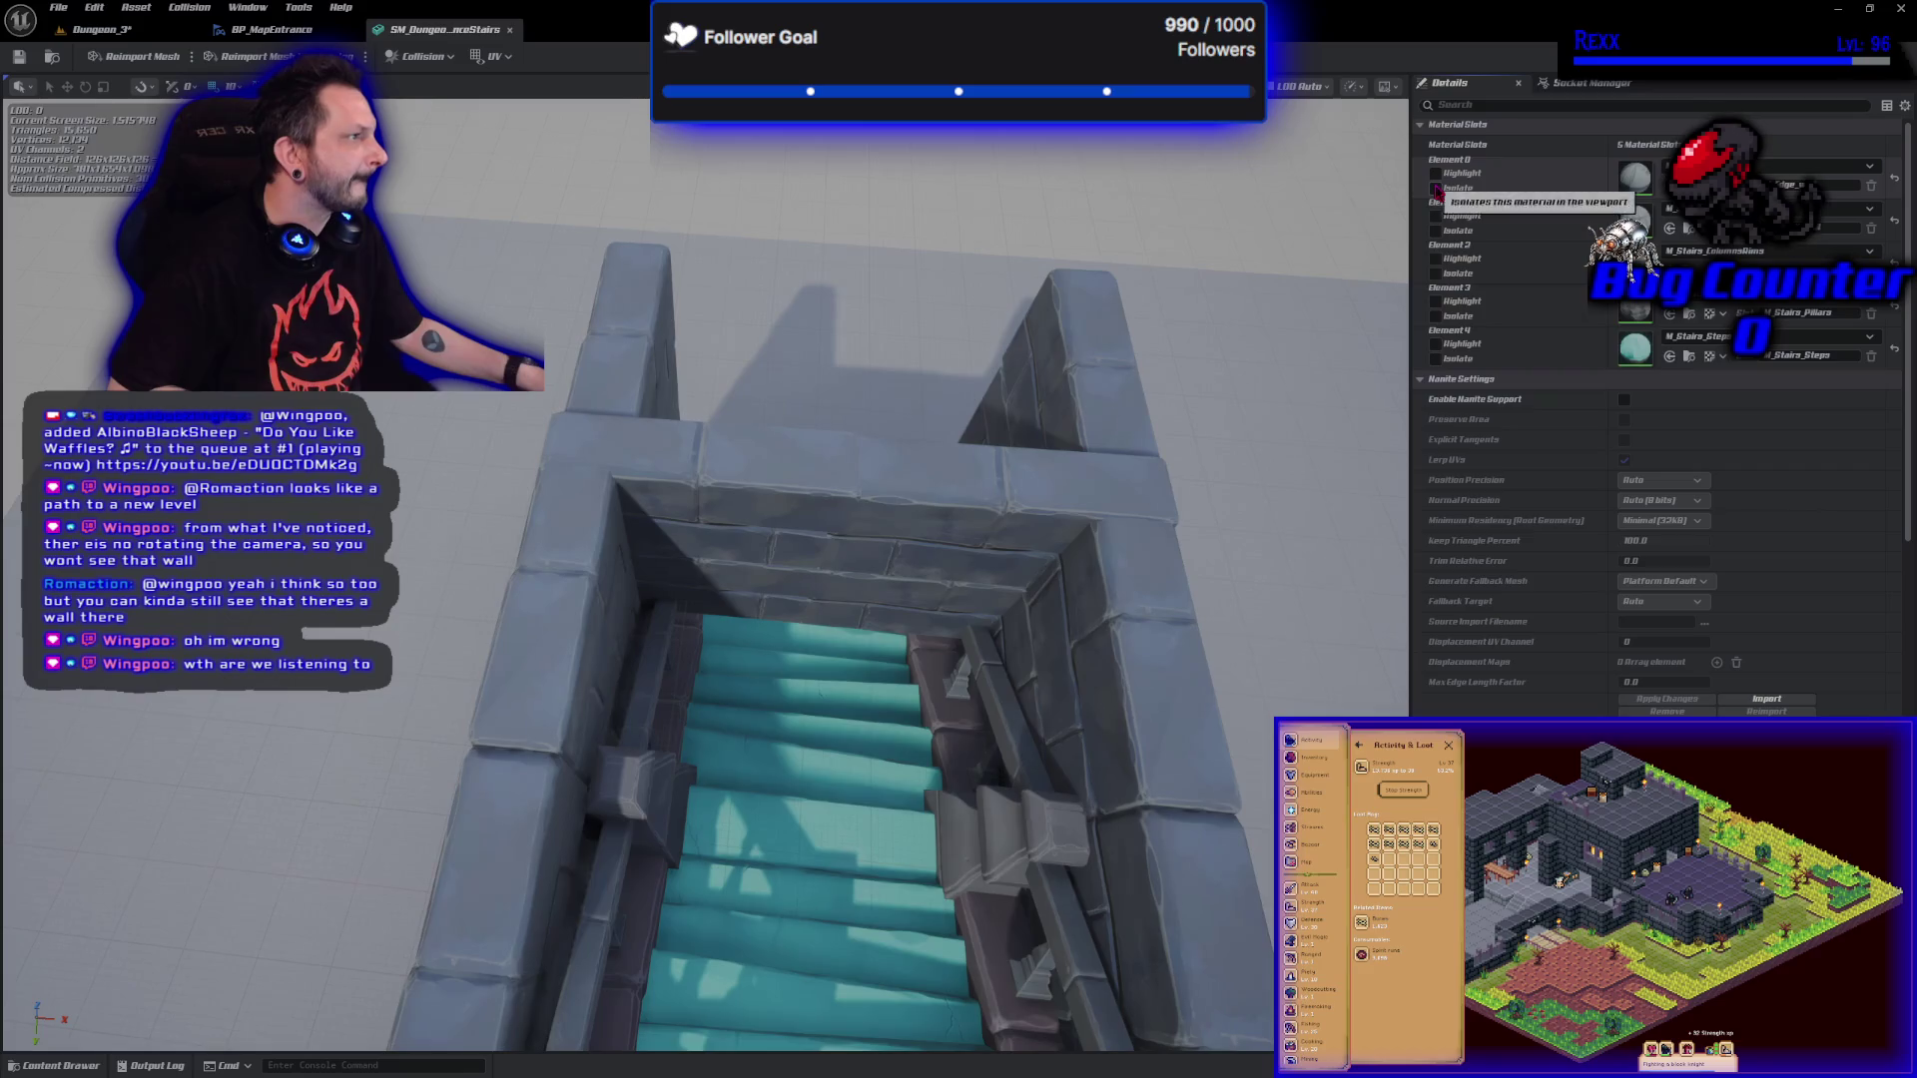
click(1437, 188)
click(1436, 188)
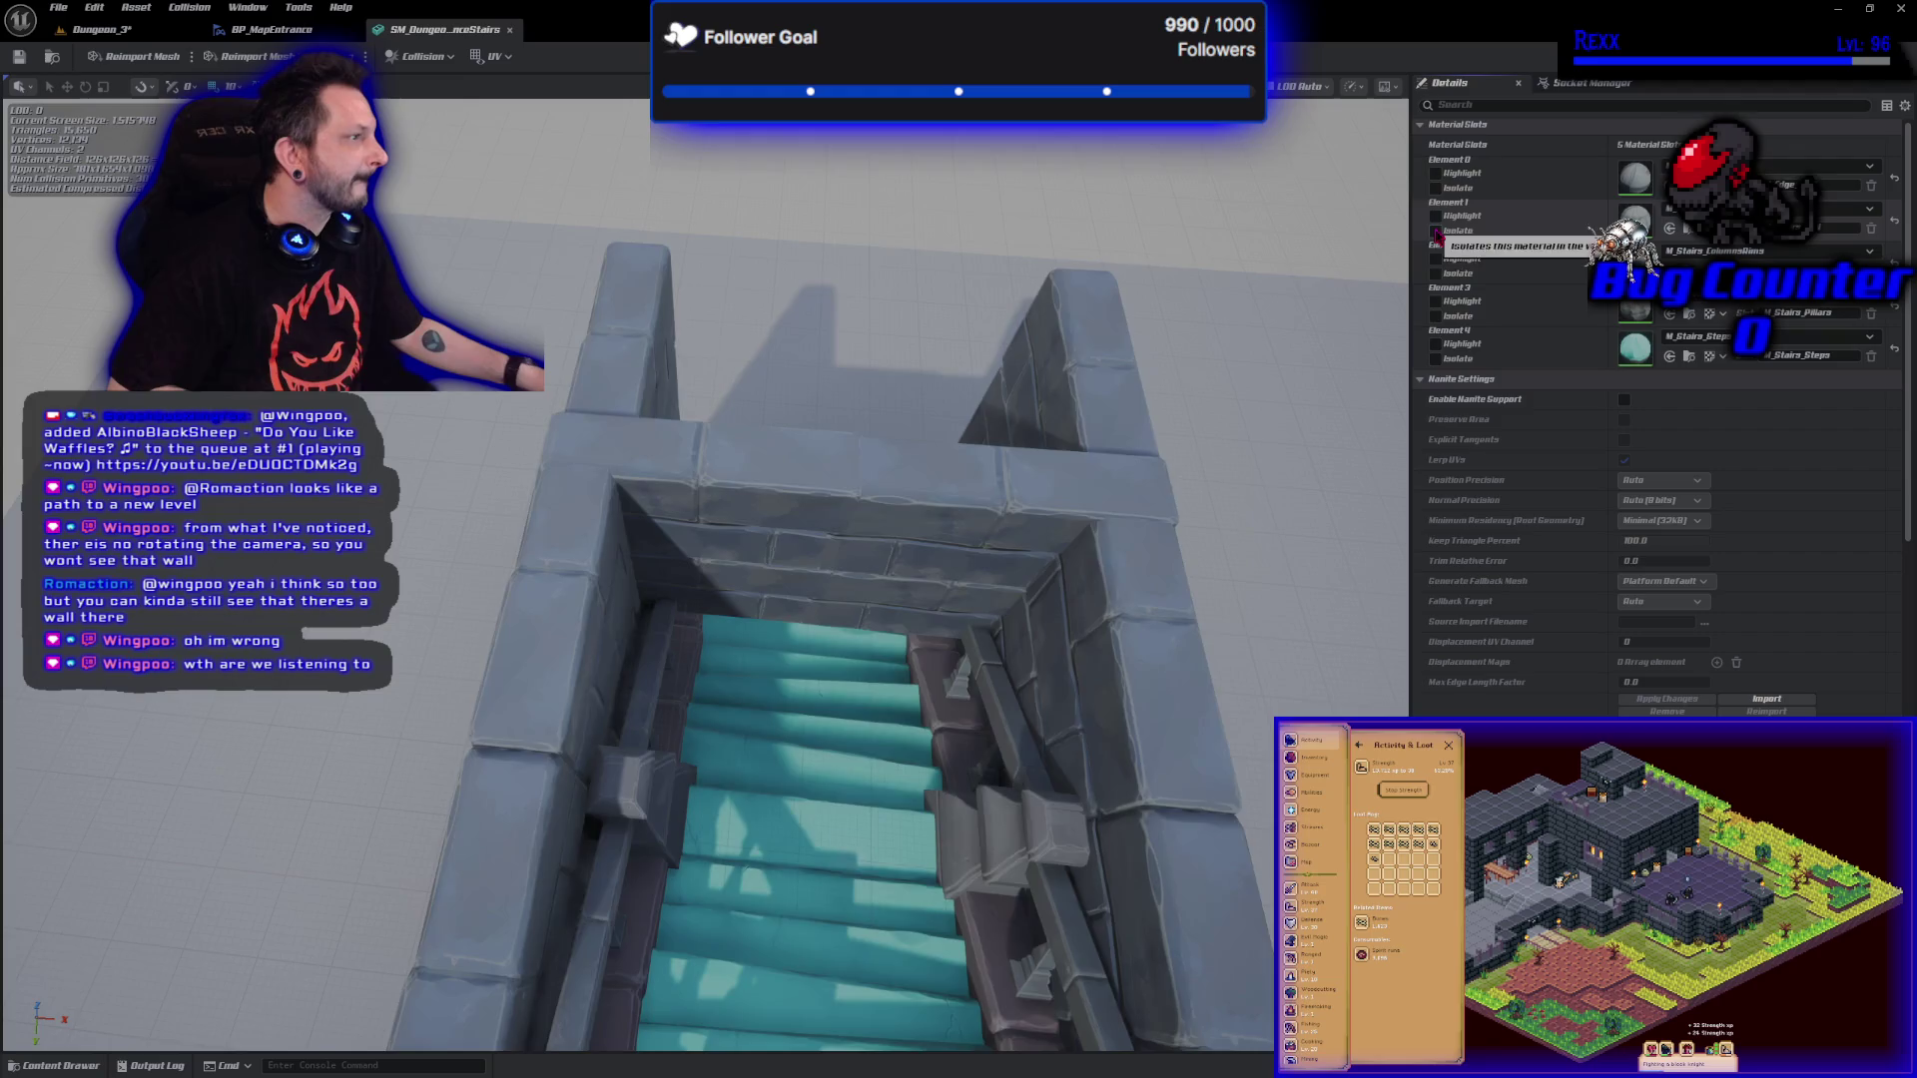
click(1435, 230)
click(1436, 231)
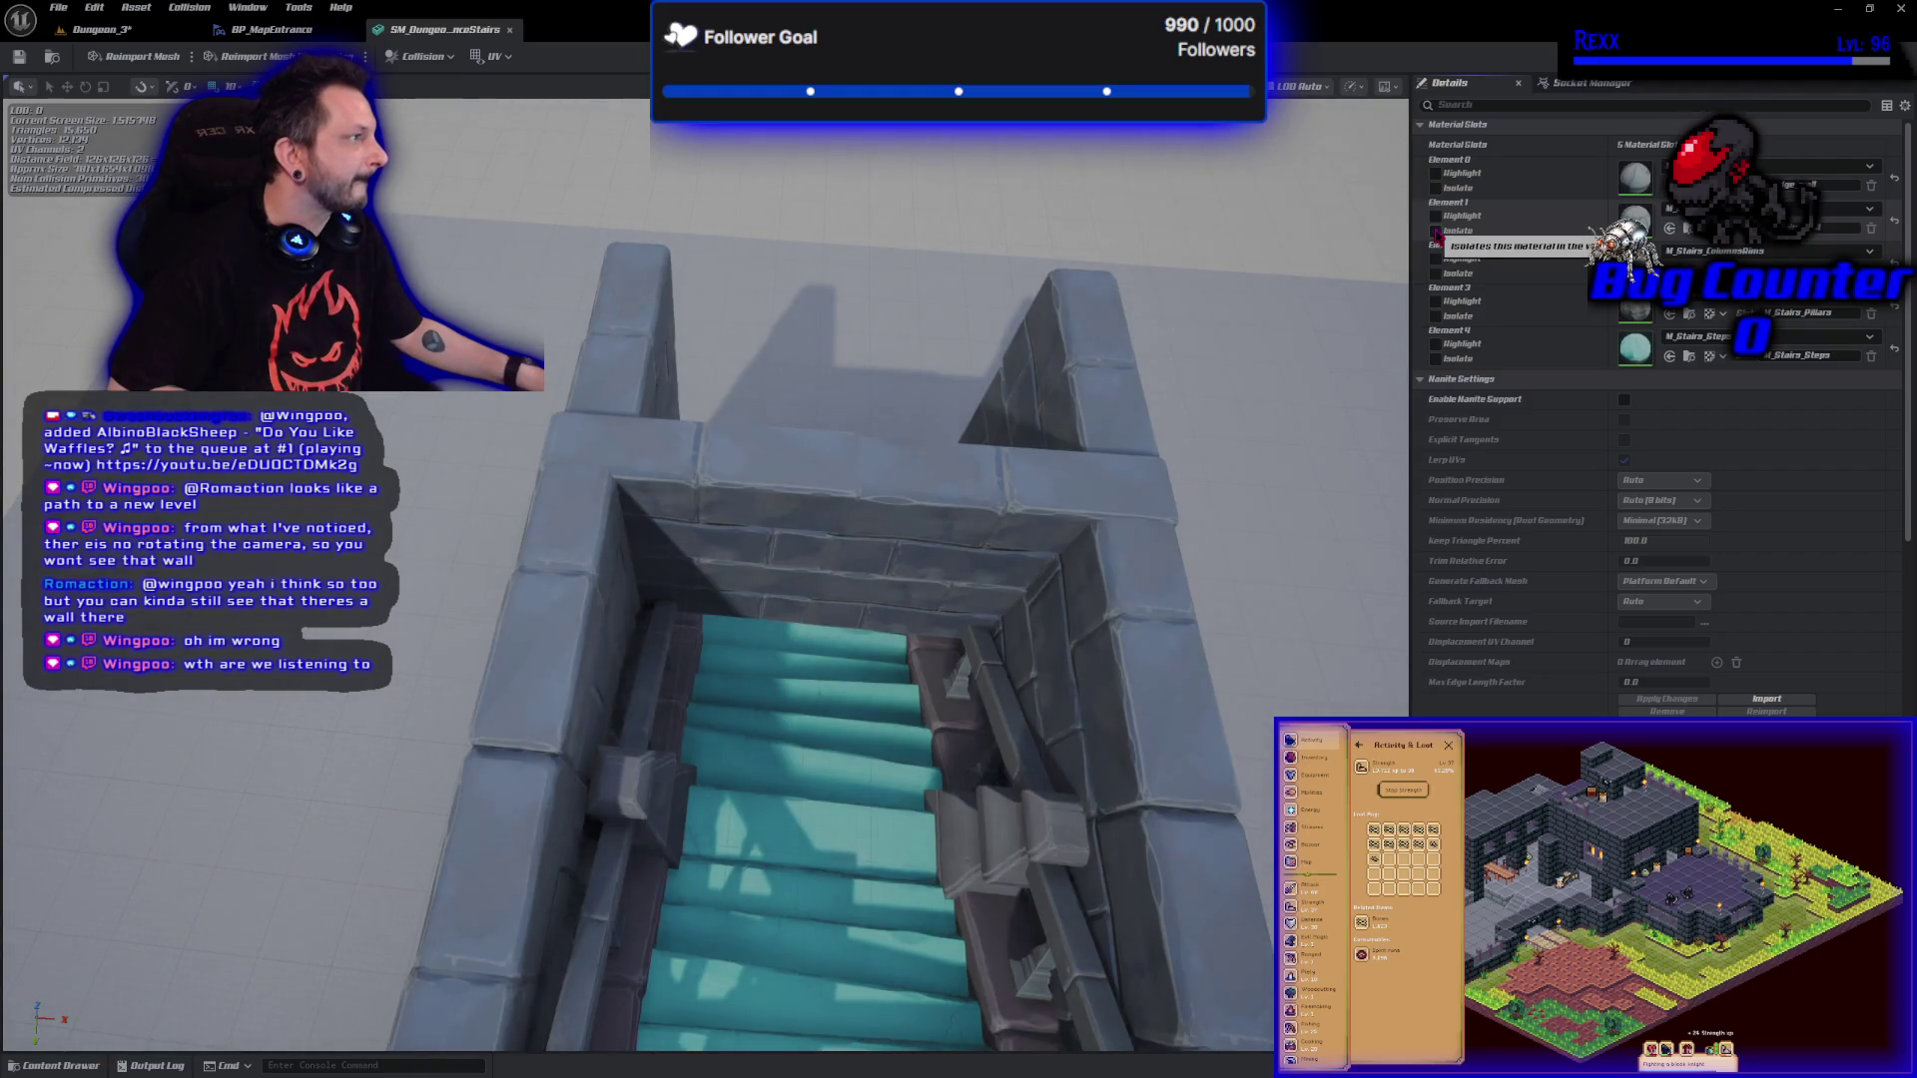
click(1435, 273)
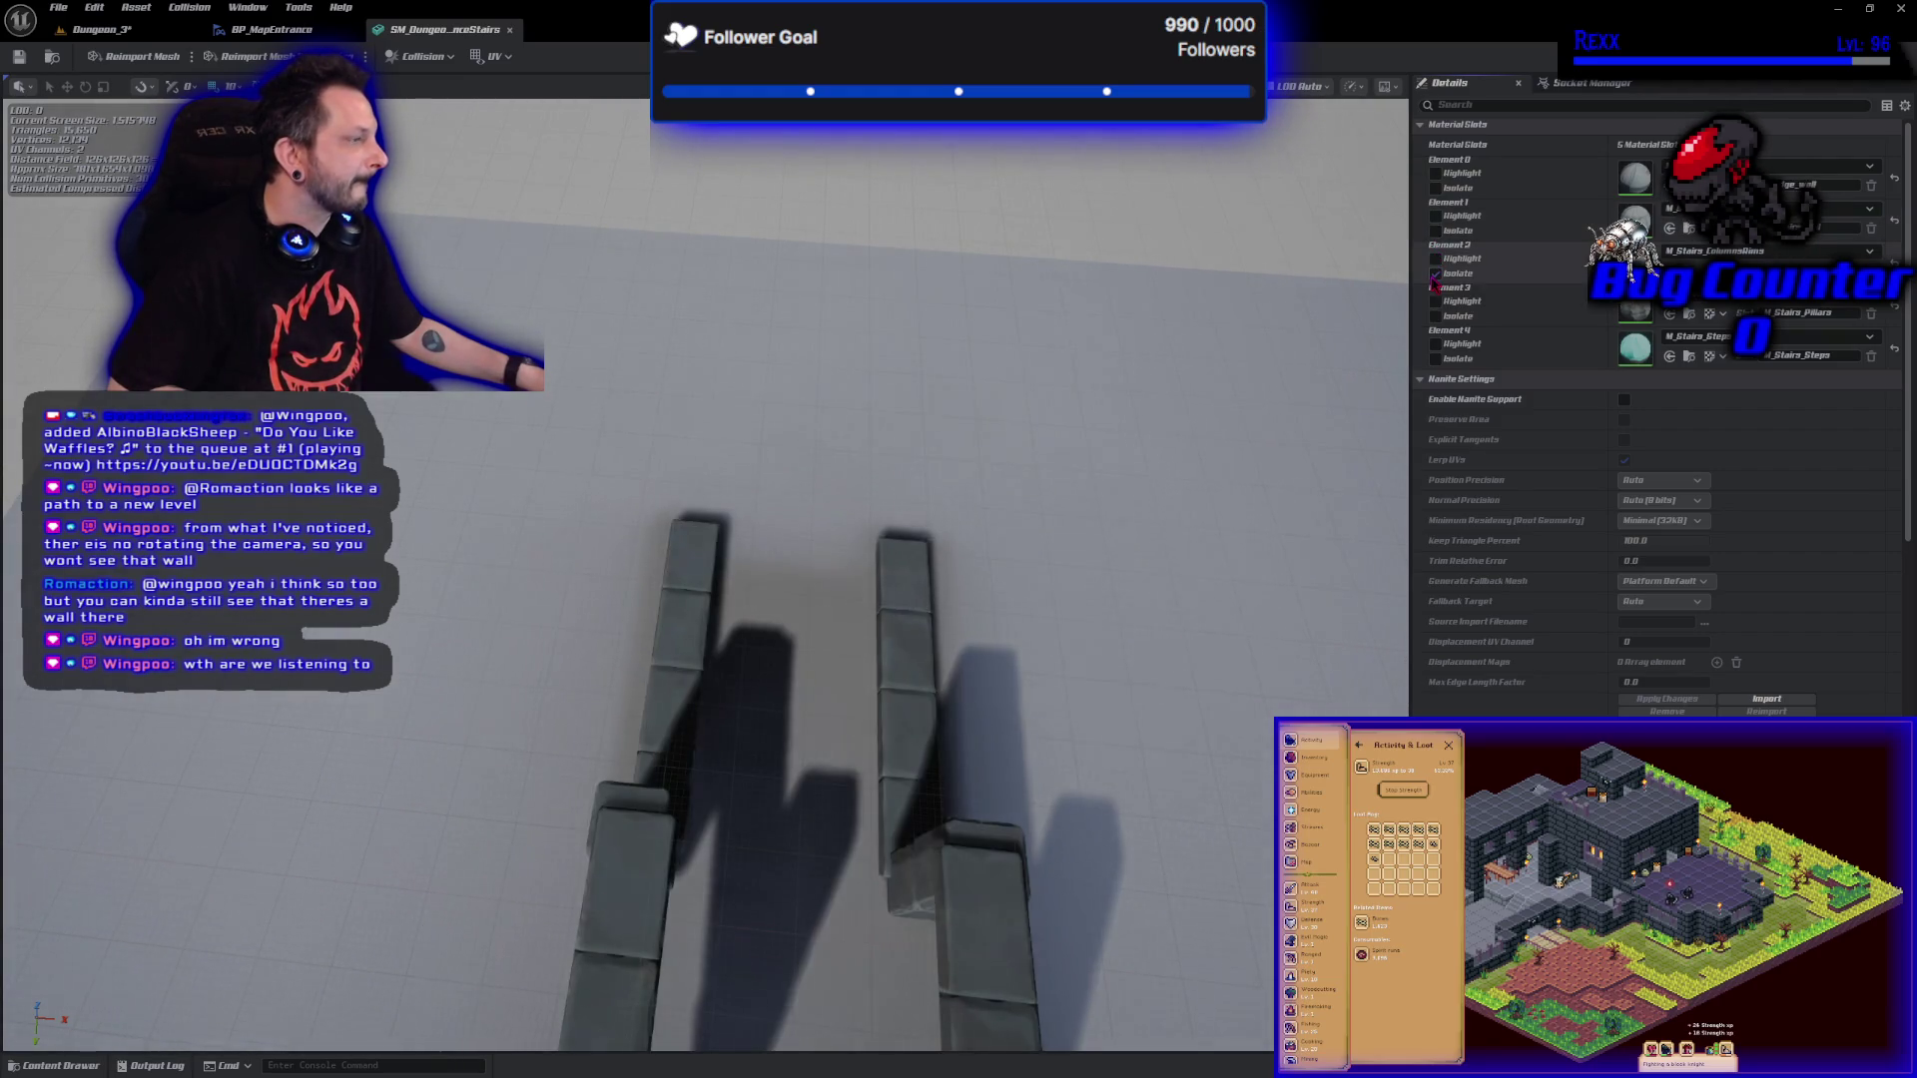
click(1435, 273)
click(1435, 358)
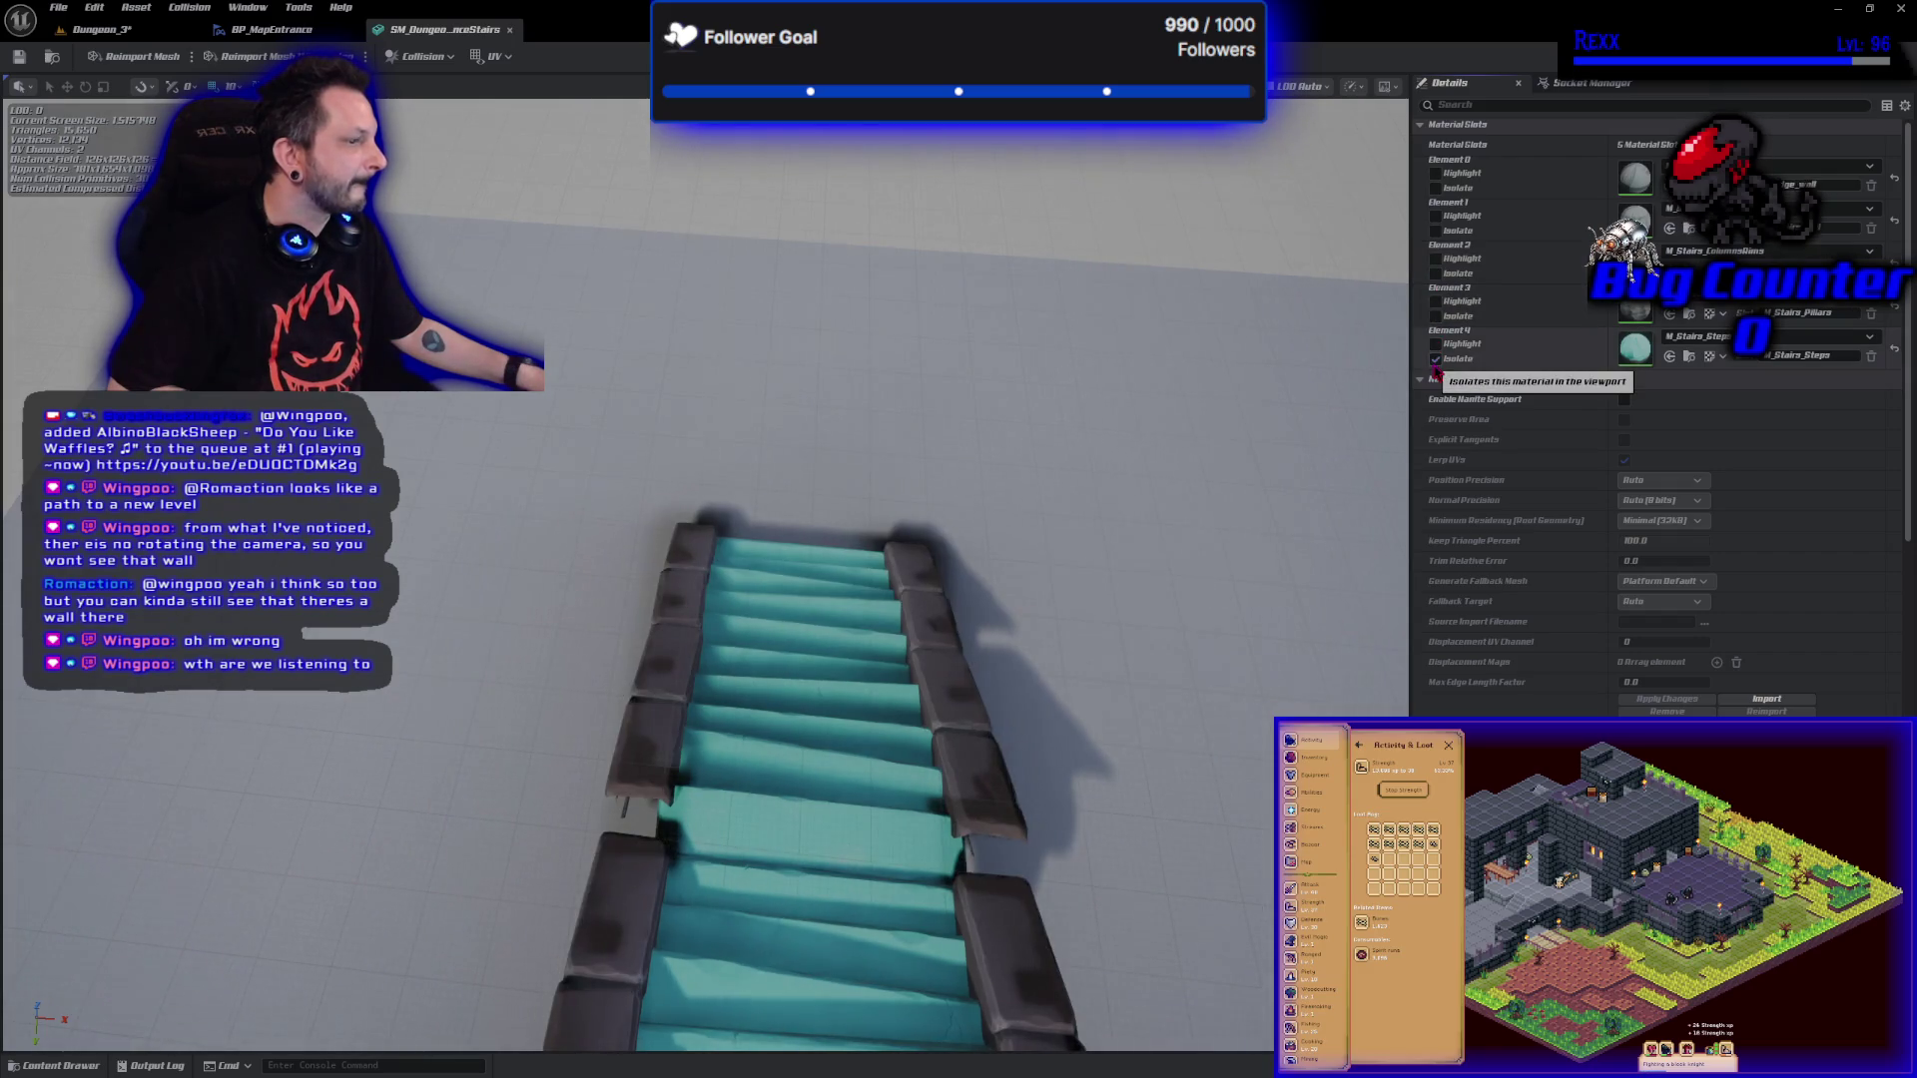
click(1435, 358)
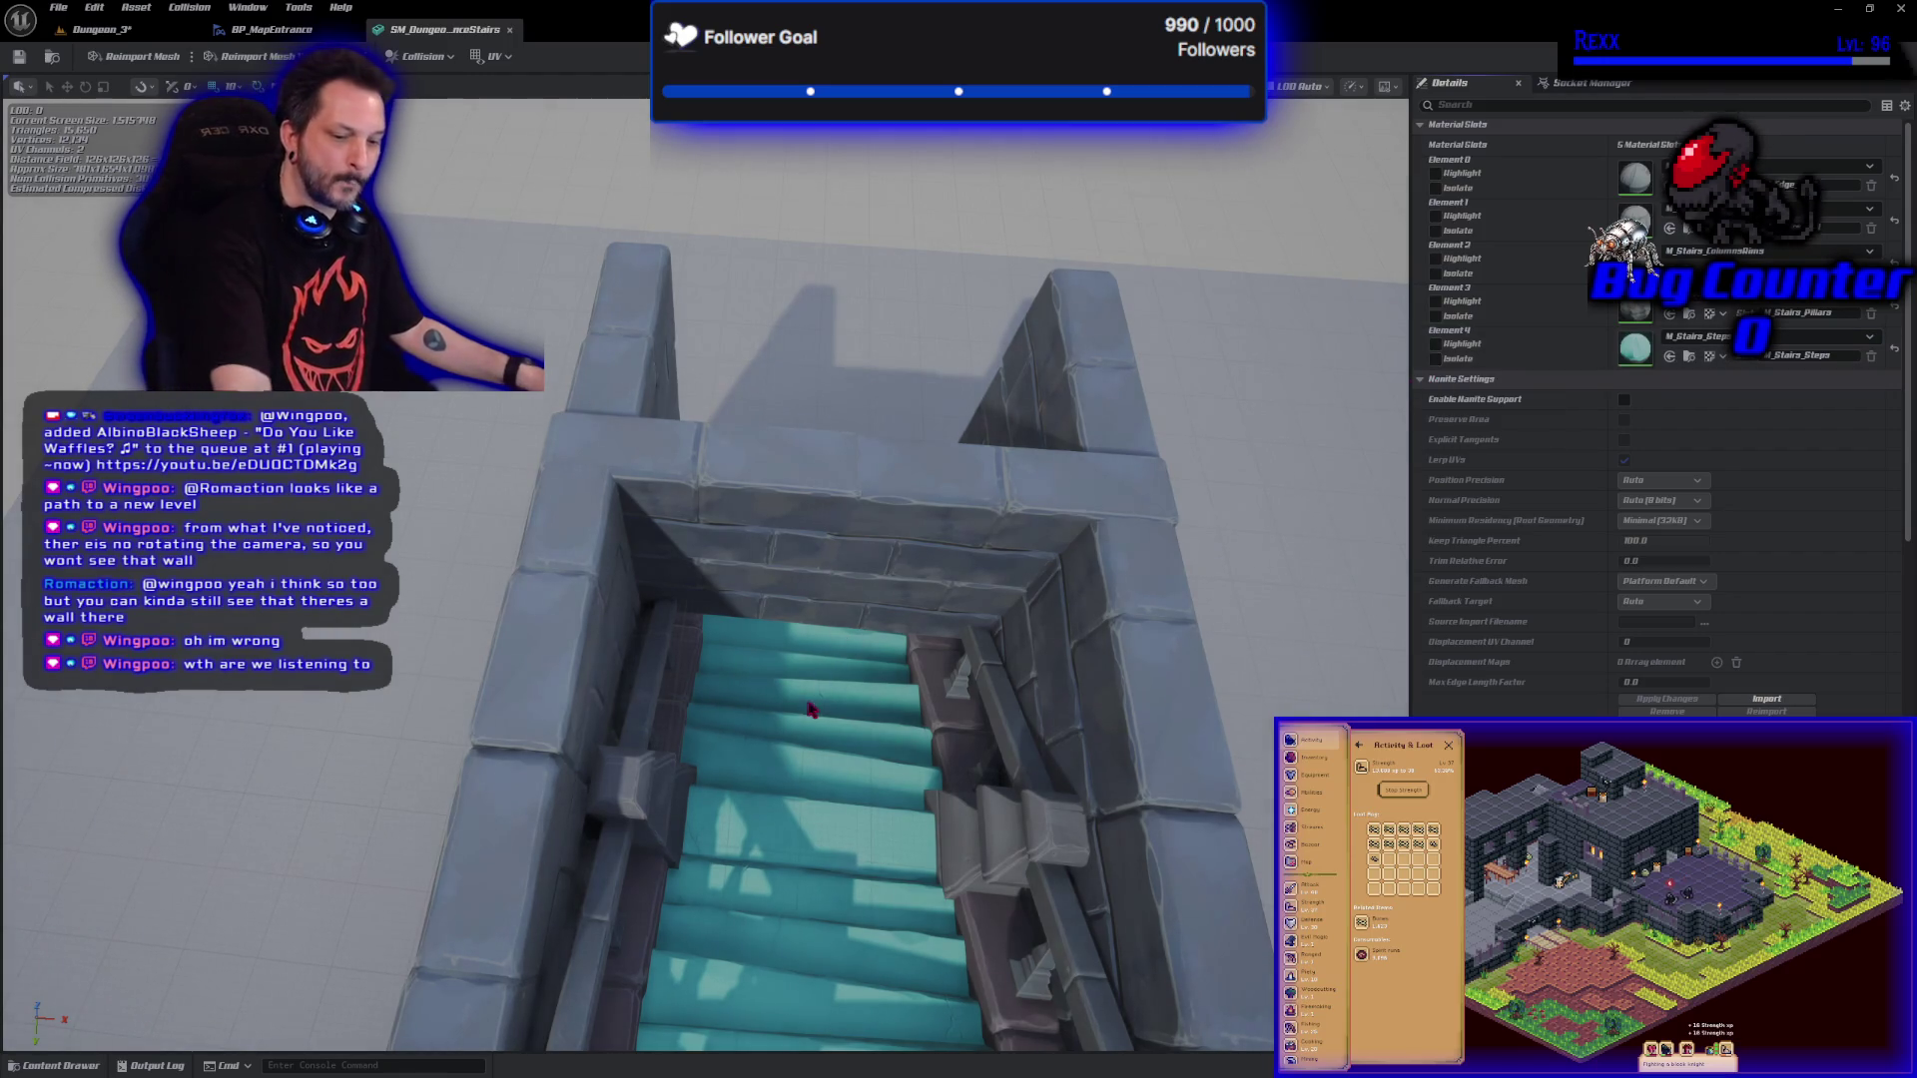
scroll(1181, 506, up, 5)
scroll(813, 710, down, 2)
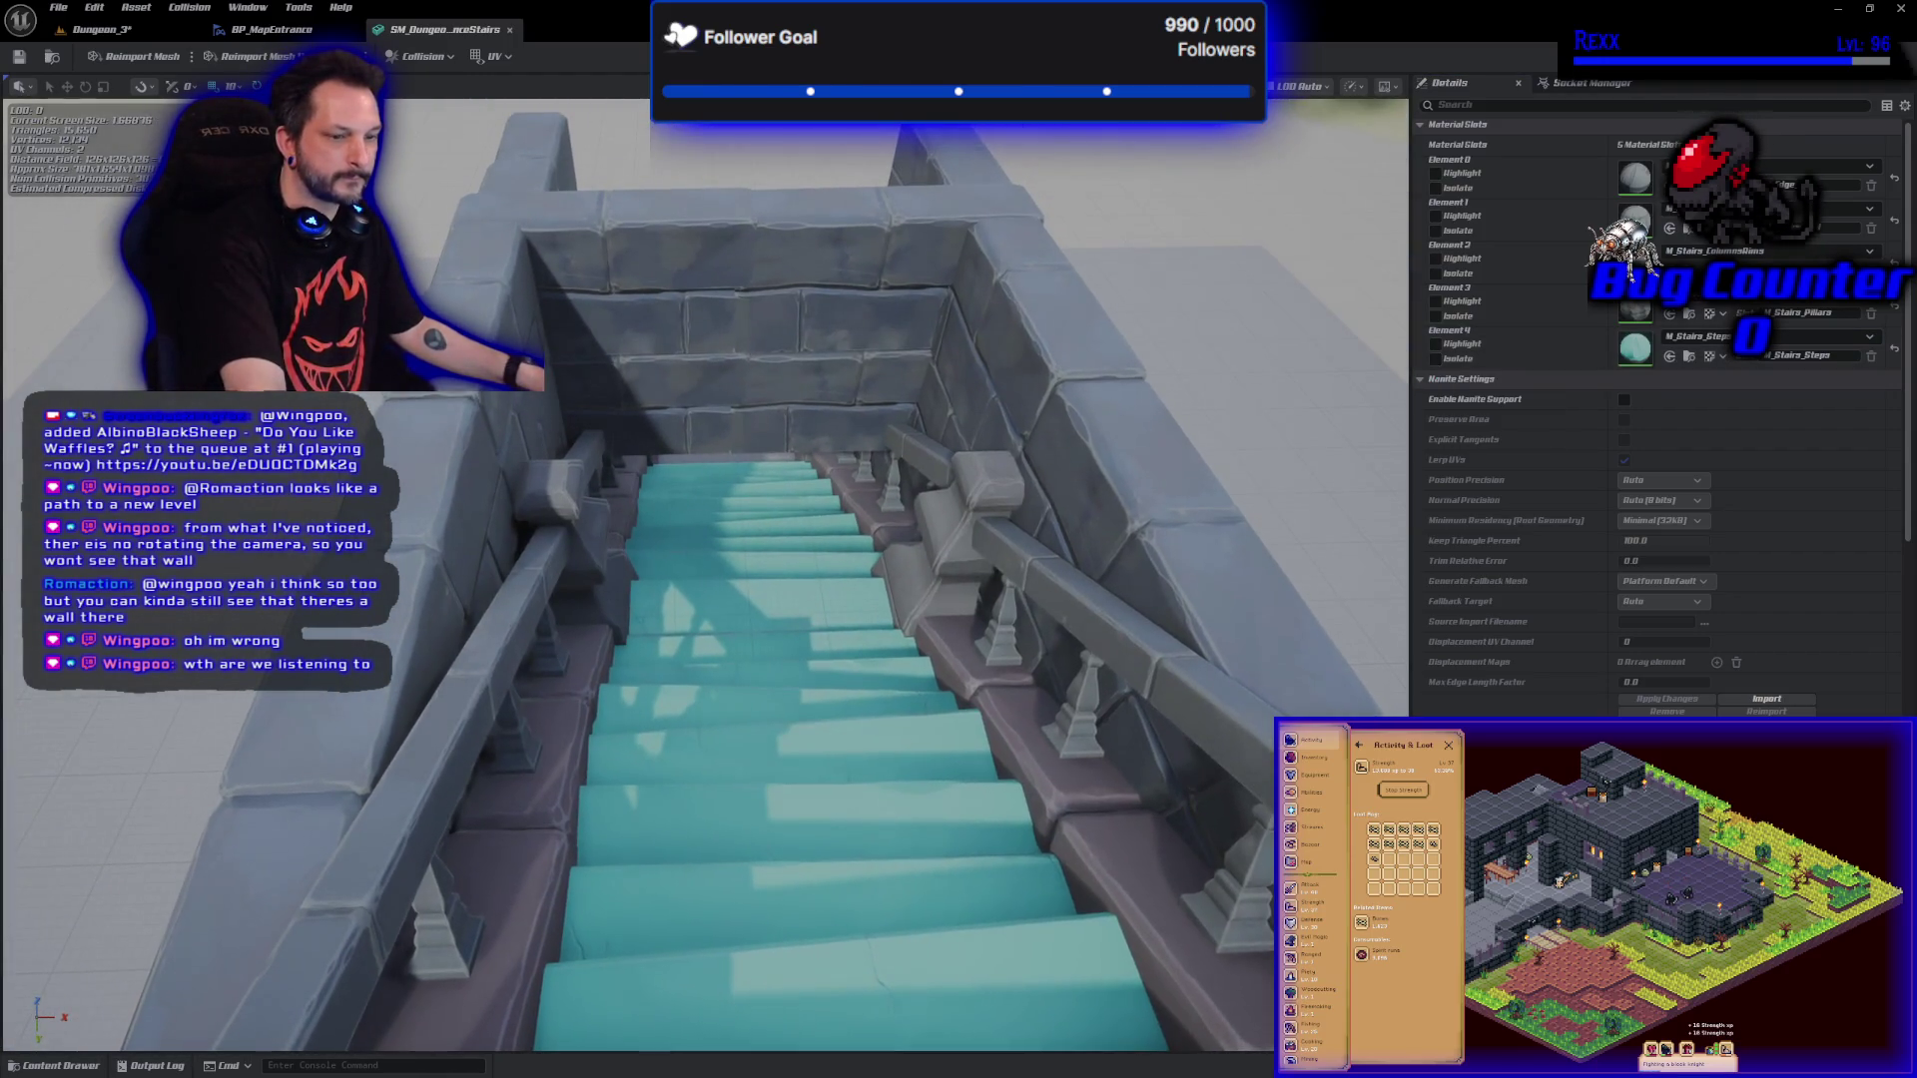
scroll(813, 711, down, 3)
drag(760, 644, 1008, 644)
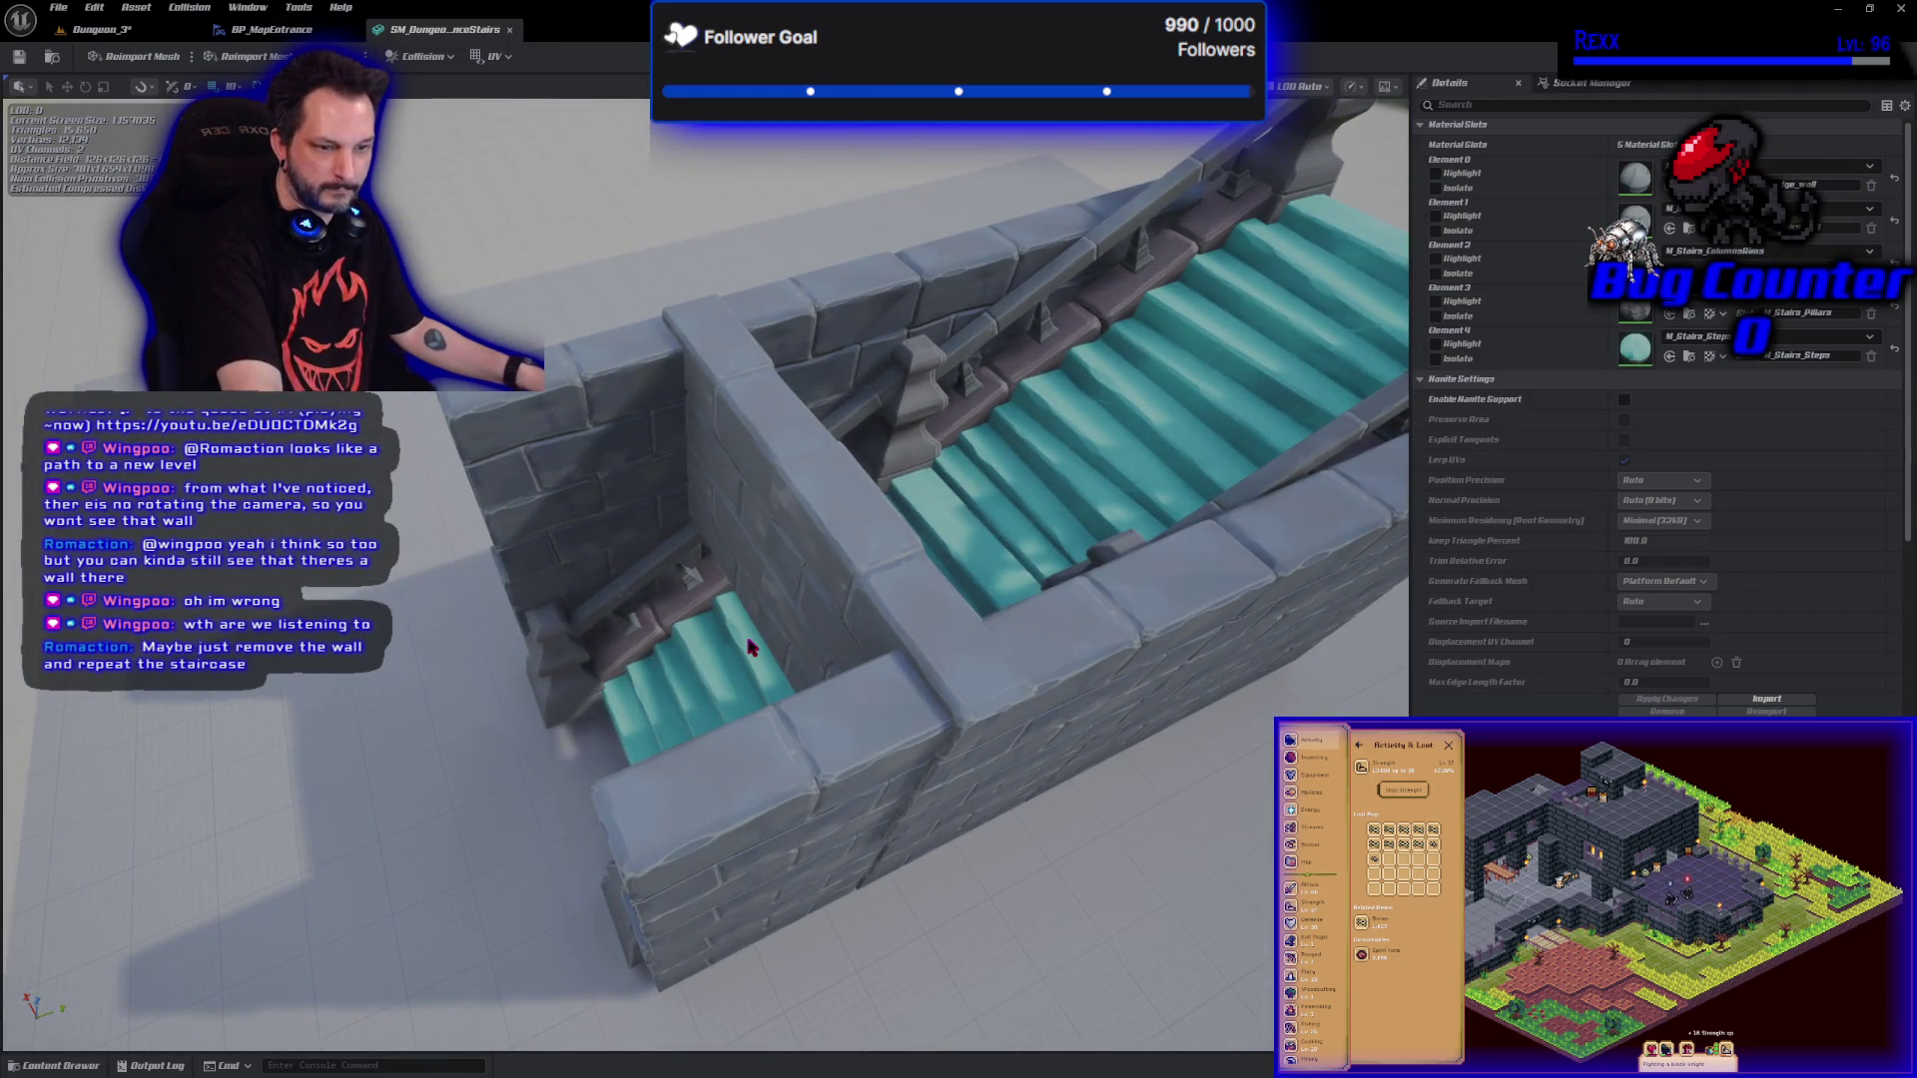
mouse_move(751, 647)
mouse_down()
mouse_move(788, 529)
mouse_move(556, 363)
mouse_up()
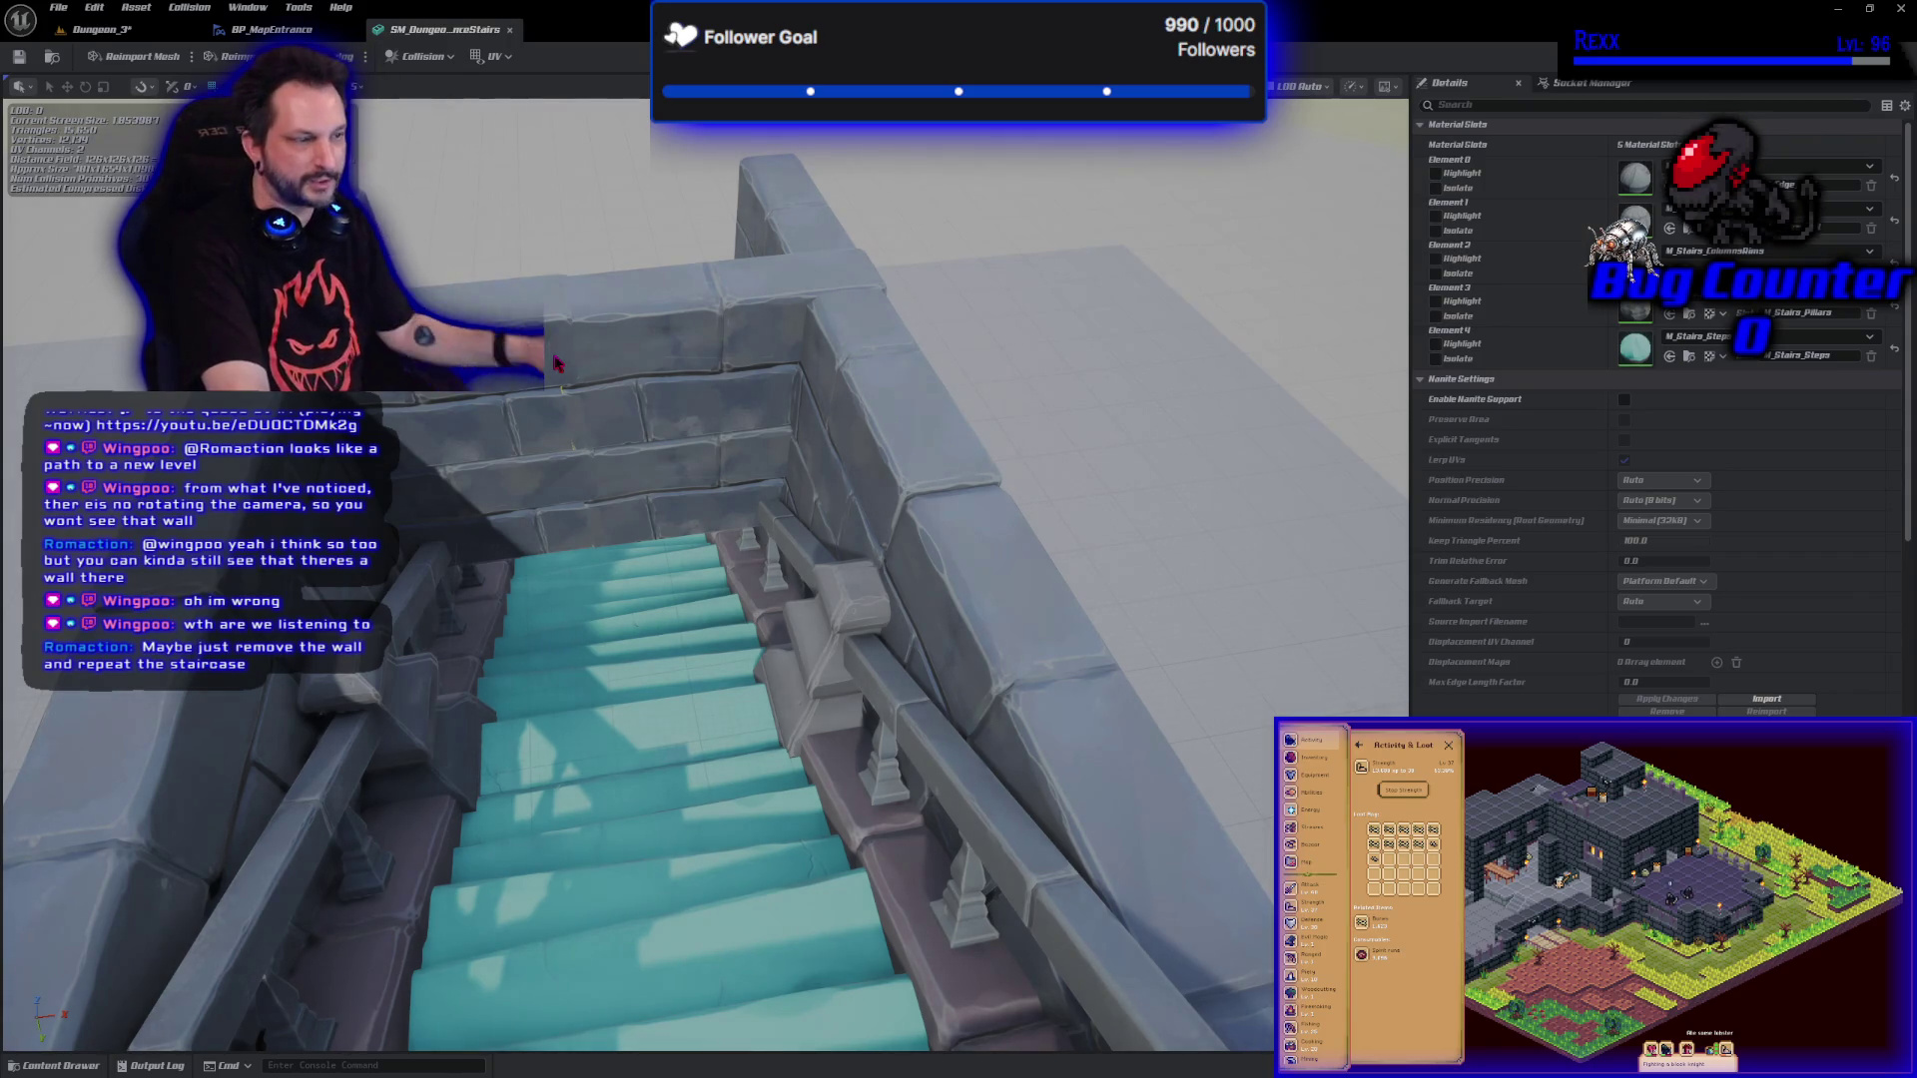
mouse_move(556, 362)
mouse_down()
mouse_move(526, 365)
mouse_move(619, 374)
mouse_move(639, 405)
mouse_move(513, 394)
mouse_up()
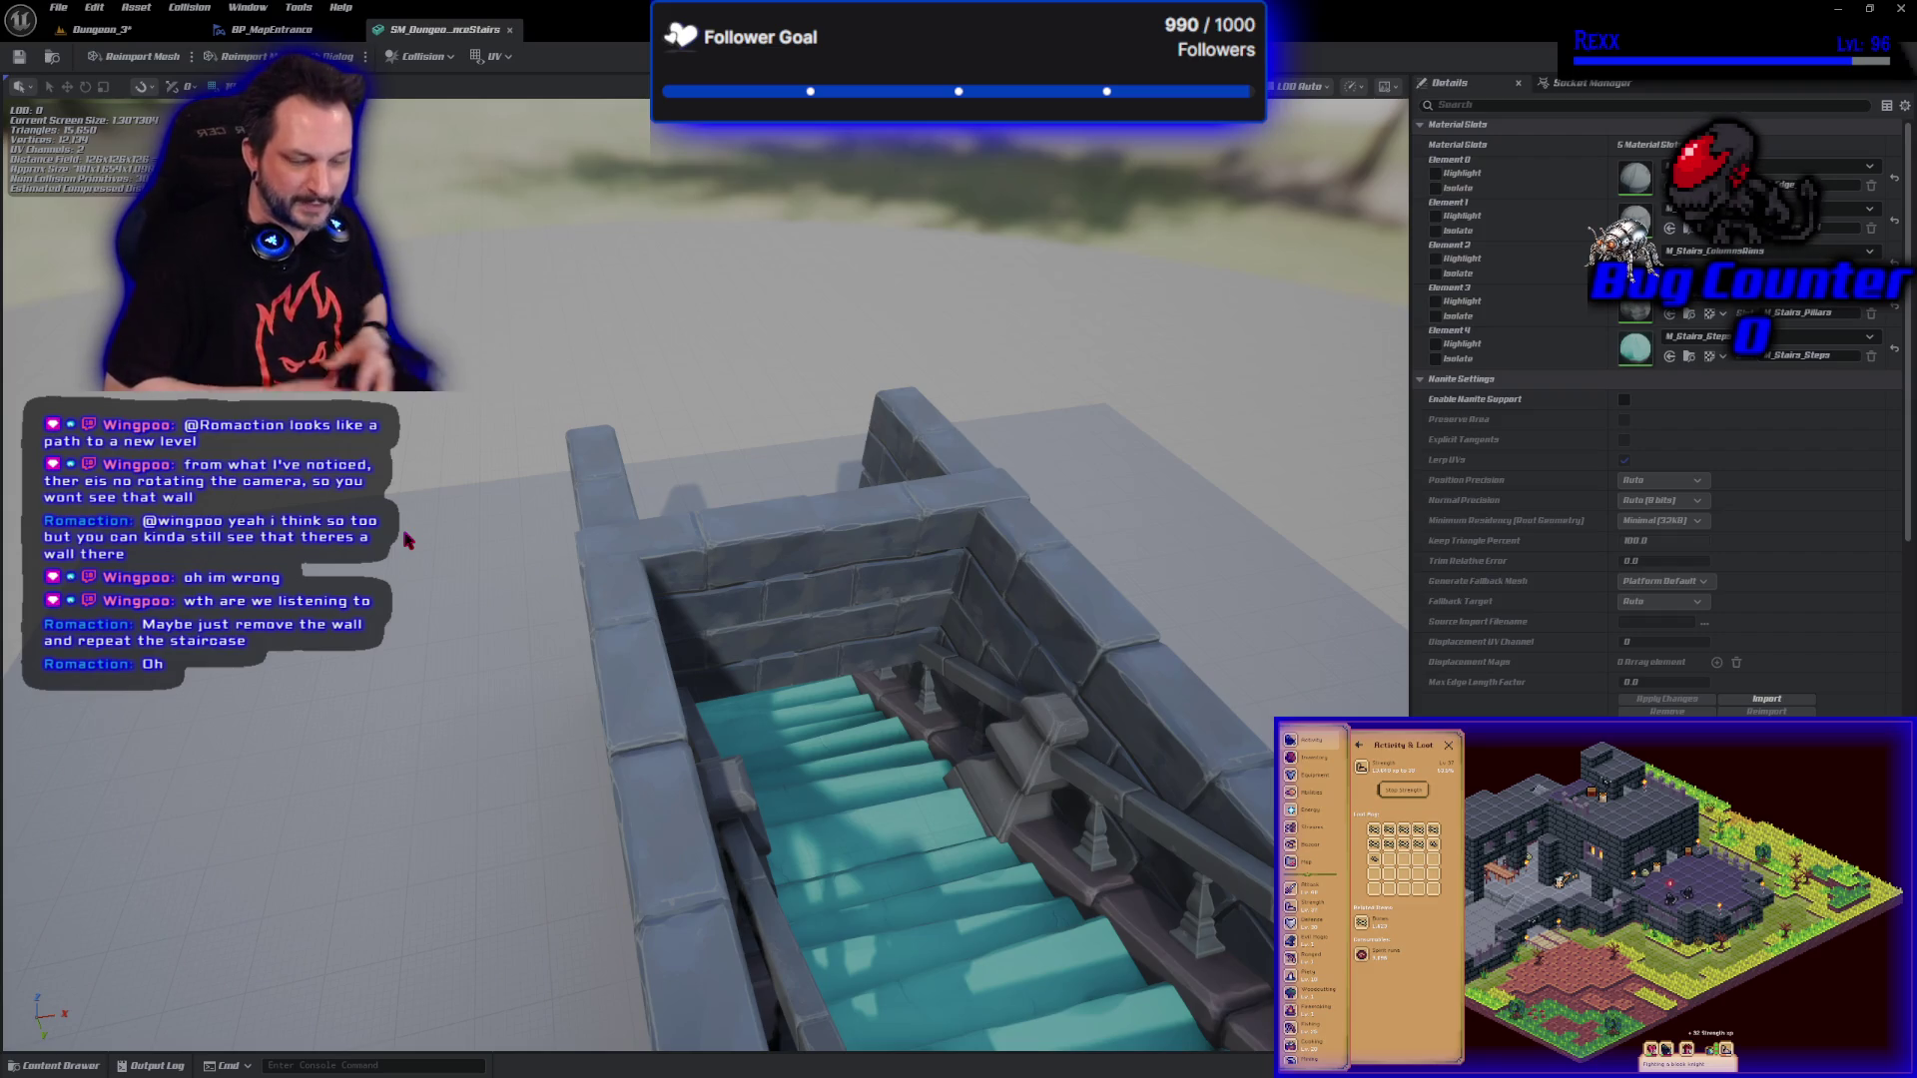
mouse_move(522, 800)
mouse_down()
mouse_move(1078, 821)
mouse_move(1158, 809)
mouse_move(1228, 749)
mouse_move(1118, 679)
mouse_move(545, 793)
mouse_up()
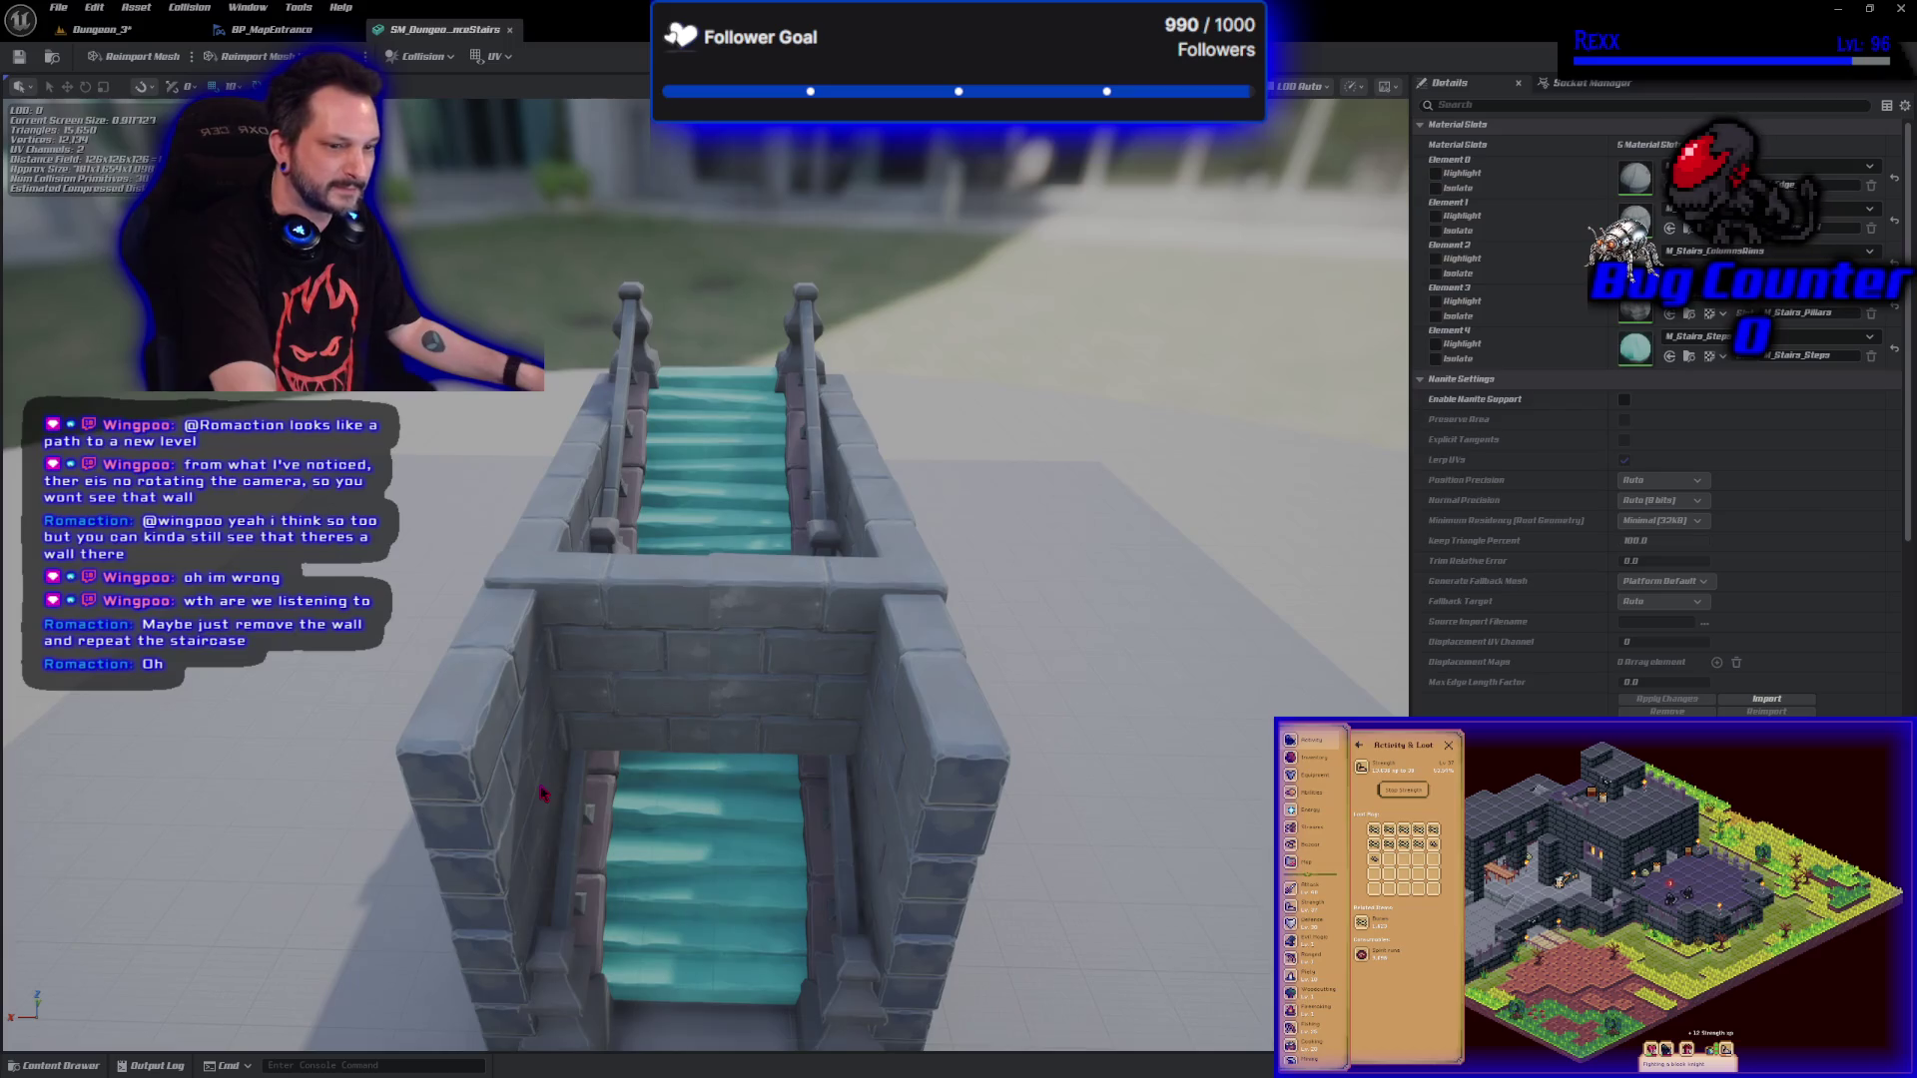
mouse_move(1019, 680)
mouse_down()
mouse_move(639, 729)
mouse_move(1155, 712)
mouse_up()
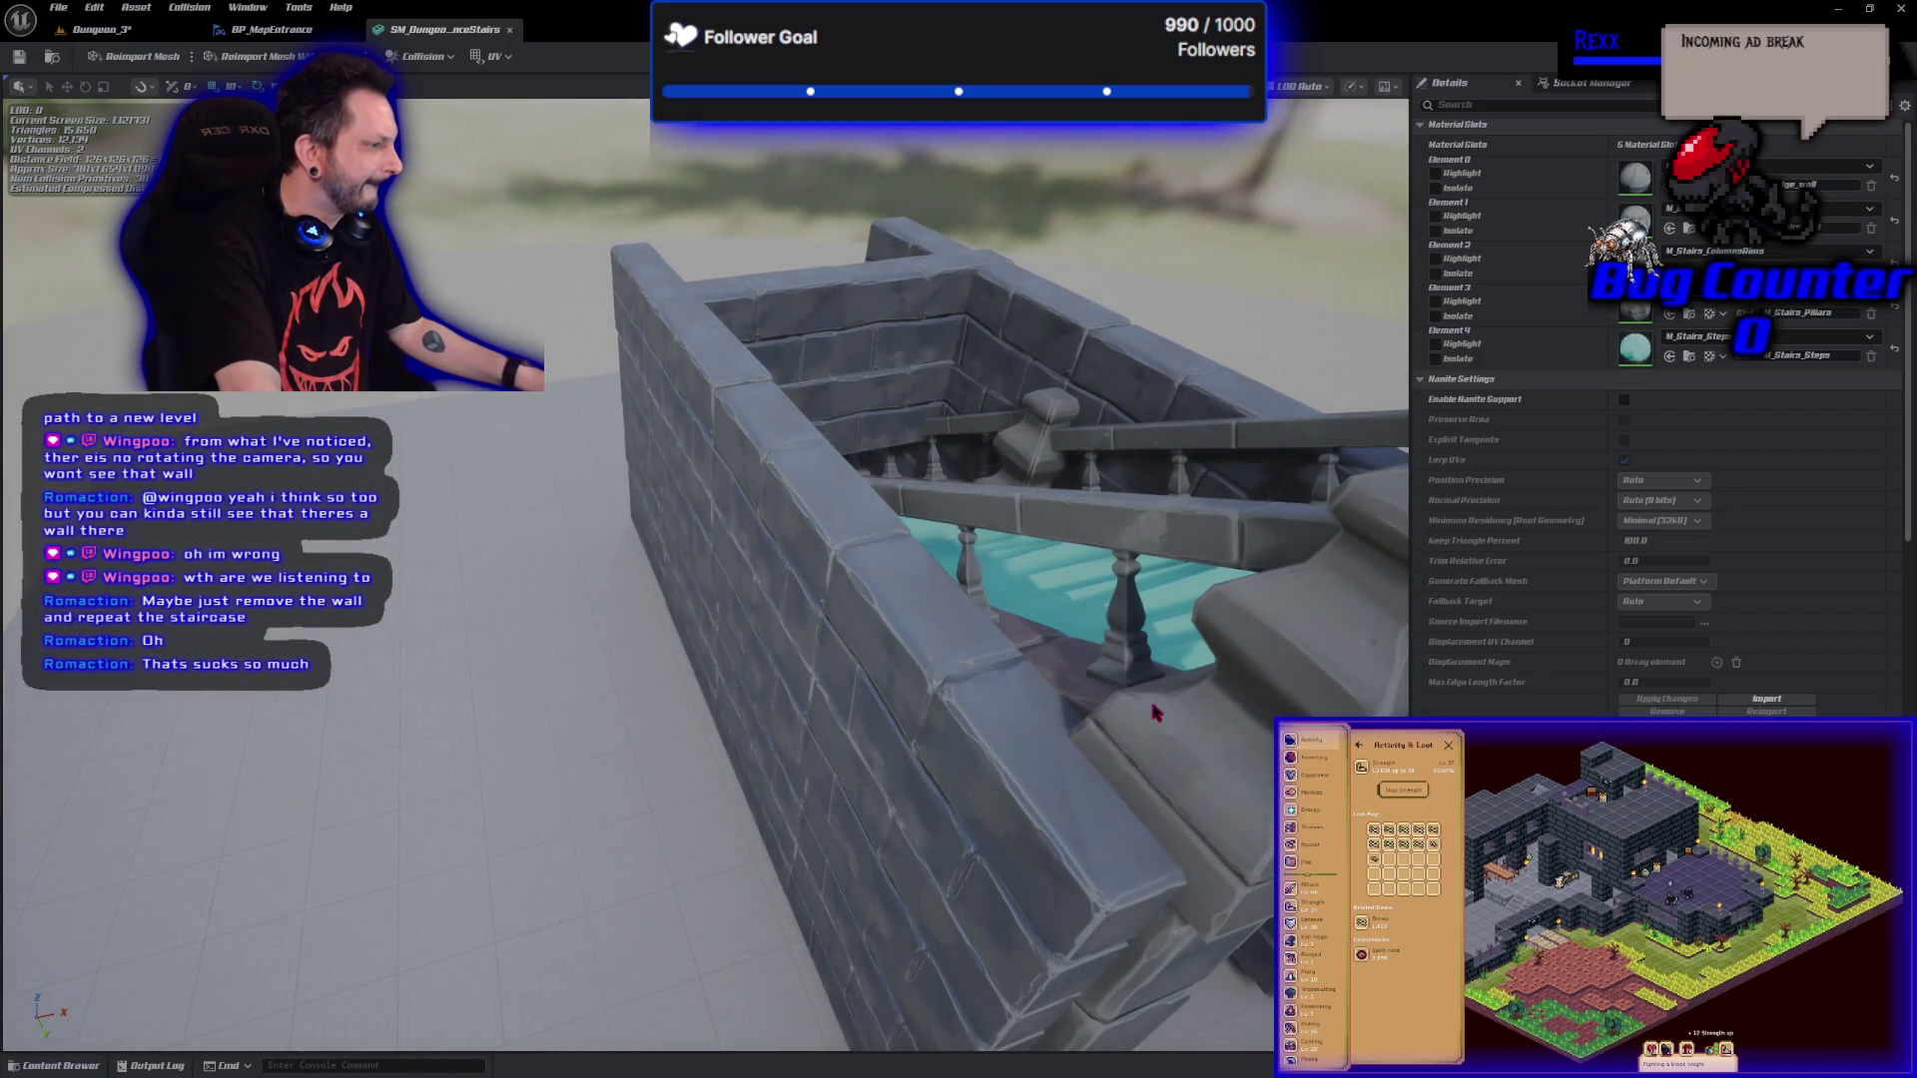
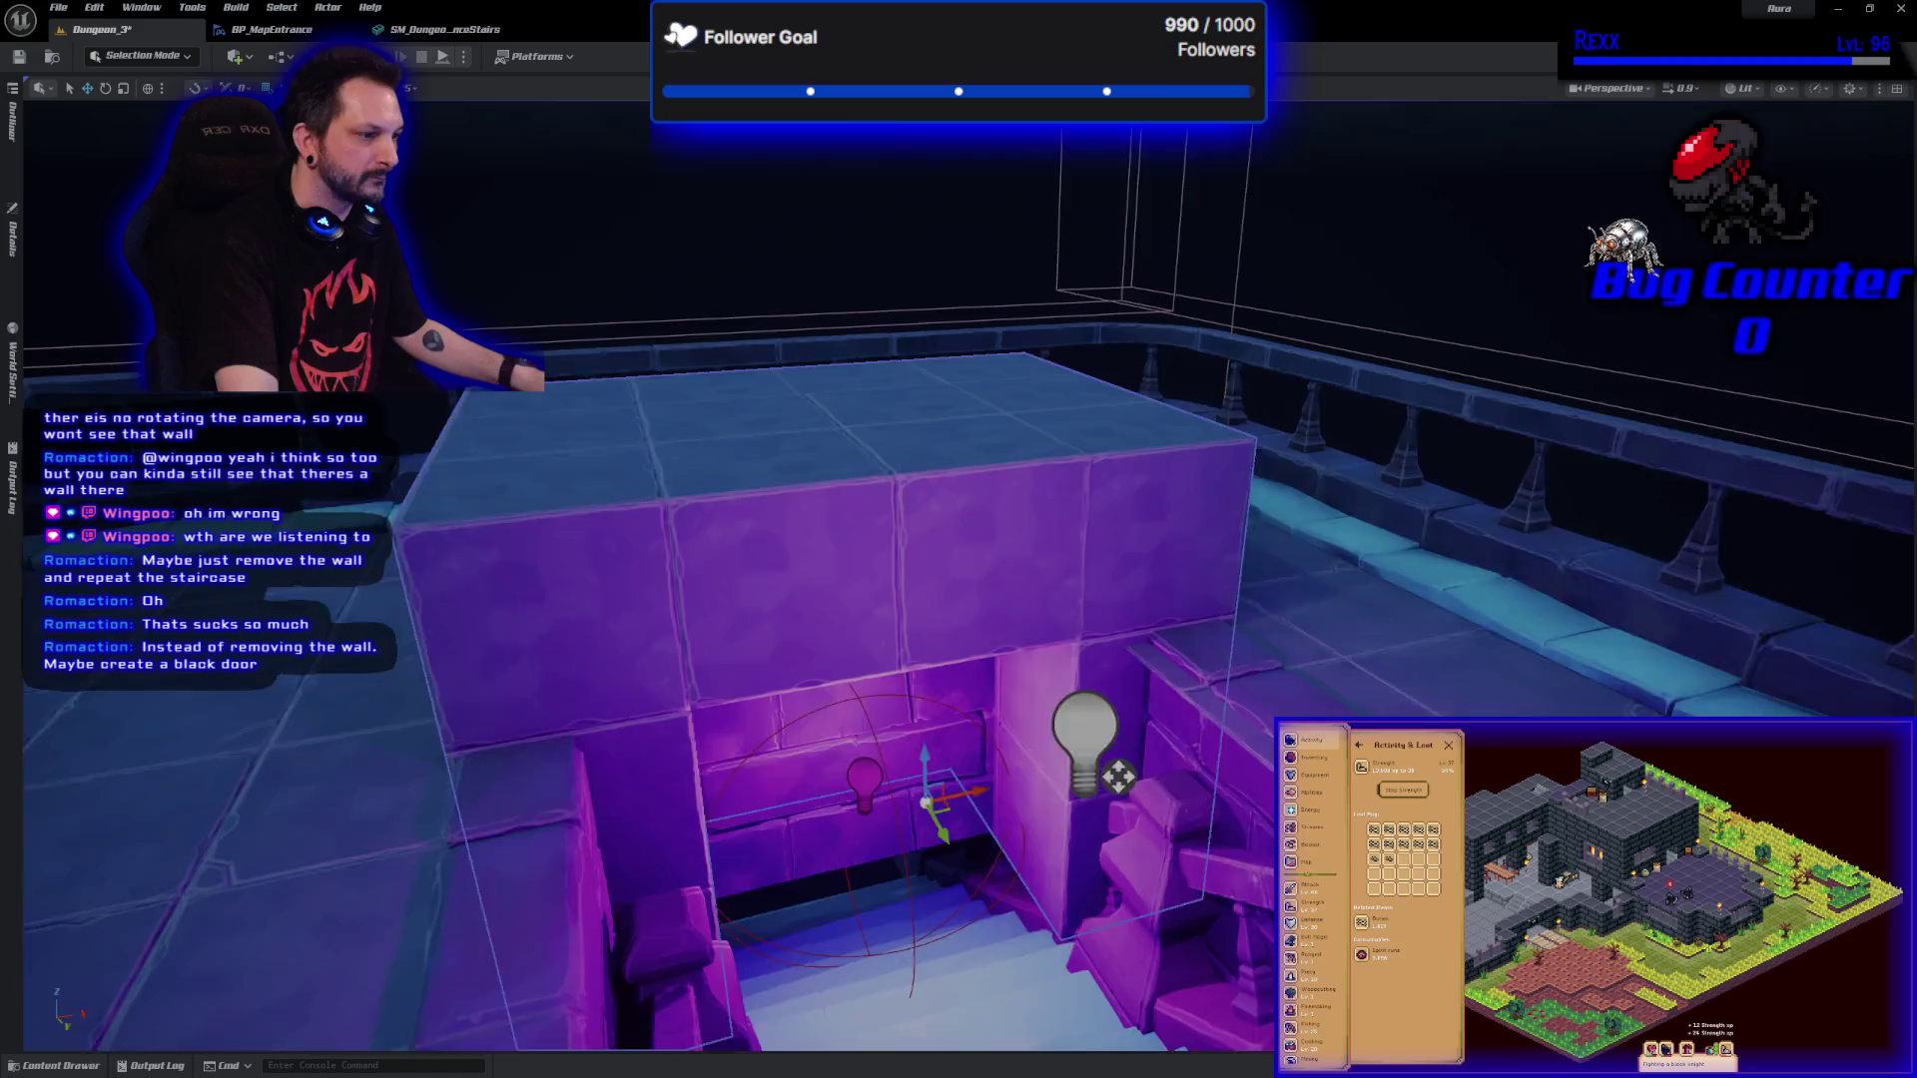
View the staircase from above, then play-test by running the character toward the stairs.
drag(959, 539, 1119, 549)
scroll(959, 599, down, 4)
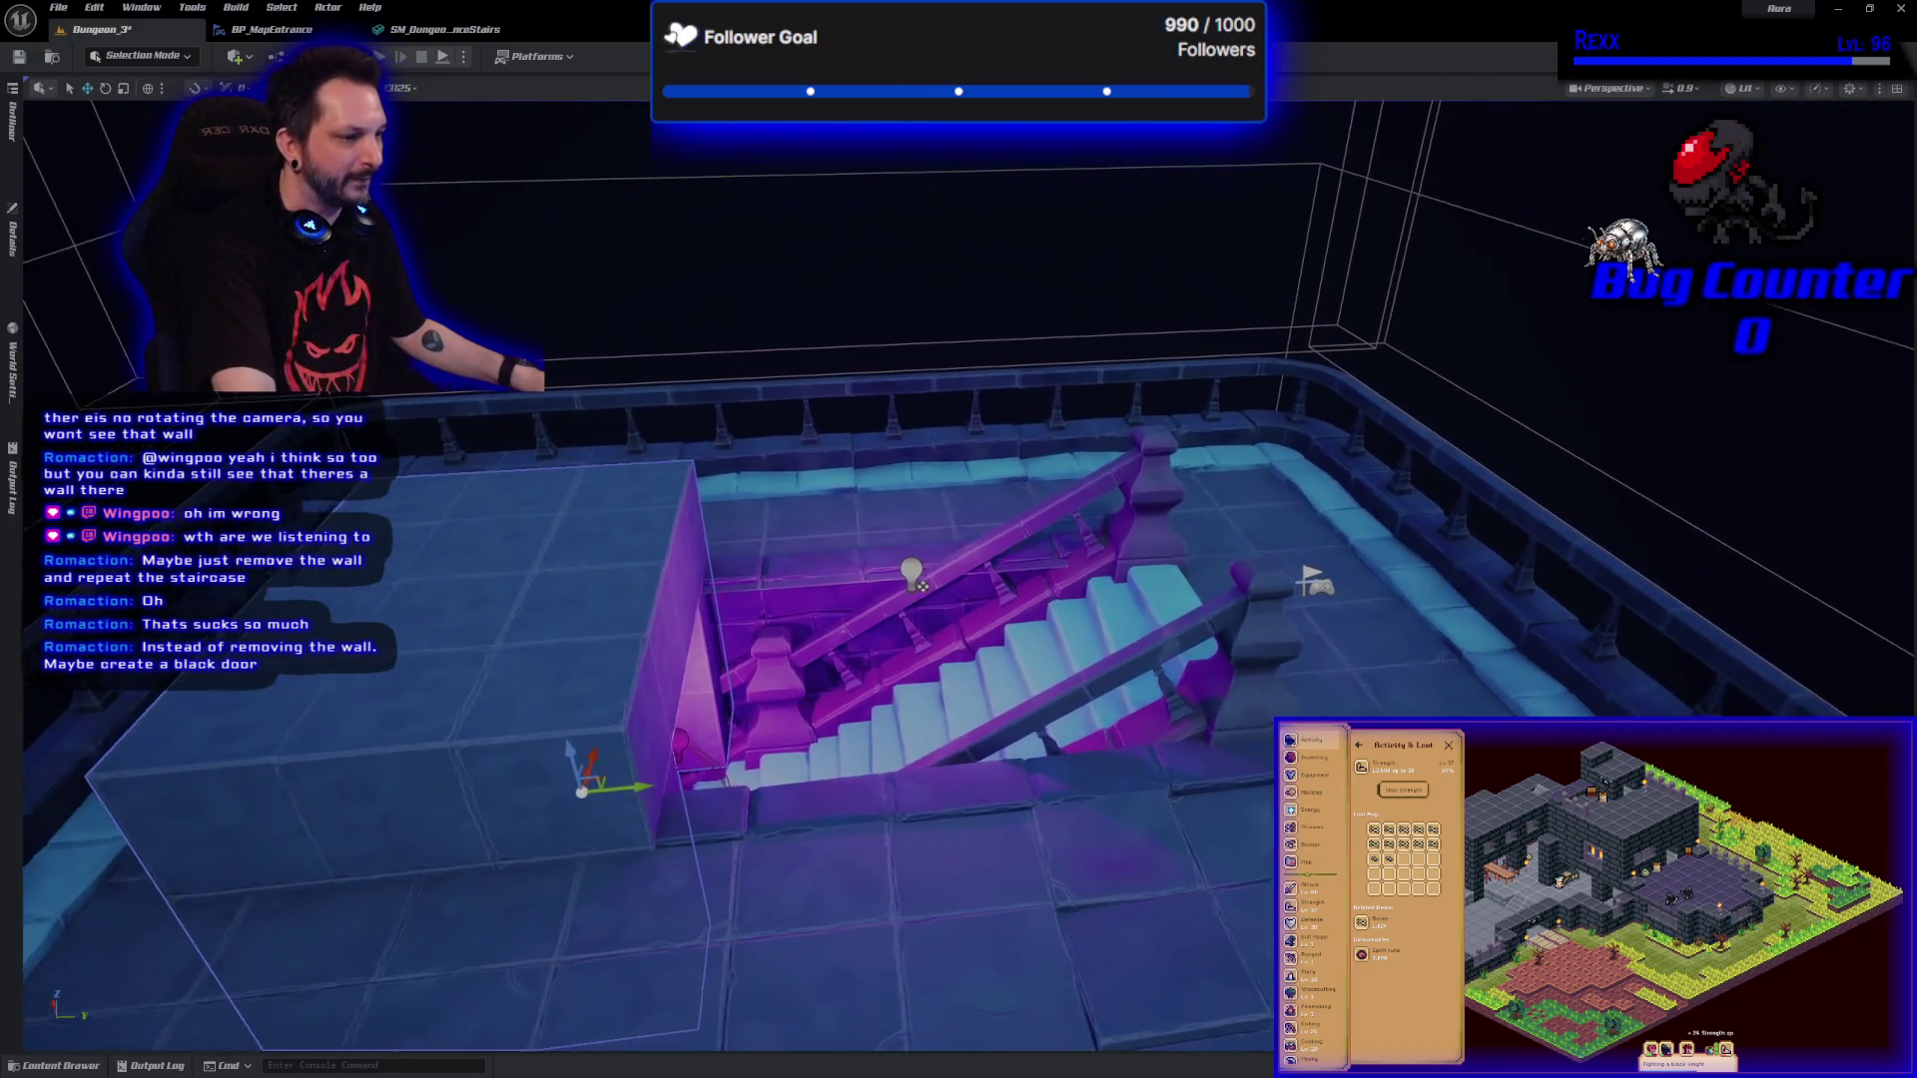
mouse_move(597, 790)
mouse_down()
mouse_move(813, 826)
mouse_move(735, 828)
mouse_move(774, 754)
mouse_move(1138, 776)
mouse_move(922, 864)
mouse_up()
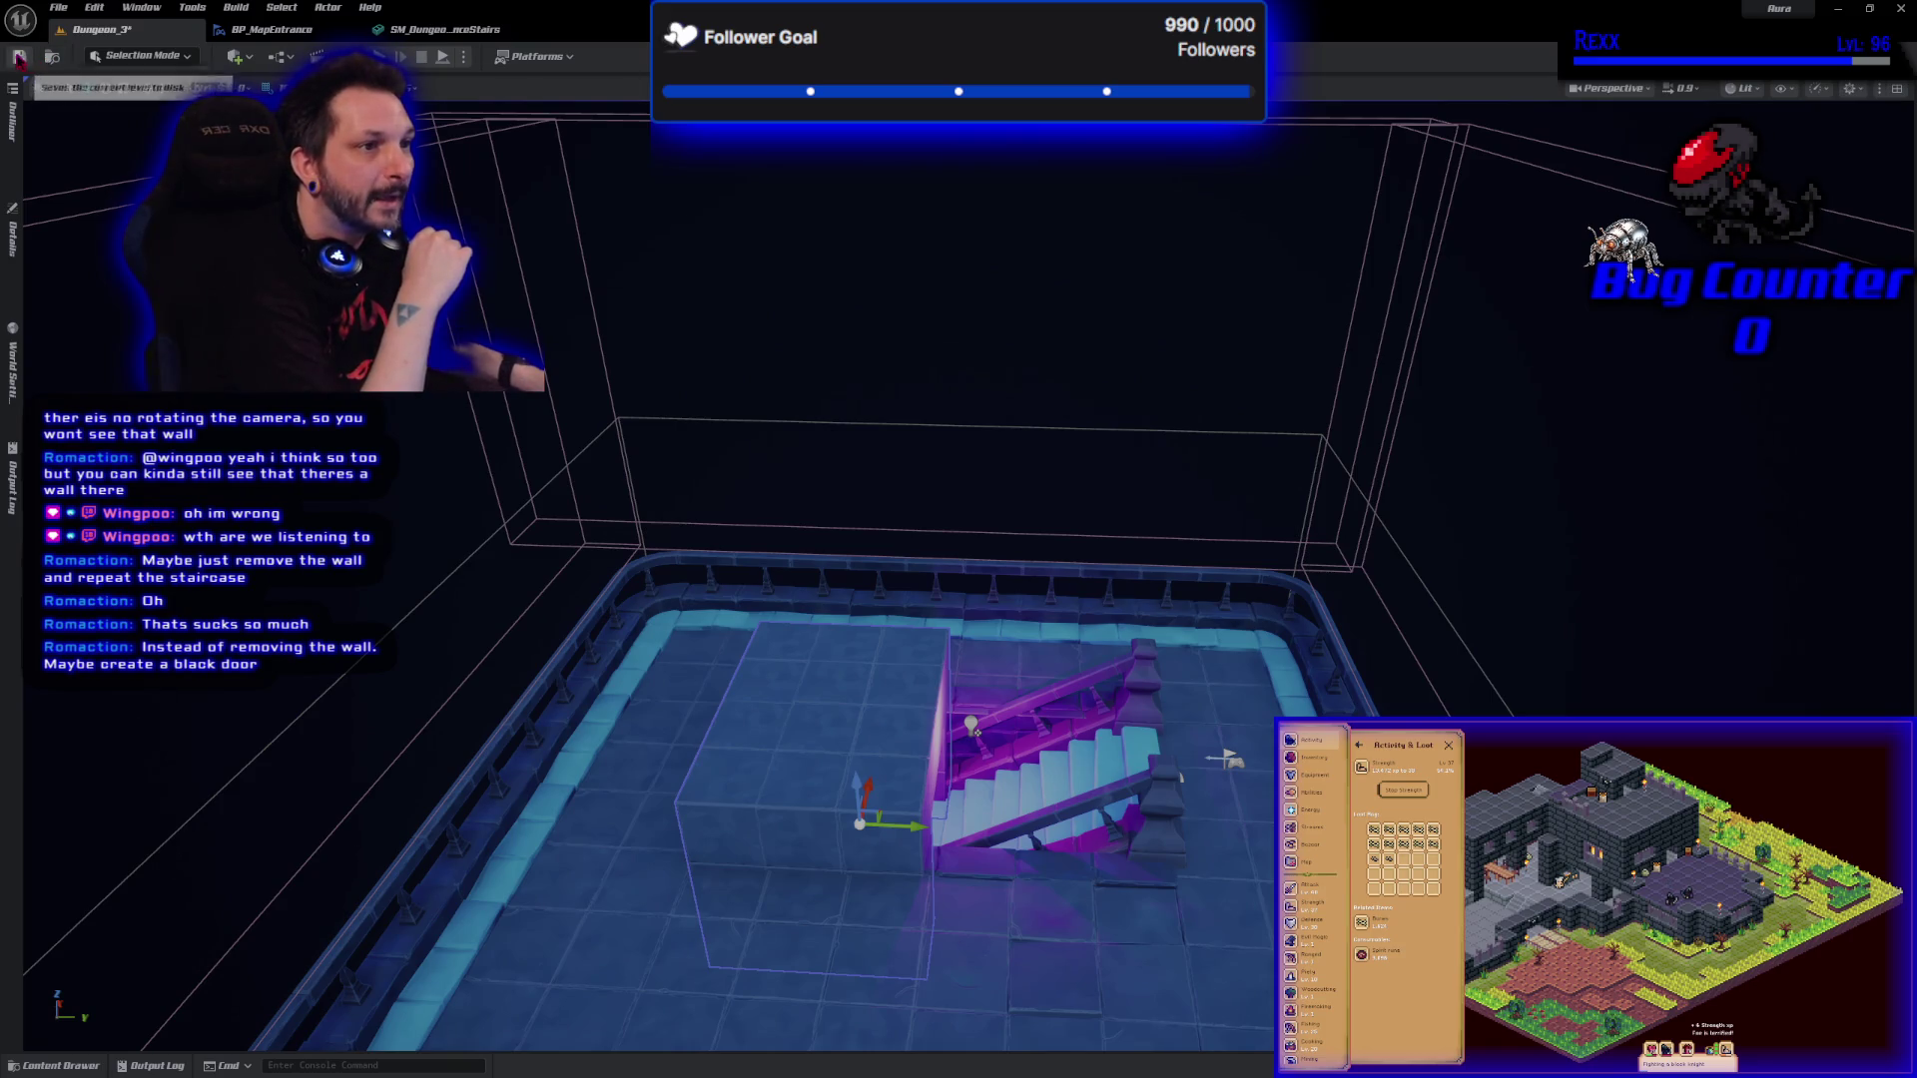
click(443, 57)
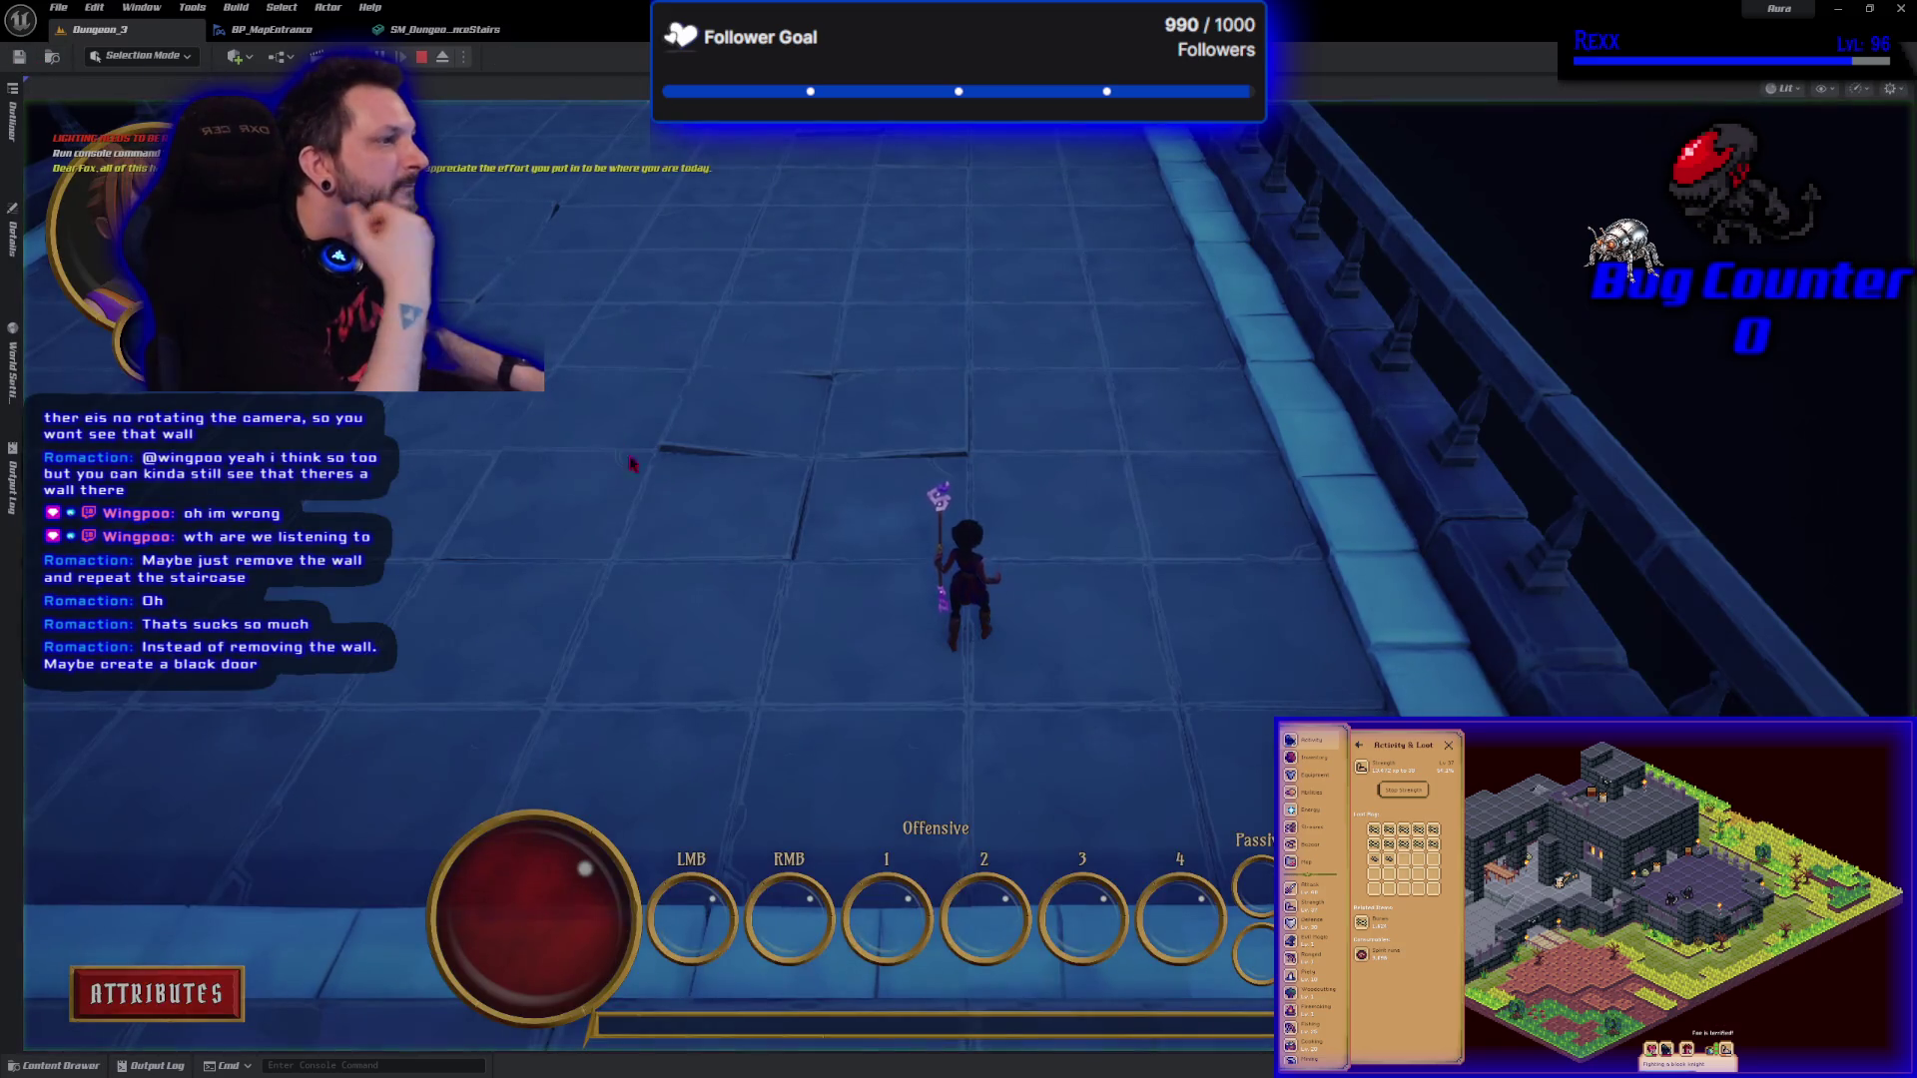
key(w)
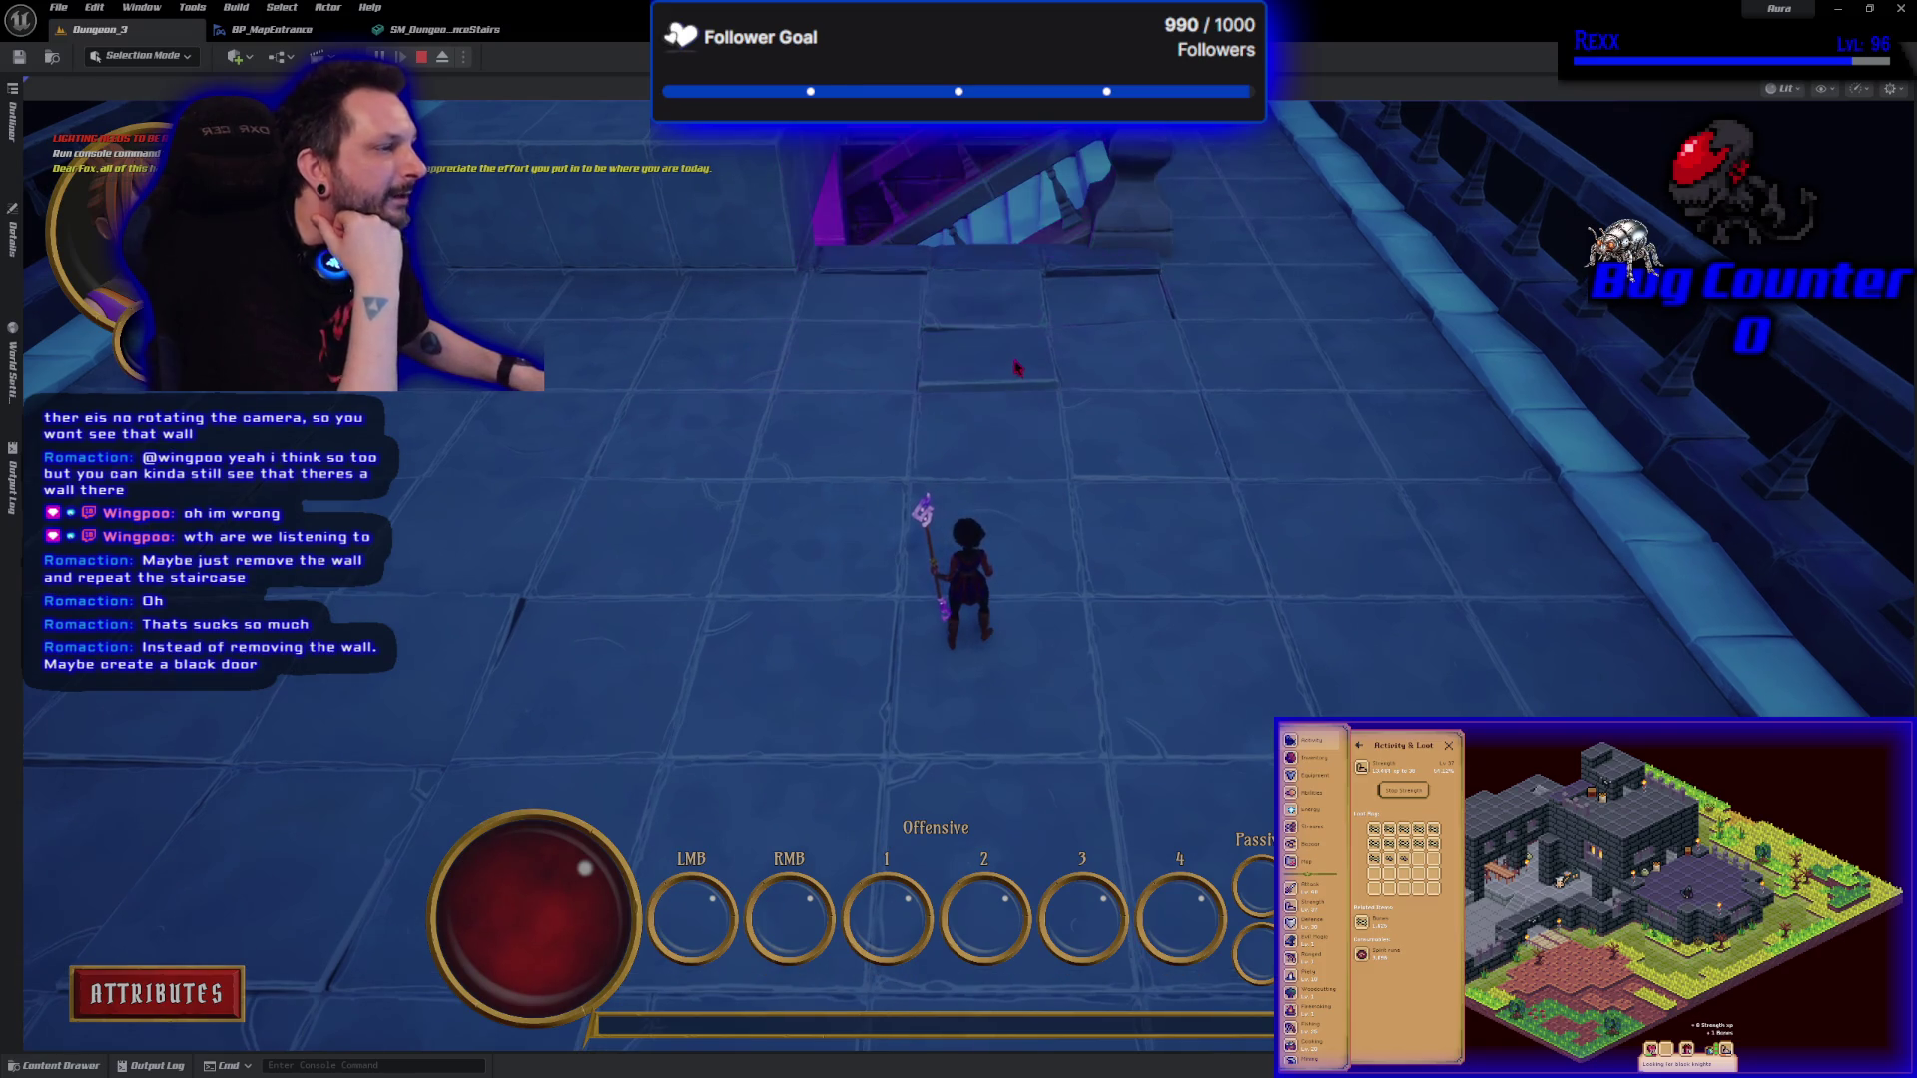
click(920, 359)
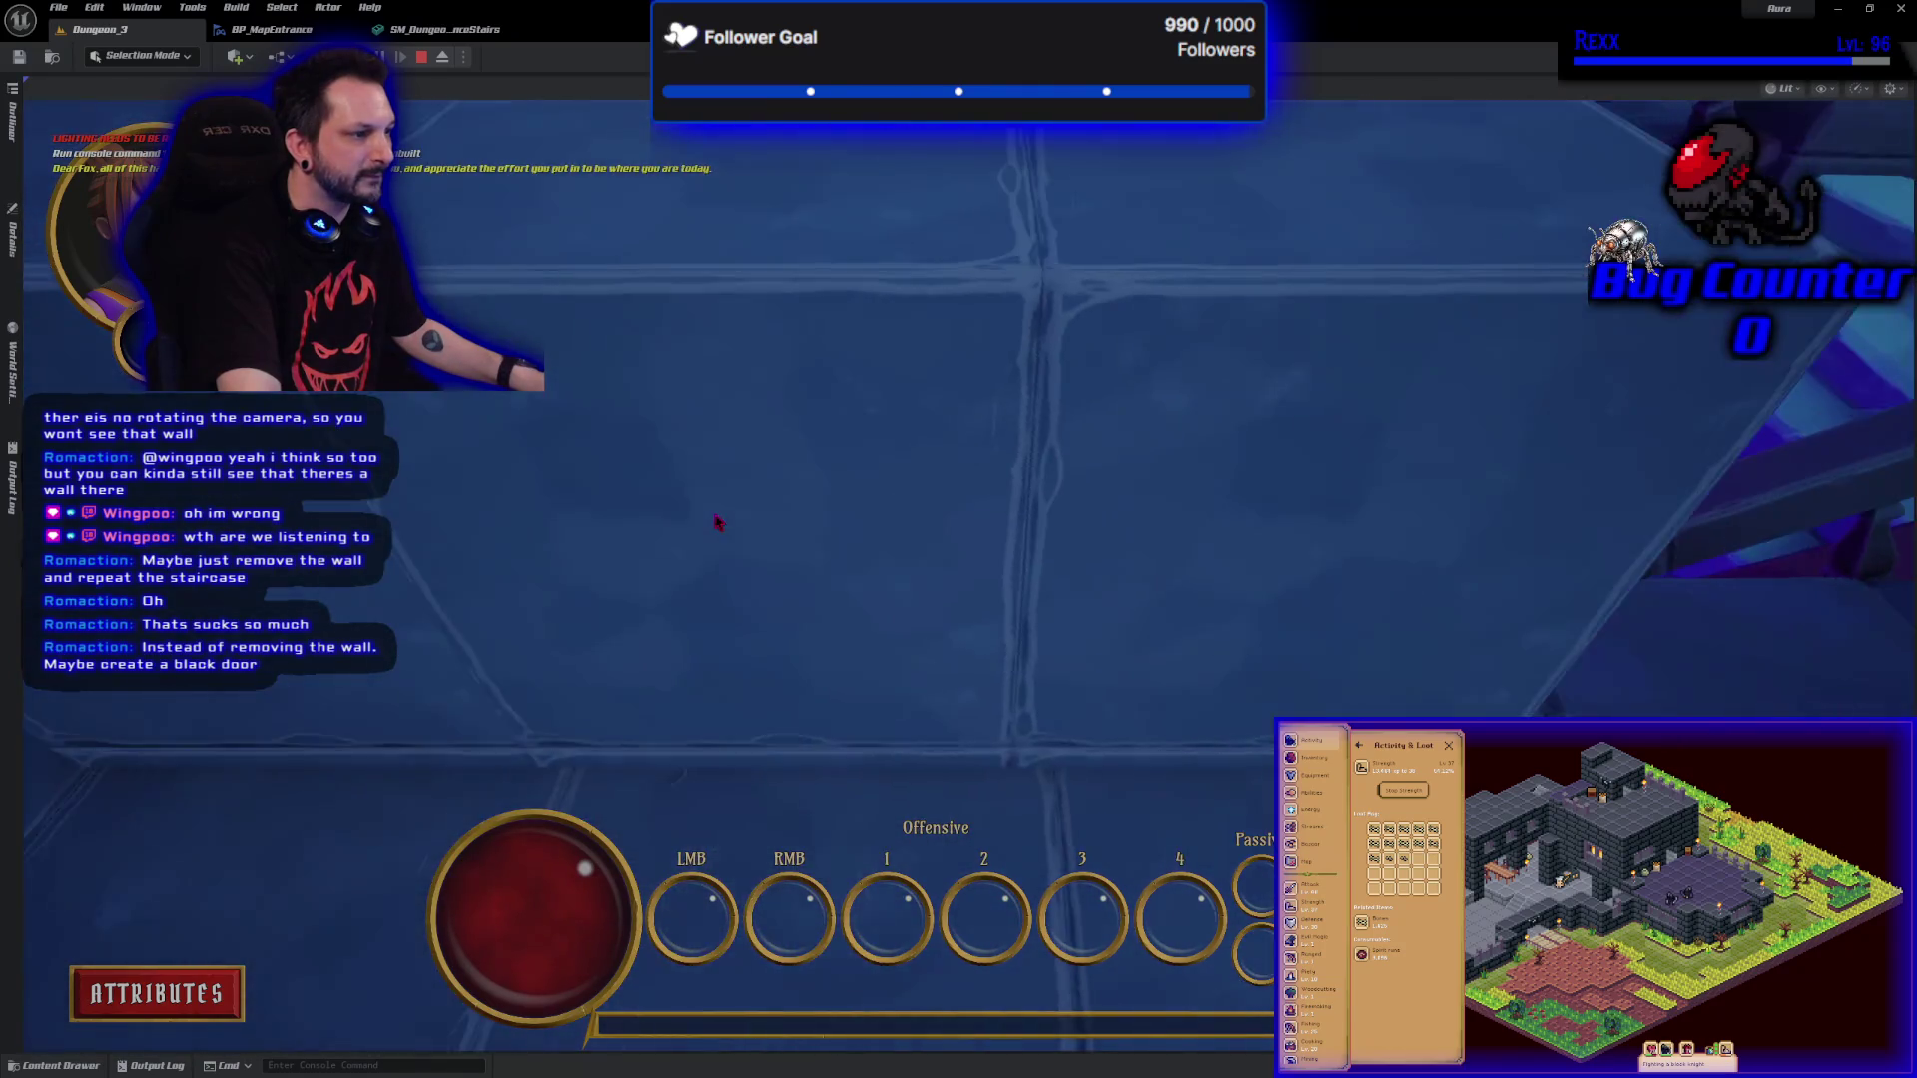
key(Escape)
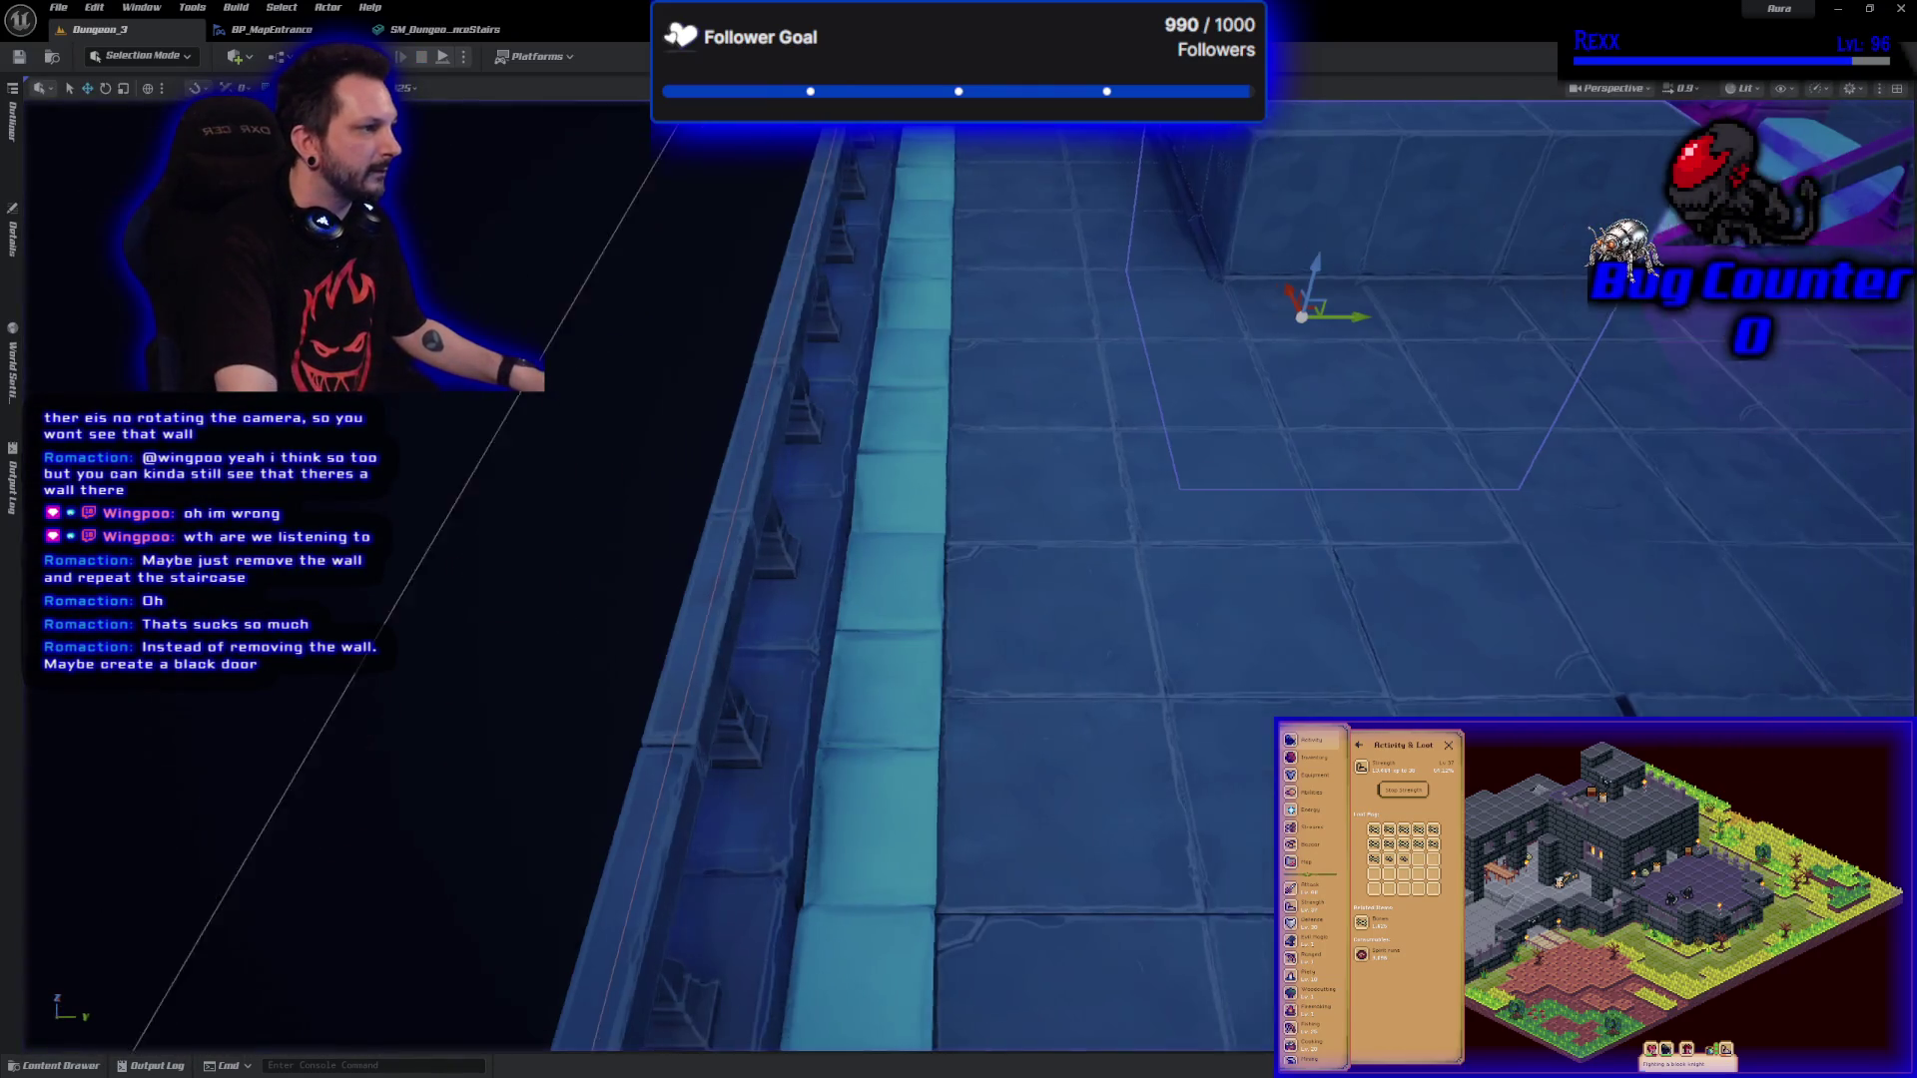
Focus the view on the staircase and save the Dungeon_3 level.
key(f)
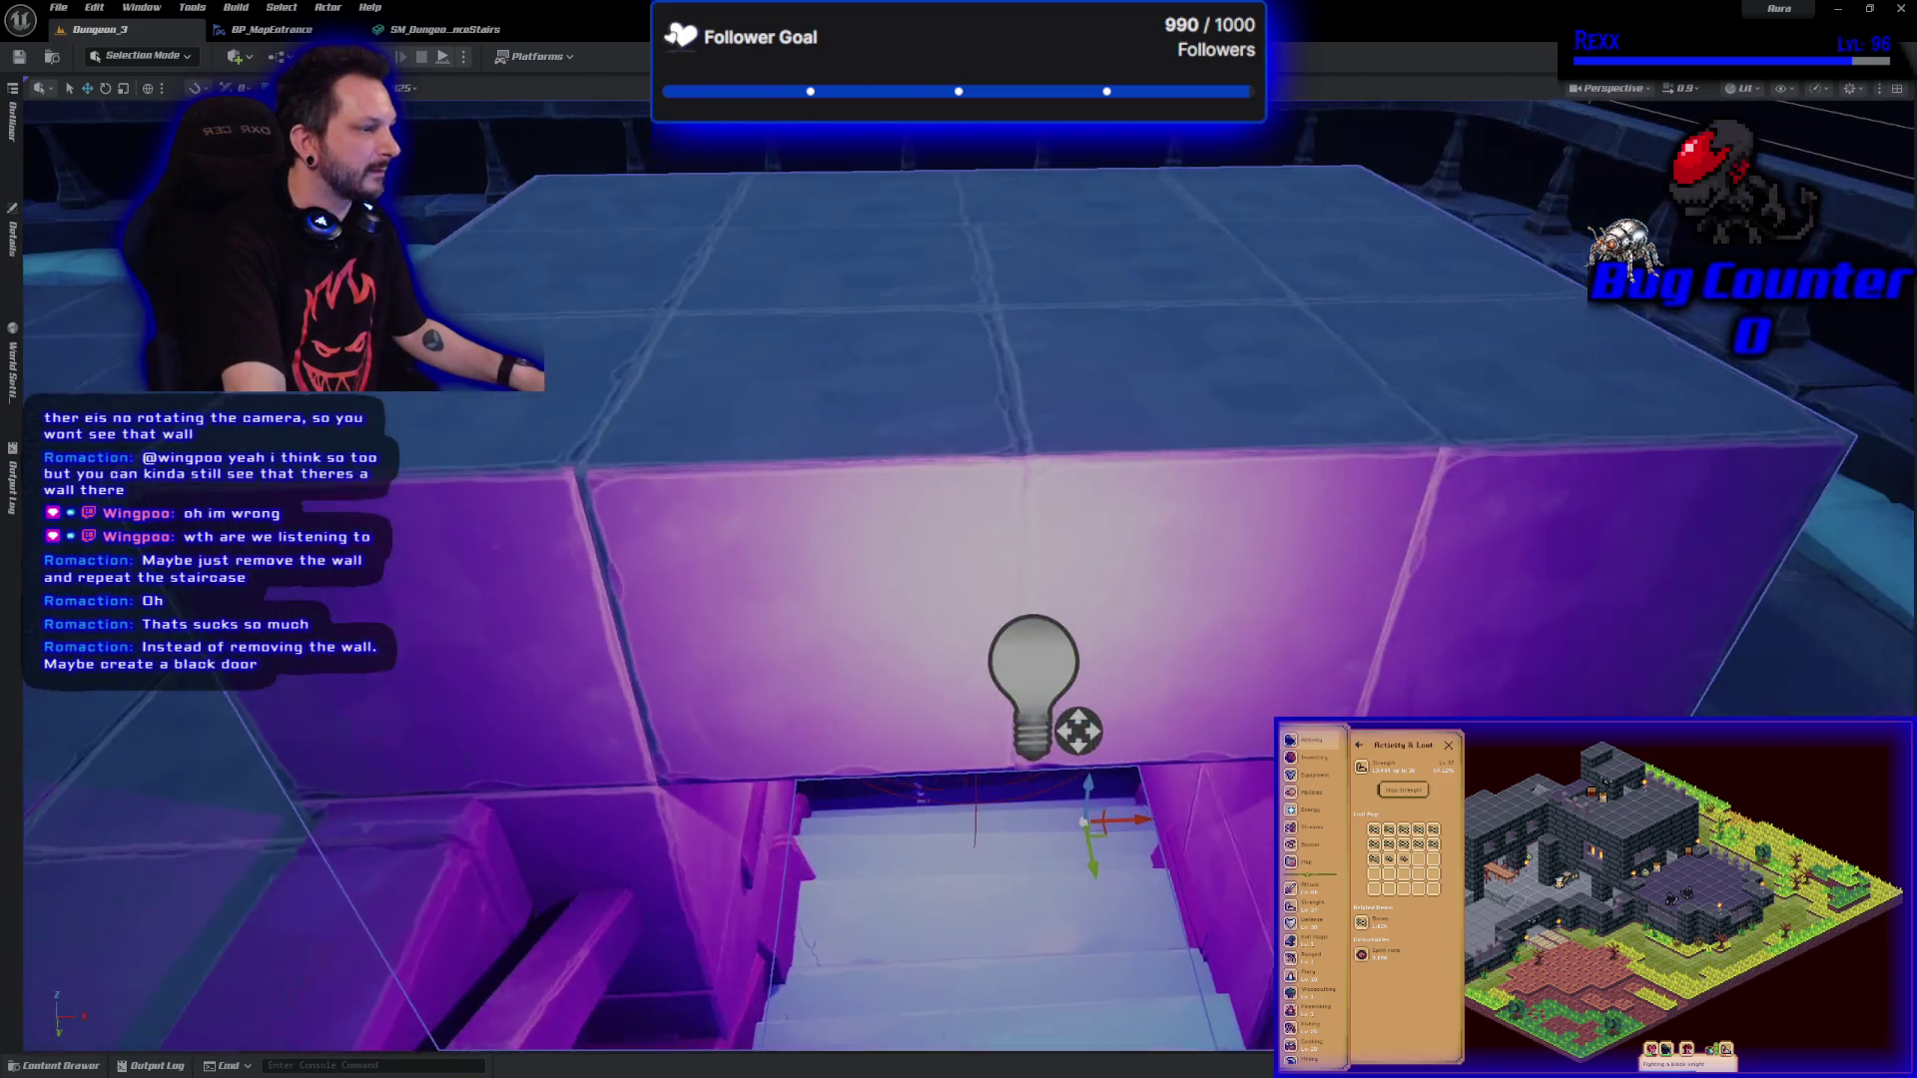
scroll(1177, 576, down, 2)
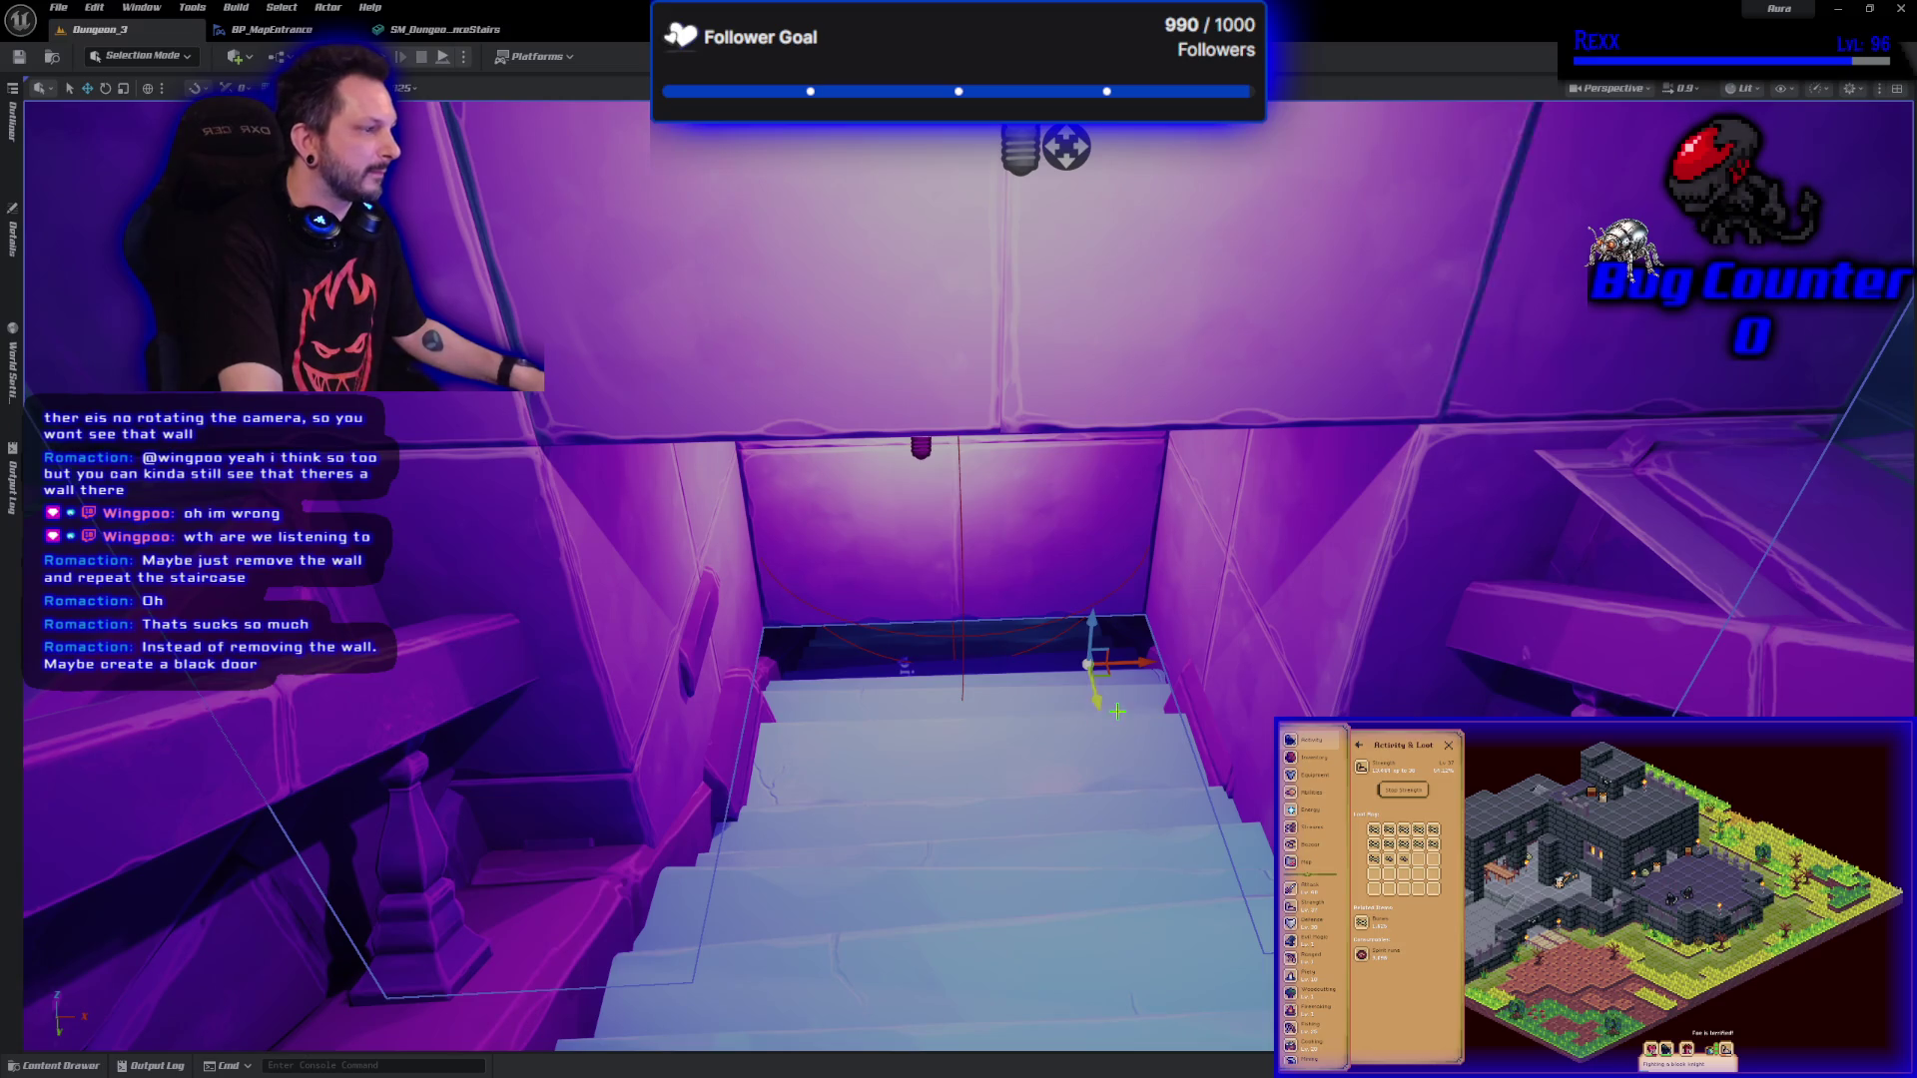
scroll(1087, 664, up, 2)
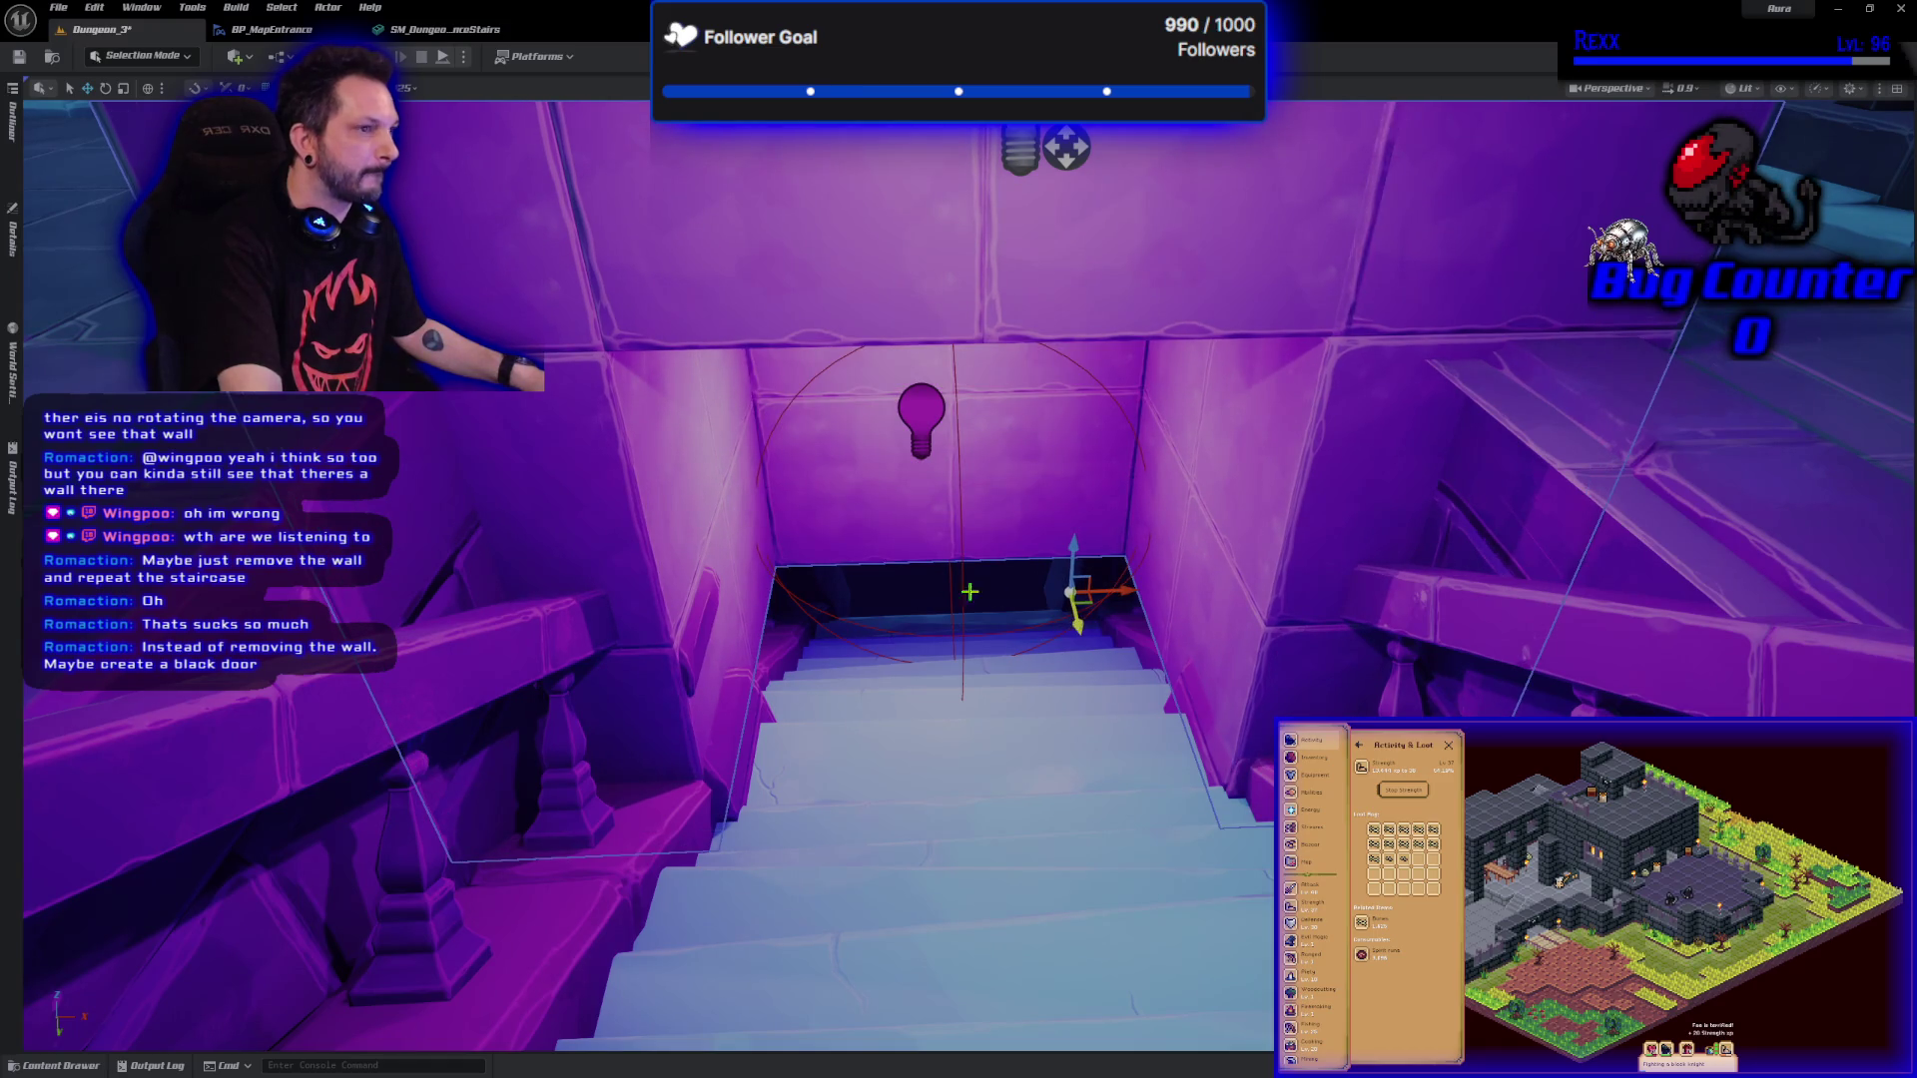
click(19, 57)
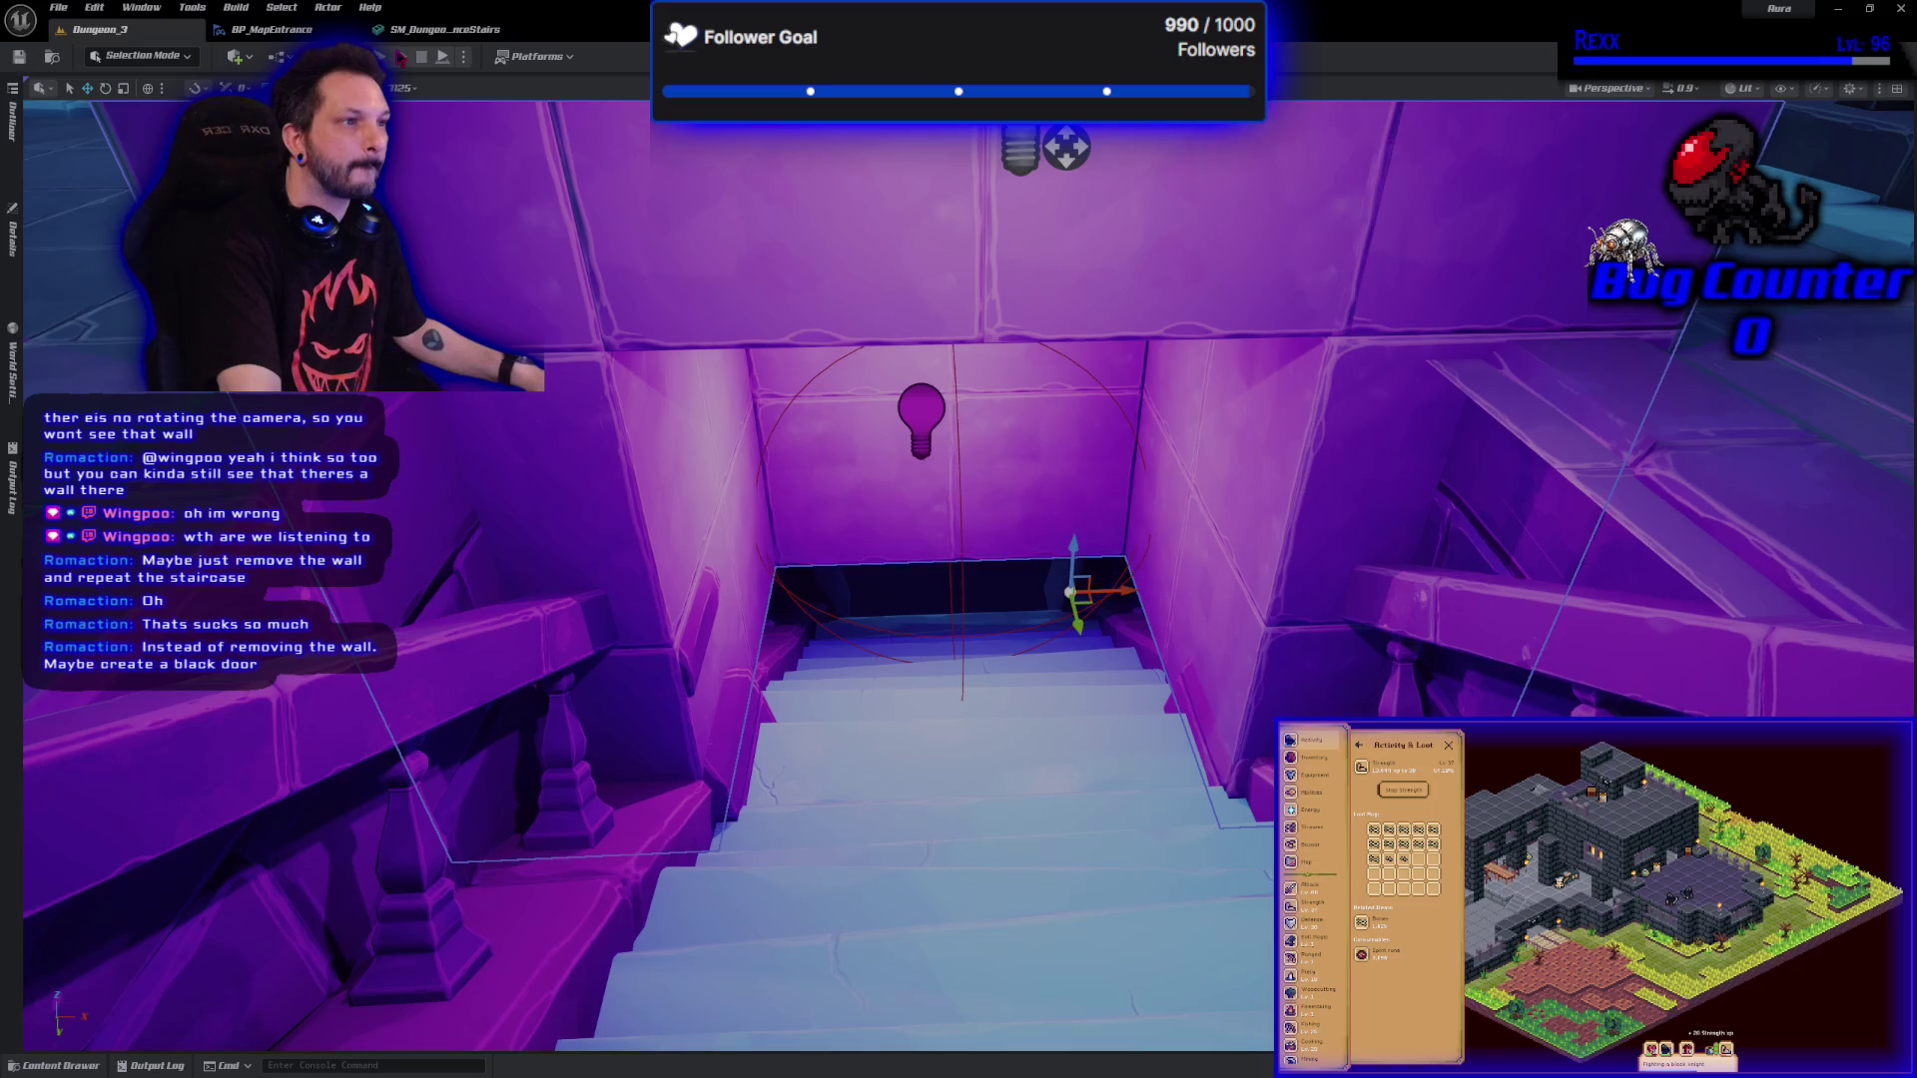
Play the level again, running down the purple staircase, then bring up the project's content assets.
key(alt+p)
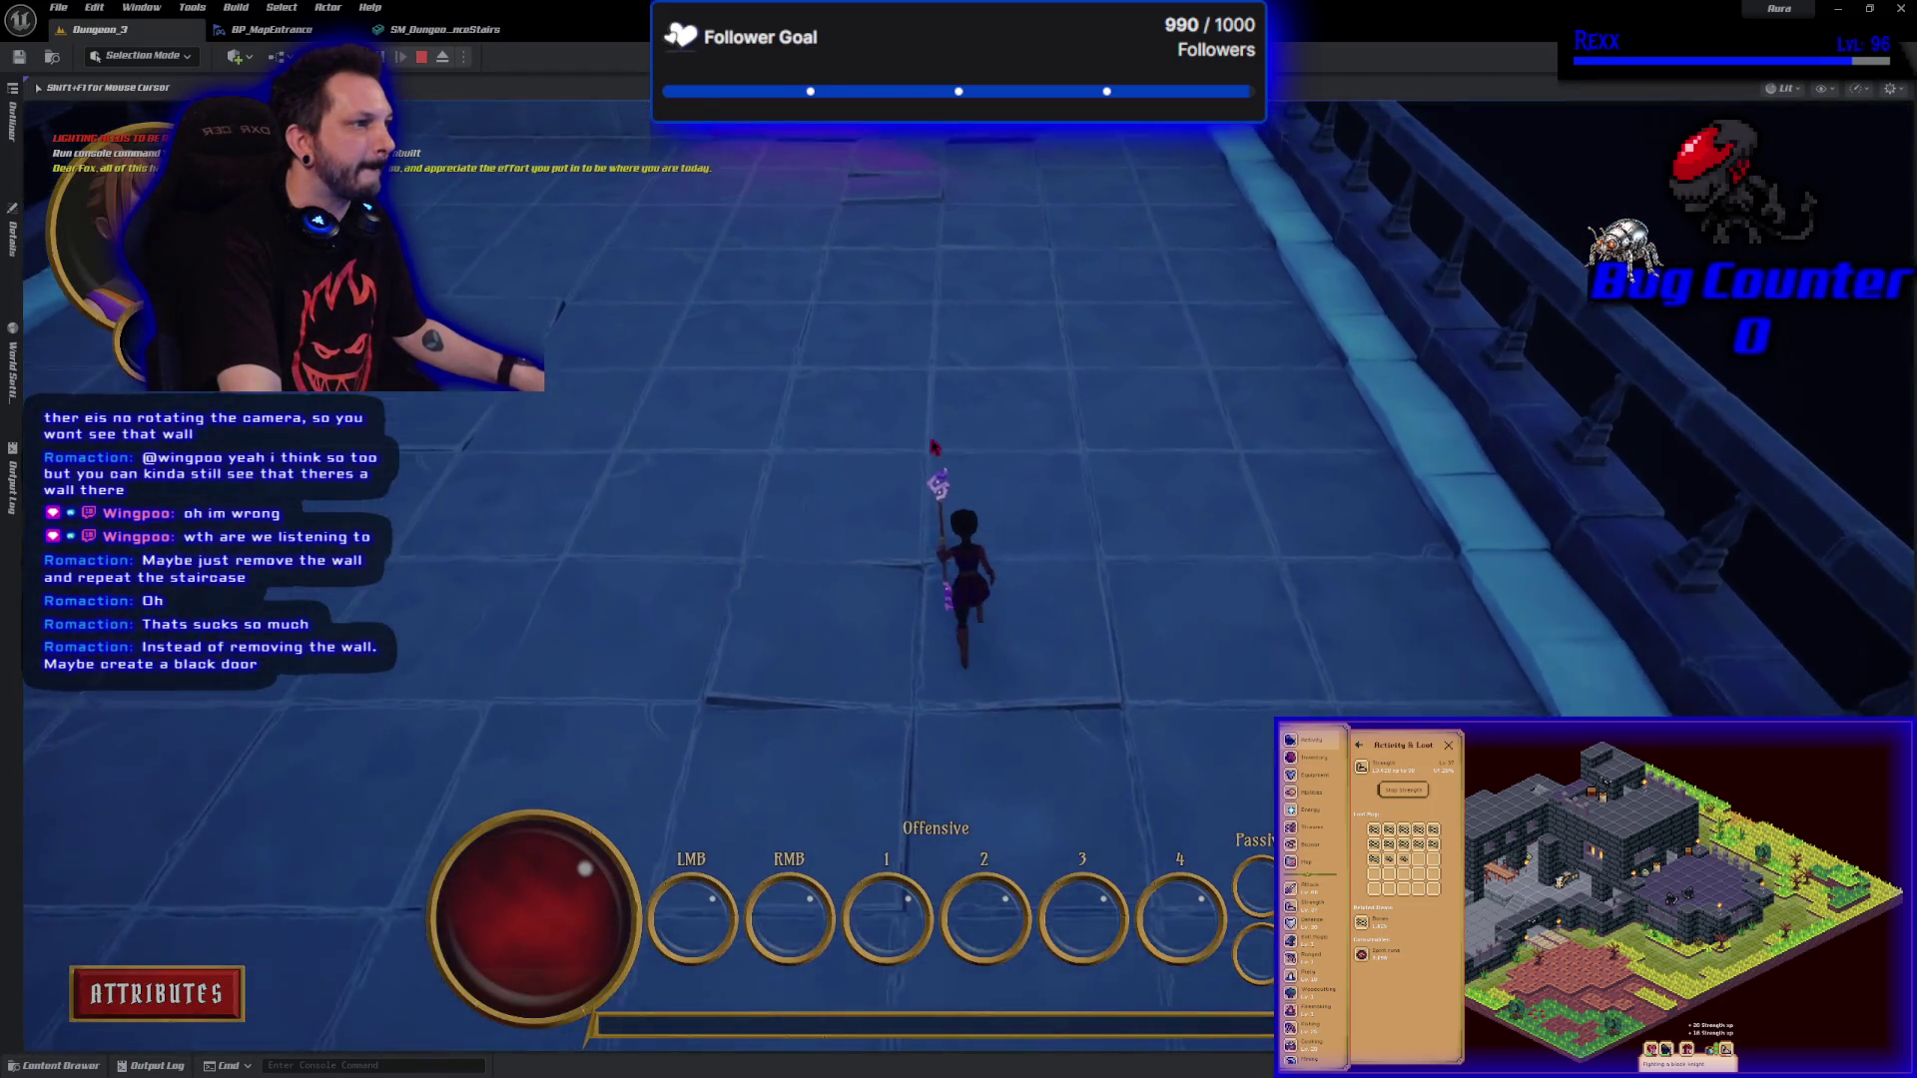
drag(947, 440, 954, 178)
key(w)
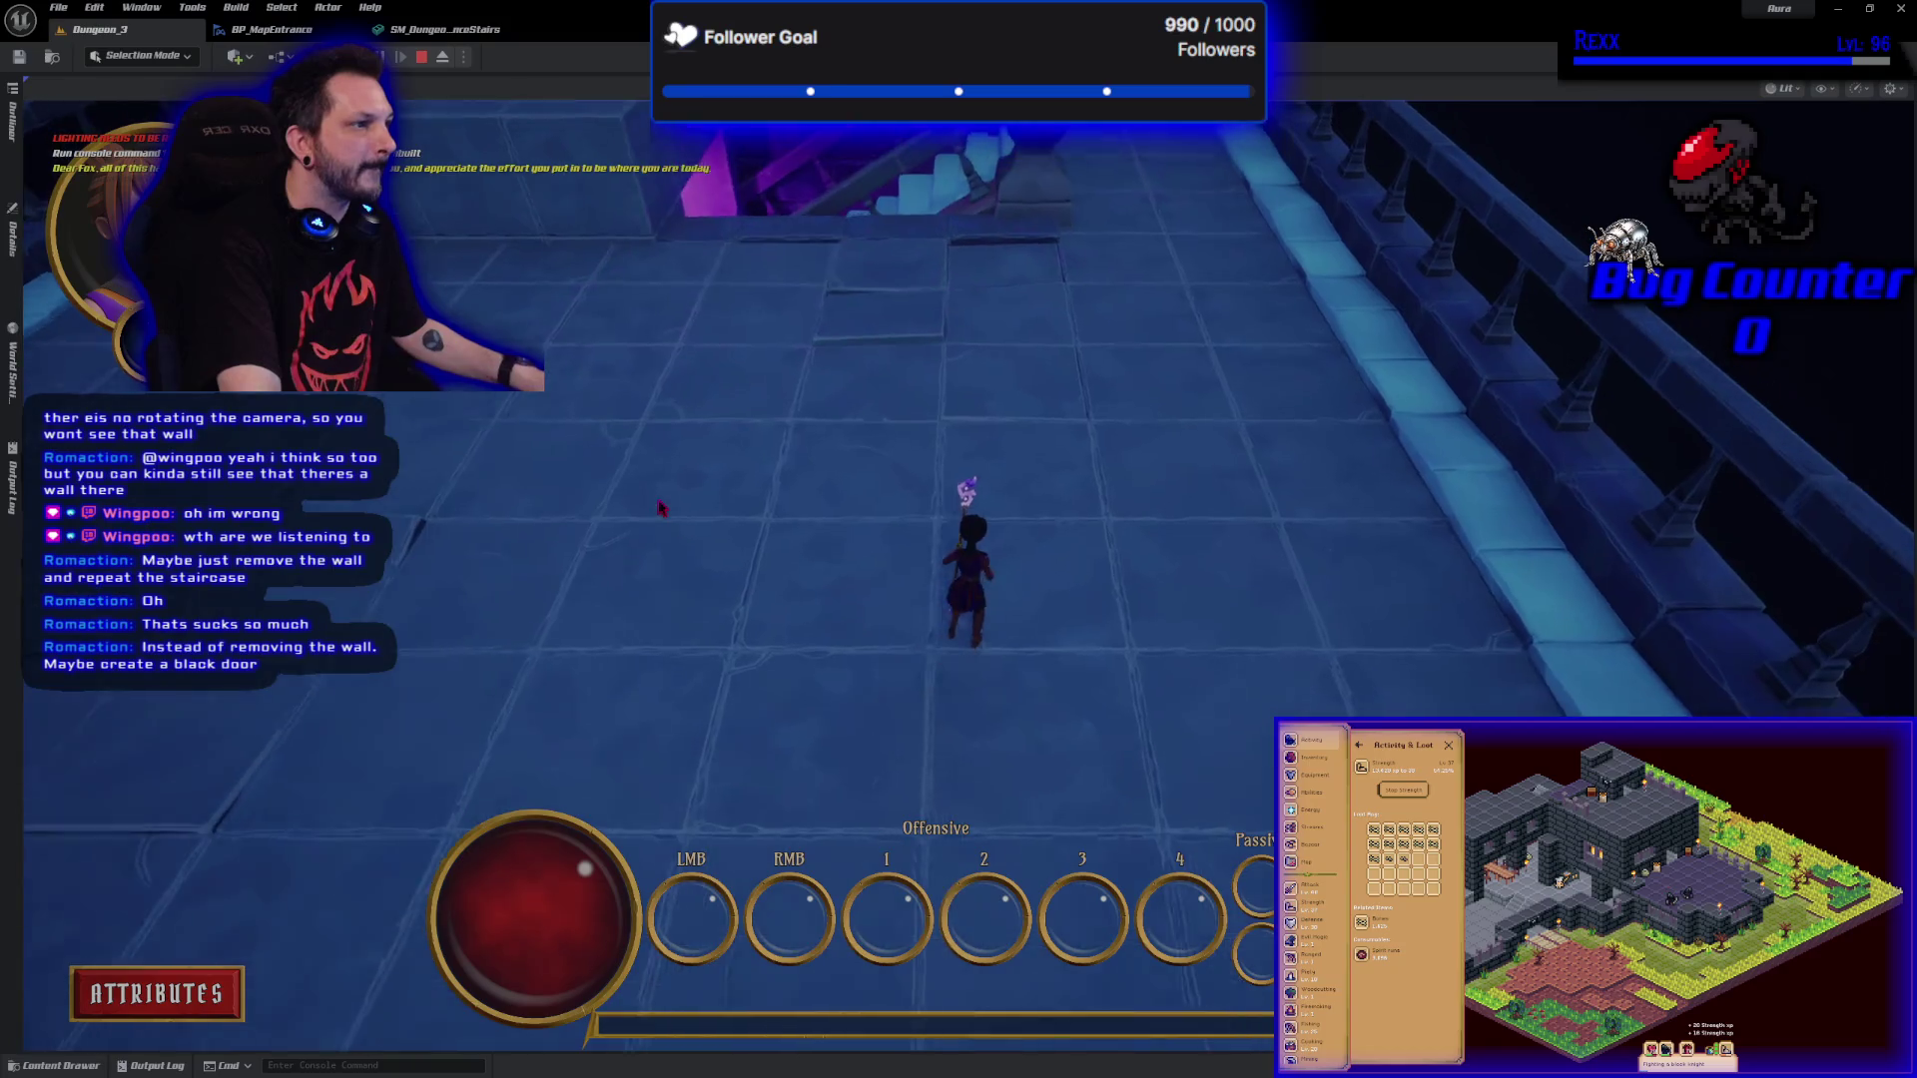
key(w)
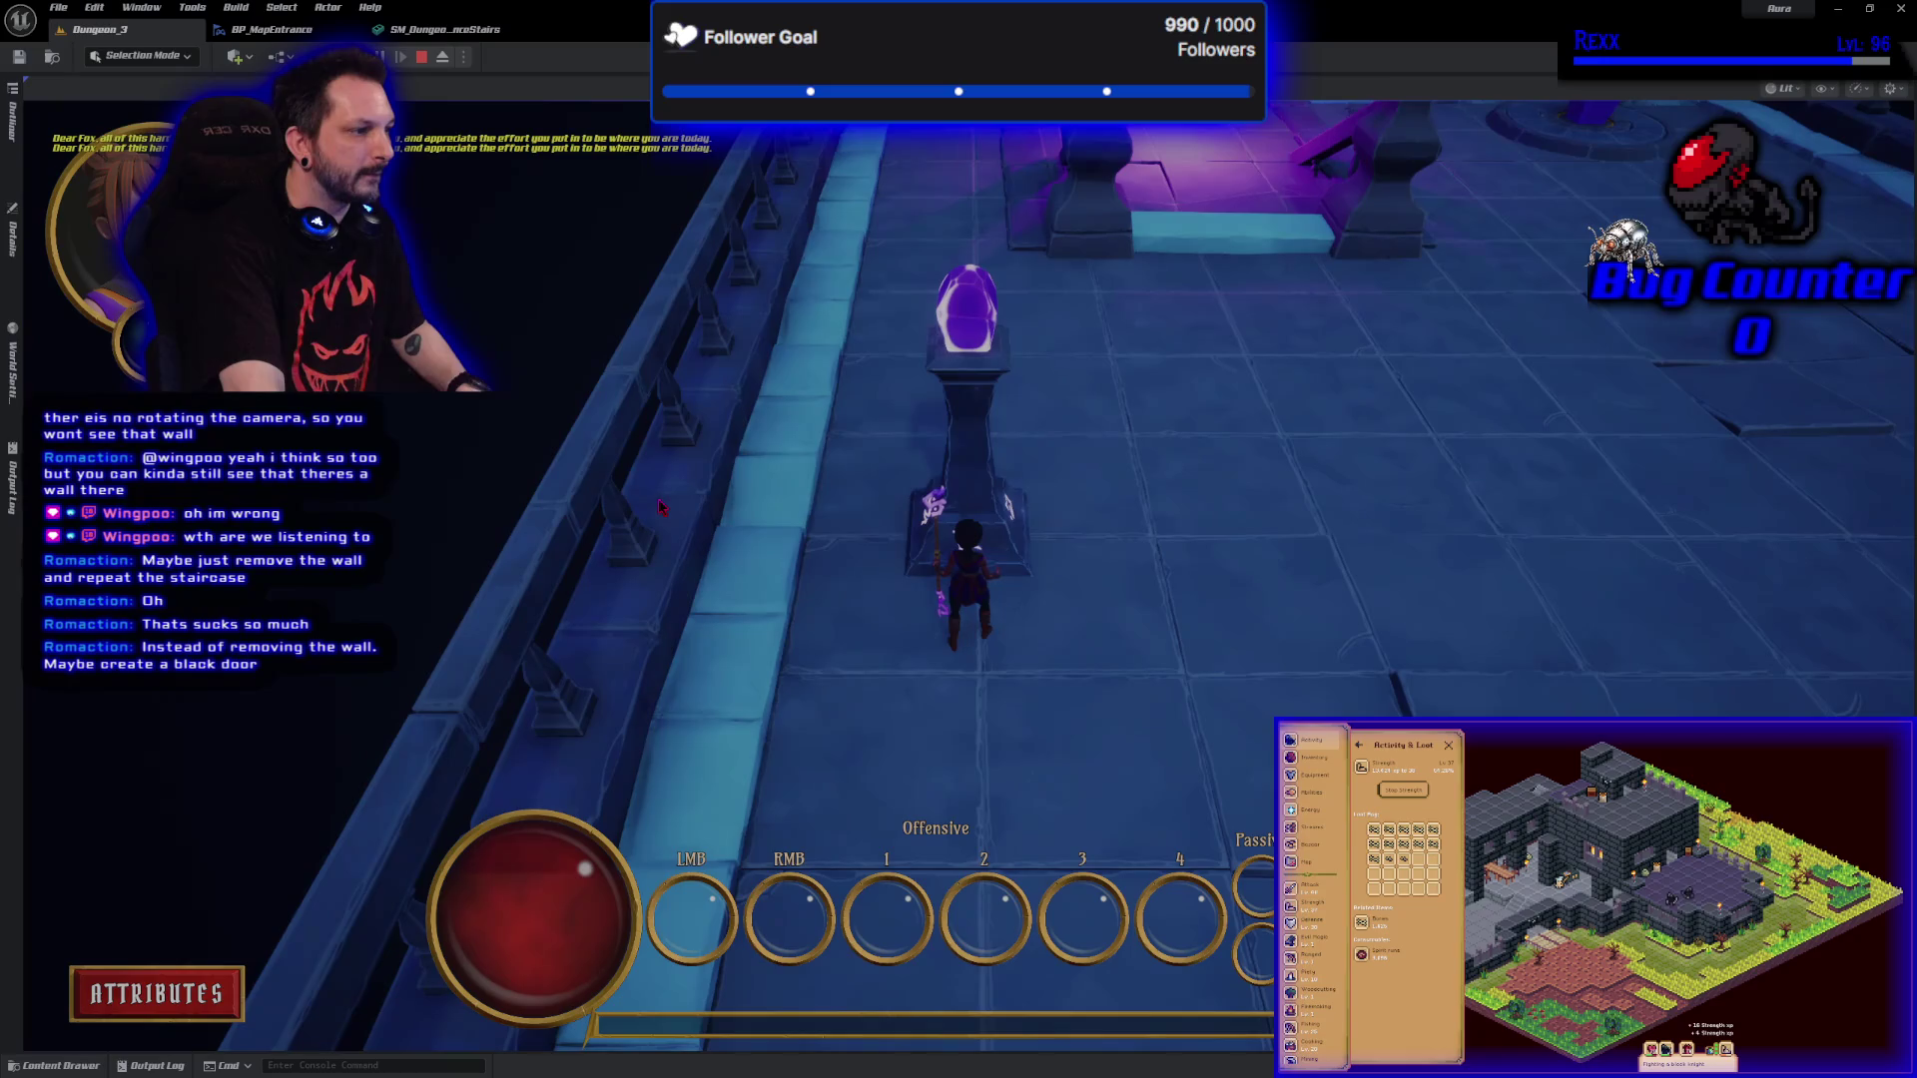
key(Escape)
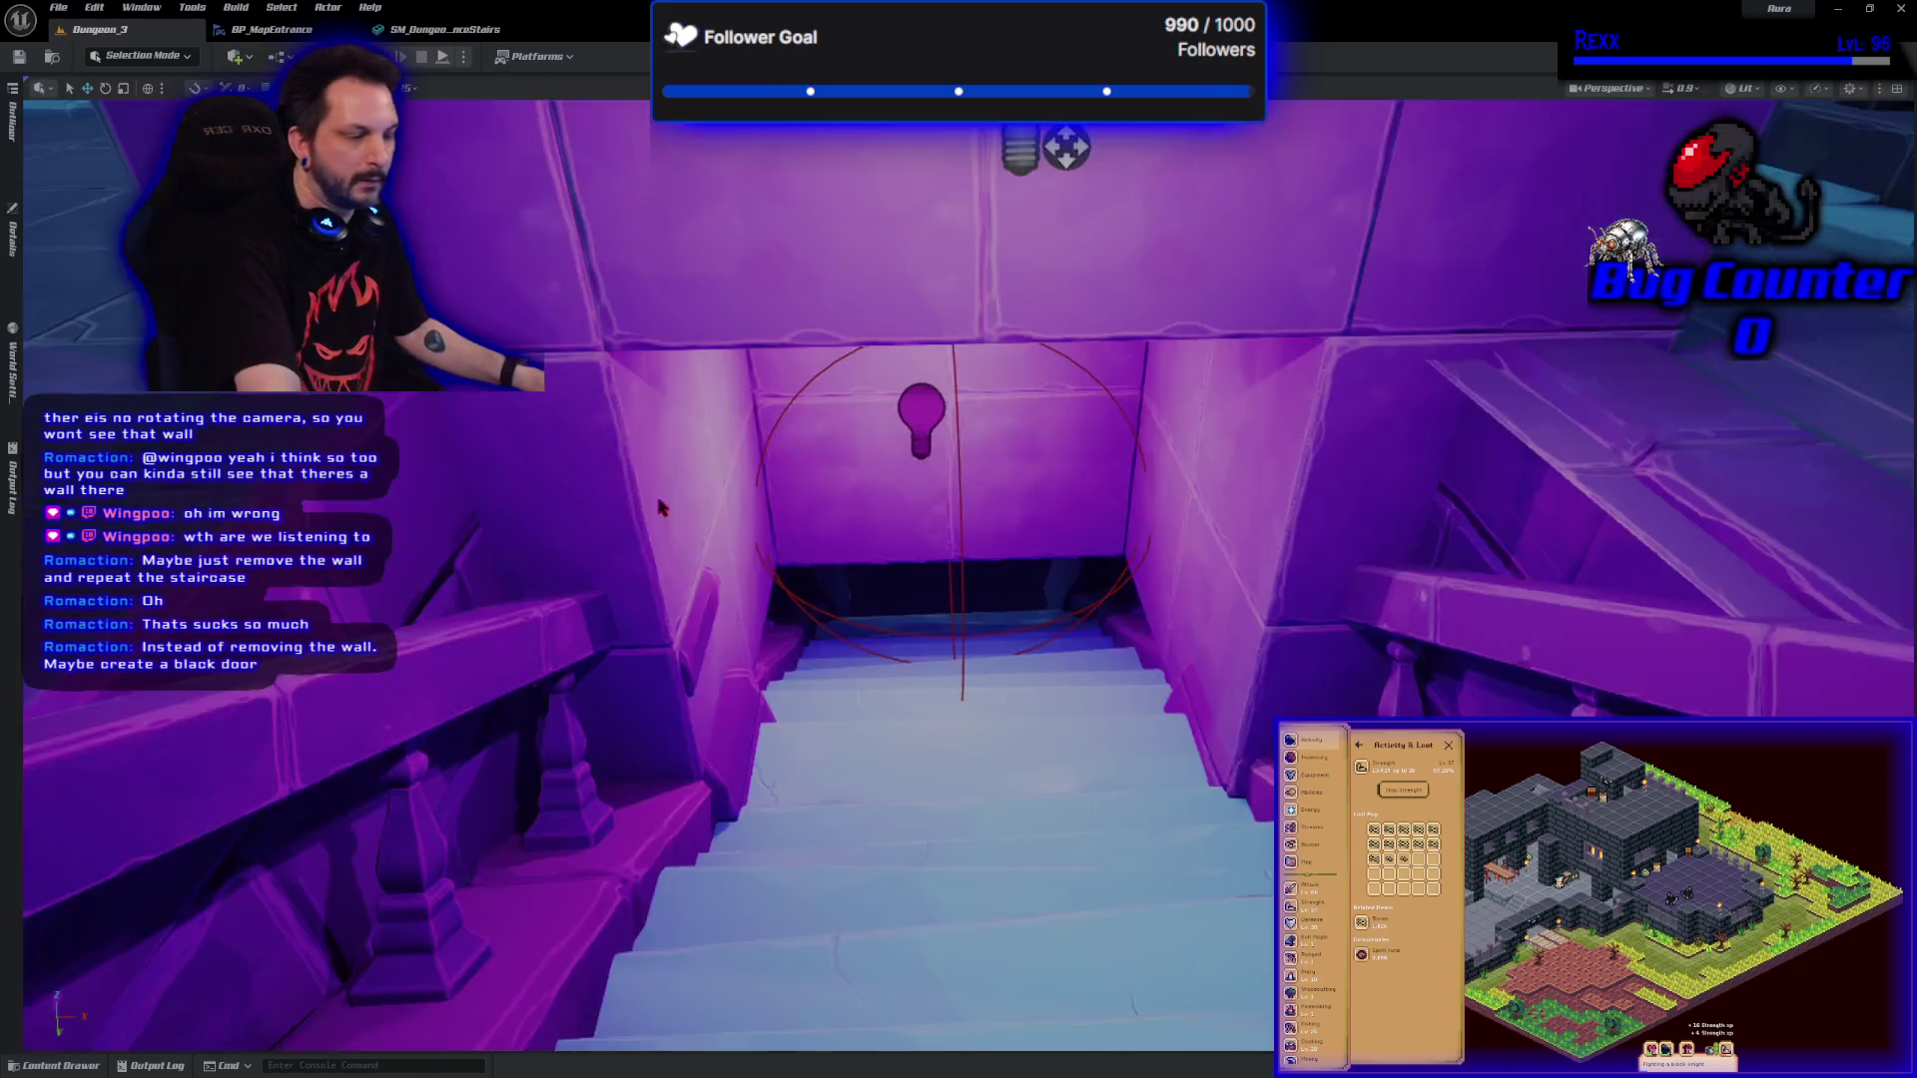
mouse_move(967, 652)
mouse_down()
mouse_move(1245, 769)
mouse_move(1158, 819)
mouse_move(1158, 794)
mouse_move(1039, 769)
mouse_move(995, 715)
mouse_move(1109, 687)
mouse_move(999, 699)
mouse_move(898, 679)
mouse_move(759, 544)
mouse_move(798, 689)
mouse_up()
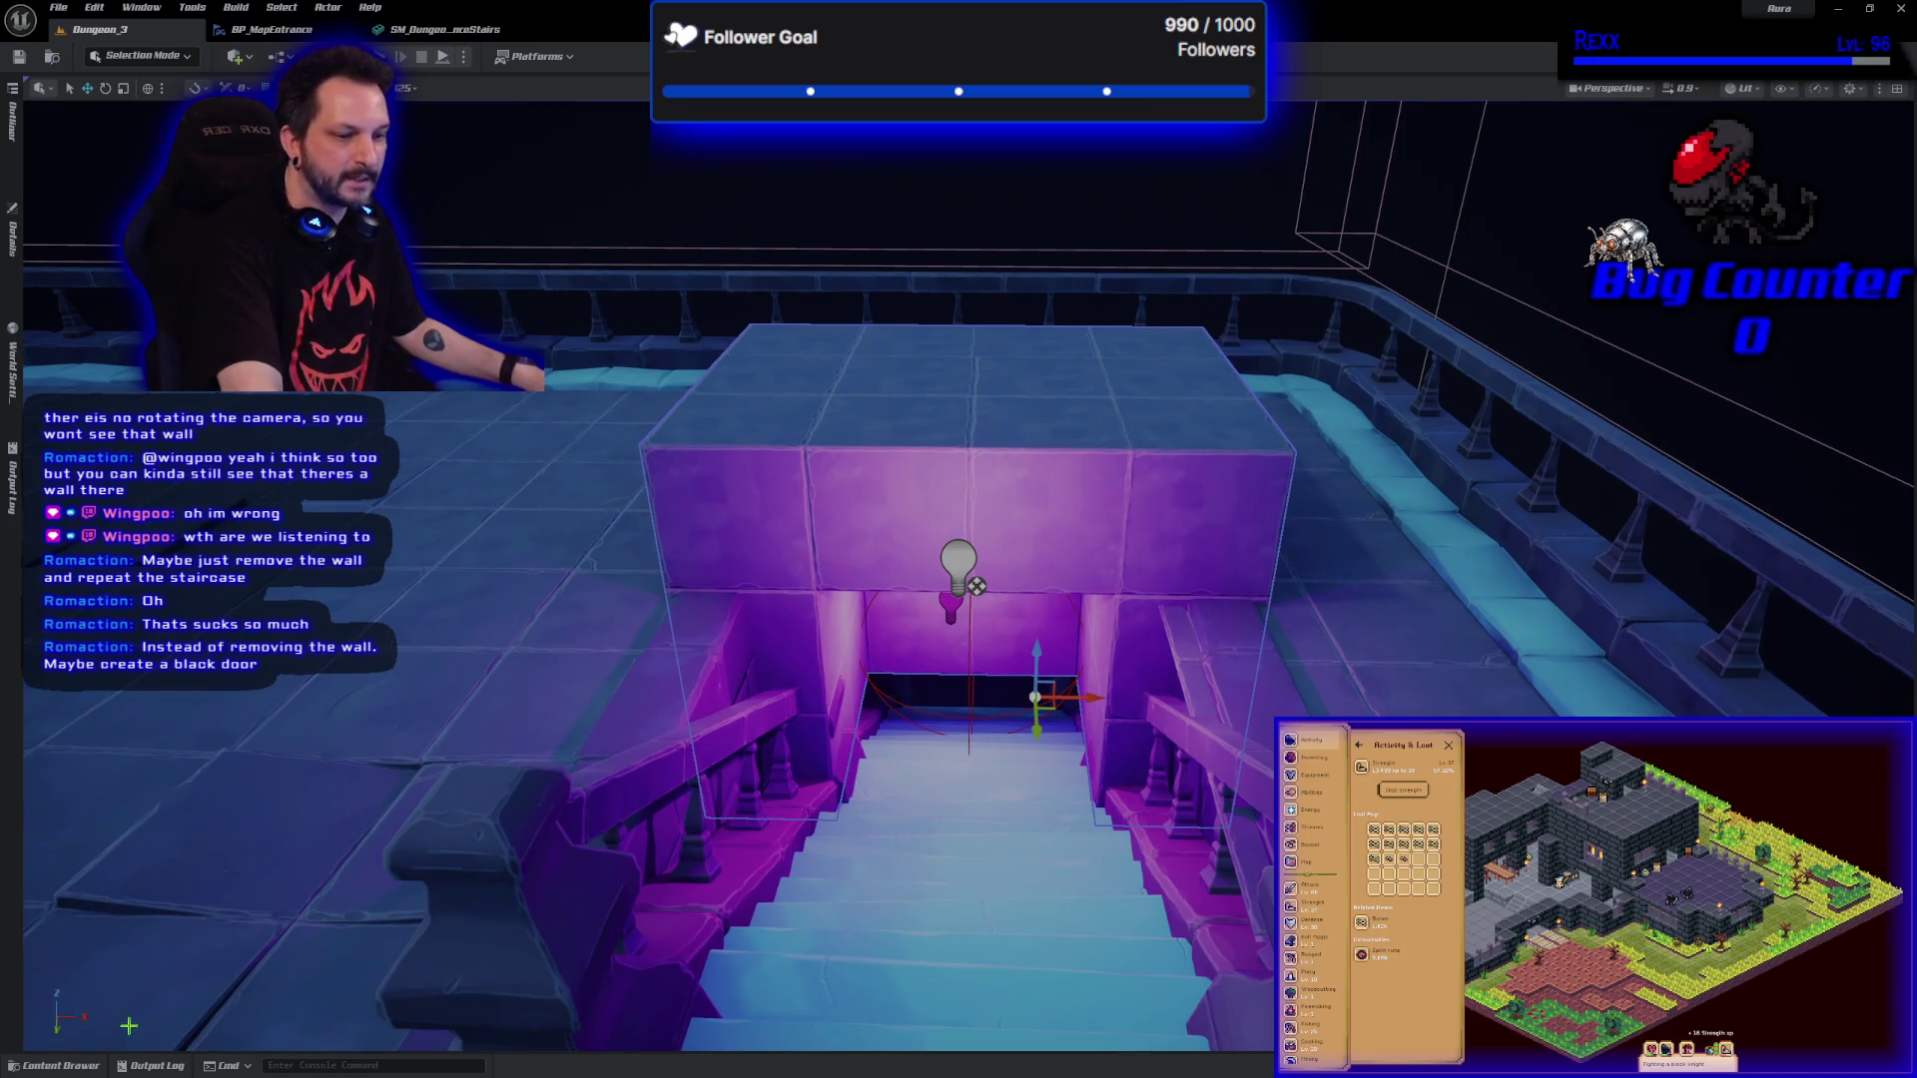
click(62, 1065)
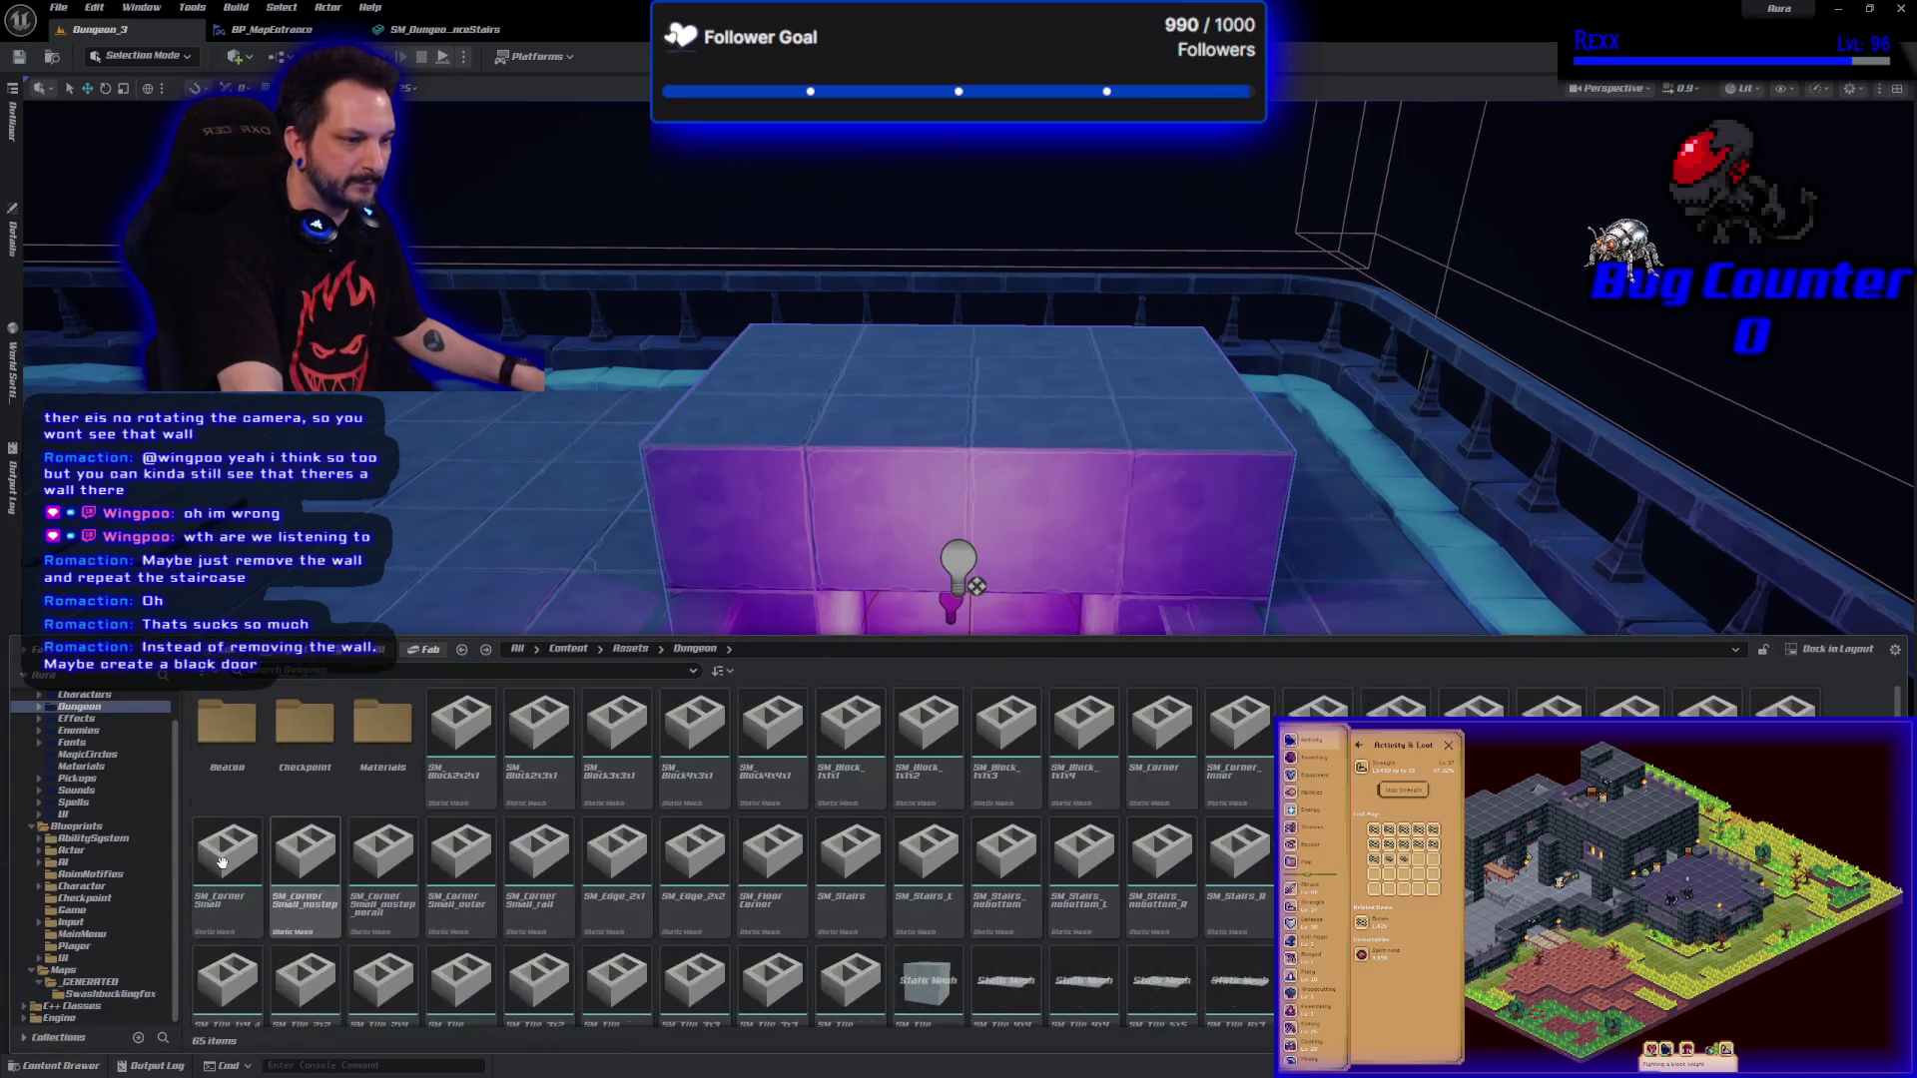
Place SM_Pillar from Dungeon/Beacon beside the stair entrance and start a playtest.
click(79, 706)
click(240, 734)
double_click(241, 735)
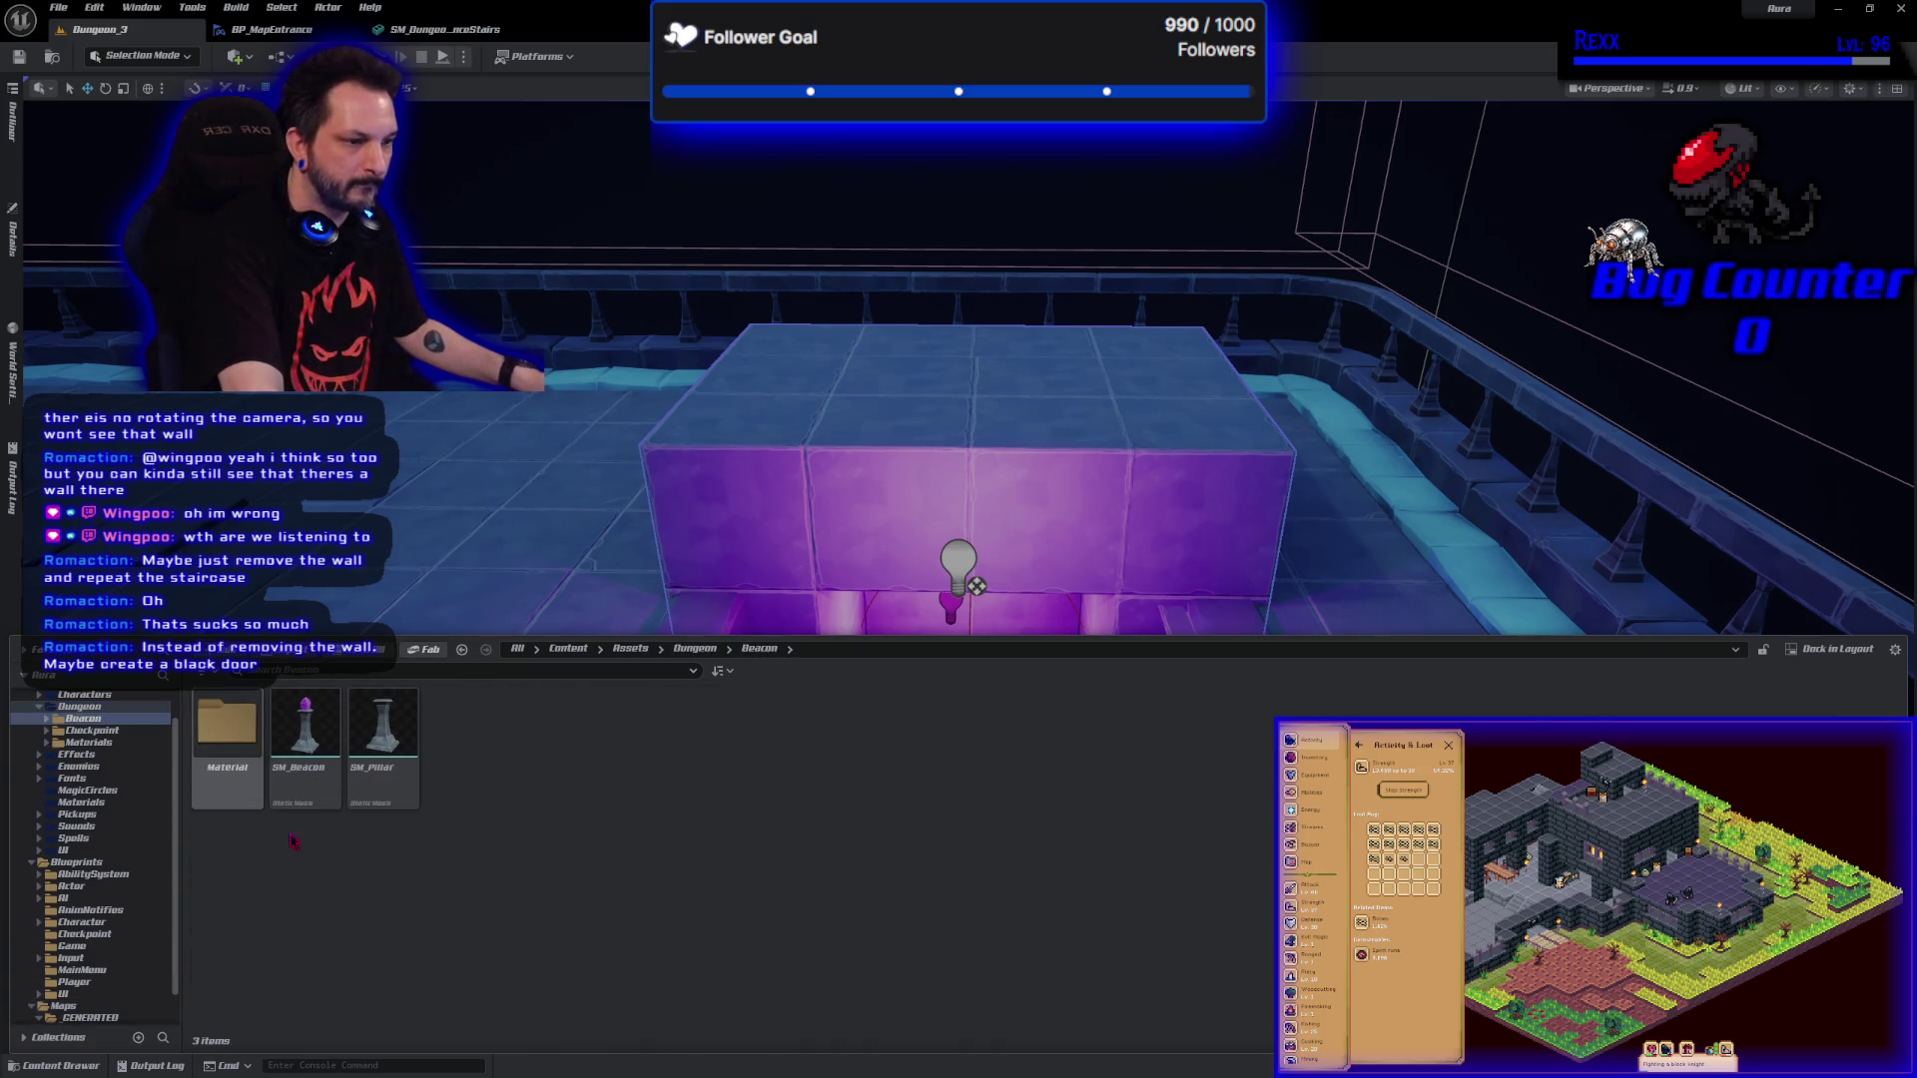
mouse_move(304, 738)
mouse_down()
mouse_move(559, 611)
mouse_move(619, 649)
mouse_move(684, 611)
mouse_move(603, 597)
mouse_up()
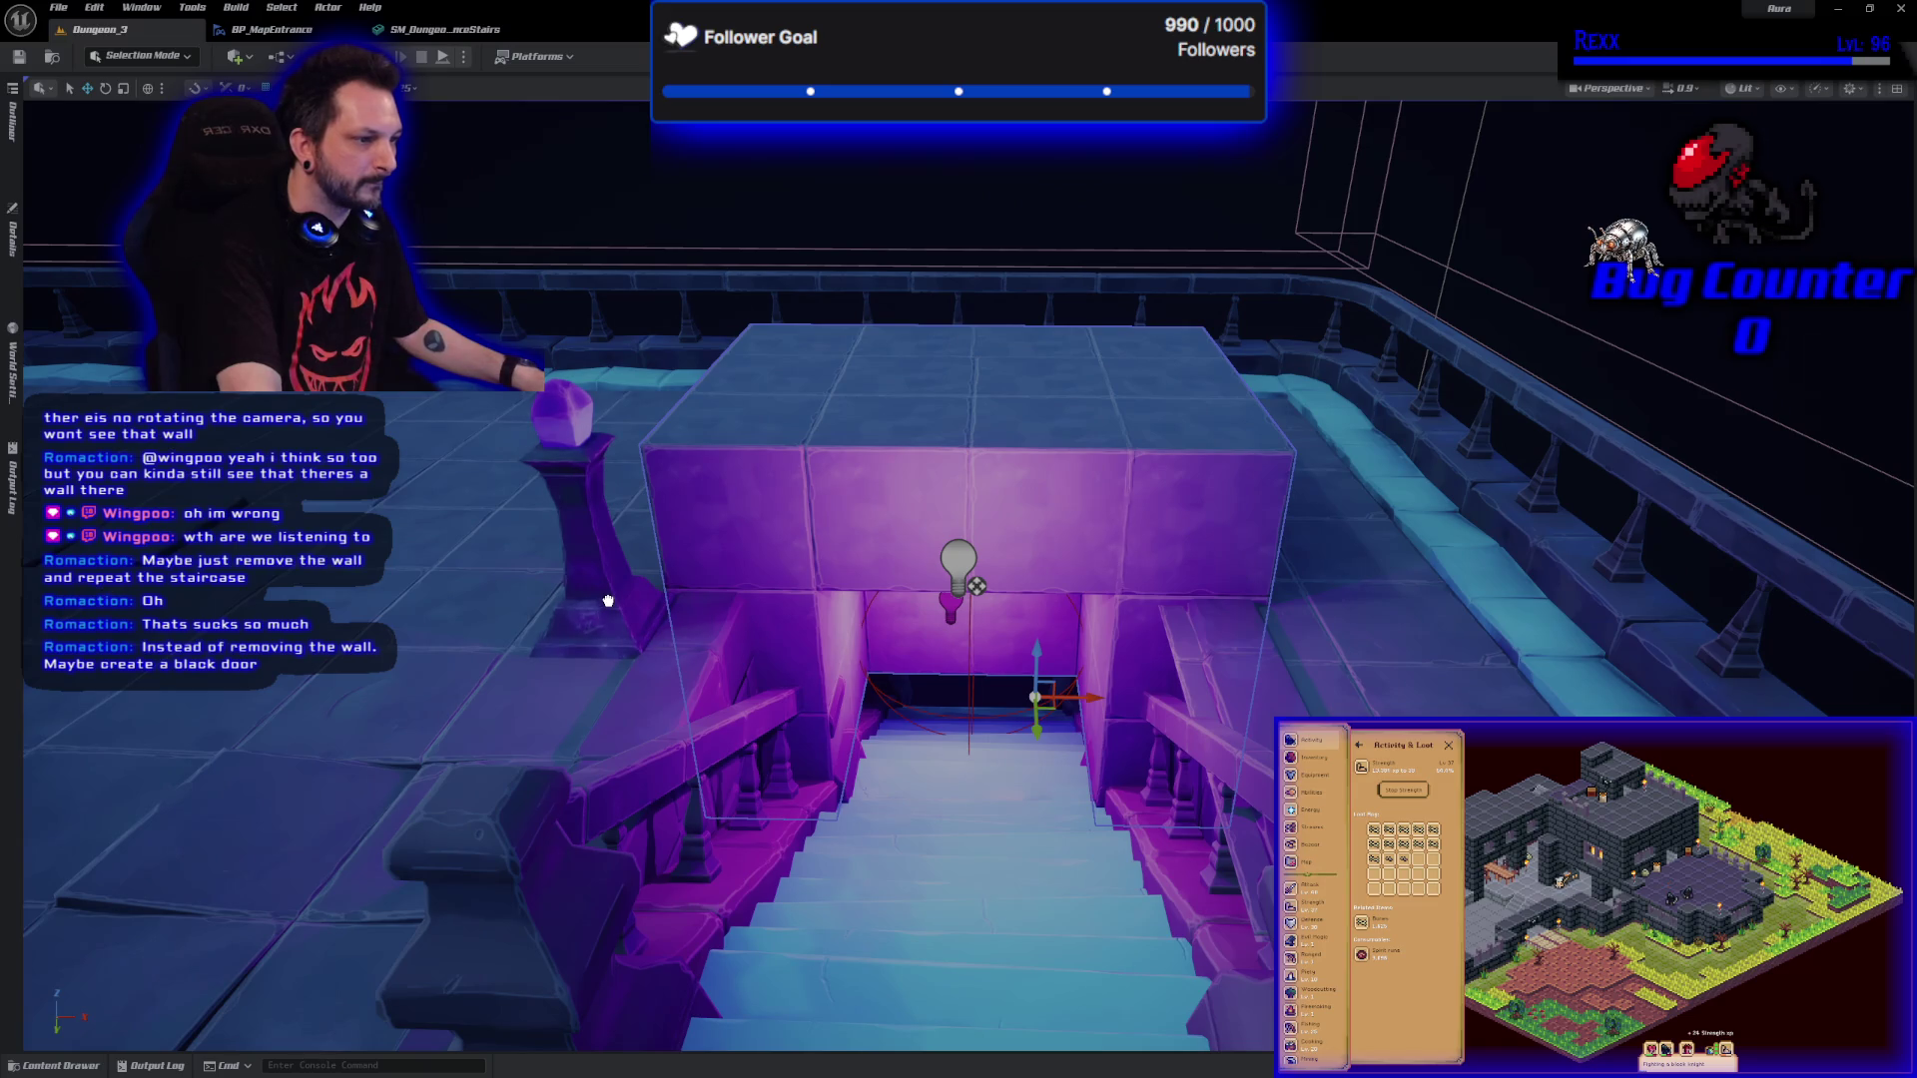
mouse_move(608, 599)
mouse_down()
mouse_move(1375, 689)
mouse_move(1346, 662)
mouse_up()
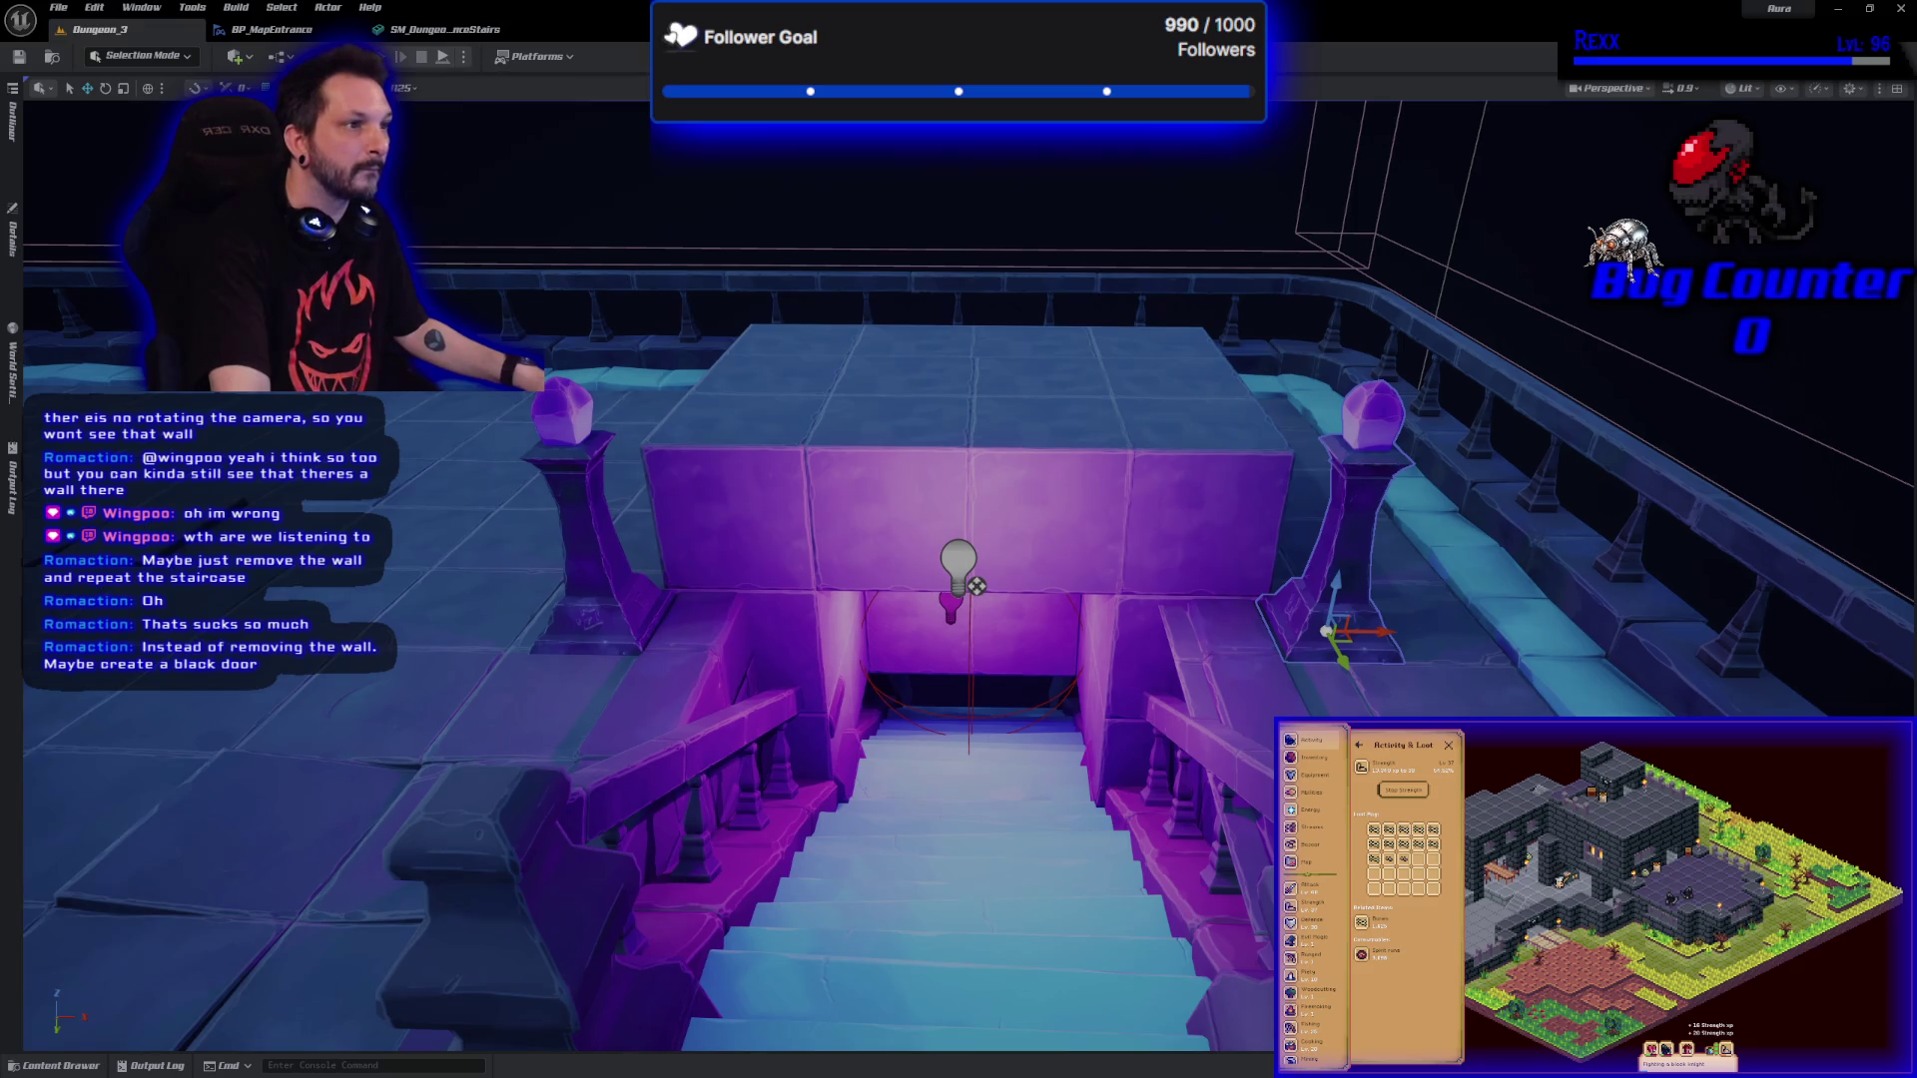
click(442, 56)
click(846, 317)
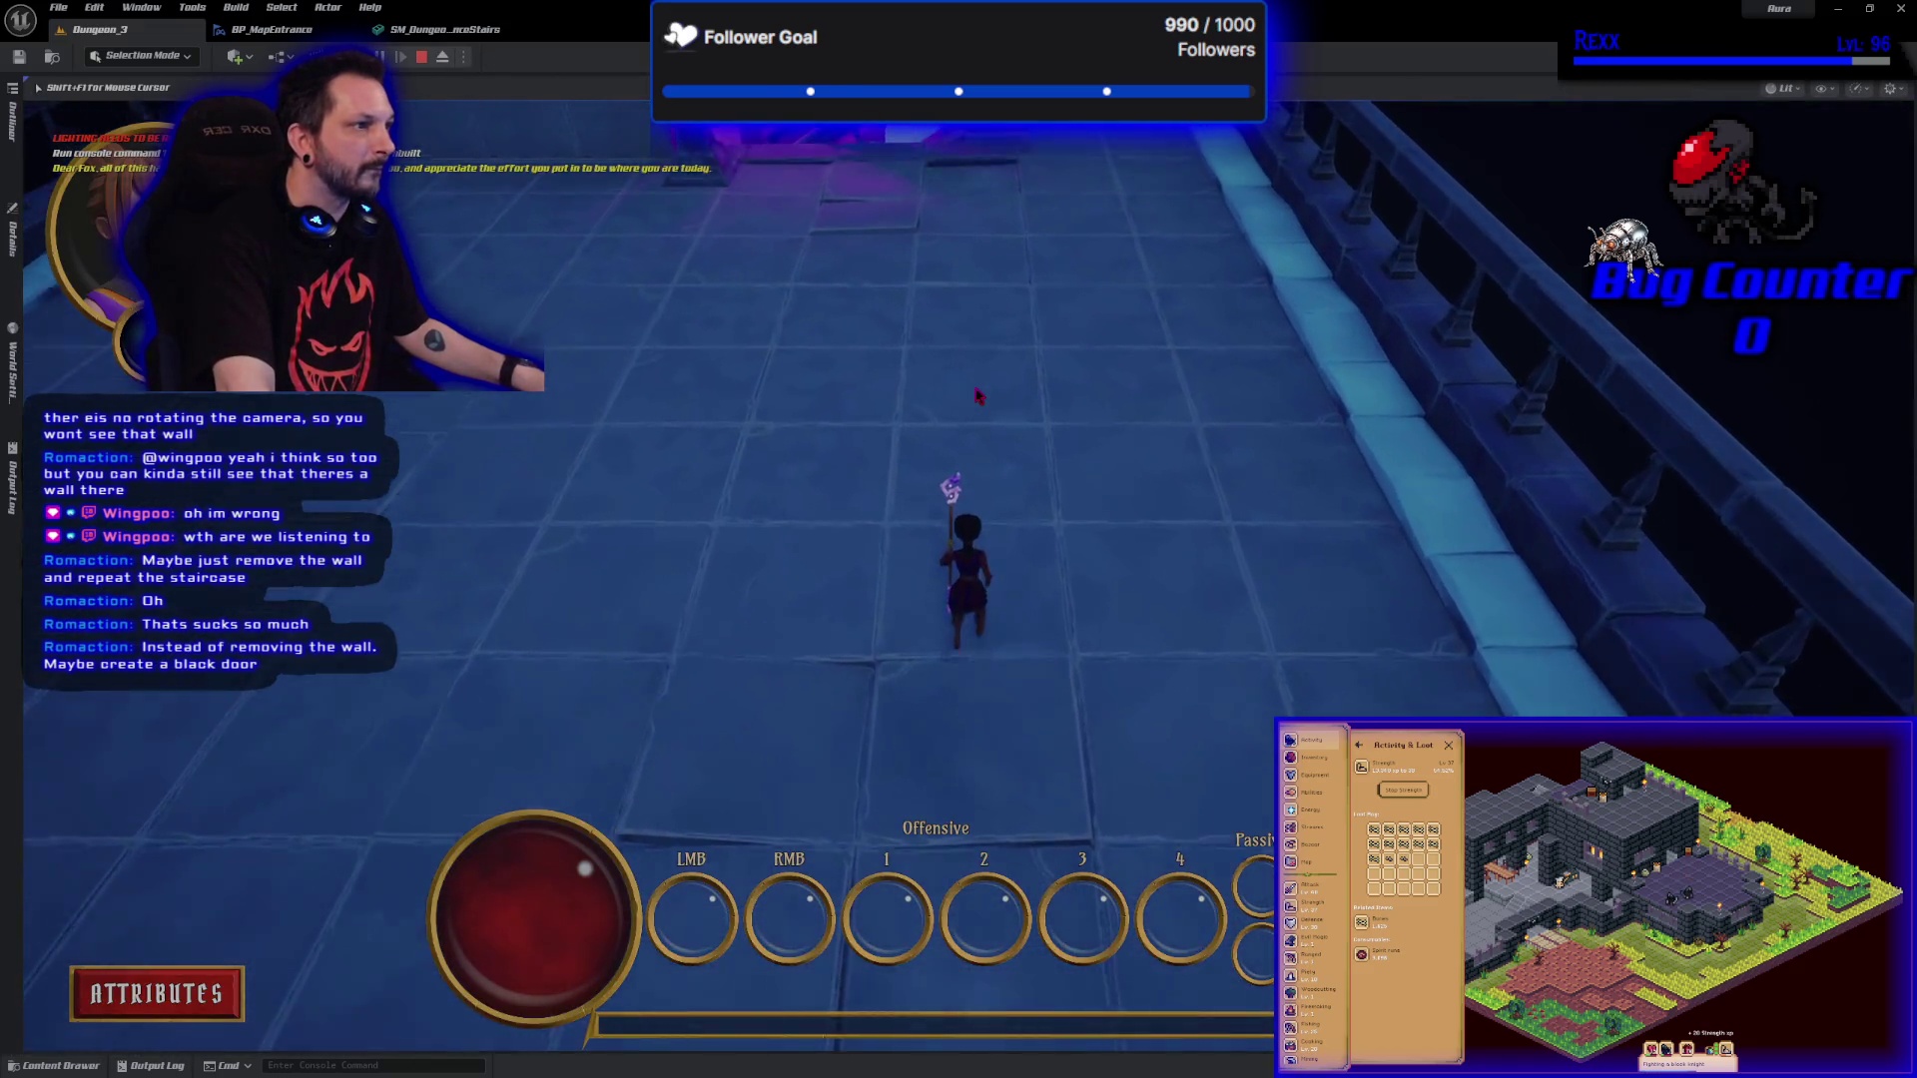
End the playtest, delete the left purple pedestal, and open the content drawer.
click(837, 182)
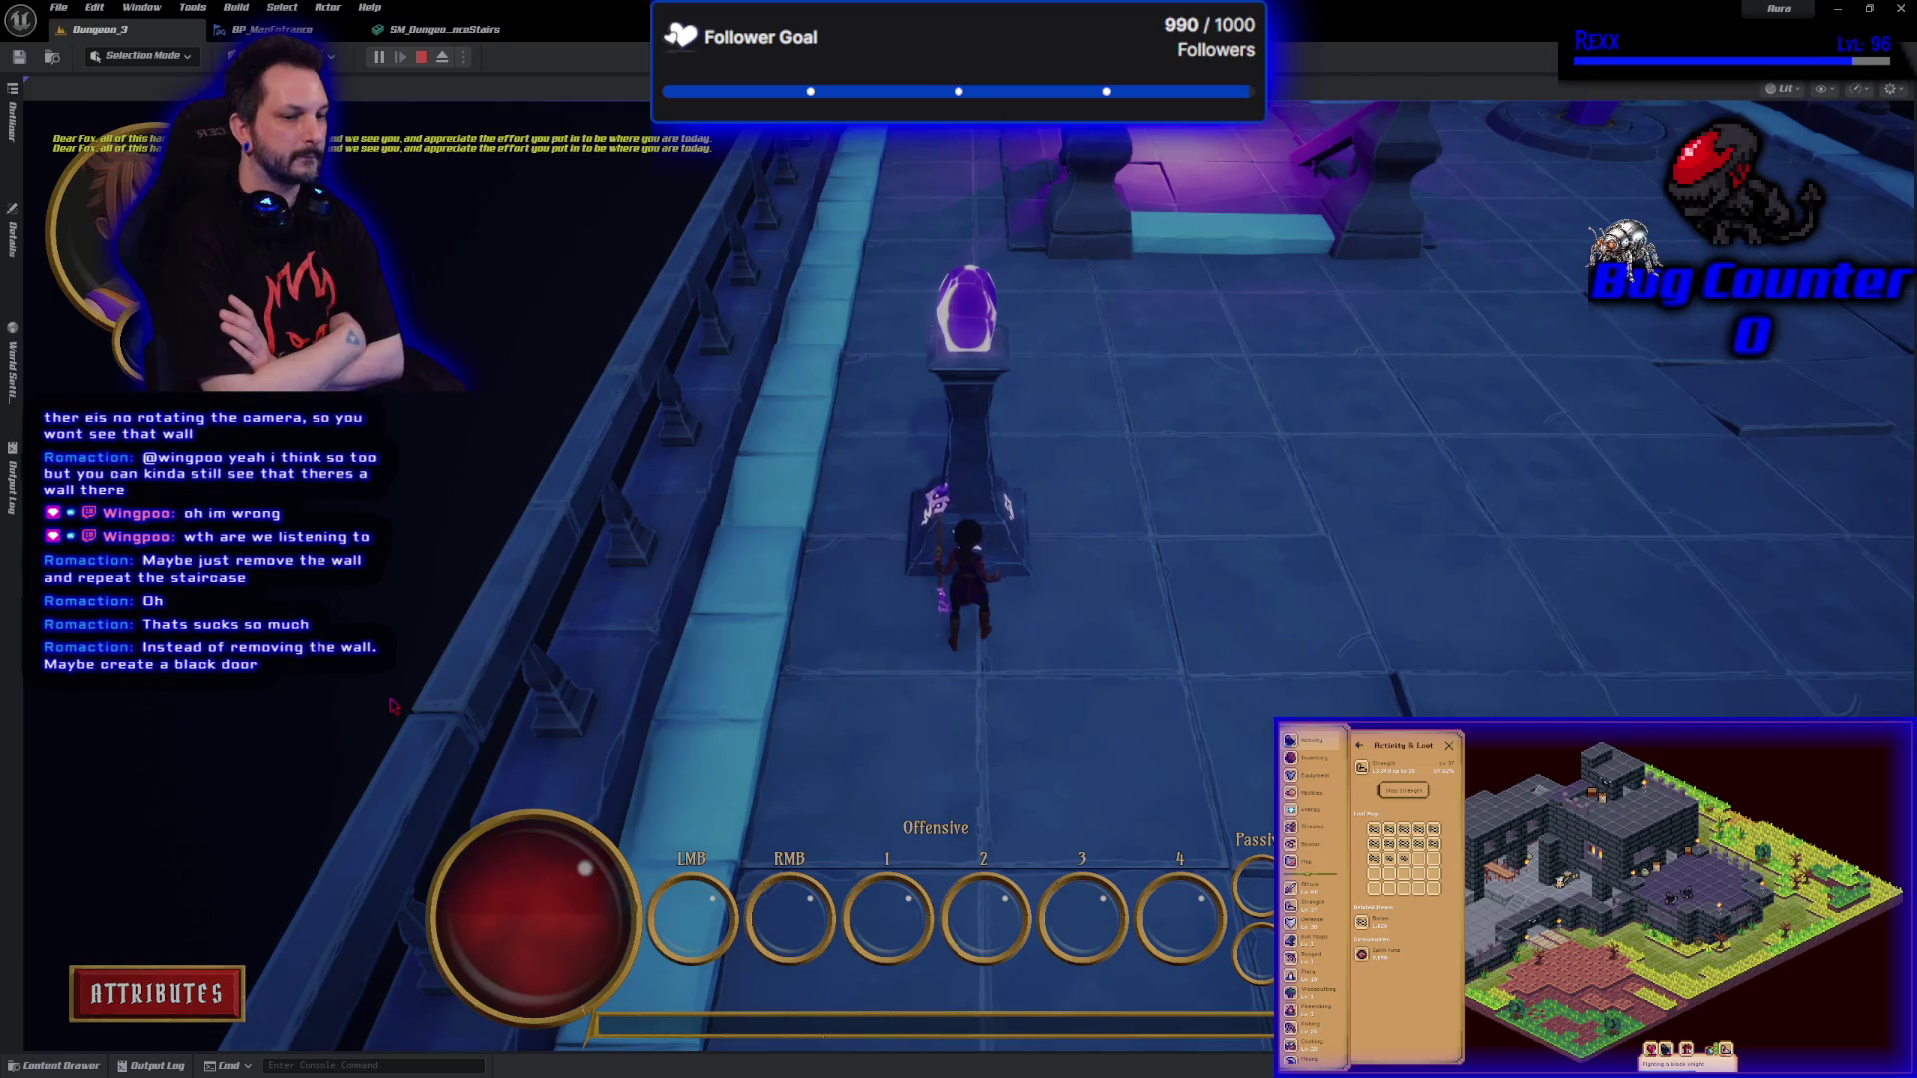
key(Escape)
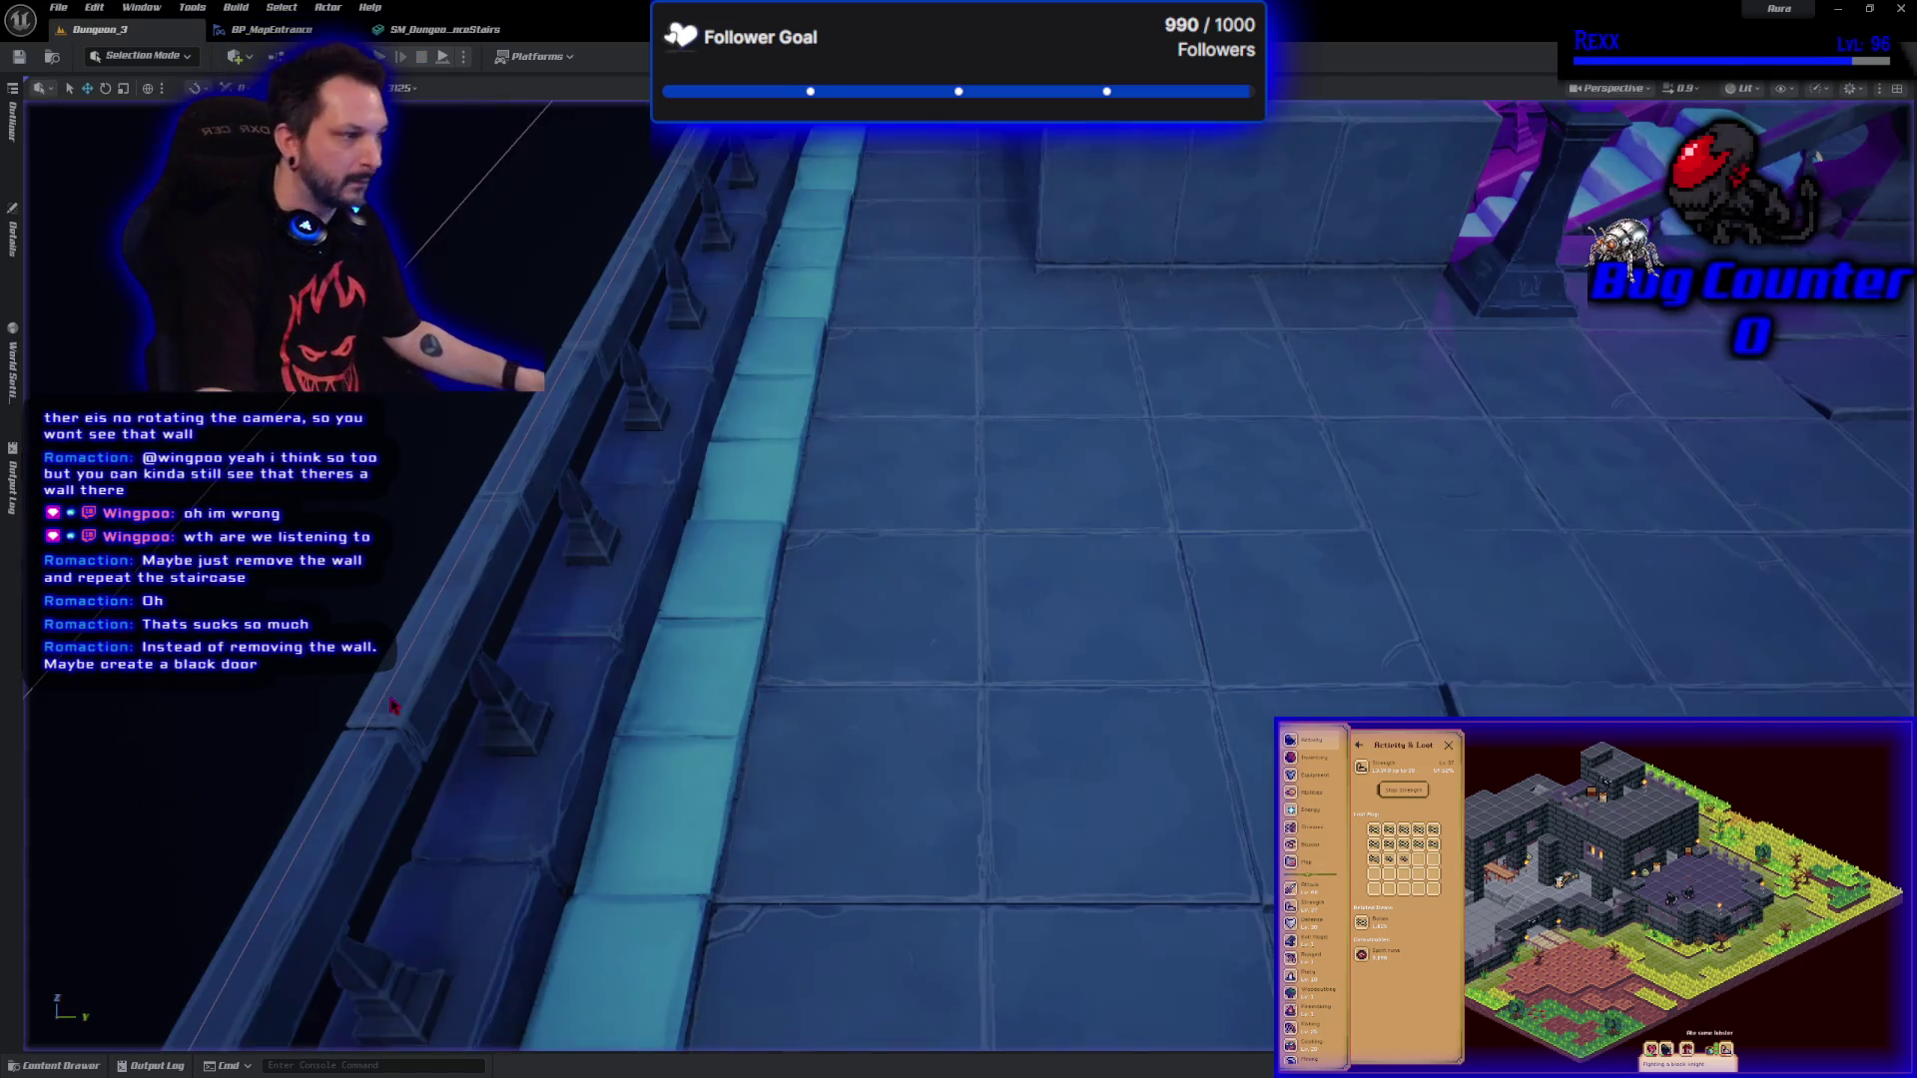
scroll(938, 664, down, 5)
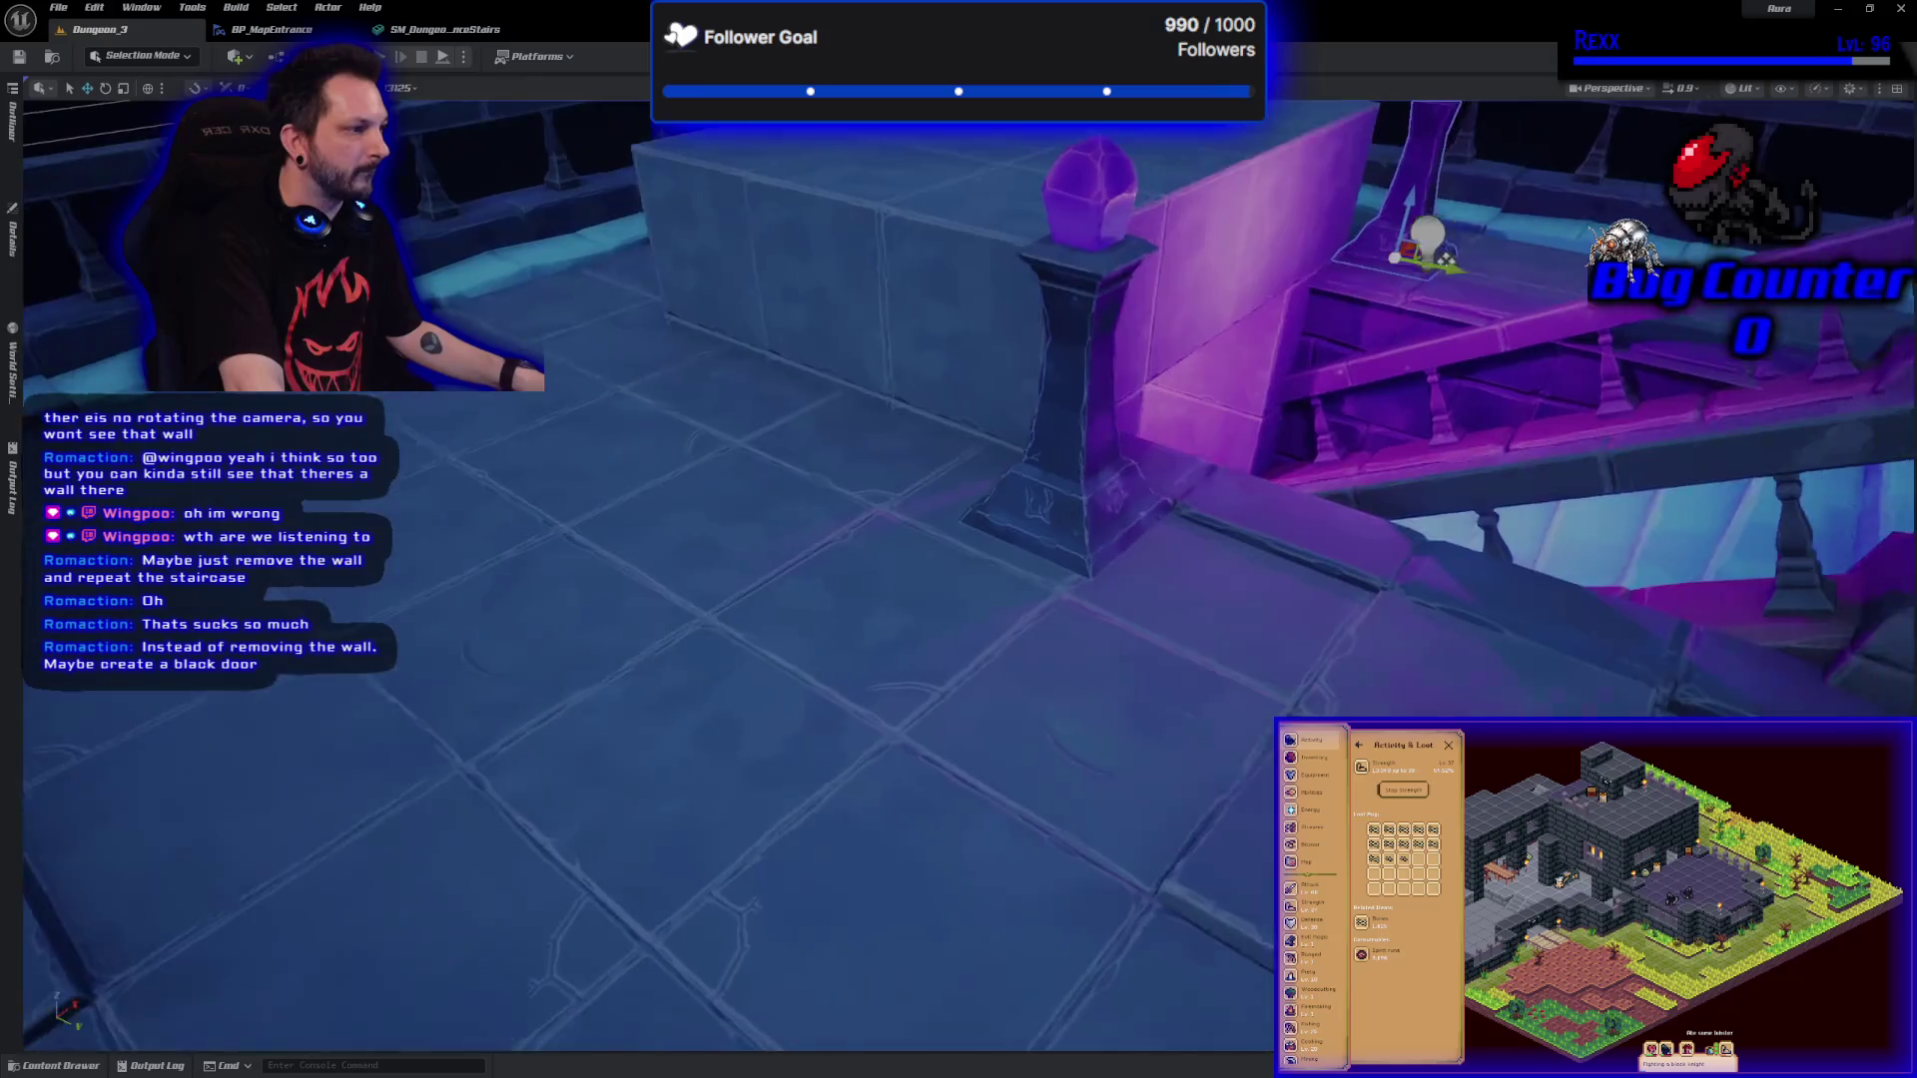
key(f)
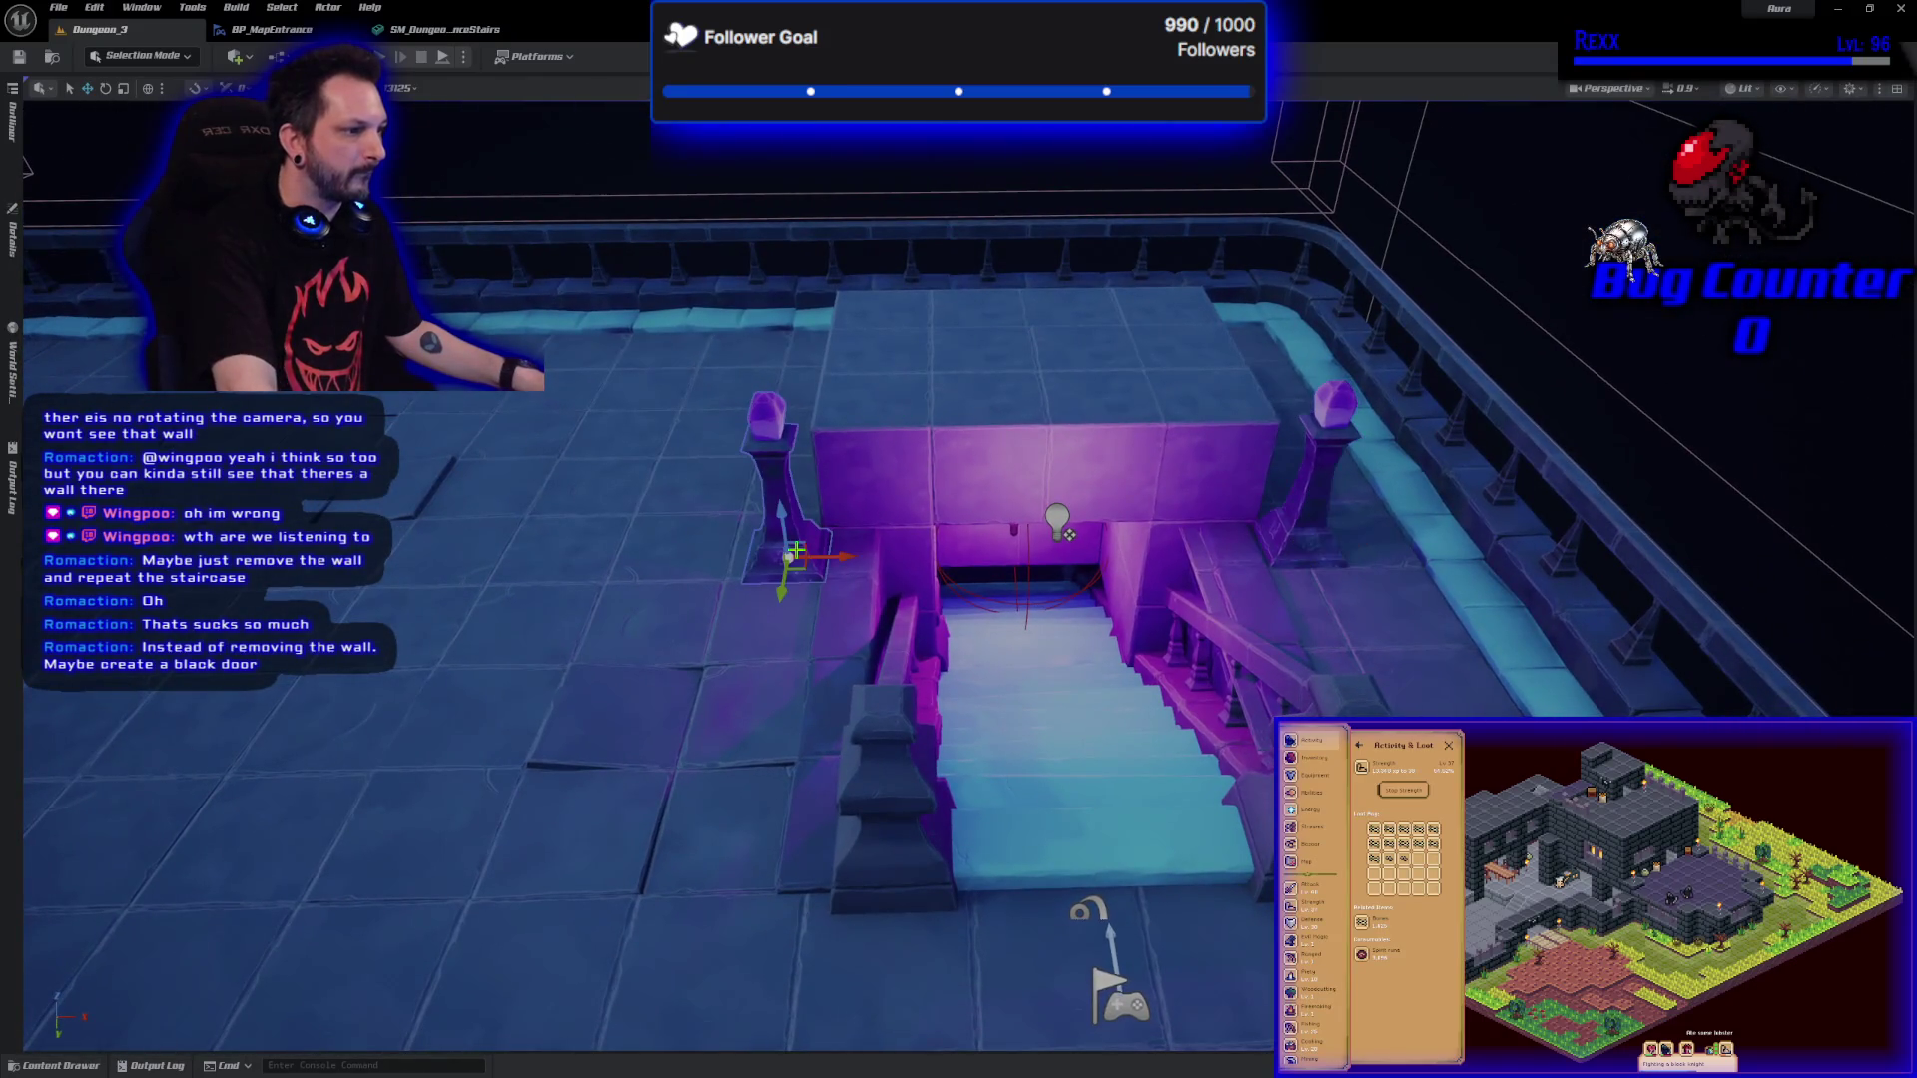
key(Delete)
key(Delete)
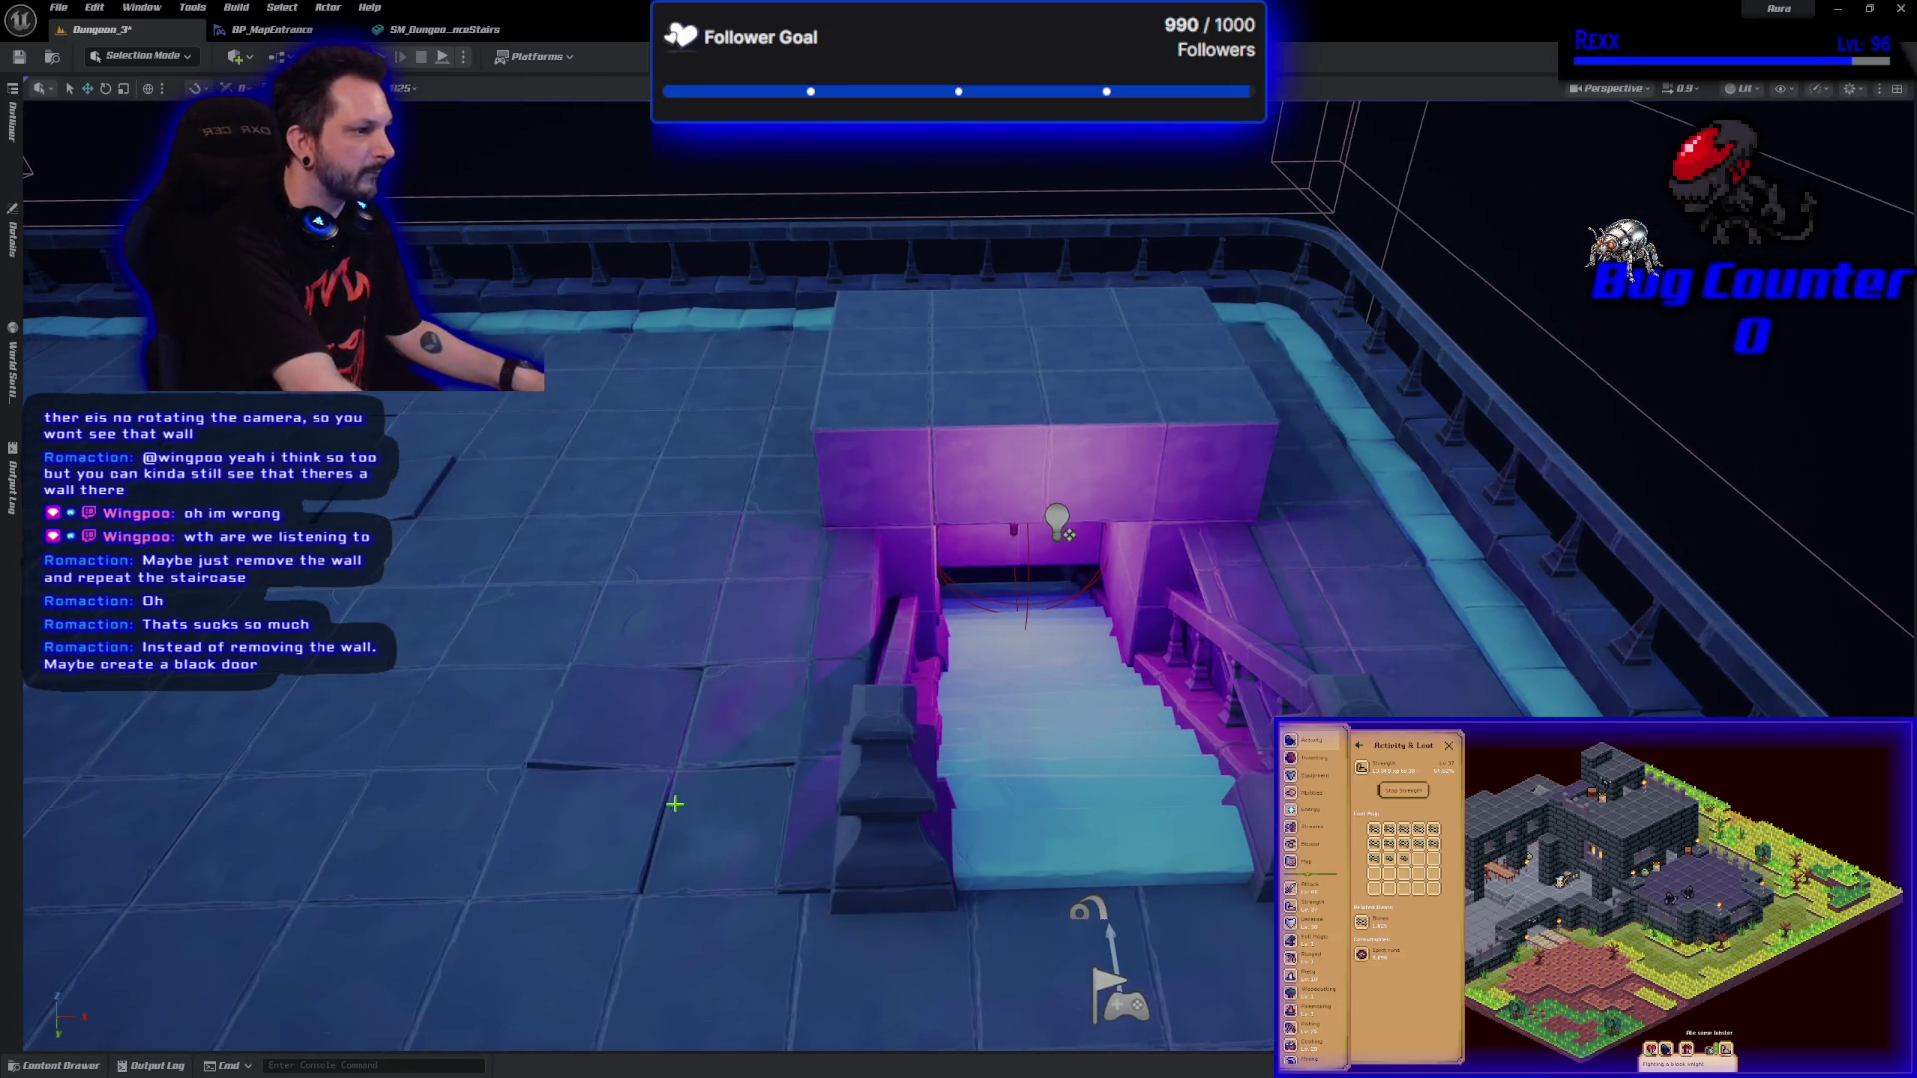
key(ctrl+space)
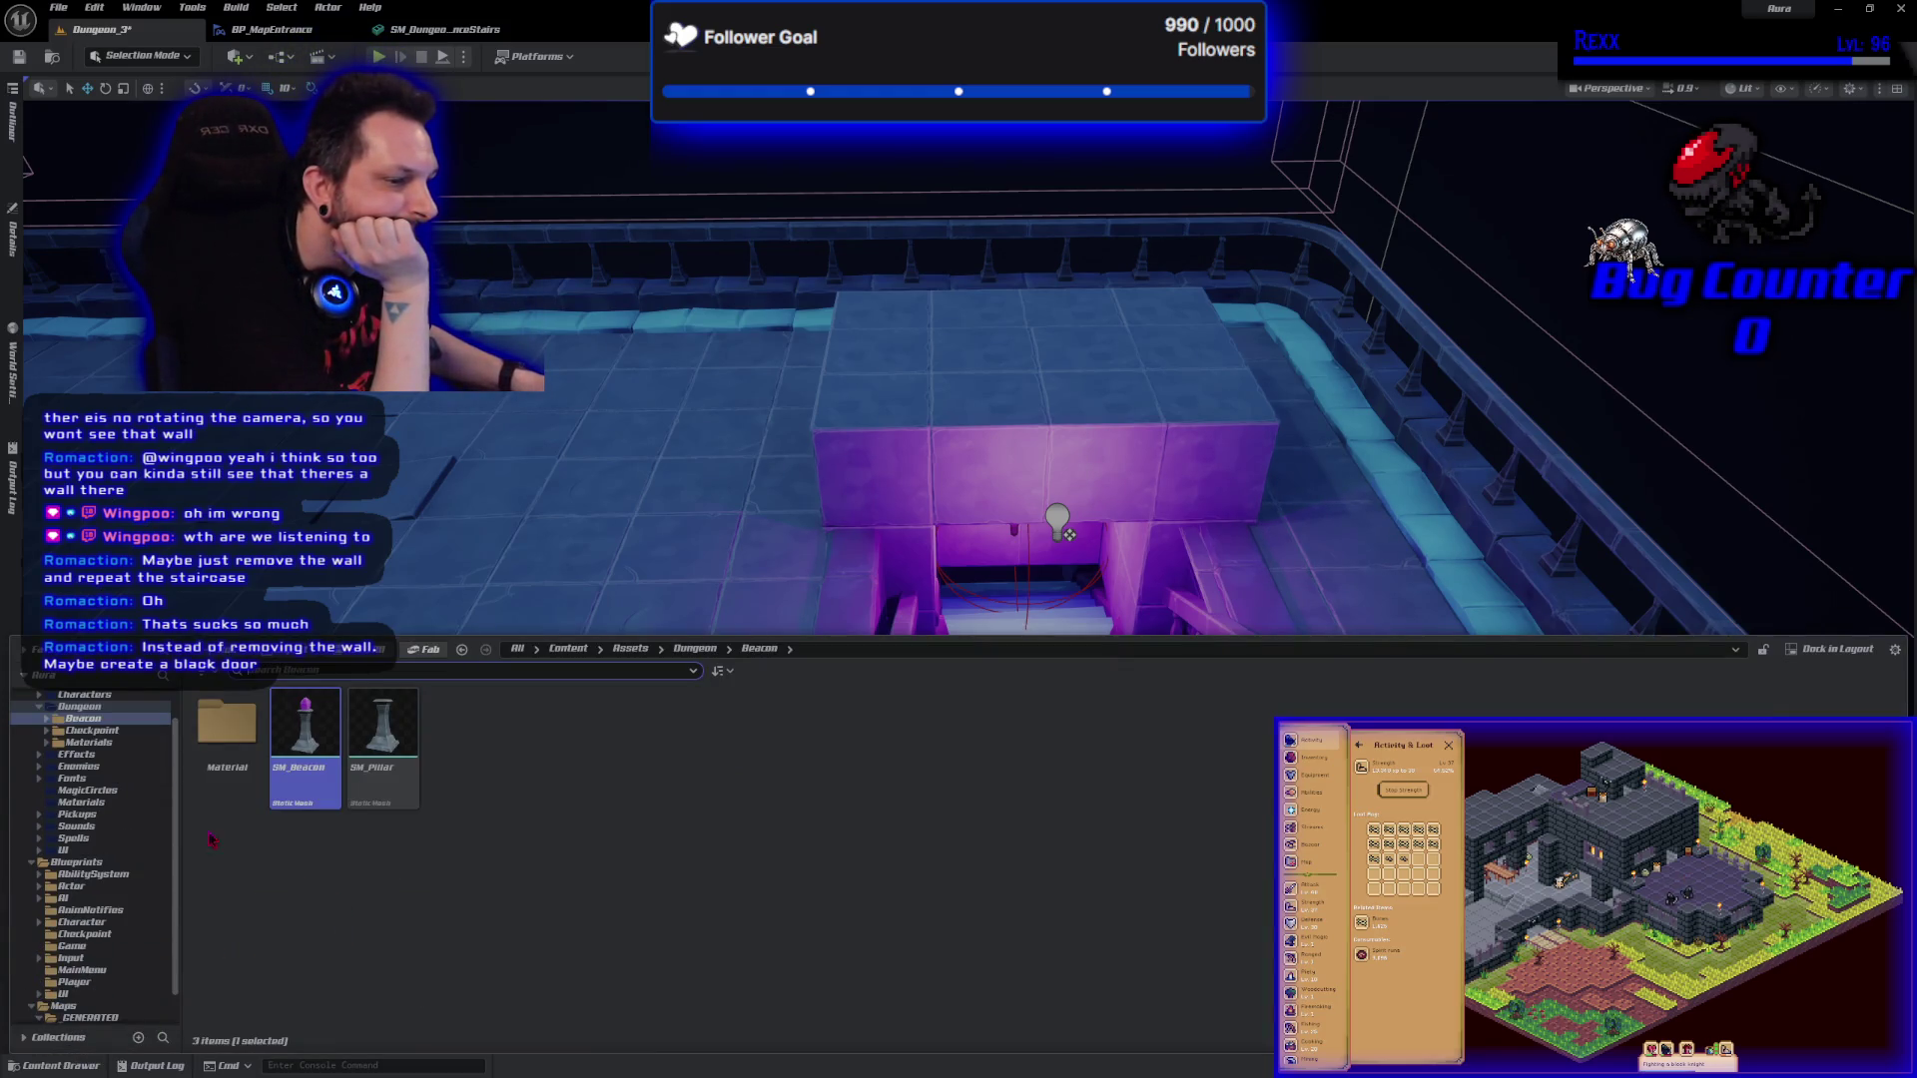
Place a BP_FlamePillar beside the stairs and slide it closer to the entrance.
scroll(95, 954, down, 3)
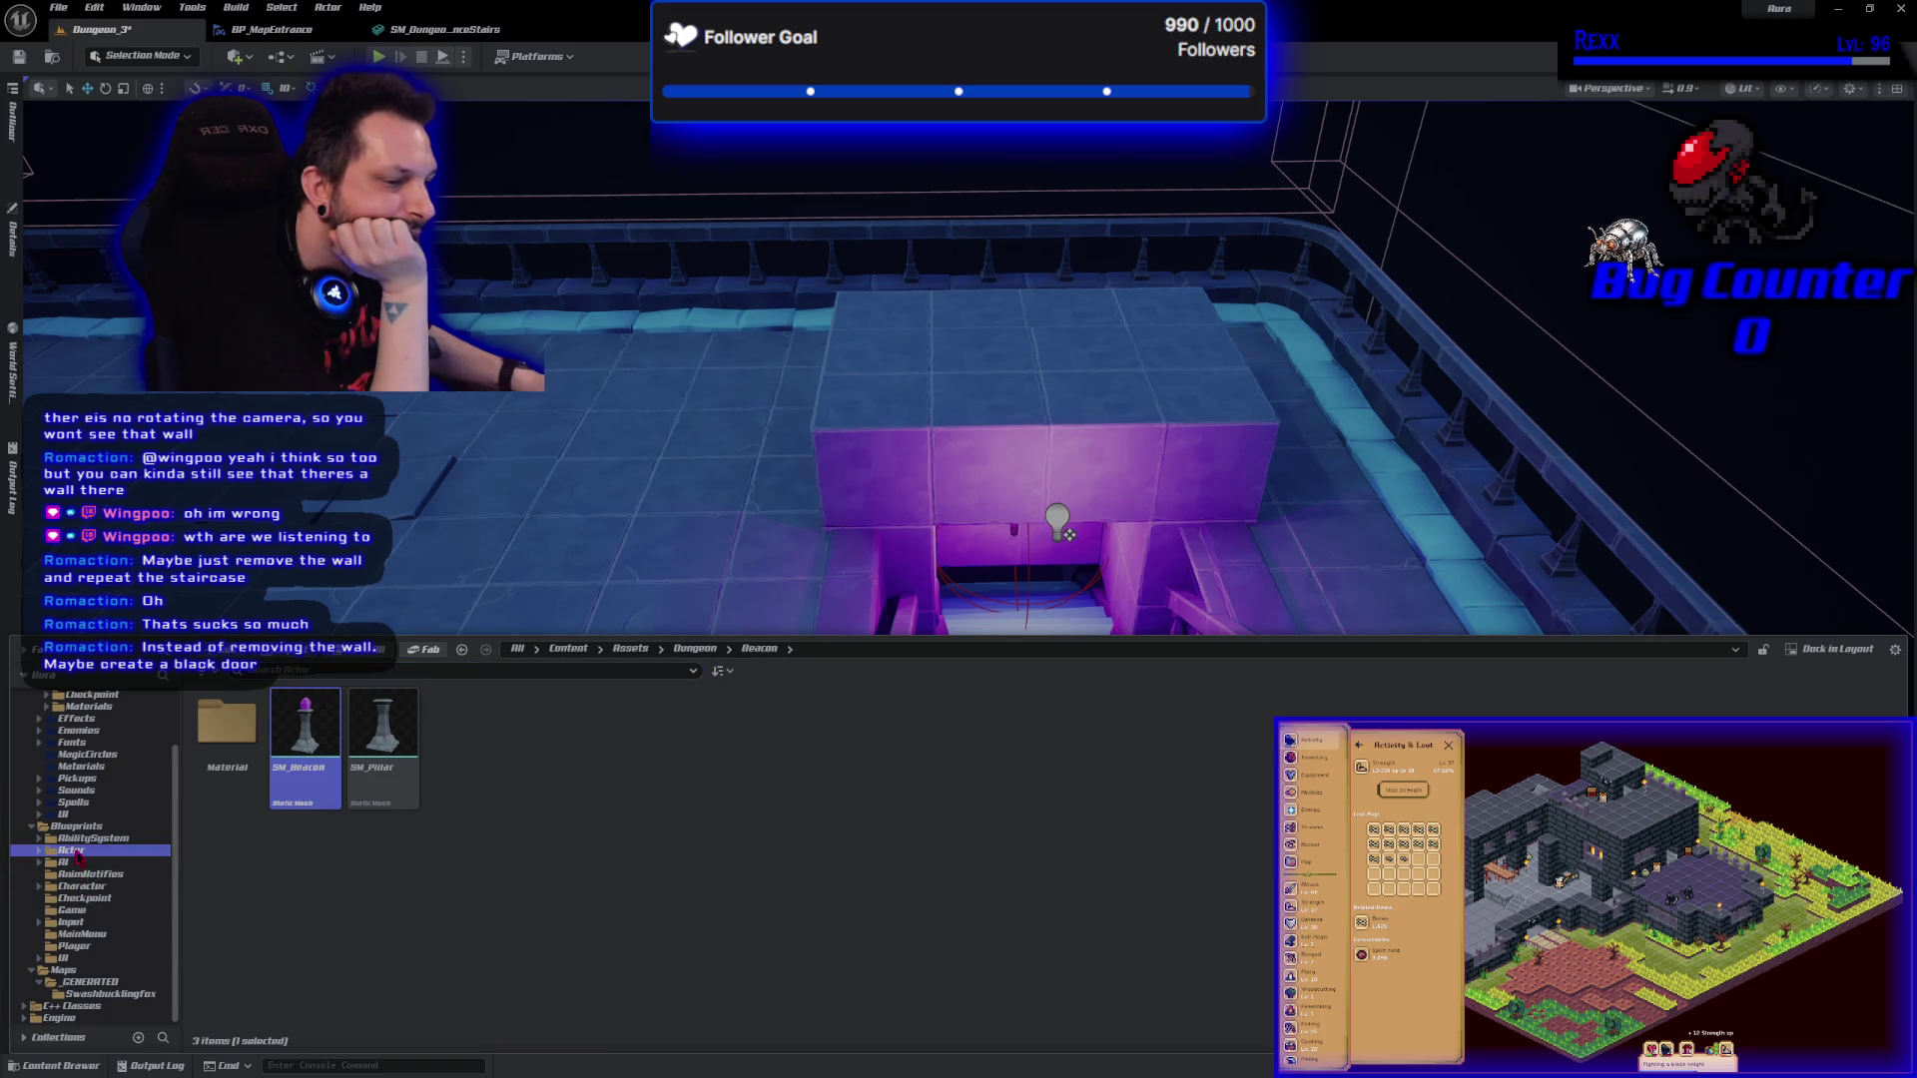
click(76, 852)
double_click(484, 739)
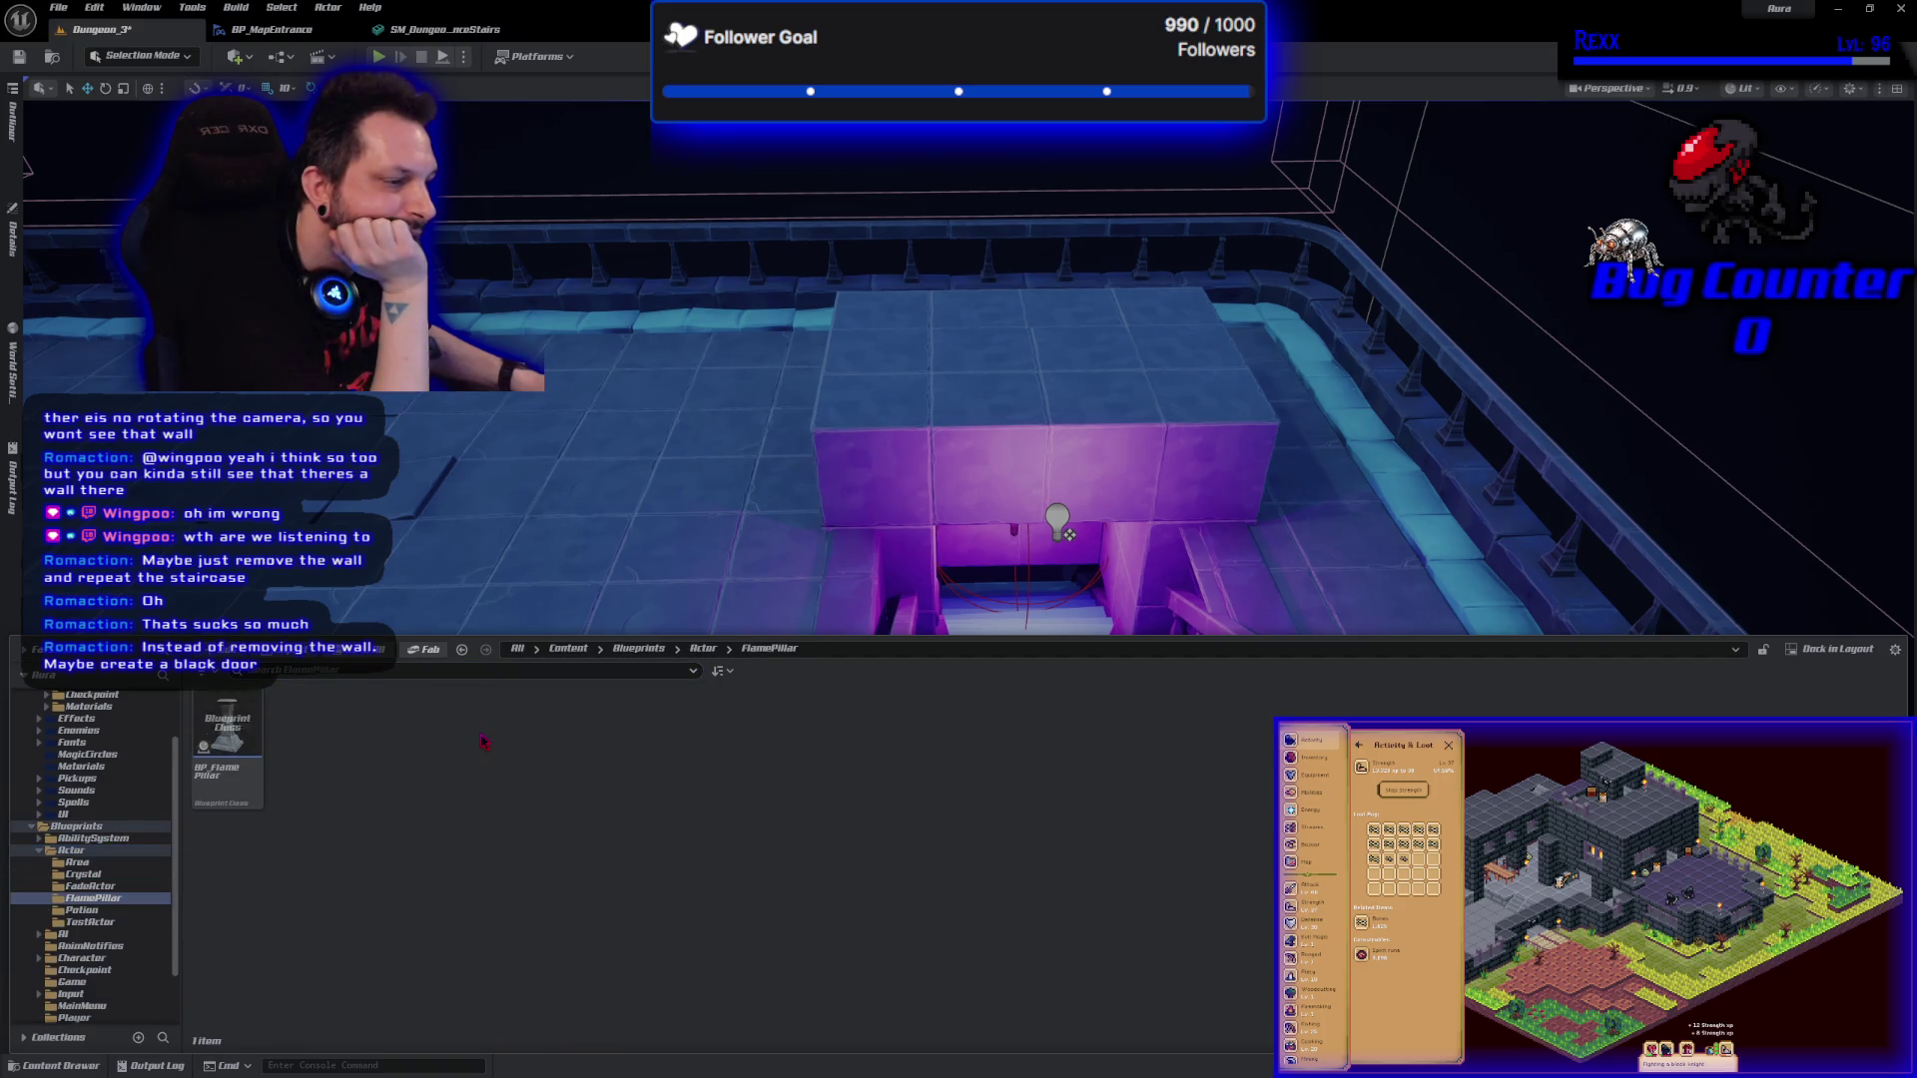
mouse_move(227, 729)
mouse_down()
mouse_move(795, 544)
mouse_move(774, 586)
mouse_move(782, 548)
mouse_move(745, 589)
mouse_move(719, 563)
mouse_up()
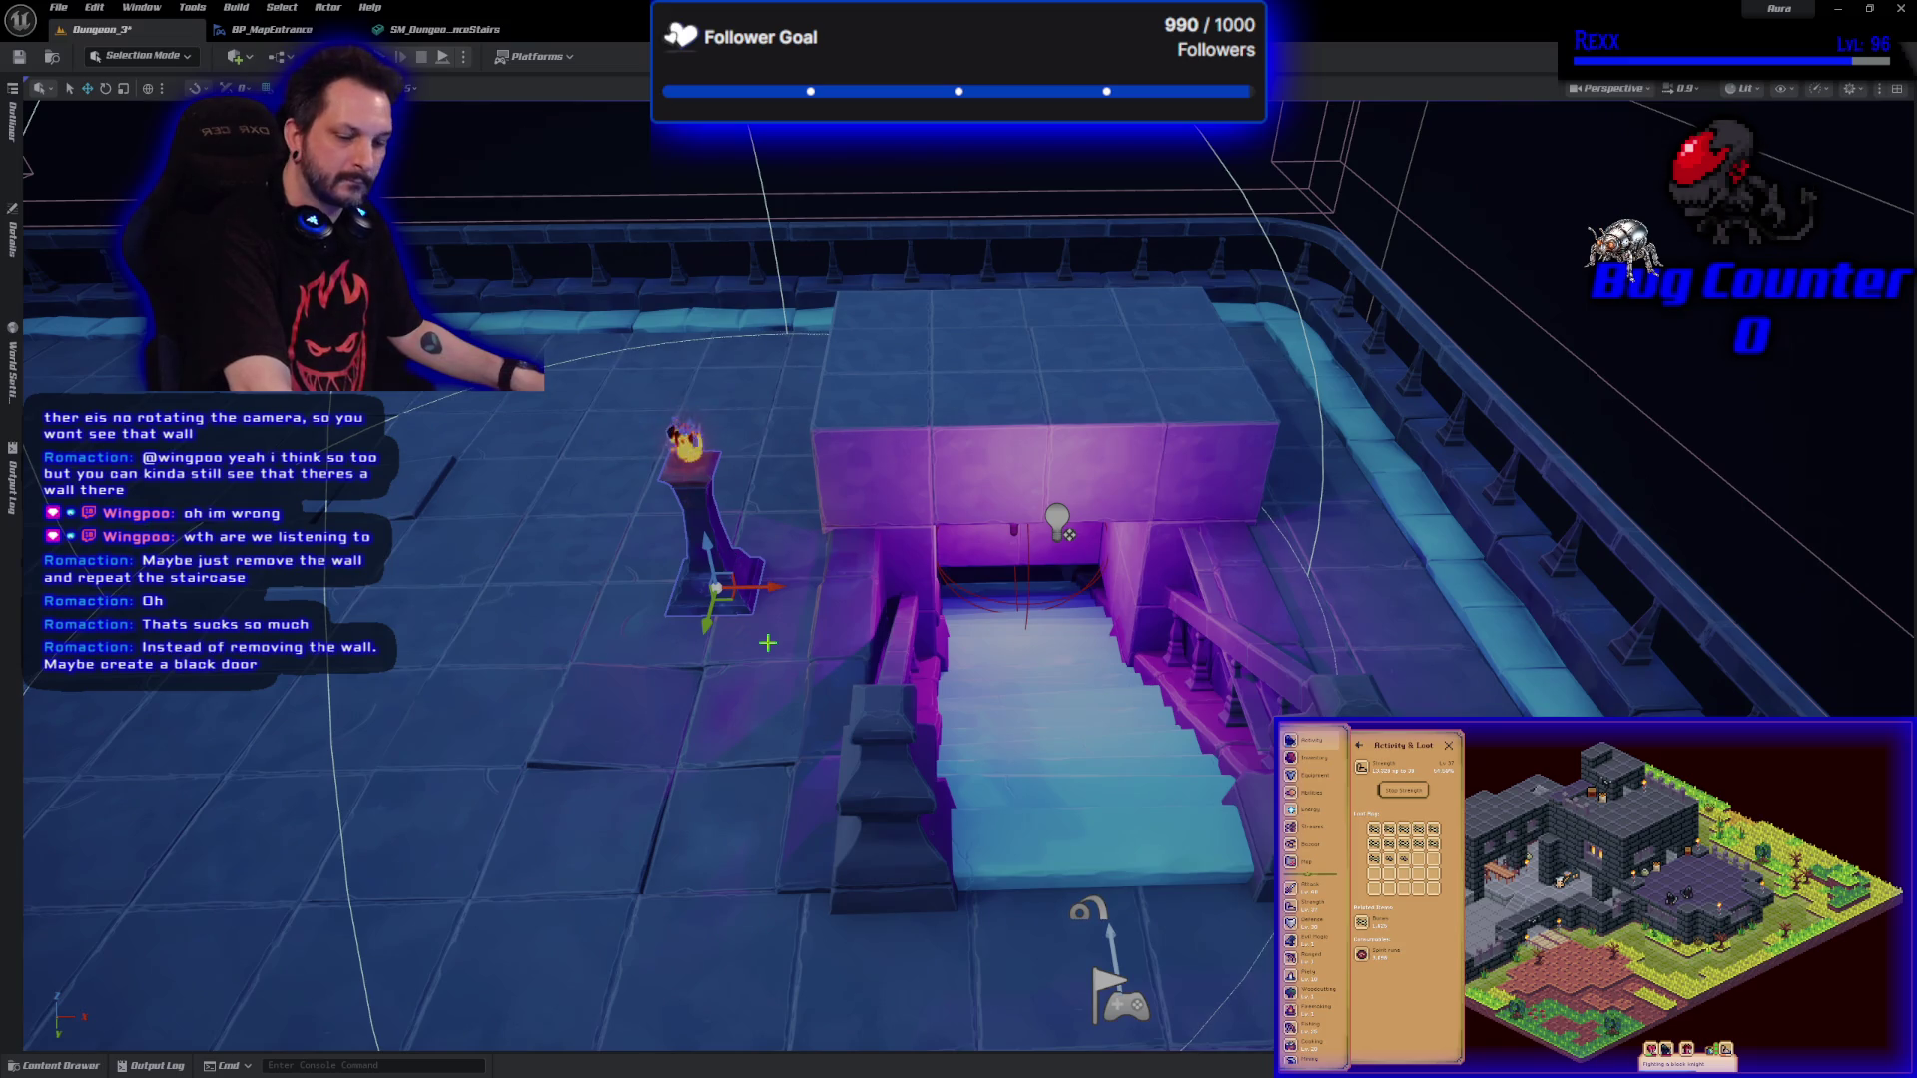
click(716, 591)
drag(716, 587, 740, 539)
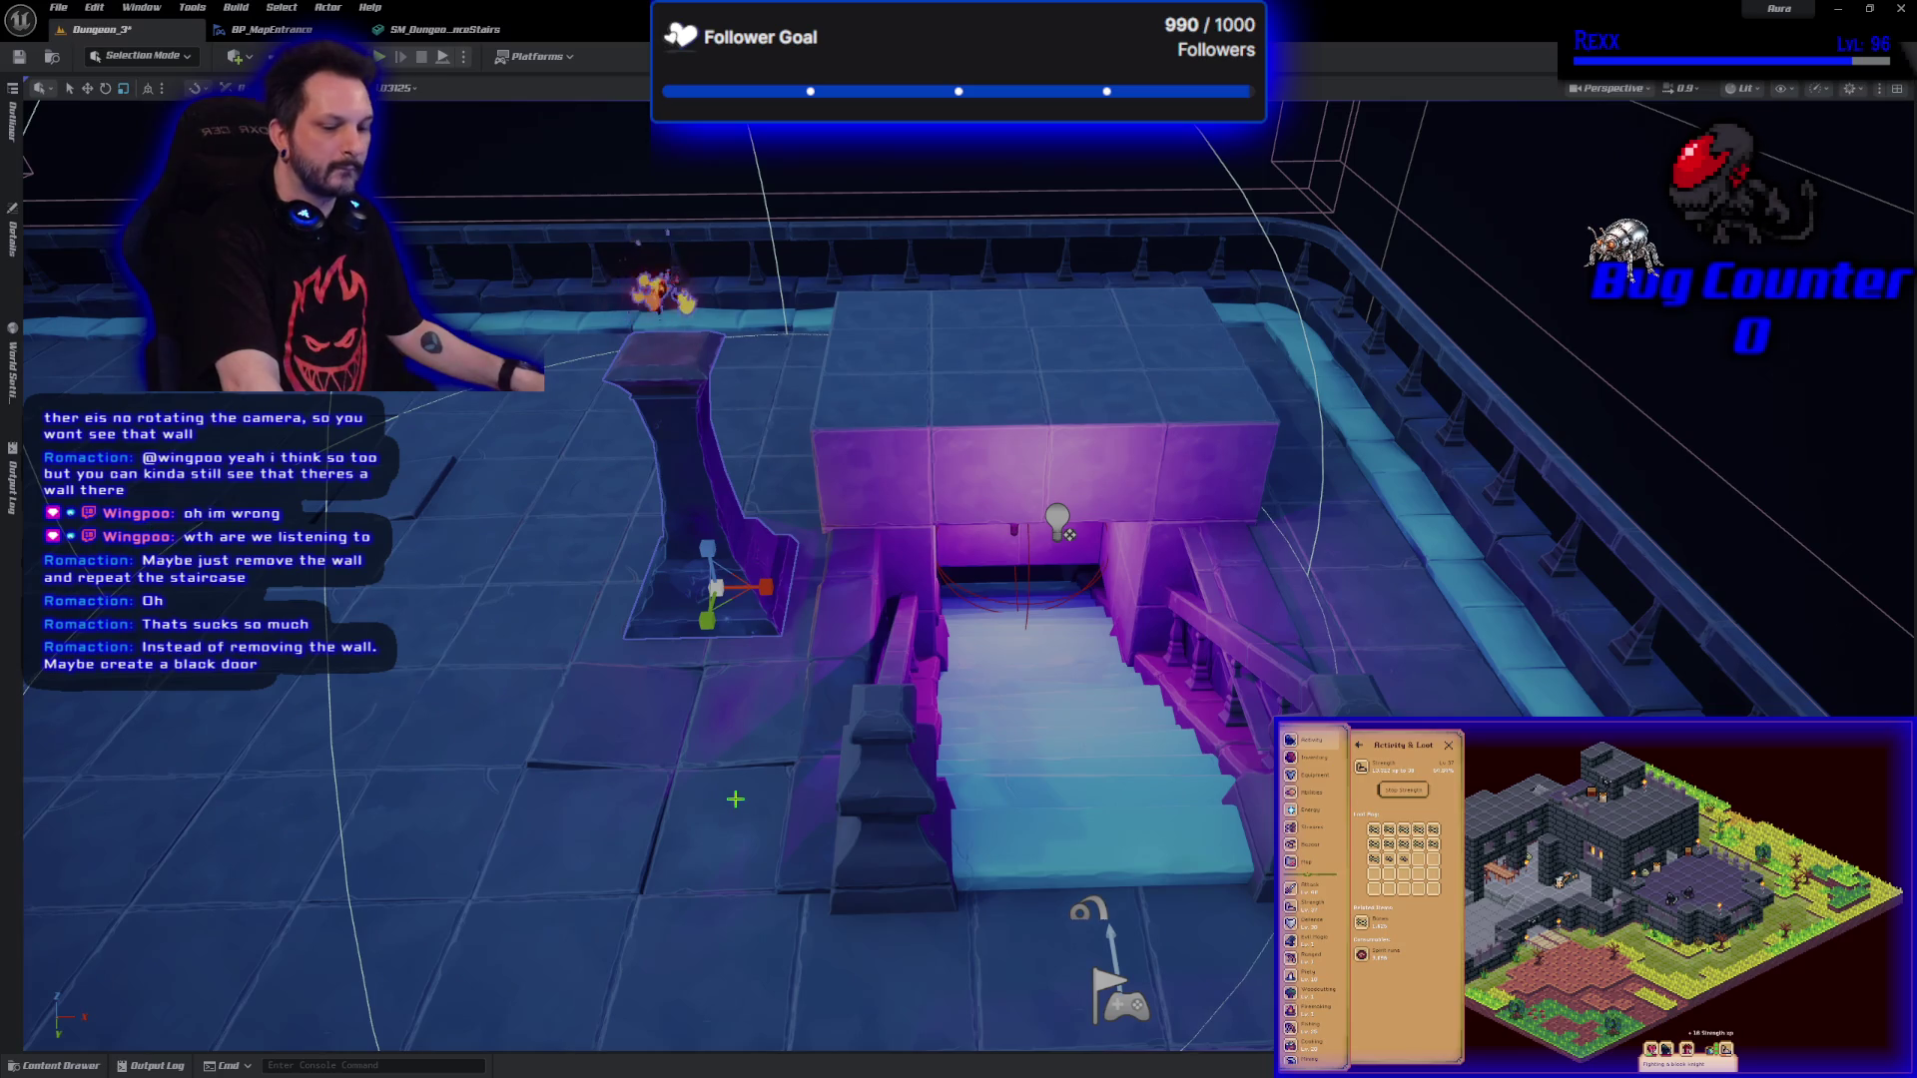
key(ctrl+z)
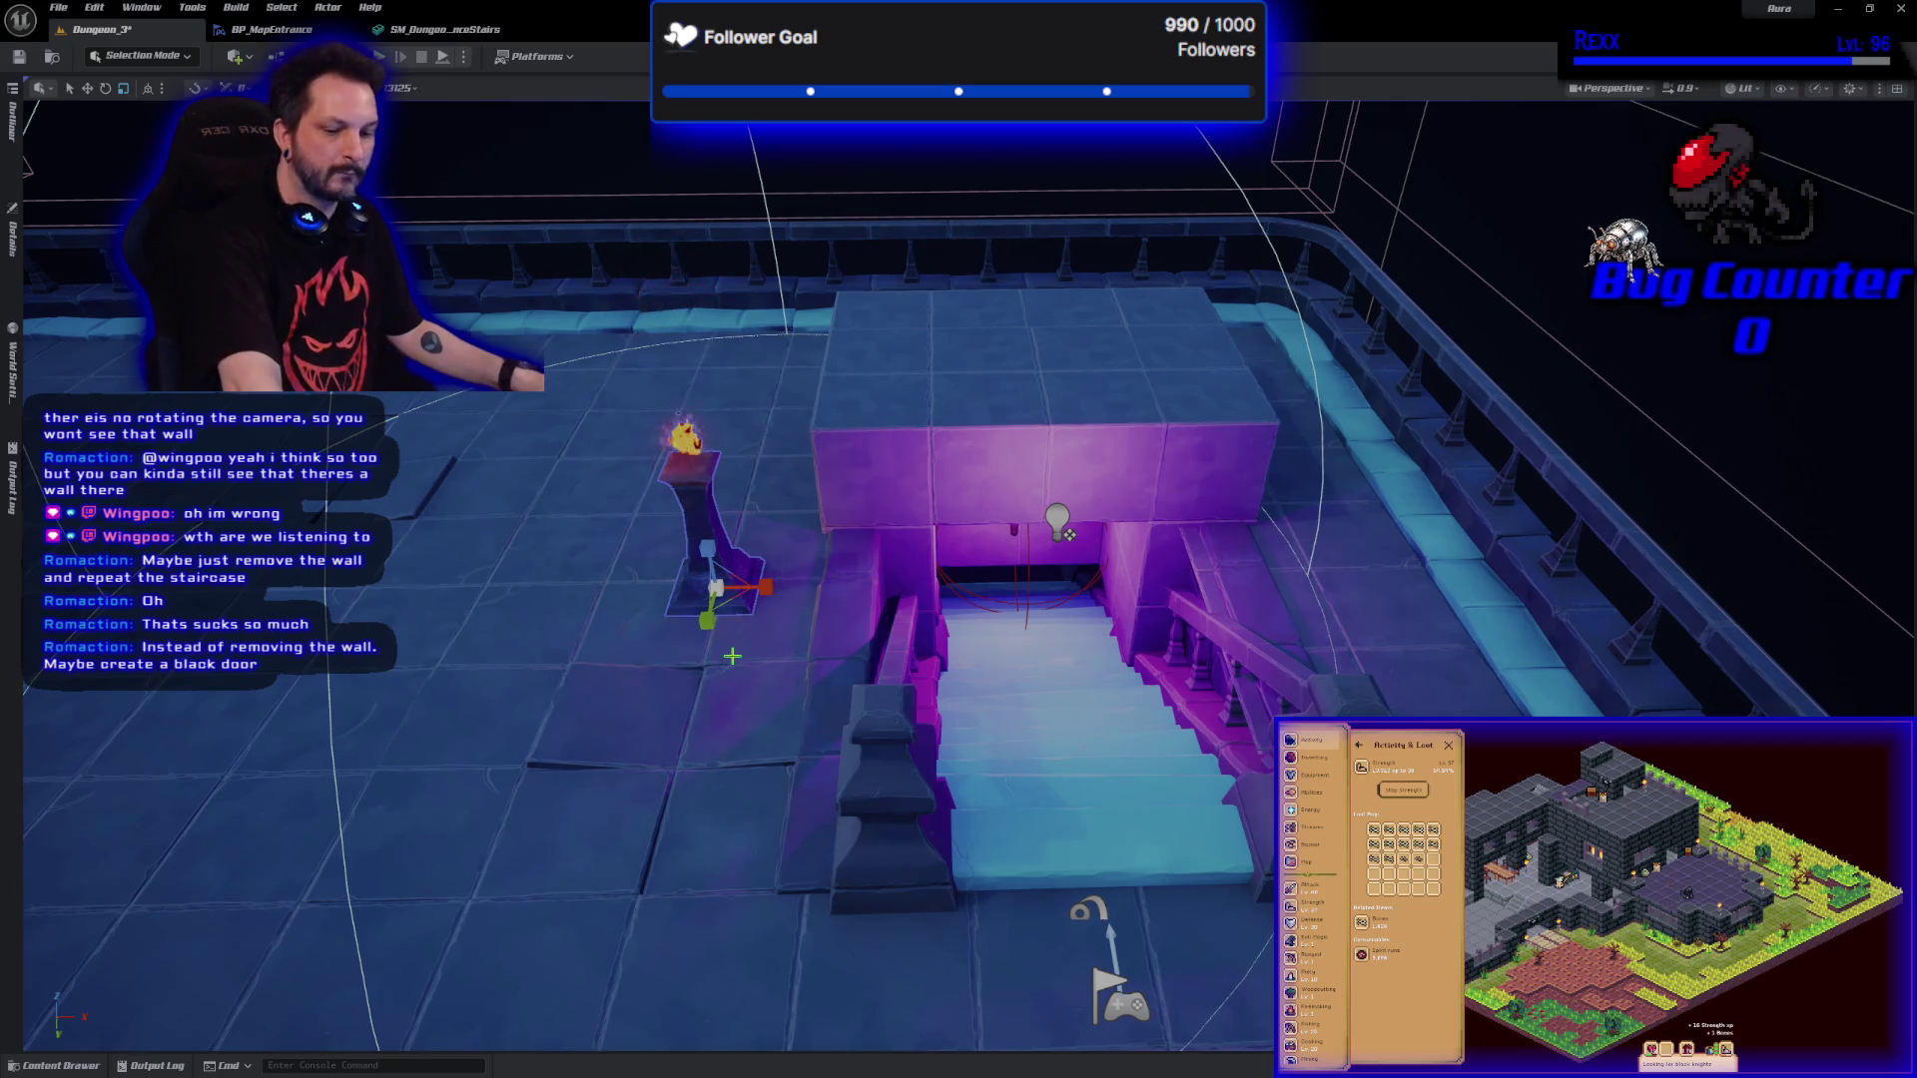
key(e)
key(Escape)
mouse_move(742, 597)
mouse_down()
mouse_move(817, 600)
mouse_move(769, 593)
mouse_up()
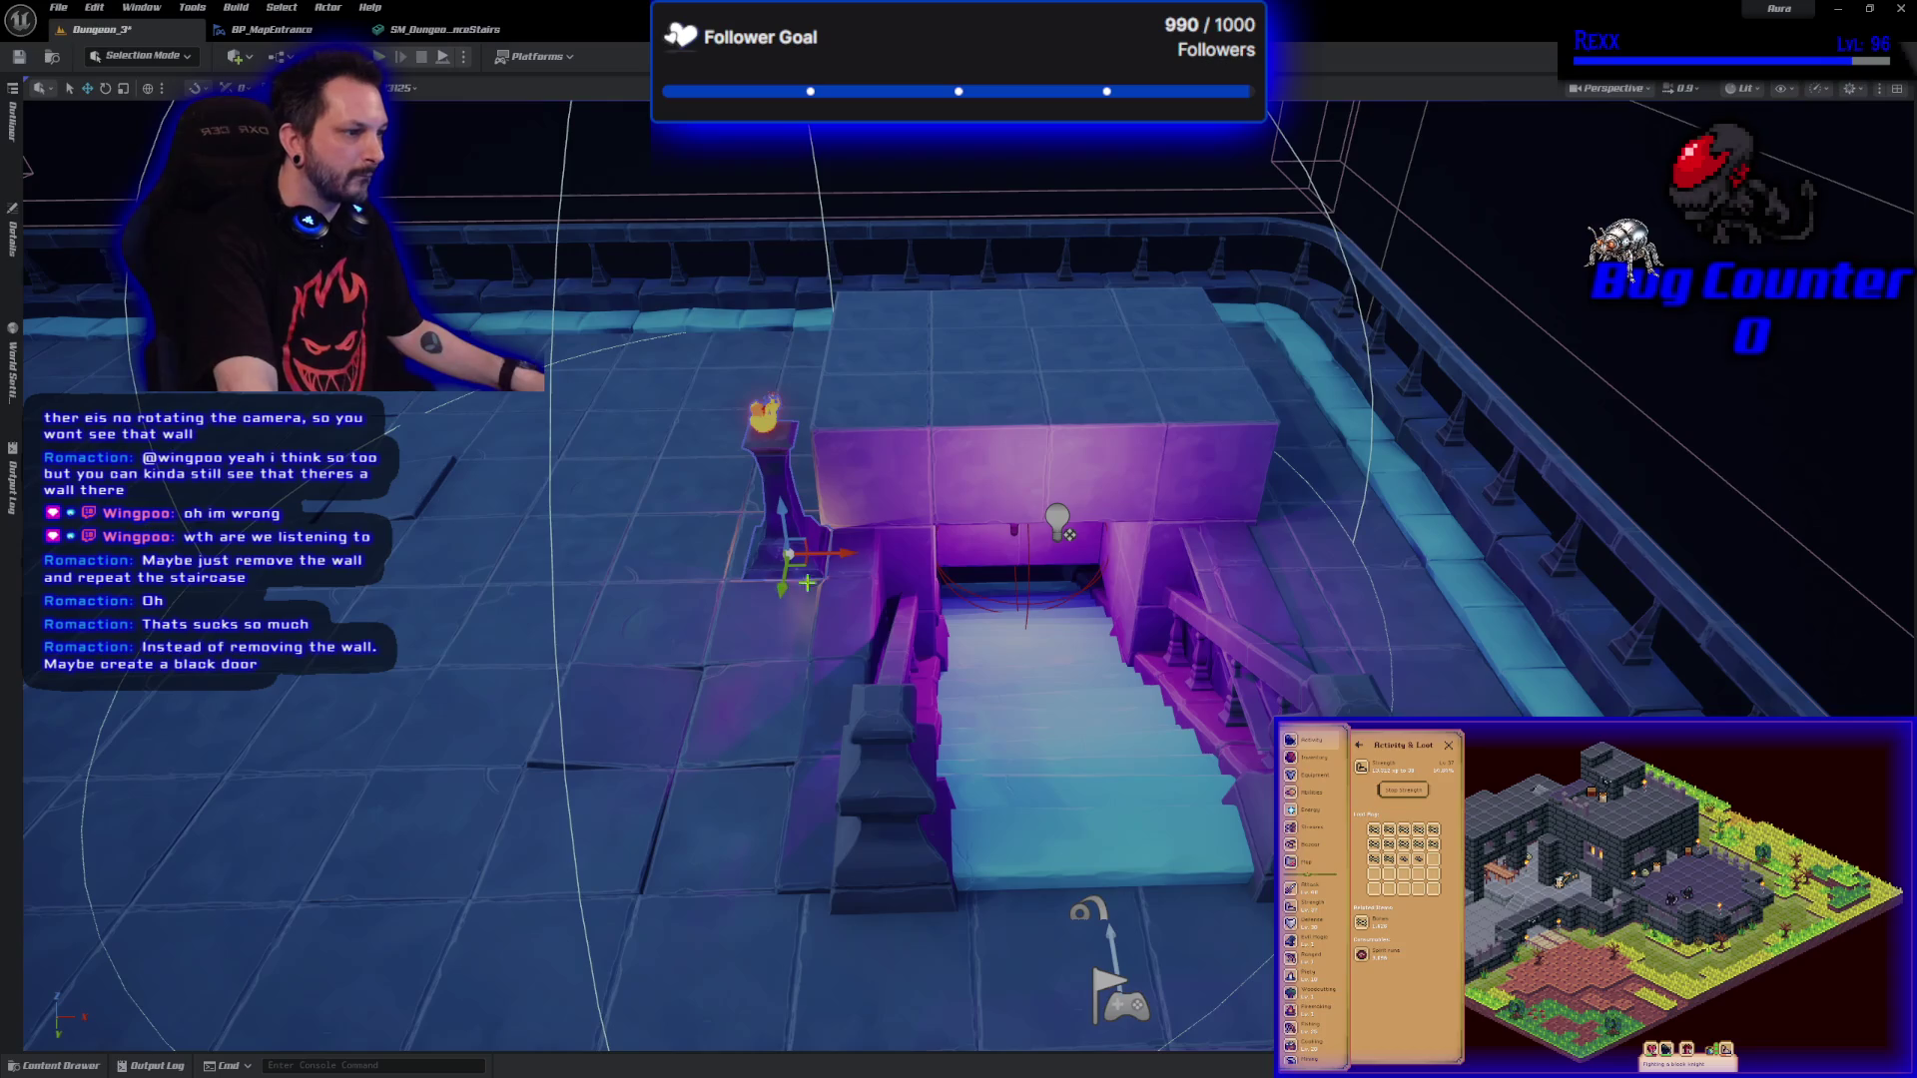
Duplicate the flame pillar onto the other side of the stairs and save the level.
click(806, 582)
drag(847, 557, 1342, 566)
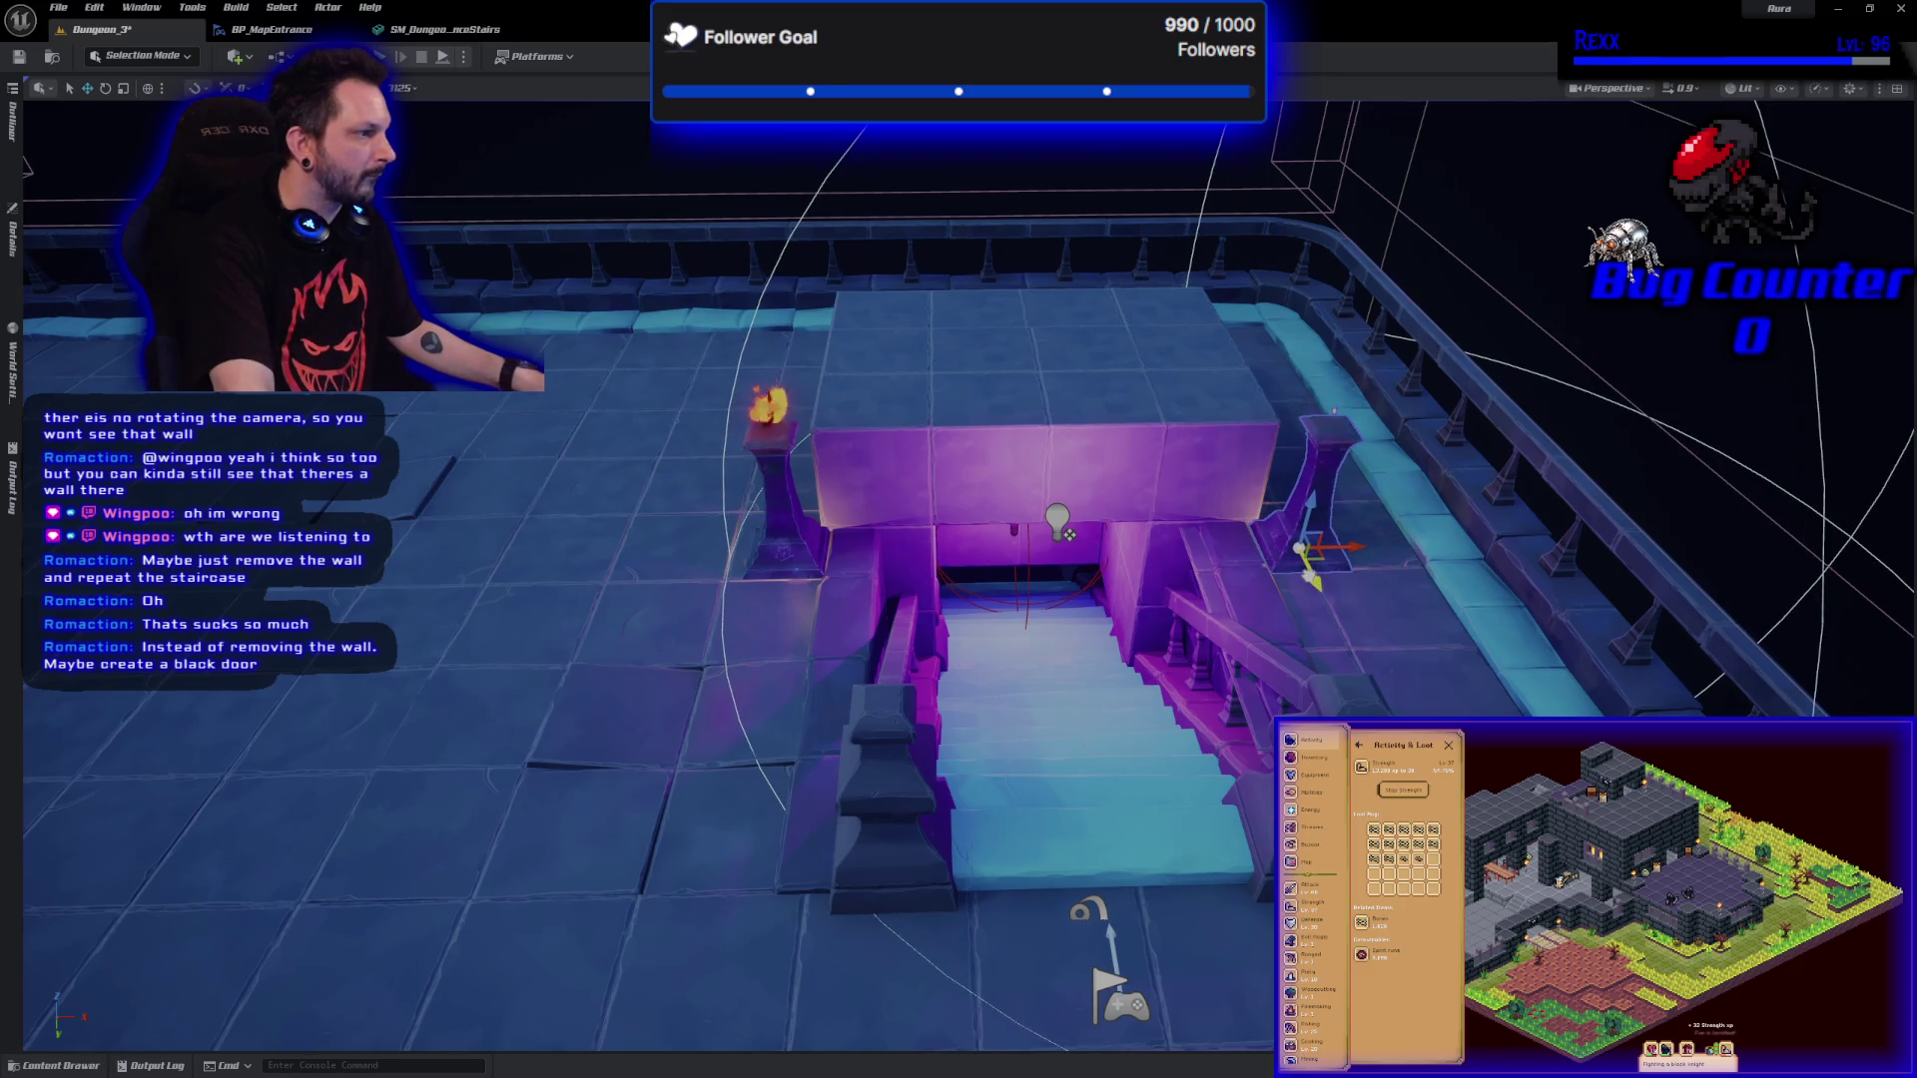
key(ctrl+s)
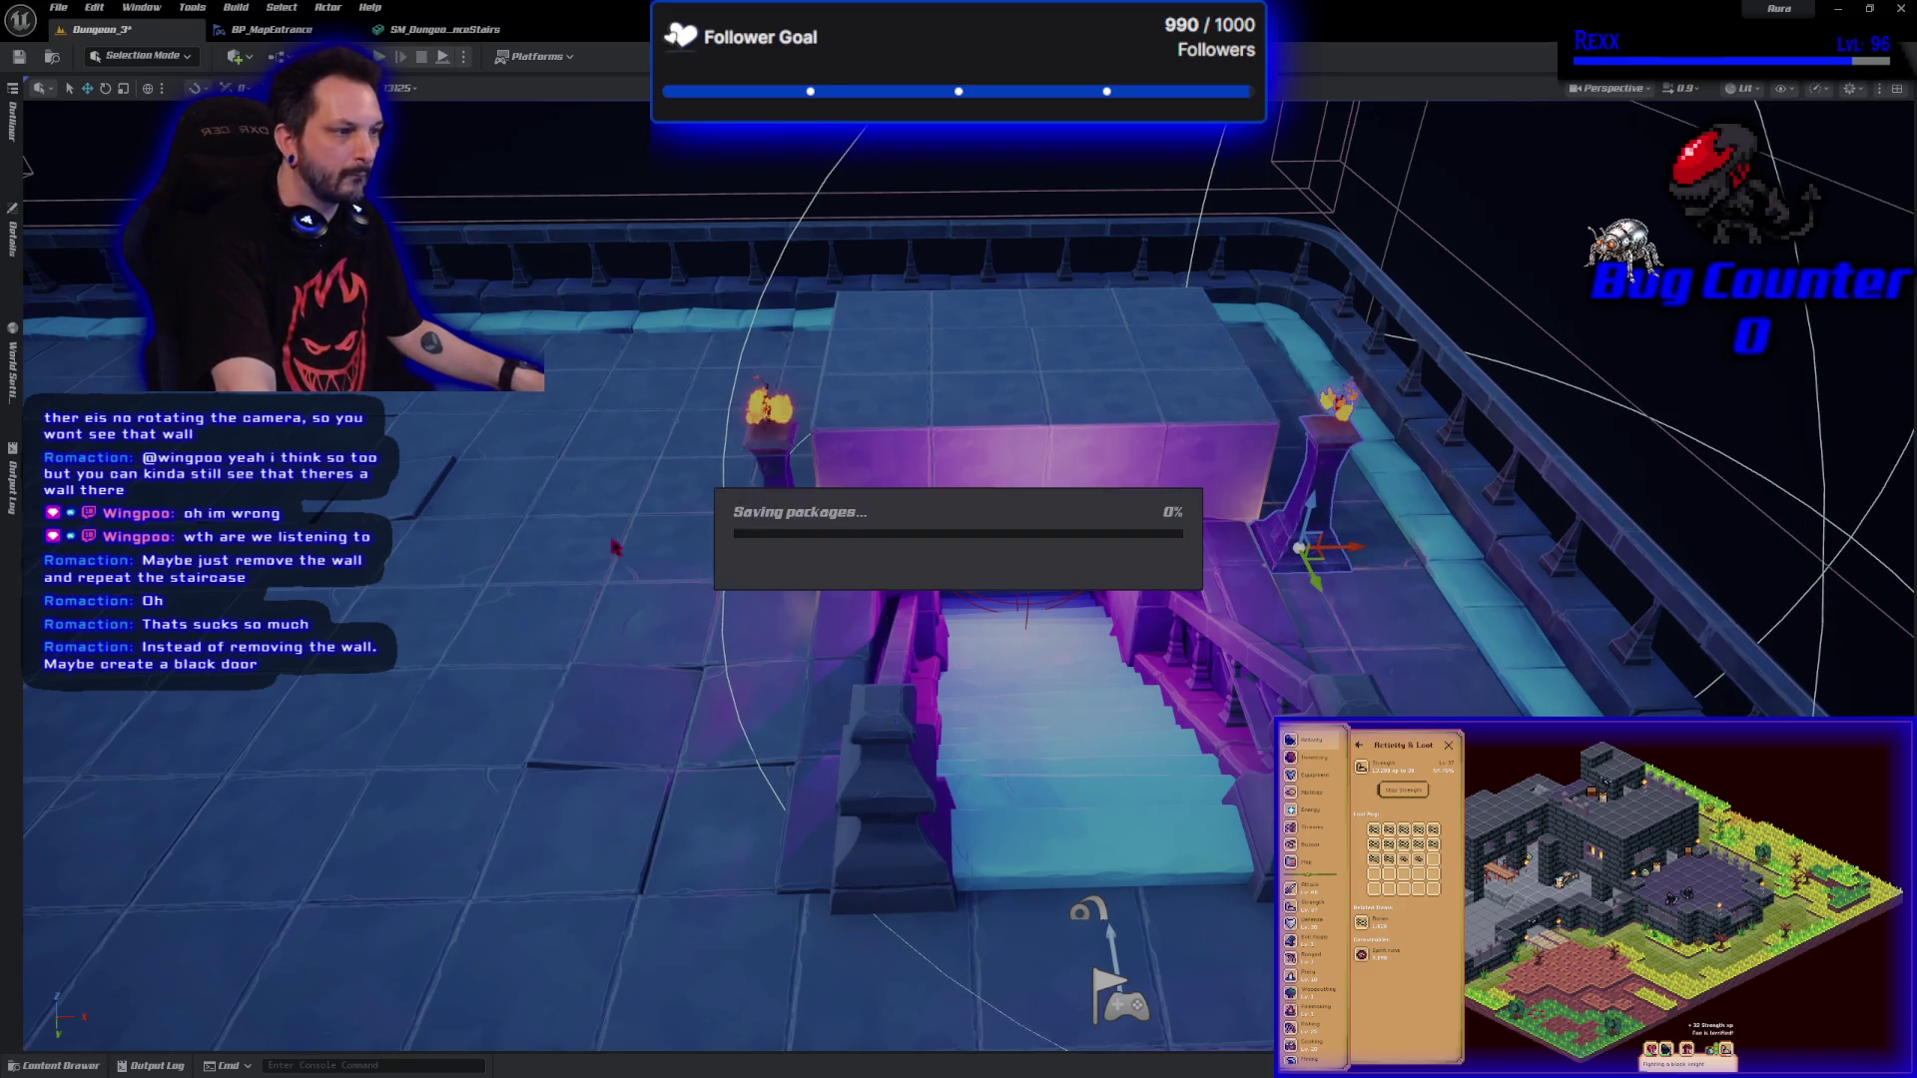
click(380, 57)
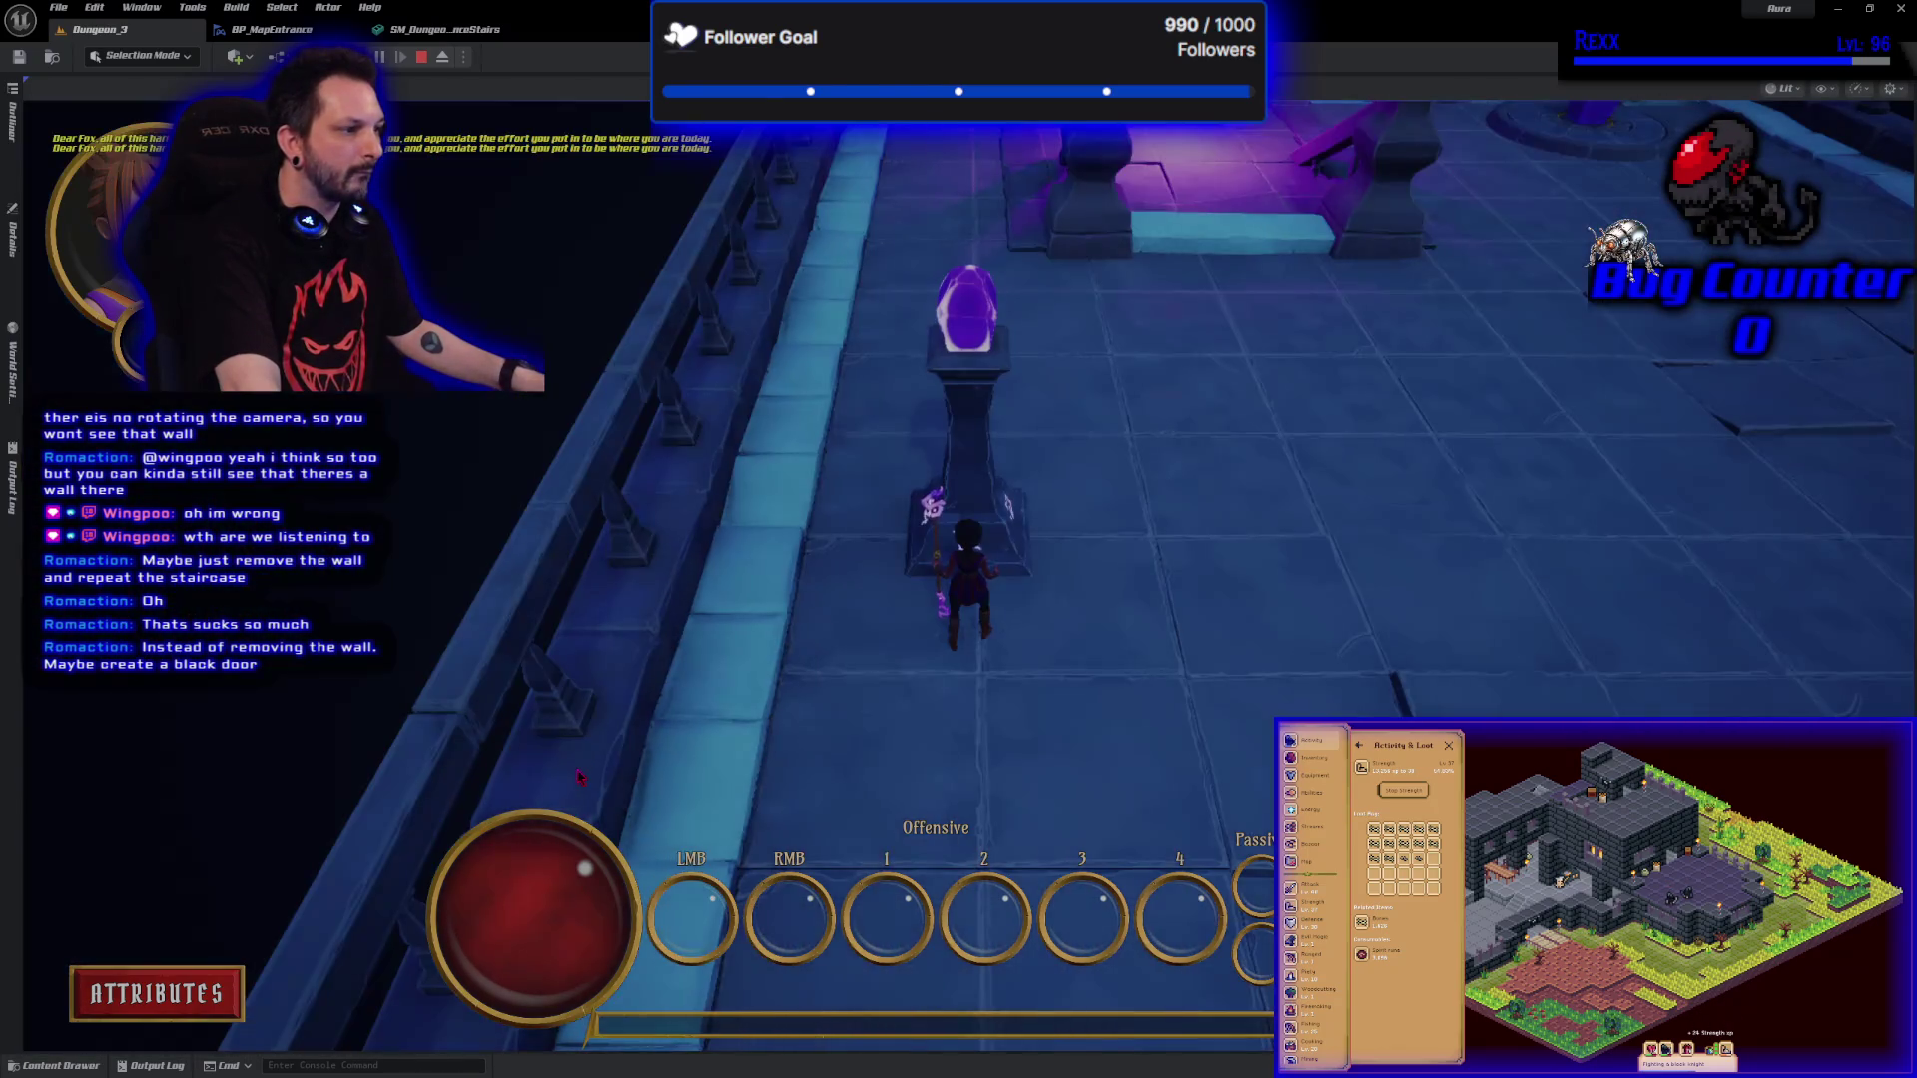
key(Escape)
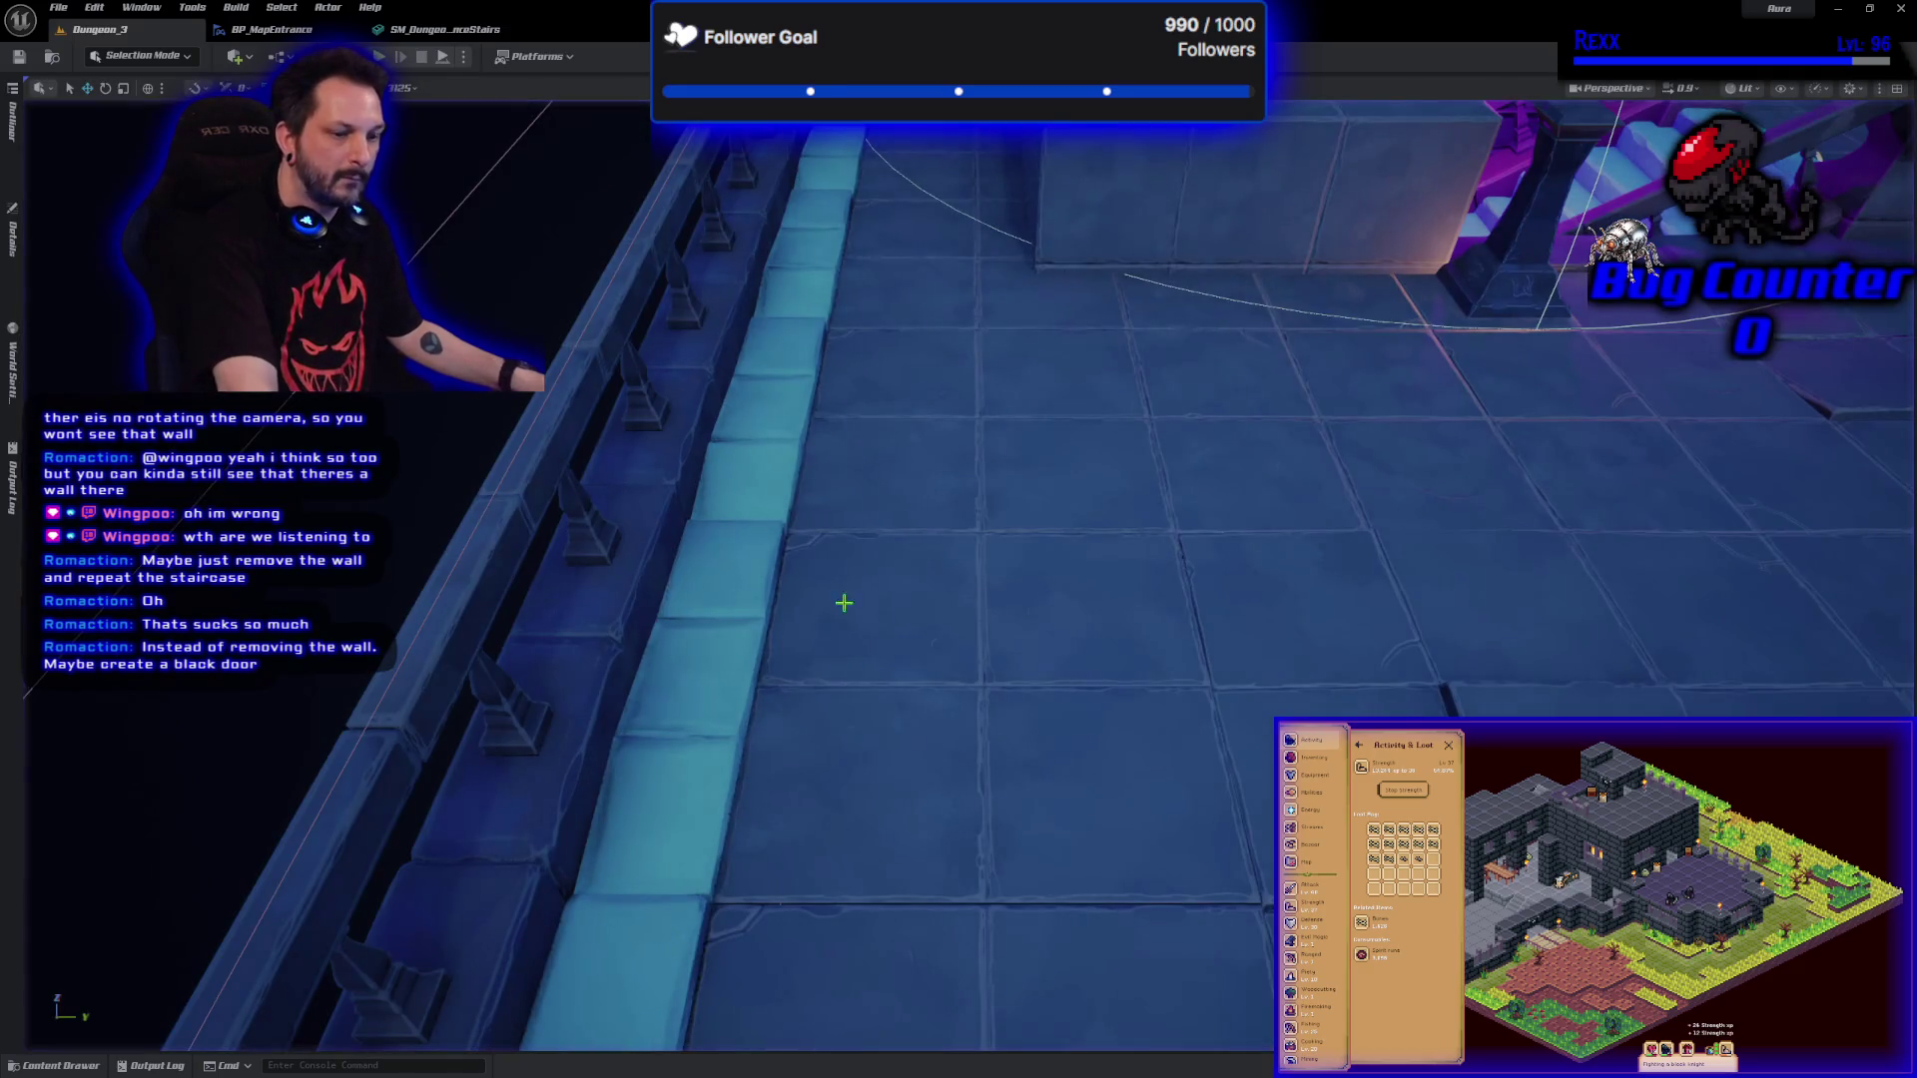
key(f)
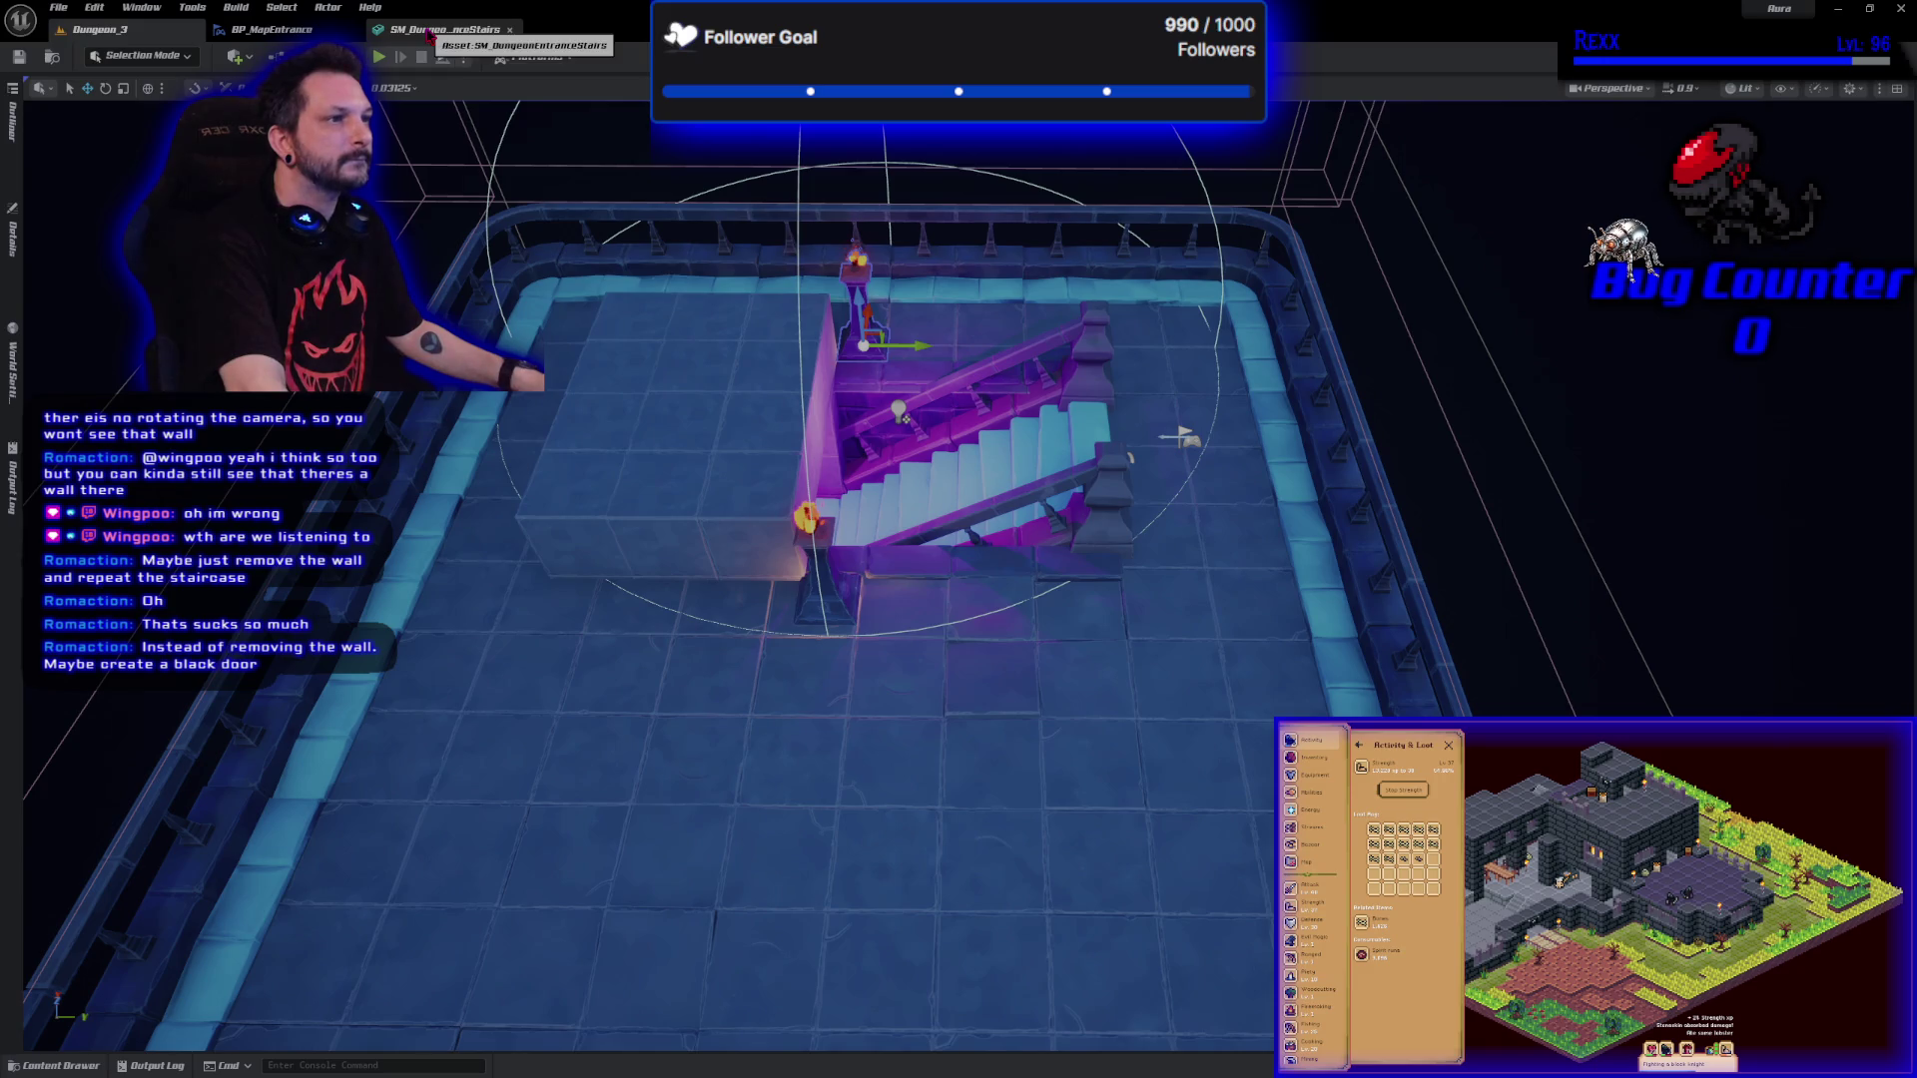
In BP_MapEntrance, make the PointLight hidden by default and compile the blueprint.
click(429, 30)
click(510, 29)
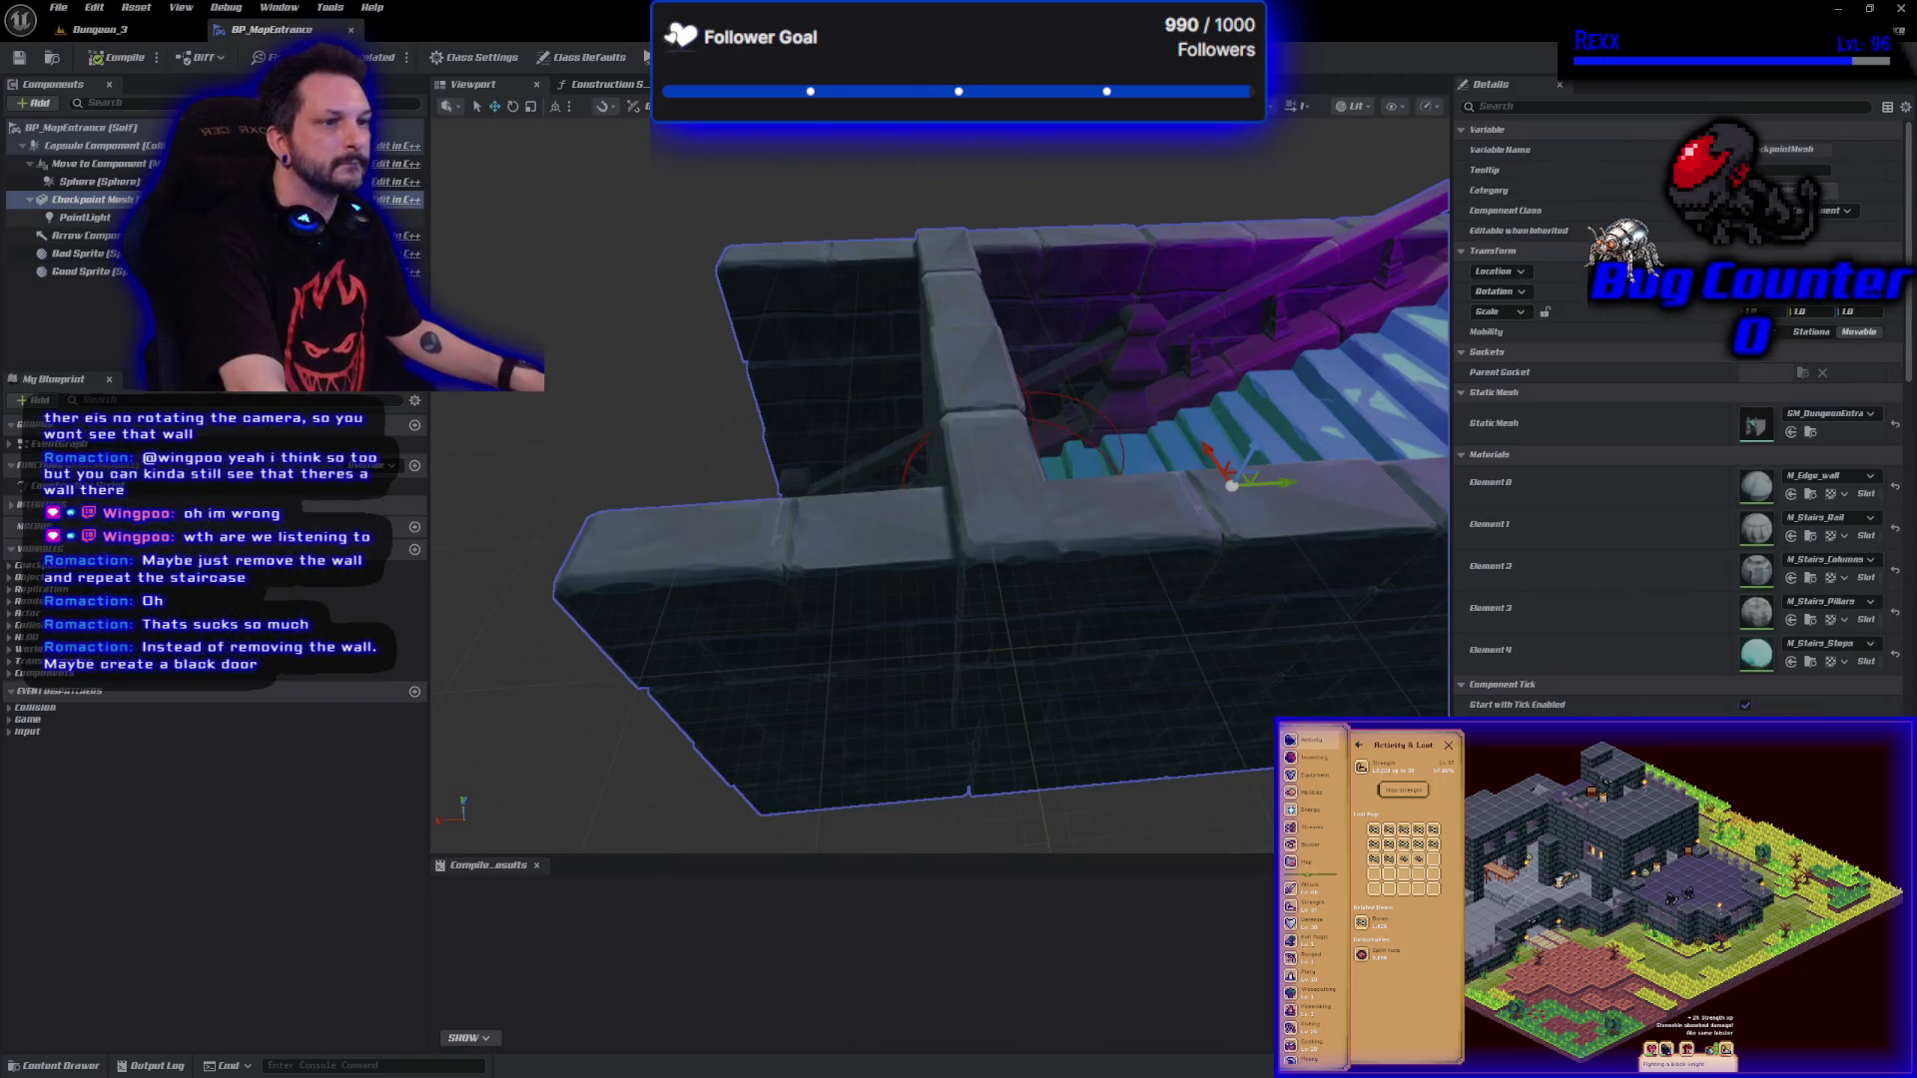
click(85, 216)
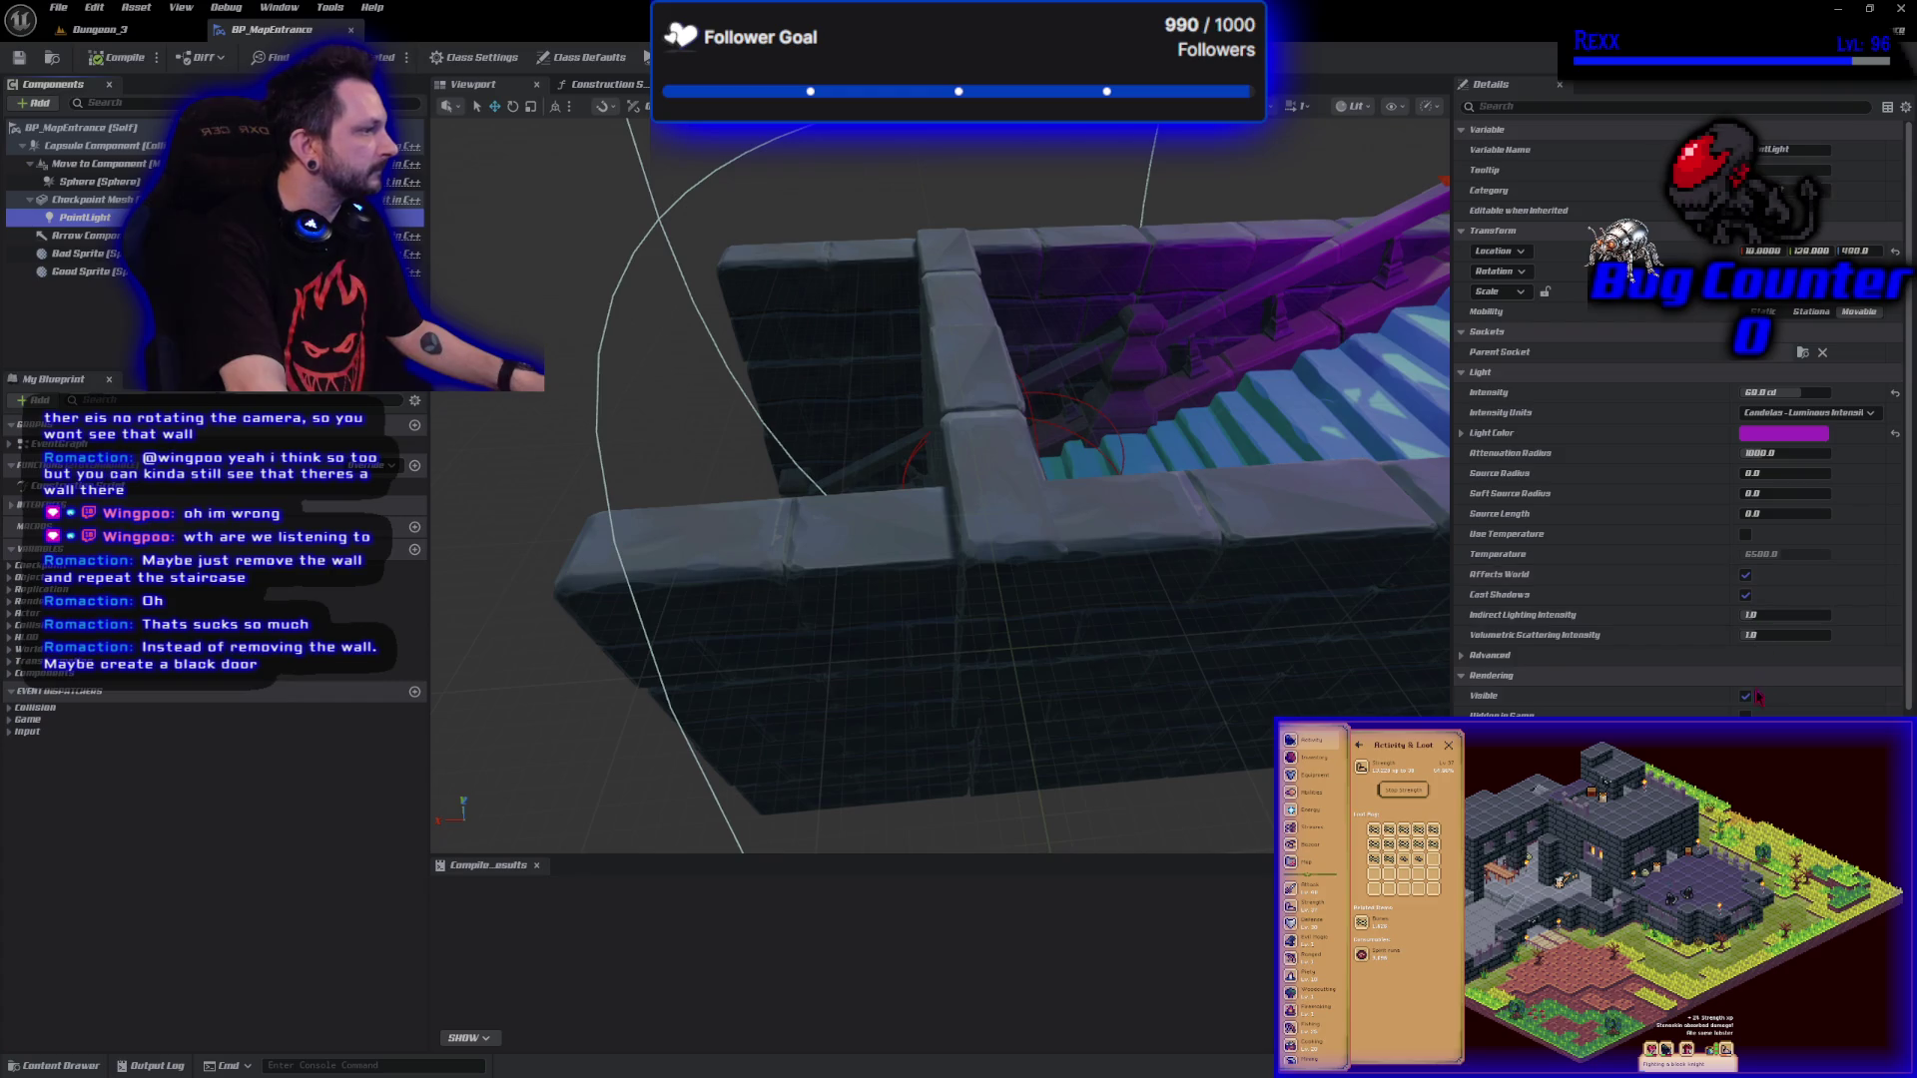
click(1749, 696)
click(122, 58)
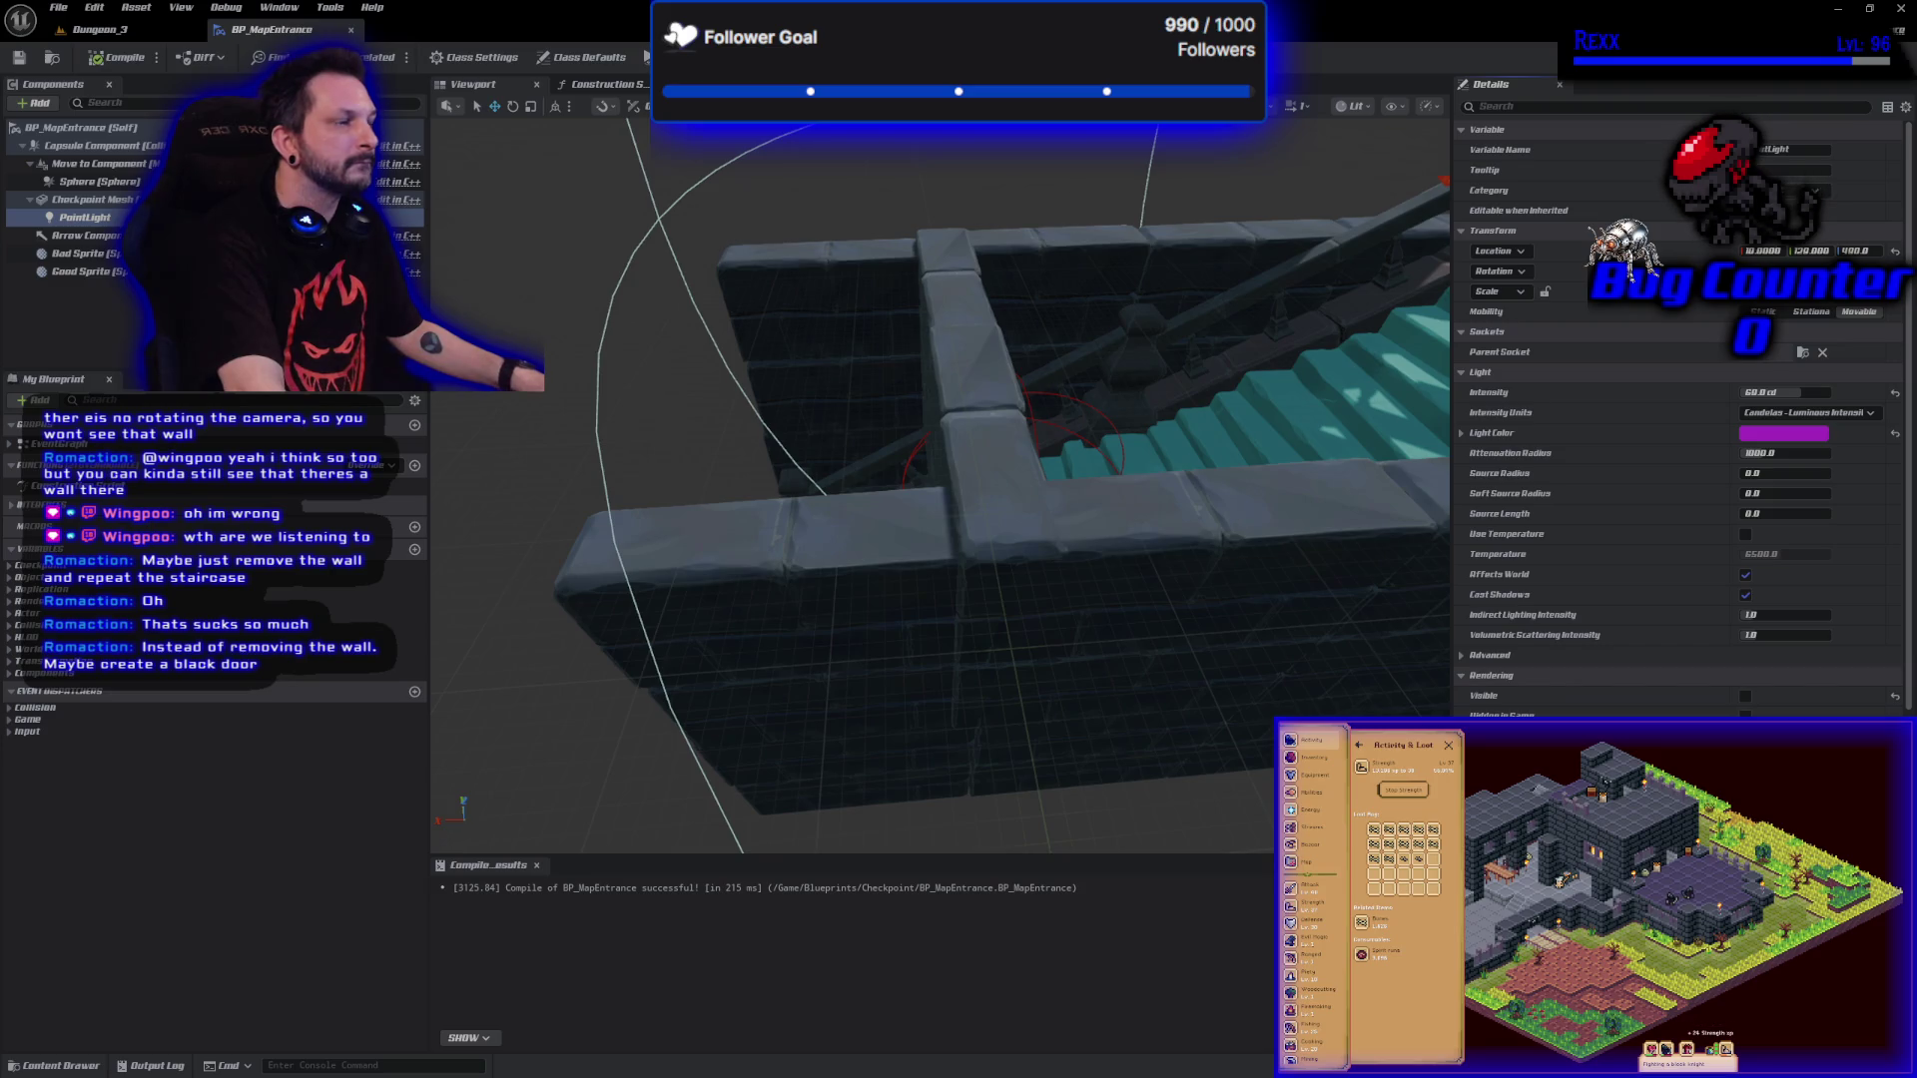
Play-test the game, walking the character toward the staircase.
key(alt+Tab)
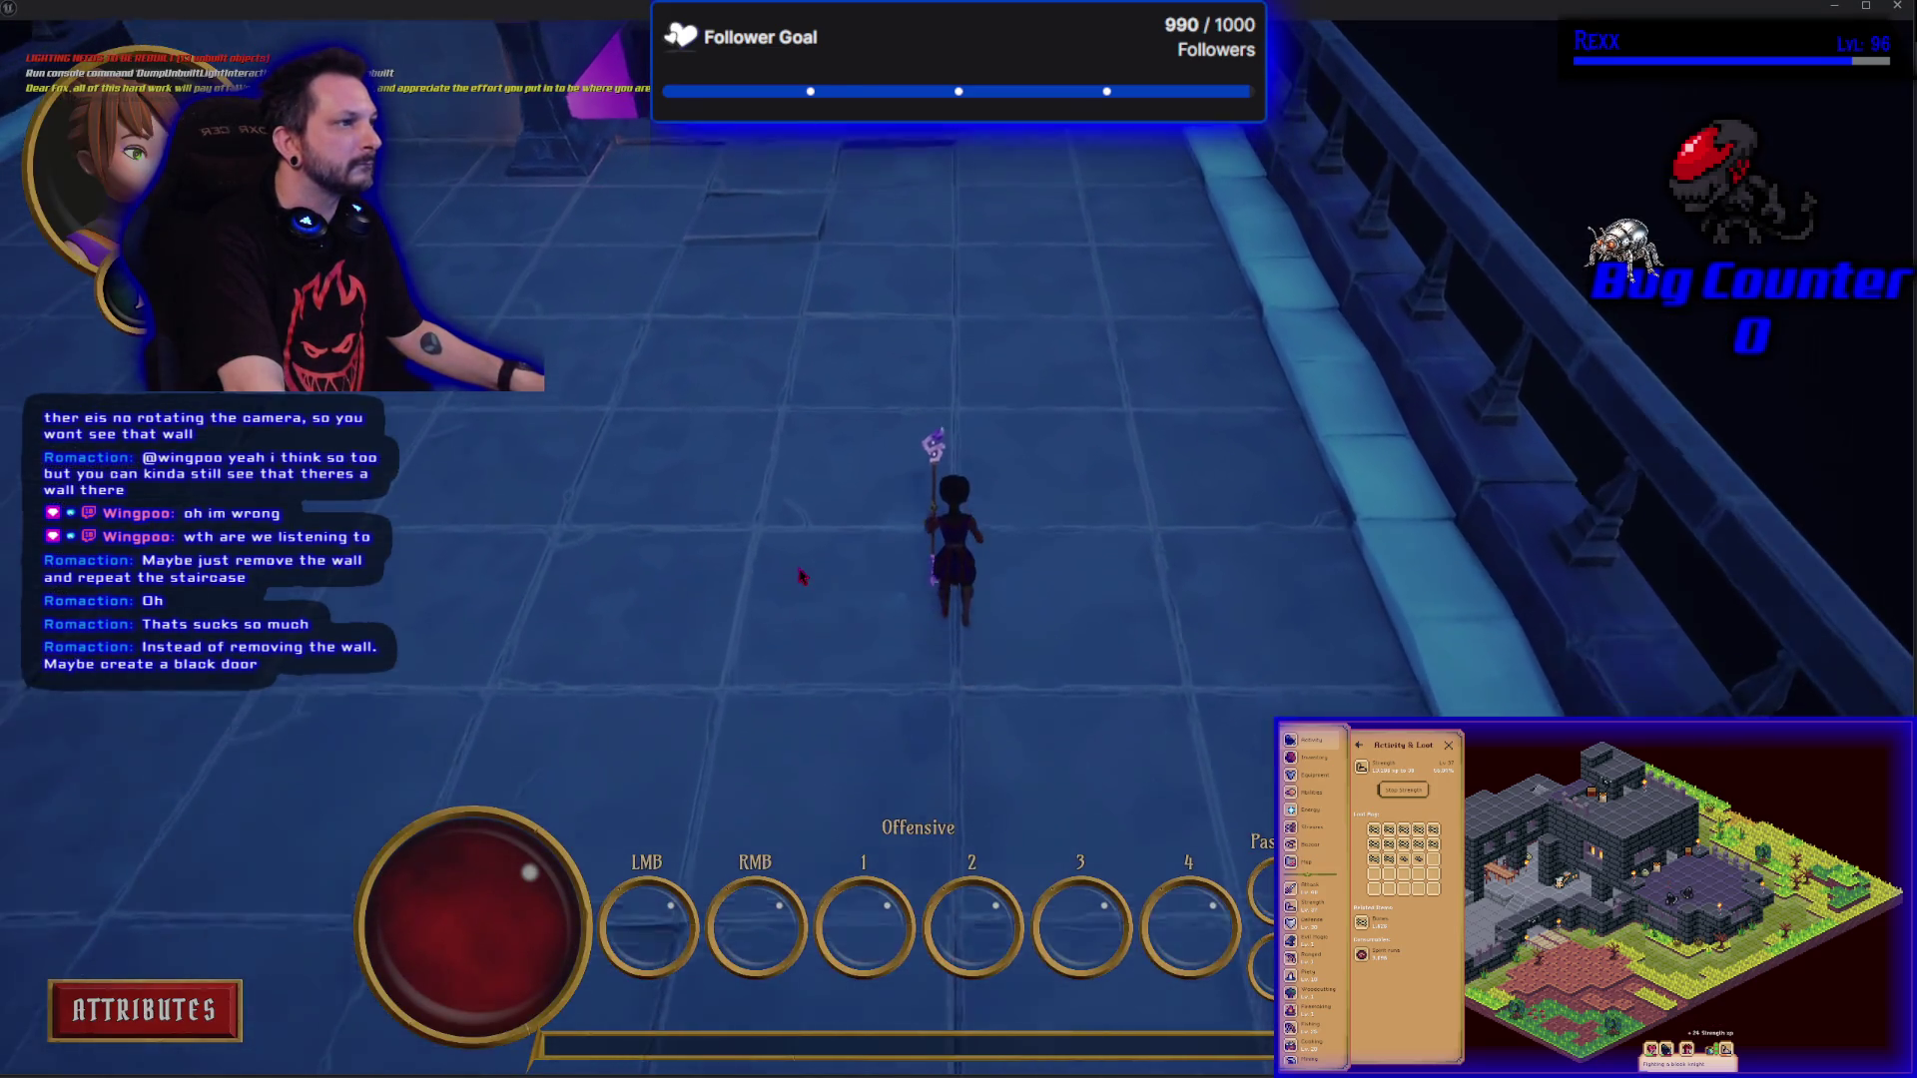
key(w)
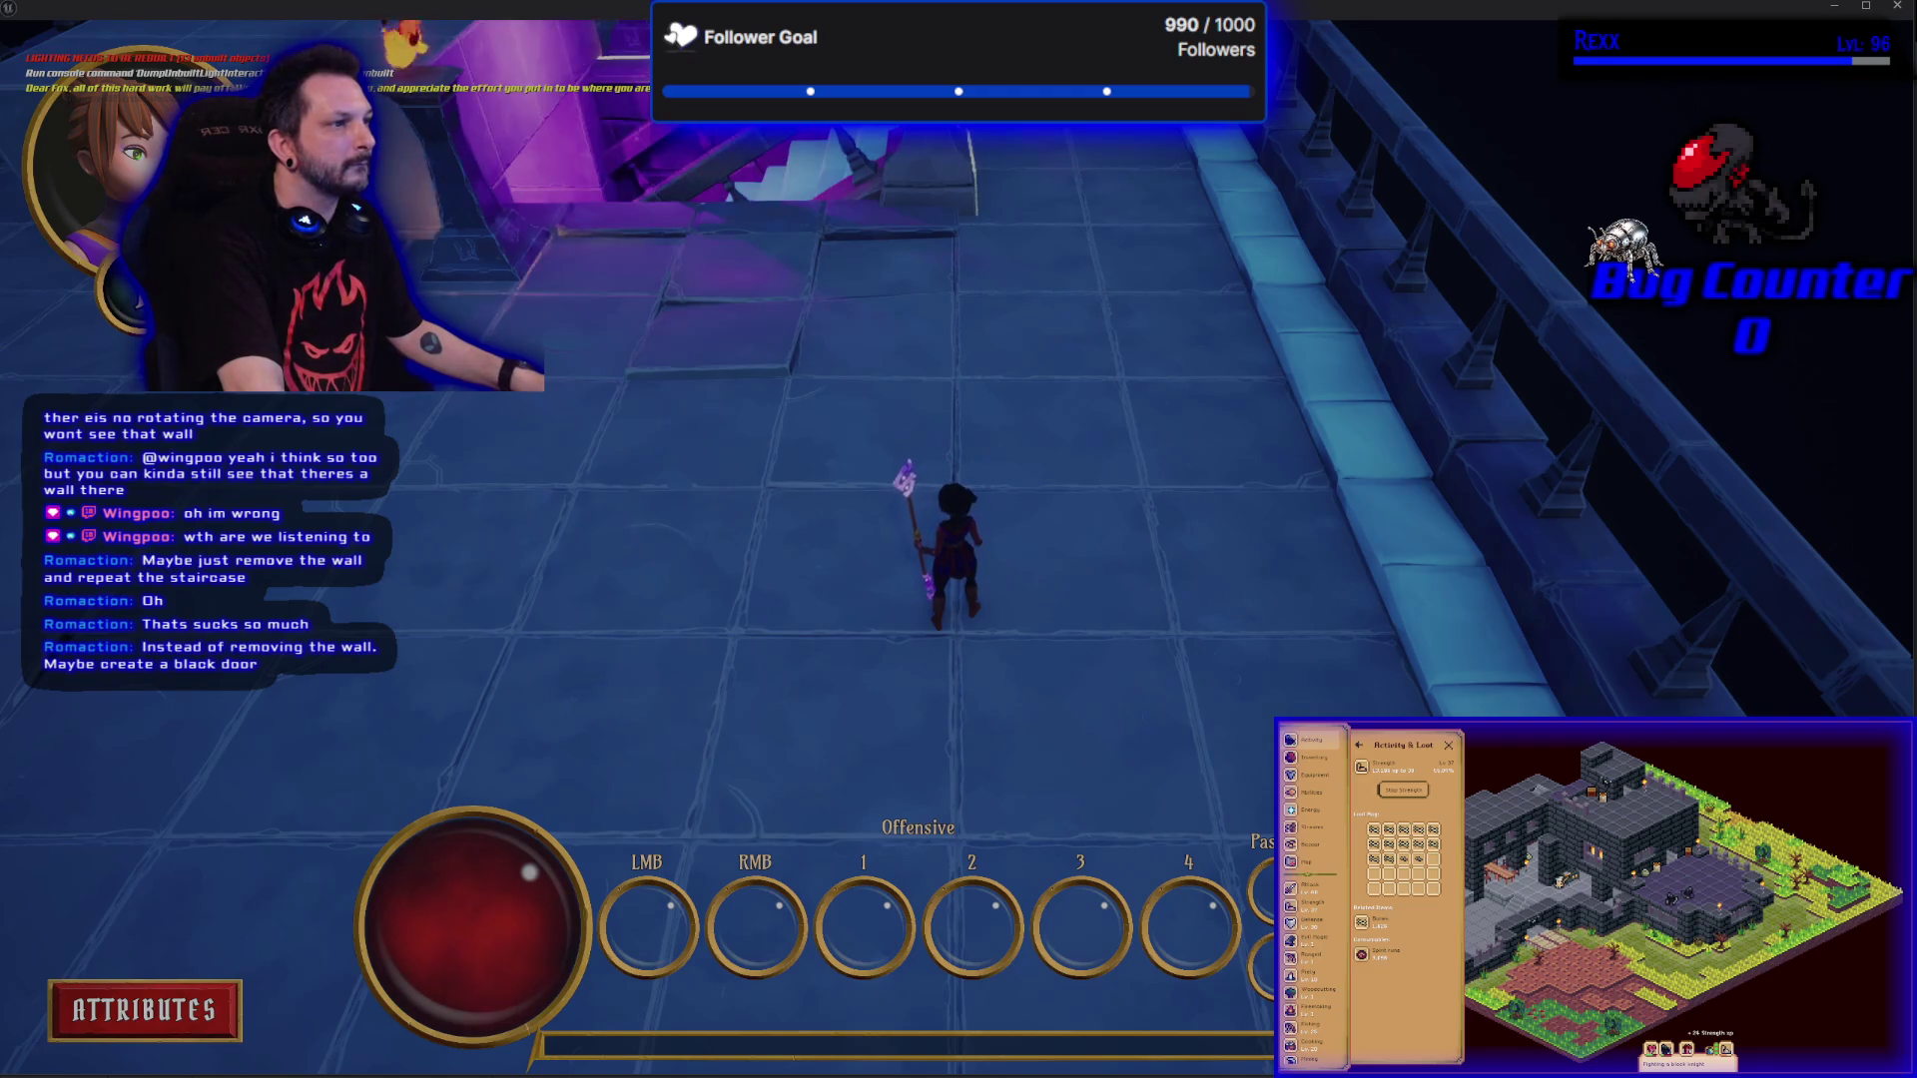
key(w)
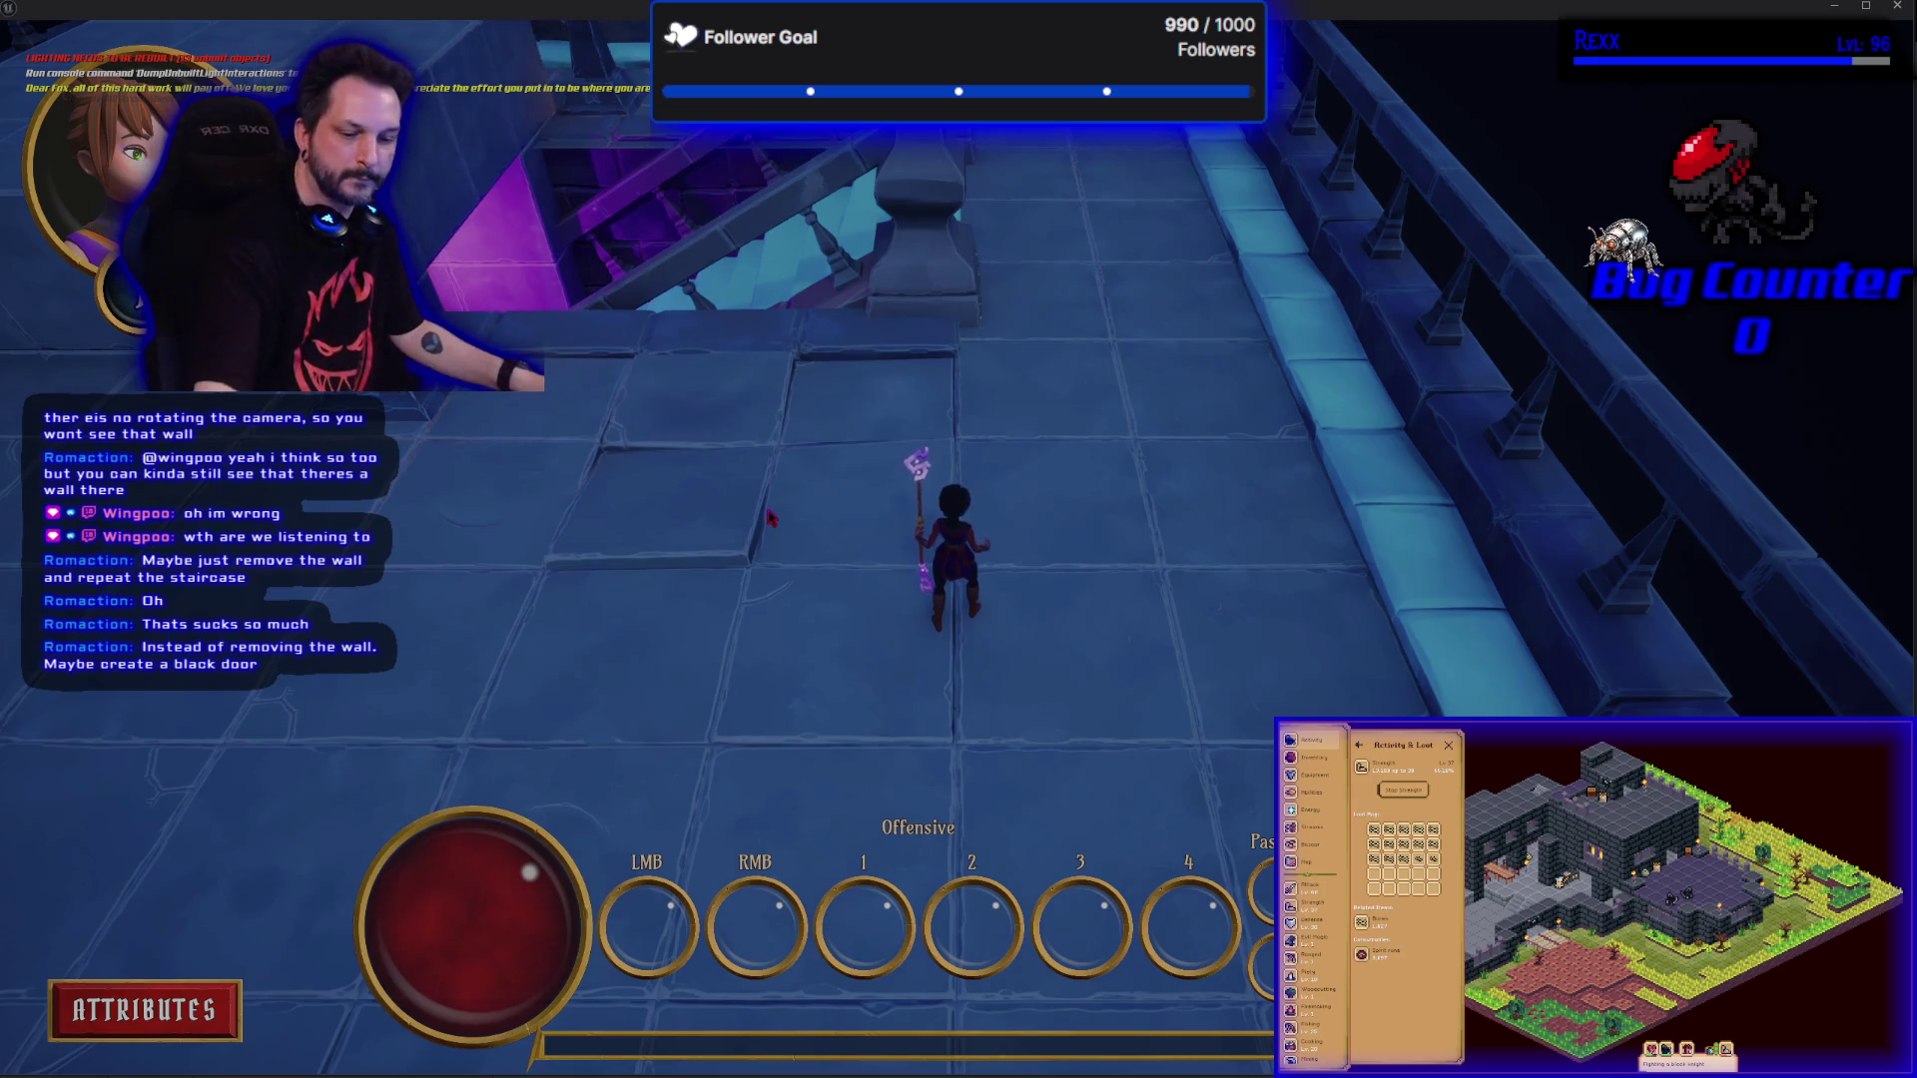
key(Escape)
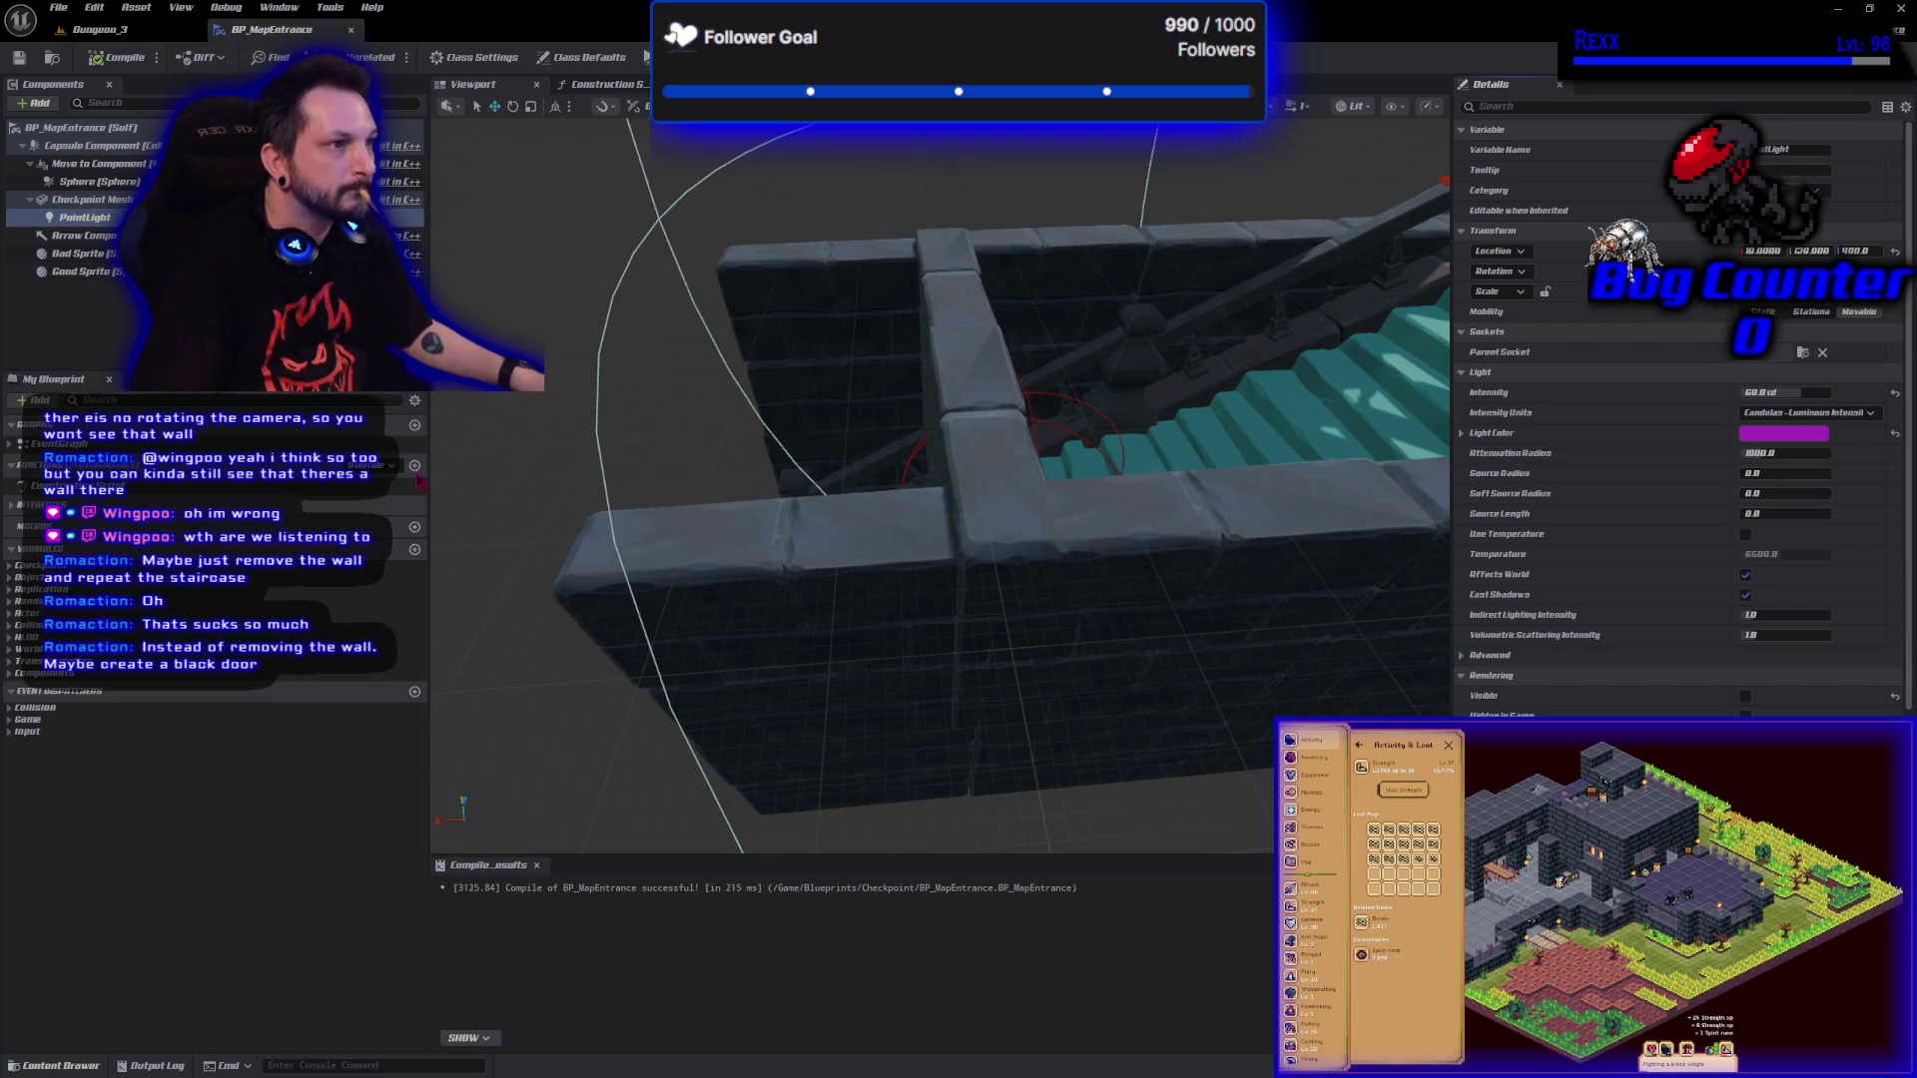
Rewire the event graph so the HighlightActor and UnHighlightActor calls feed the two Set Visibility nodes.
click(699, 84)
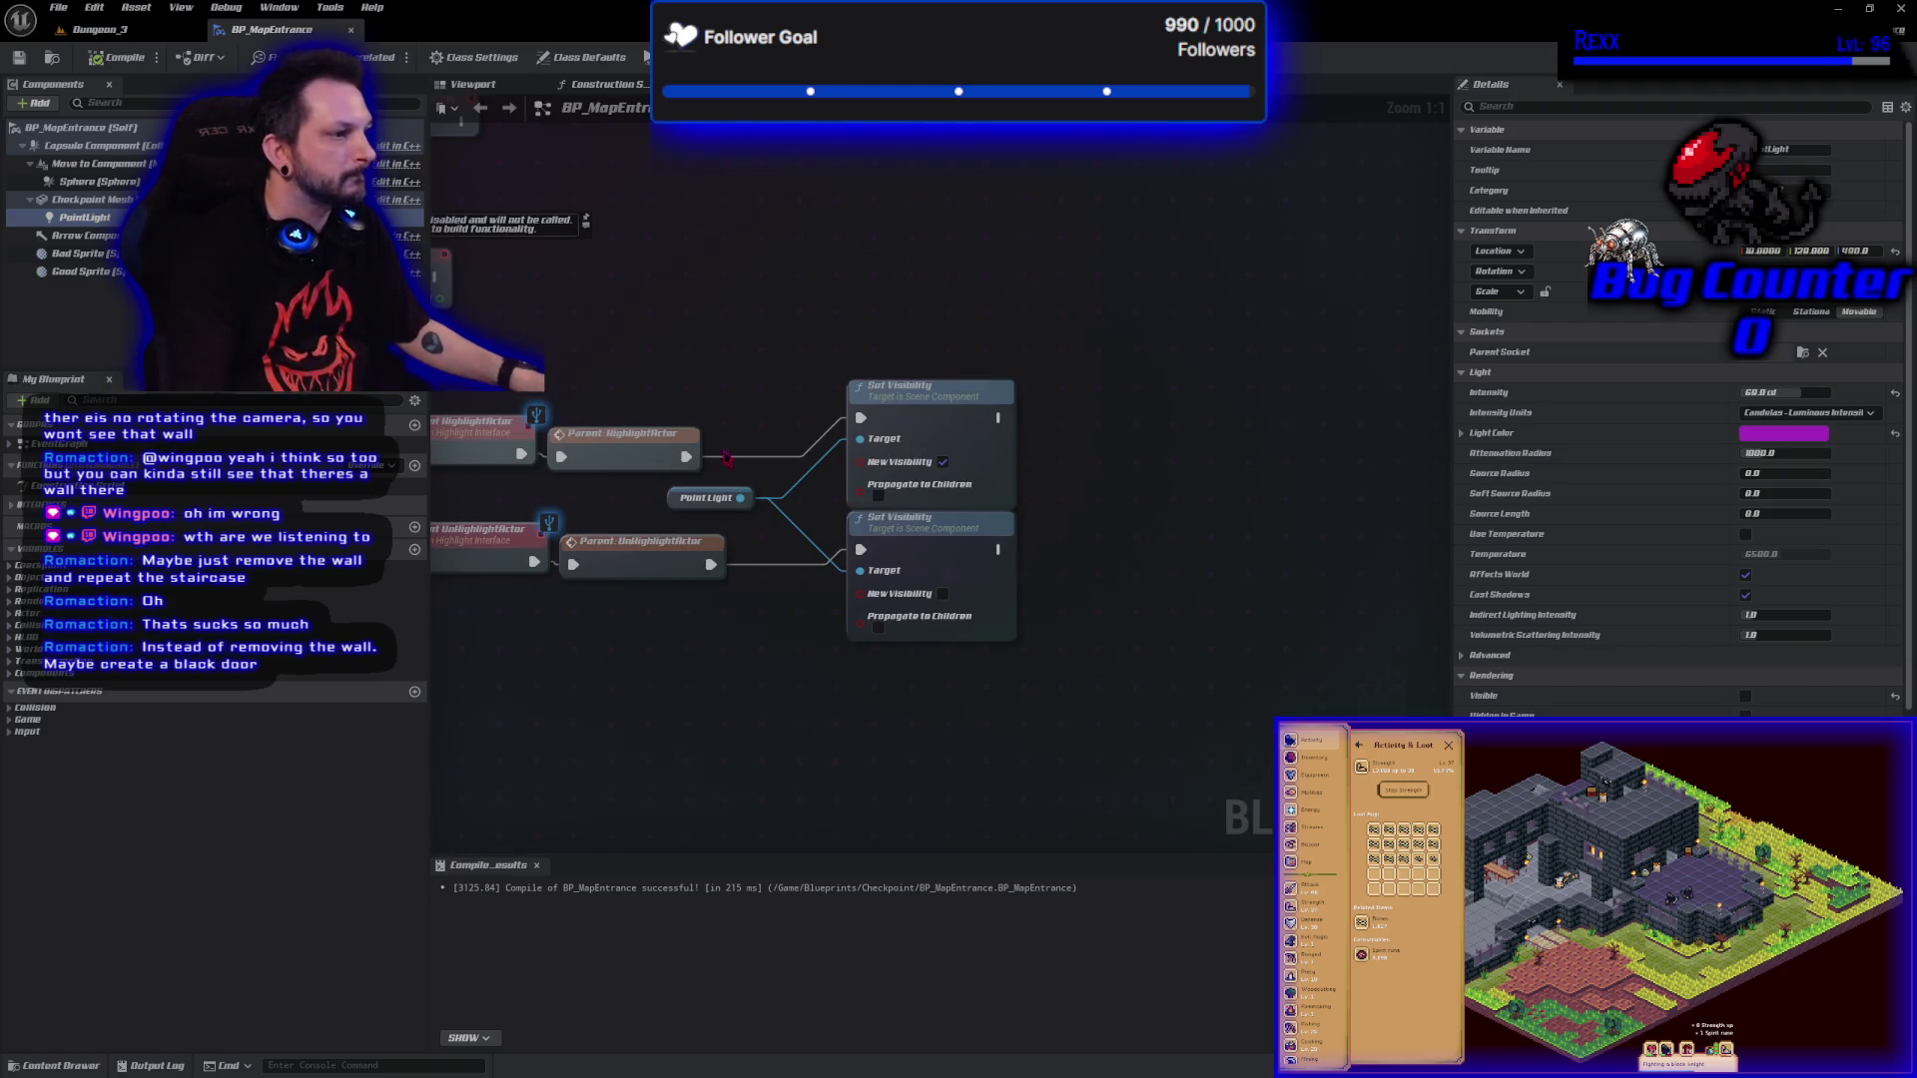
alt+click(684, 456)
alt+click(710, 564)
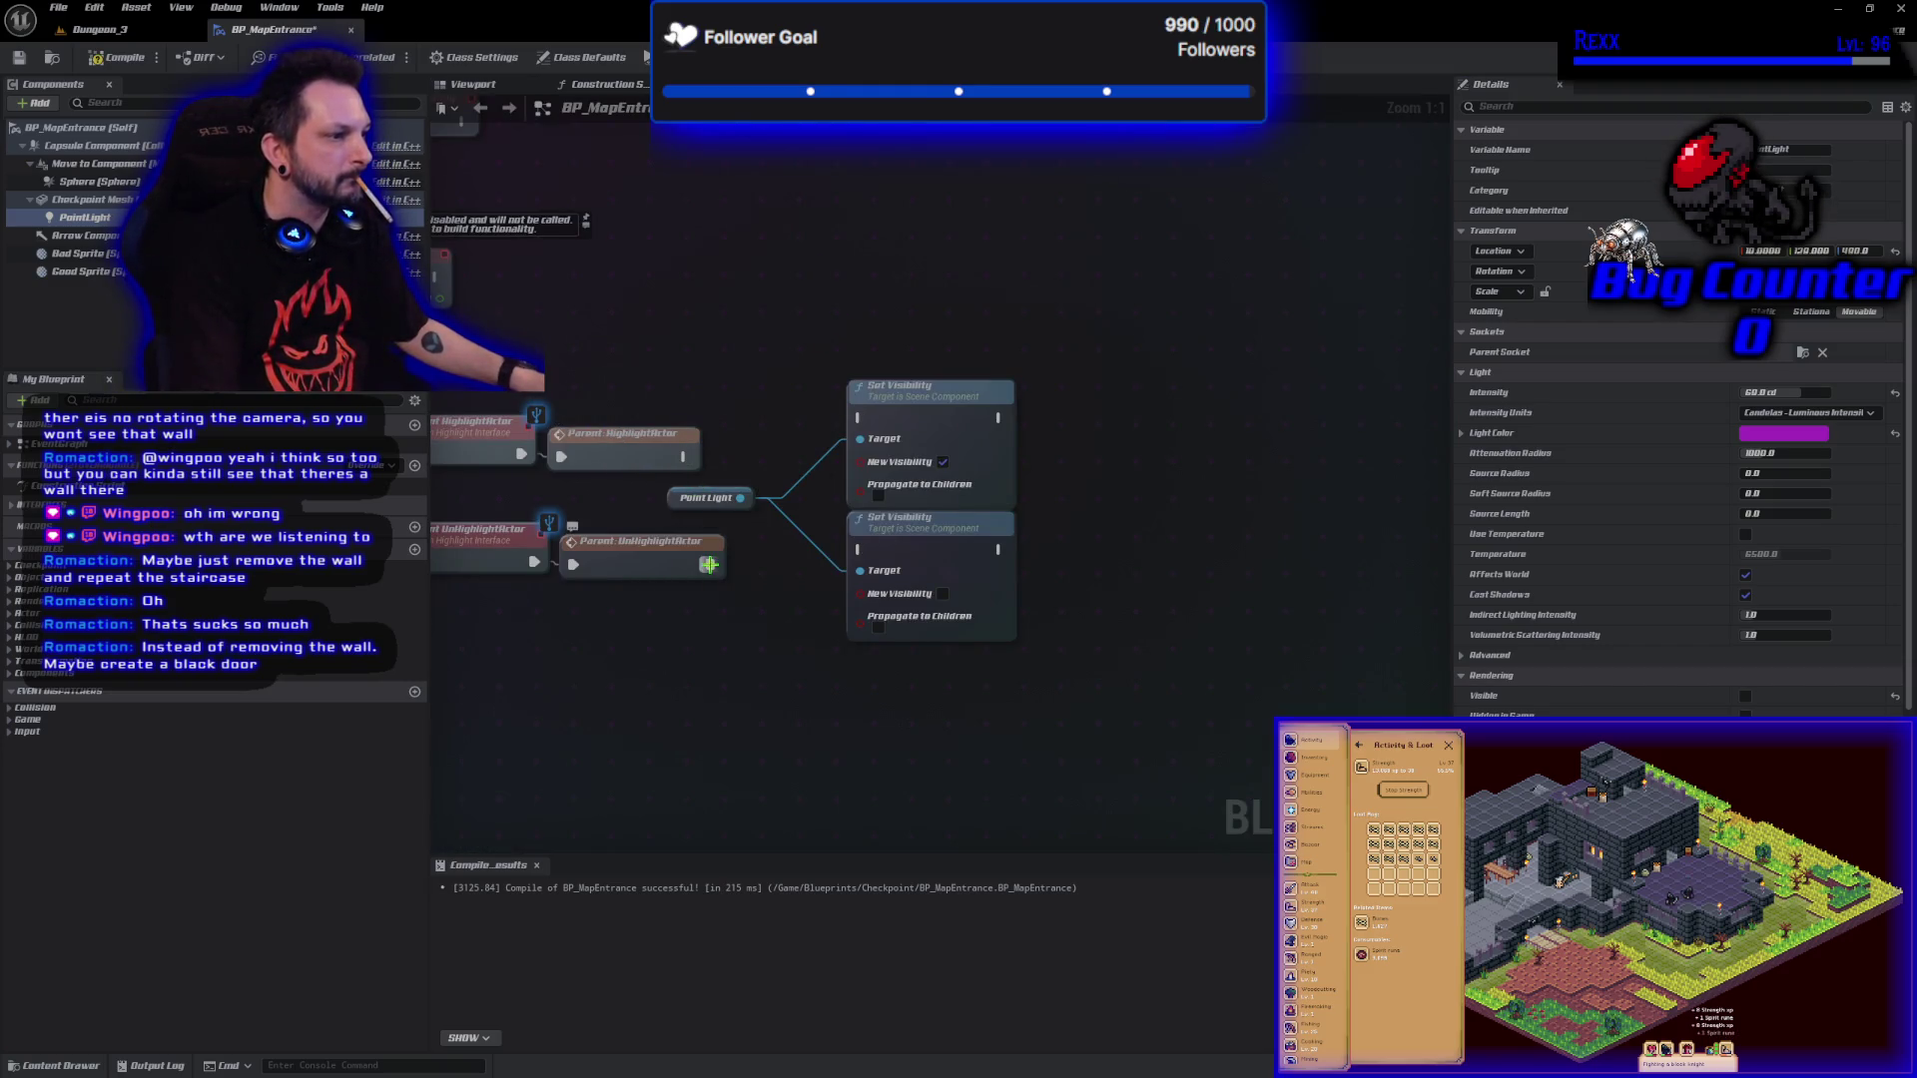
mouse_move(683, 456)
mouse_down()
mouse_move(998, 439)
mouse_move(878, 440)
mouse_move(857, 417)
mouse_up()
mouse_move(573, 564)
mouse_down()
mouse_move(778, 604)
mouse_move(898, 564)
mouse_move(856, 549)
mouse_up()
drag(651, 567, 642, 607)
drag(631, 468, 644, 384)
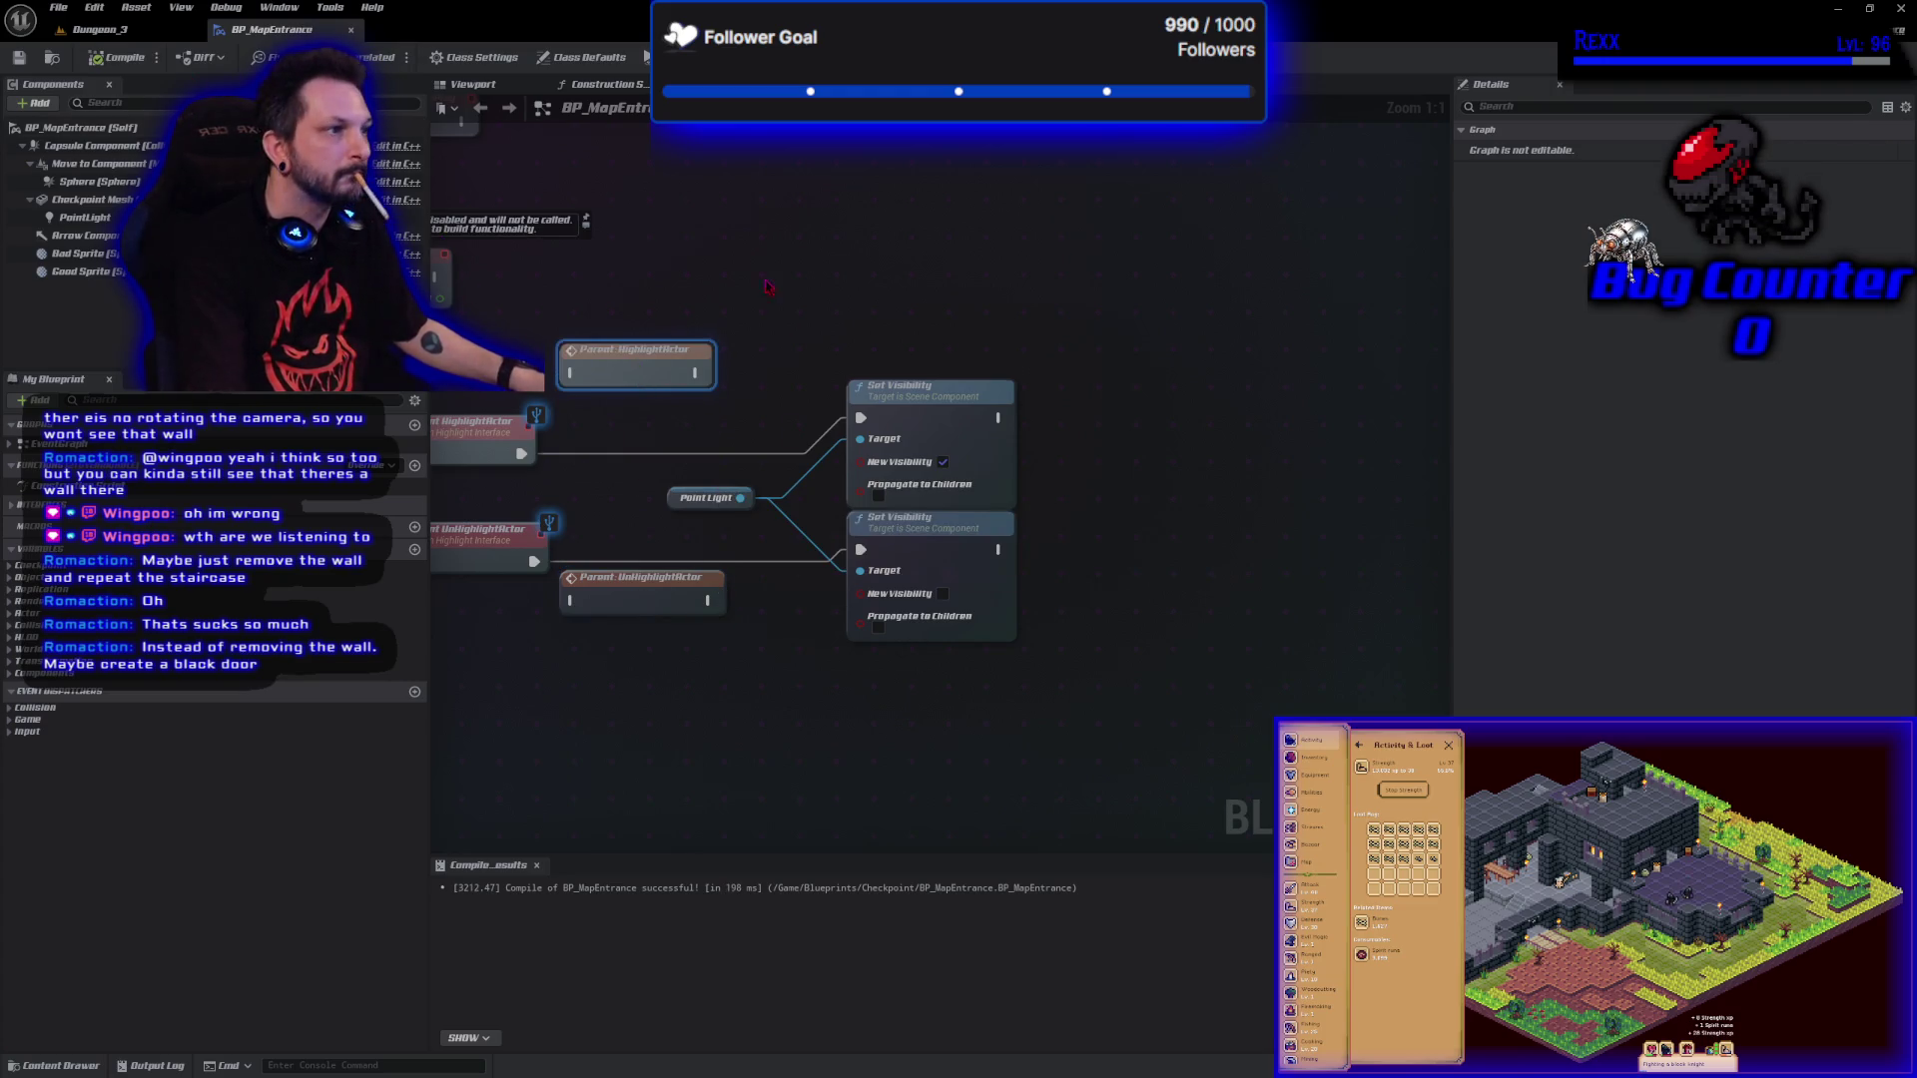
Play-test the game, then return to the Dungeon_3 level.
key(alt+p)
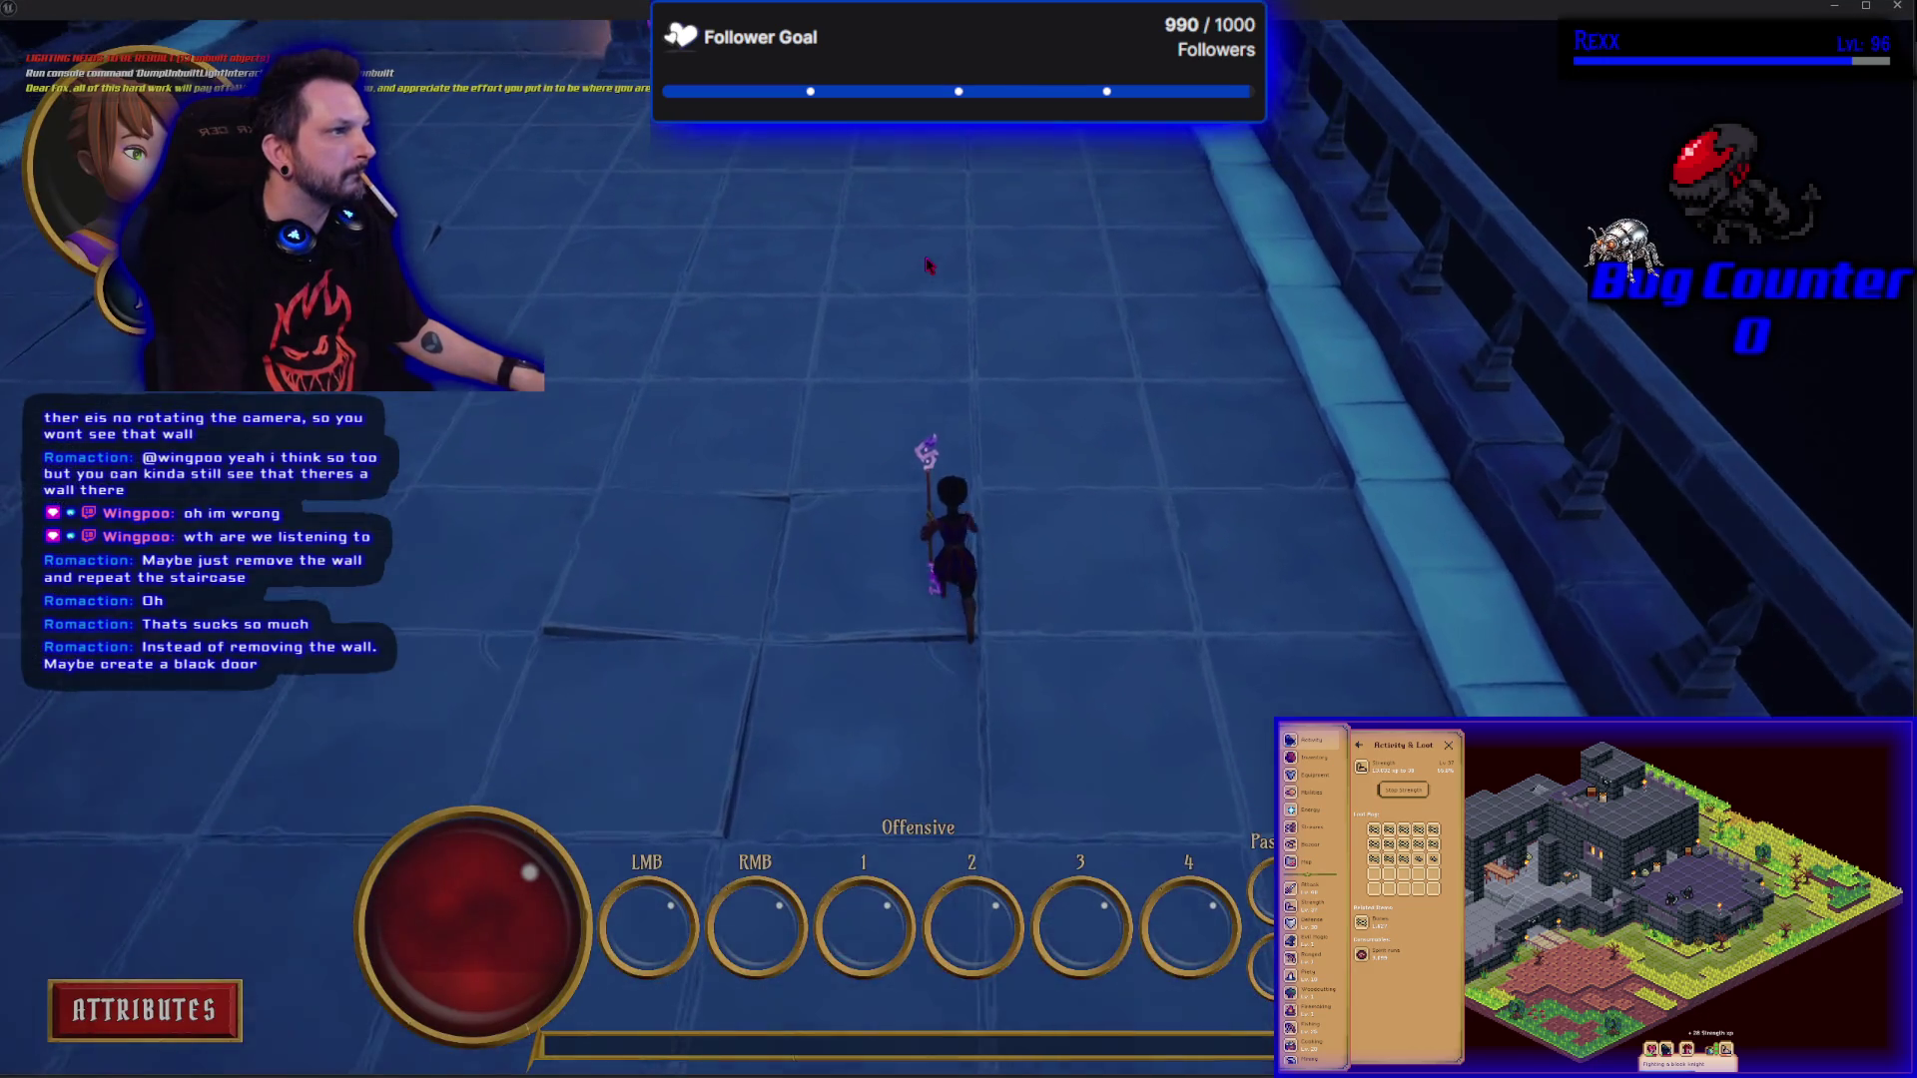
key(w)
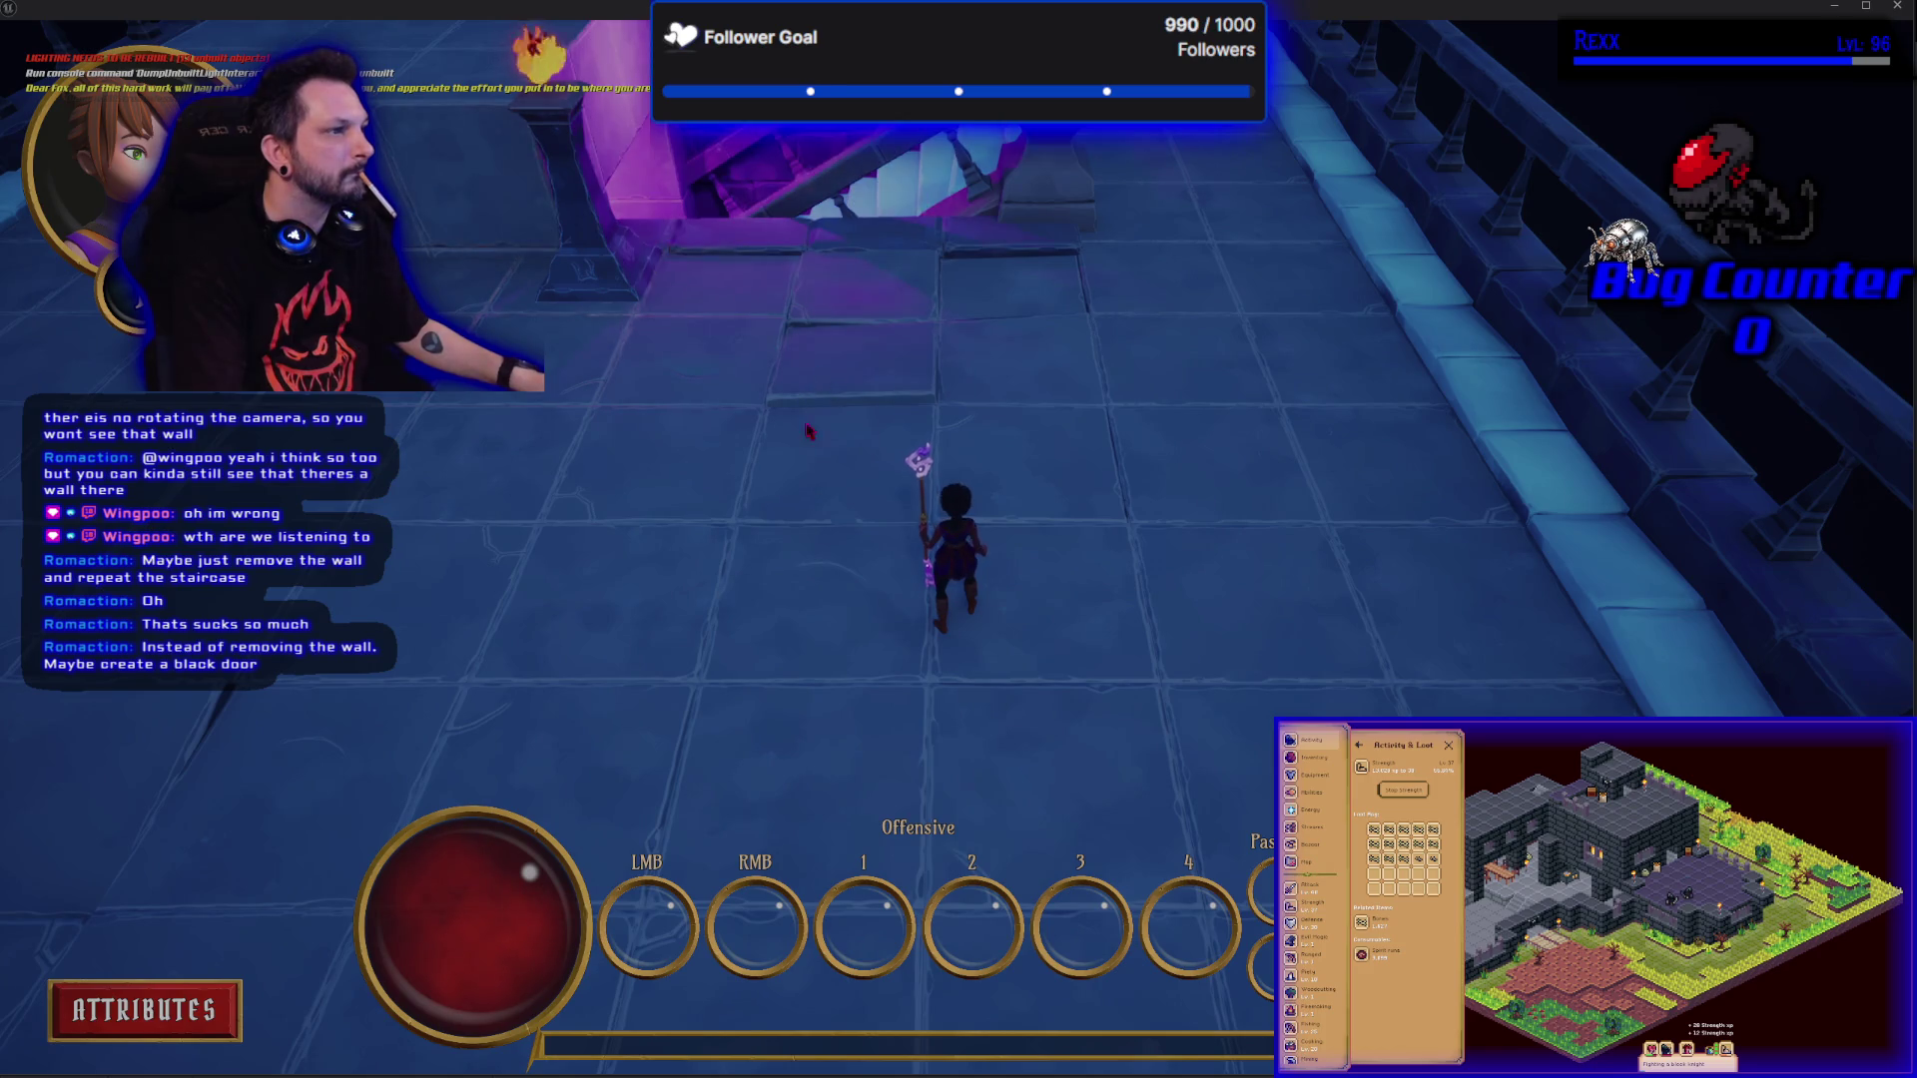
key(Escape)
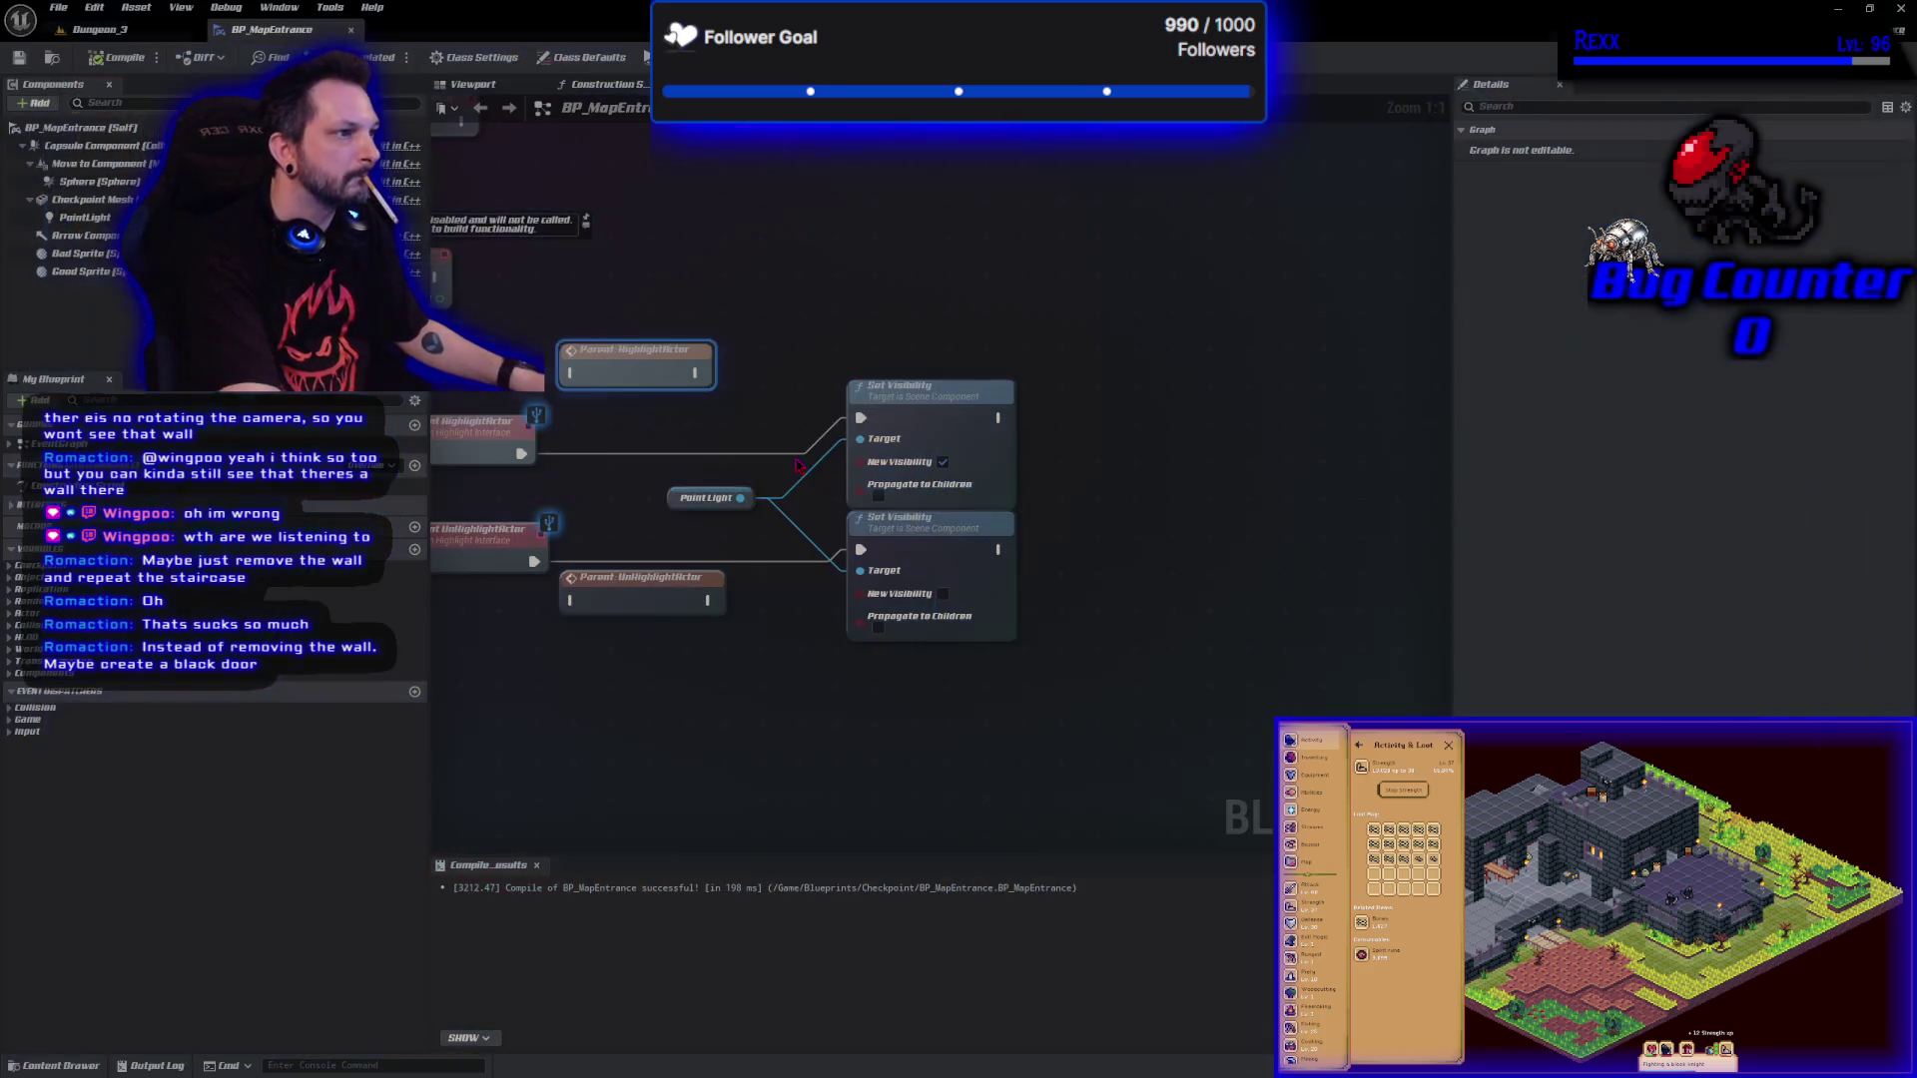
click(99, 29)
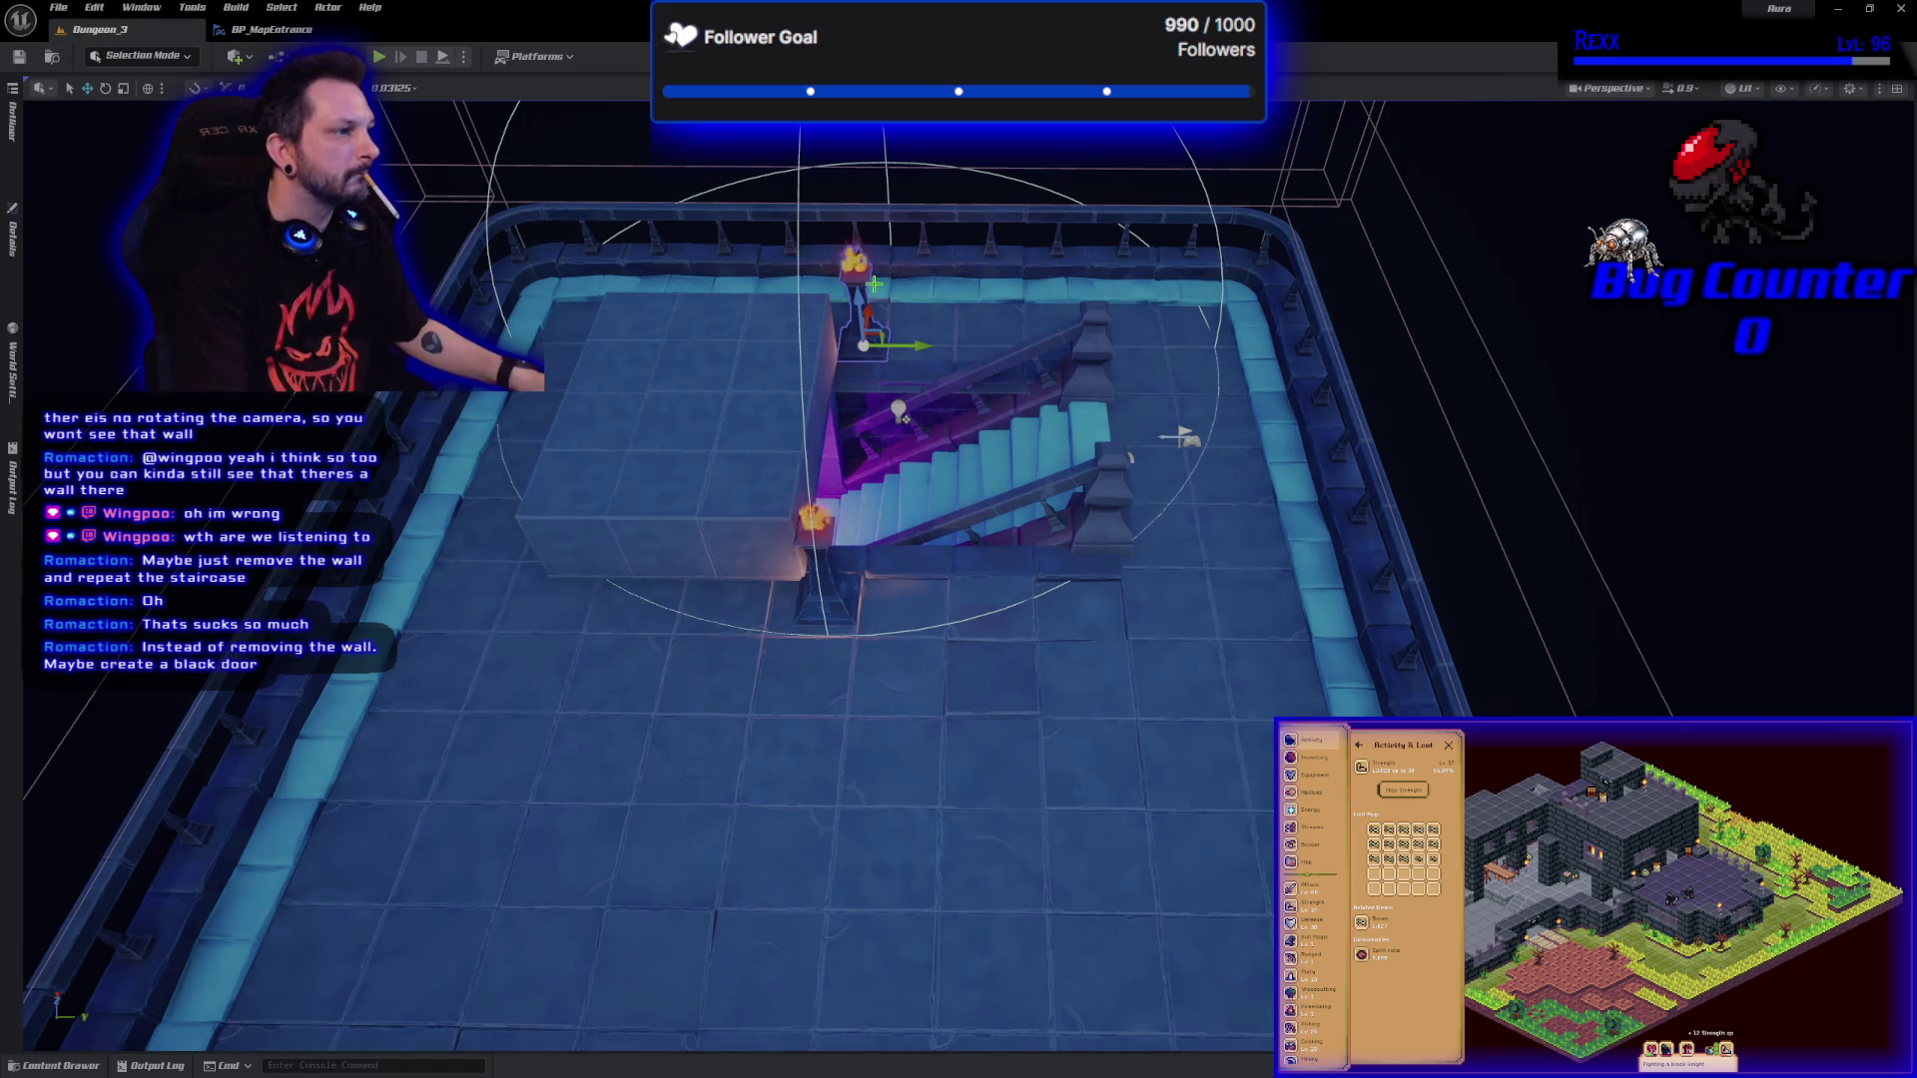
Delete the lower and upper wall torches beside the stairs.
click(811, 519)
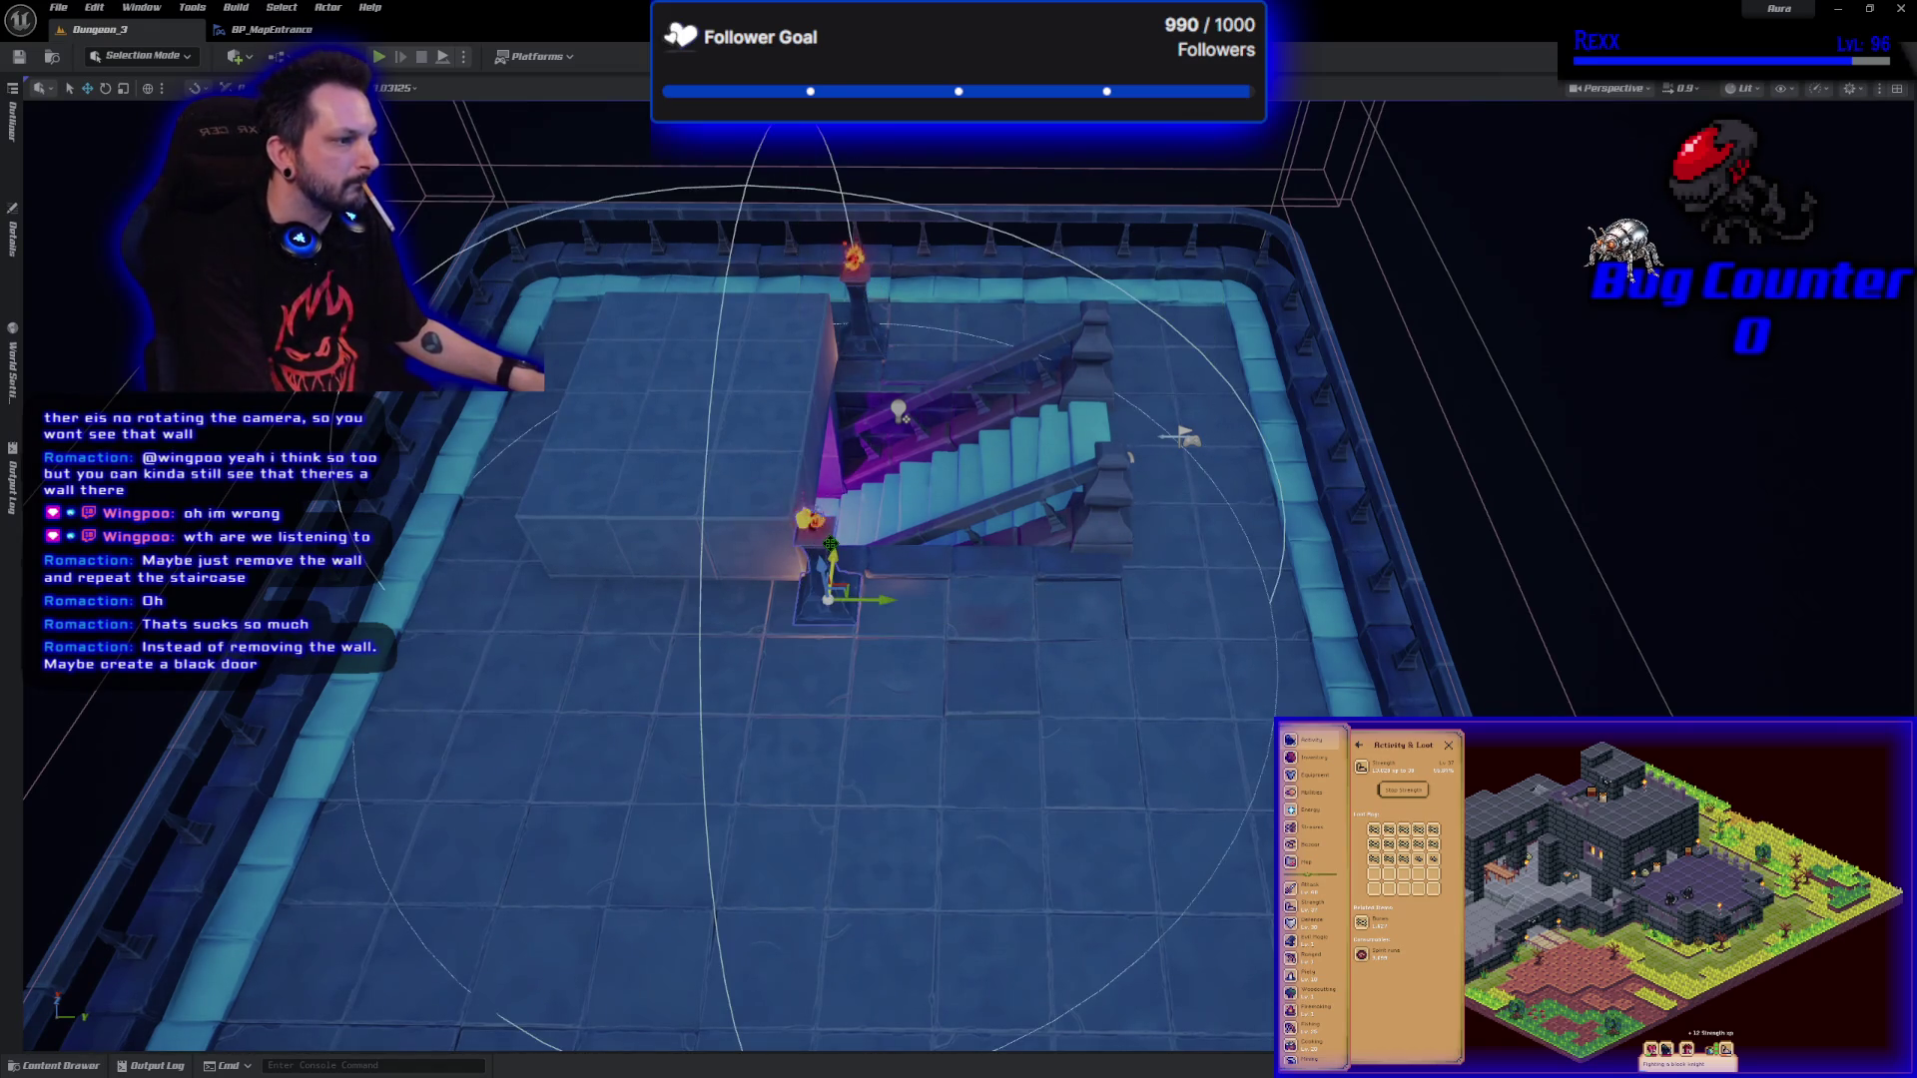
key(Delete)
click(851, 258)
key(Delete)
Save the Dungeon_3 level and run a quick test play.
key(ctrl+s)
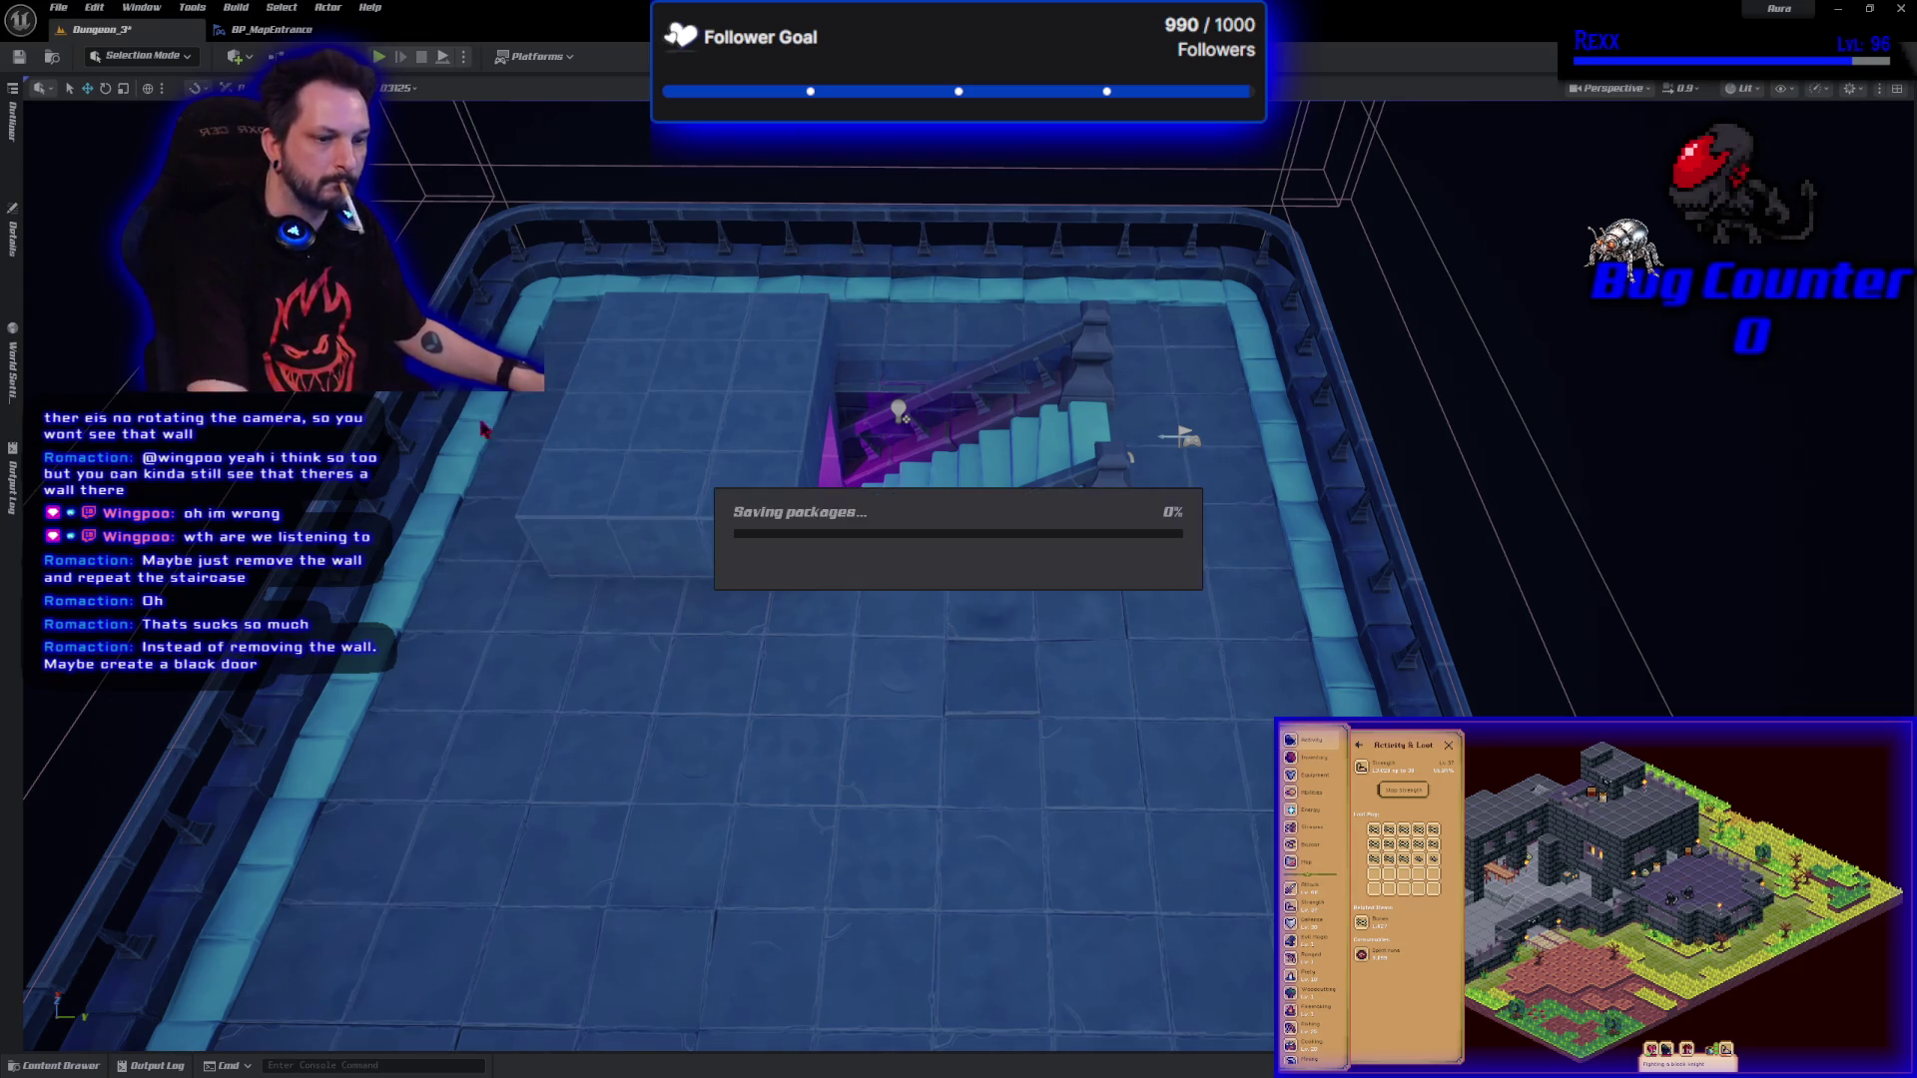
key(alt+p)
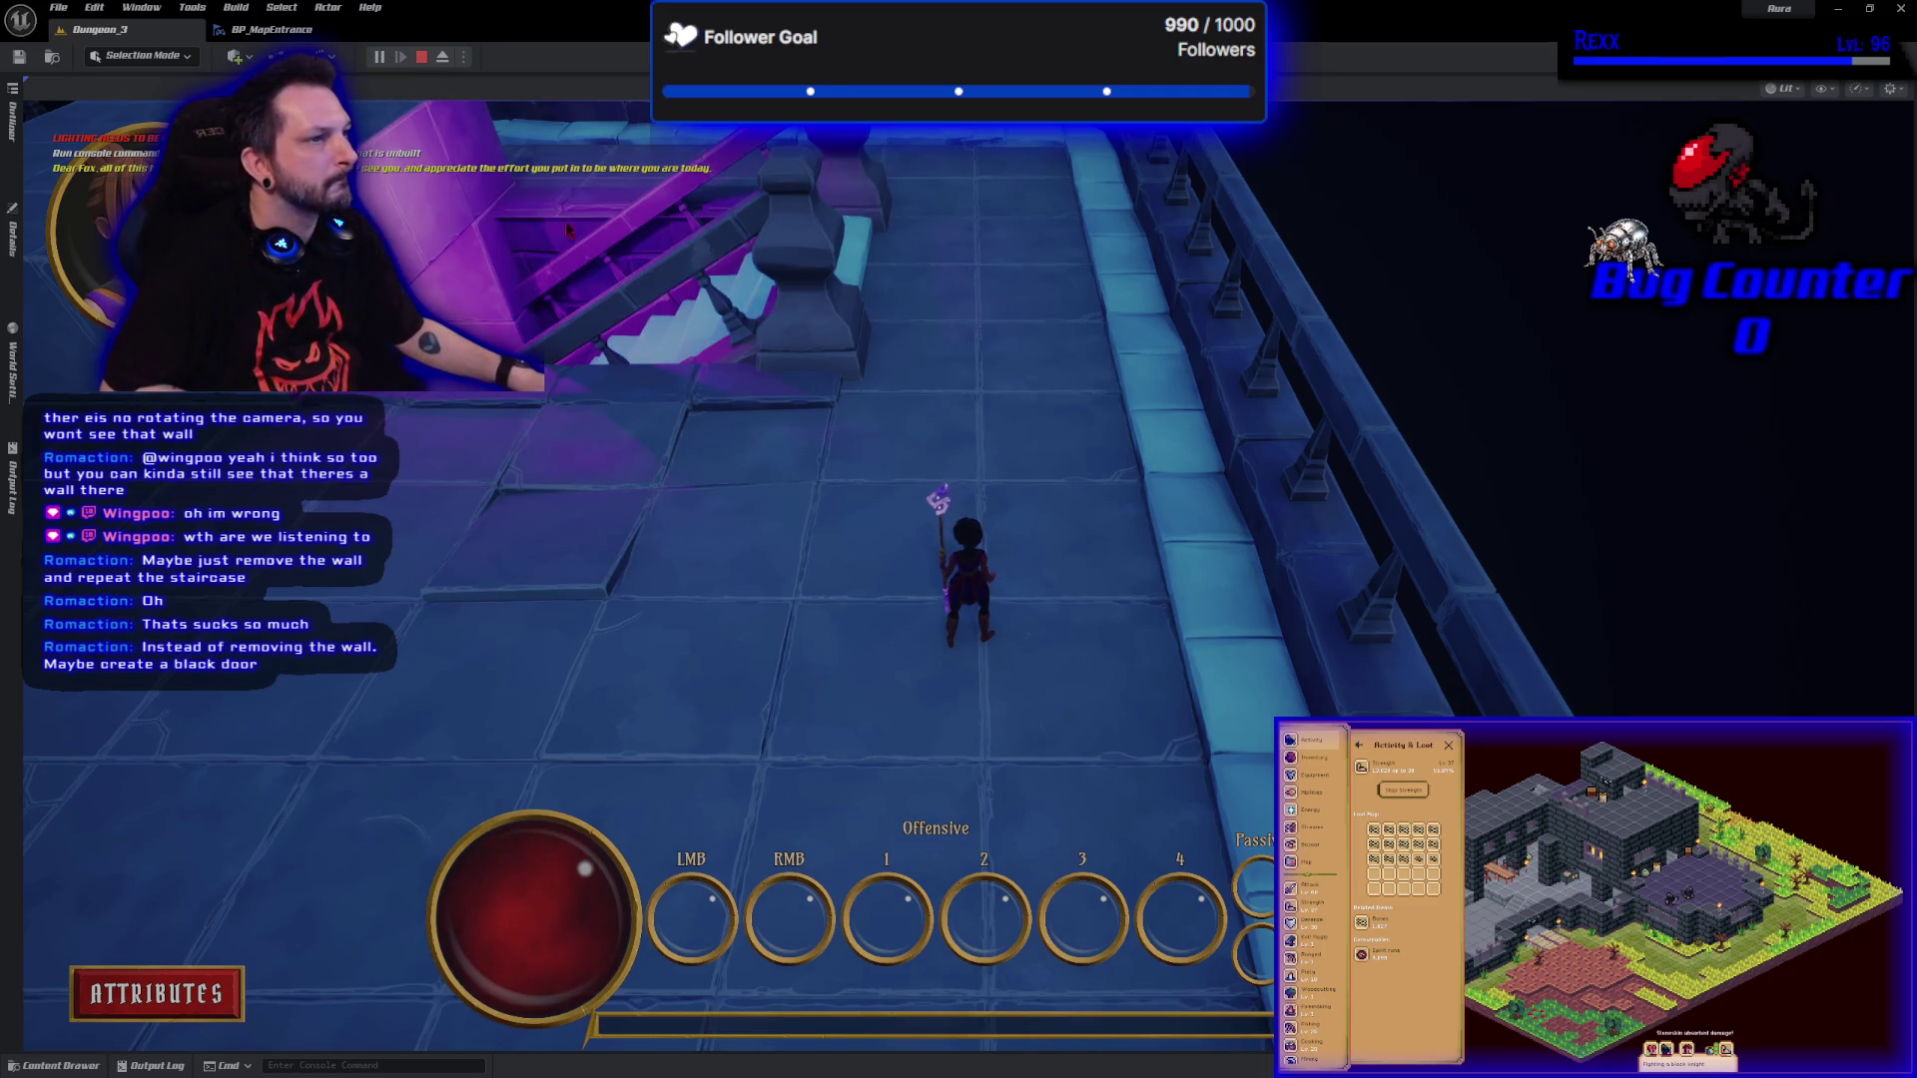
key(Escape)
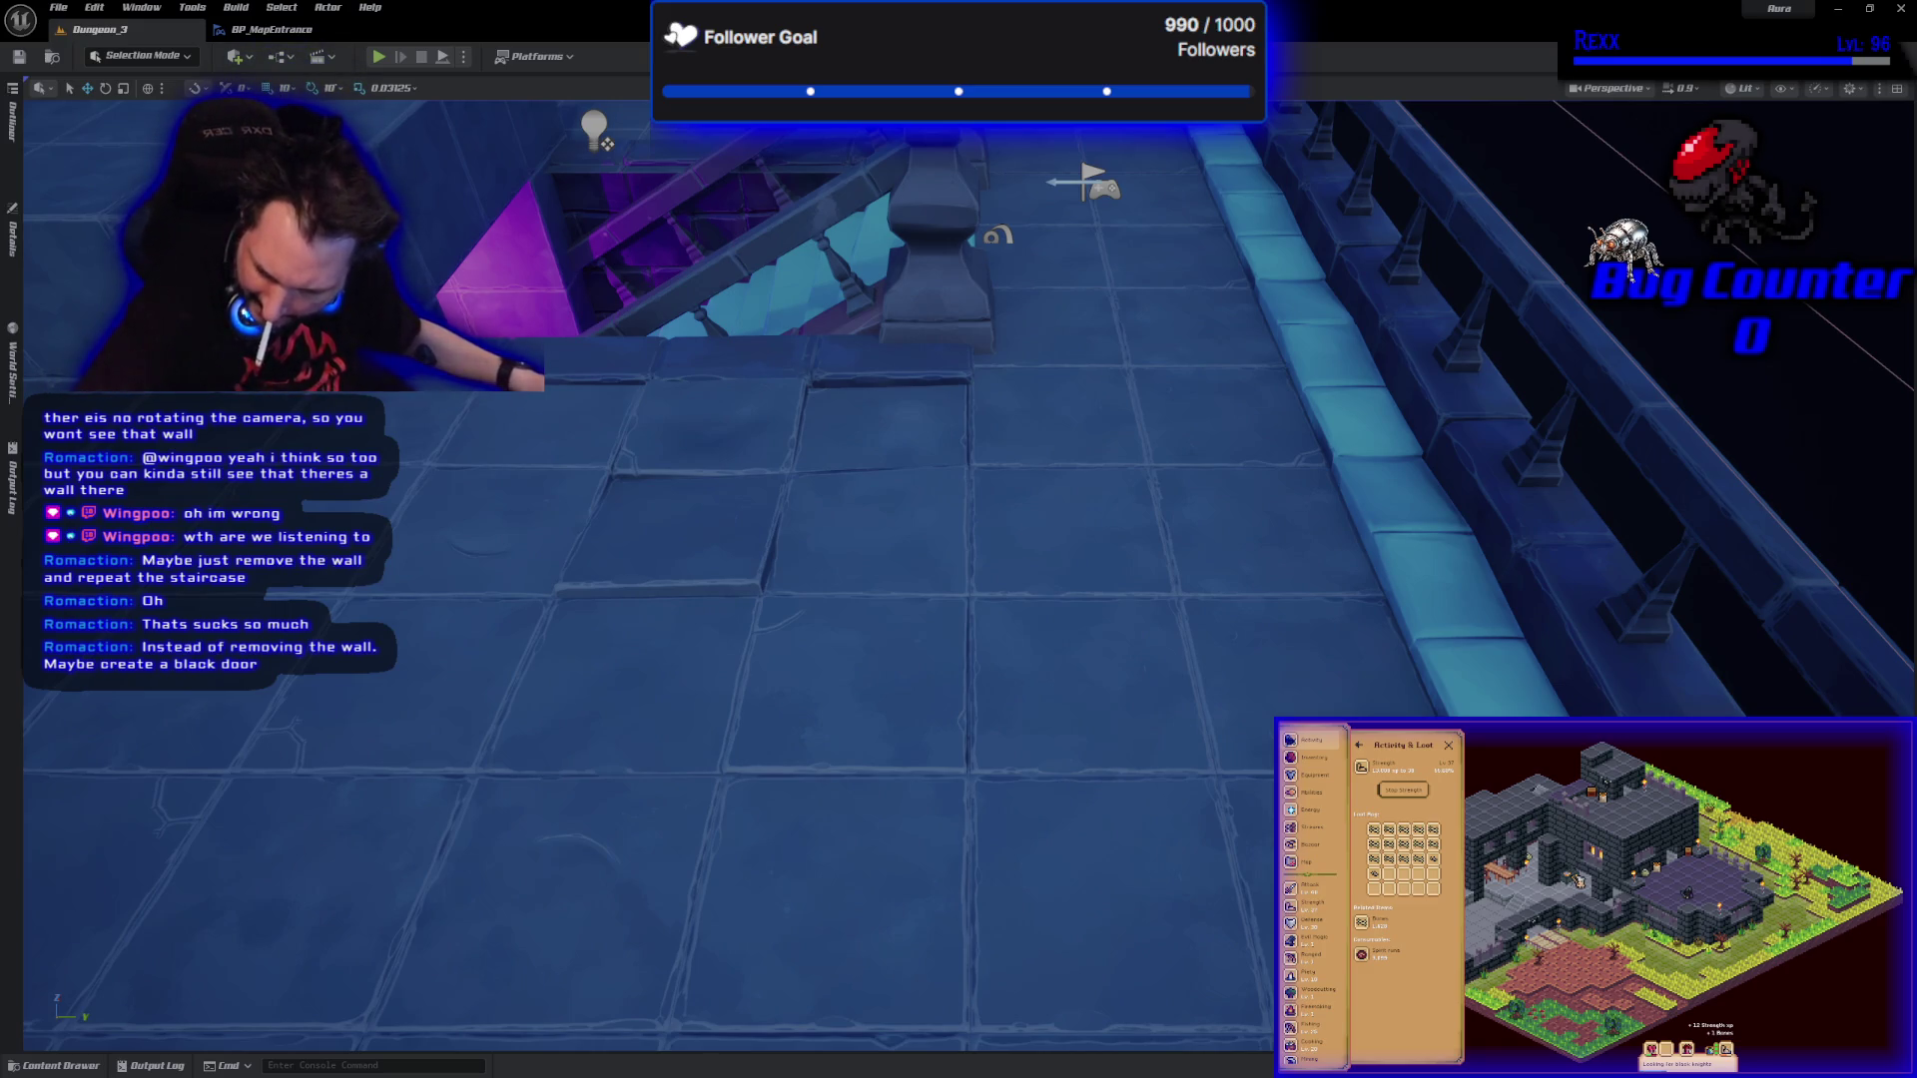
Commit the six files as 'Dungeon Entrance Blueprints', push to origin, and close GitHub Desktop.
key(alt+Tab)
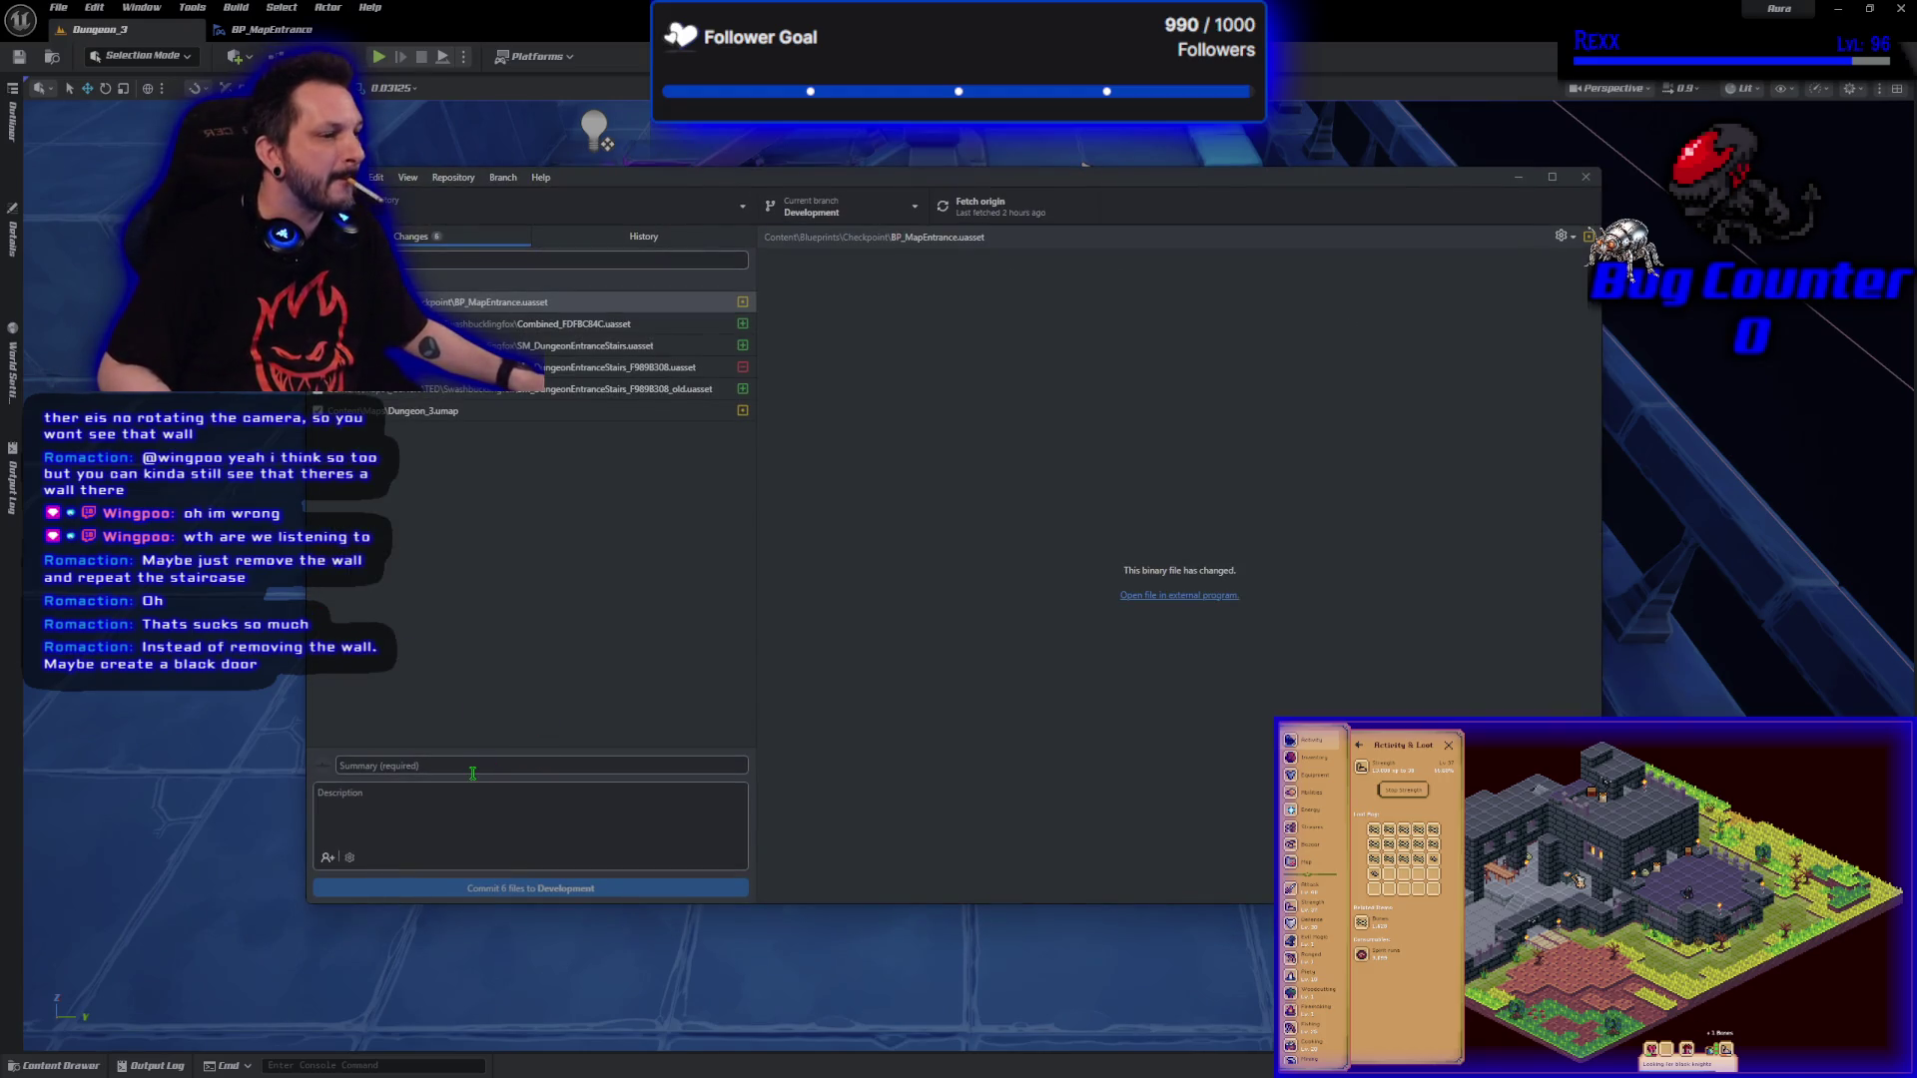
text(Dungeon Entrance Blueprints)
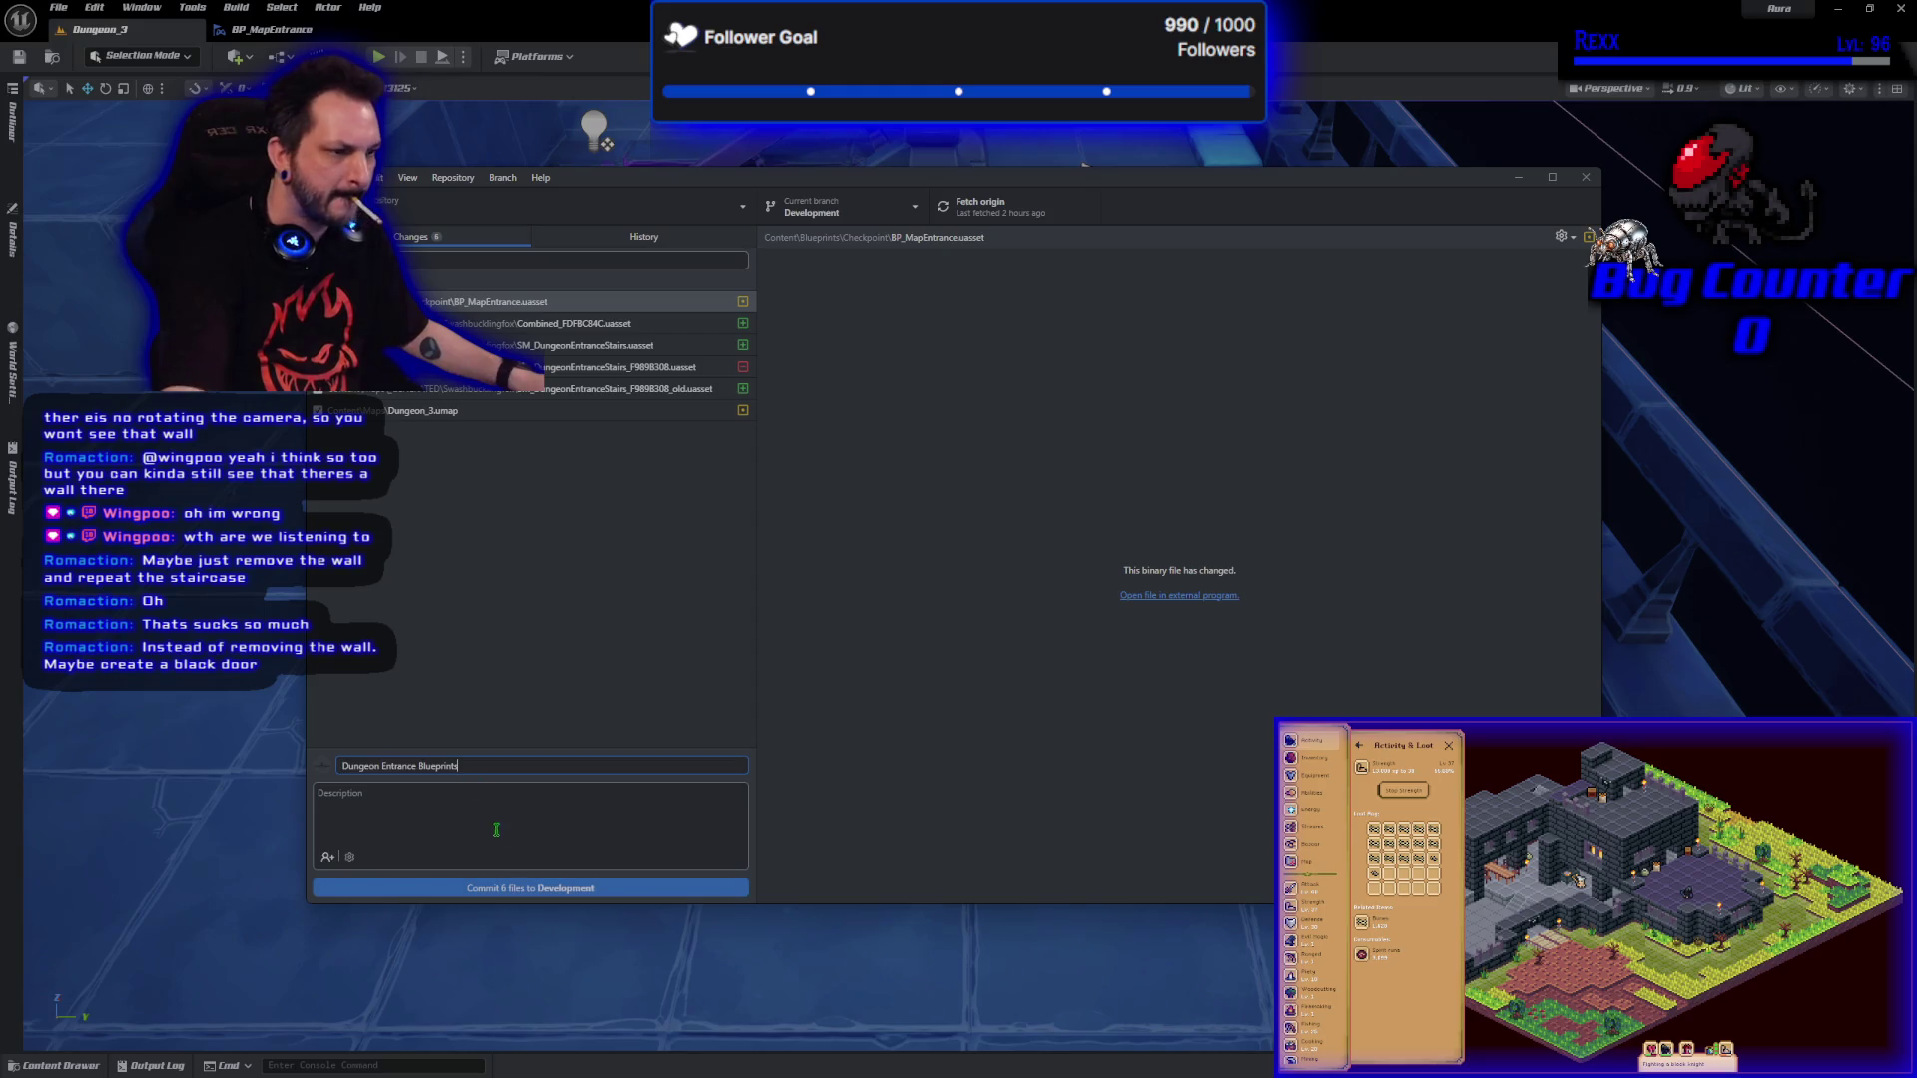
click(492, 887)
click(1375, 380)
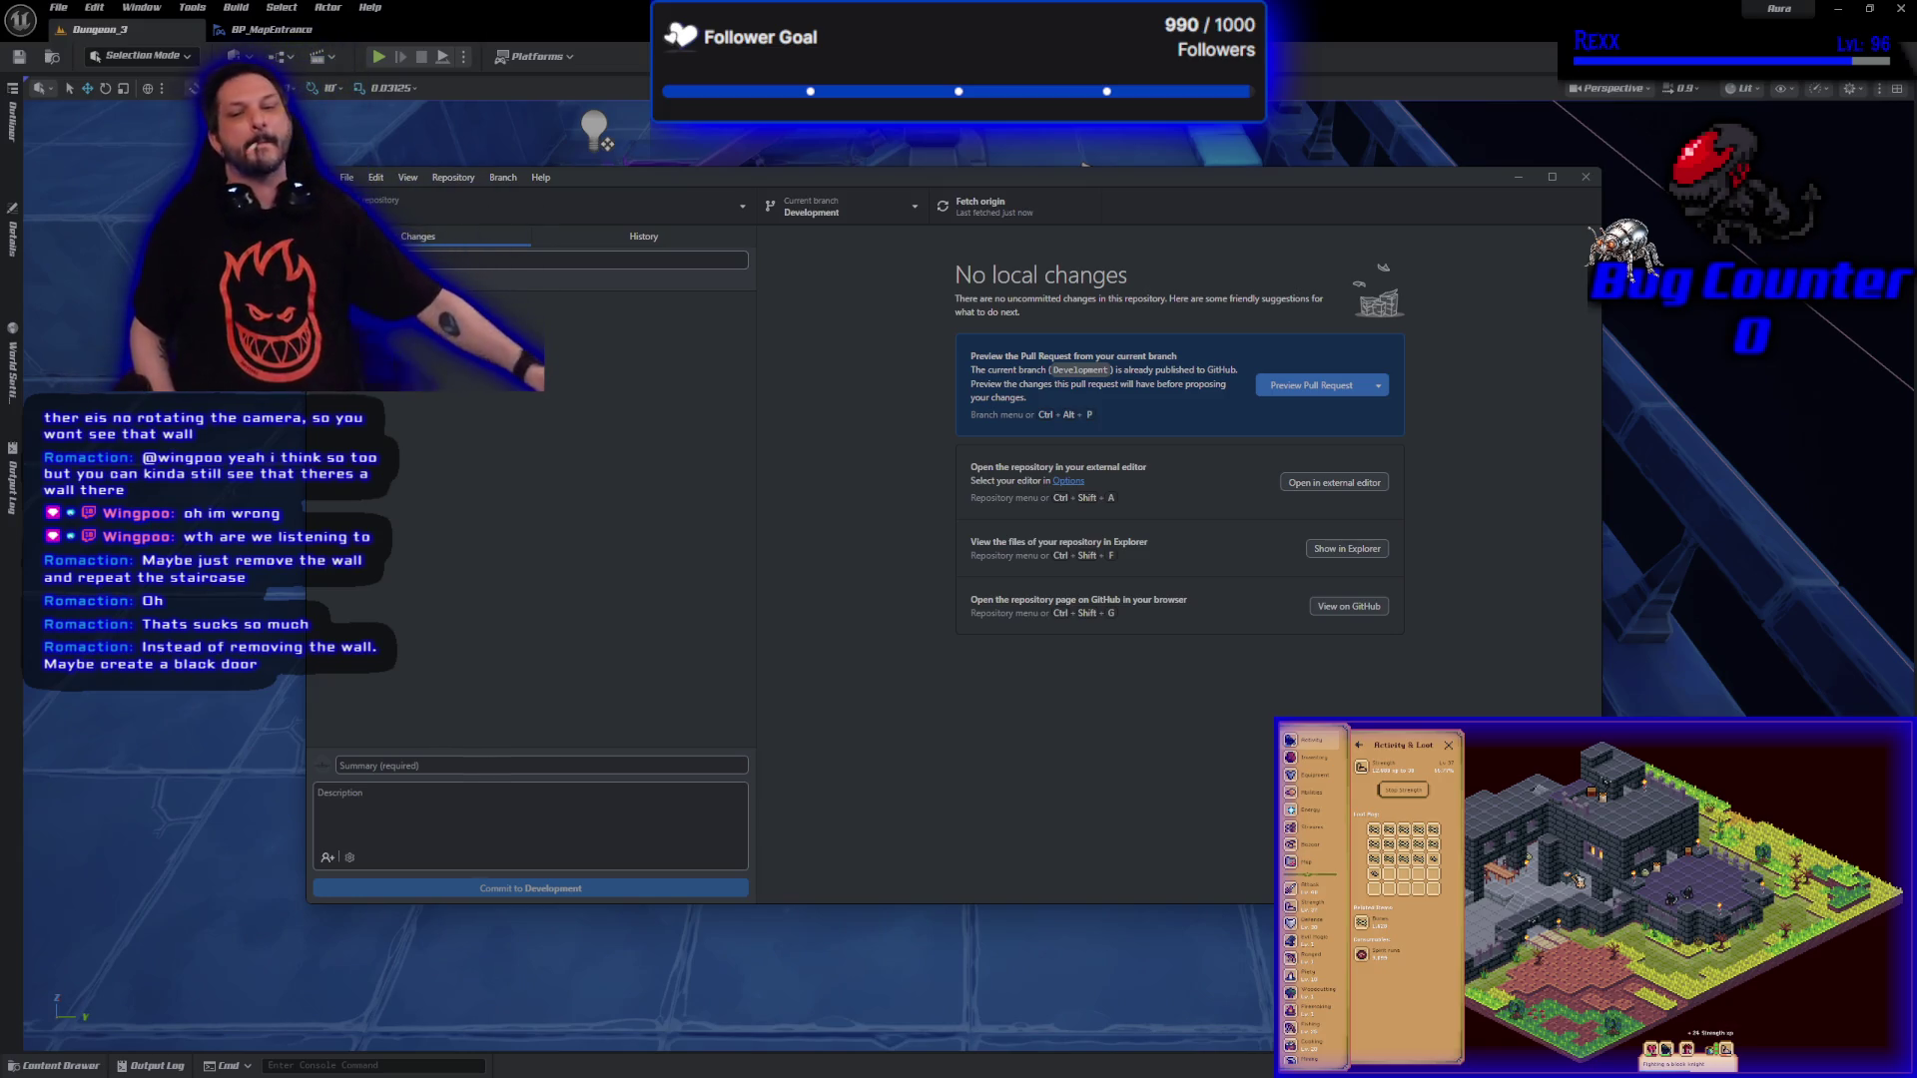
click(1584, 179)
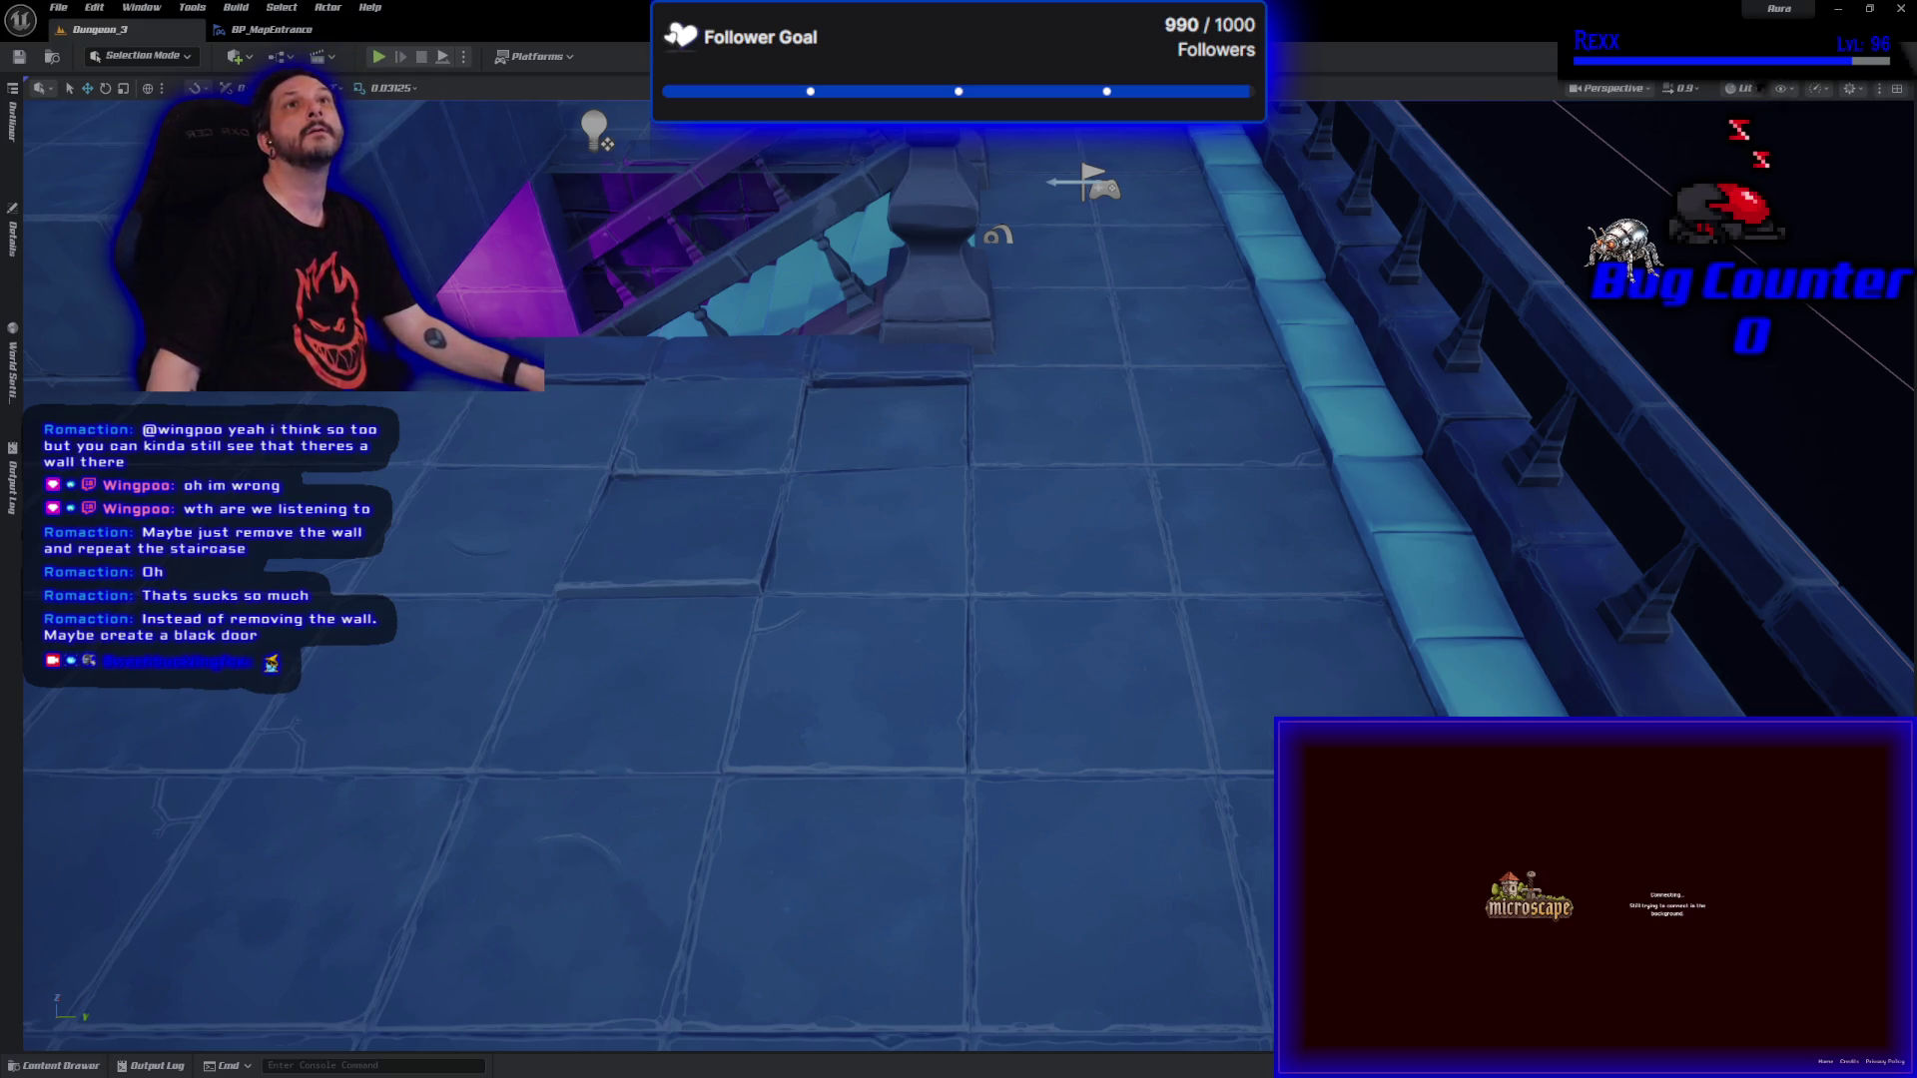
Shut down the Unreal Editor.
click(1899, 9)
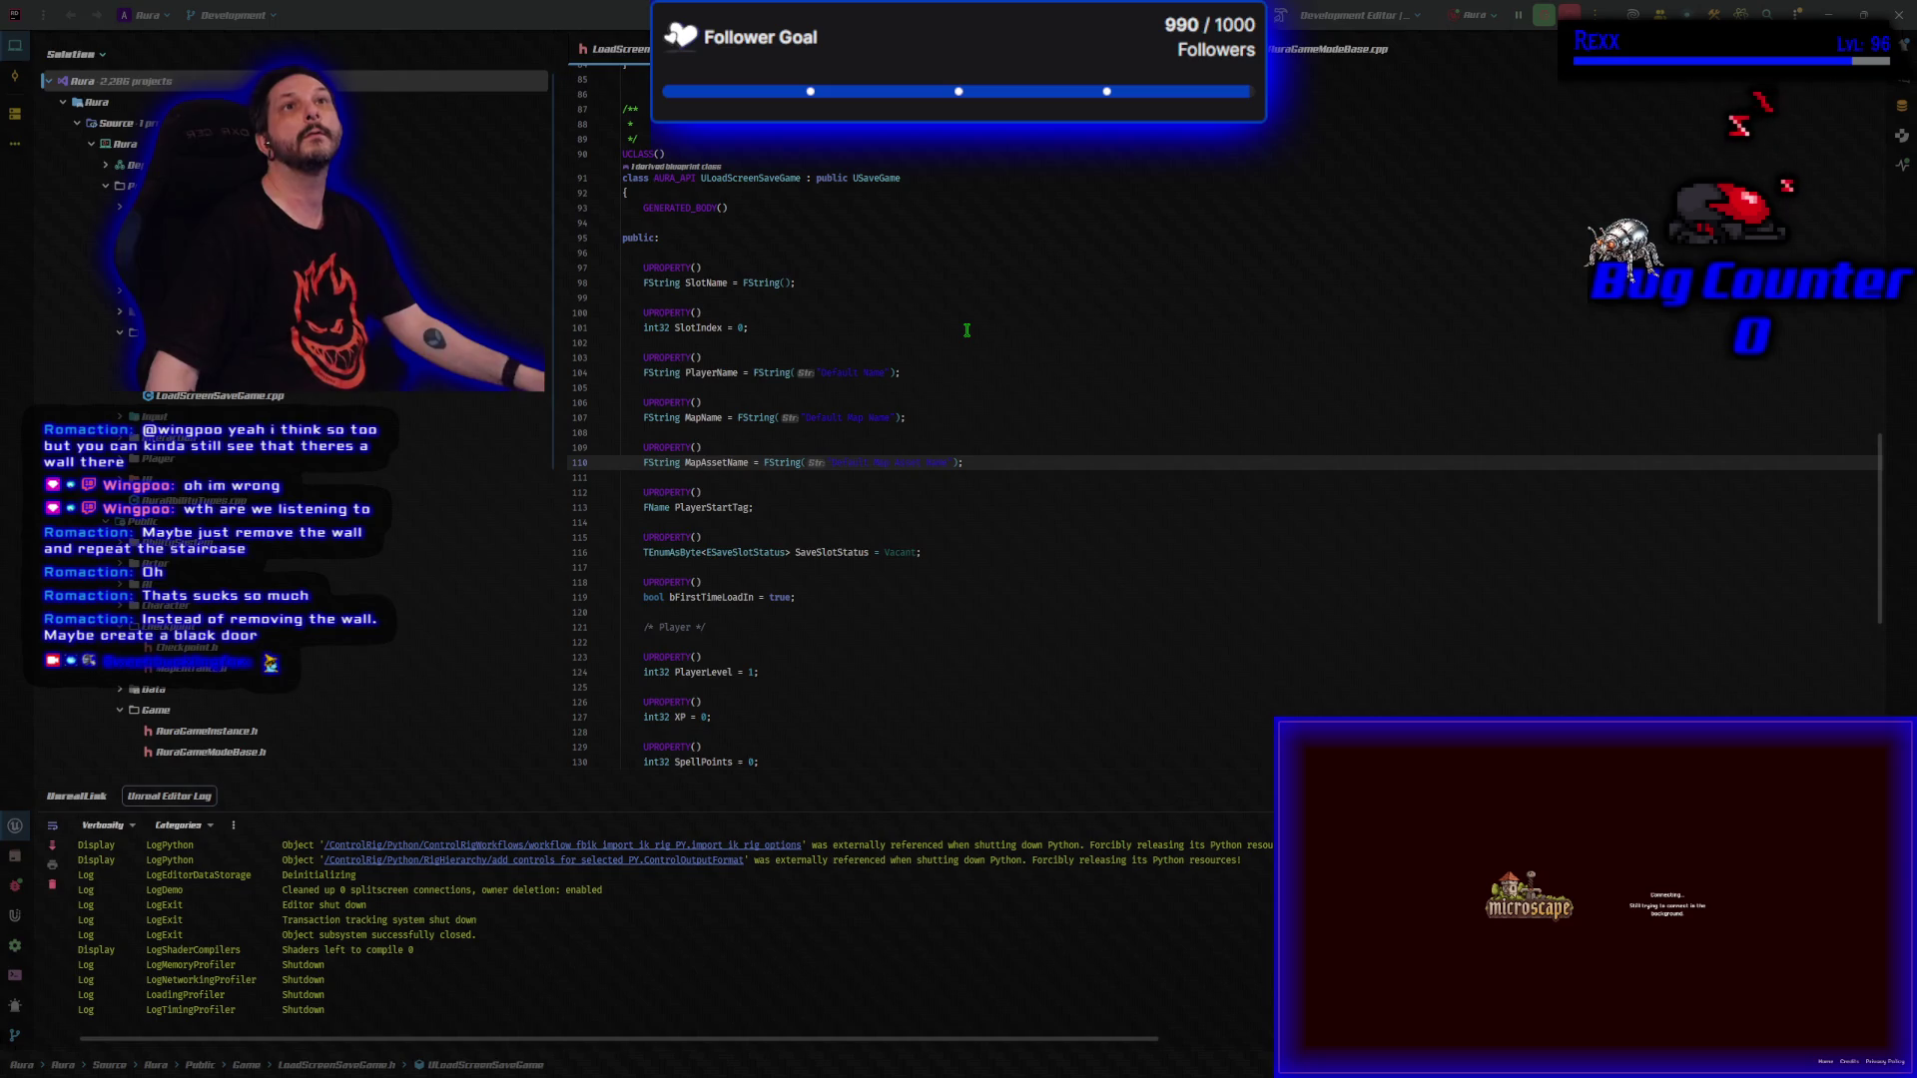
Close all Rider tabs and open MVVM_LoadScreen.cpp from Source > Aura > Private > UI > ViewModel.
right_click(642, 52)
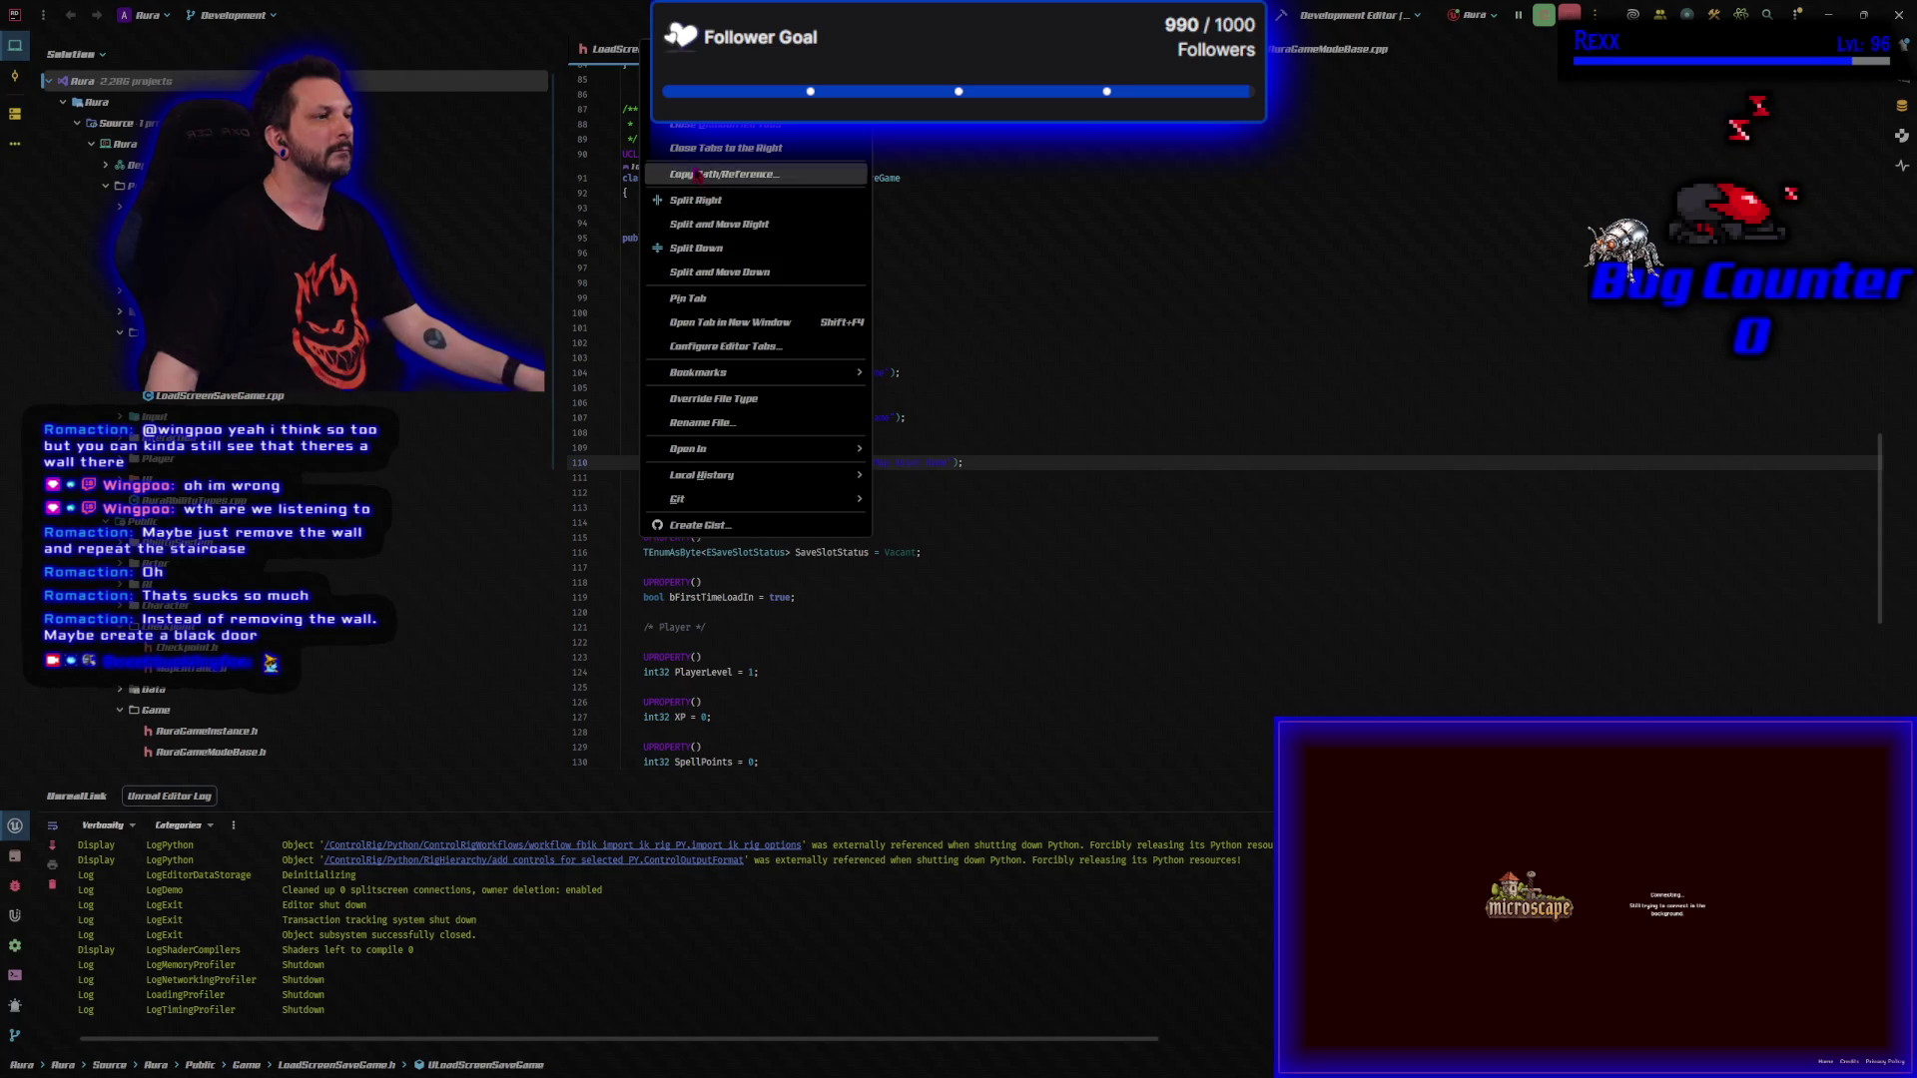
click(699, 110)
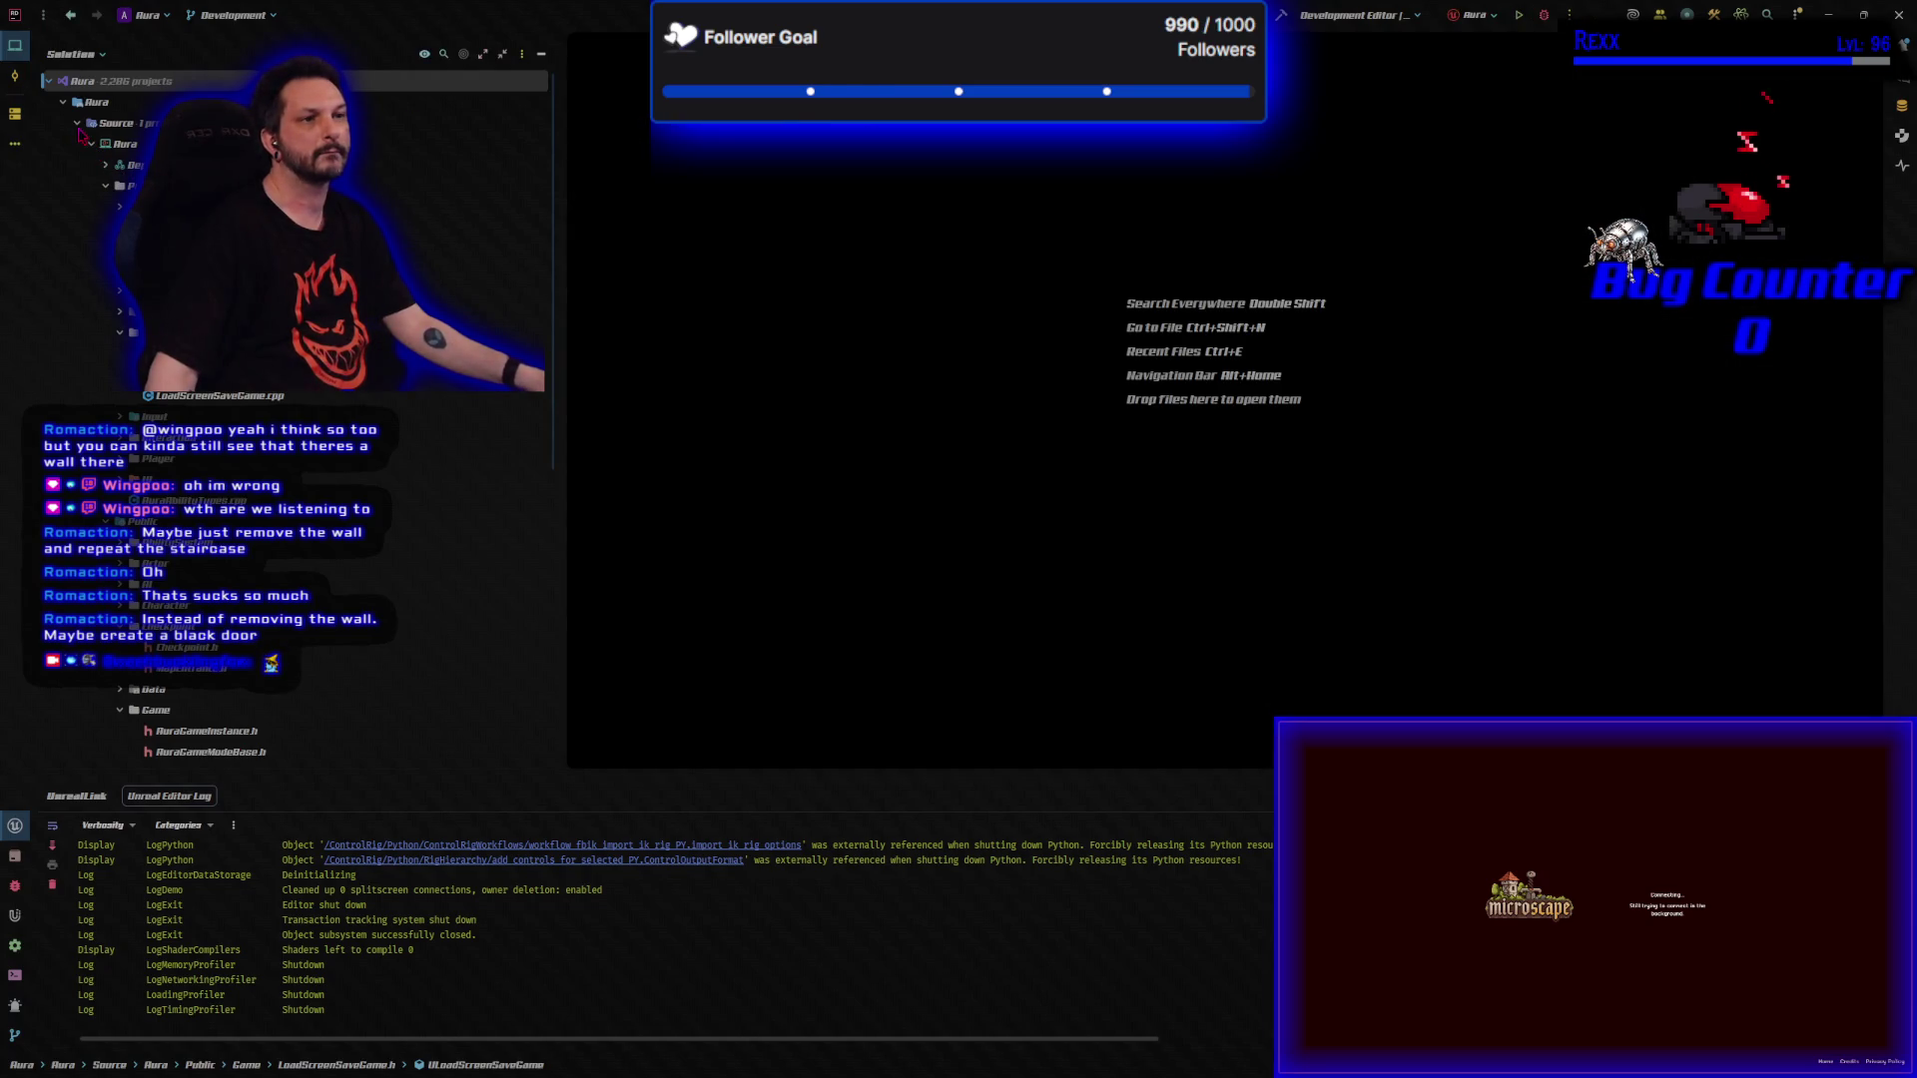
double_click(80, 123)
click(80, 123)
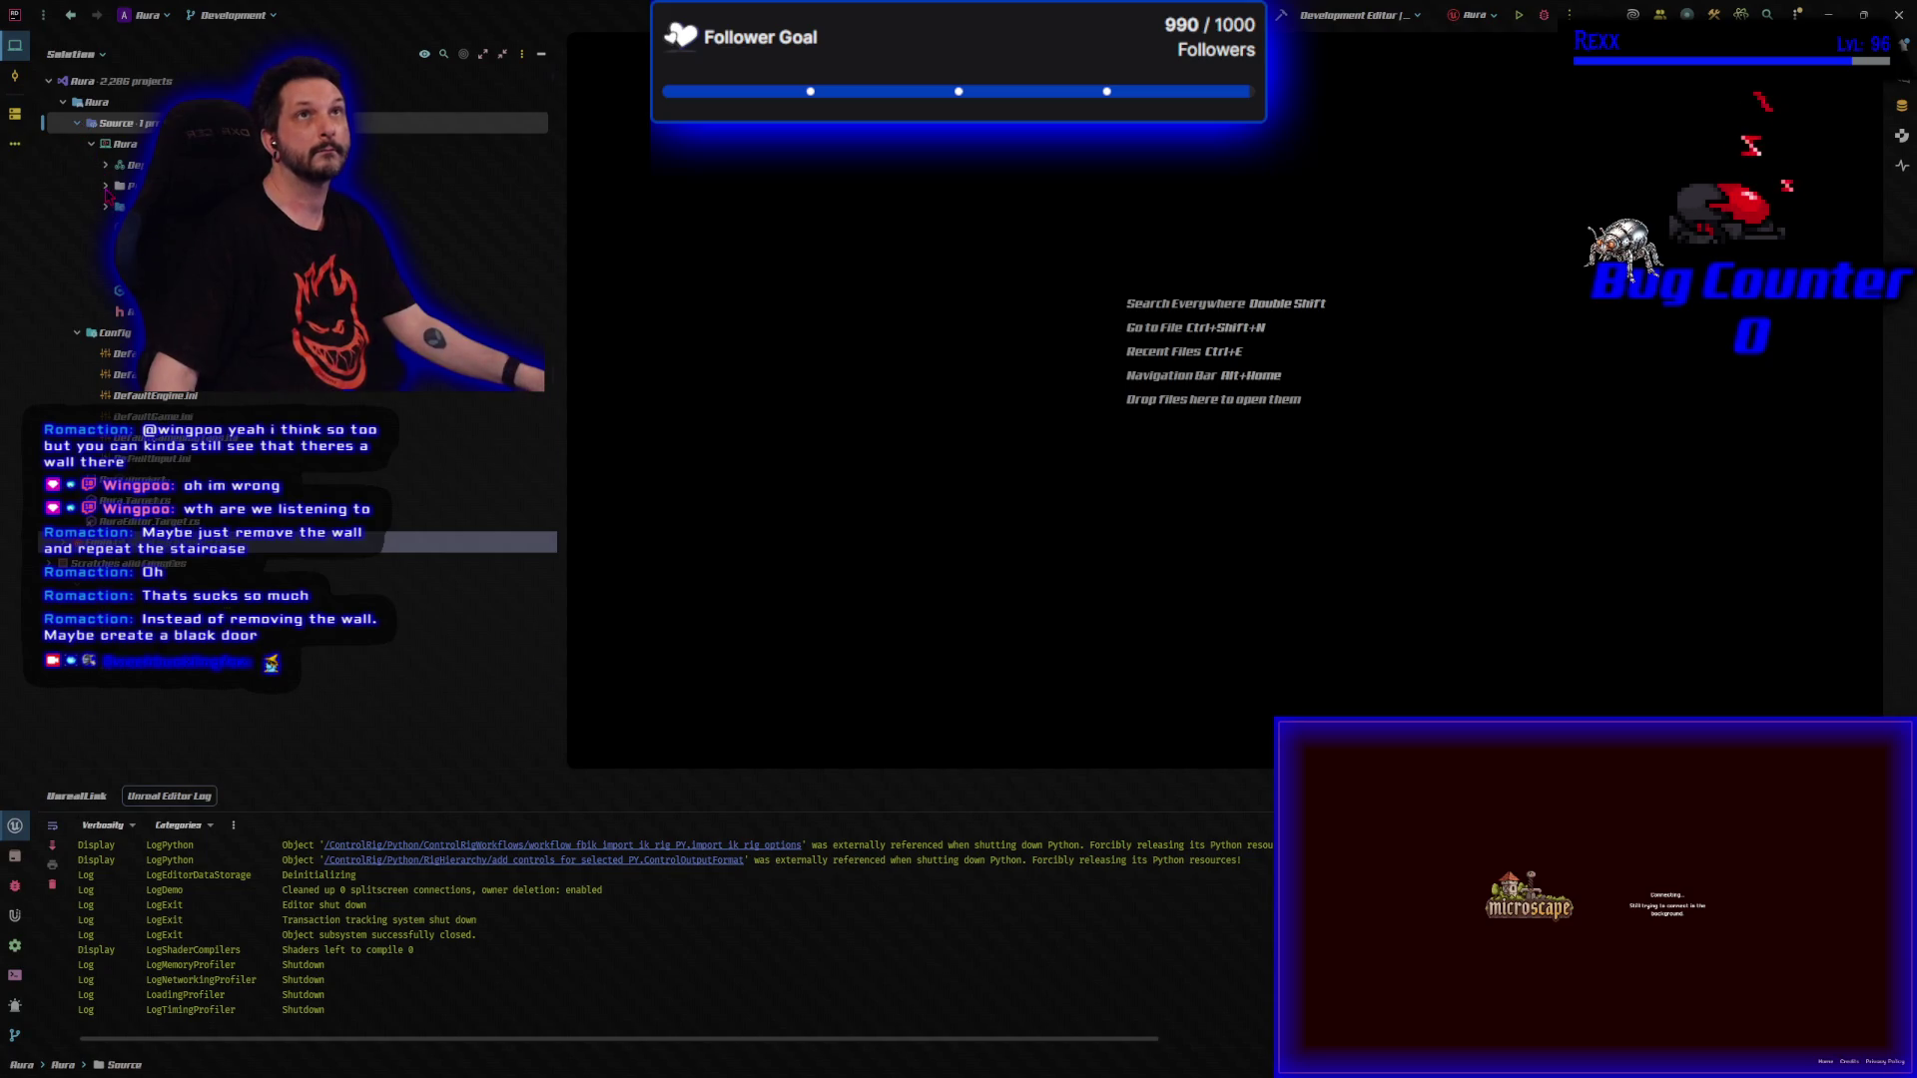
click(106, 187)
click(120, 416)
click(134, 458)
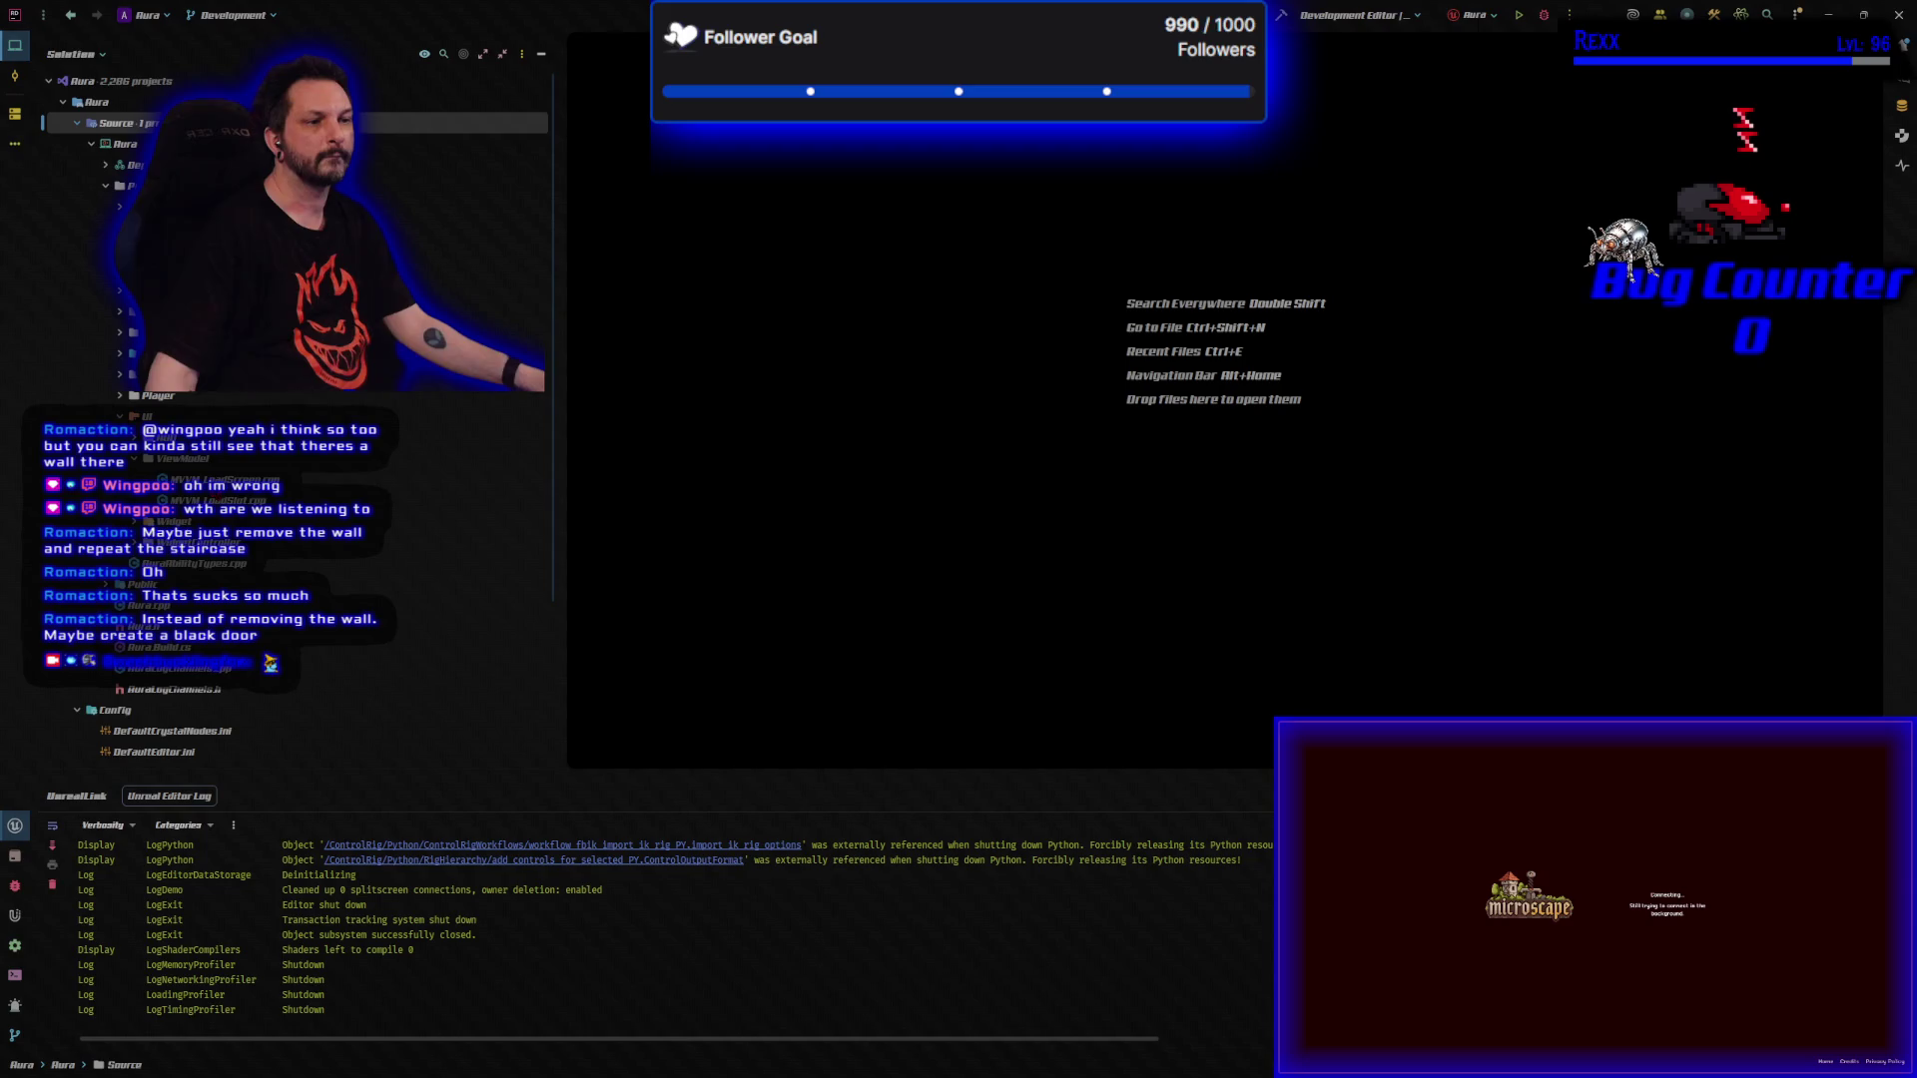
double_click(200, 479)
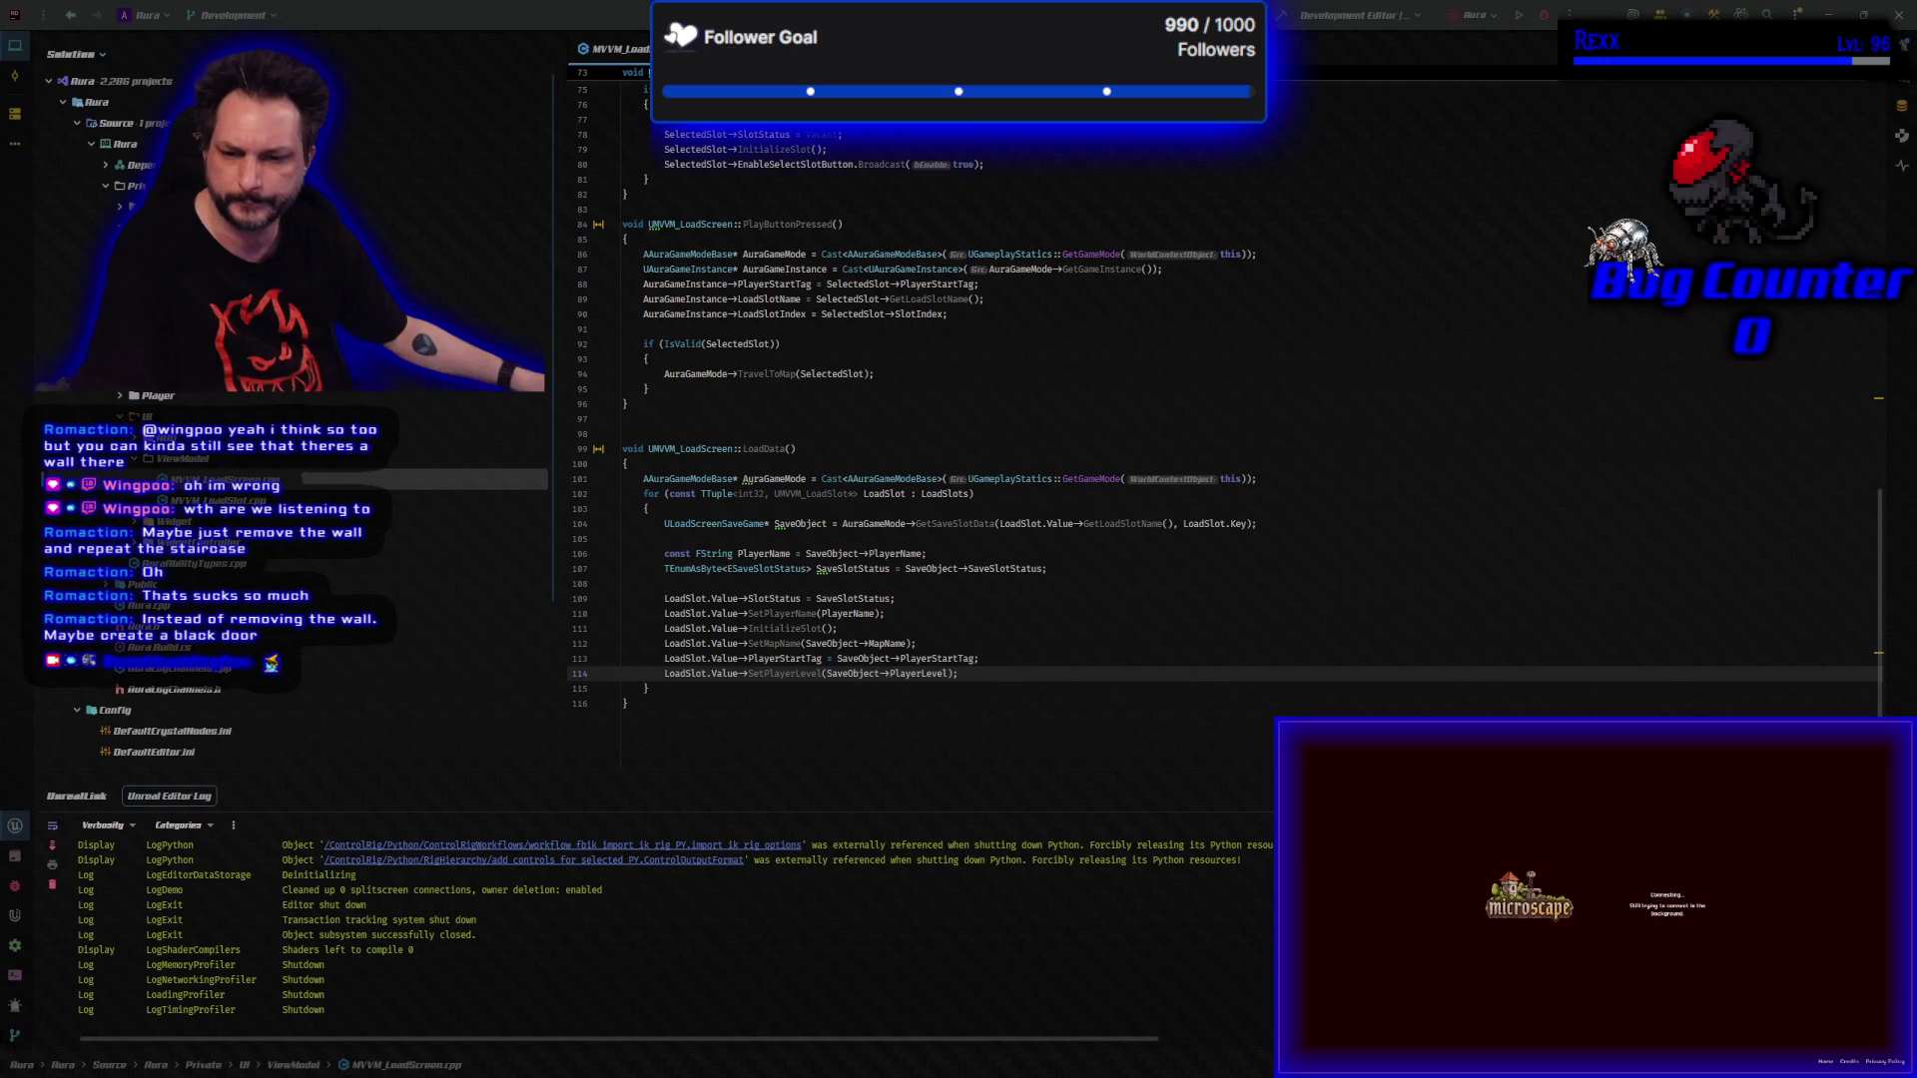
key(alt+Tab)
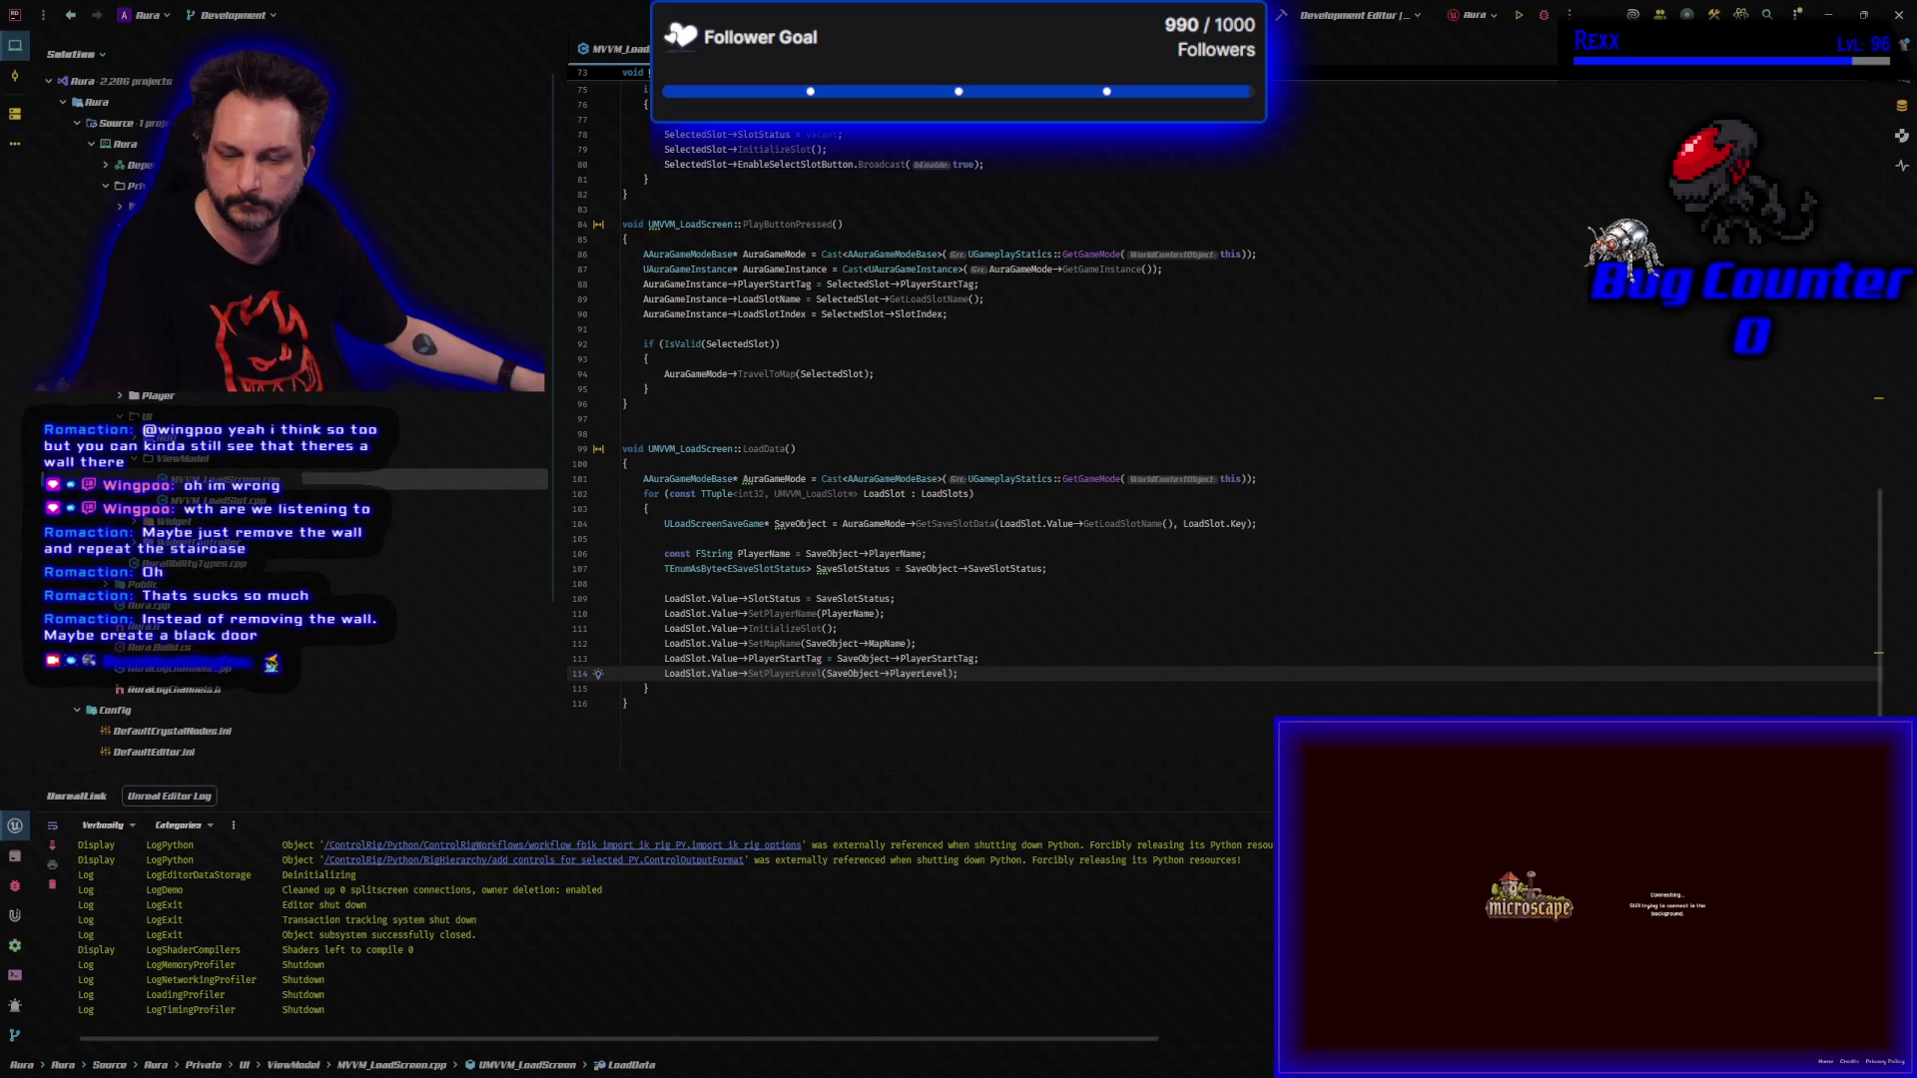
key(alt+Tab)
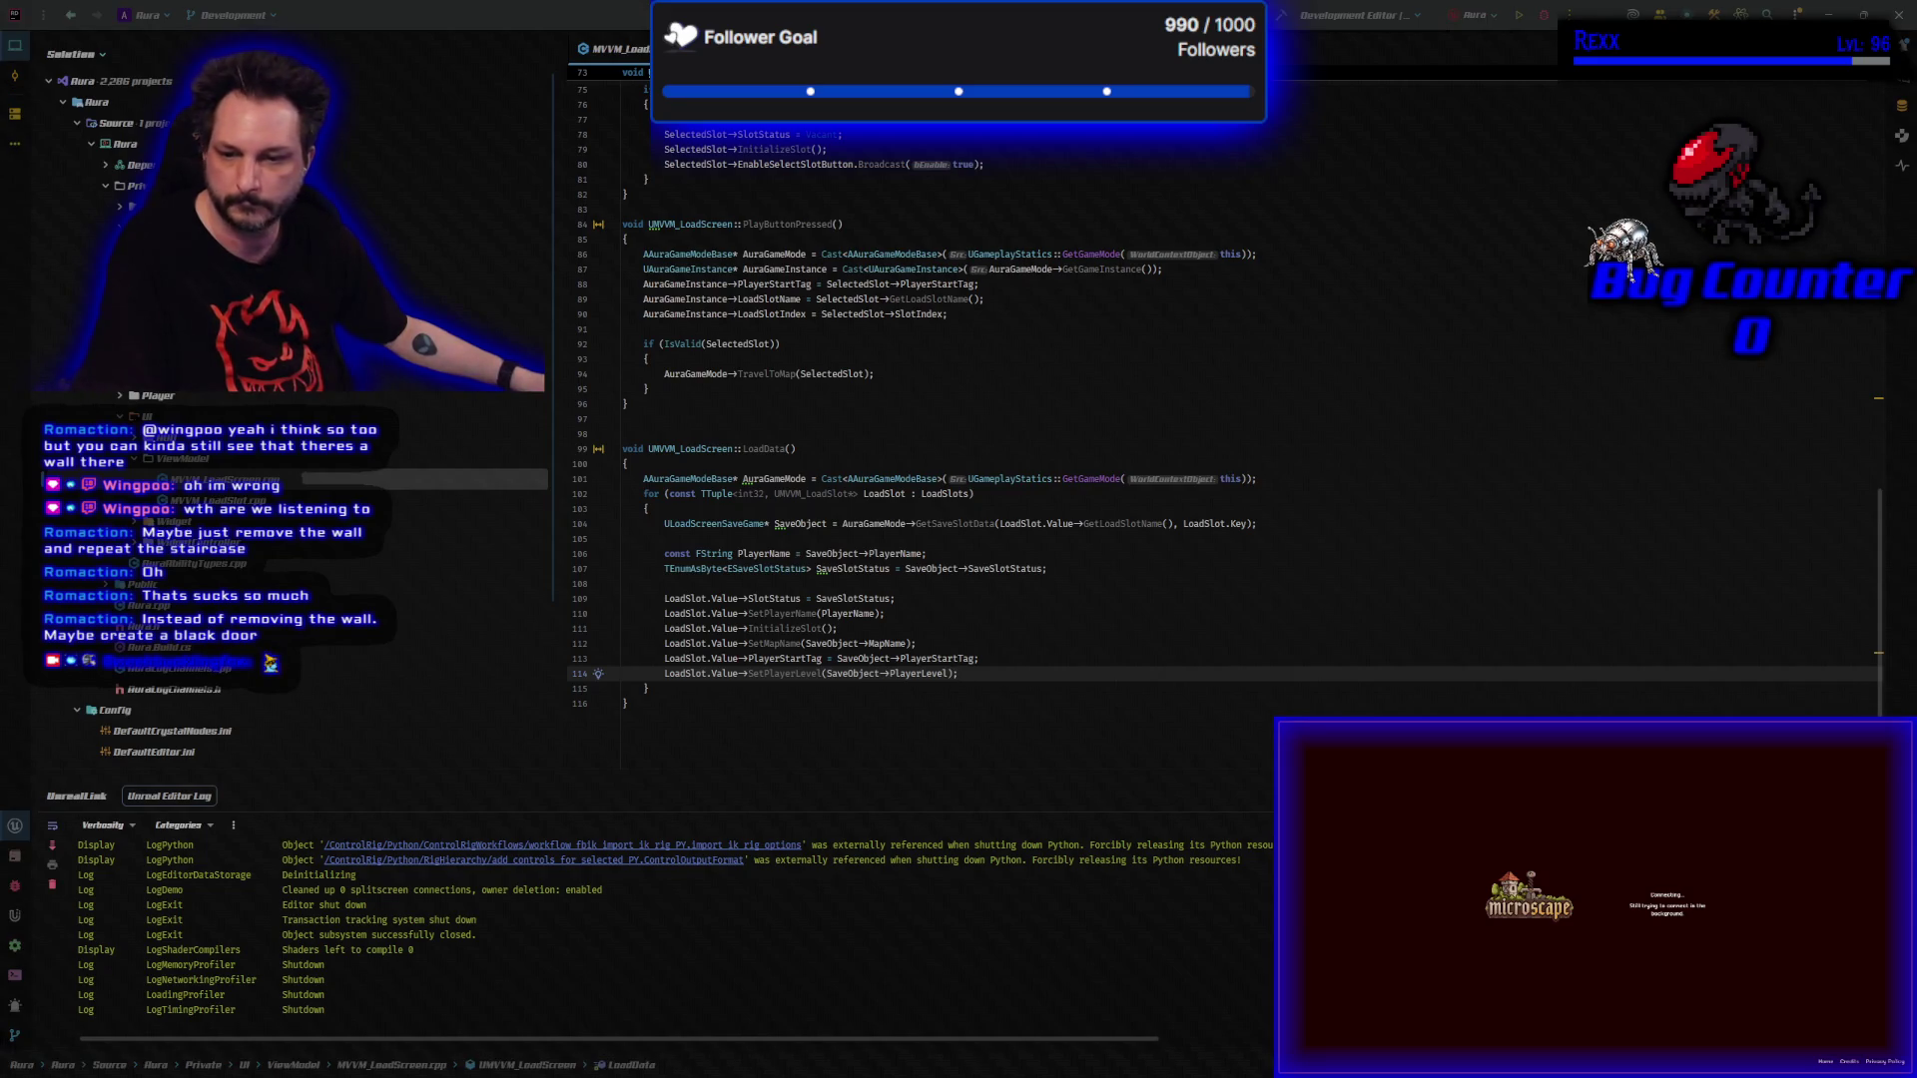
key(alt+Tab)
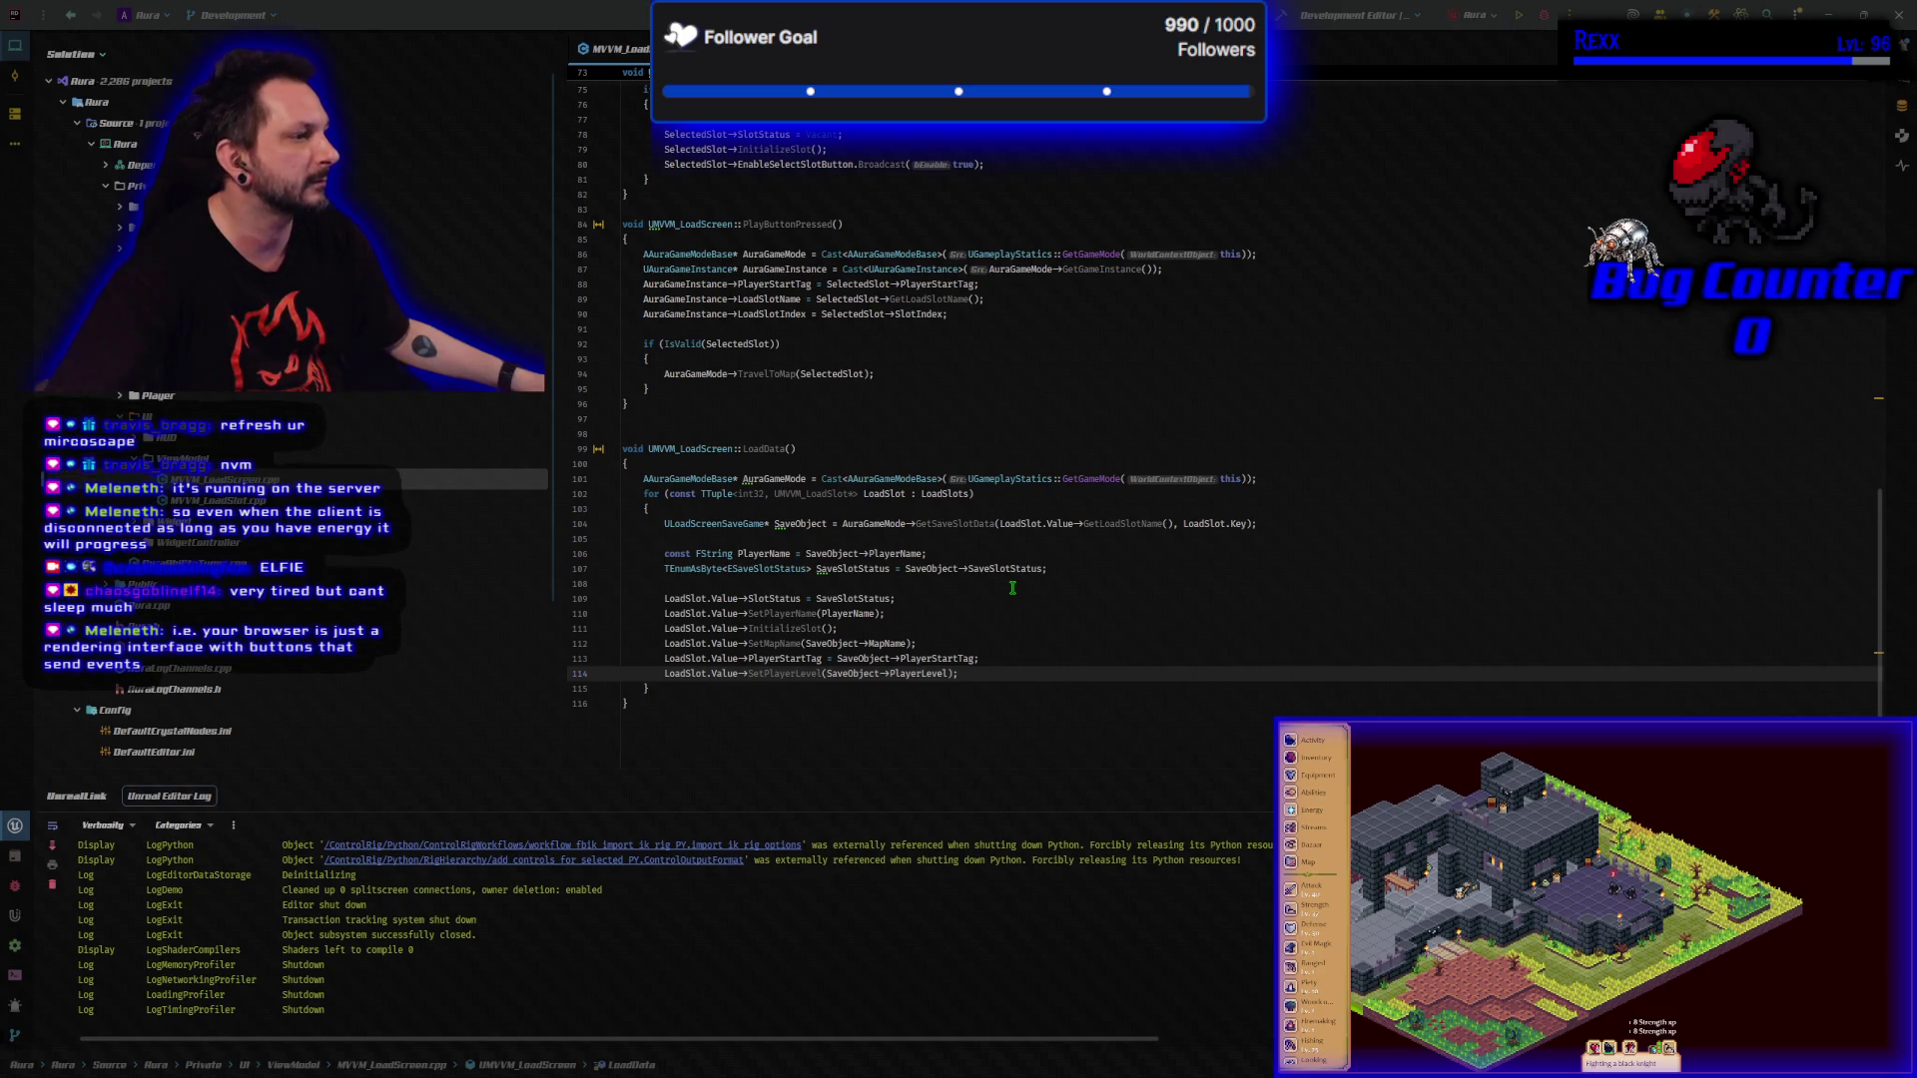
scroll(1012, 588, up, 13)
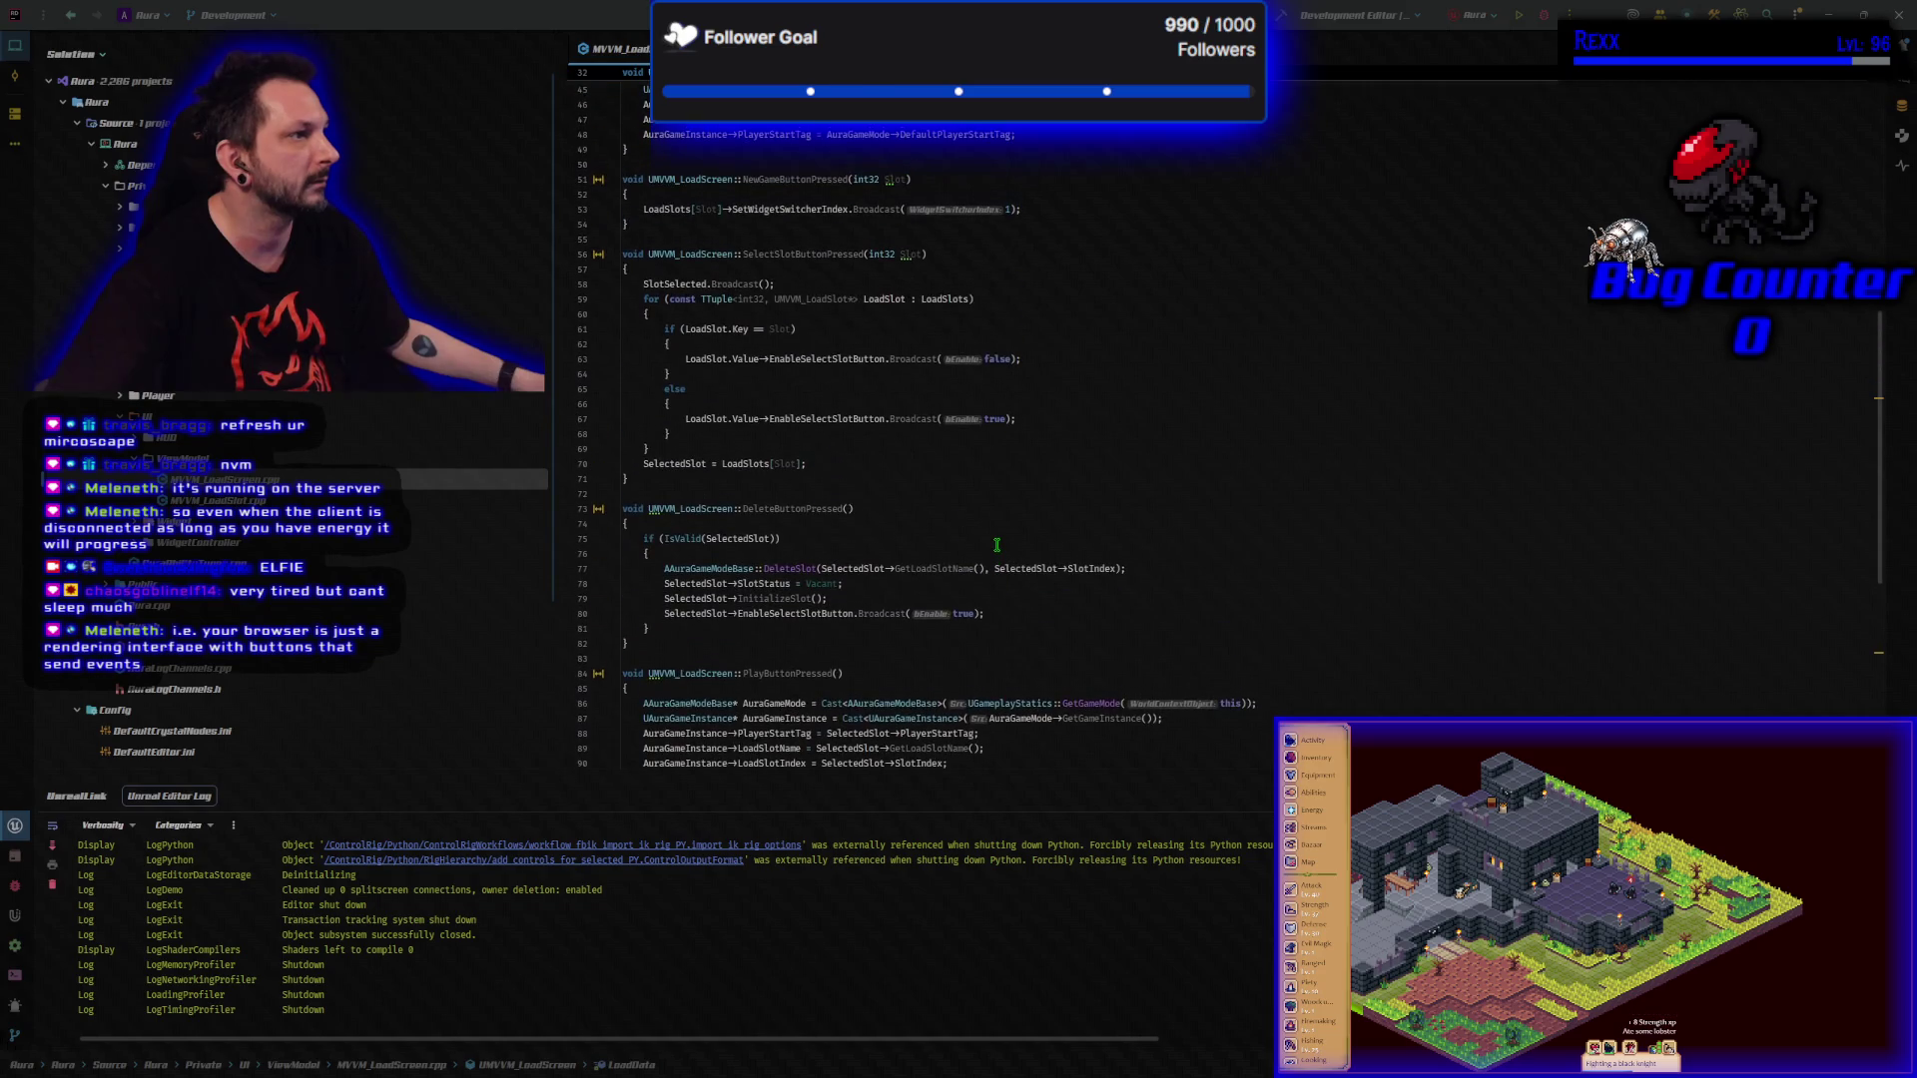
scroll(996, 544, up, 7)
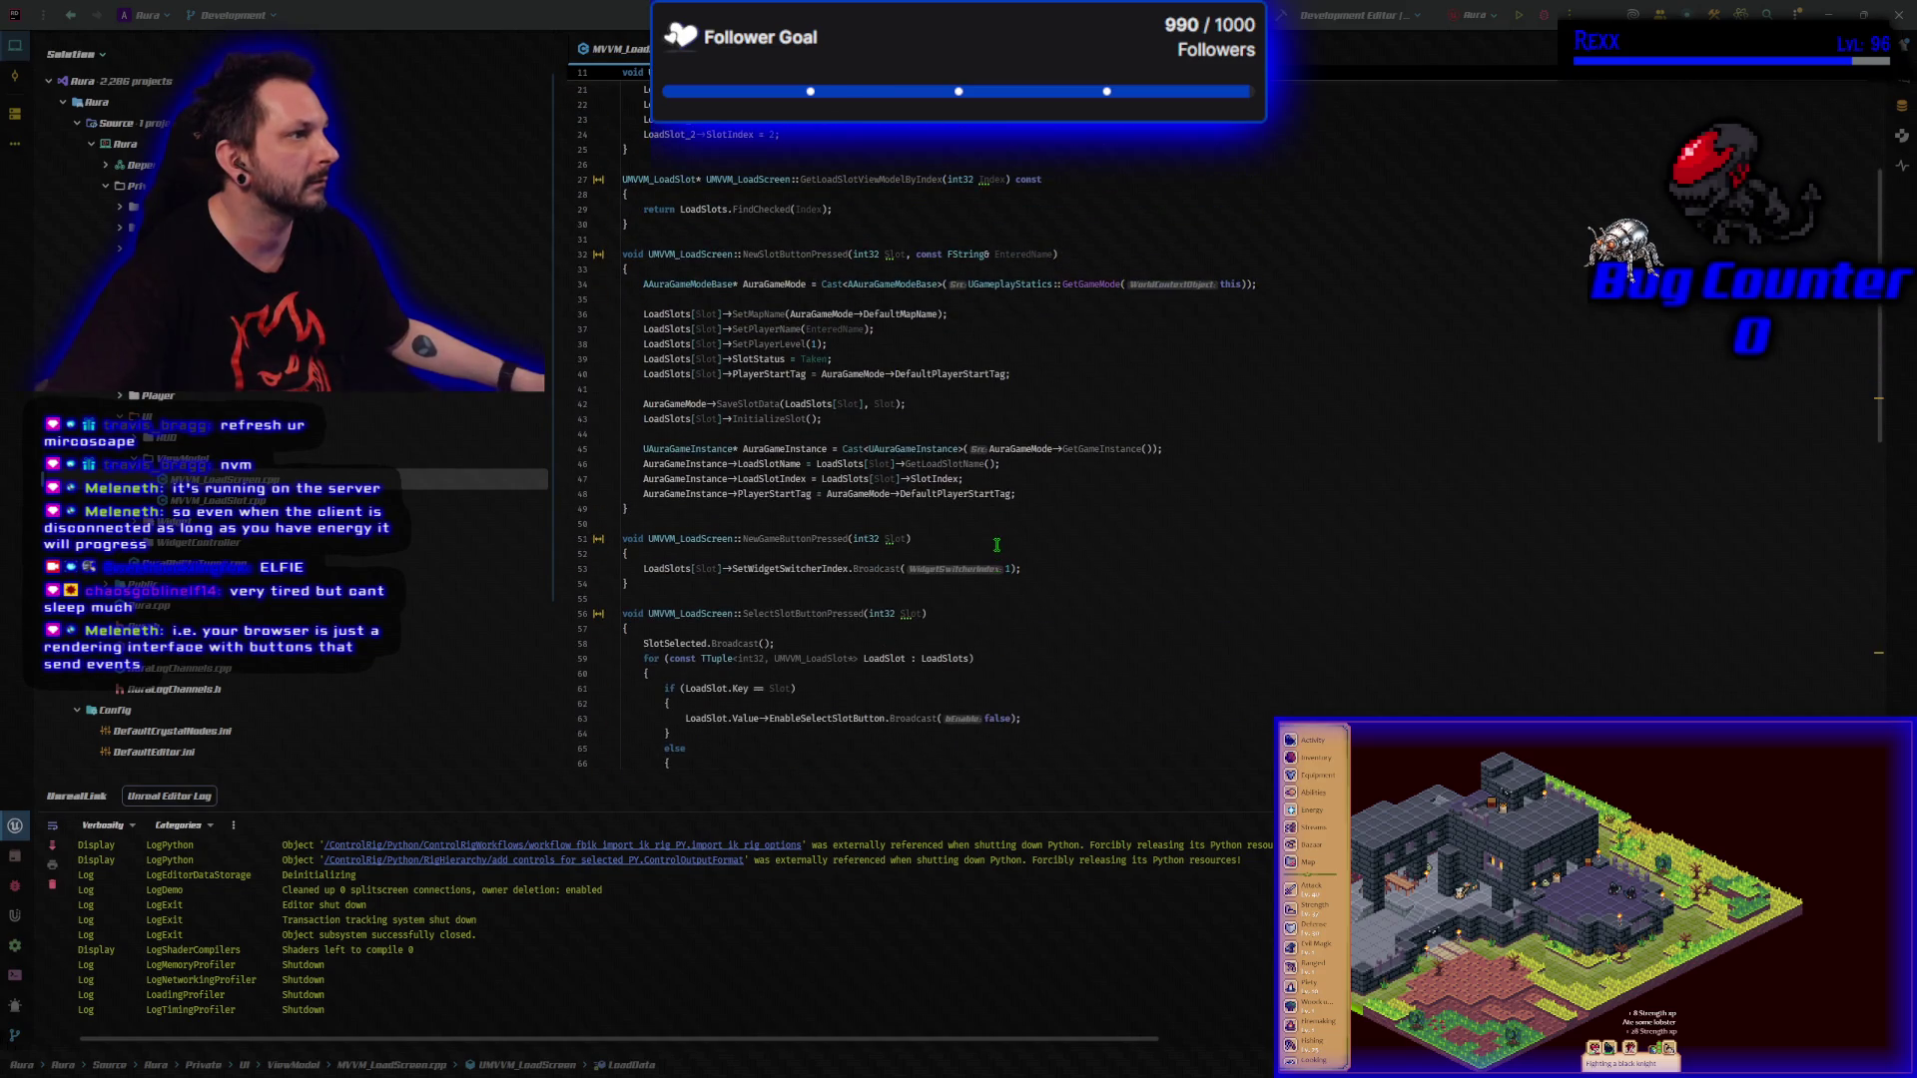
scroll(997, 544, down, 5)
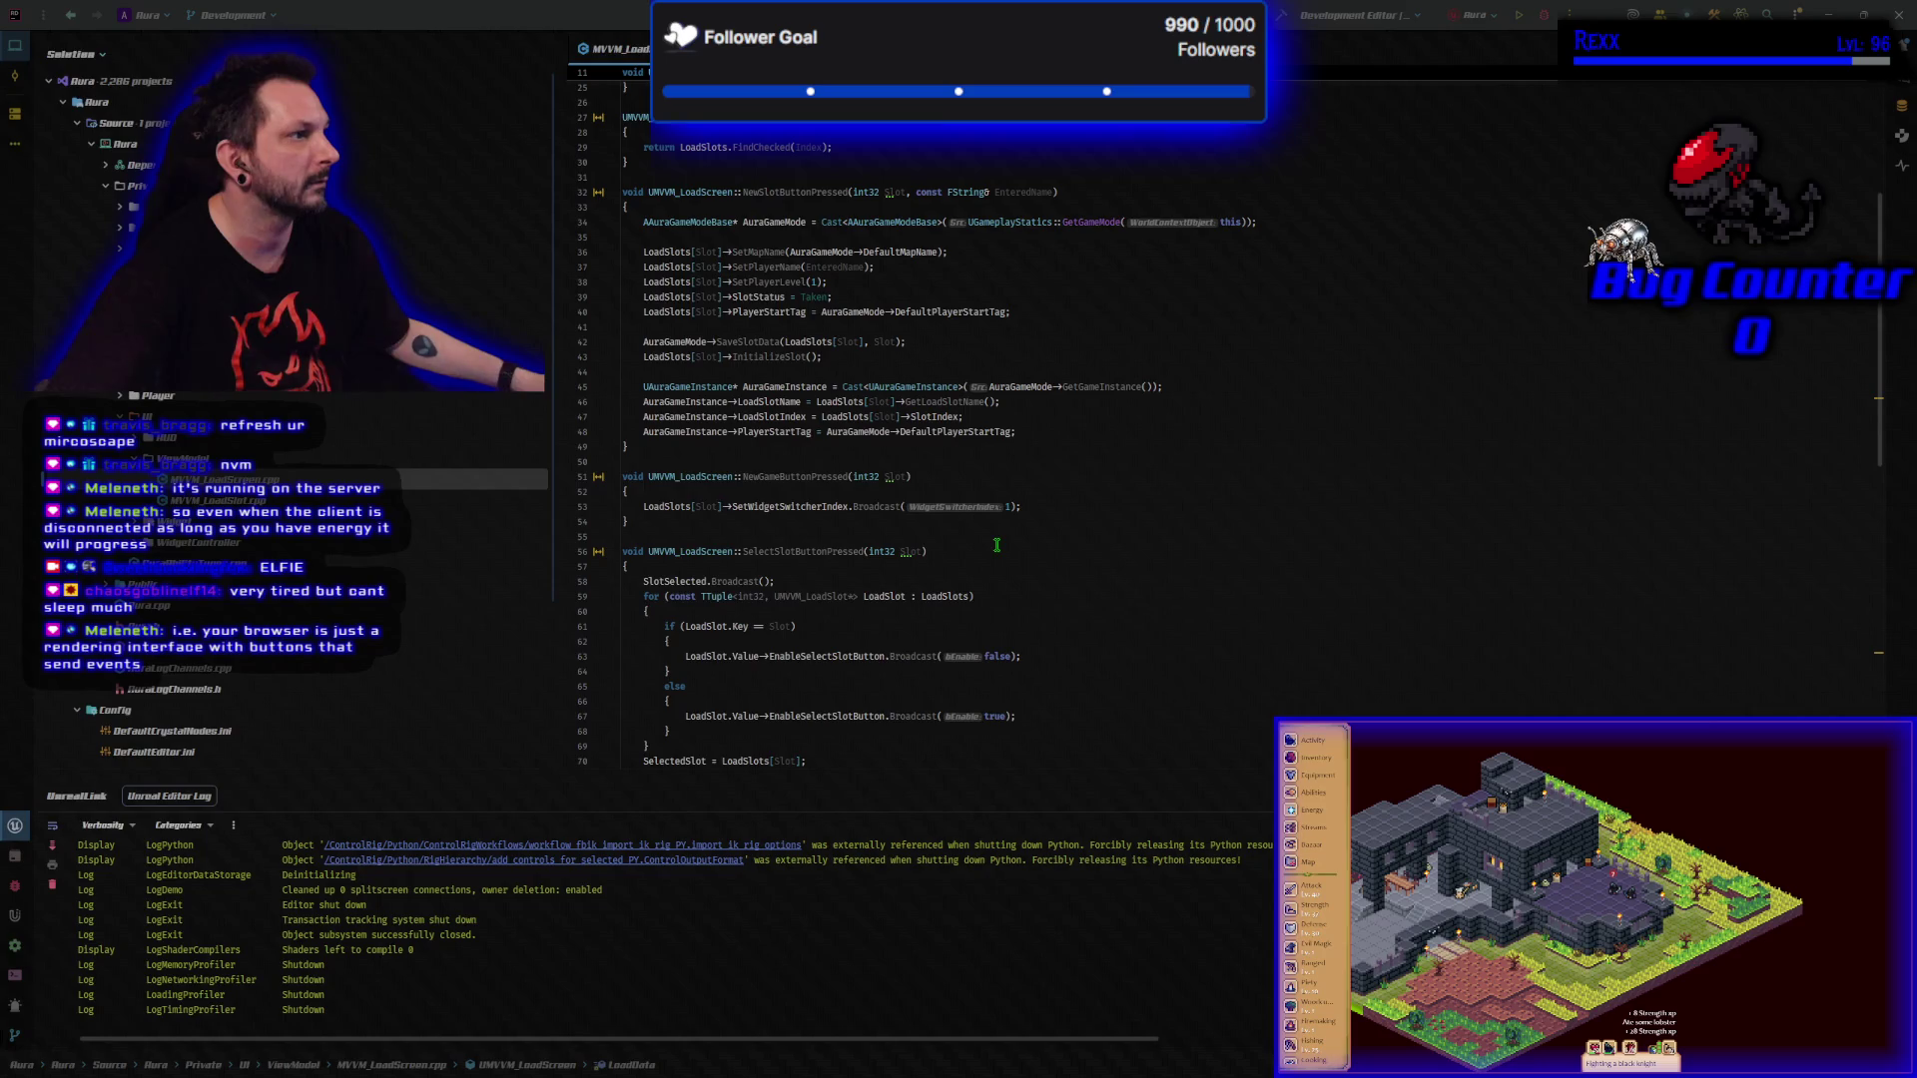
click(758, 117)
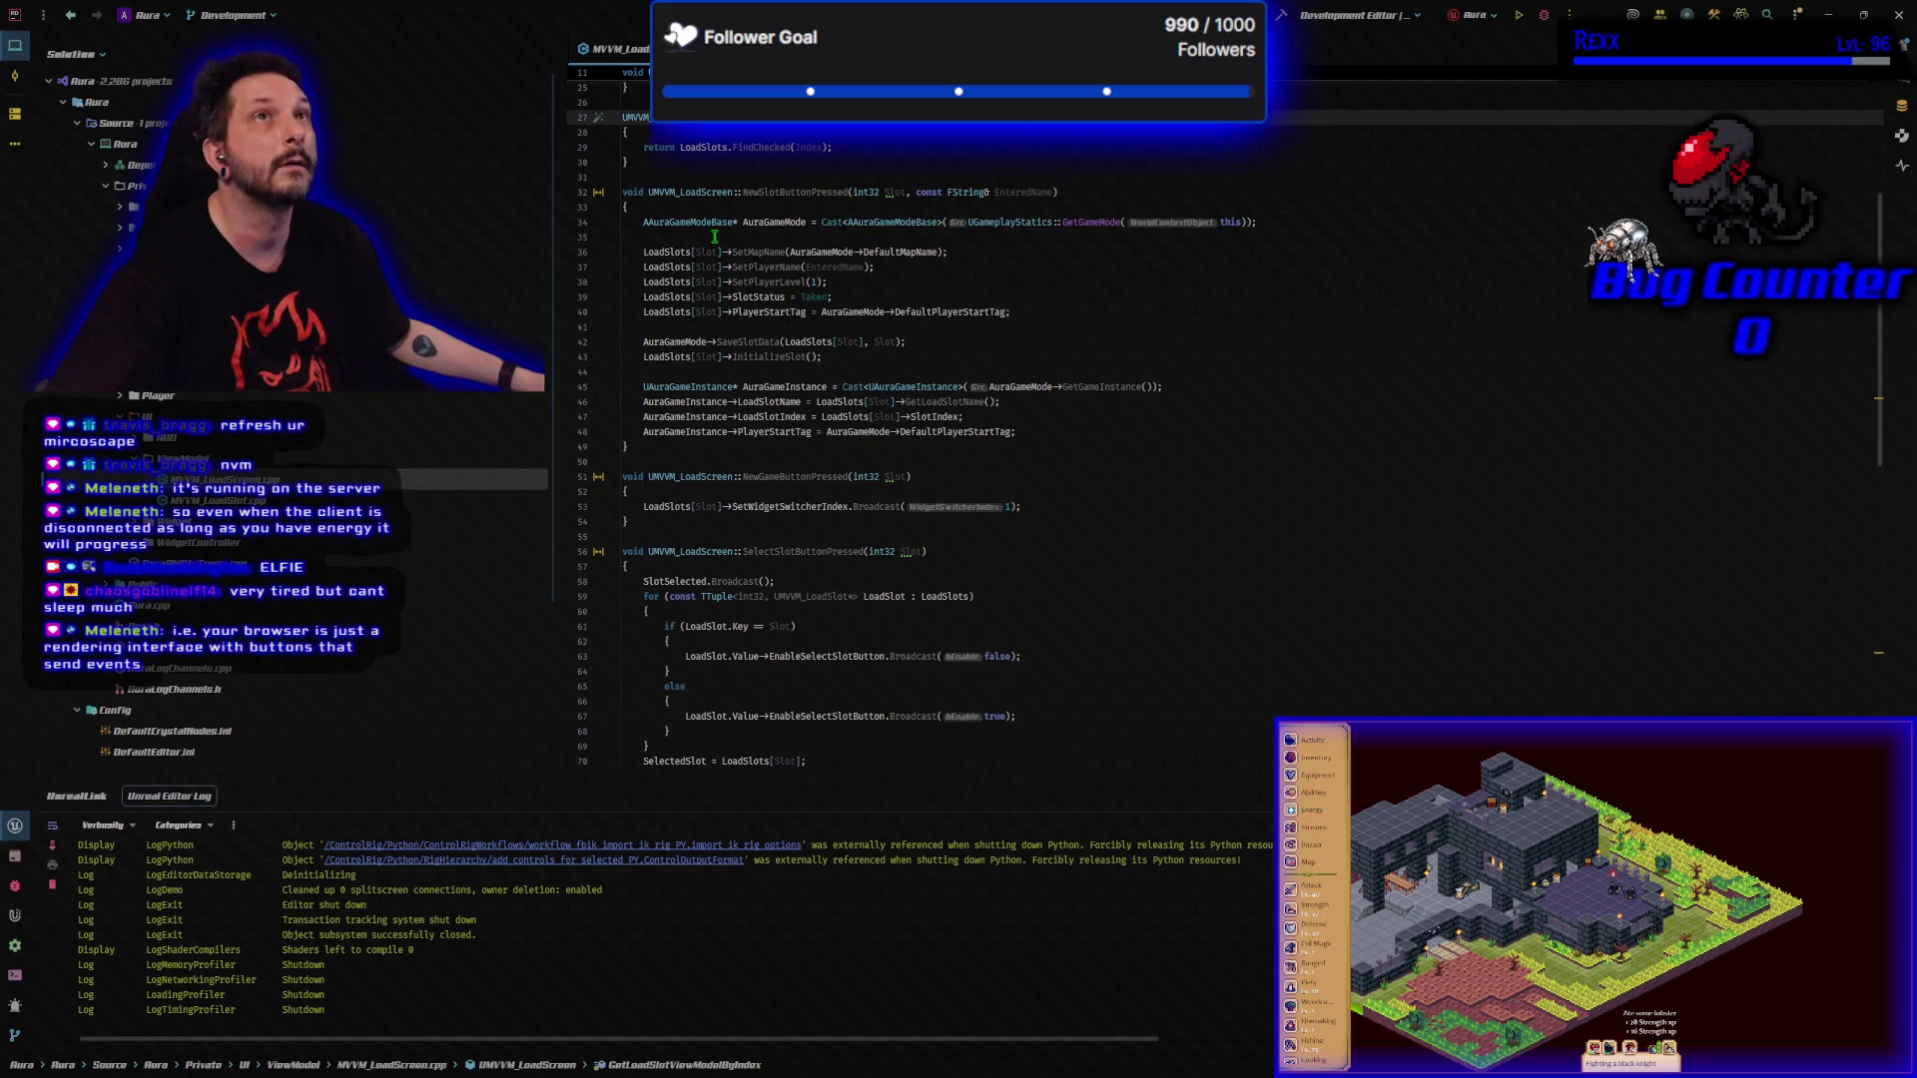
click(715, 237)
key(Return)
key(Return)
key(Up)
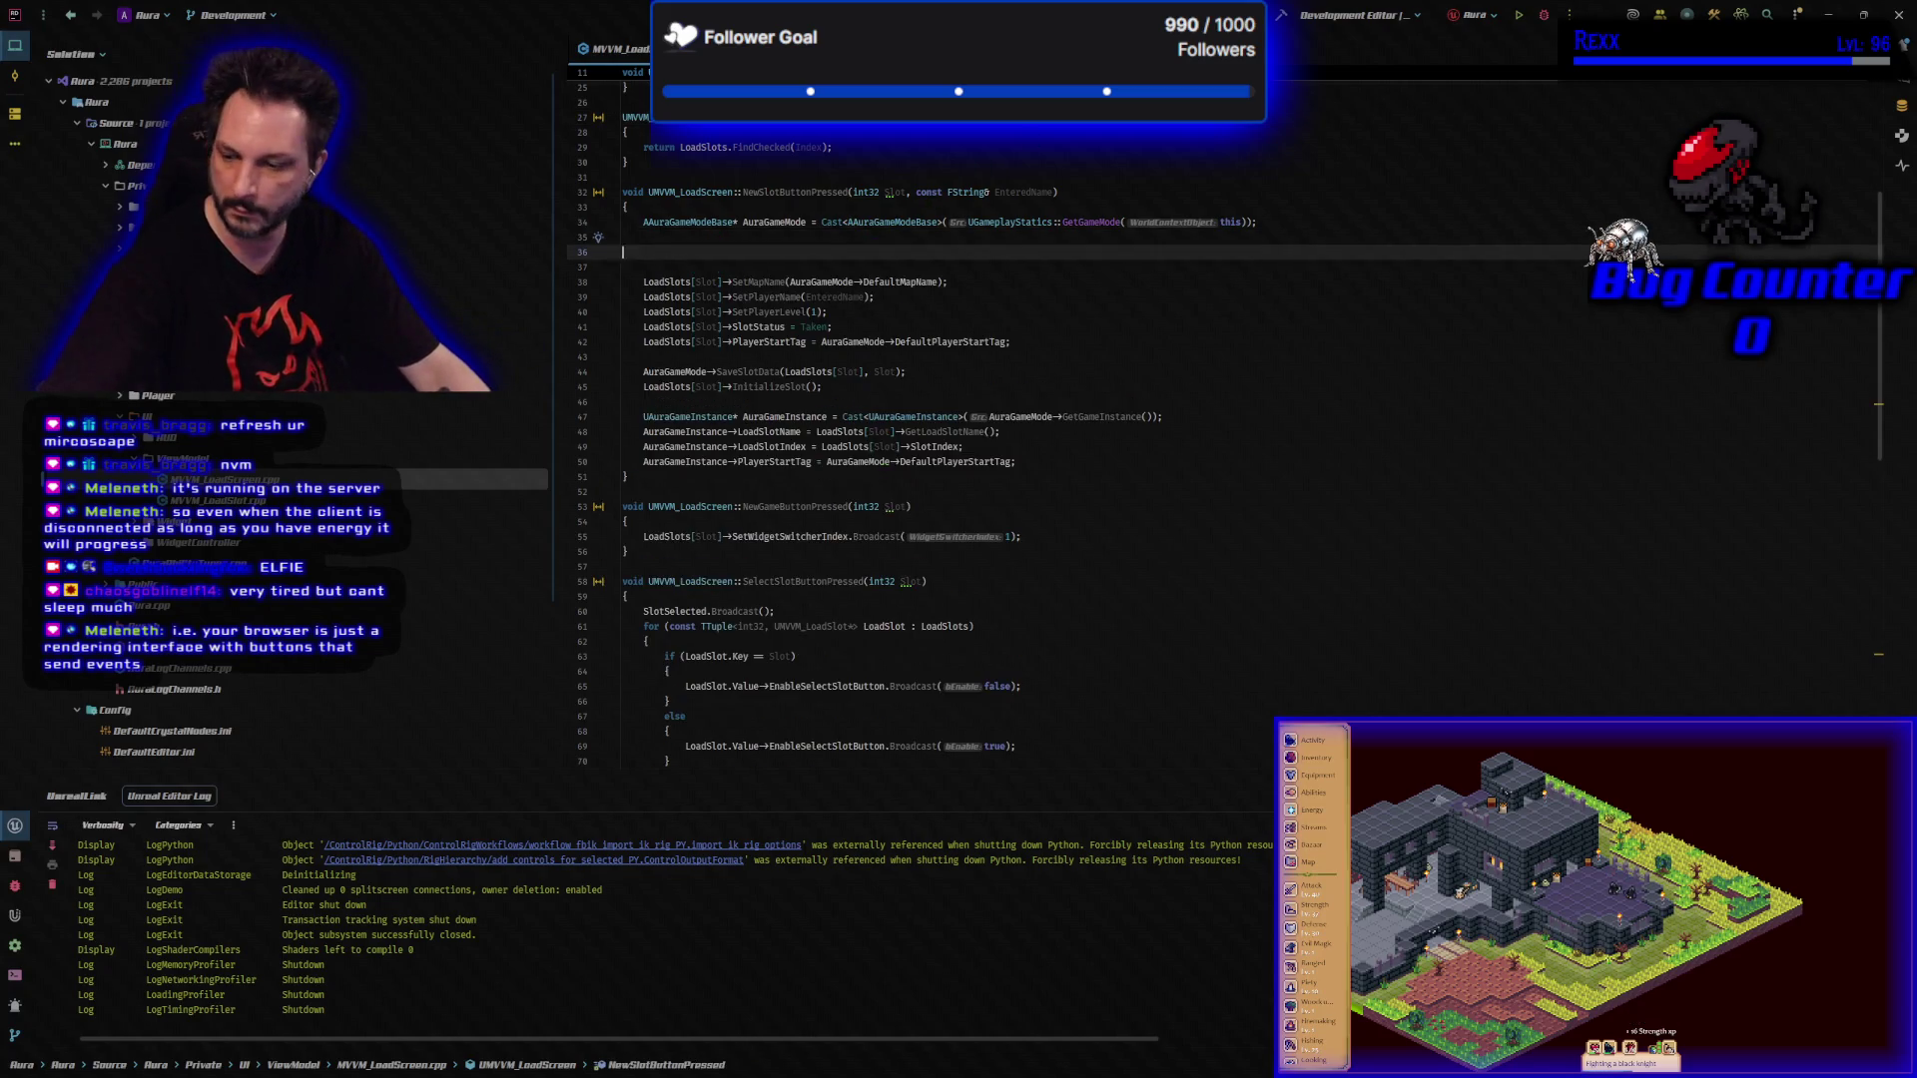
key(ctrl+v)
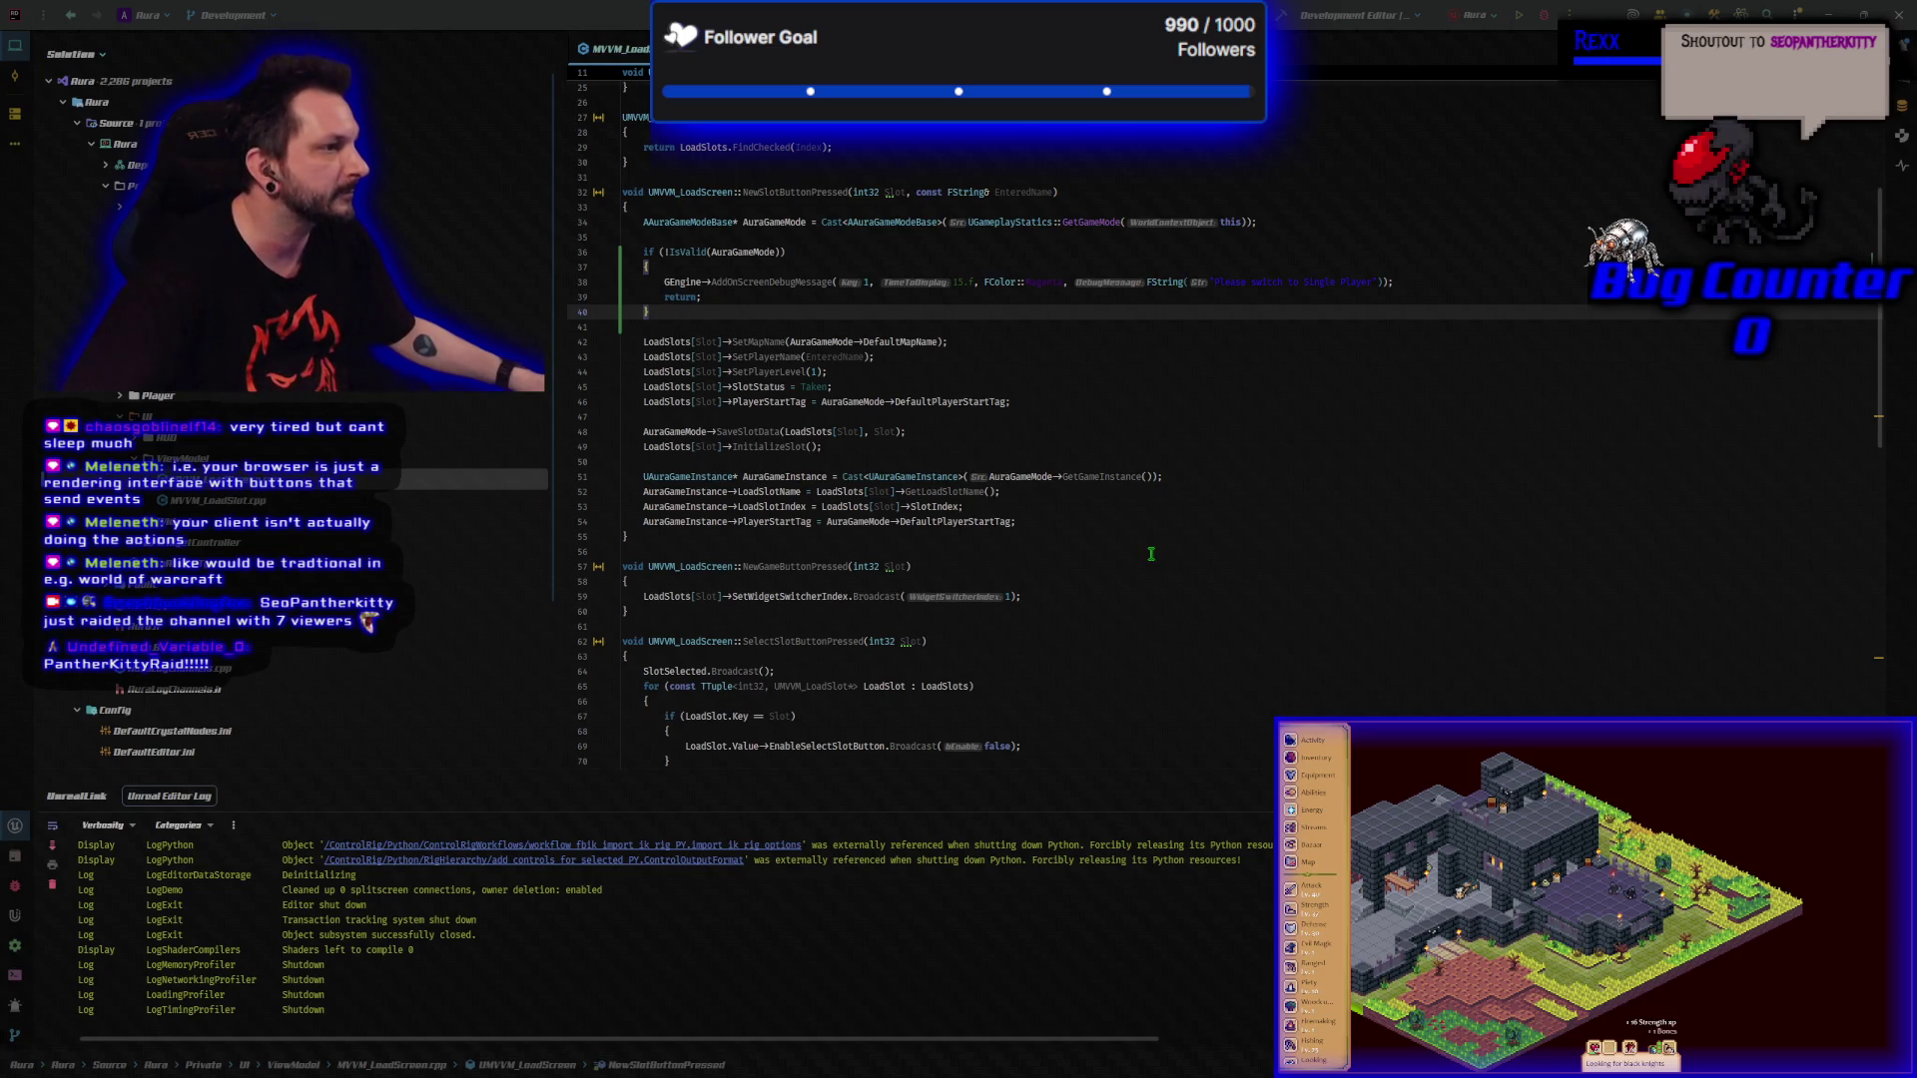
scroll(1151, 554, down, 6)
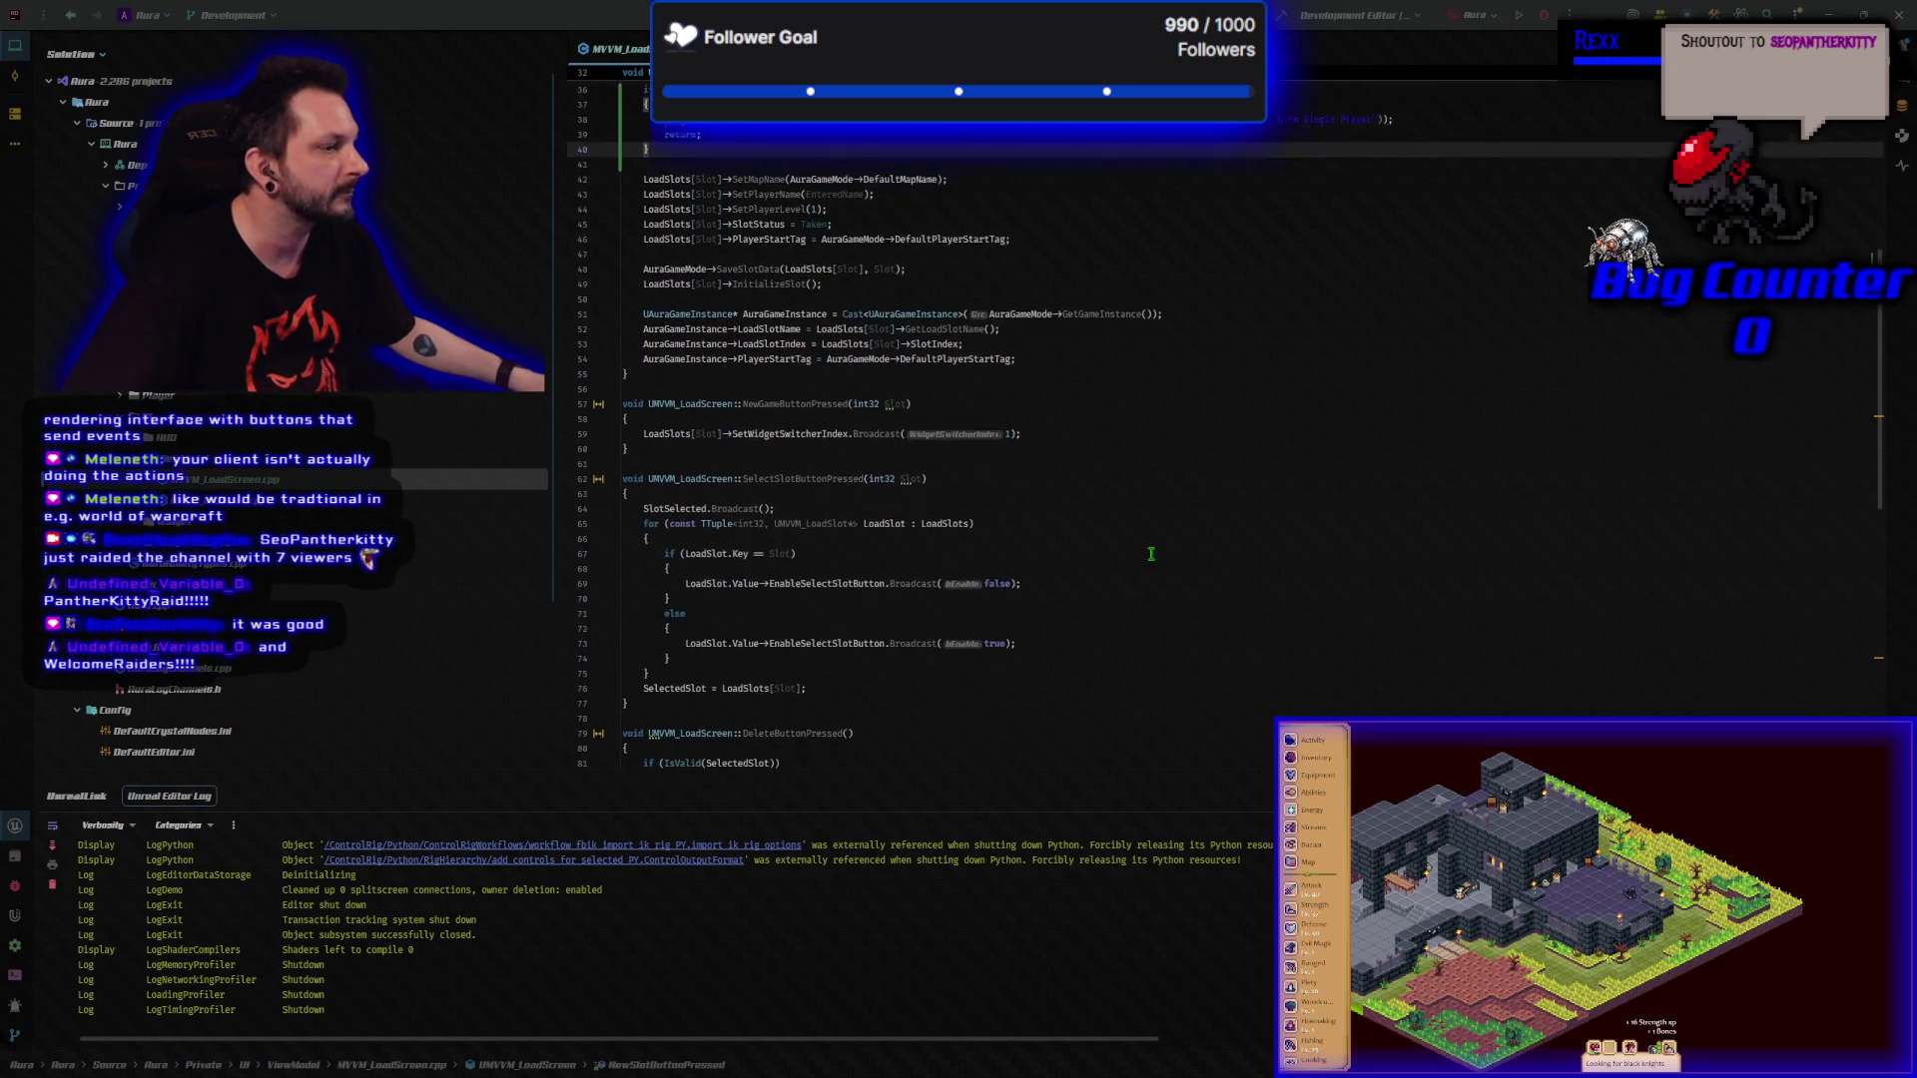
Add an 'if (!IsValid(AuraGameMode)) return;' guard after the cast in LoadData and rebuild the project.
scroll(1150, 554, down, 9)
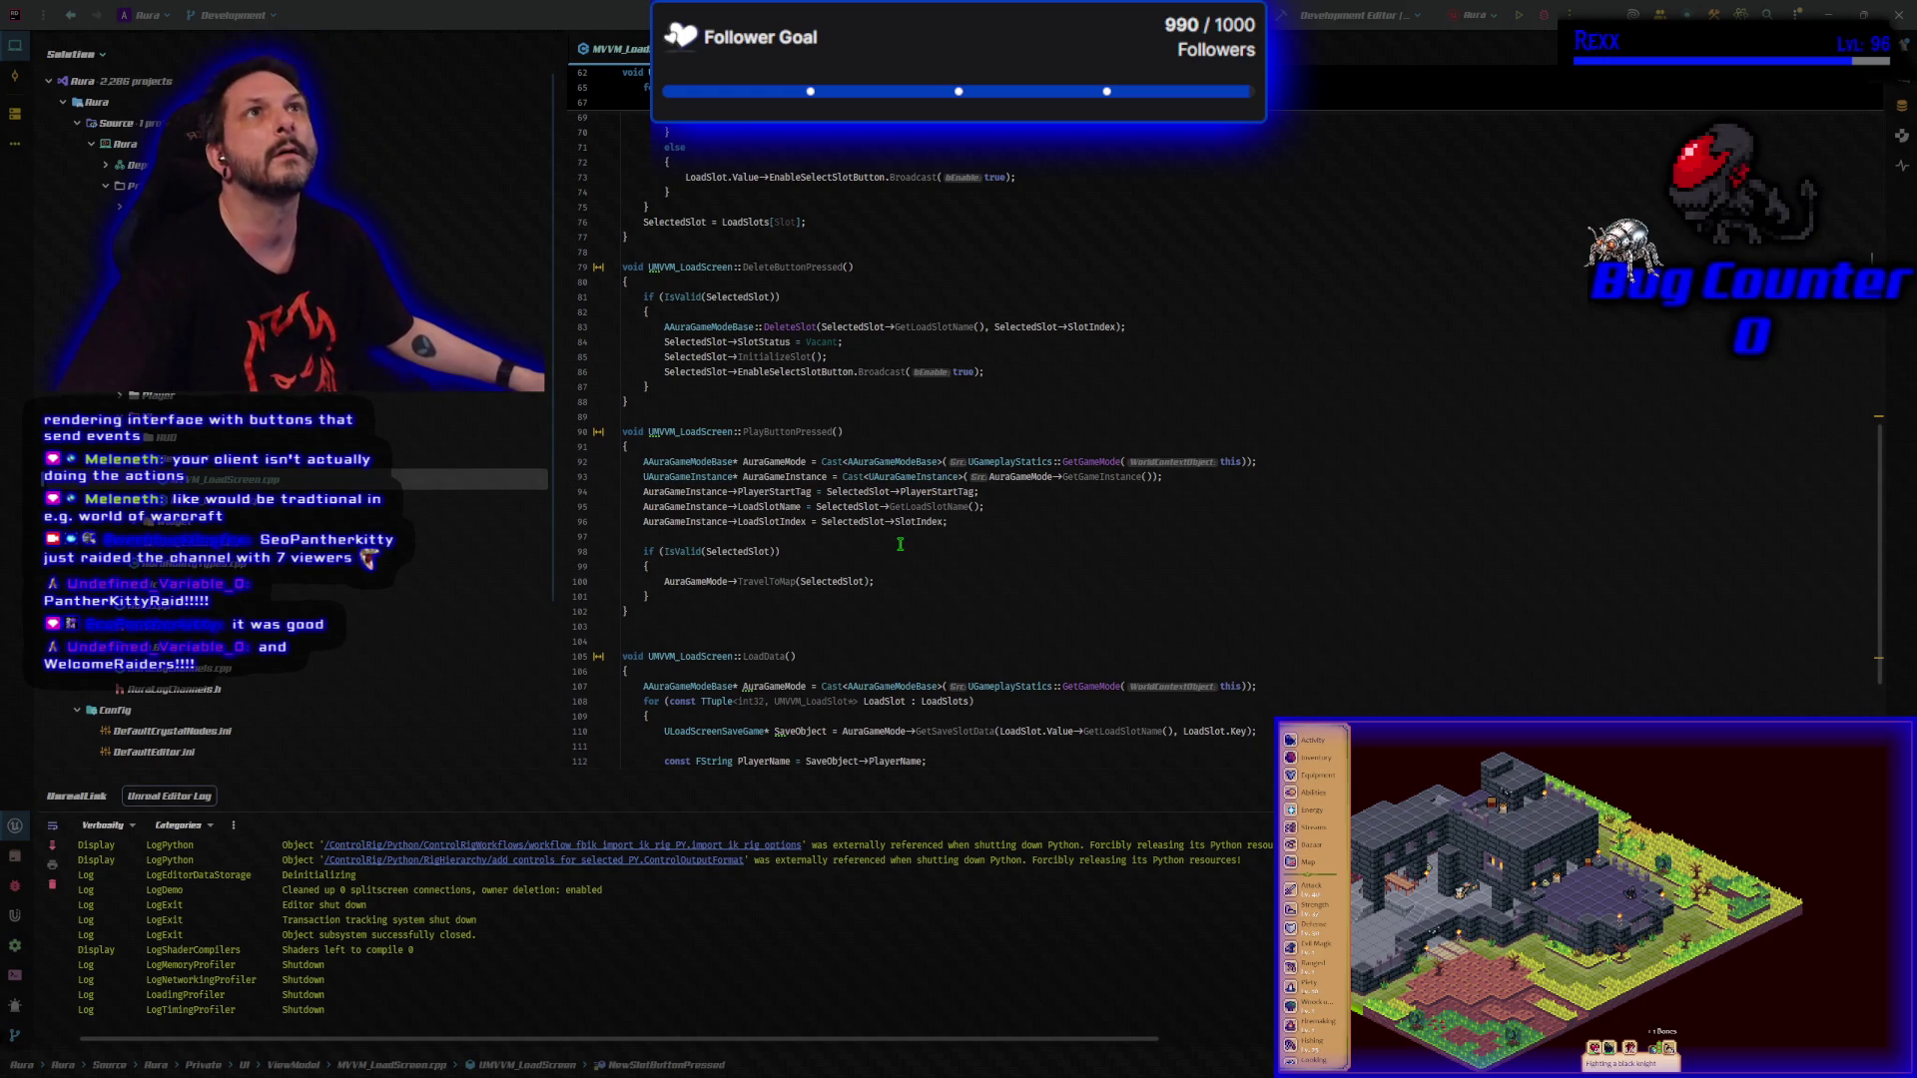
scroll(900, 544, down, 3)
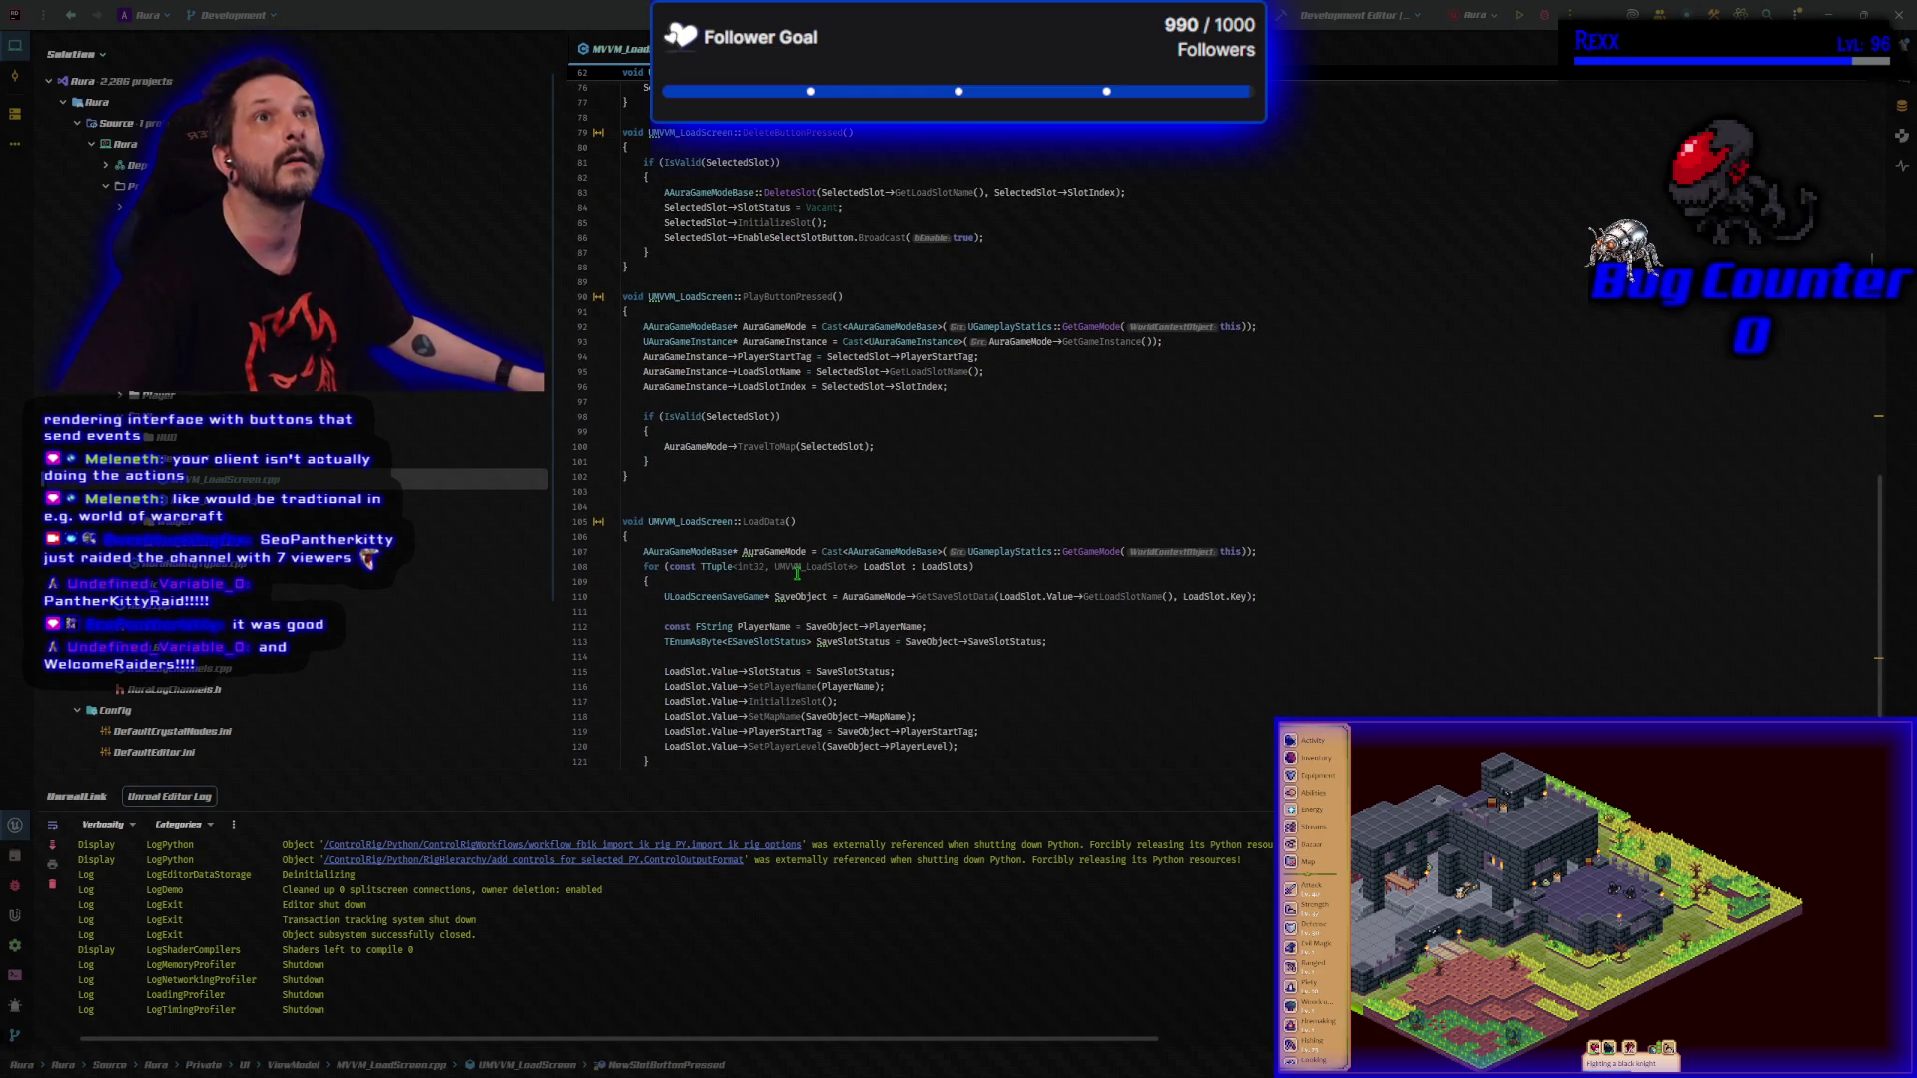
click(1292, 550)
key(Return)
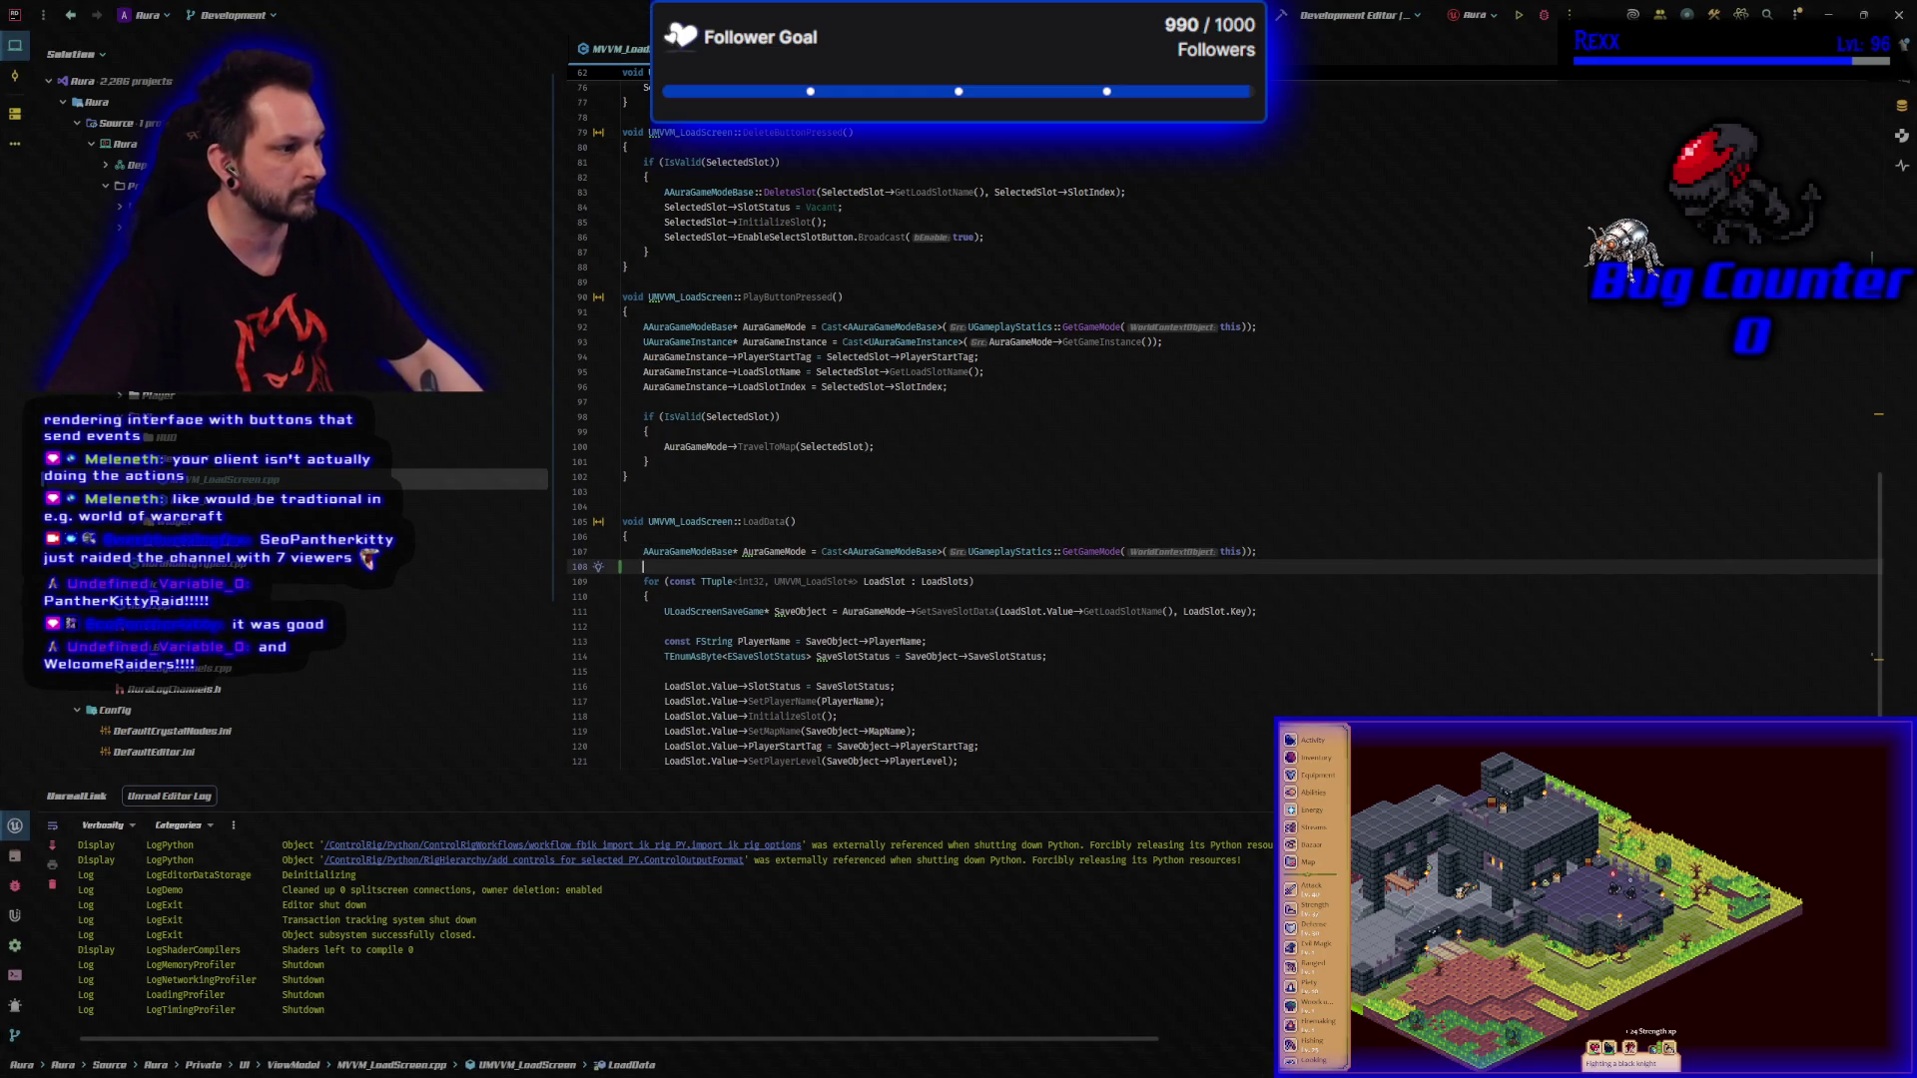
key(Tab)
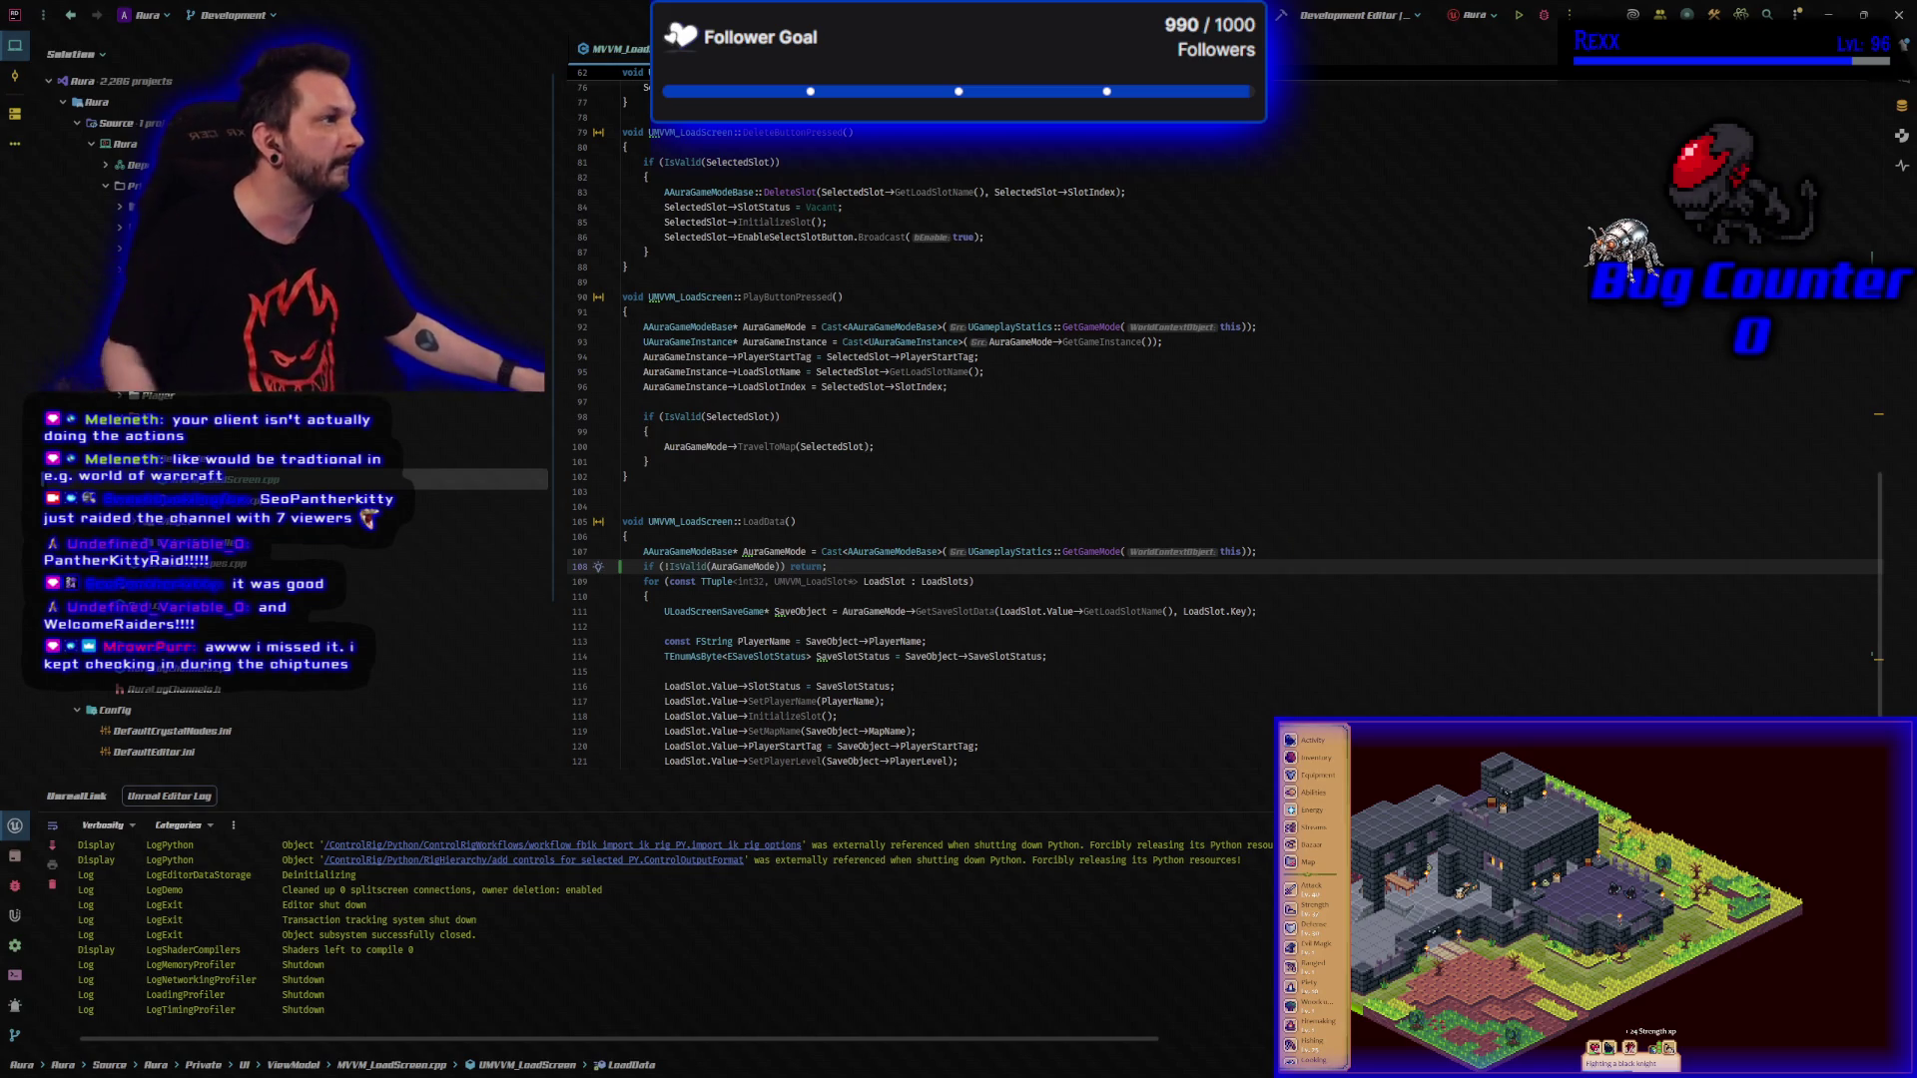
key(ctrl+shift+b)
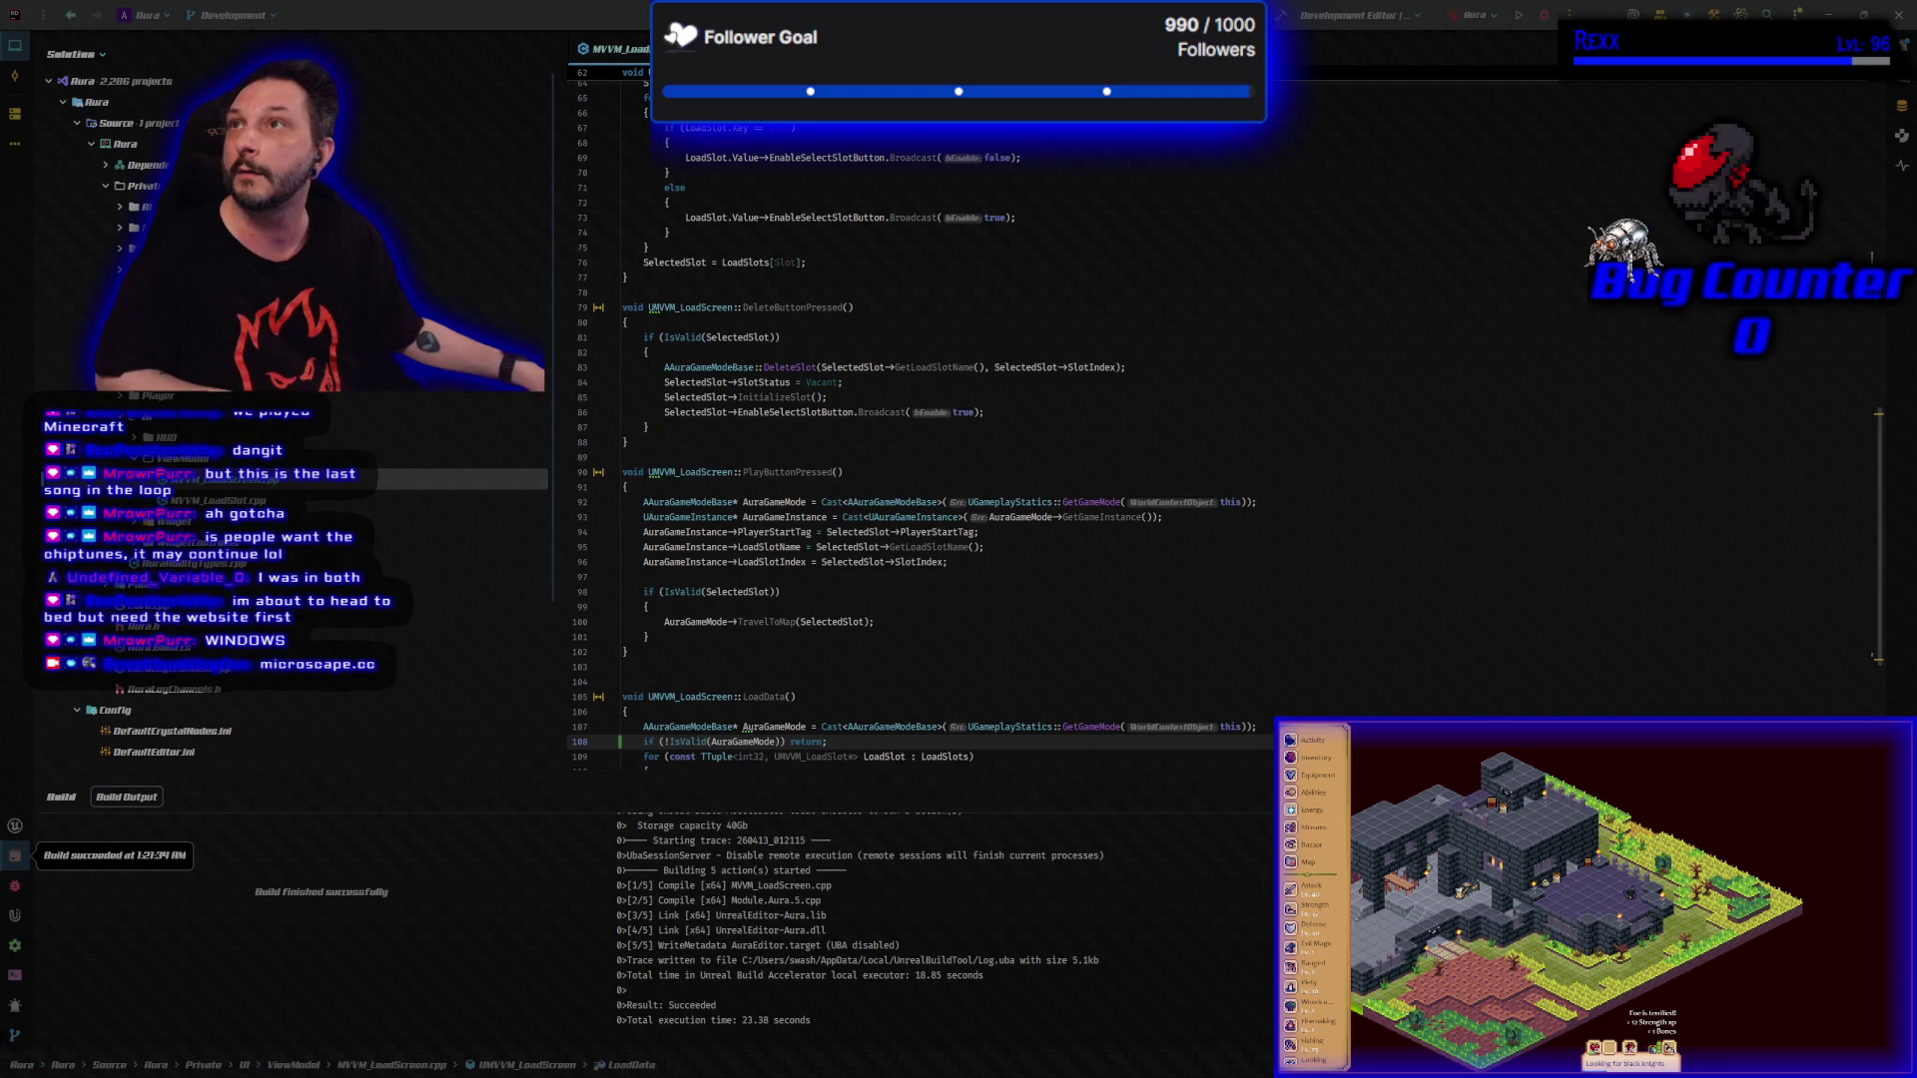
key(alt+Tab)
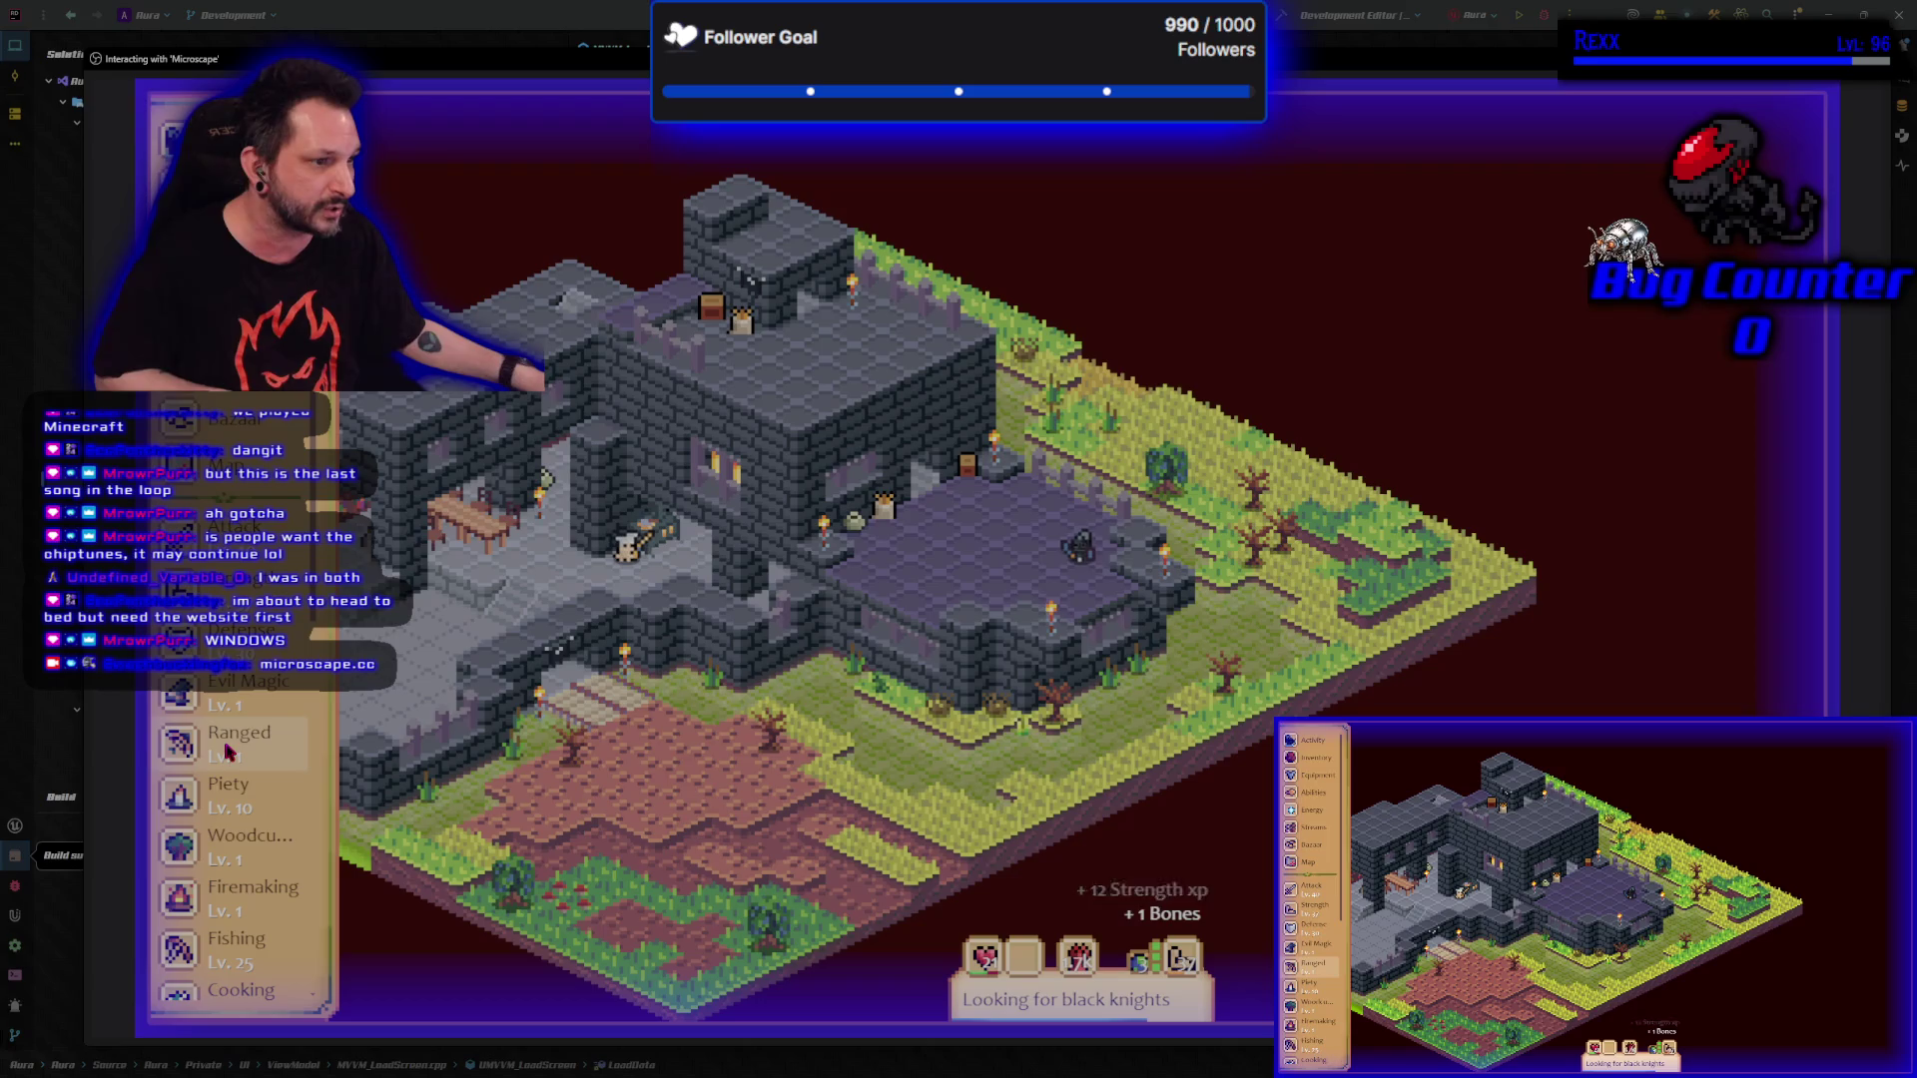
scroll(230, 761, down, 10)
scroll(220, 779, up, 5)
scroll(211, 808, up, 2)
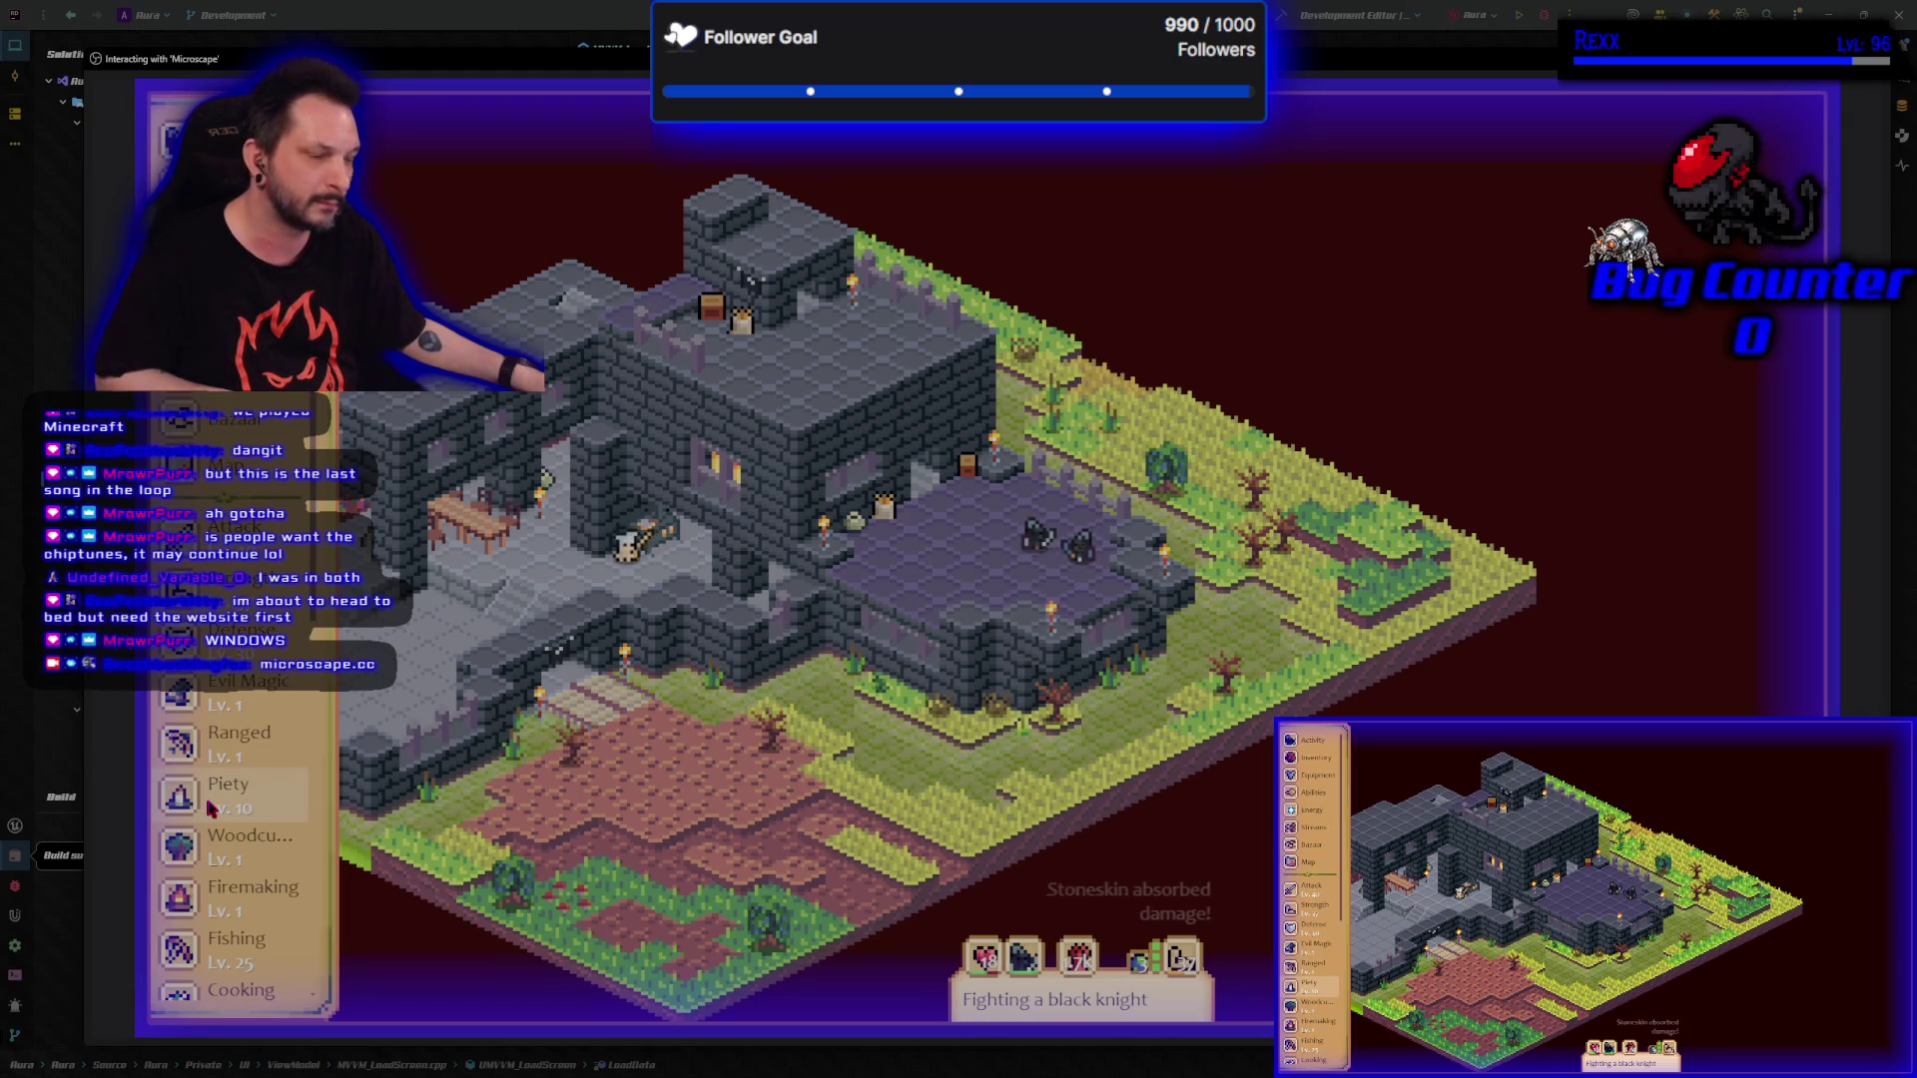
scroll(212, 808, down, 5)
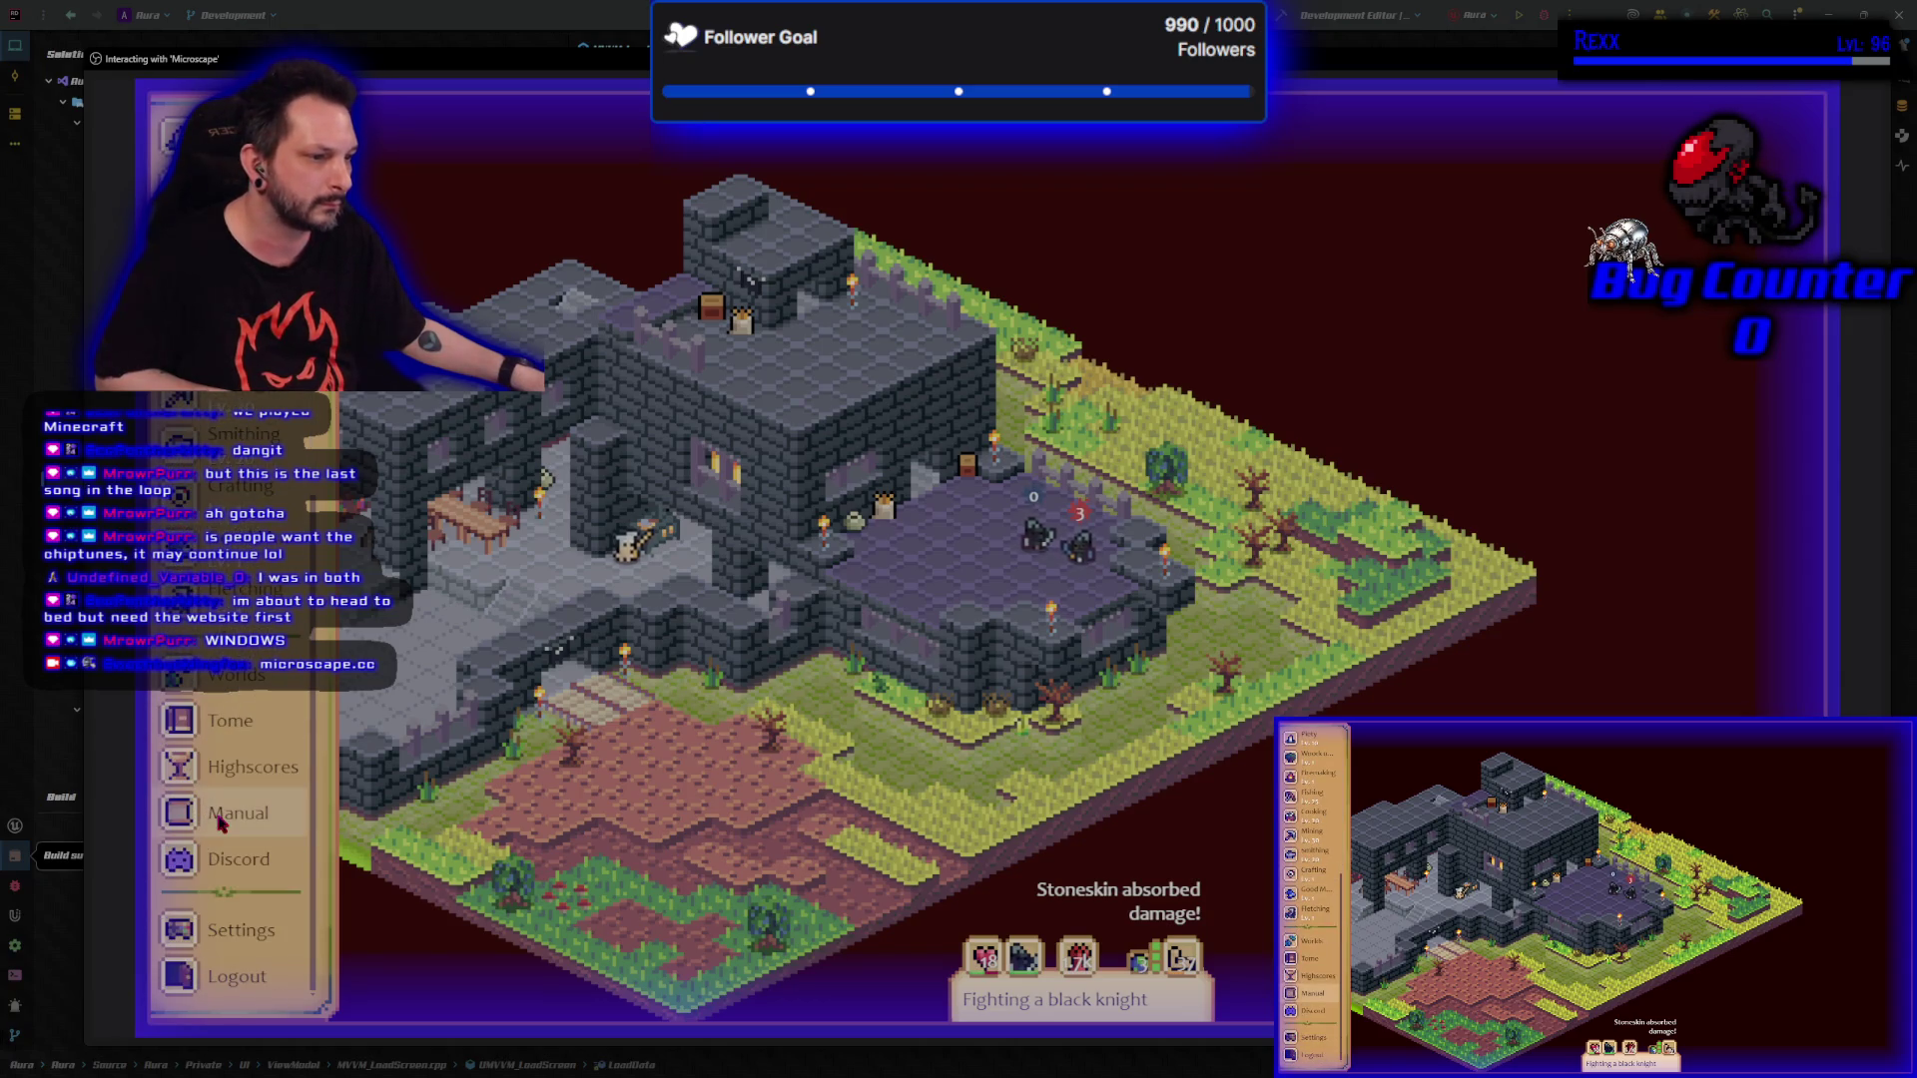
click(262, 933)
click(514, 332)
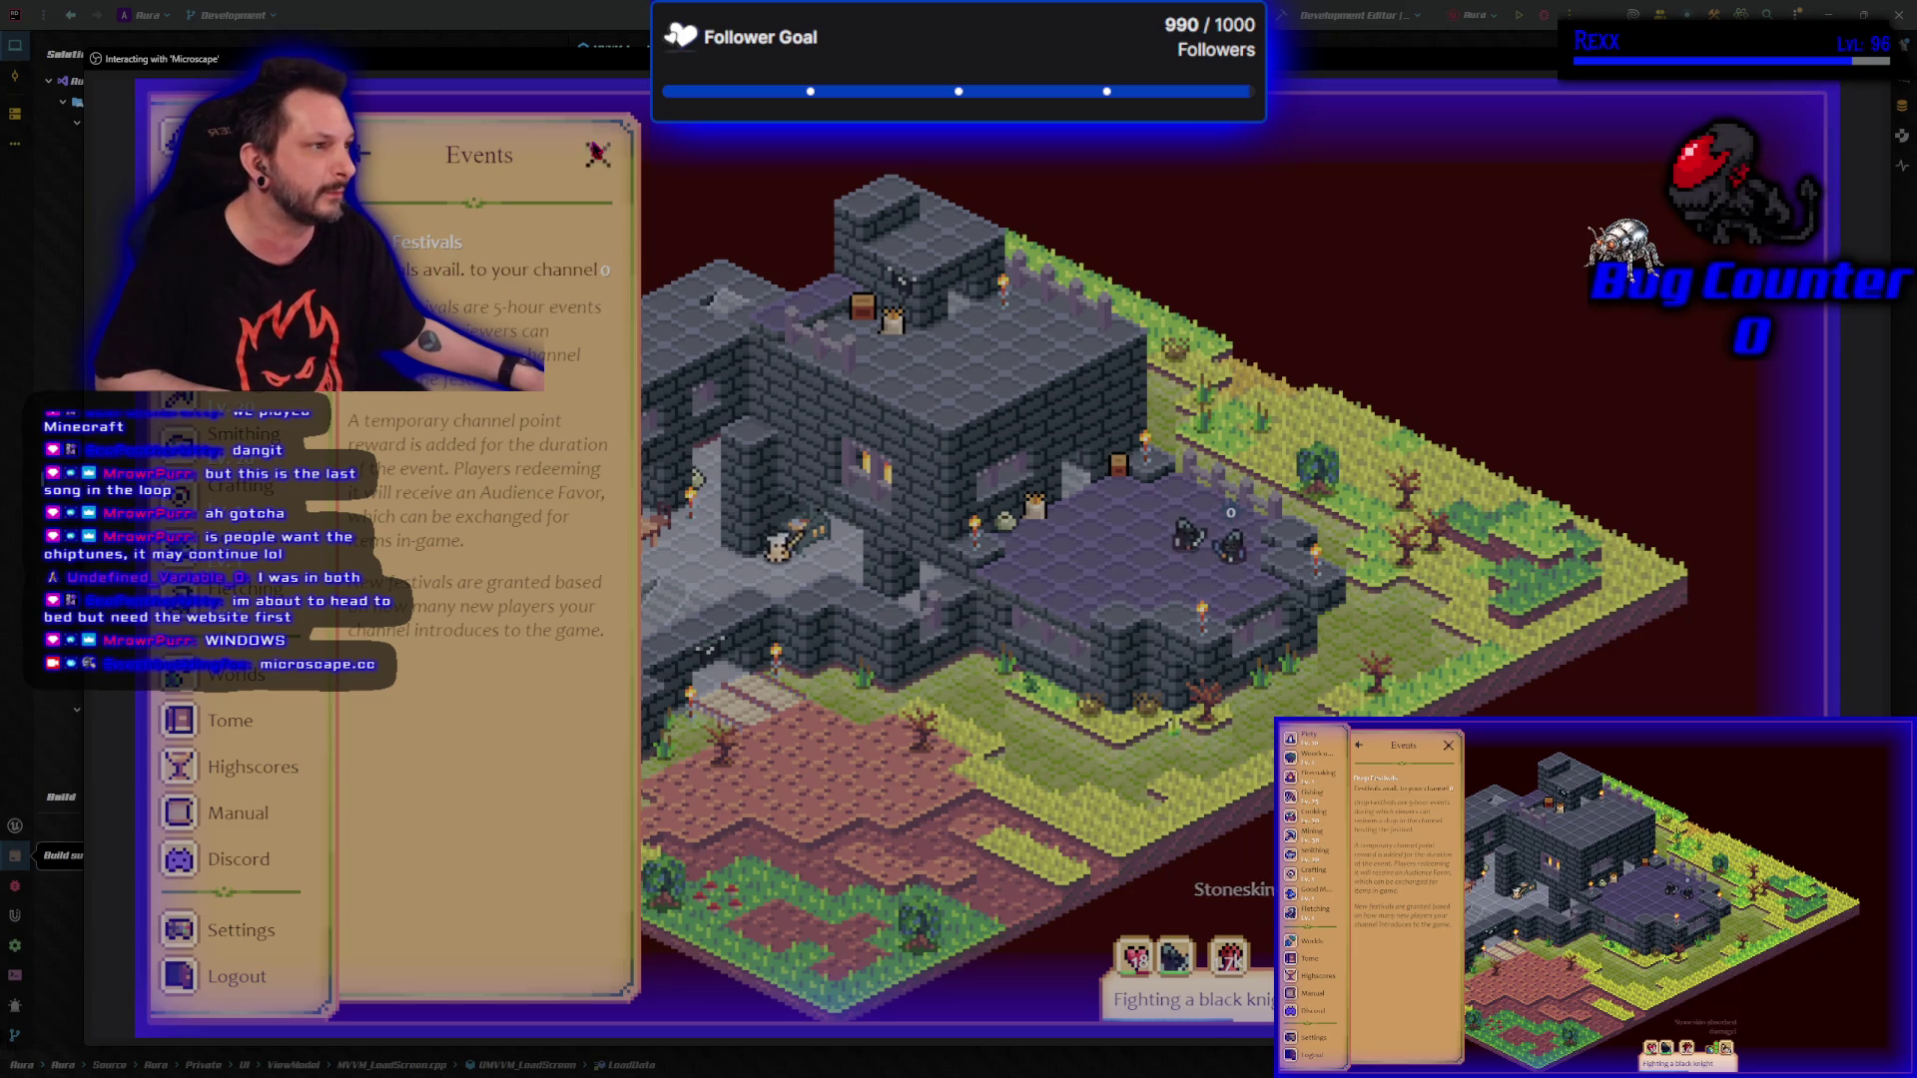
click(597, 154)
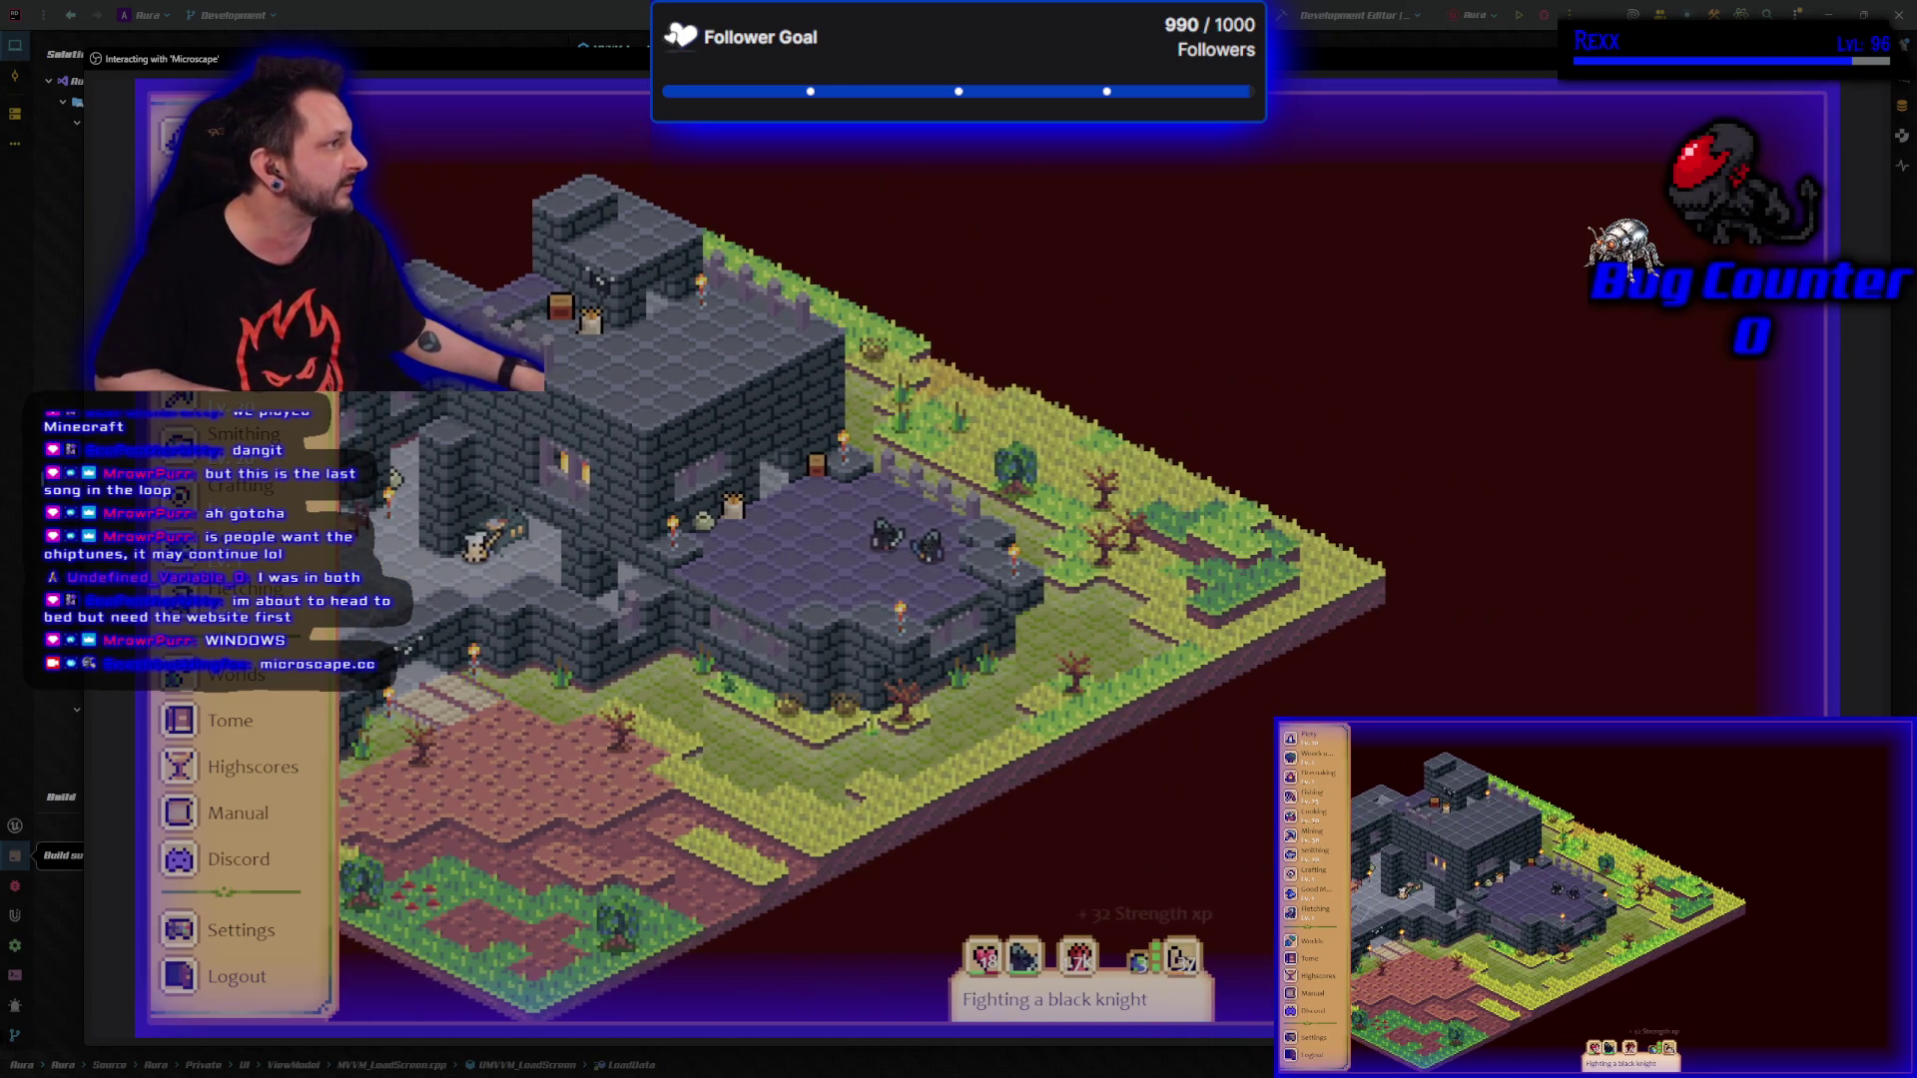
key(alt+Tab)
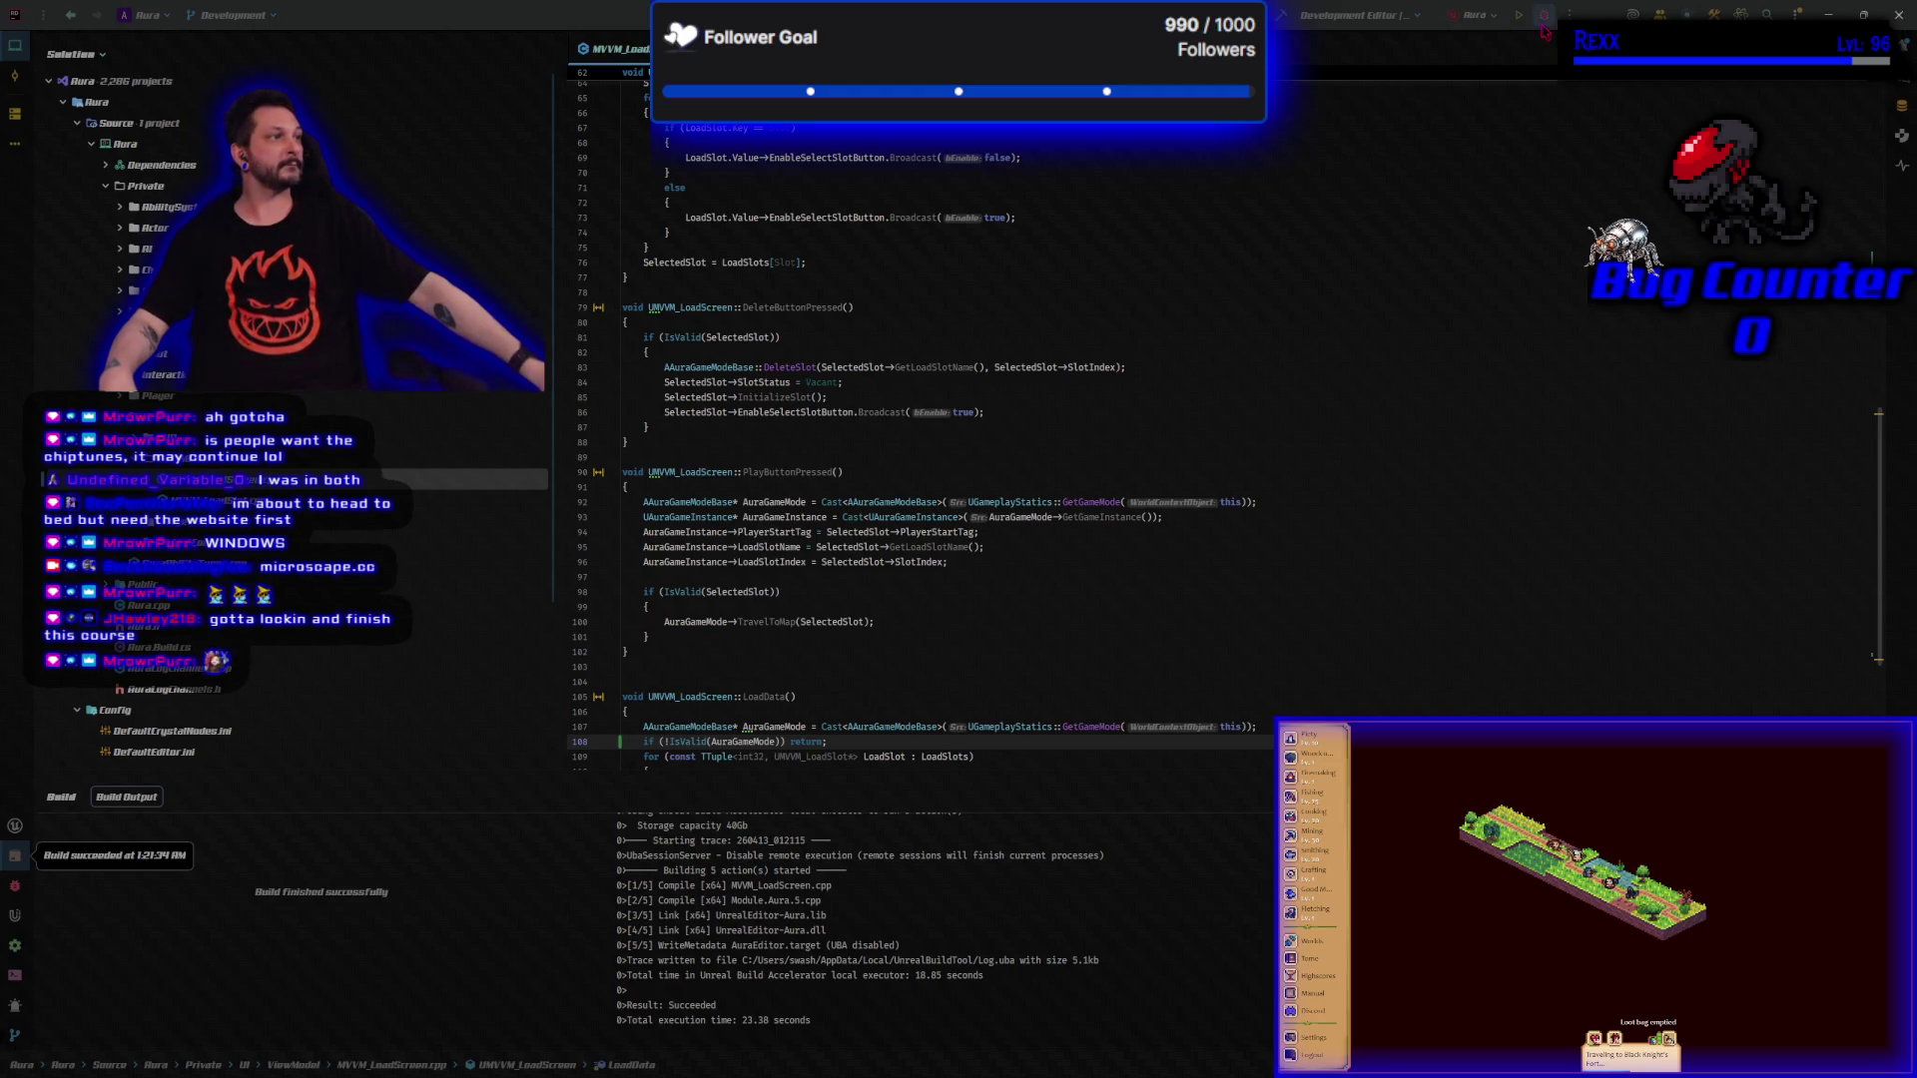
Rebuild the Aura project with Ctrl+Shift+B to compile the LoadData IsValid guard.
key(ctrl+shift+b)
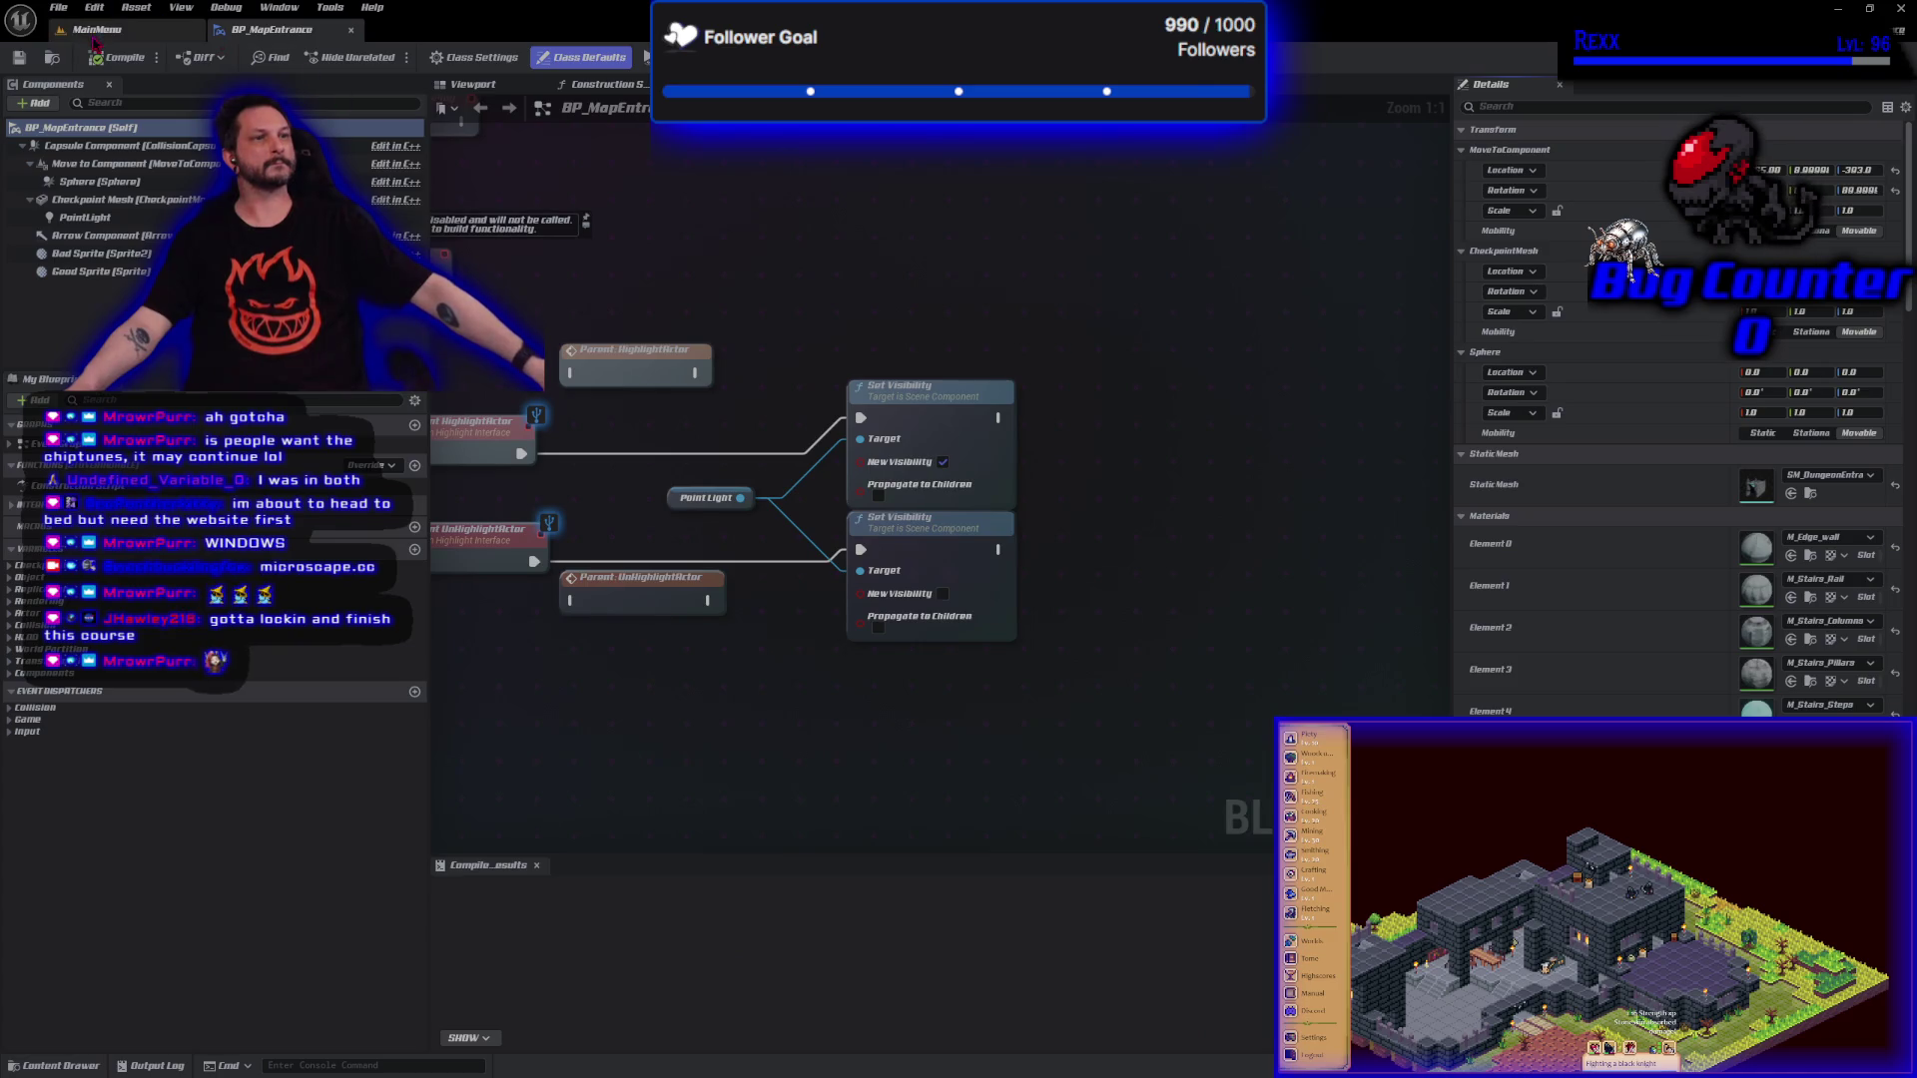
Test-play the MainMenu level, entering the save-slot screen and quitting it, then stop PIE.
click(94, 40)
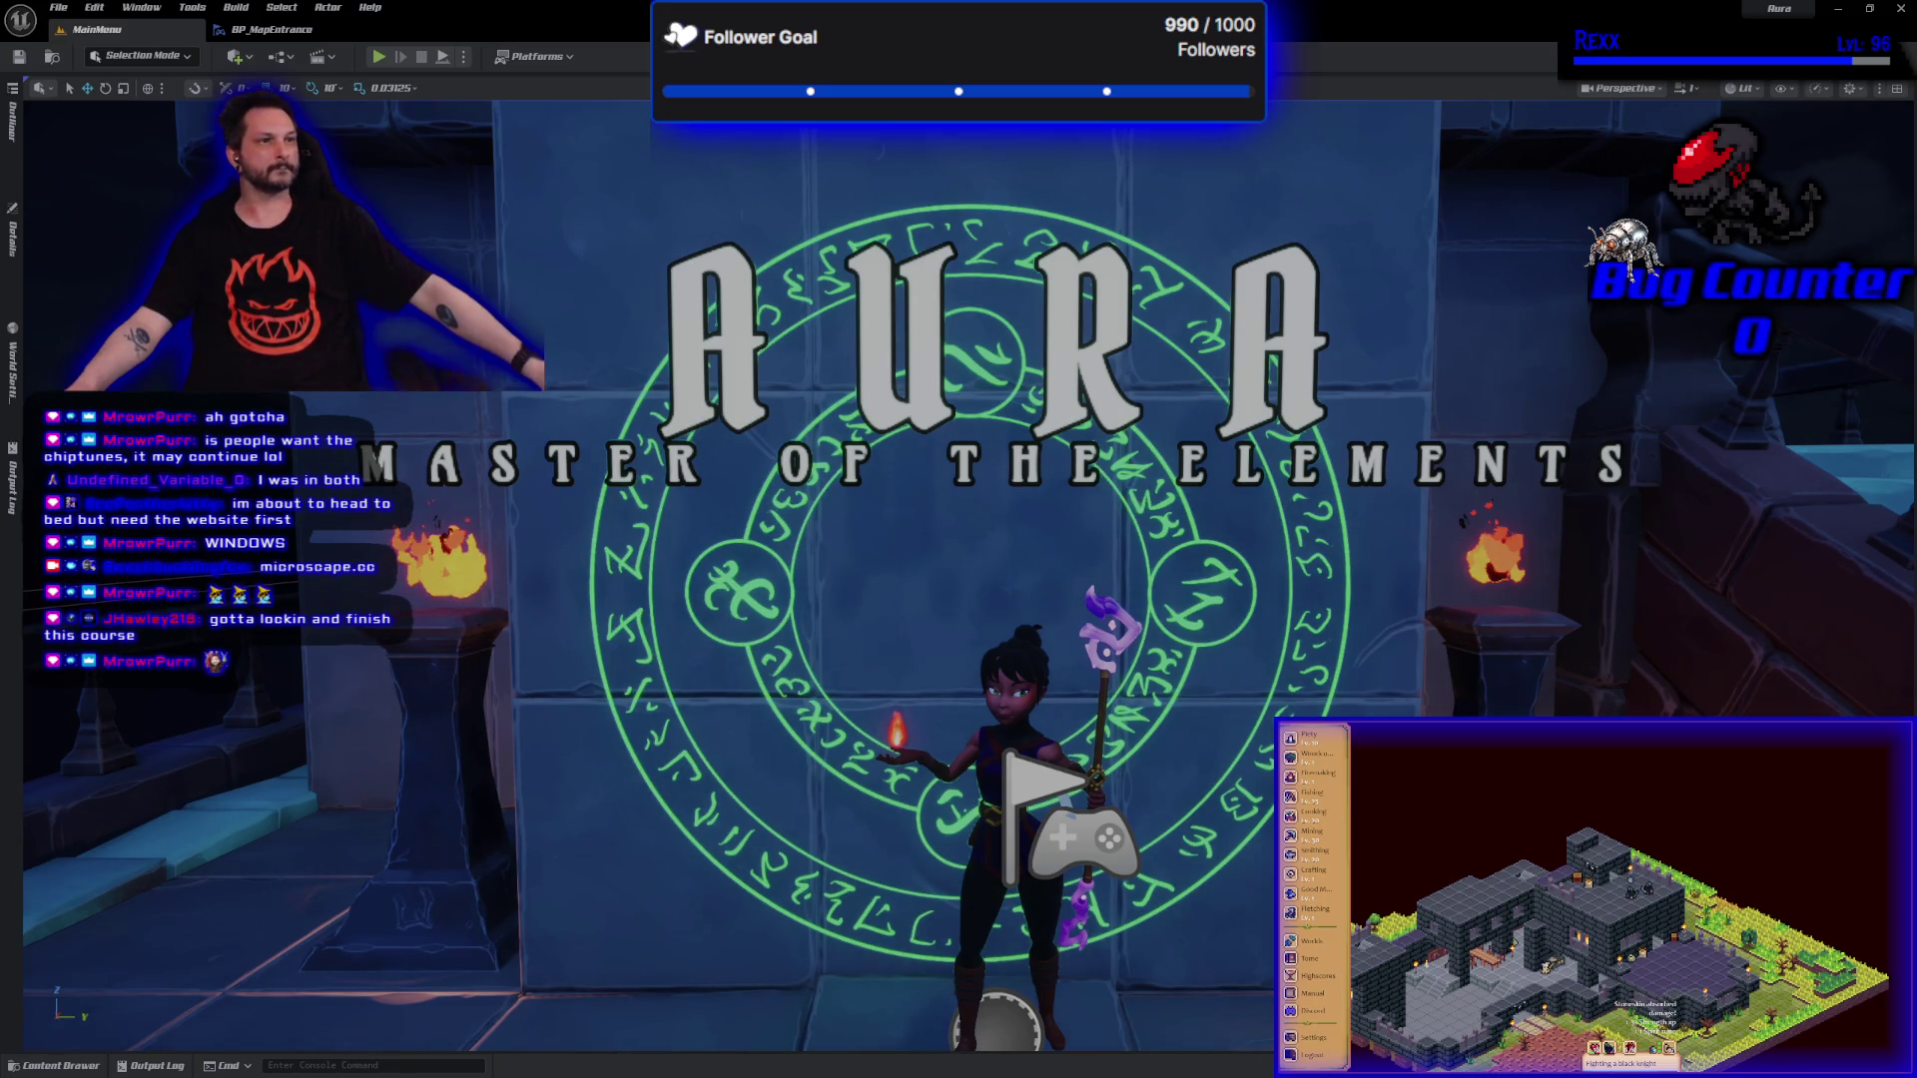
click(378, 56)
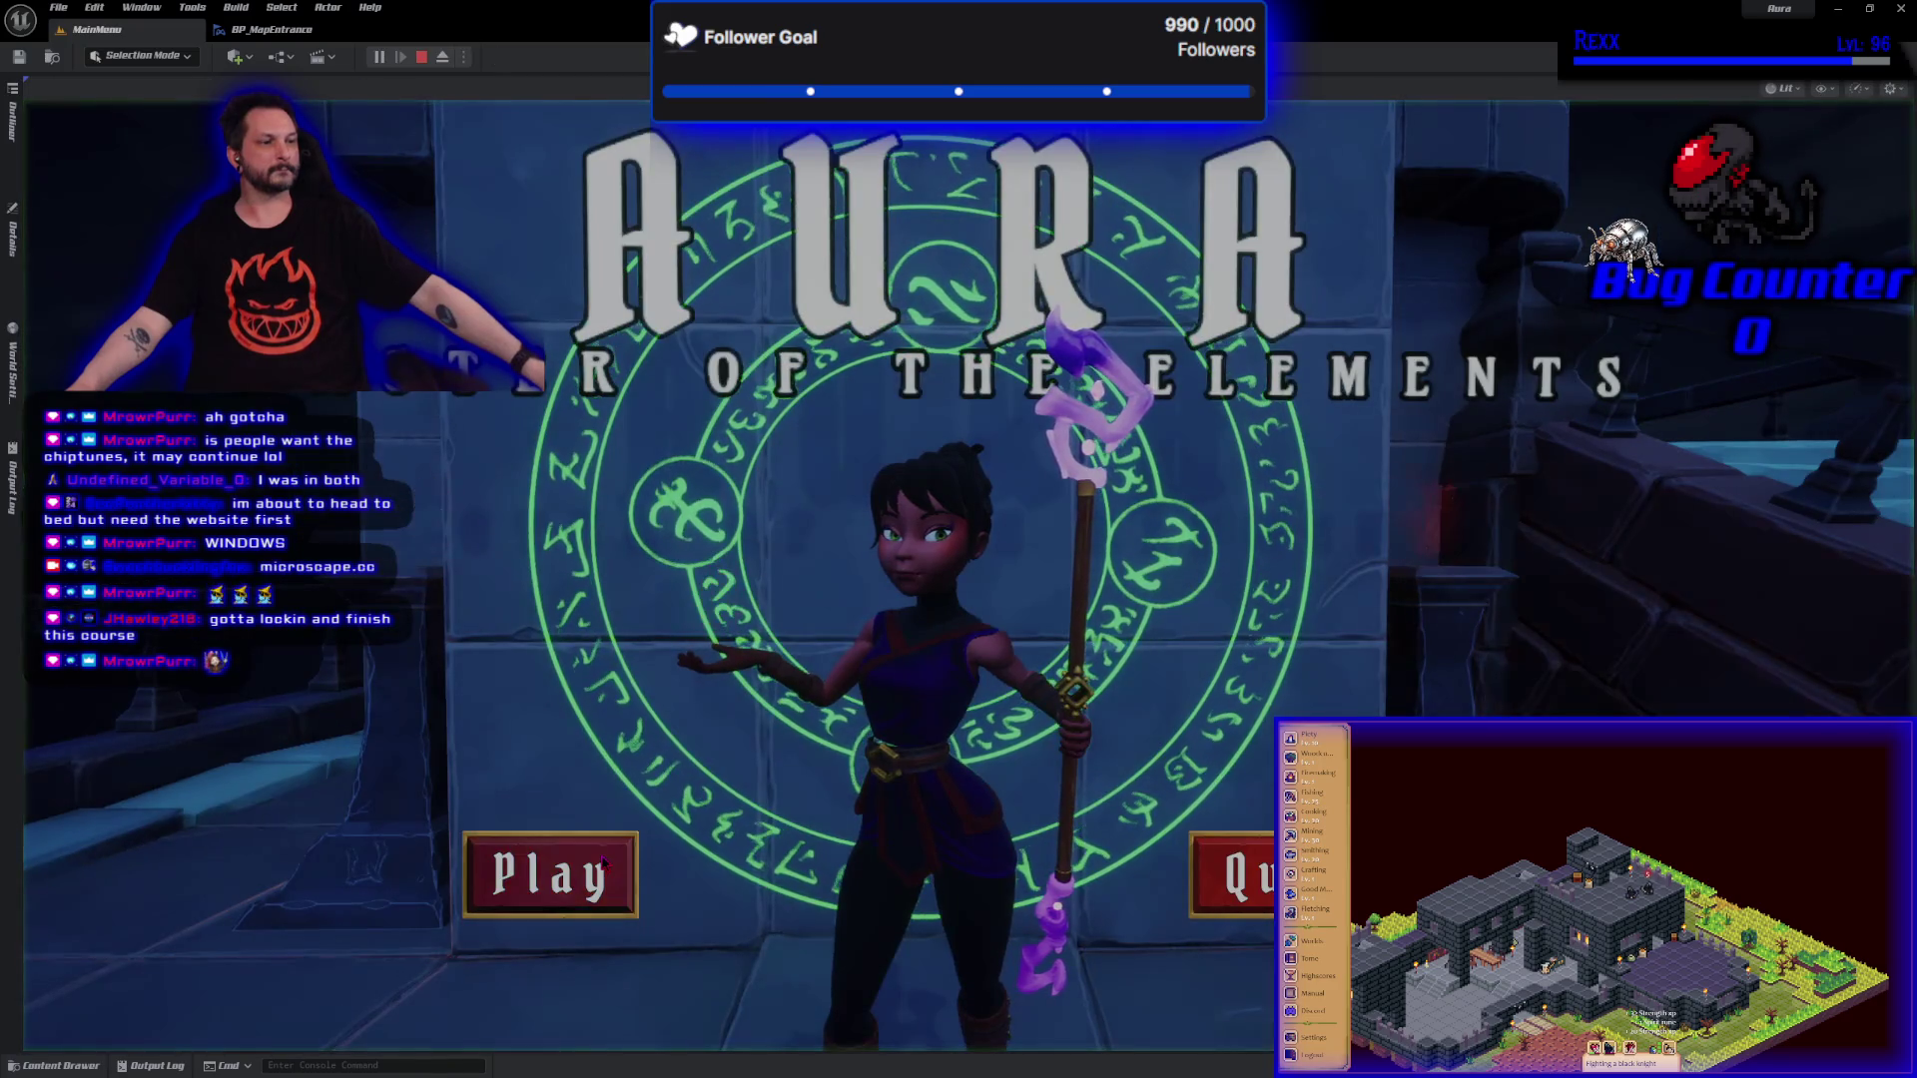
click(603, 860)
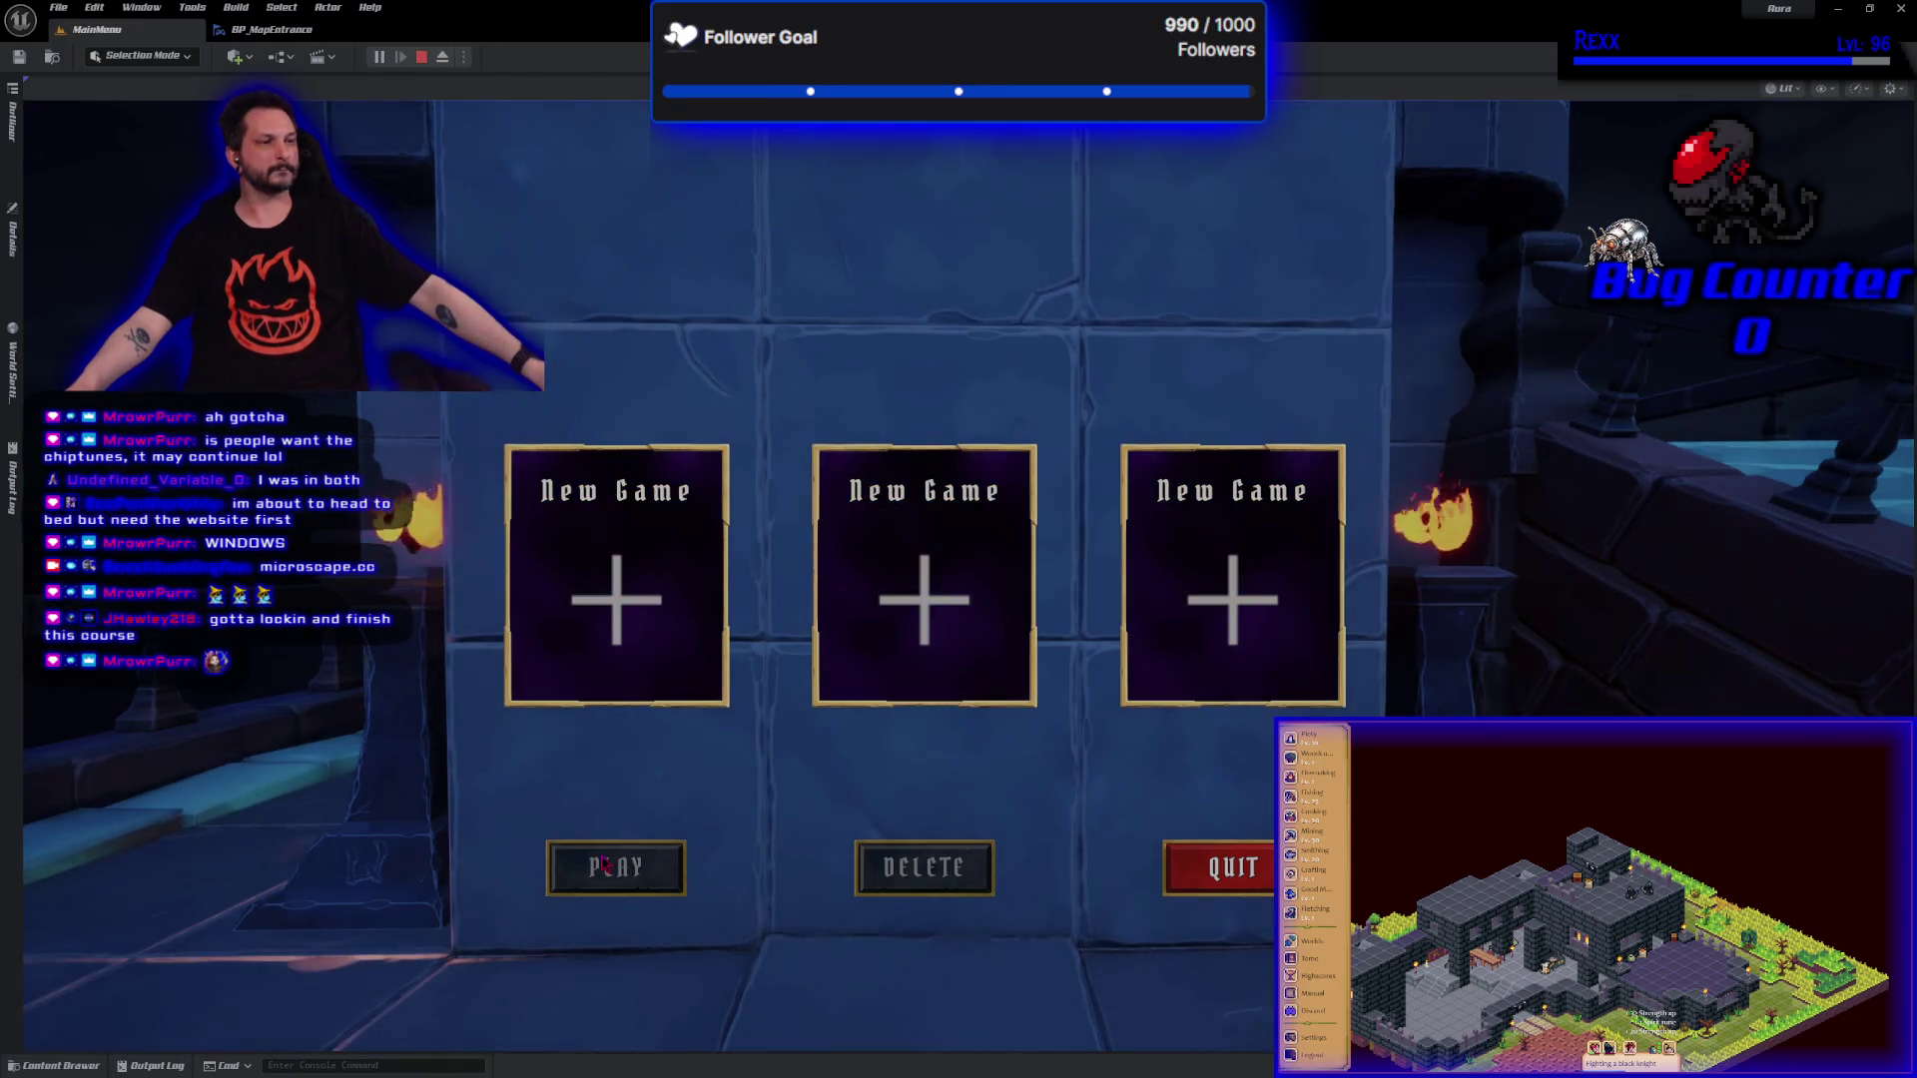
click(1232, 865)
key(Escape)
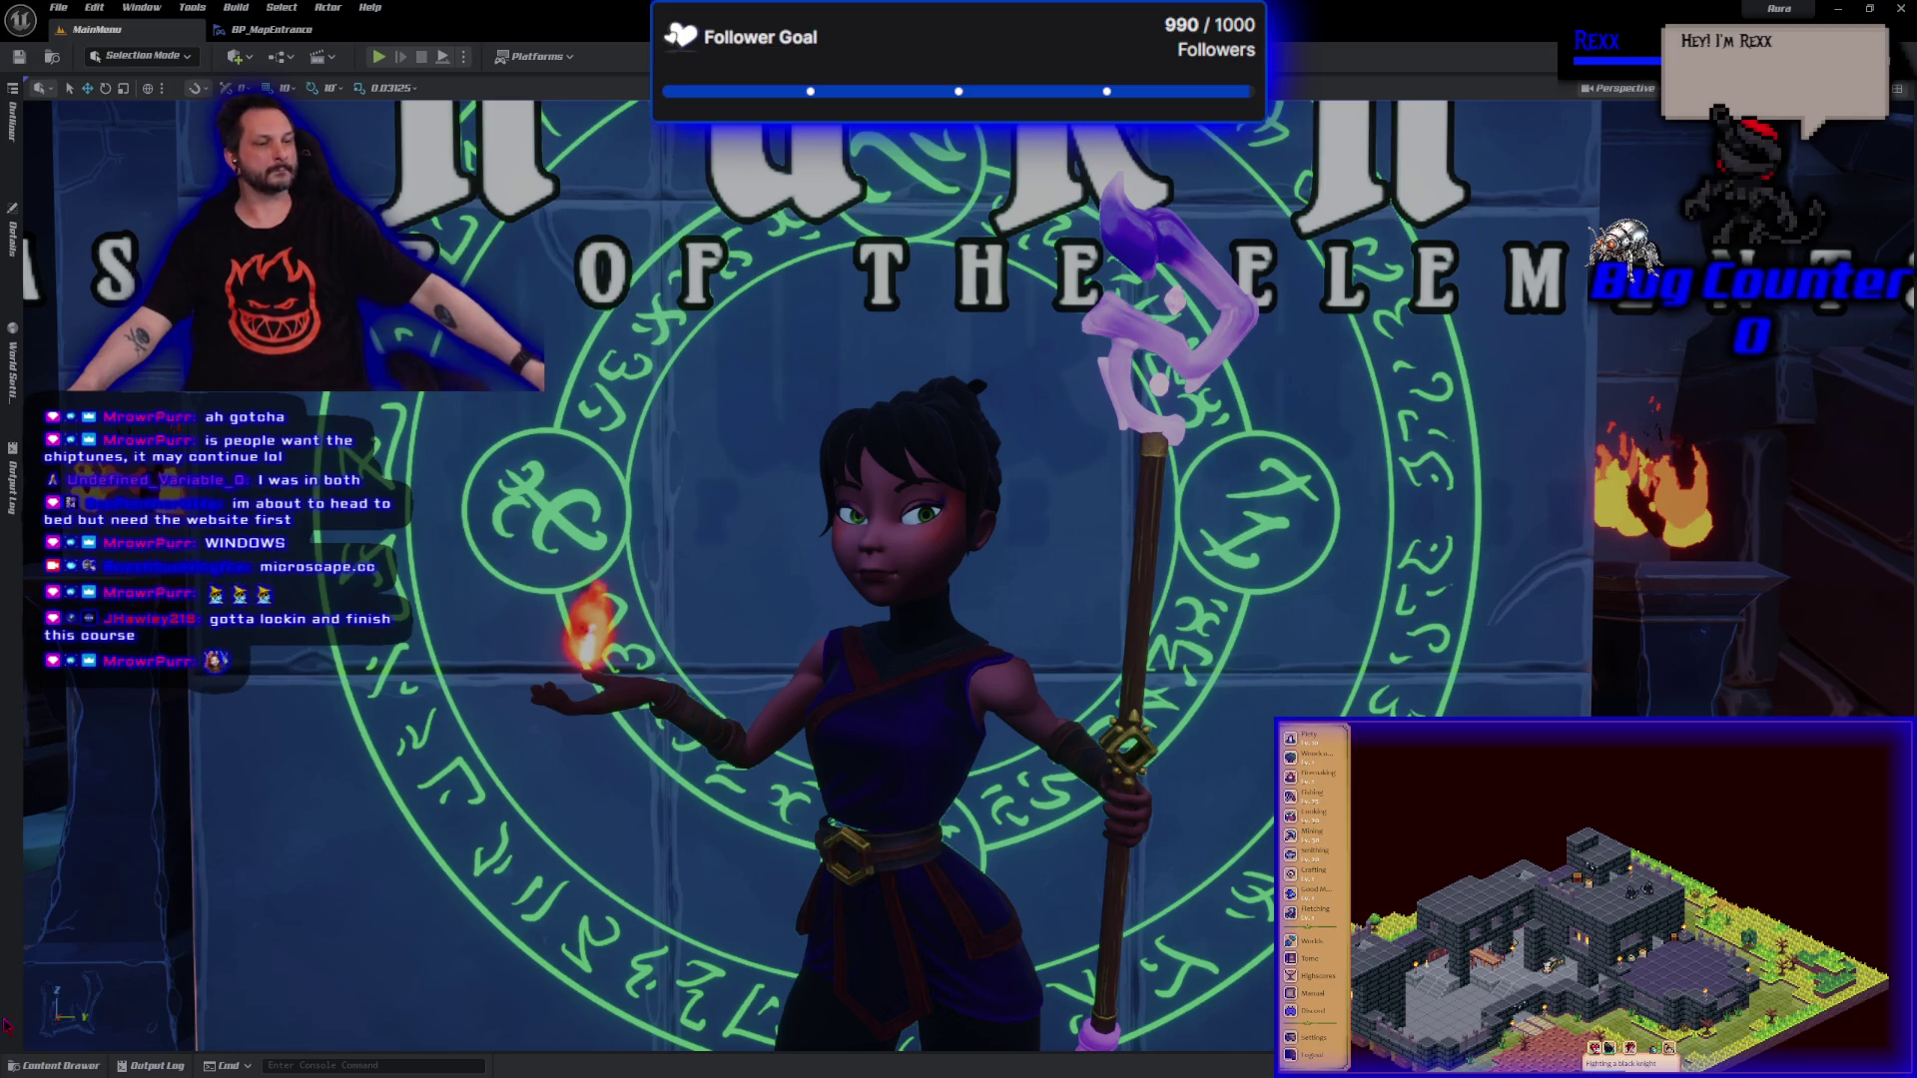
Open WBP_LoadScreen from the Content Drawer's Blueprints > UI > LoadMenu folder.
click(55, 1065)
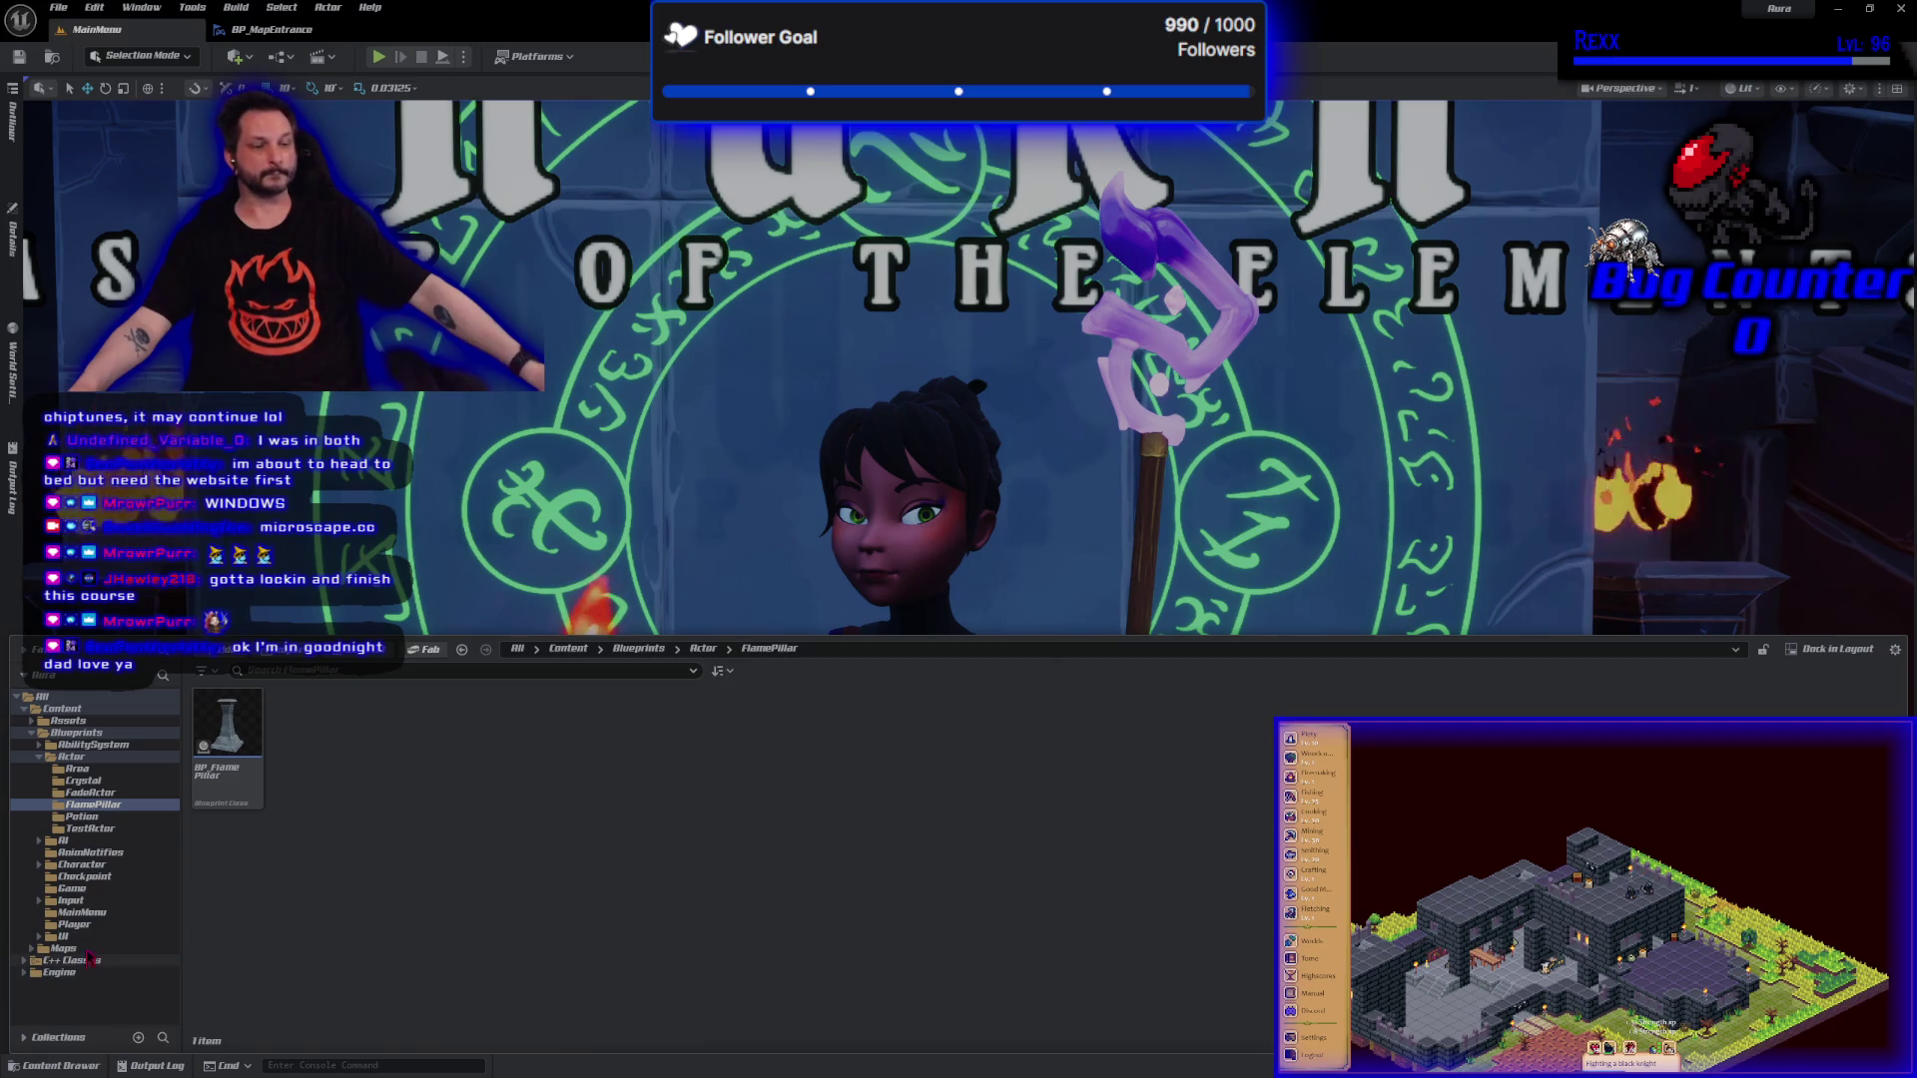
click(70, 936)
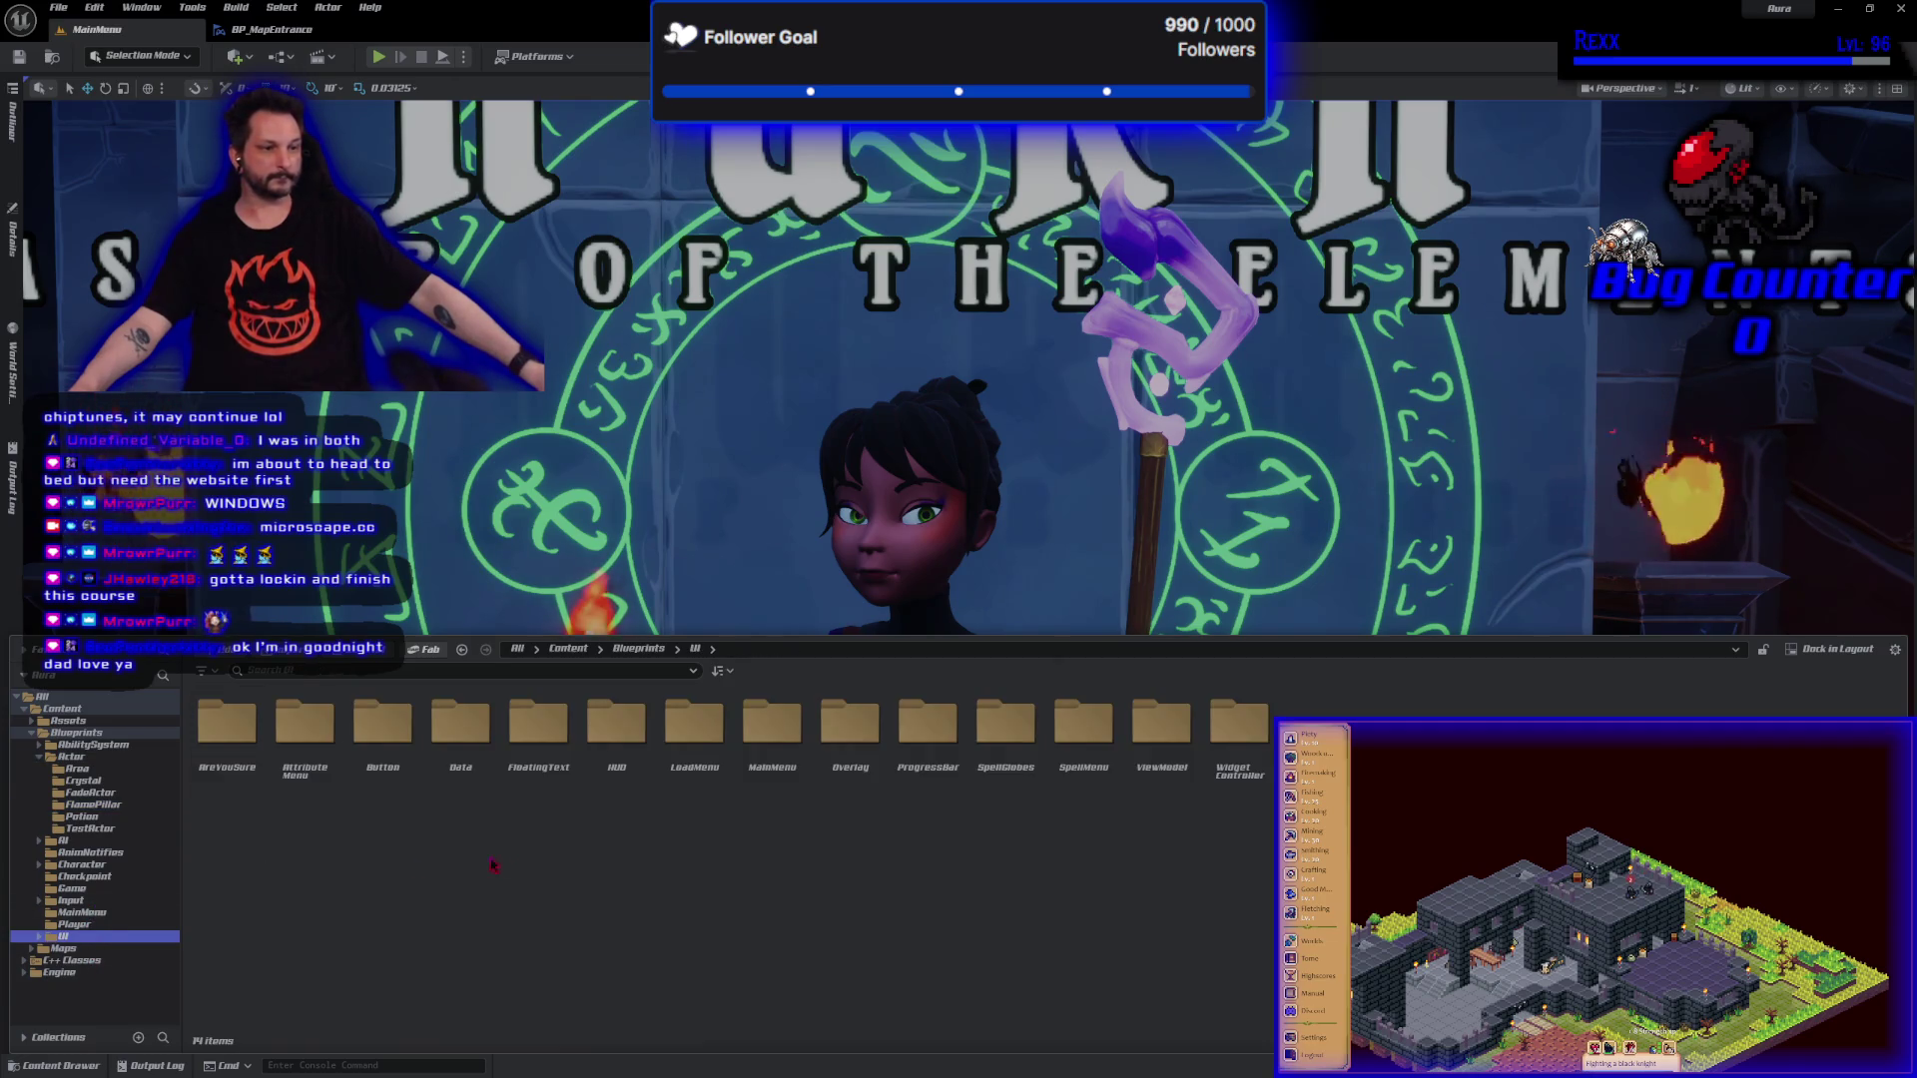
double_click(694, 724)
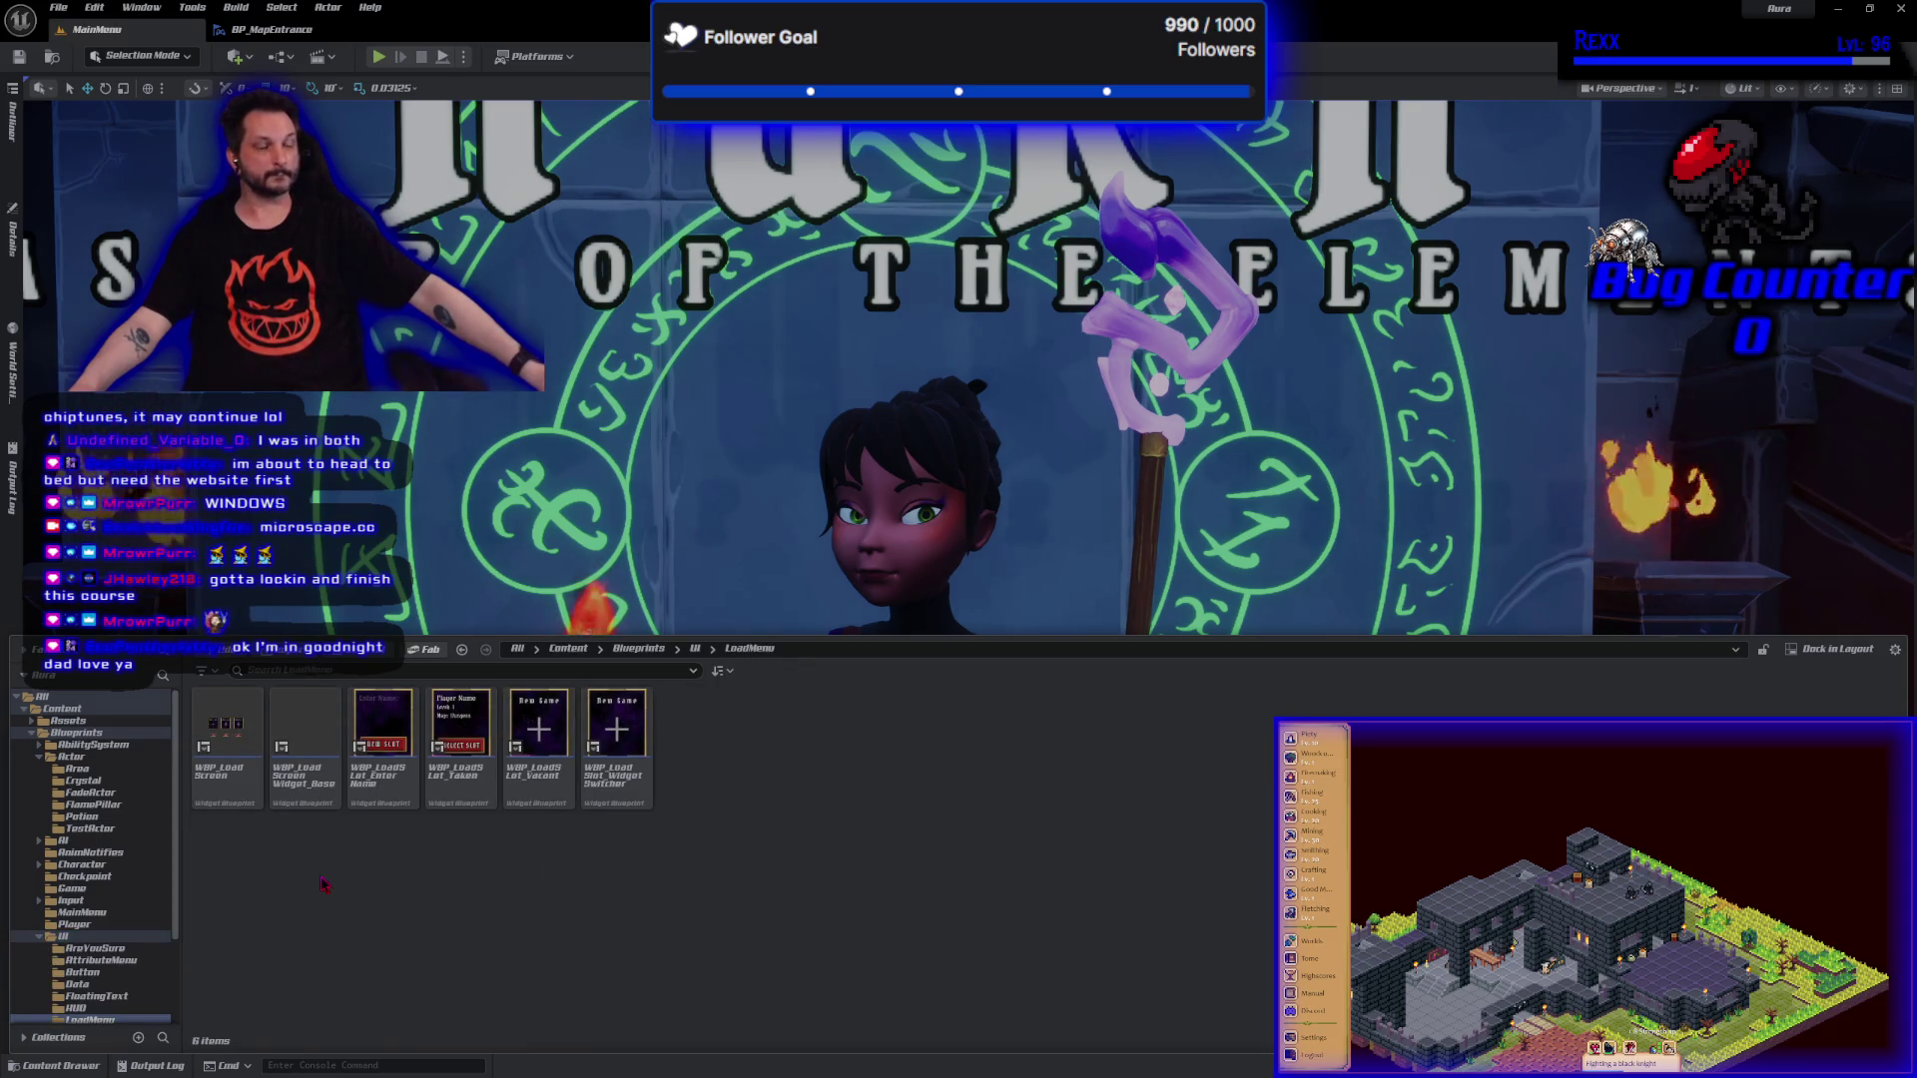
double_click(229, 789)
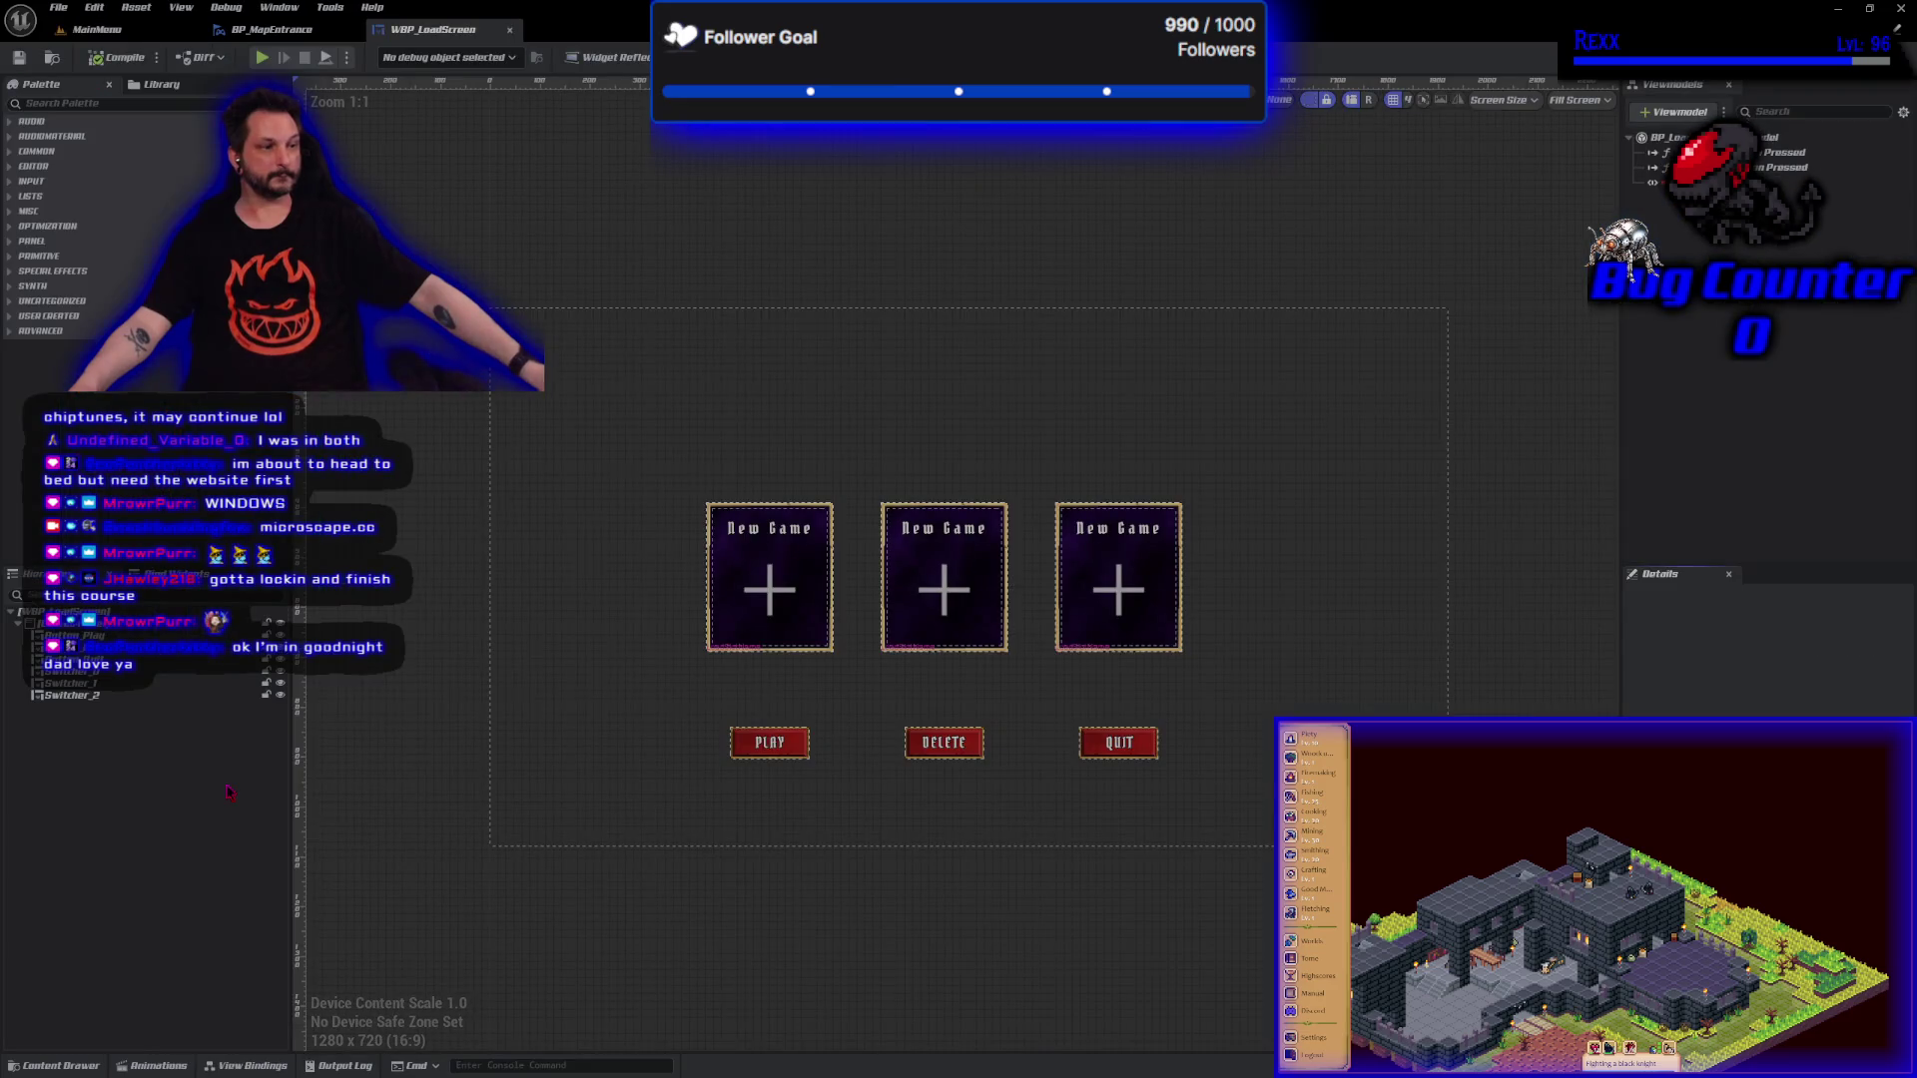
Select the QUIT button in the load screen Designer and switch to the widget's Graph.
drag(483, 653, 530, 610)
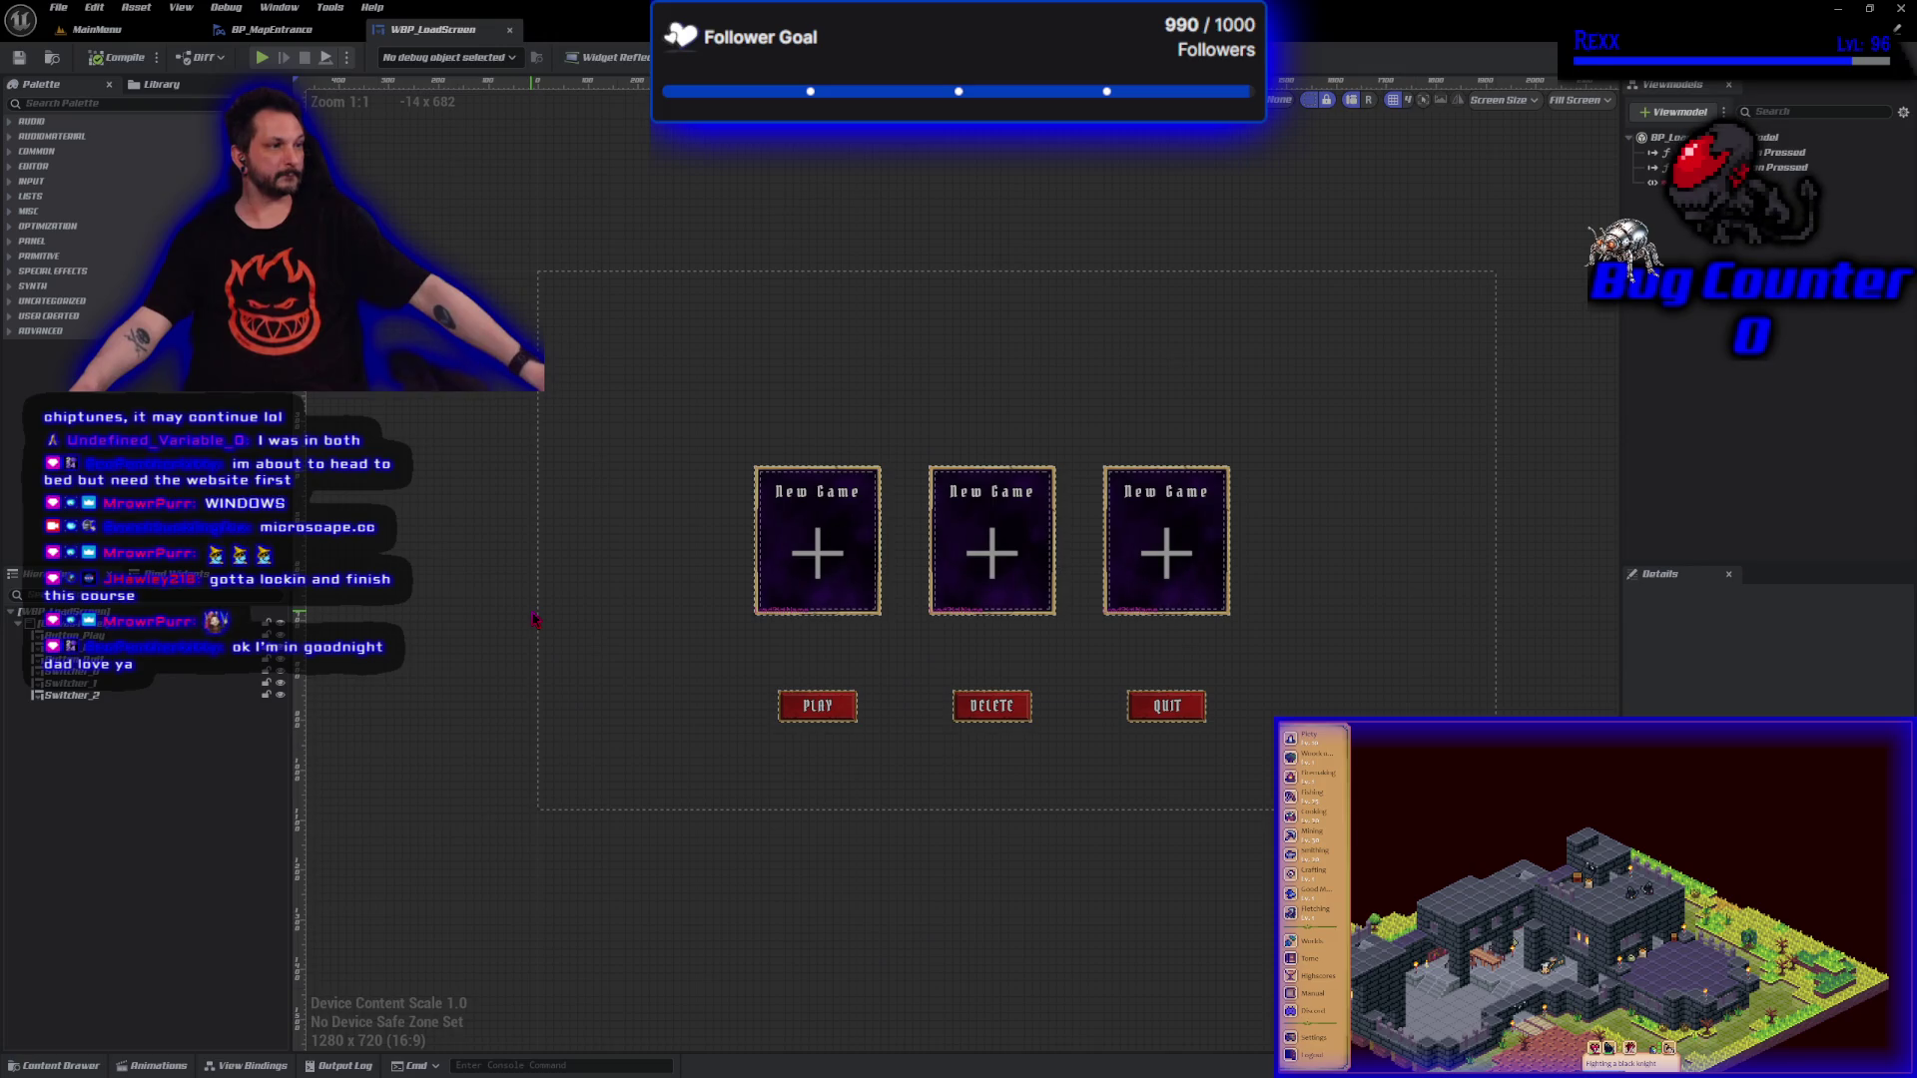
scroll(535, 619, up, 2)
mouse_move(535, 619)
mouse_down()
mouse_move(342, 728)
mouse_move(243, 728)
mouse_up()
scroll(250, 714, down, 1)
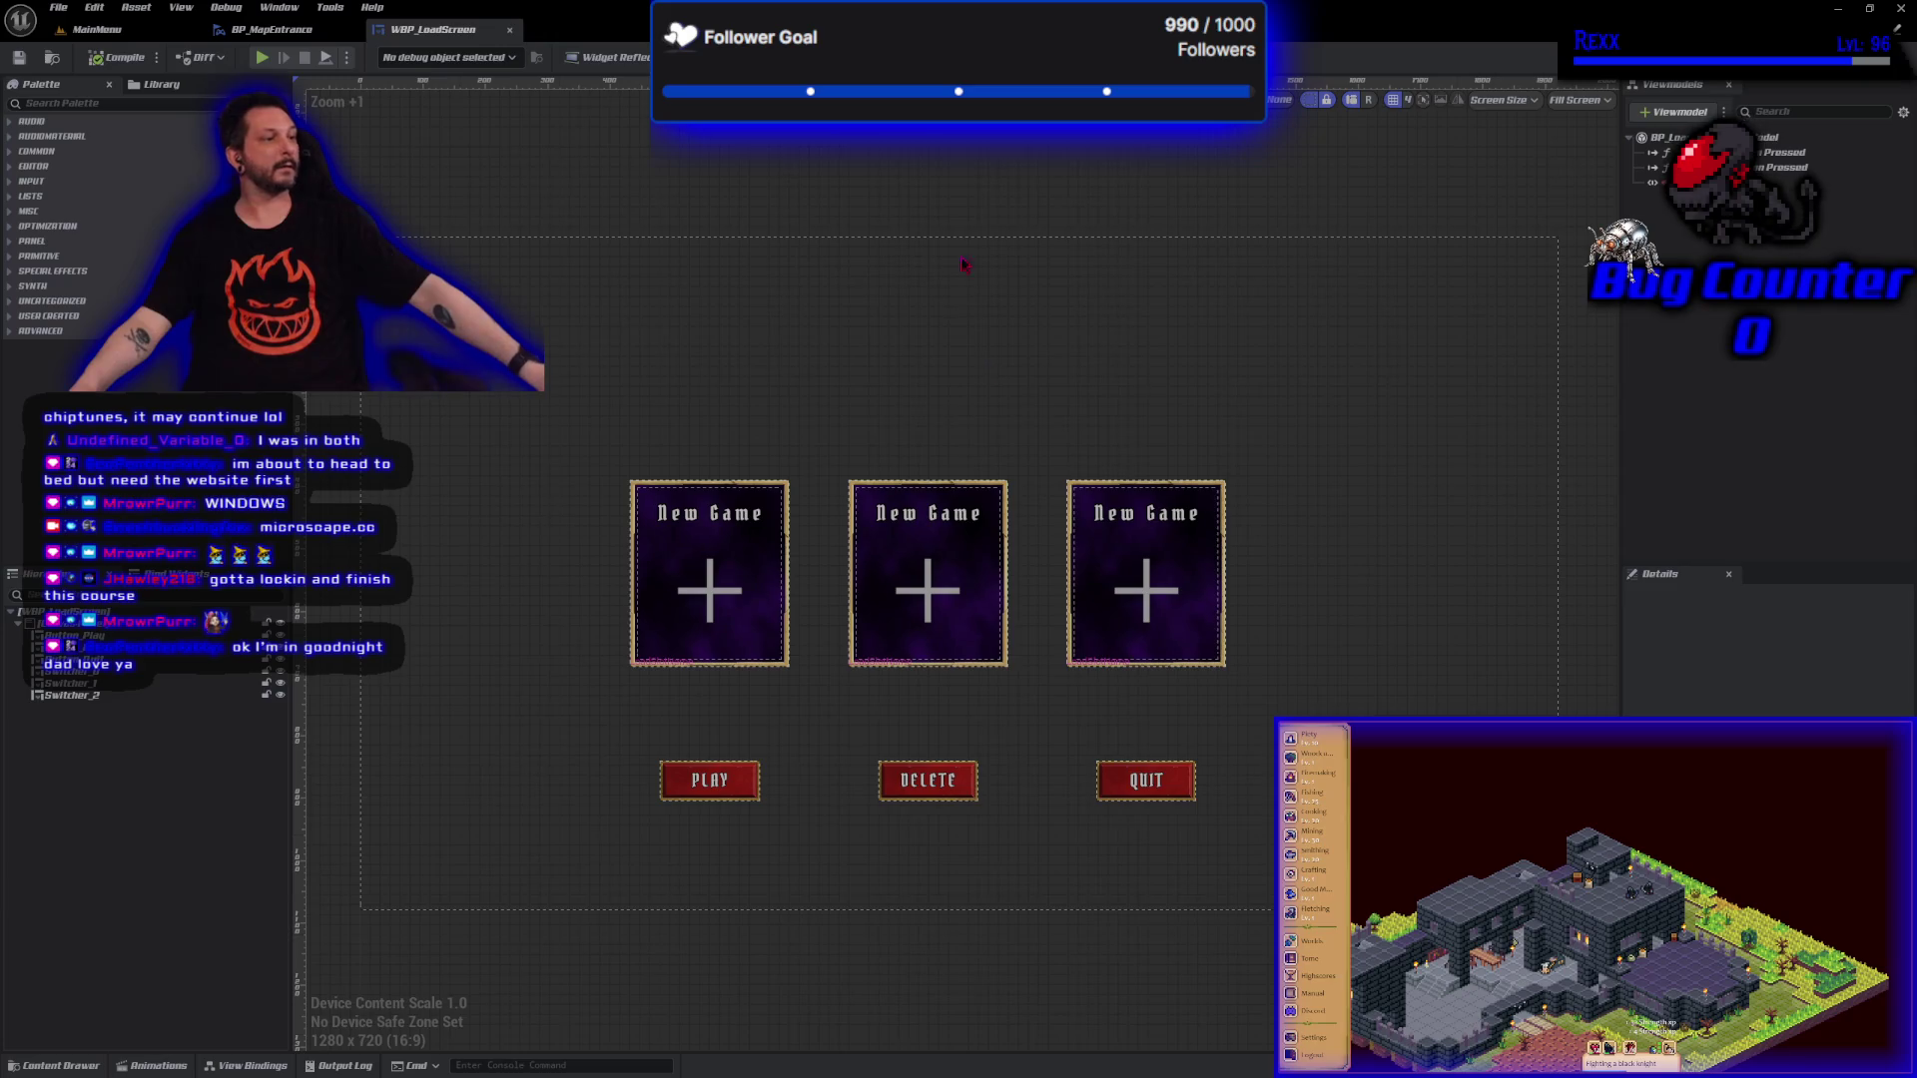
click(1161, 796)
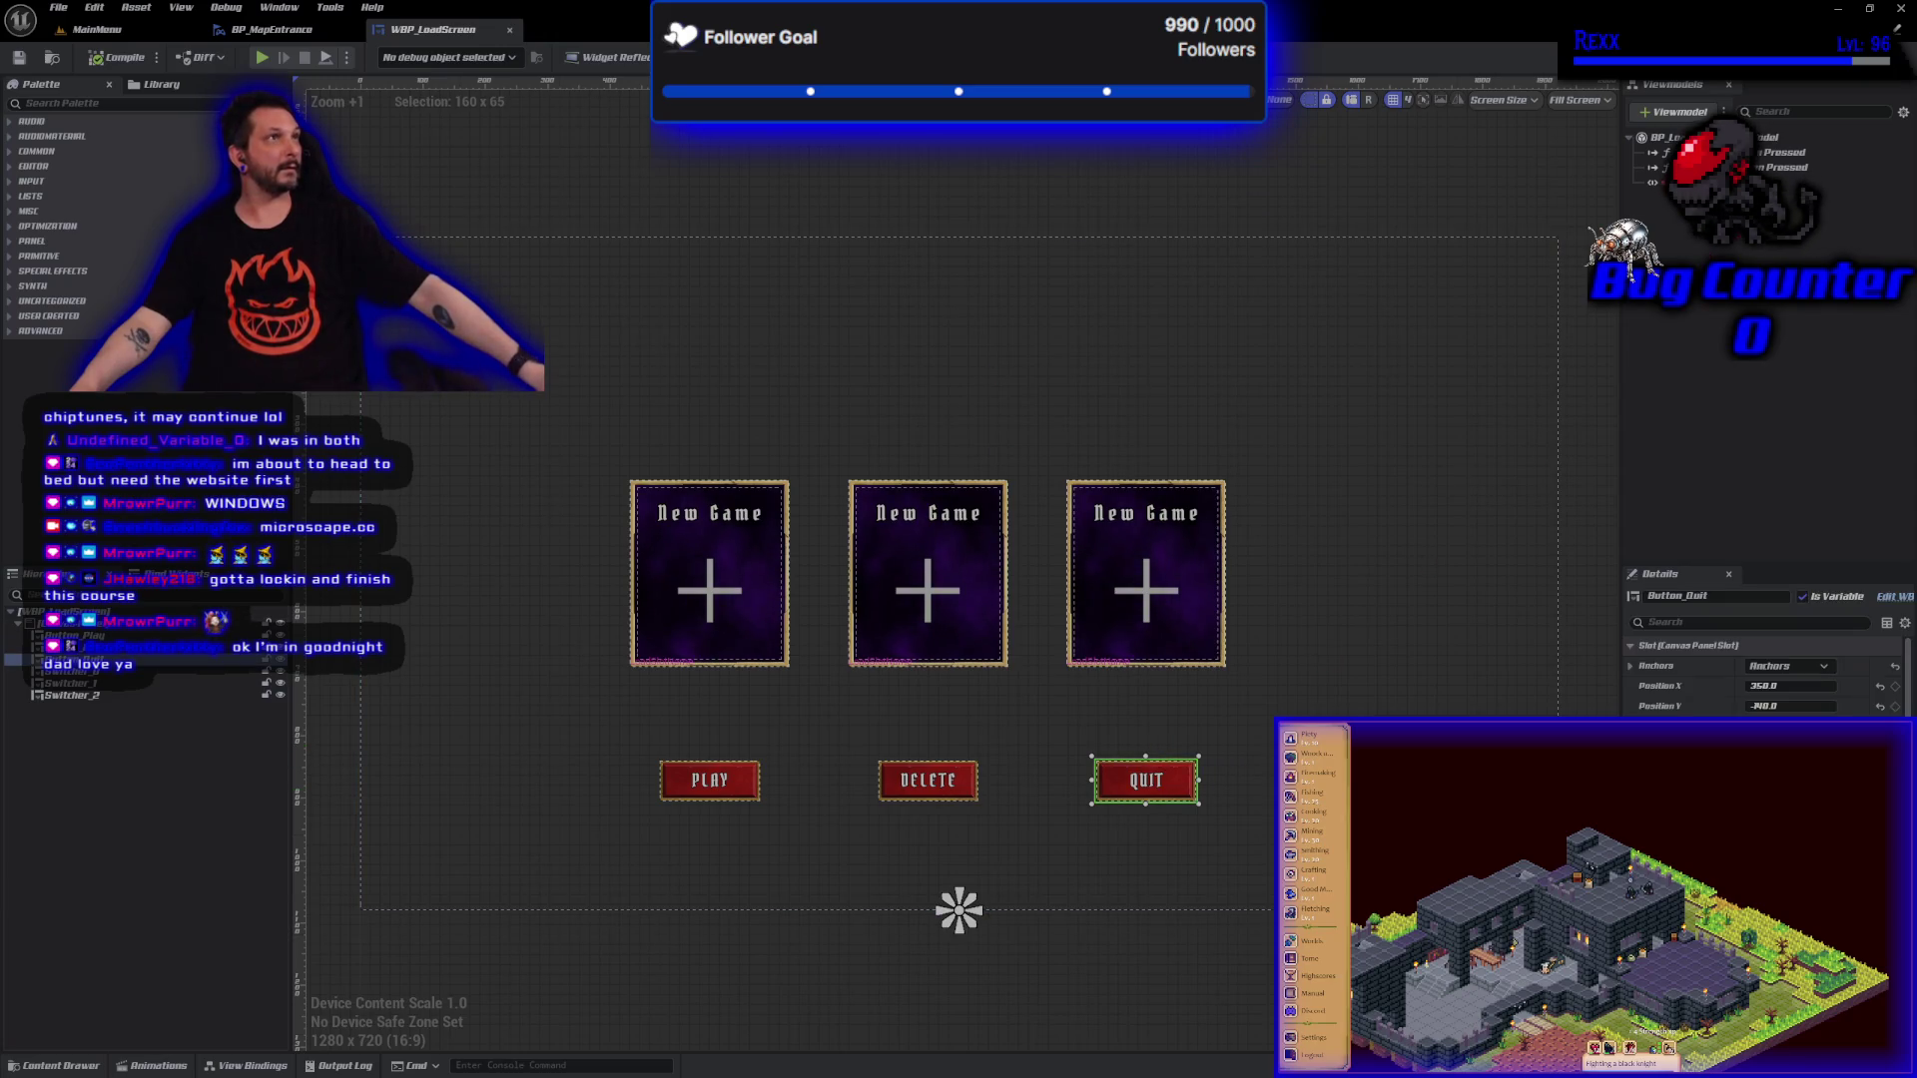
click(1877, 57)
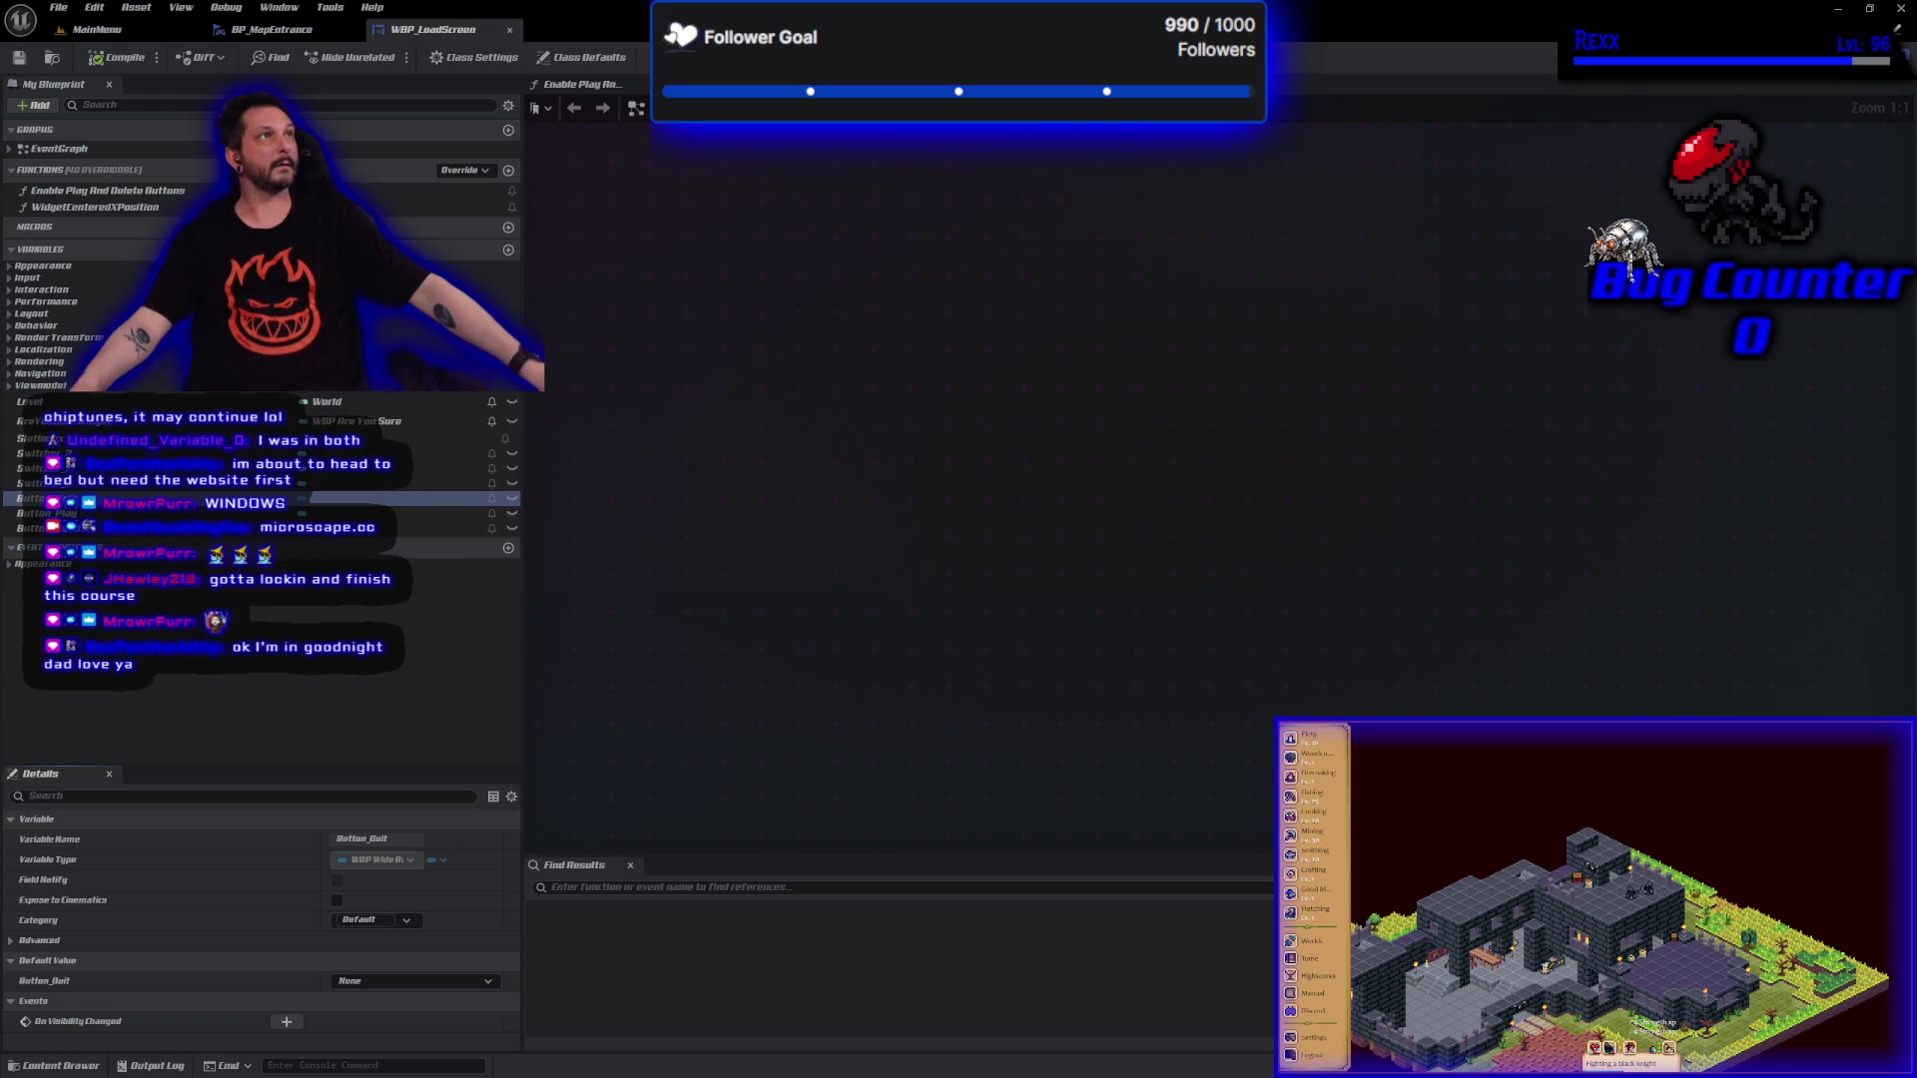
scroll(1070, 547, down, 6)
key(Home)
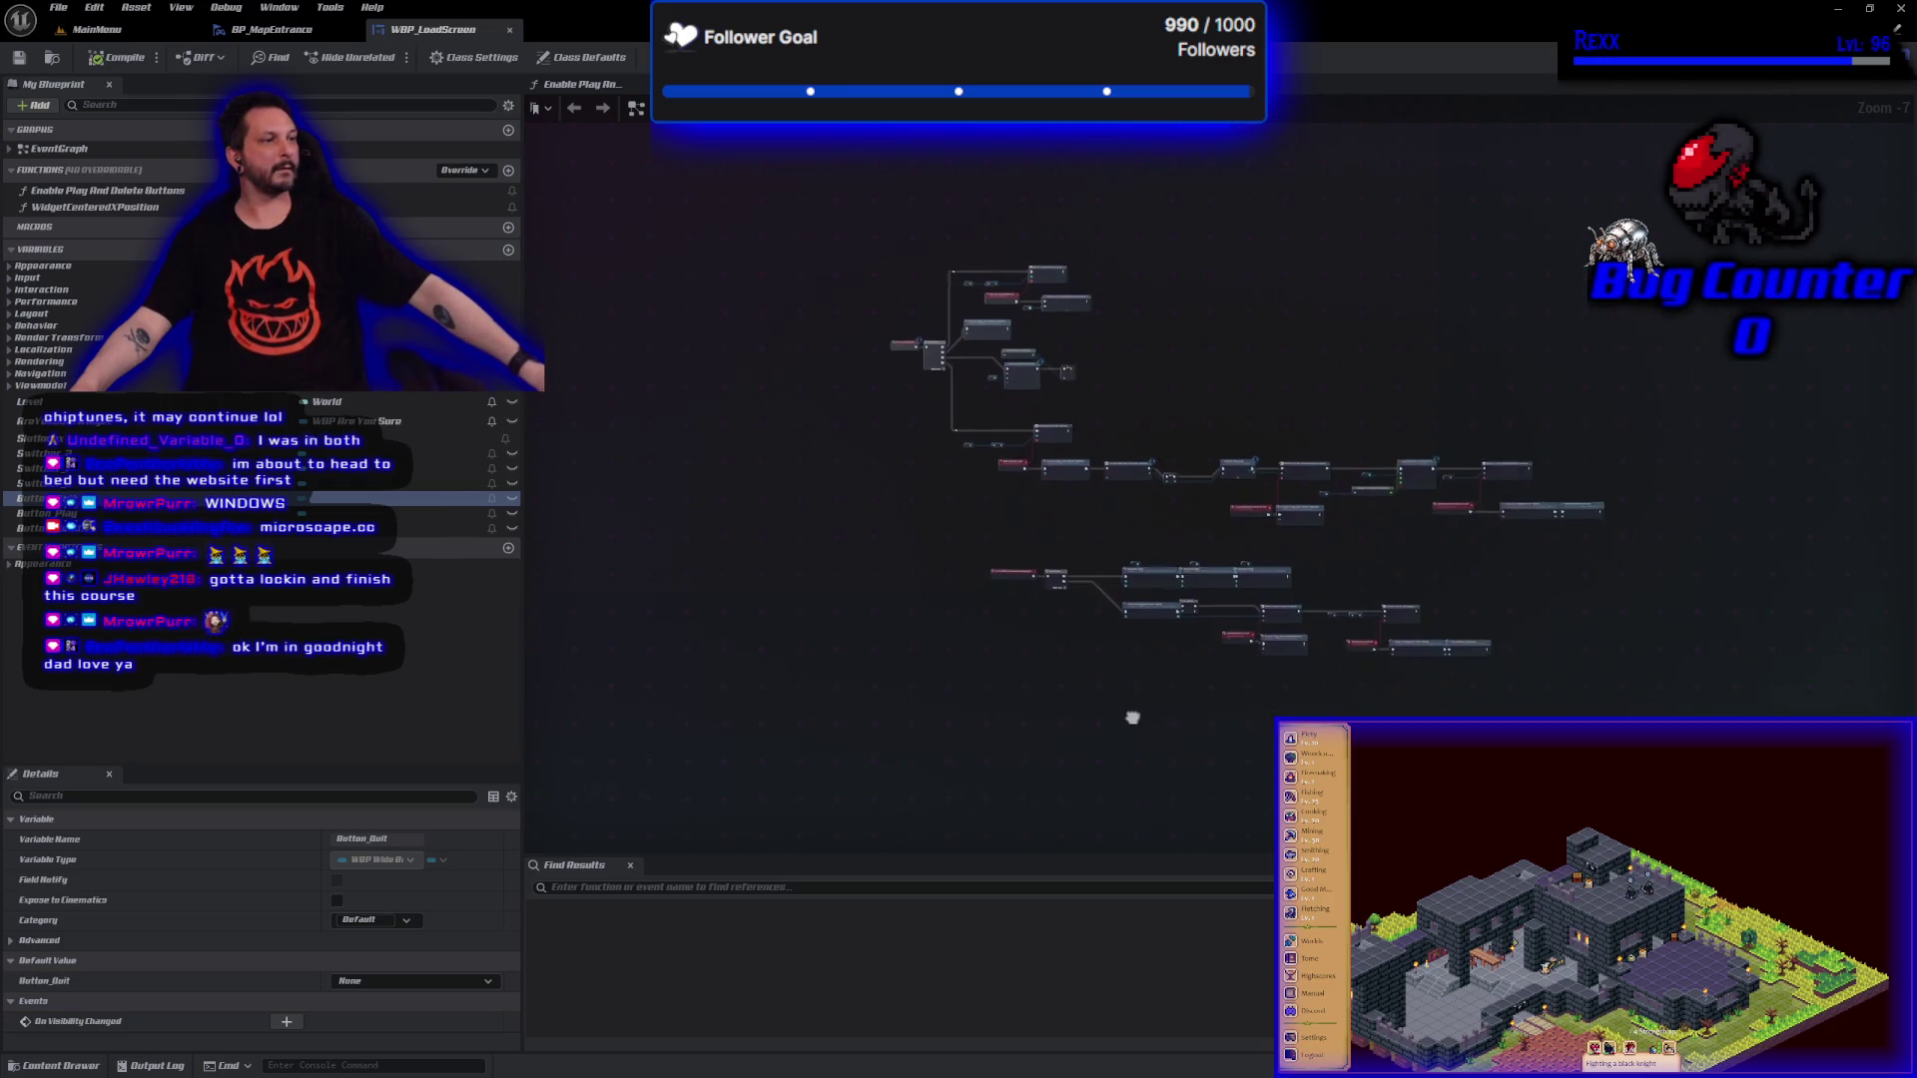
scroll(952, 589, up, 3)
drag(1274, 319, 387, 217)
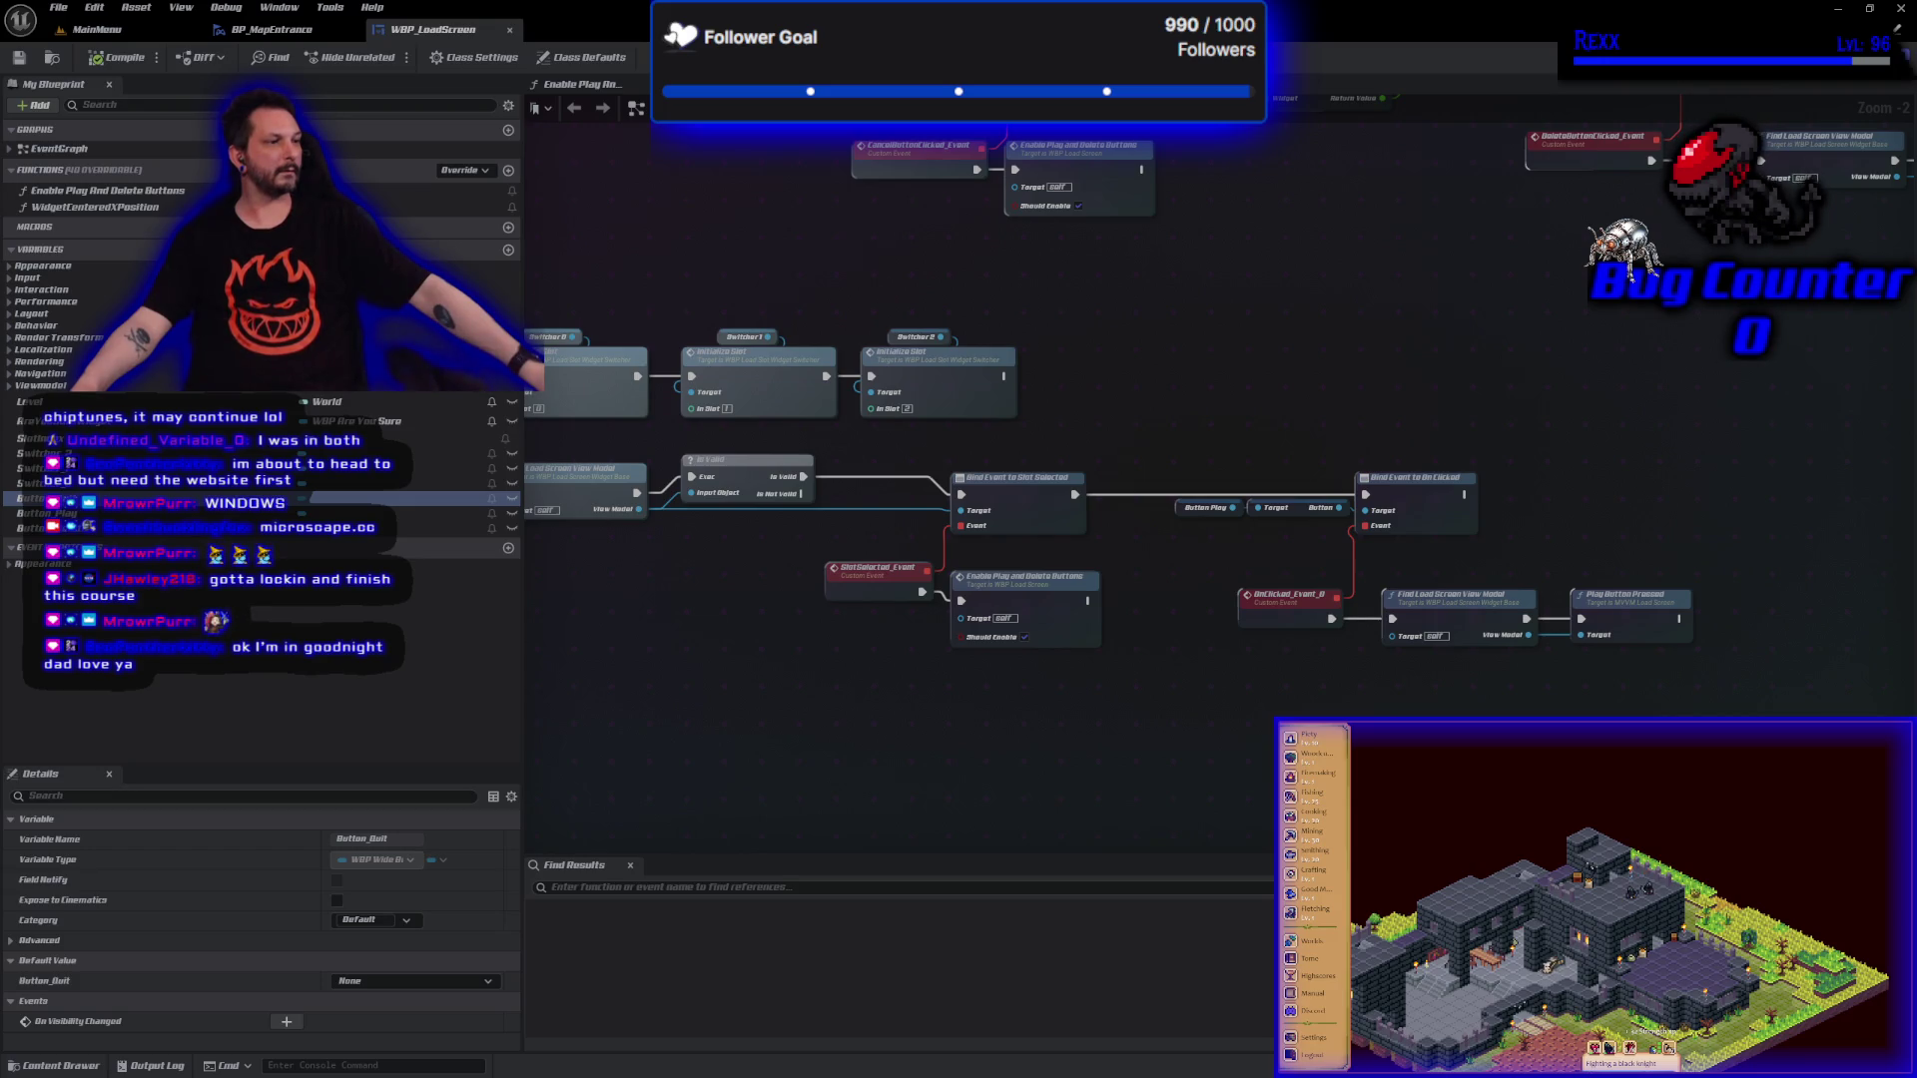
drag(999, 299, 974, 519)
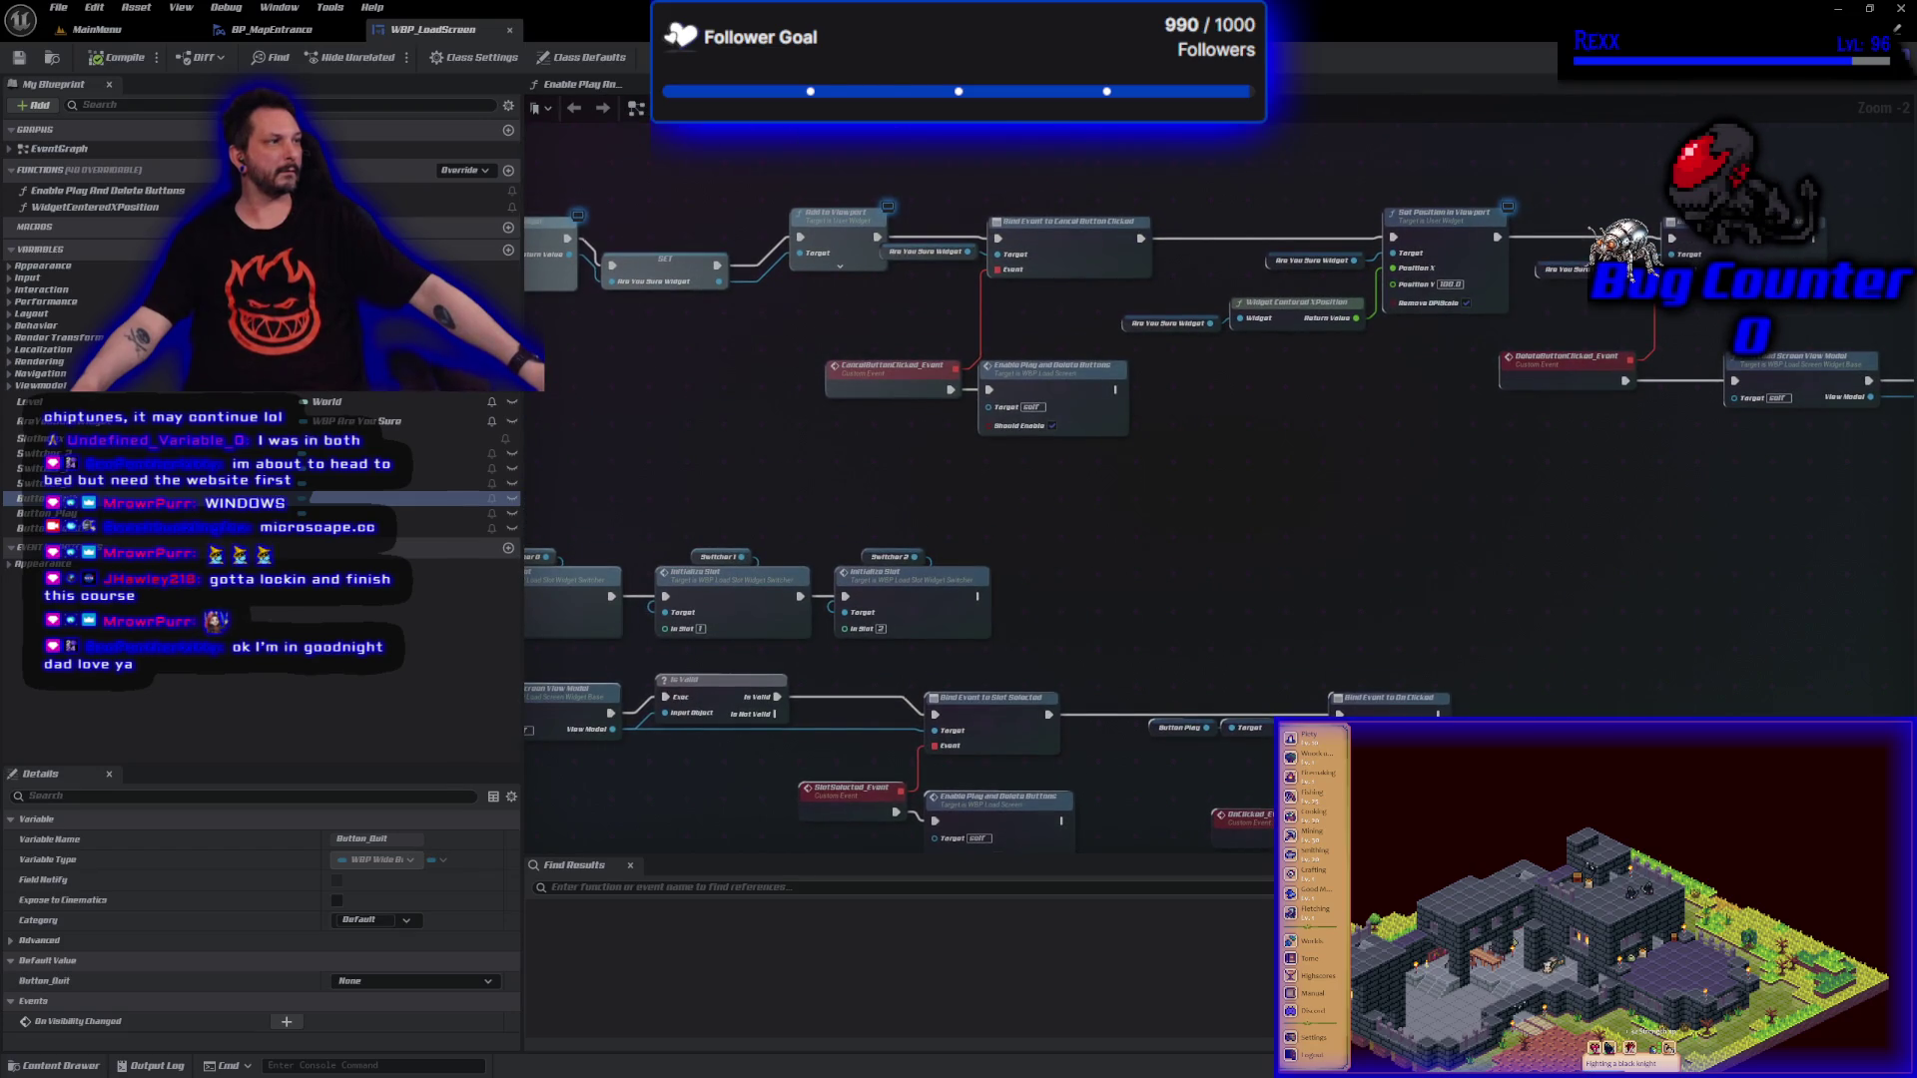
drag(765, 540, 1174, 650)
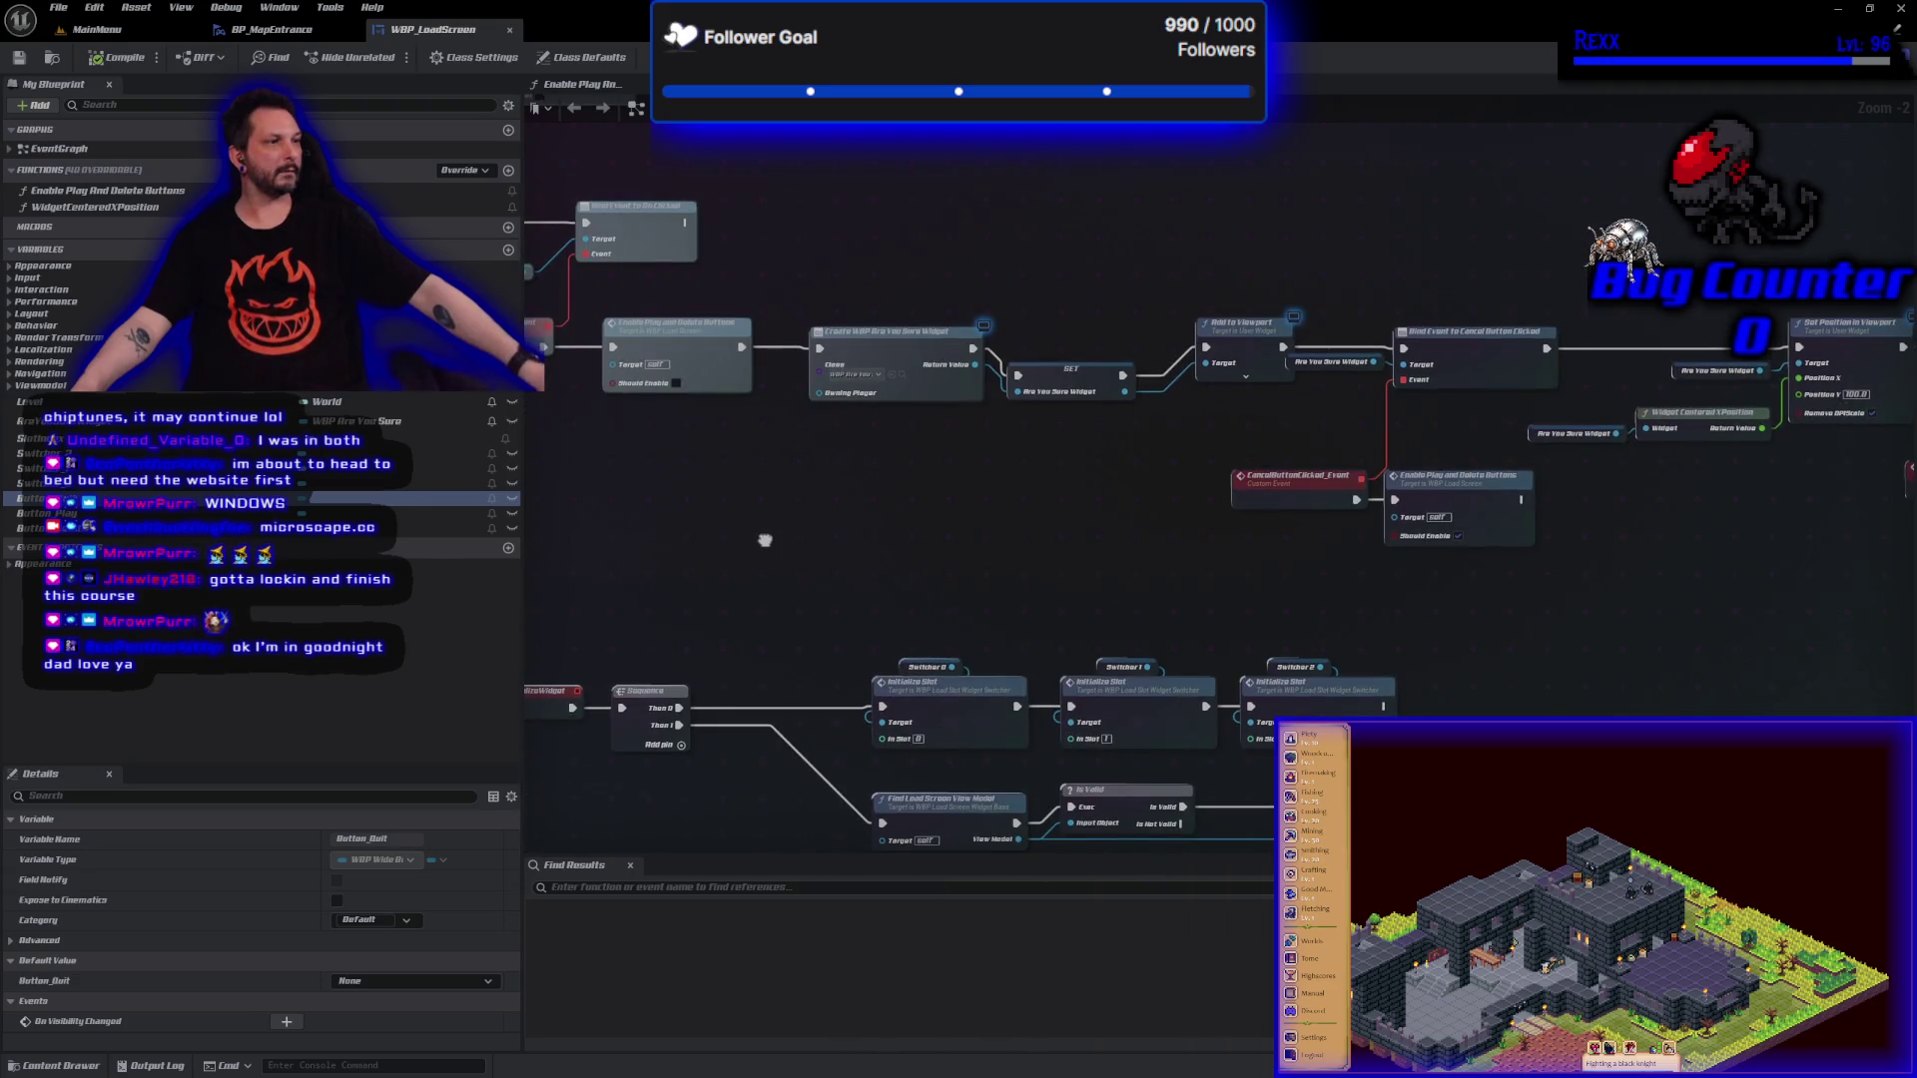
mouse_move(765, 540)
mouse_down()
mouse_move(1241, 576)
mouse_move(1068, 276)
mouse_move(715, 222)
mouse_move(778, 330)
mouse_move(759, 450)
mouse_move(792, 545)
mouse_up()
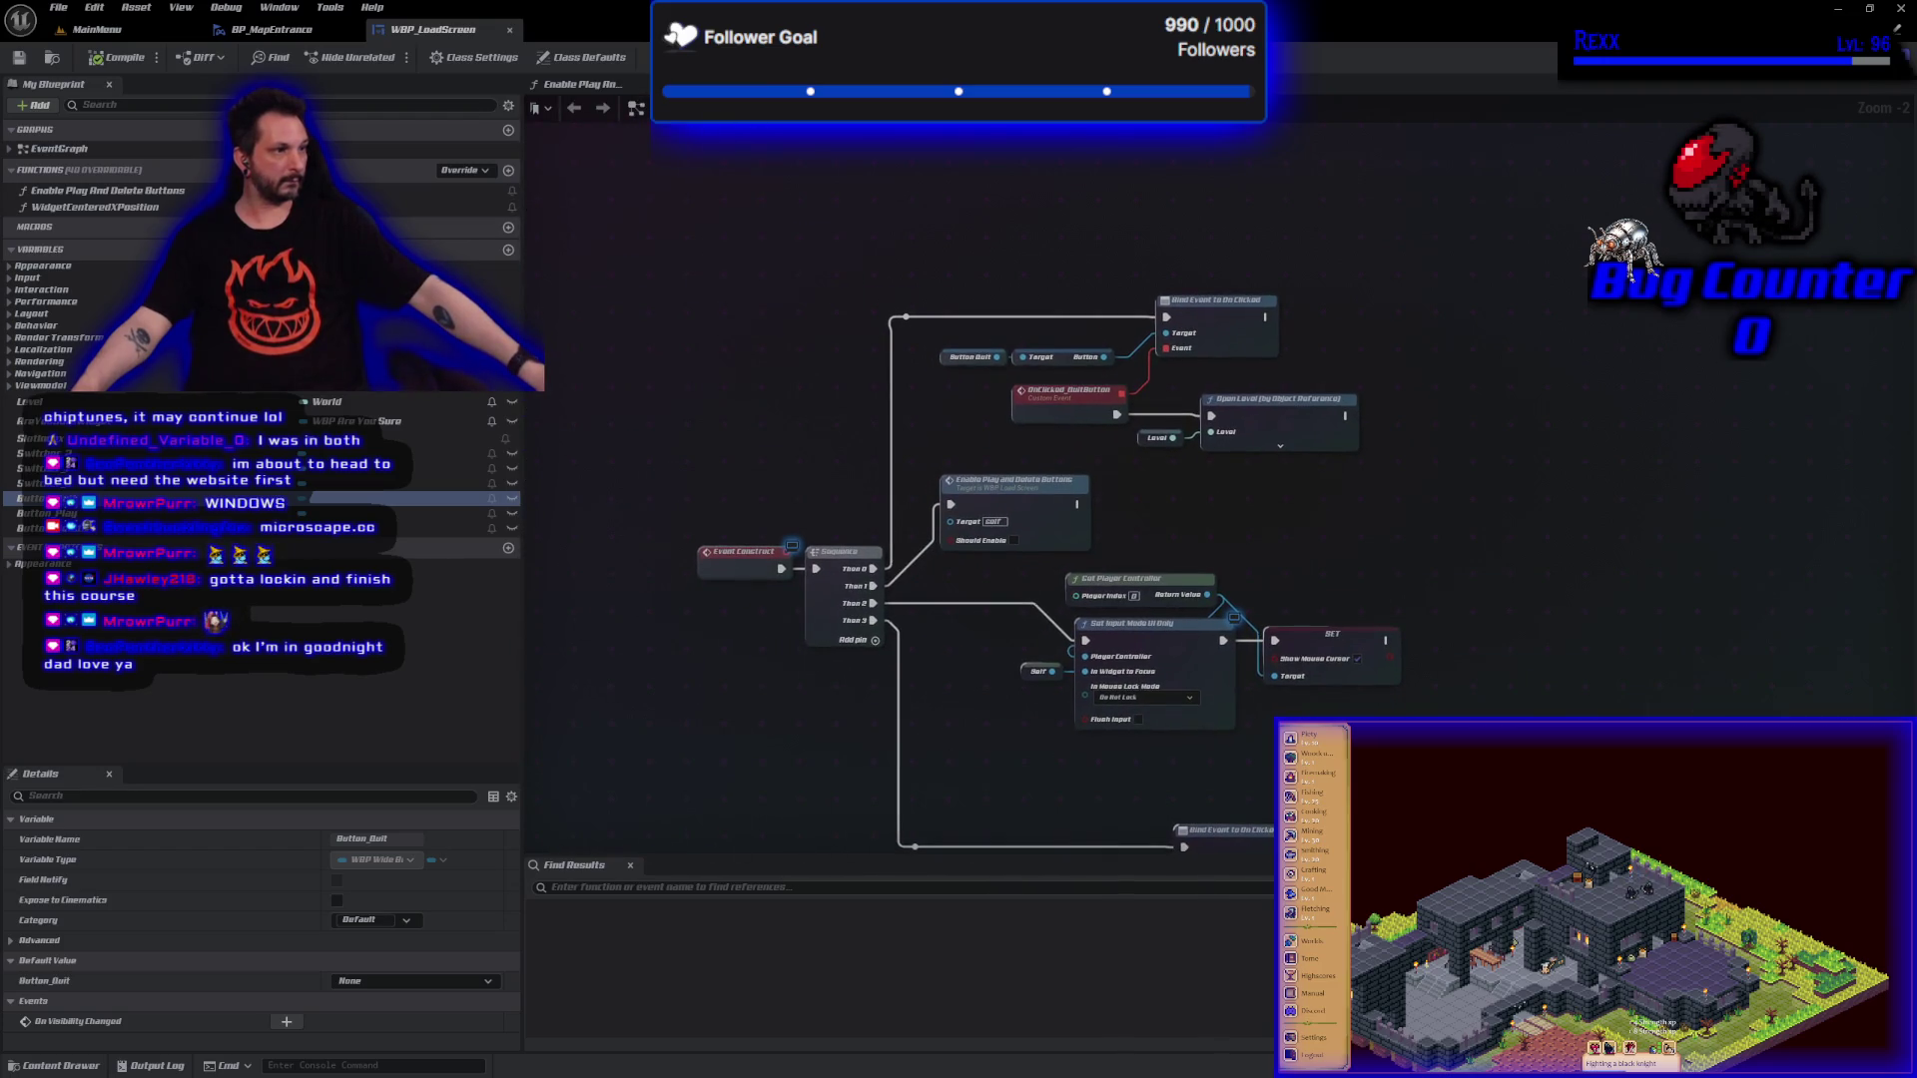
scroll(1194, 379, up, 2)
mouse_move(1329, 470)
mouse_down()
mouse_move(1179, 477)
mouse_move(1087, 410)
mouse_up()
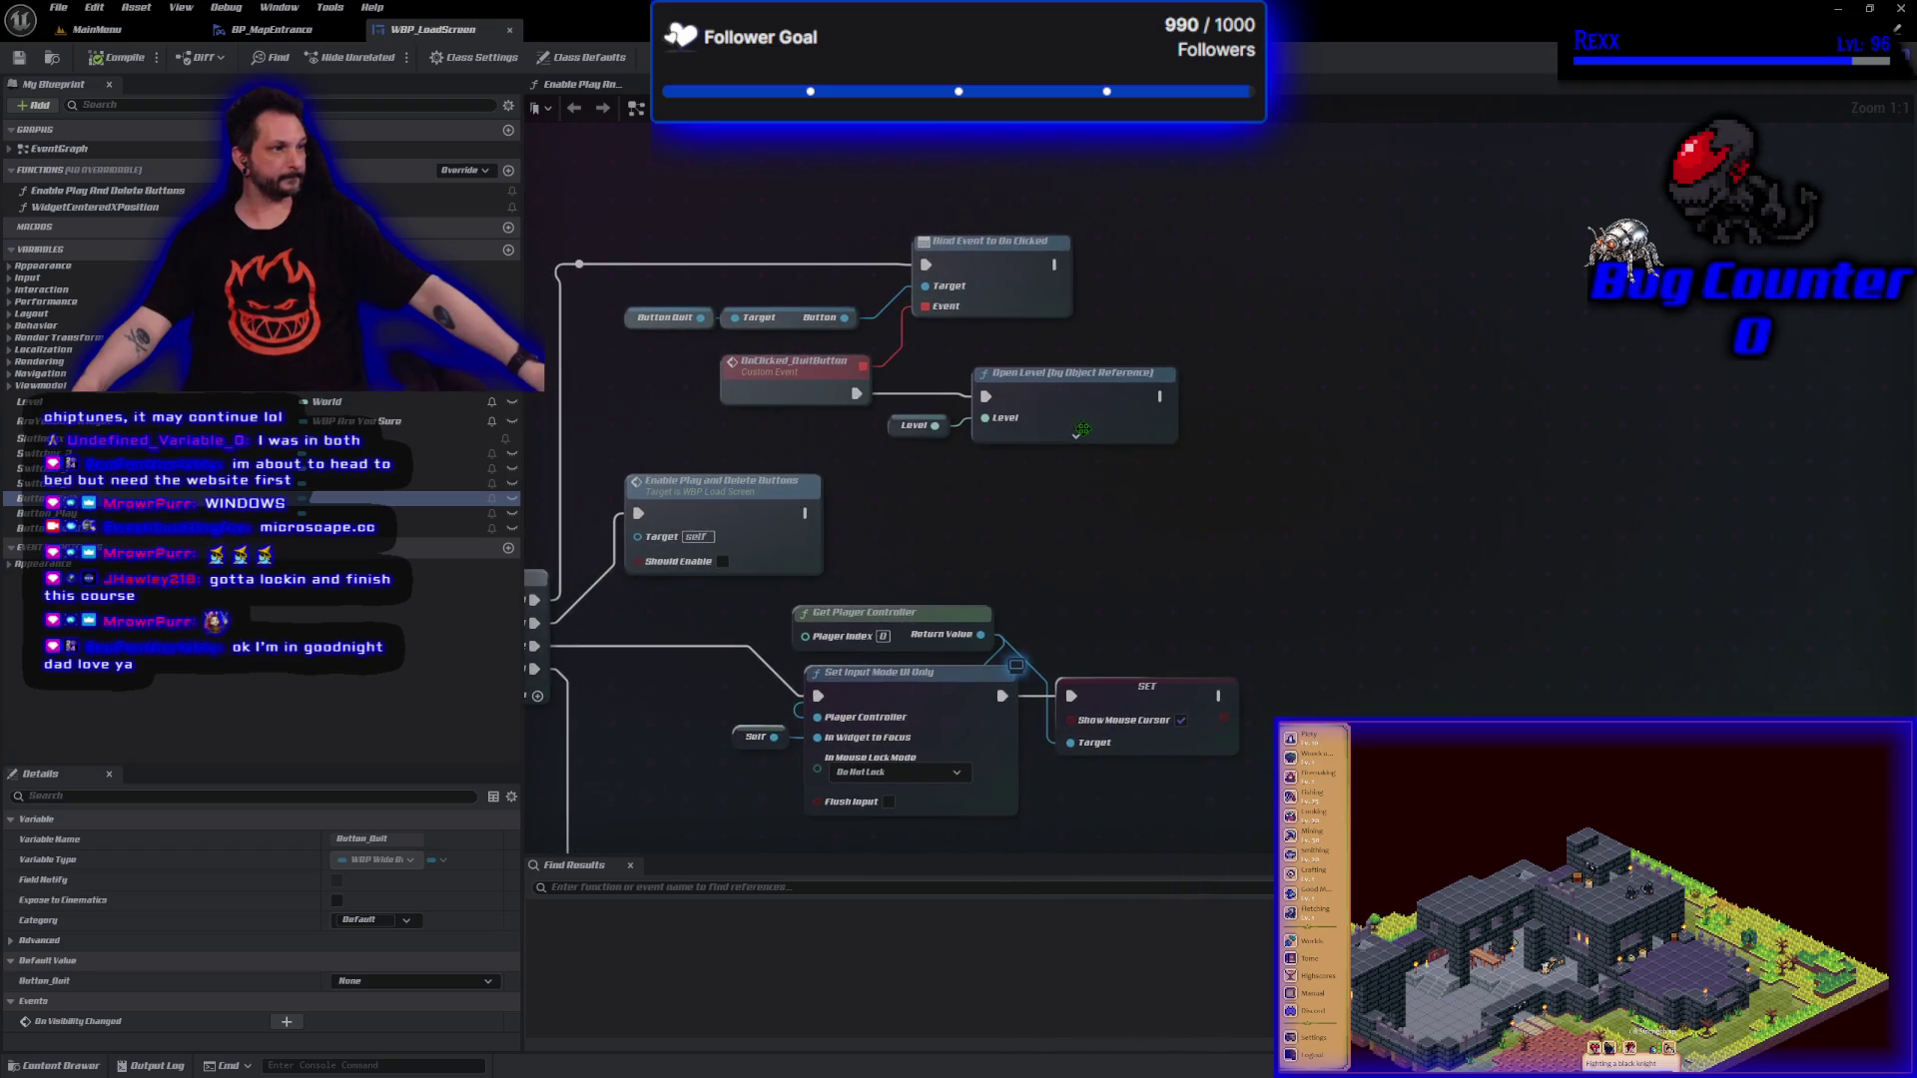
click(1087, 410)
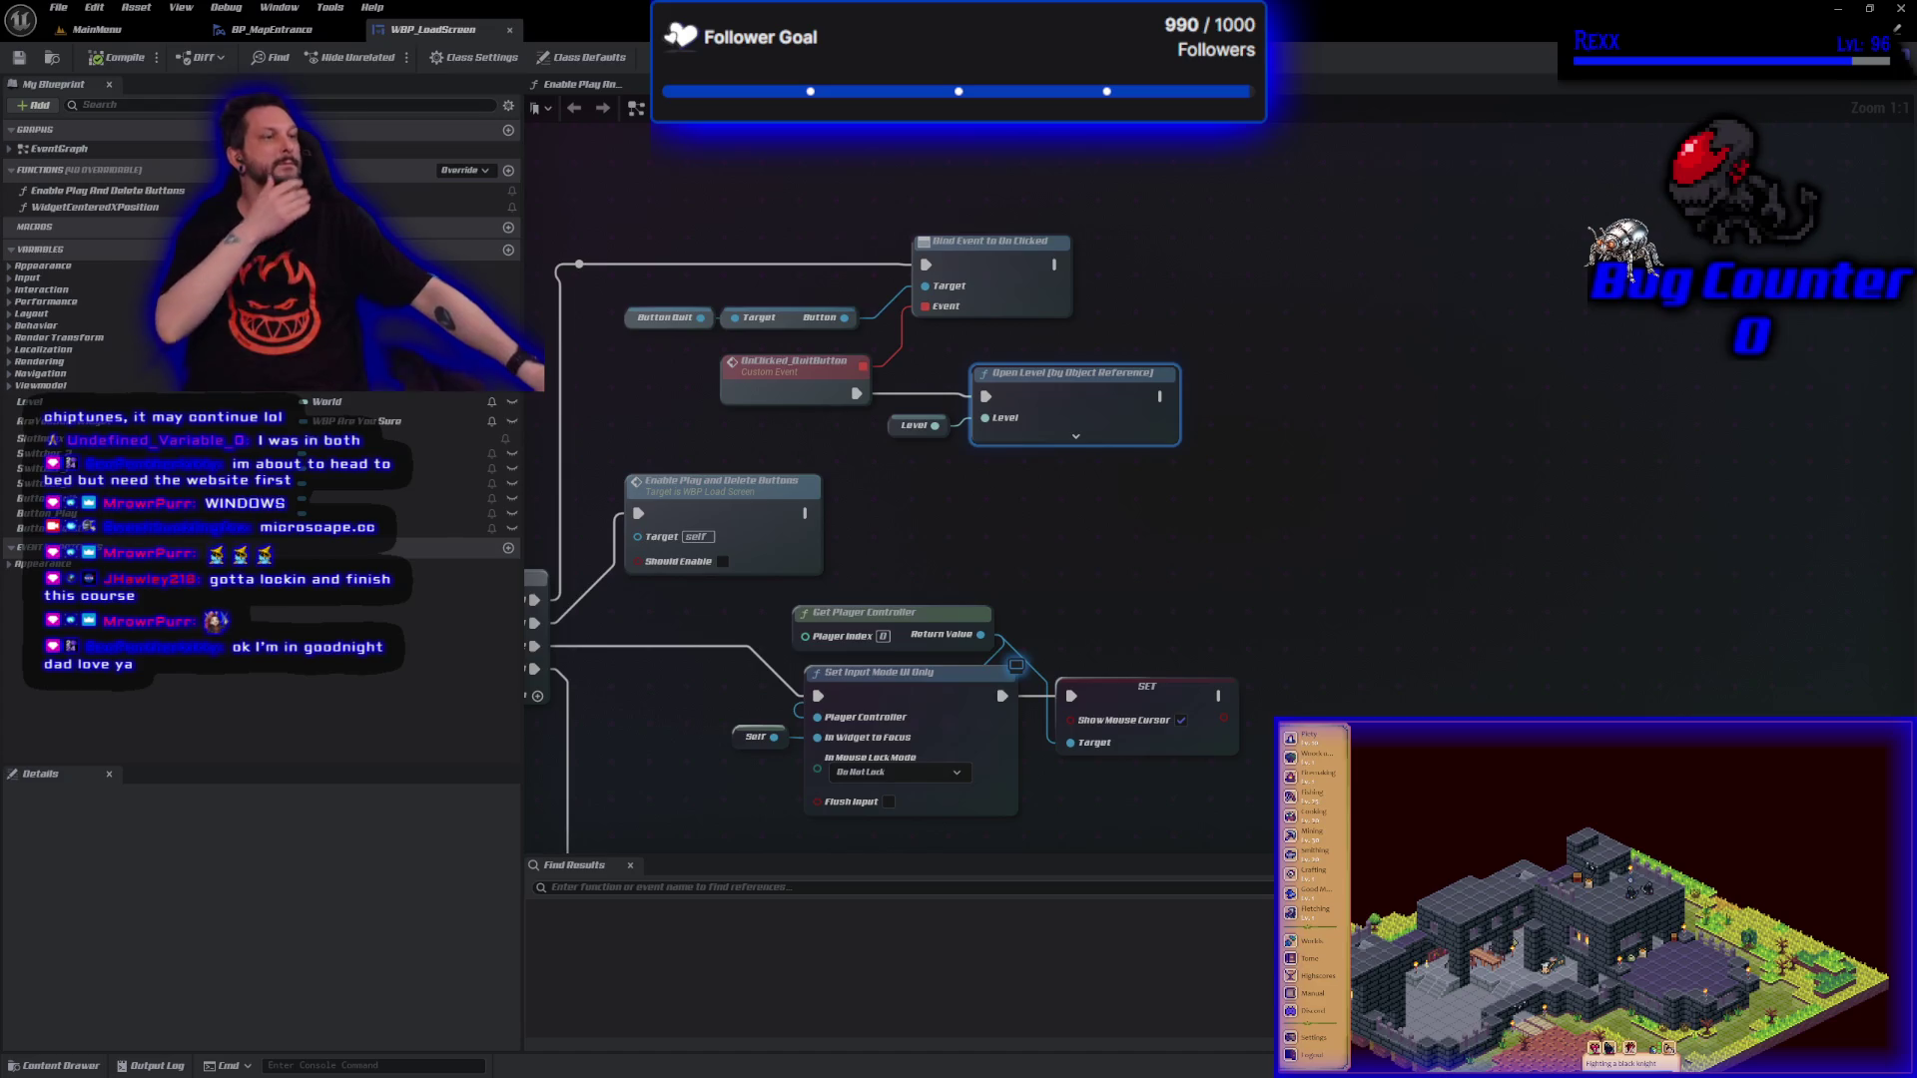
click(1067, 421)
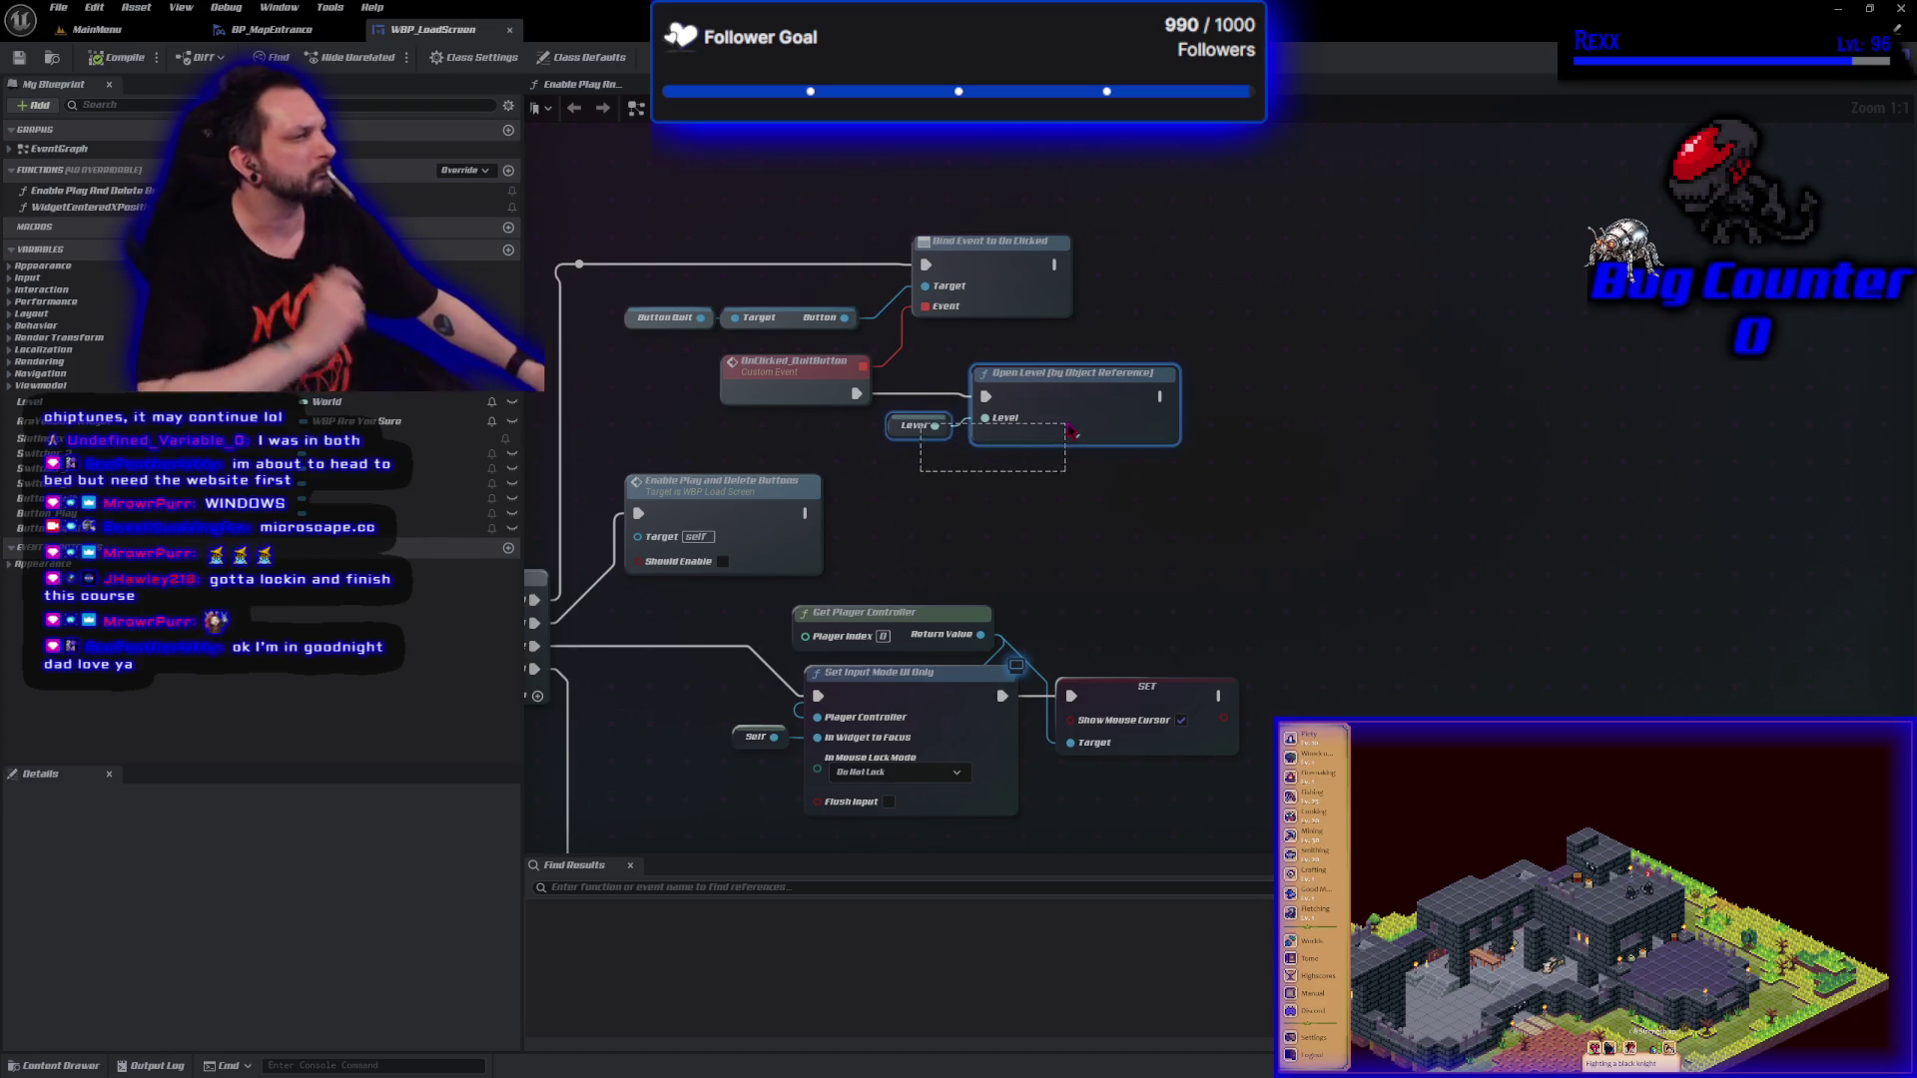
Shift Open Level right and place a Get Game Mode node below the Quit click event.
drag(1066, 422, 1461, 421)
right_click(939, 375)
text(get game mode)
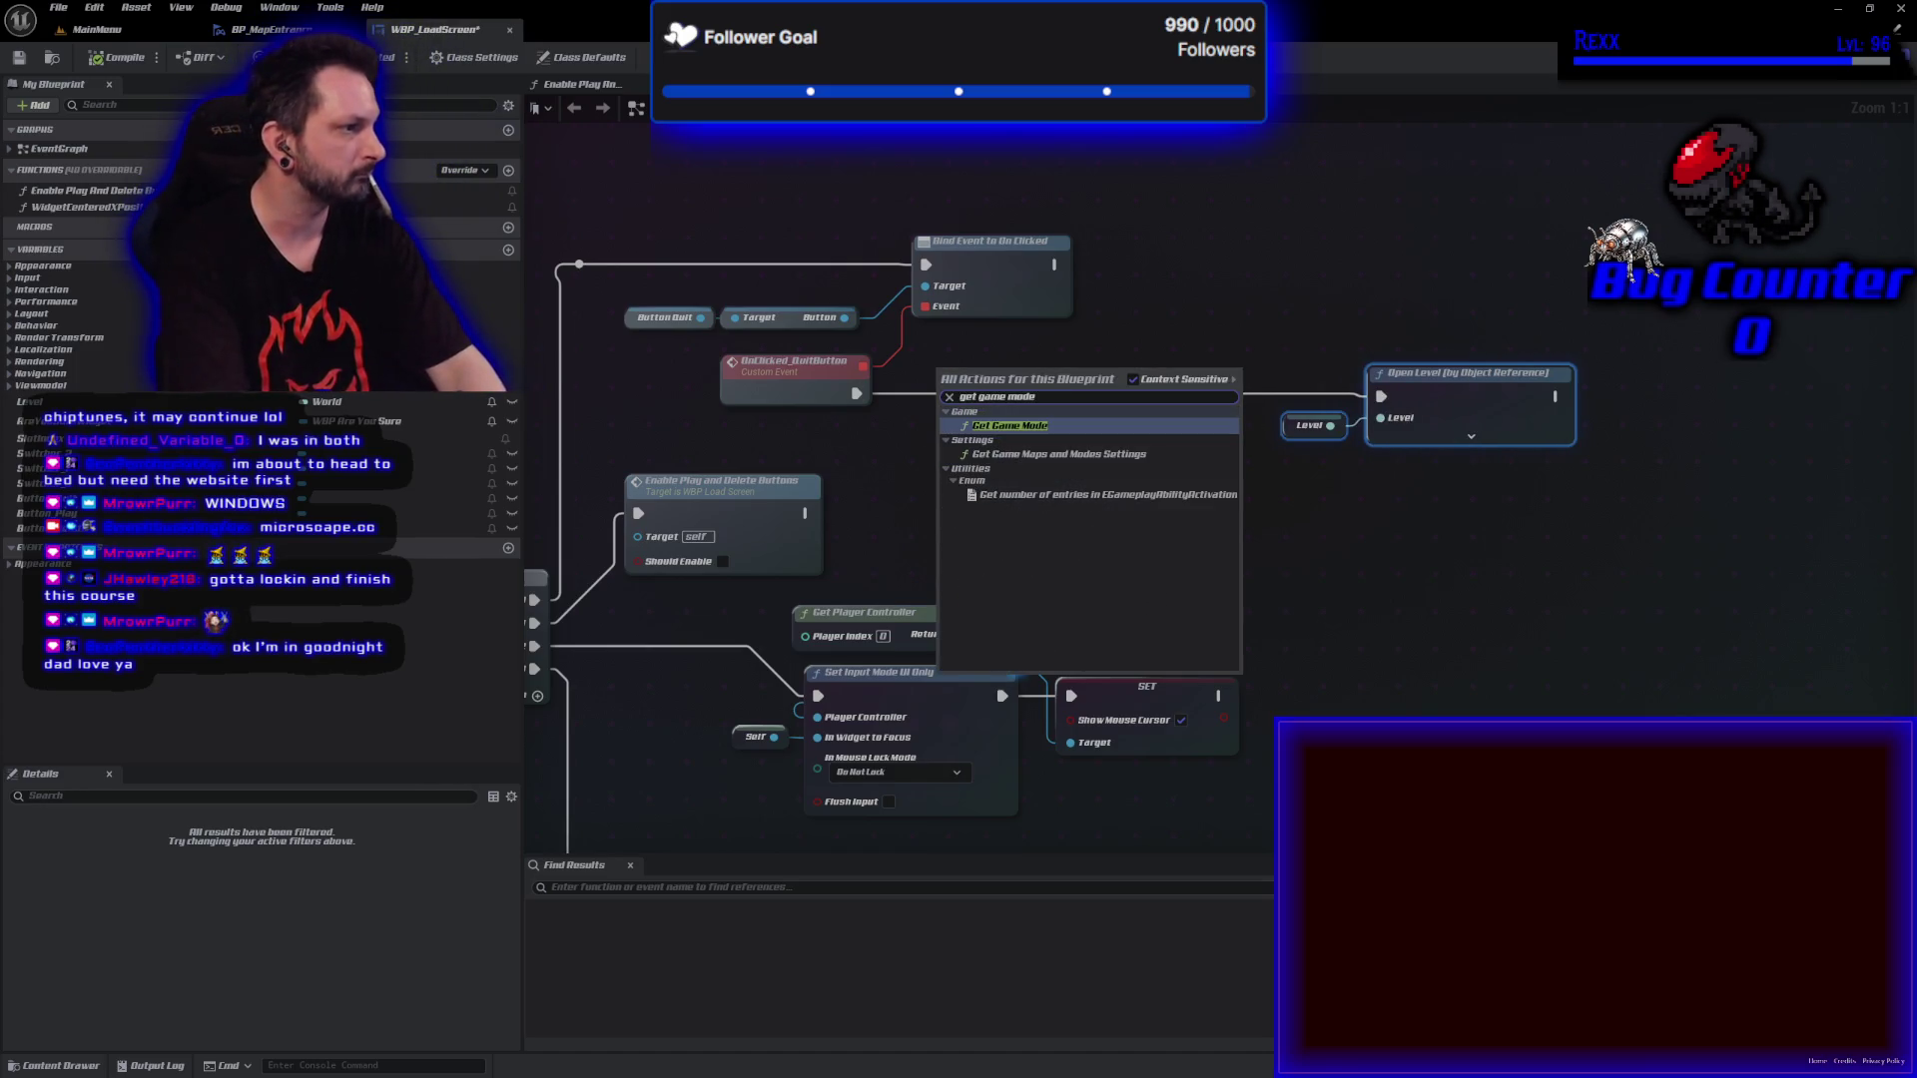
key(Return)
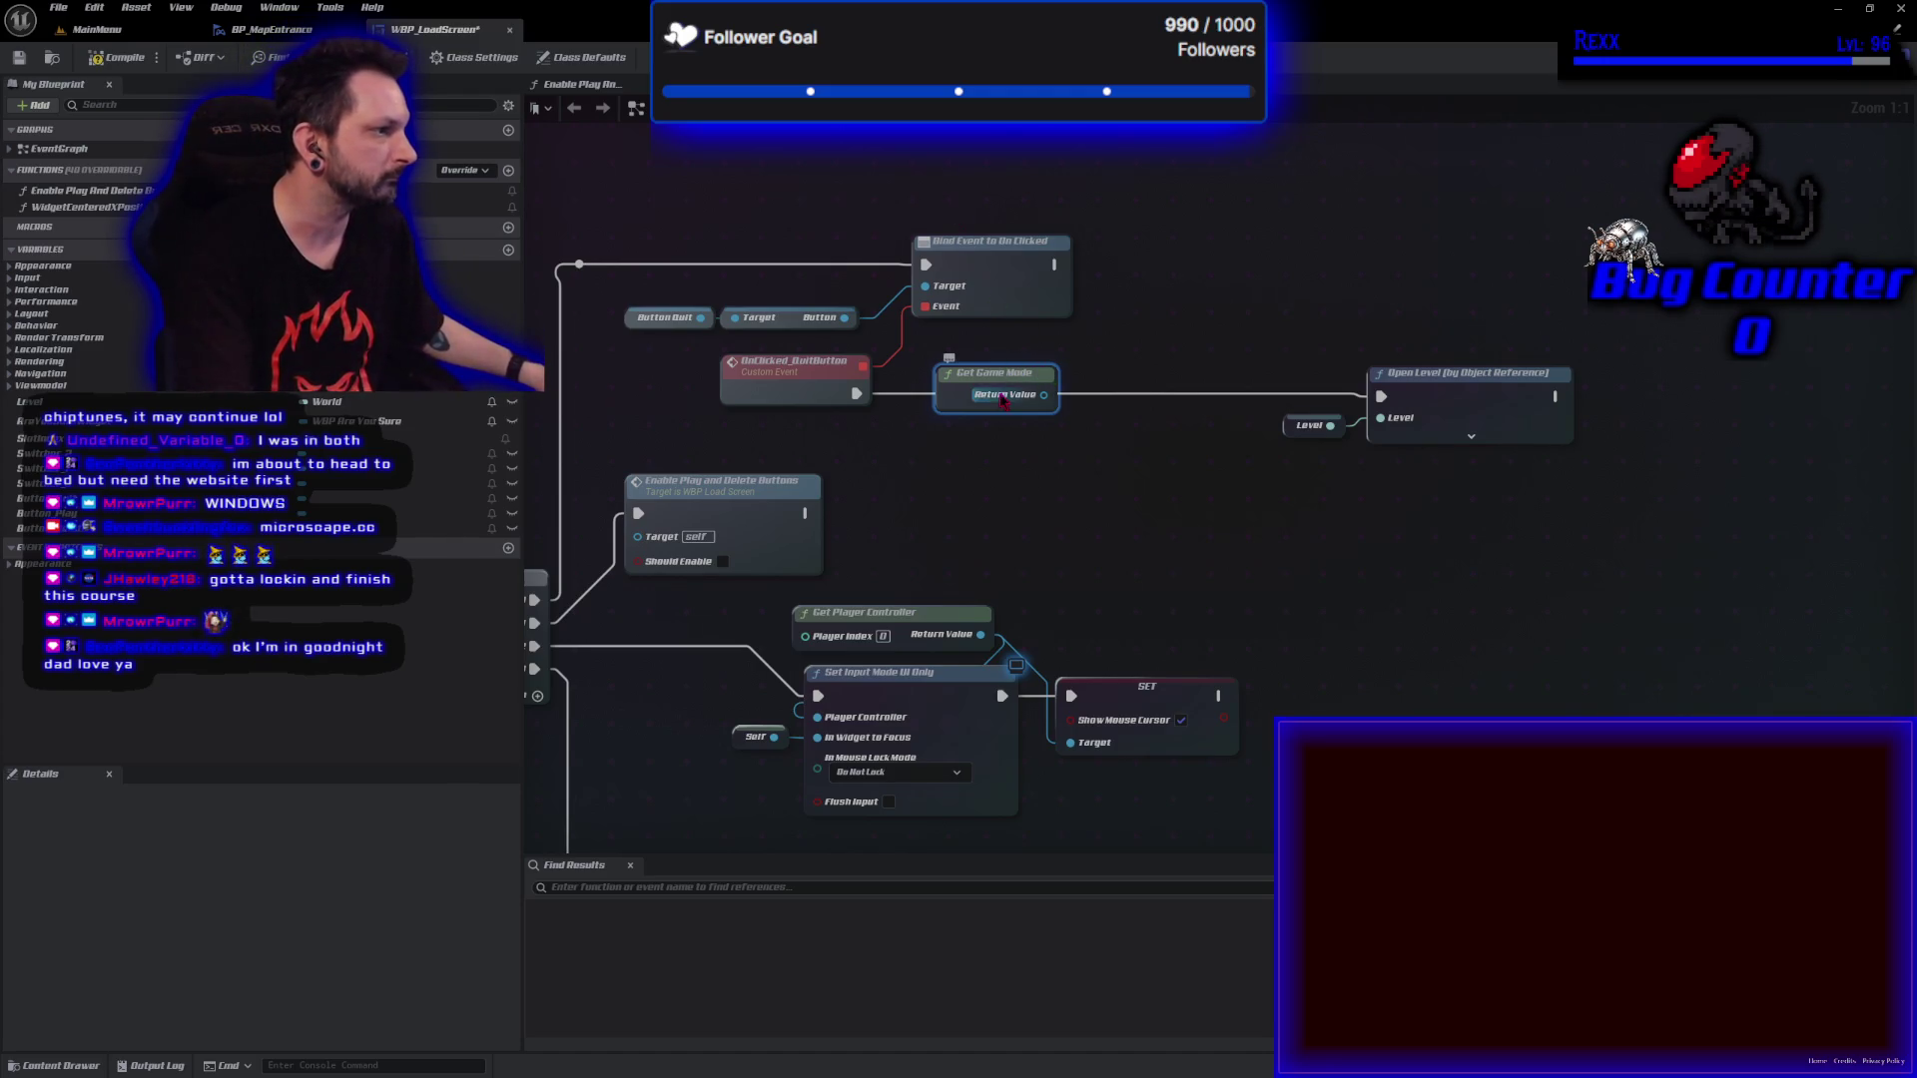
mouse_move(979, 375)
mouse_down()
mouse_move(943, 423)
mouse_move(1113, 432)
mouse_move(1084, 431)
mouse_up()
Feed Get Game Mode into an Is Valid check that gates Open Level, and compile.
text(is valid)
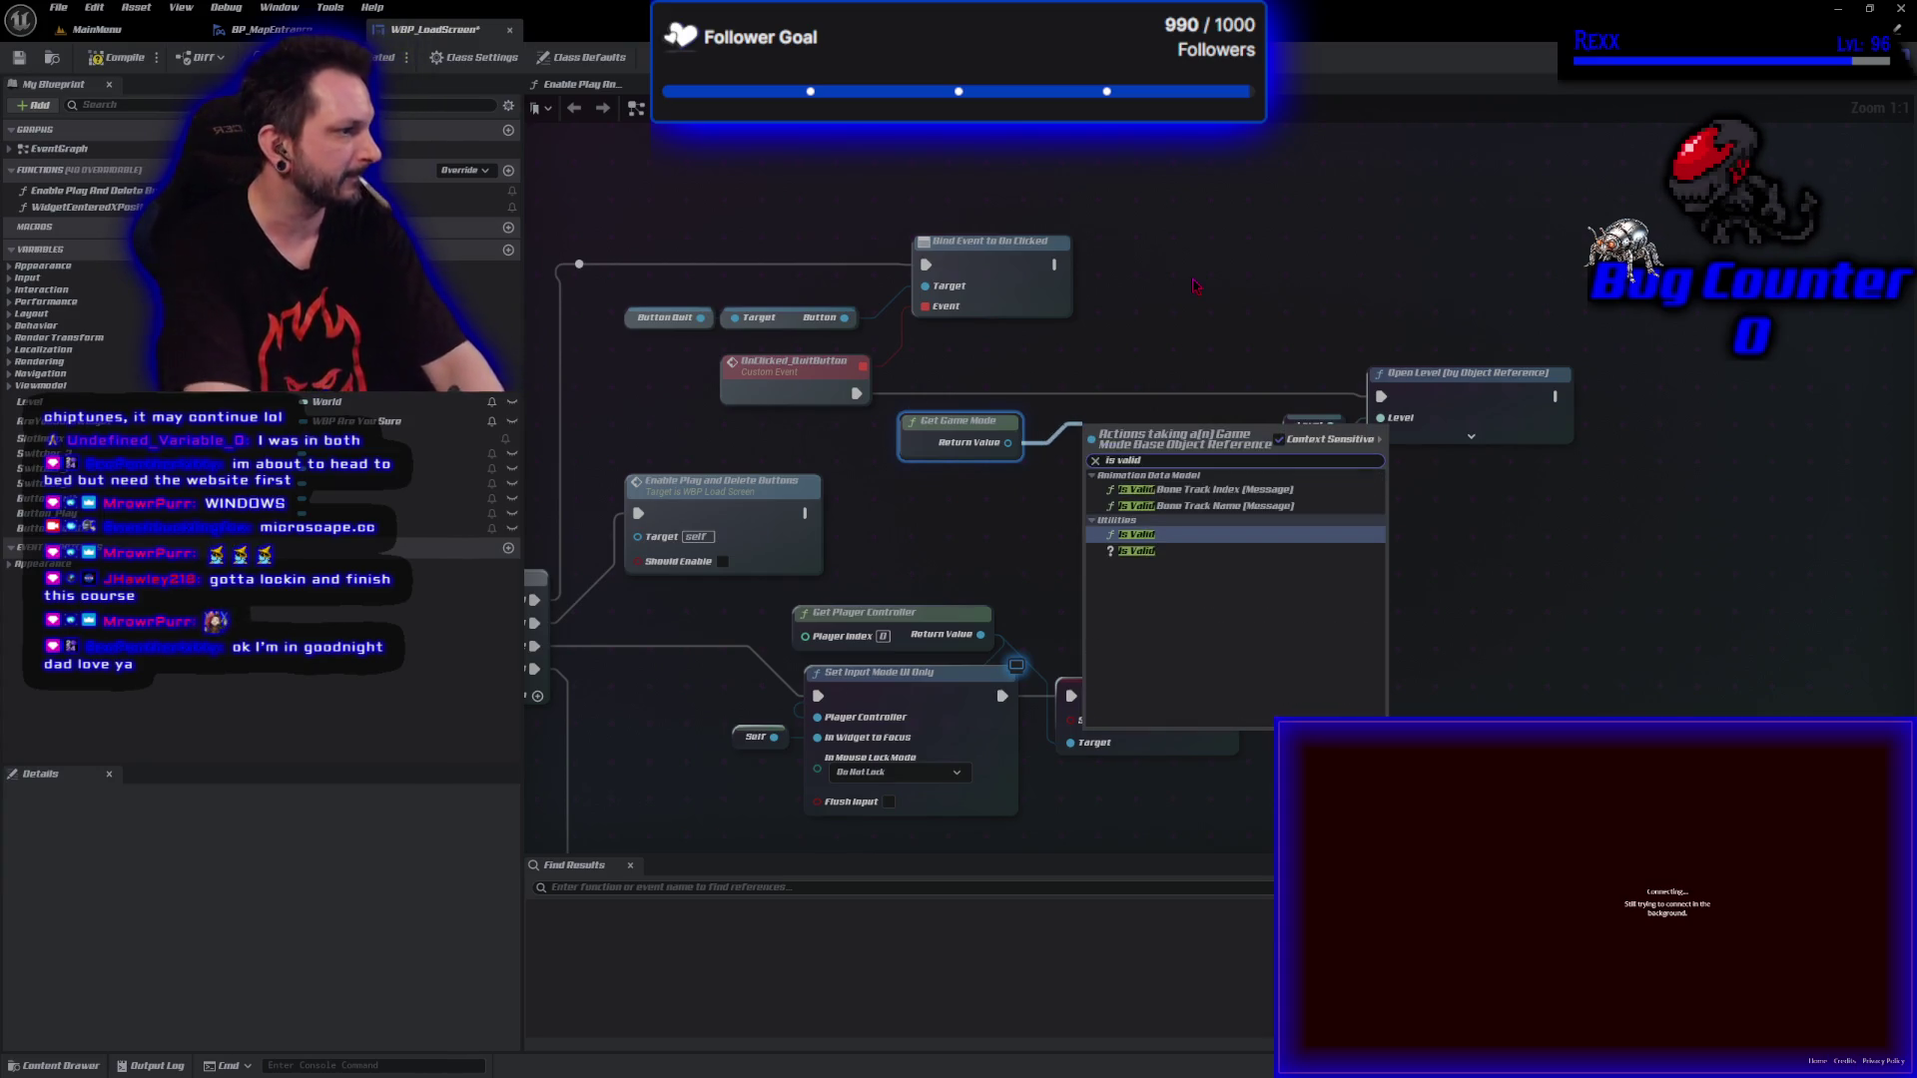
key(Down)
key(Return)
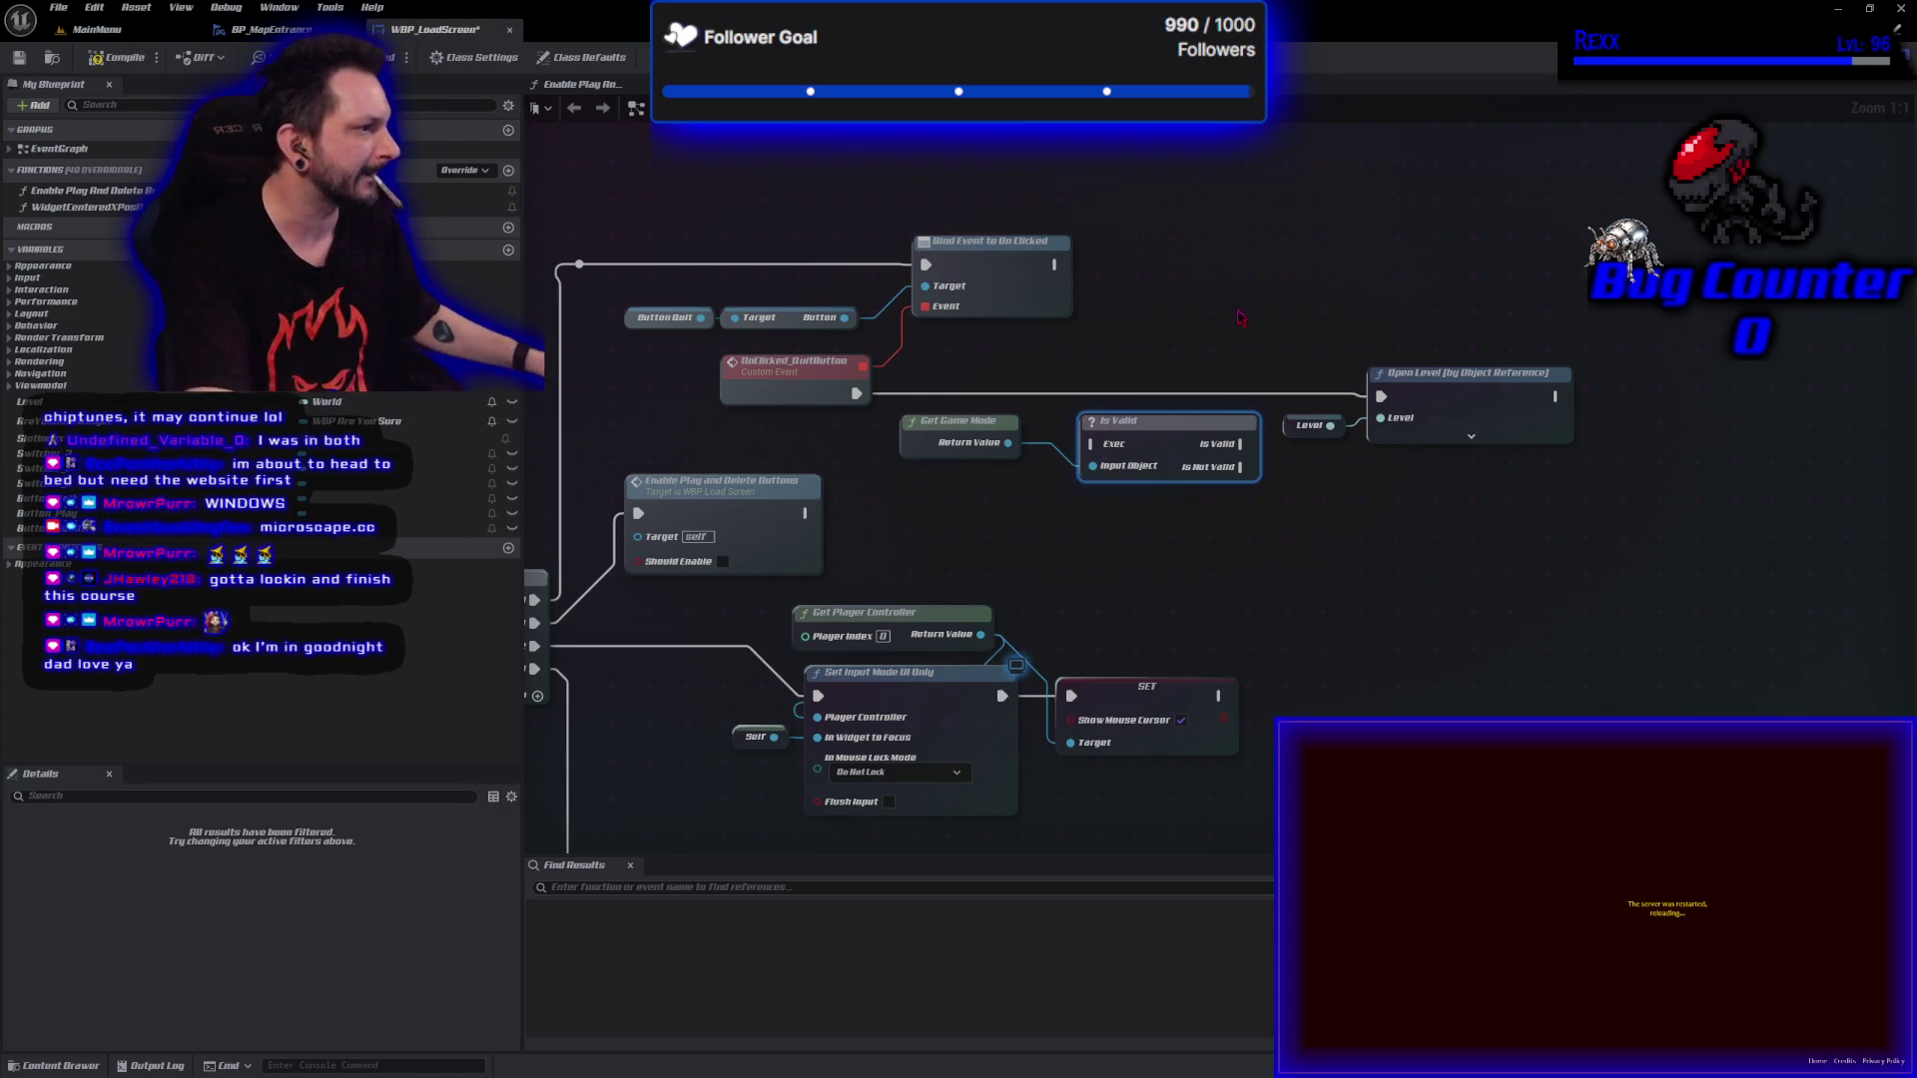
mouse_move(1382, 397)
mouse_down()
mouse_move(1099, 441)
mouse_move(1148, 440)
mouse_move(1136, 402)
mouse_move(1398, 405)
mouse_up()
click(110, 62)
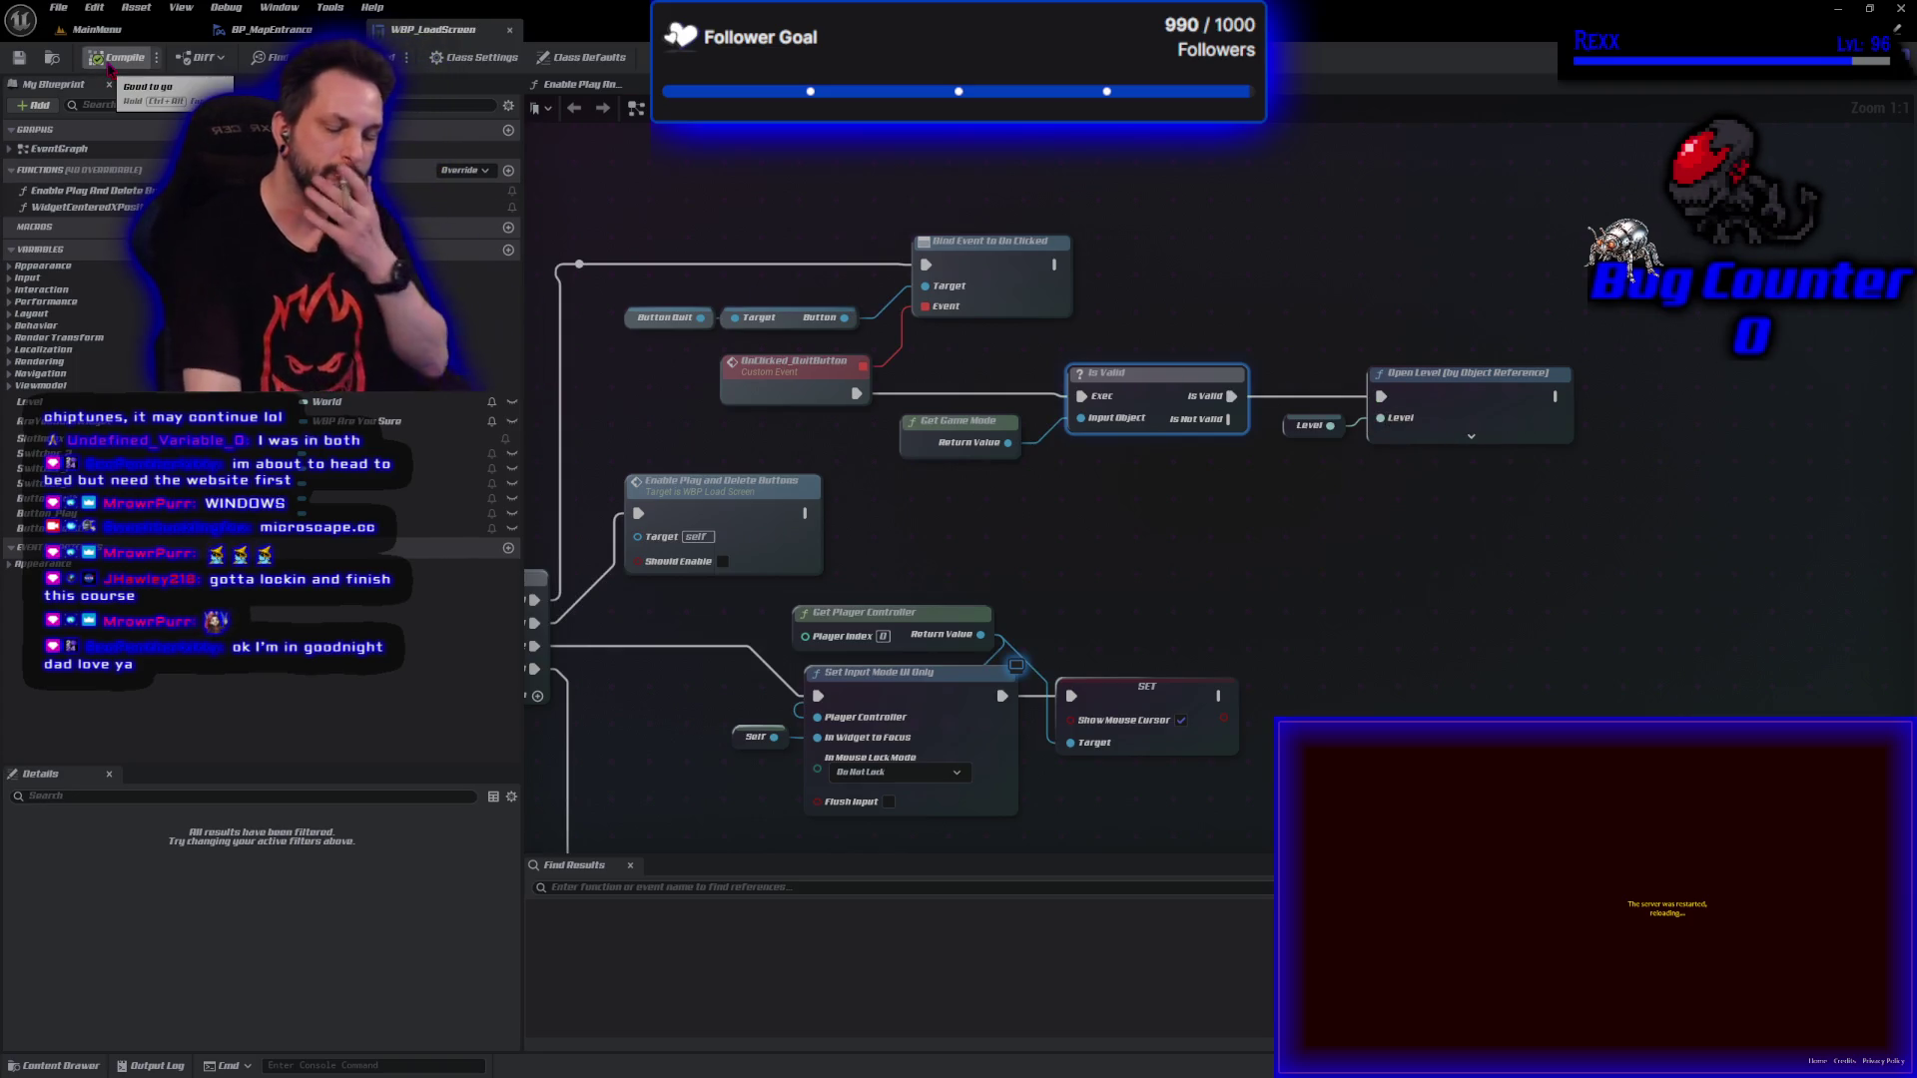
click(1118, 496)
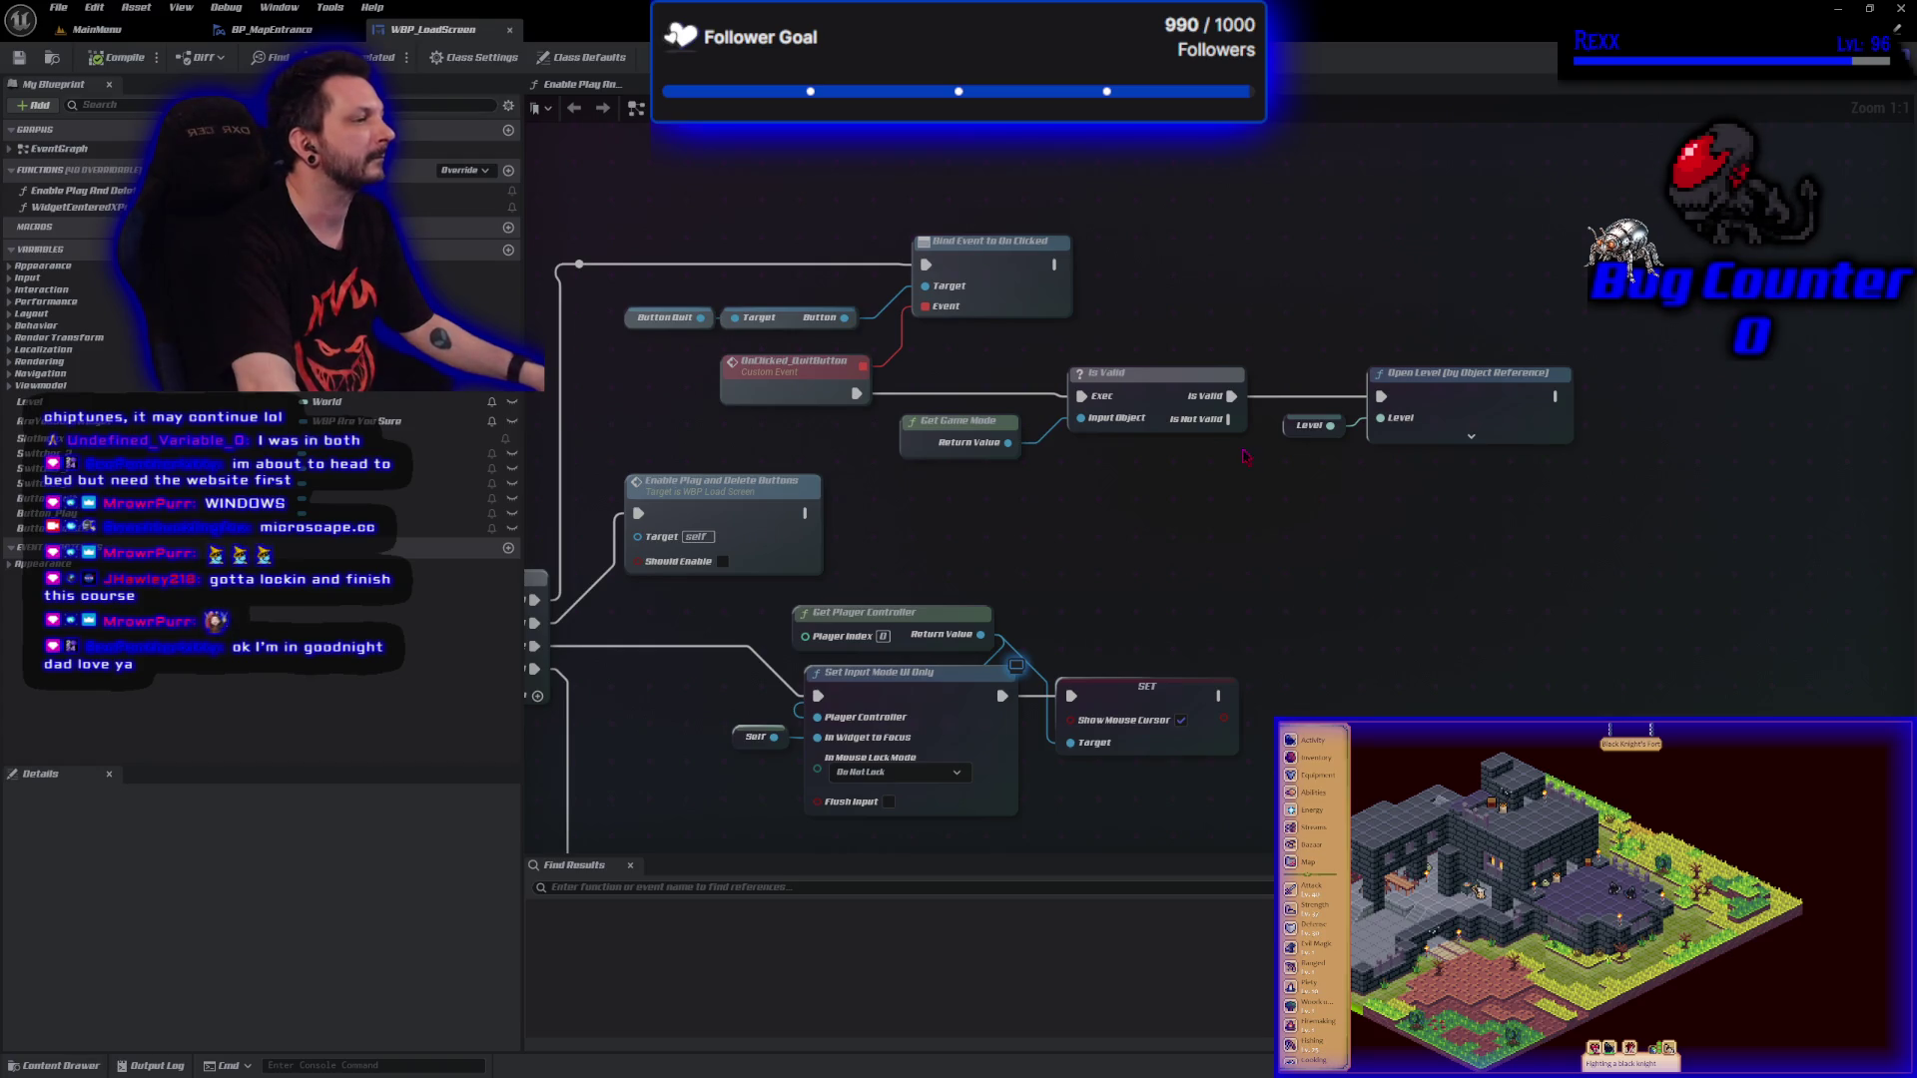
Run Quit Game from Is Valid's Is Not Valid branch, then compile and save WBP_LoadScreen.
drag(1230, 420, 1286, 521)
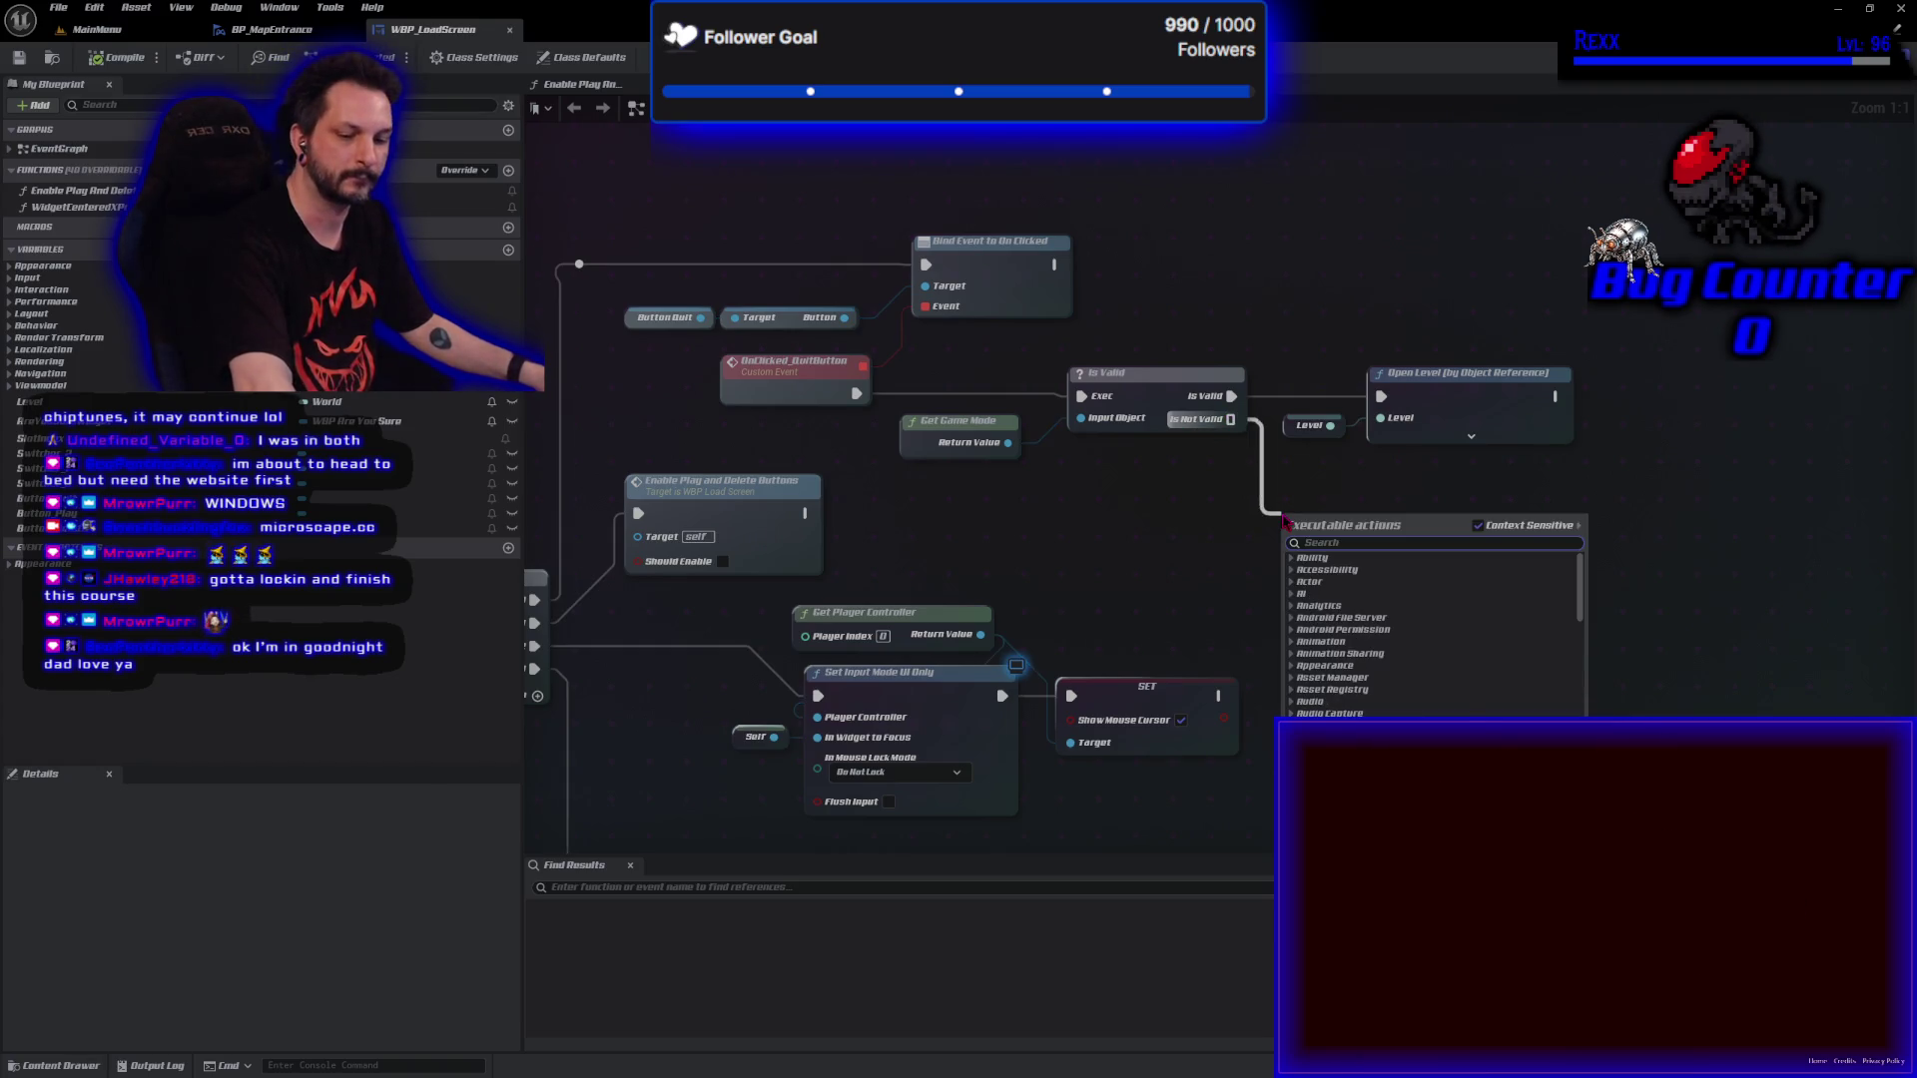
text(qui)
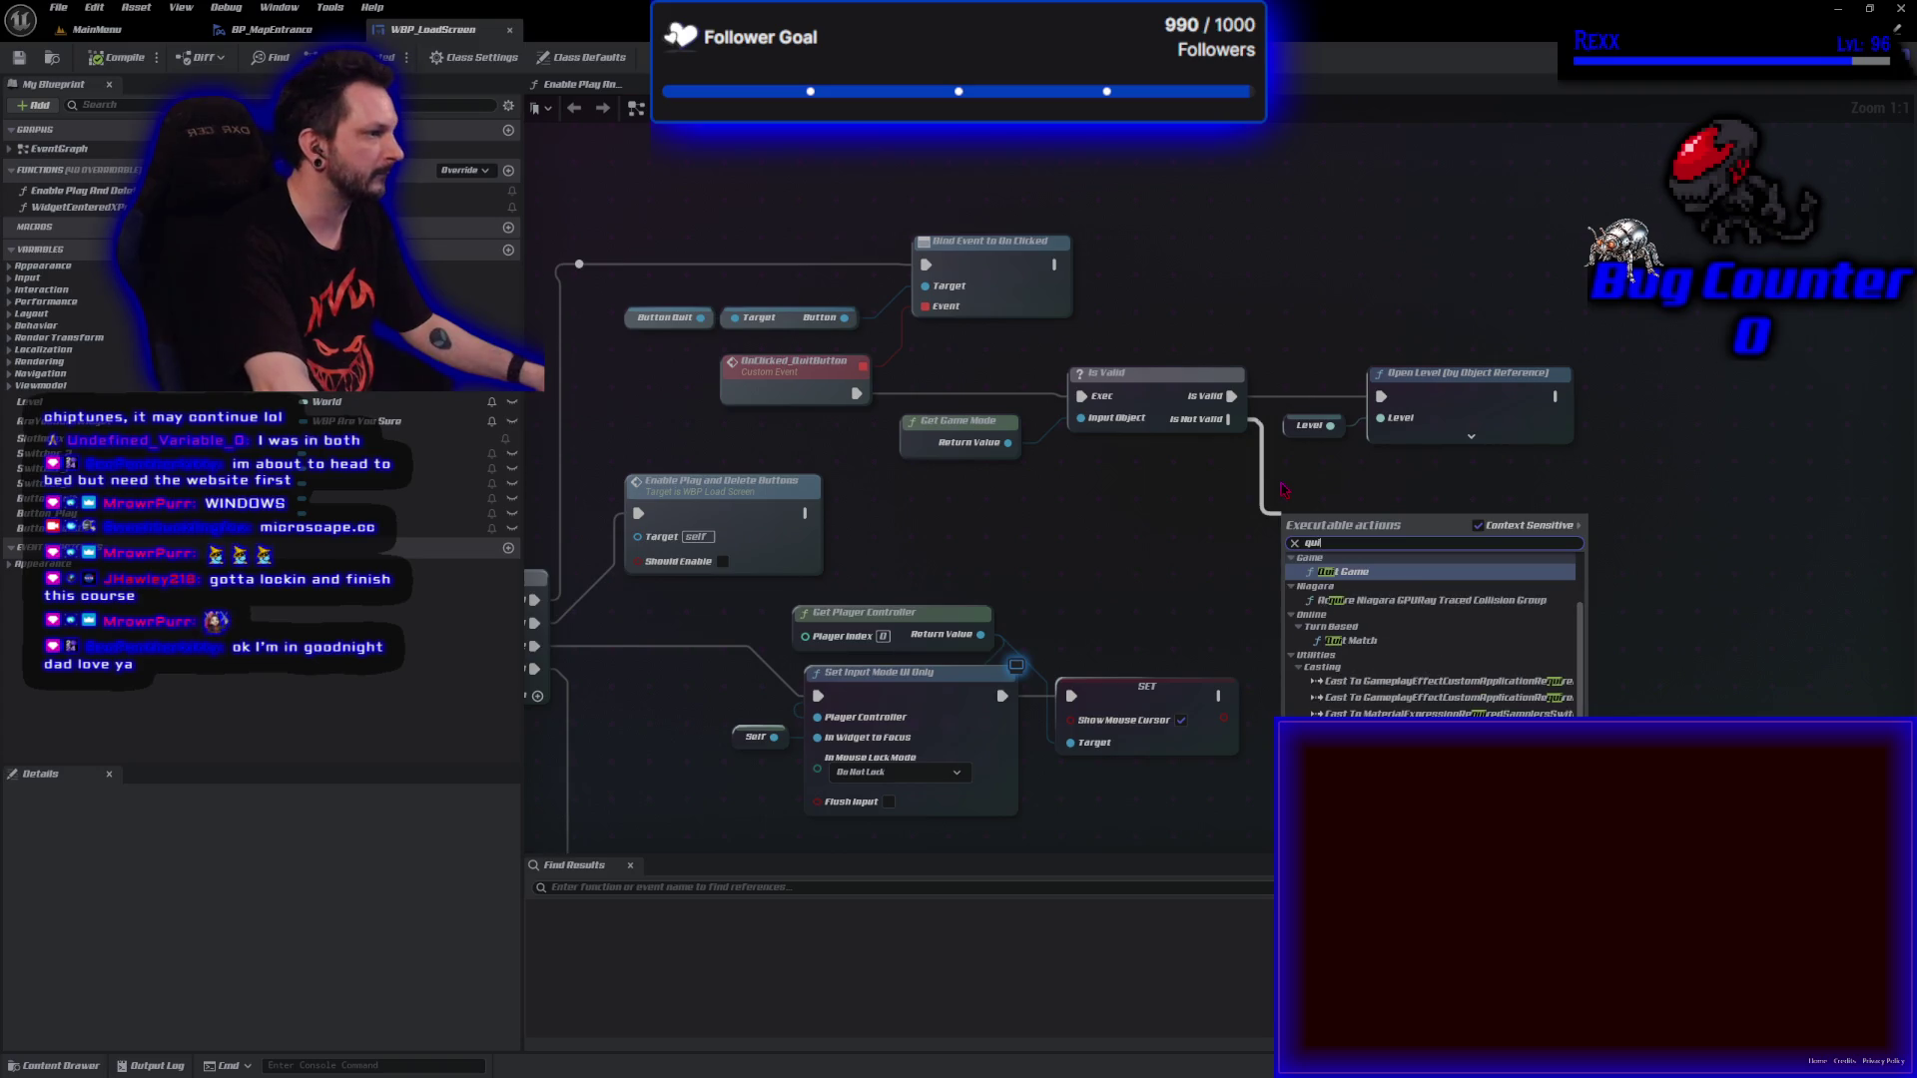
key(Return)
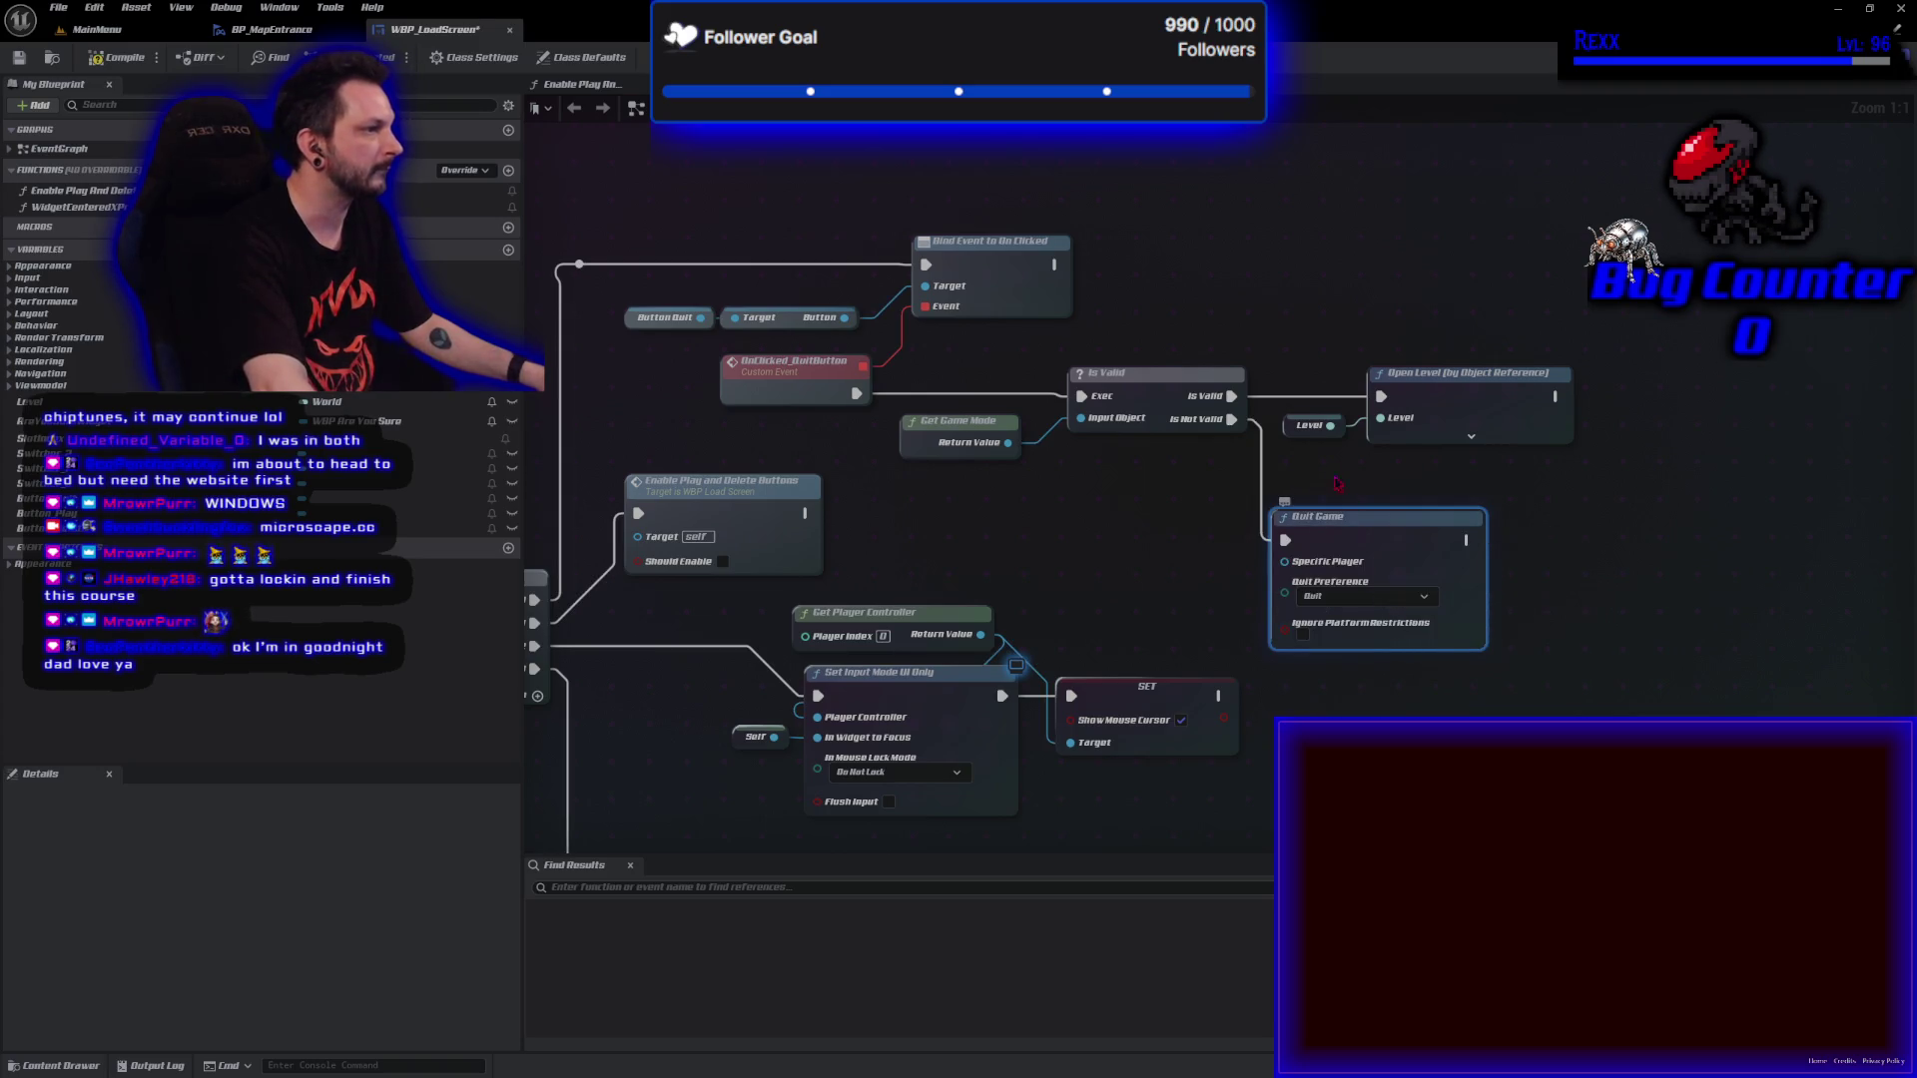
click(117, 56)
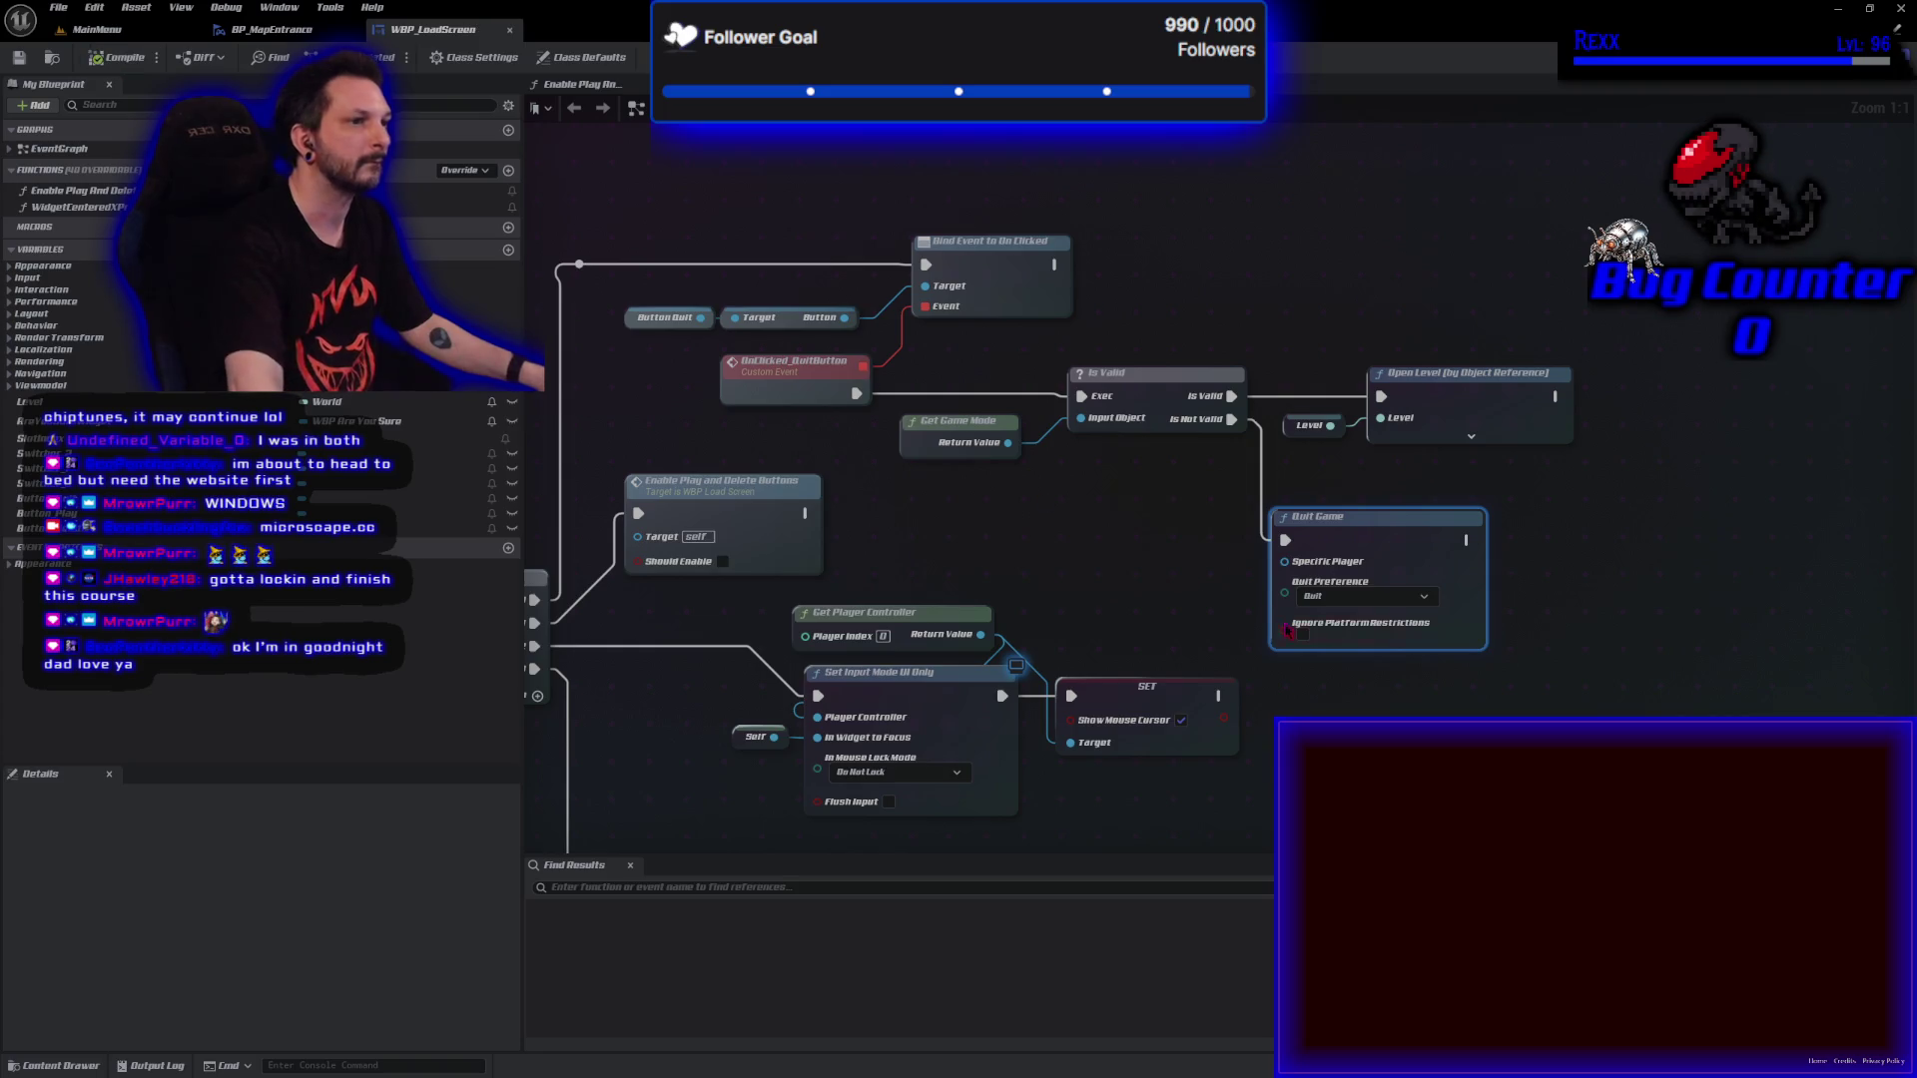
click(1190, 576)
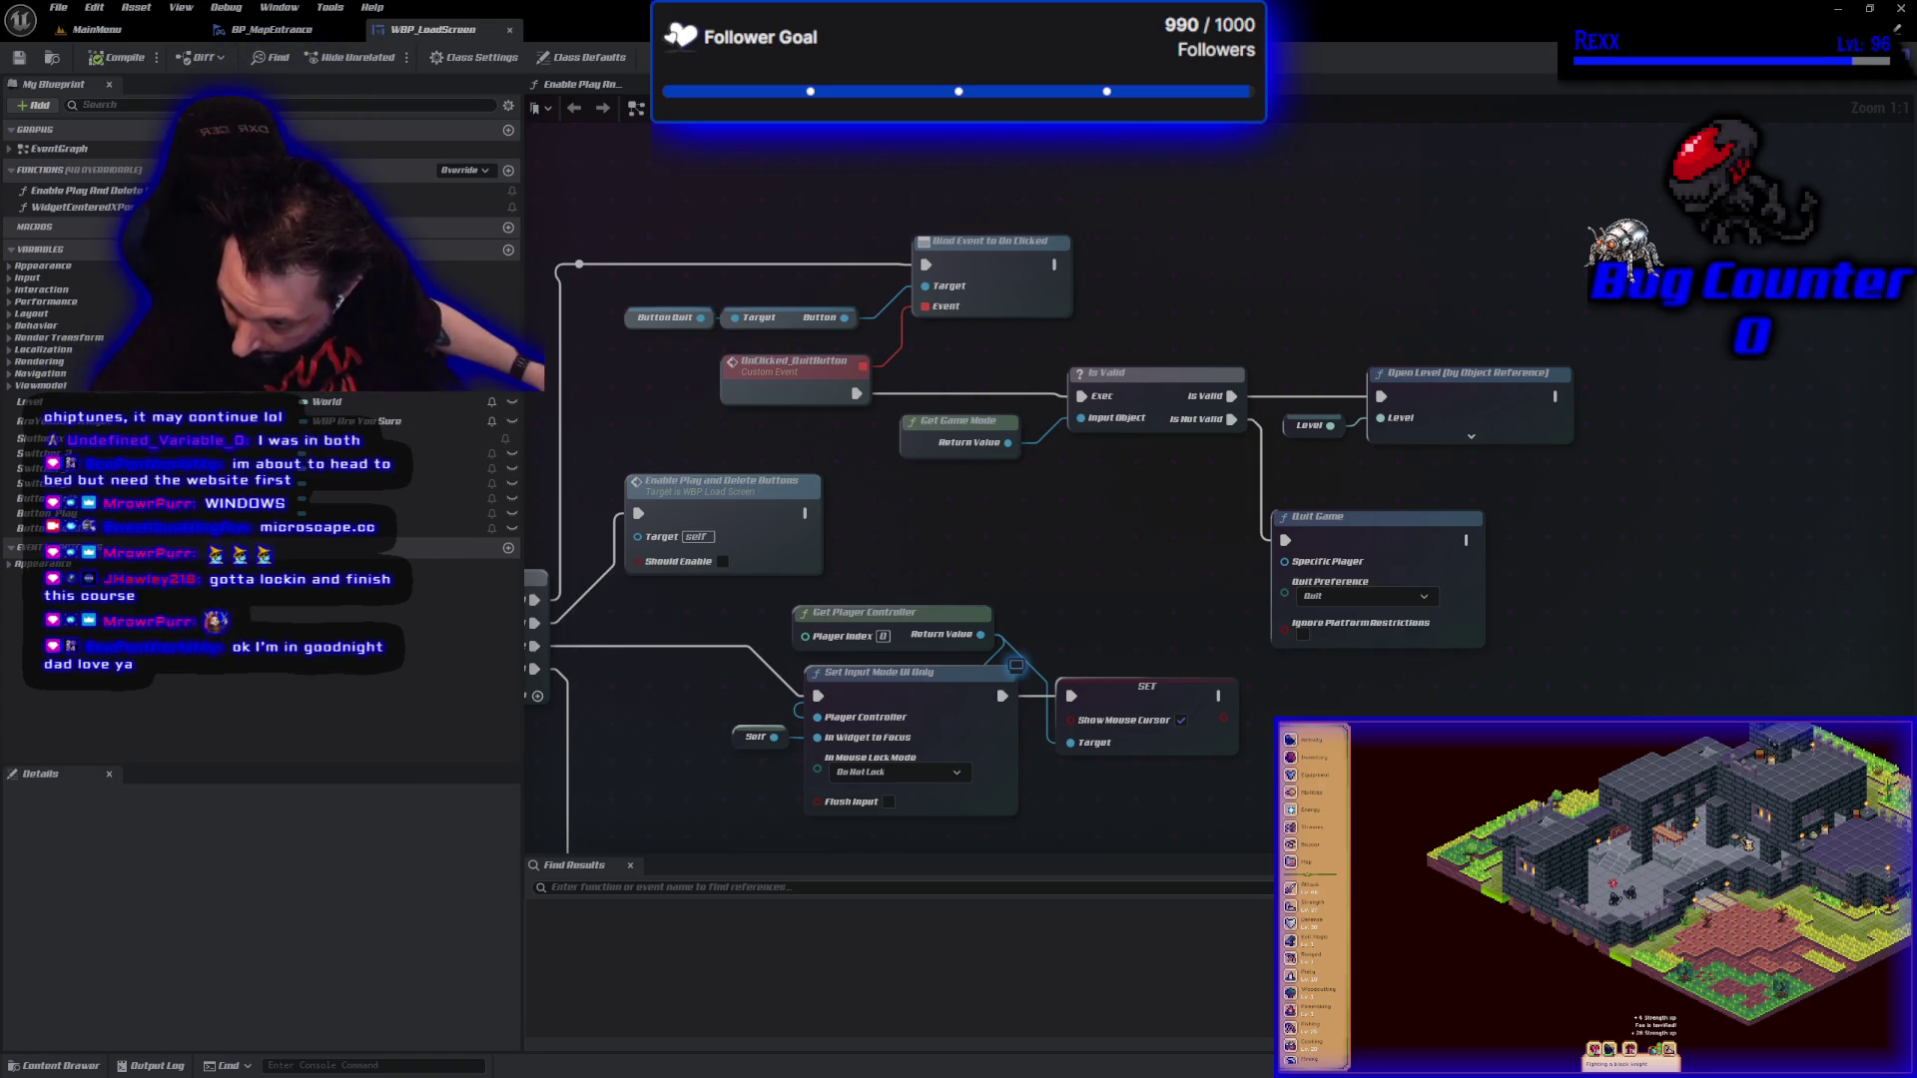
Commit the two changed files to Development with the summary 'Polish Menu'.
key(alt+Tab)
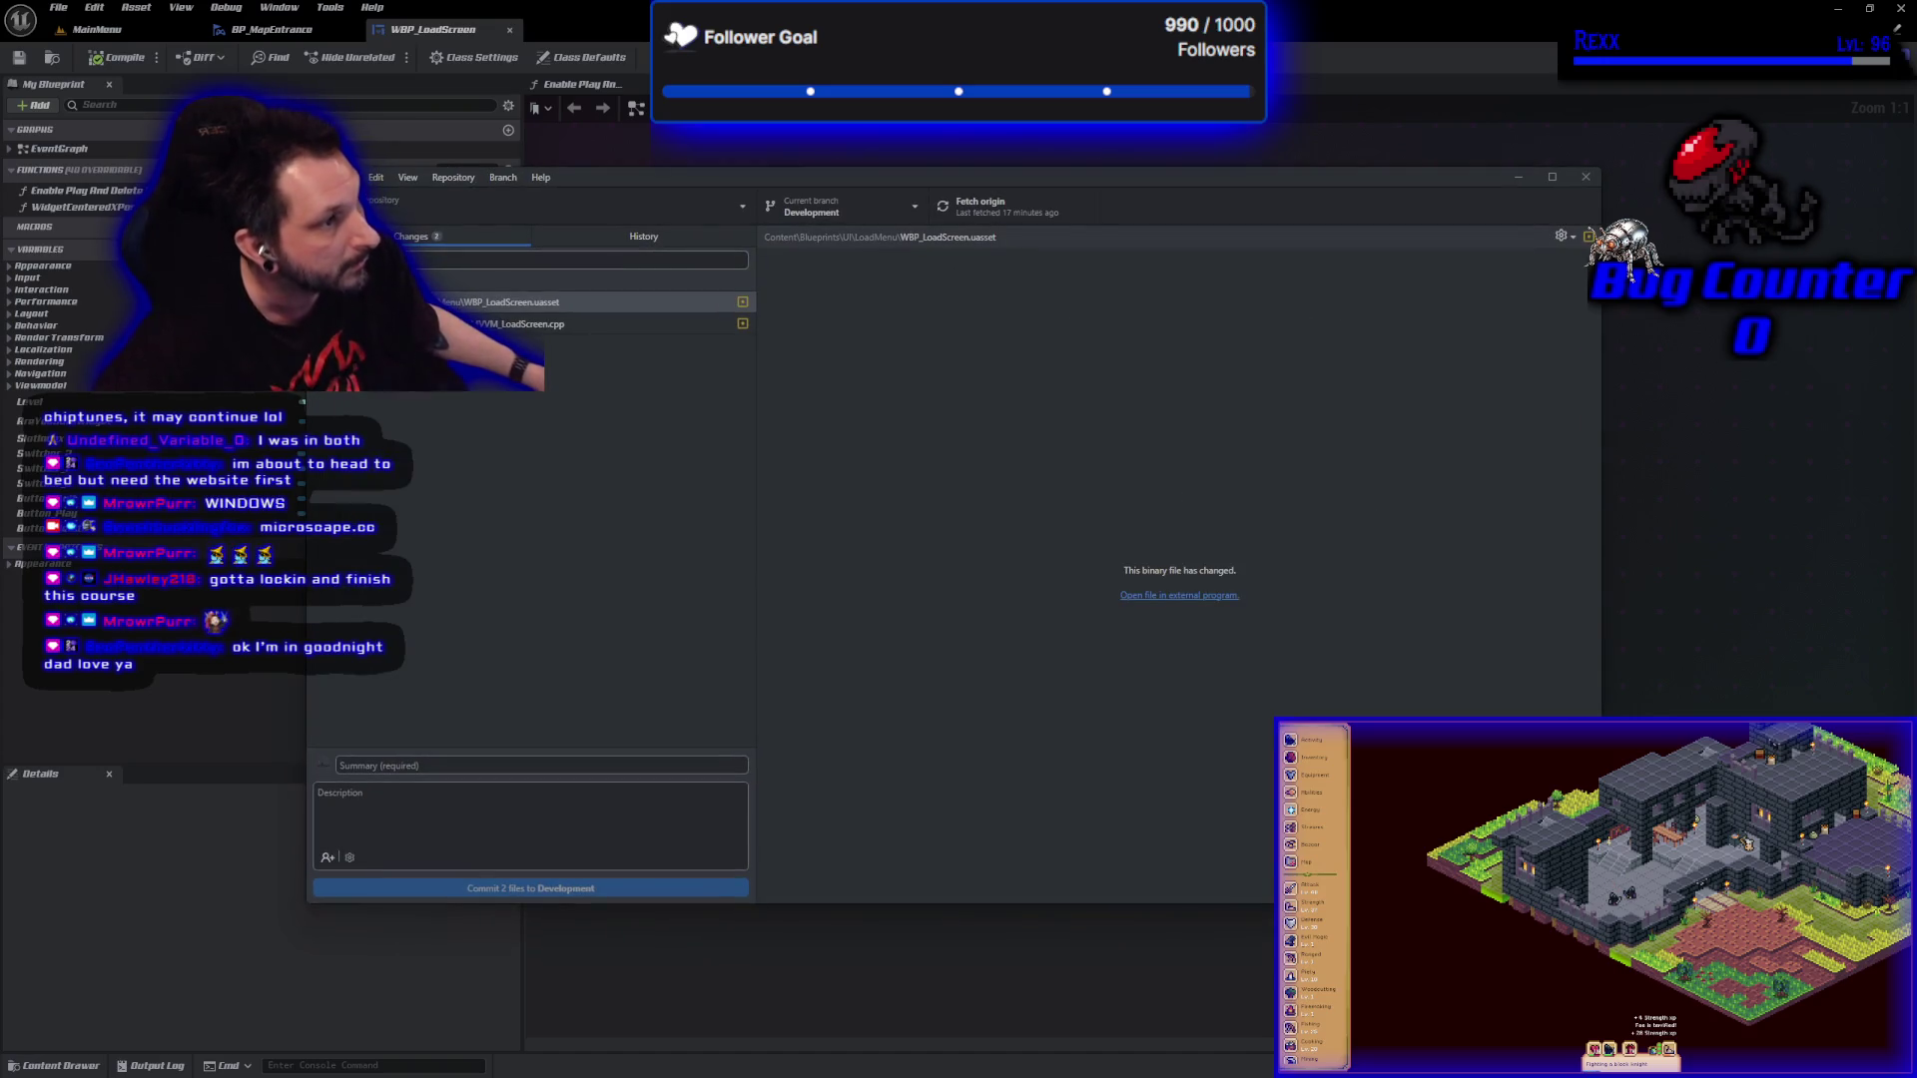
click(547, 767)
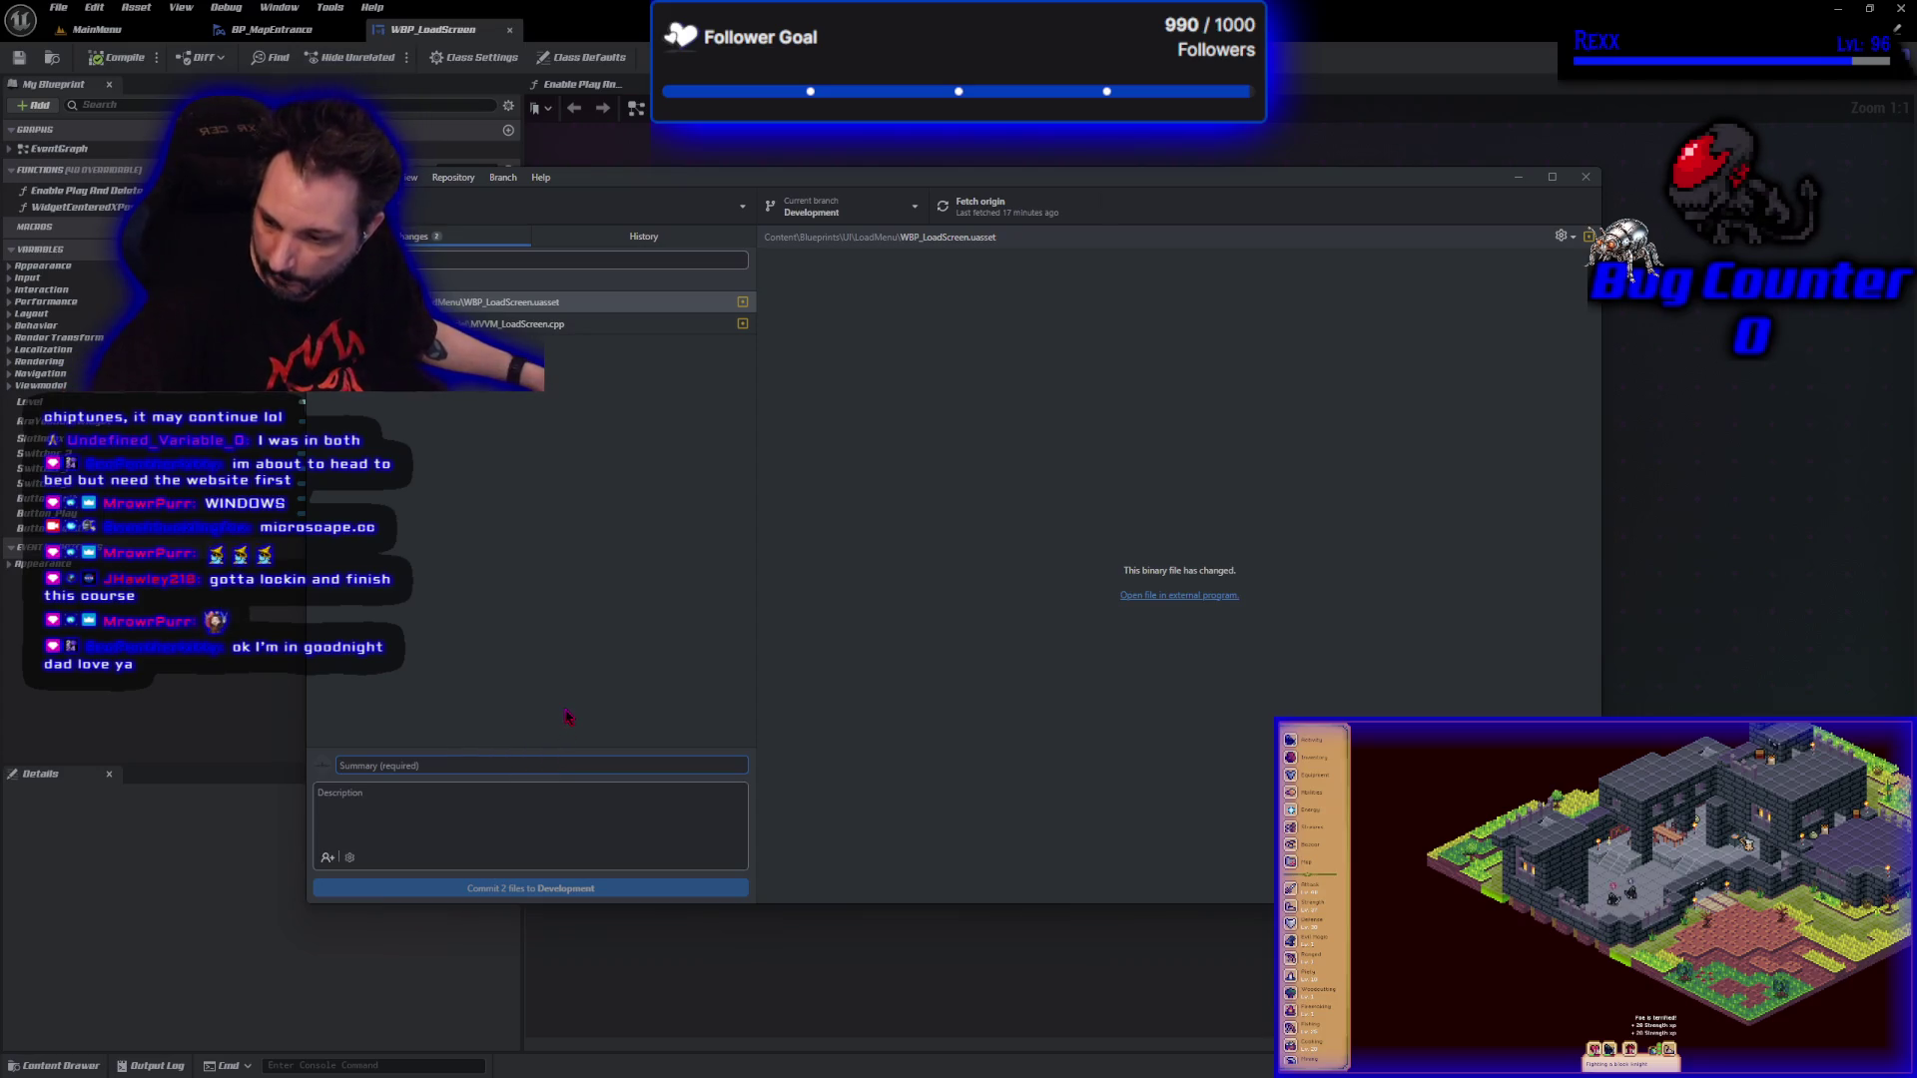
text(Polish Menu)
click(619, 887)
Push the commit to origin, then close GitHub Desktop and the Unreal Editor.
click(1347, 381)
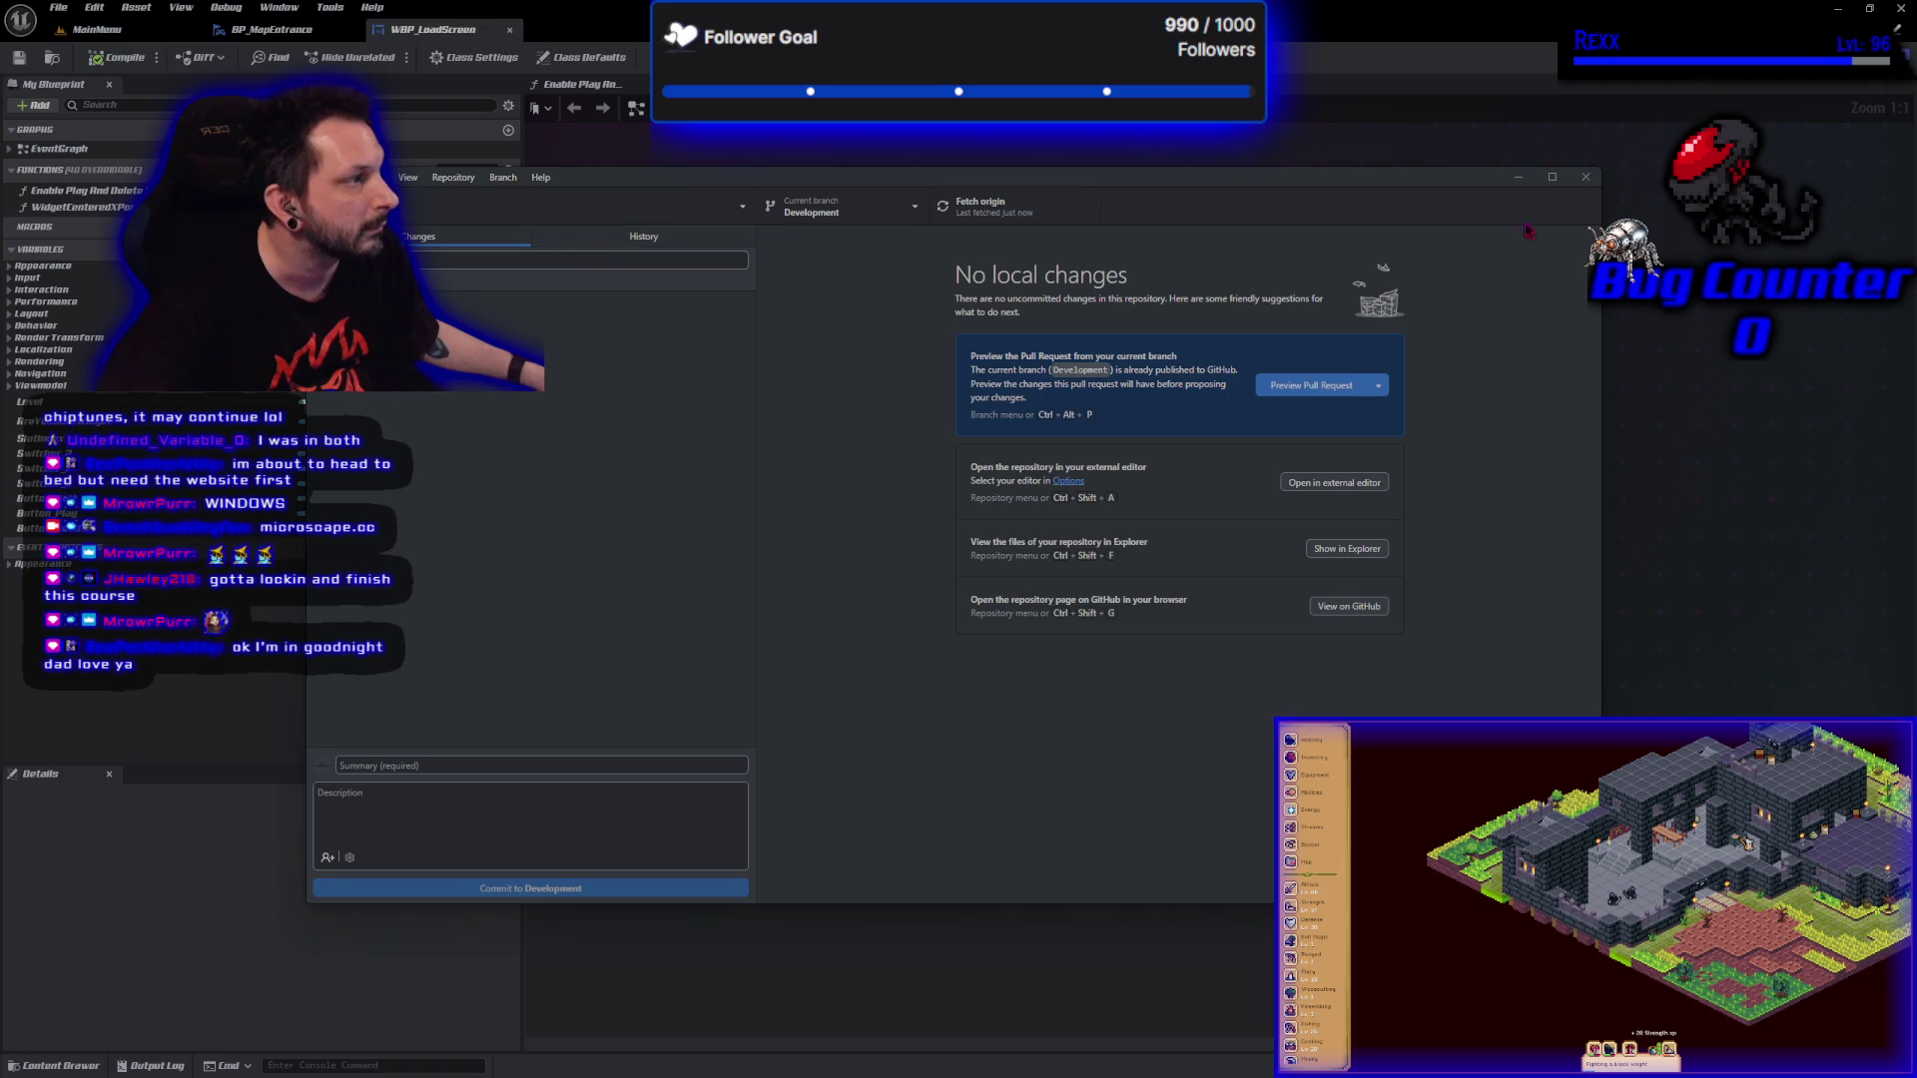
click(1586, 178)
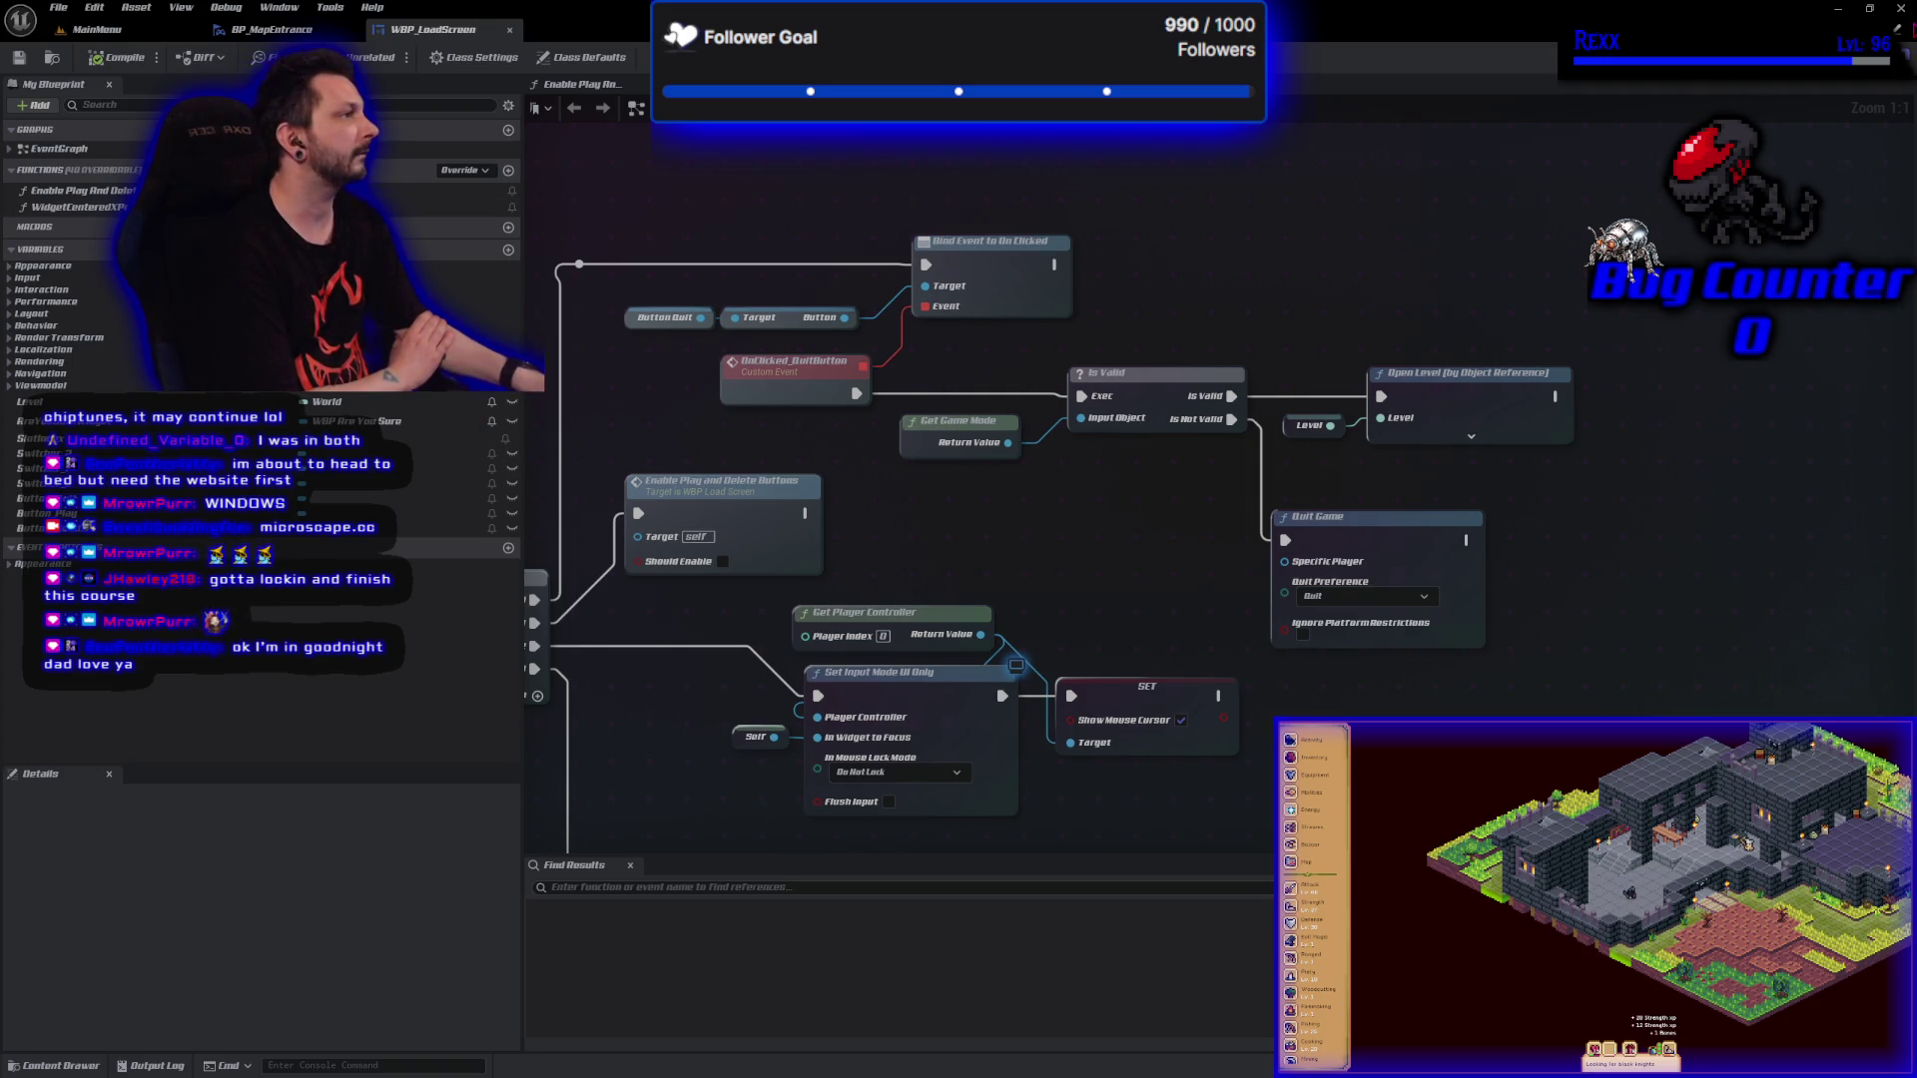
click(1903, 12)
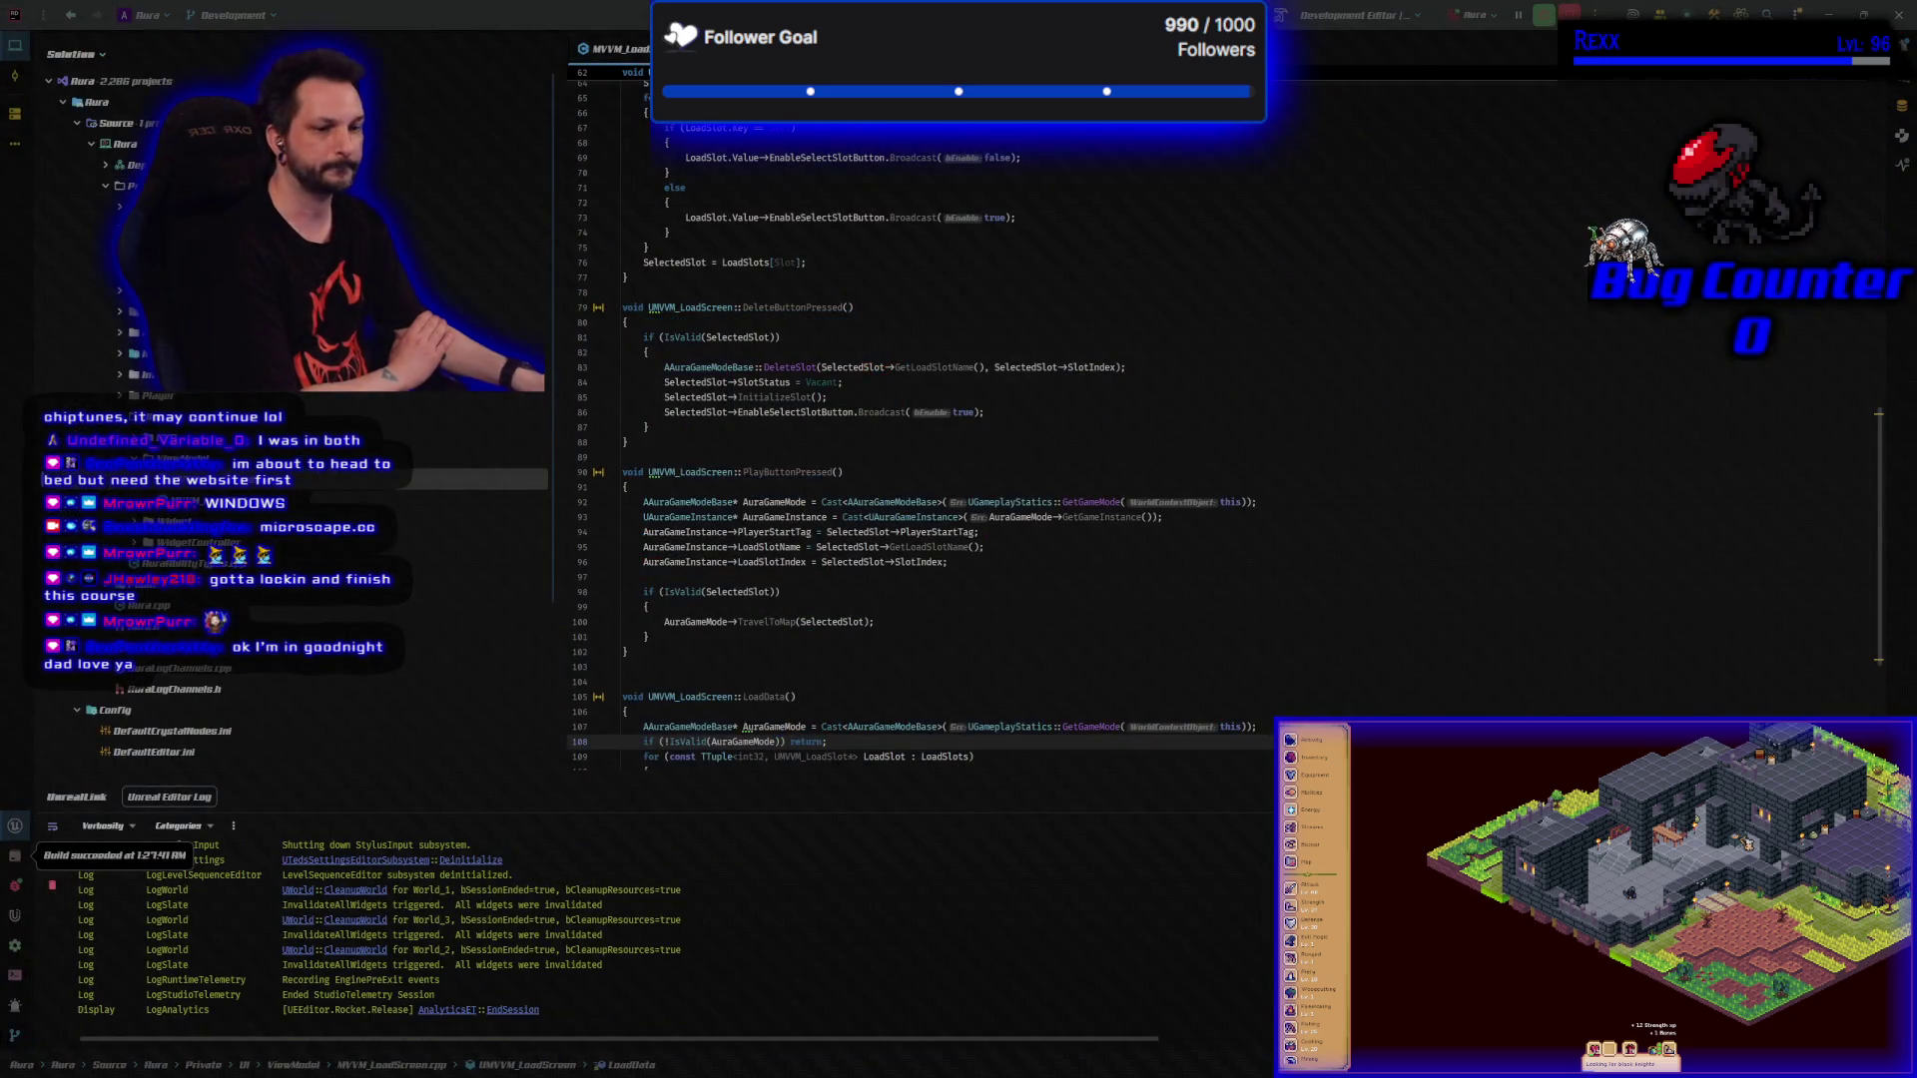
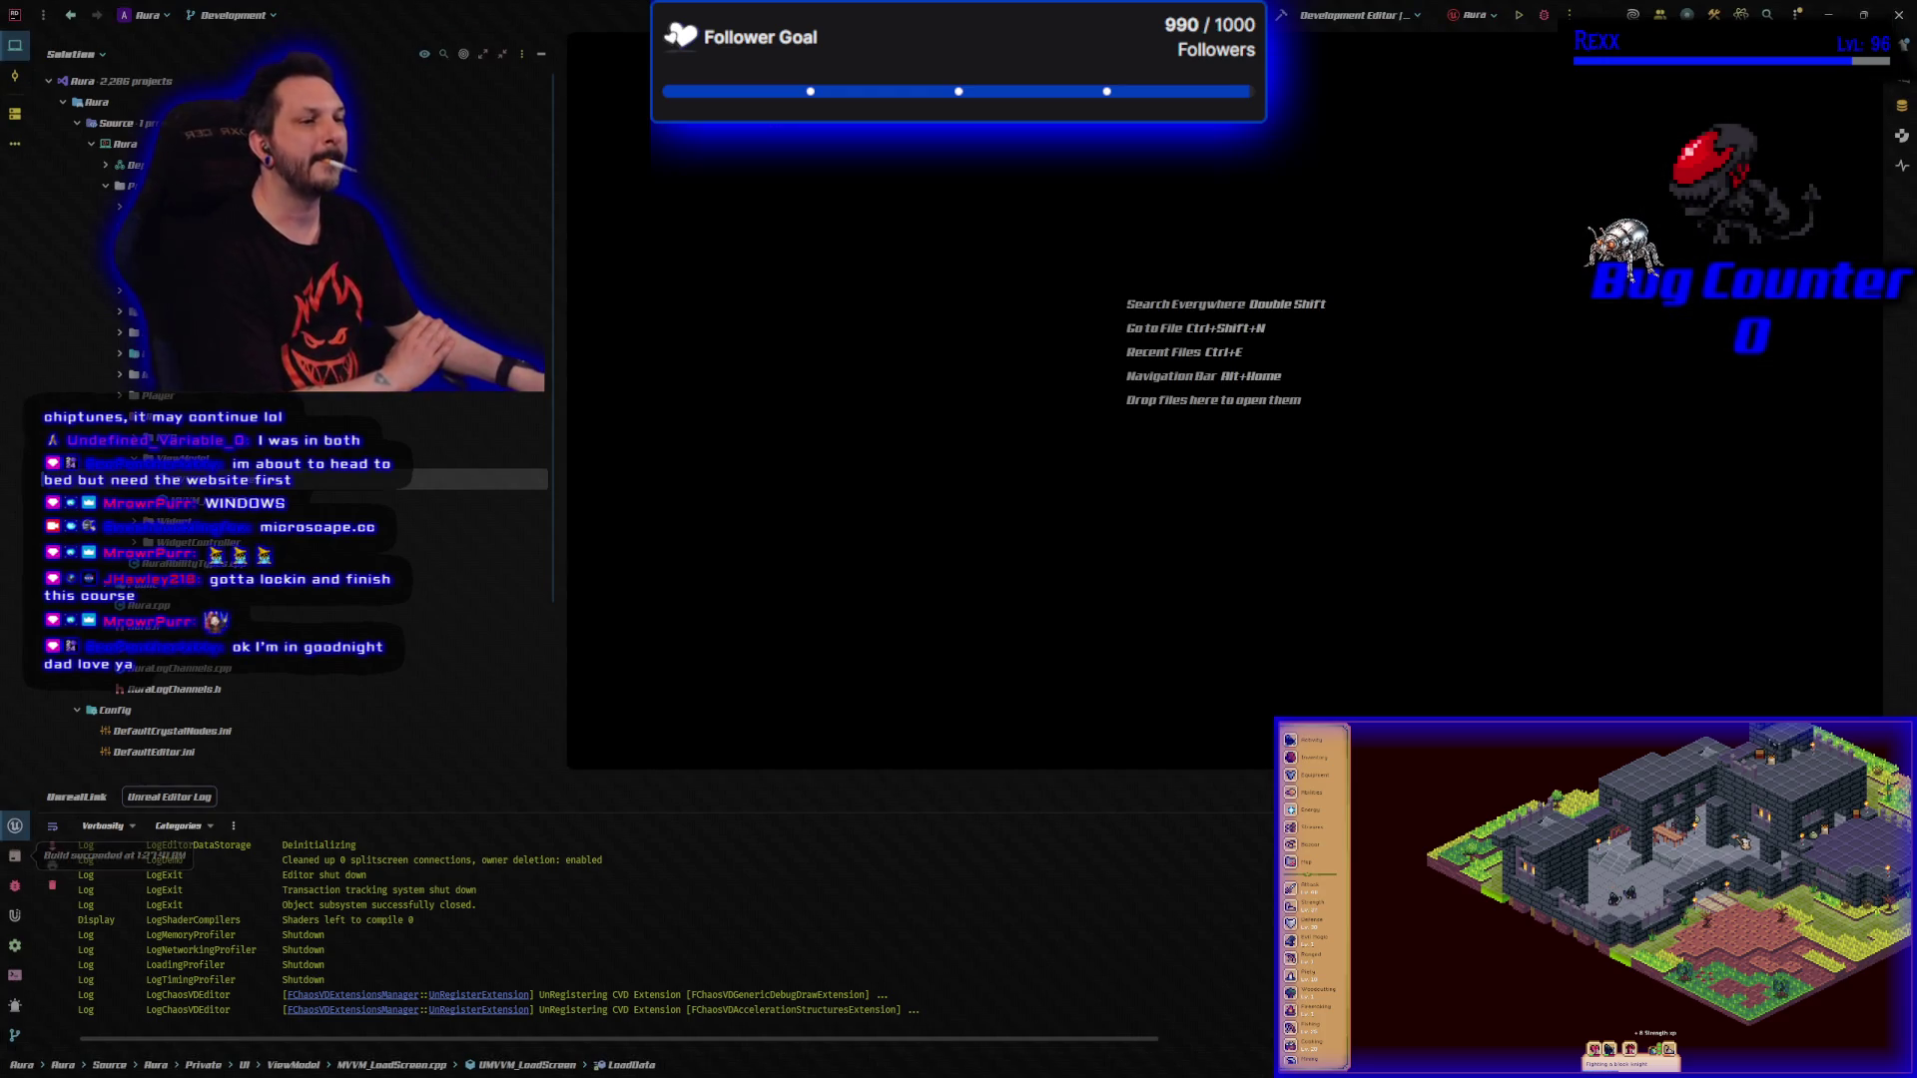
Close the MVVM_LoadScreen file and open AuraEnemy.h from the source tree.
middle_click(621, 52)
click(106, 187)
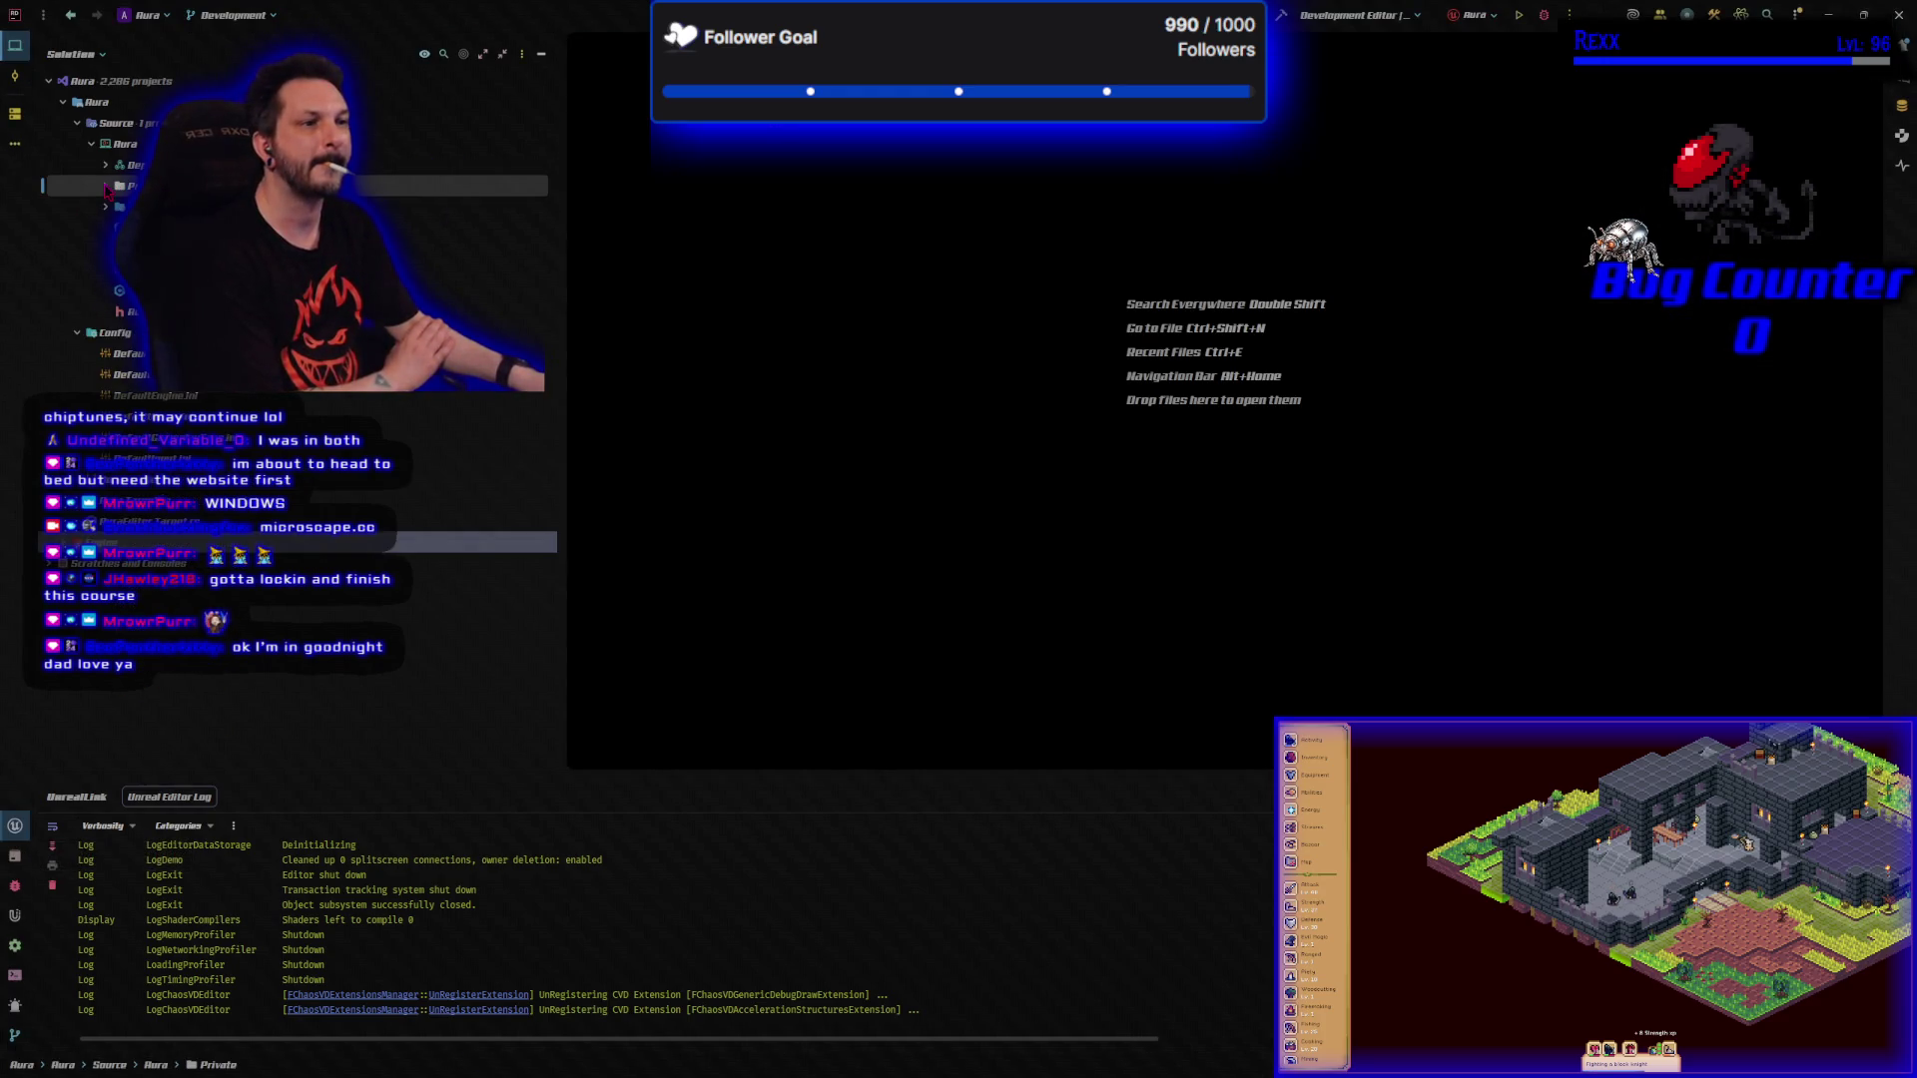
click(108, 208)
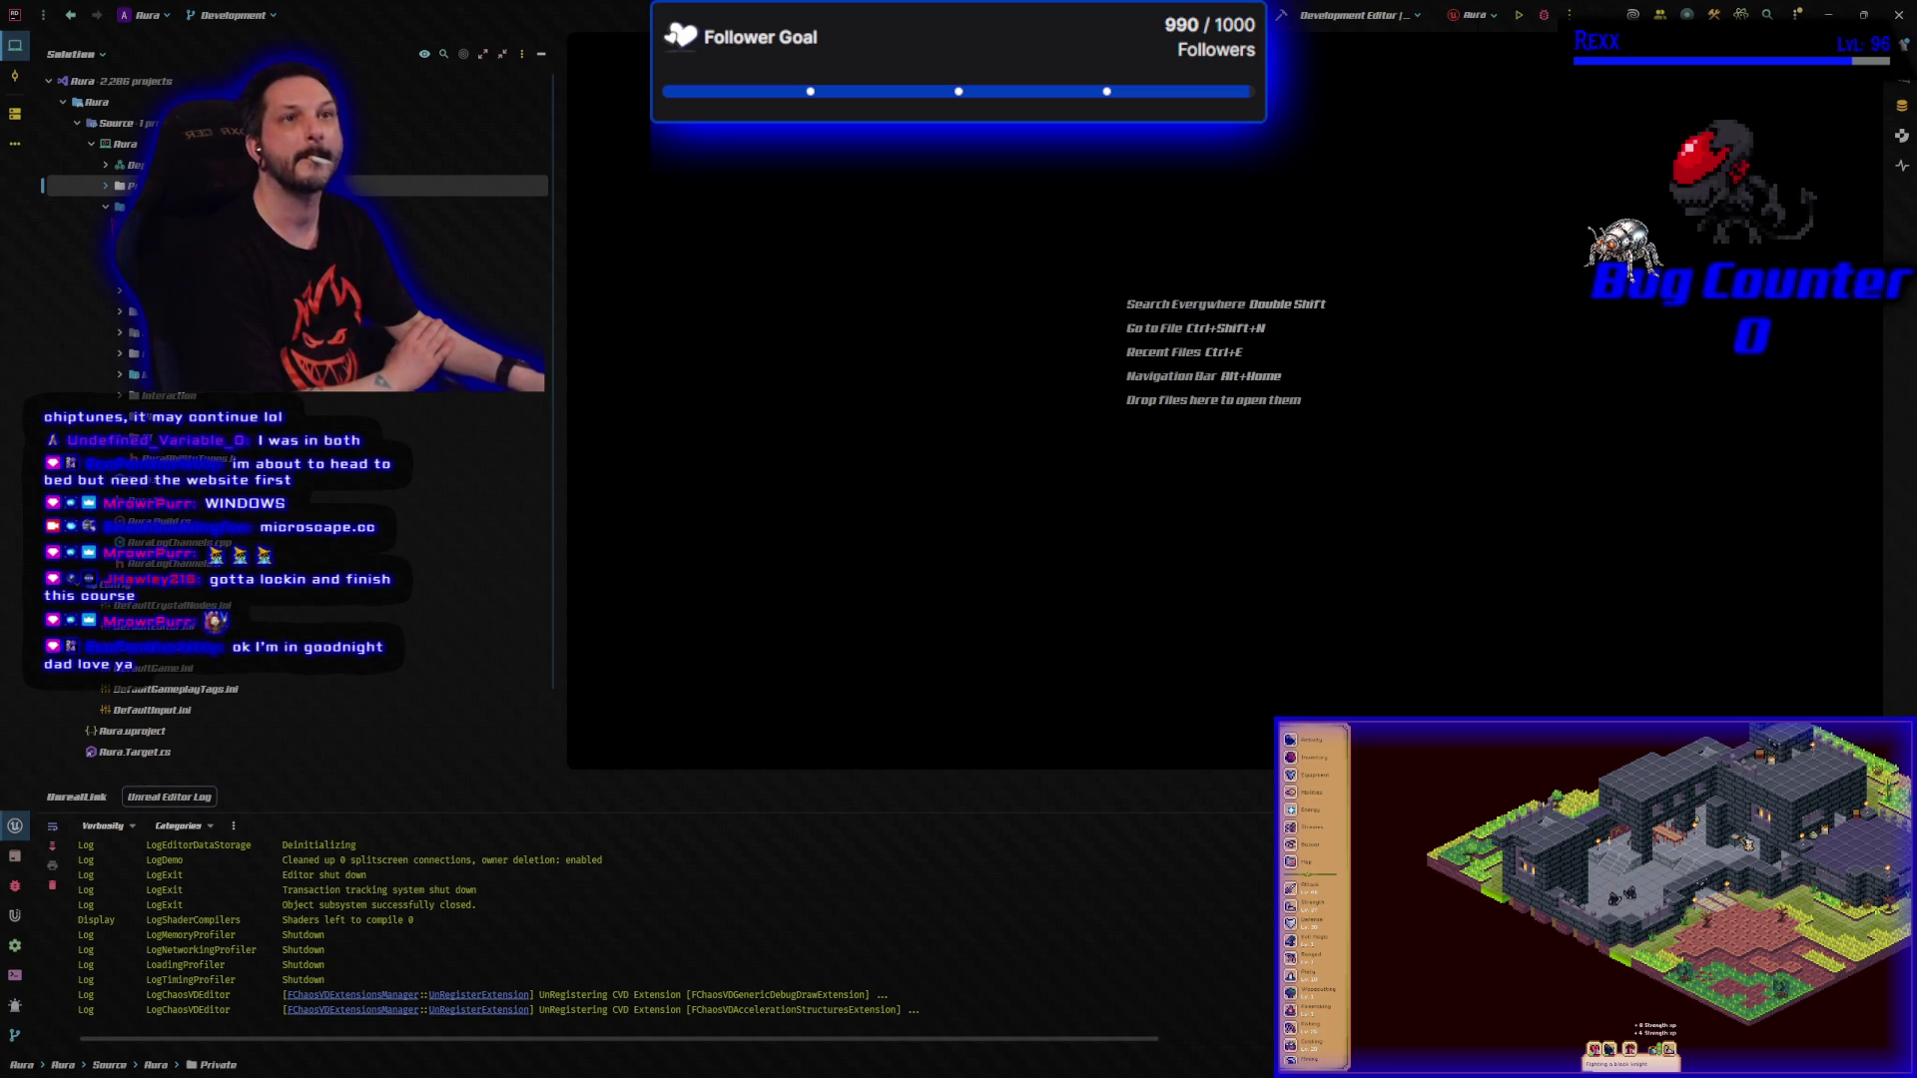
scroll(121, 295, up, 2)
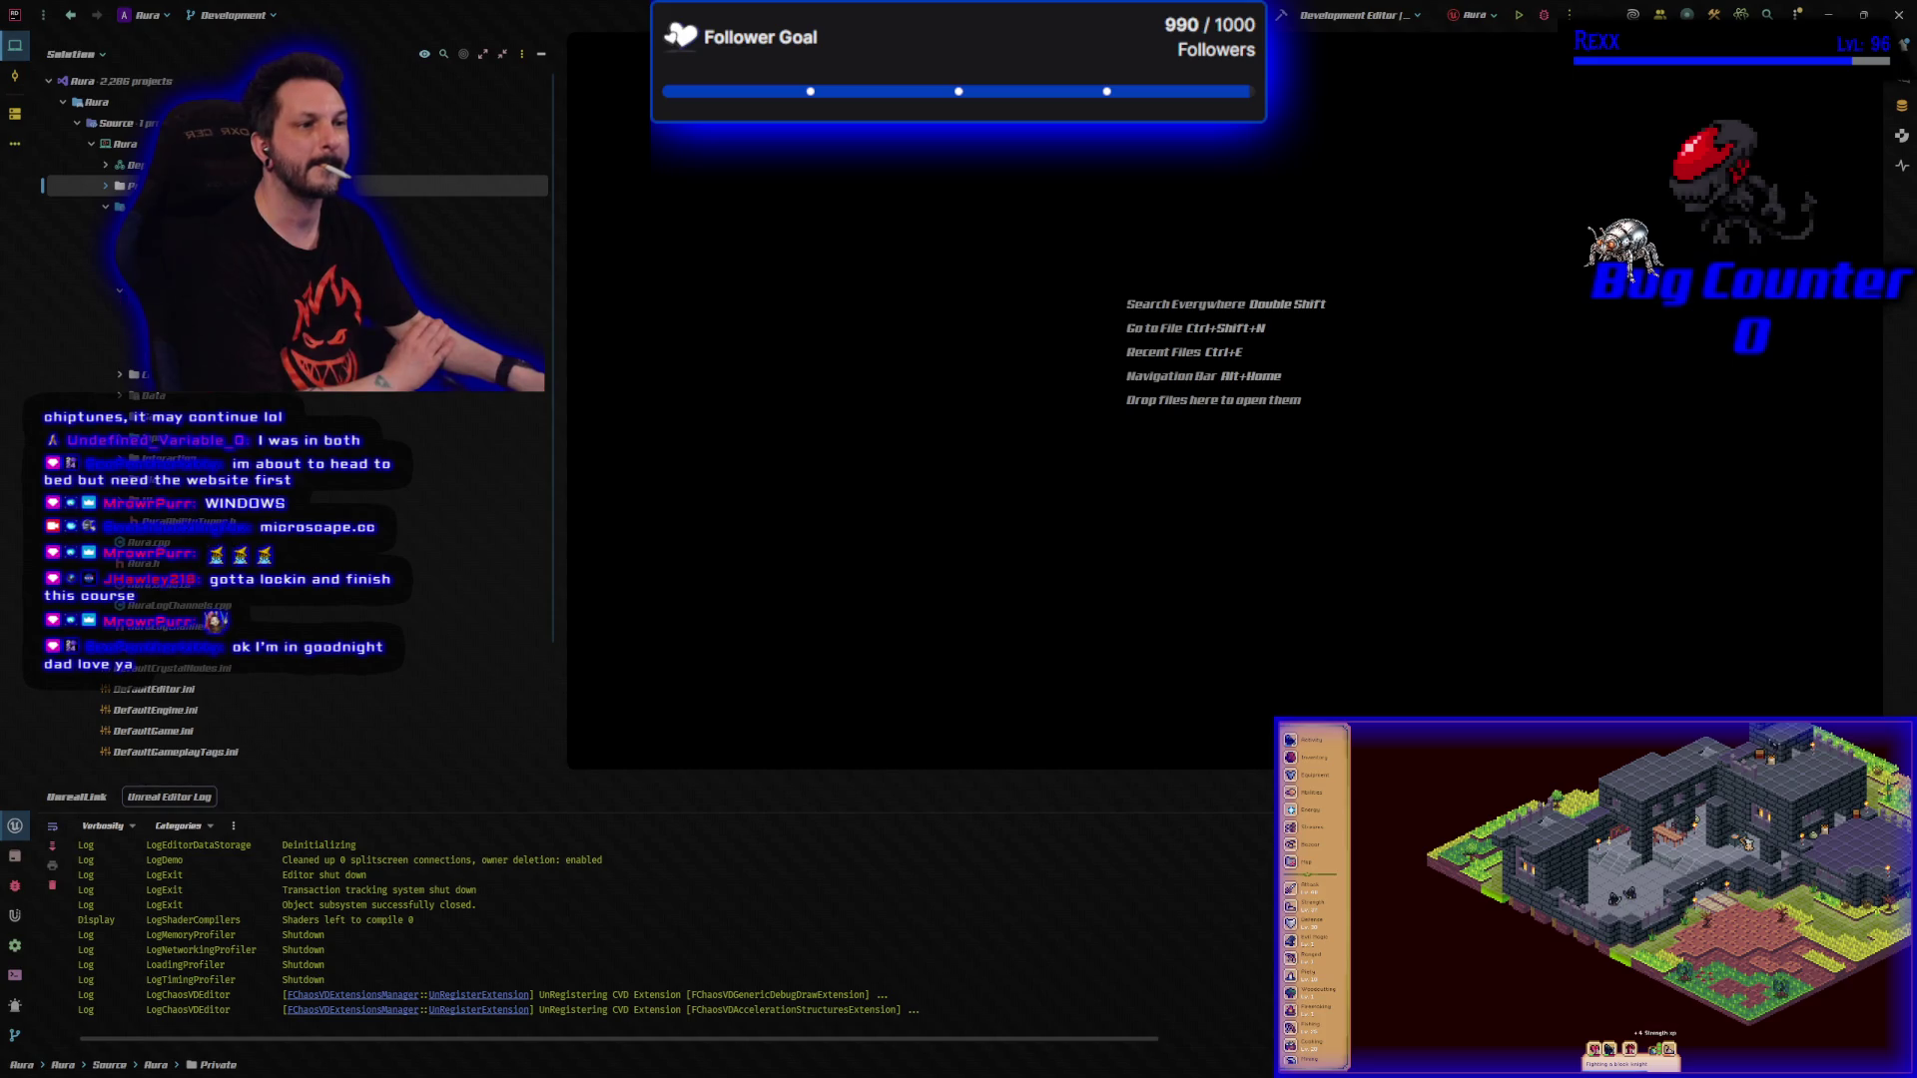
double_click(150, 353)
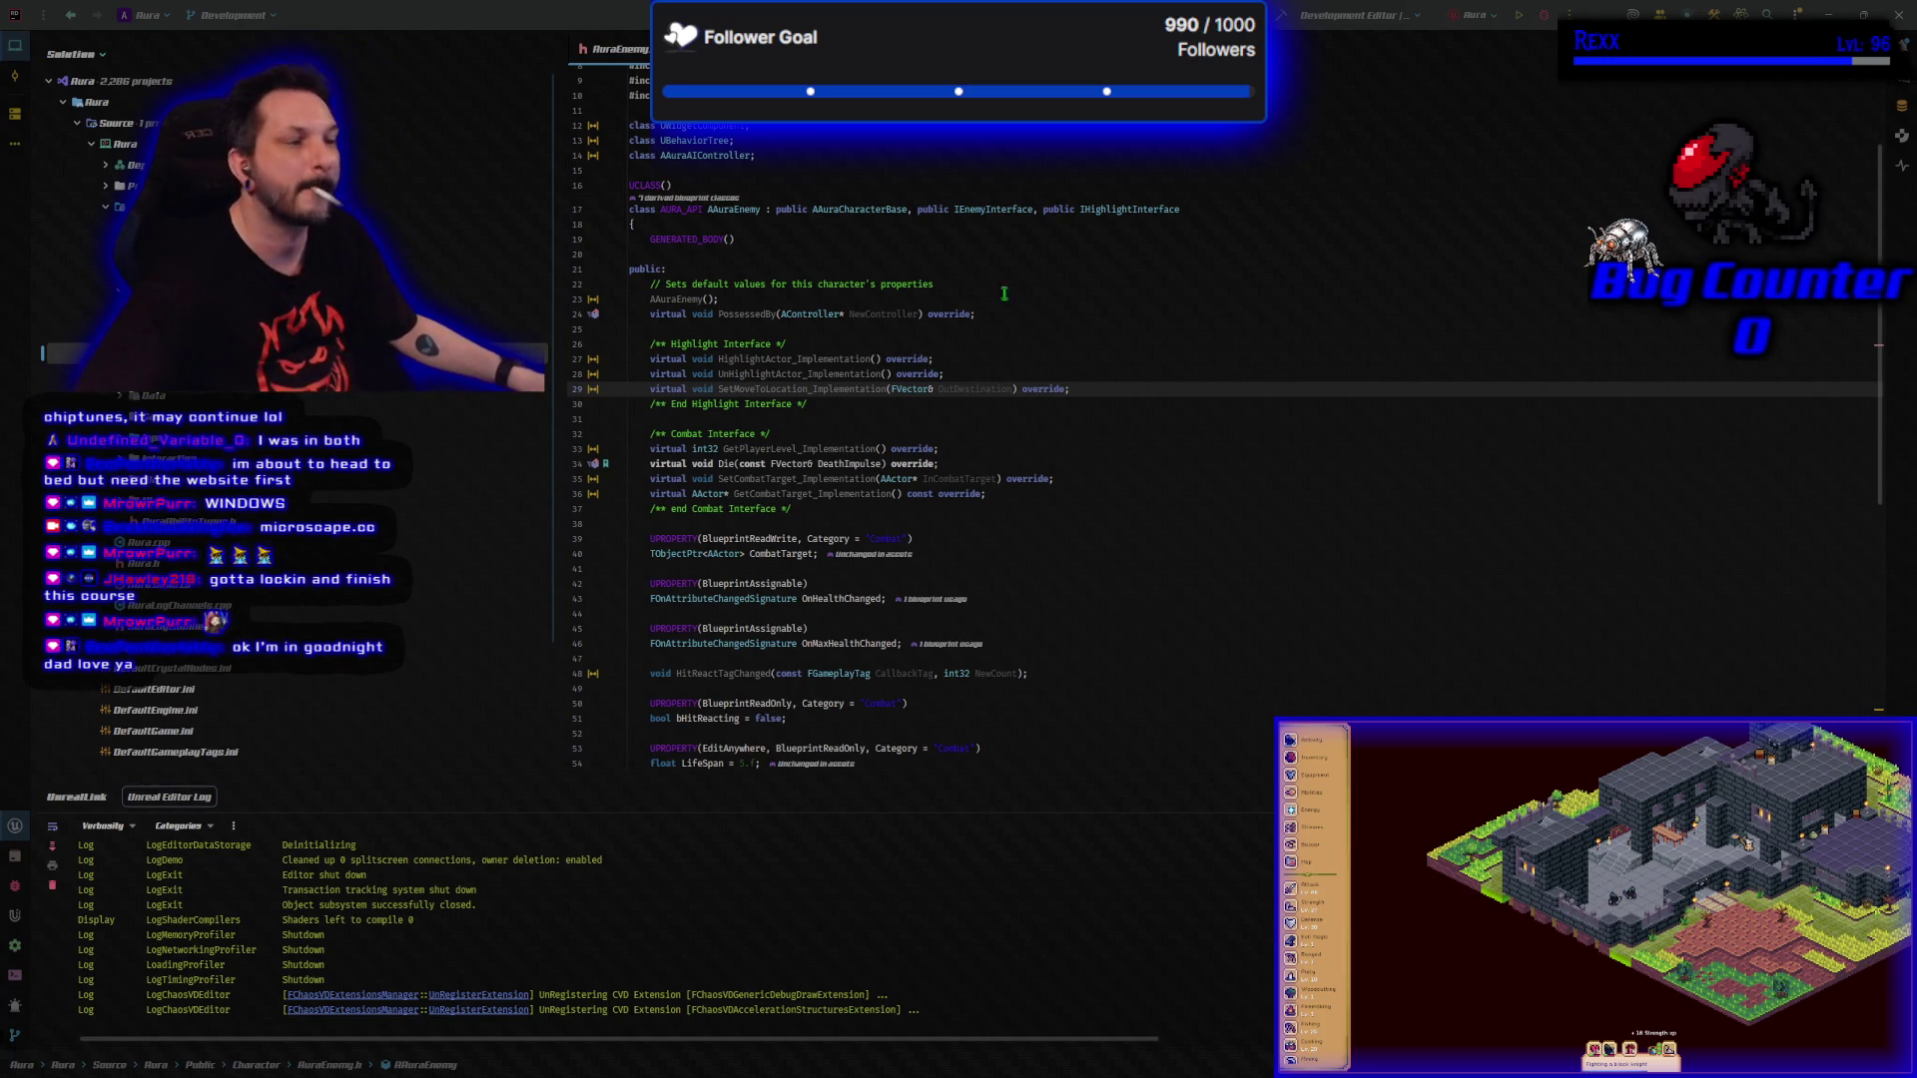
Add an inline SetLevel(int32 InLevel) setter assigning Level just below LifeSpan in AuraEnemy.h.
scroll(1001, 566, down, 5)
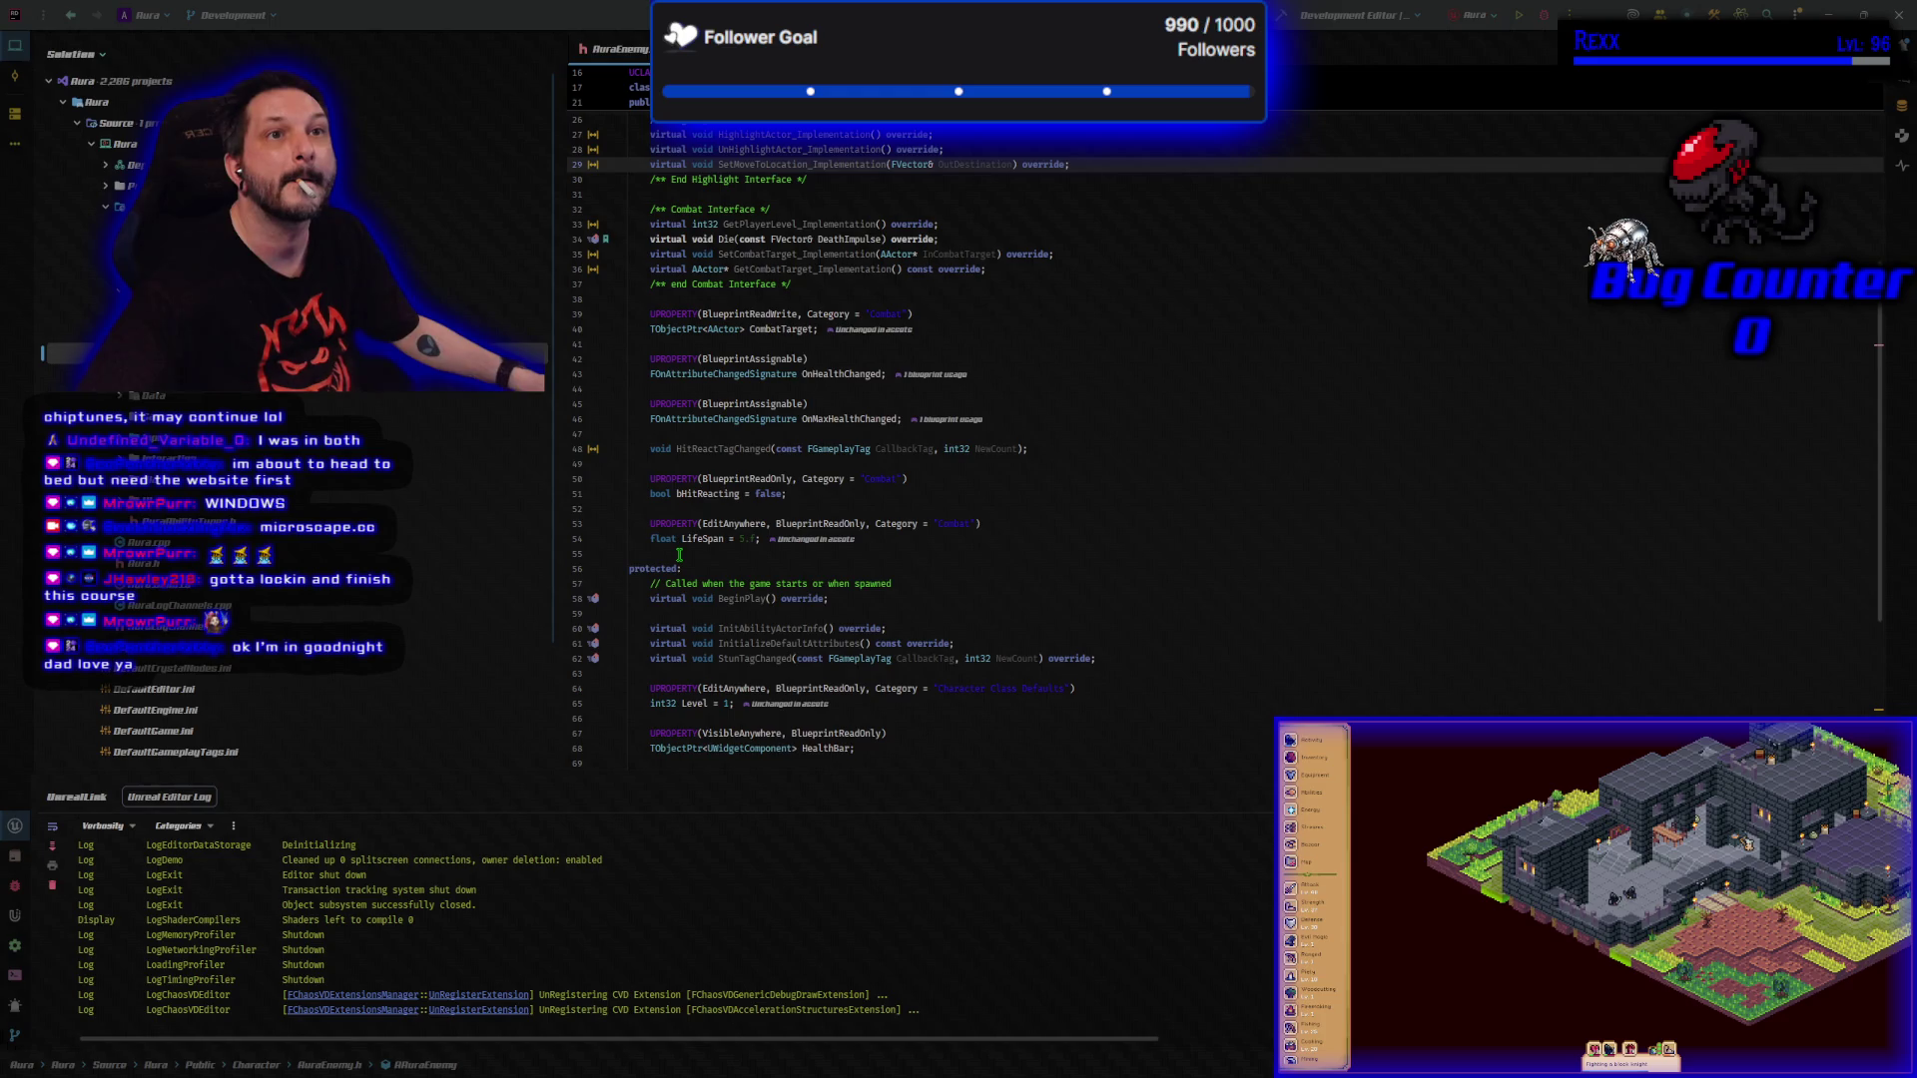
click(679, 555)
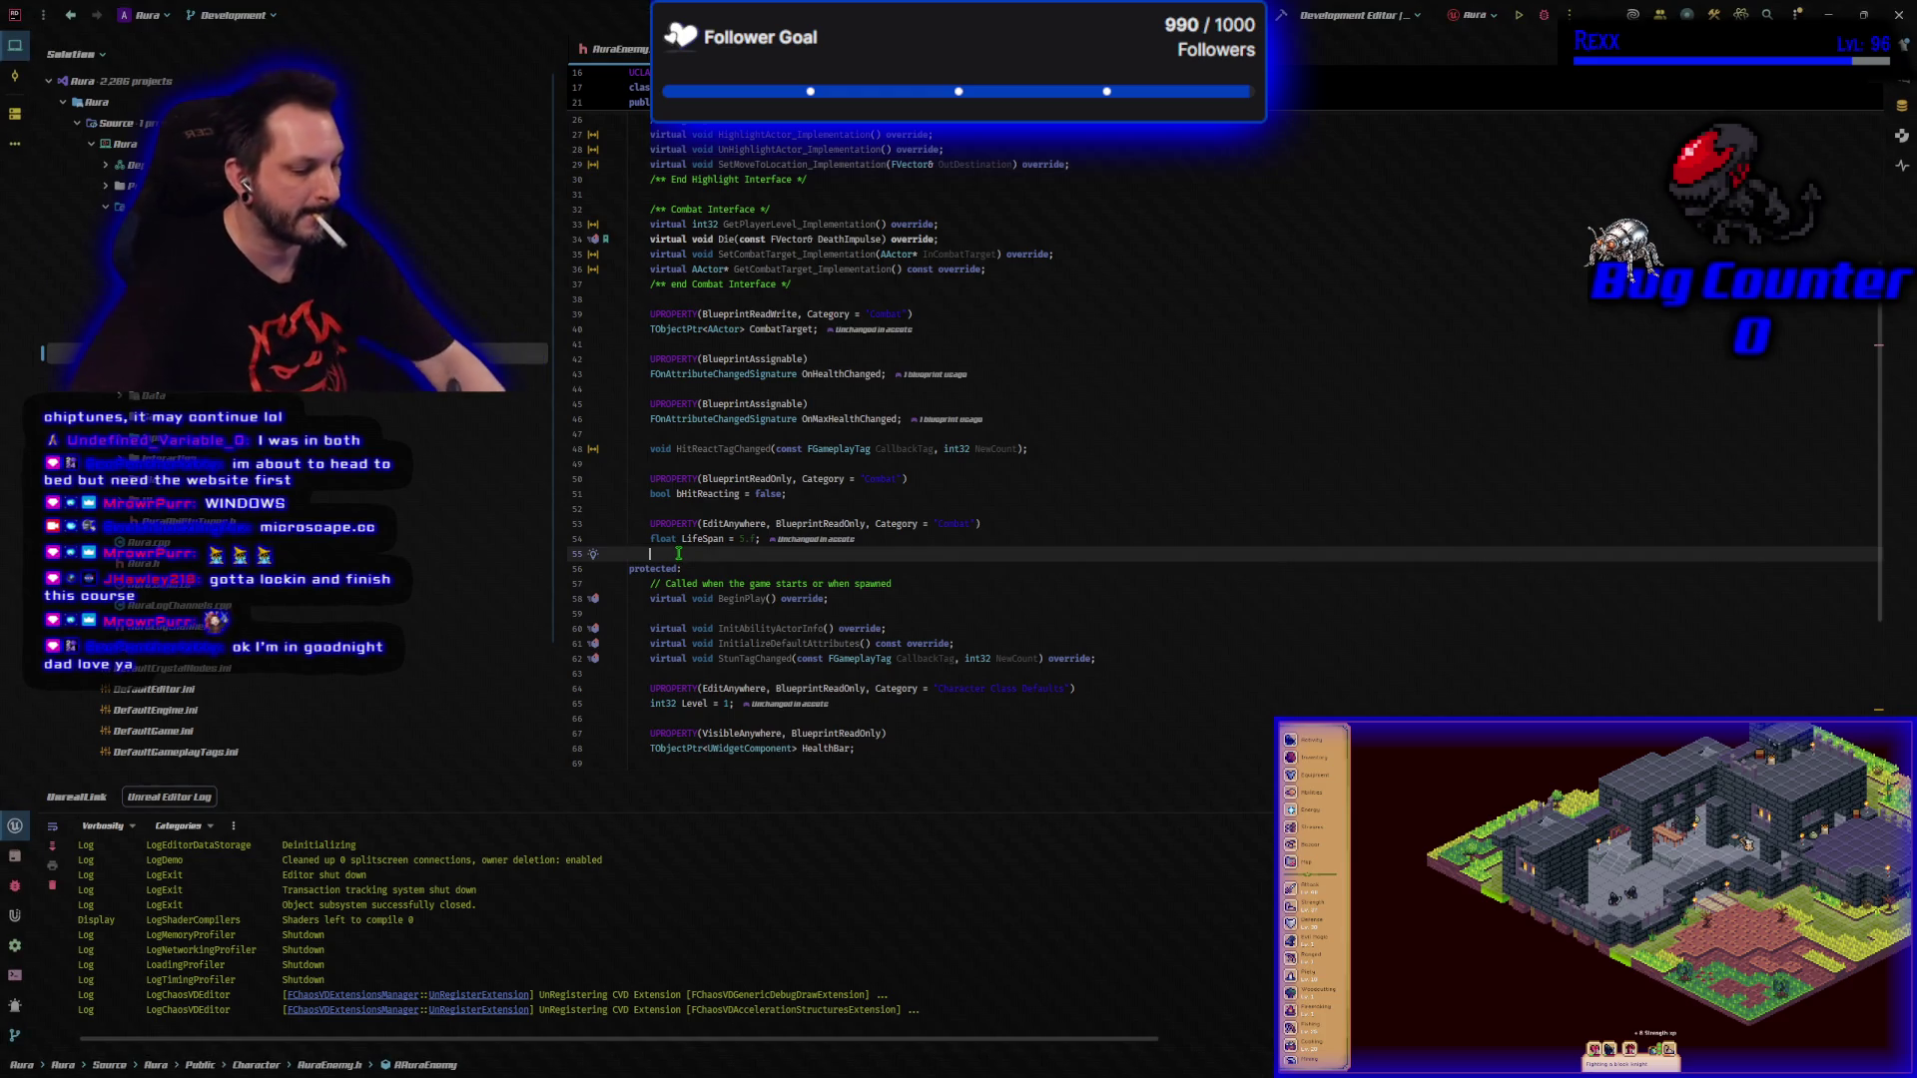
key(Return)
key(Return)
key(Up)
text(void SetLevel(int32 InLevel) { Level = InLevel; })
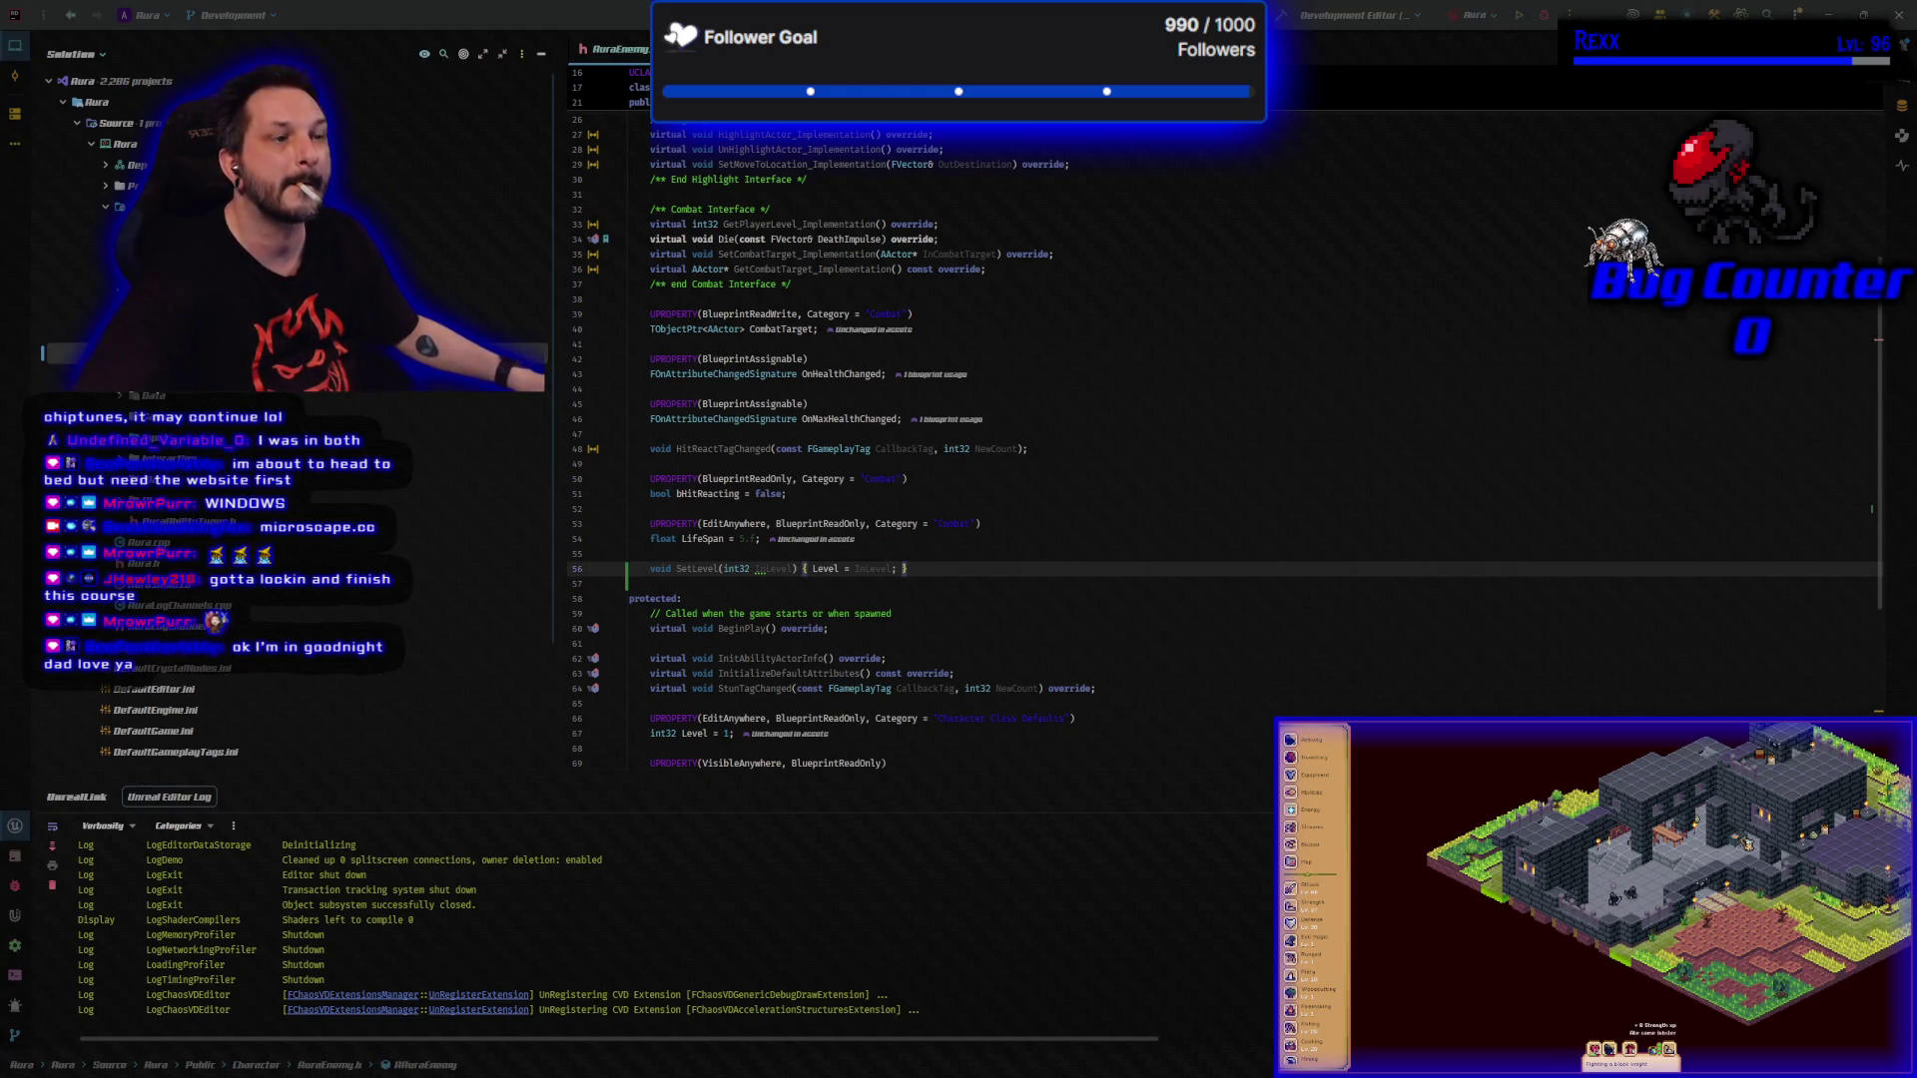
key(ctrl+Tab)
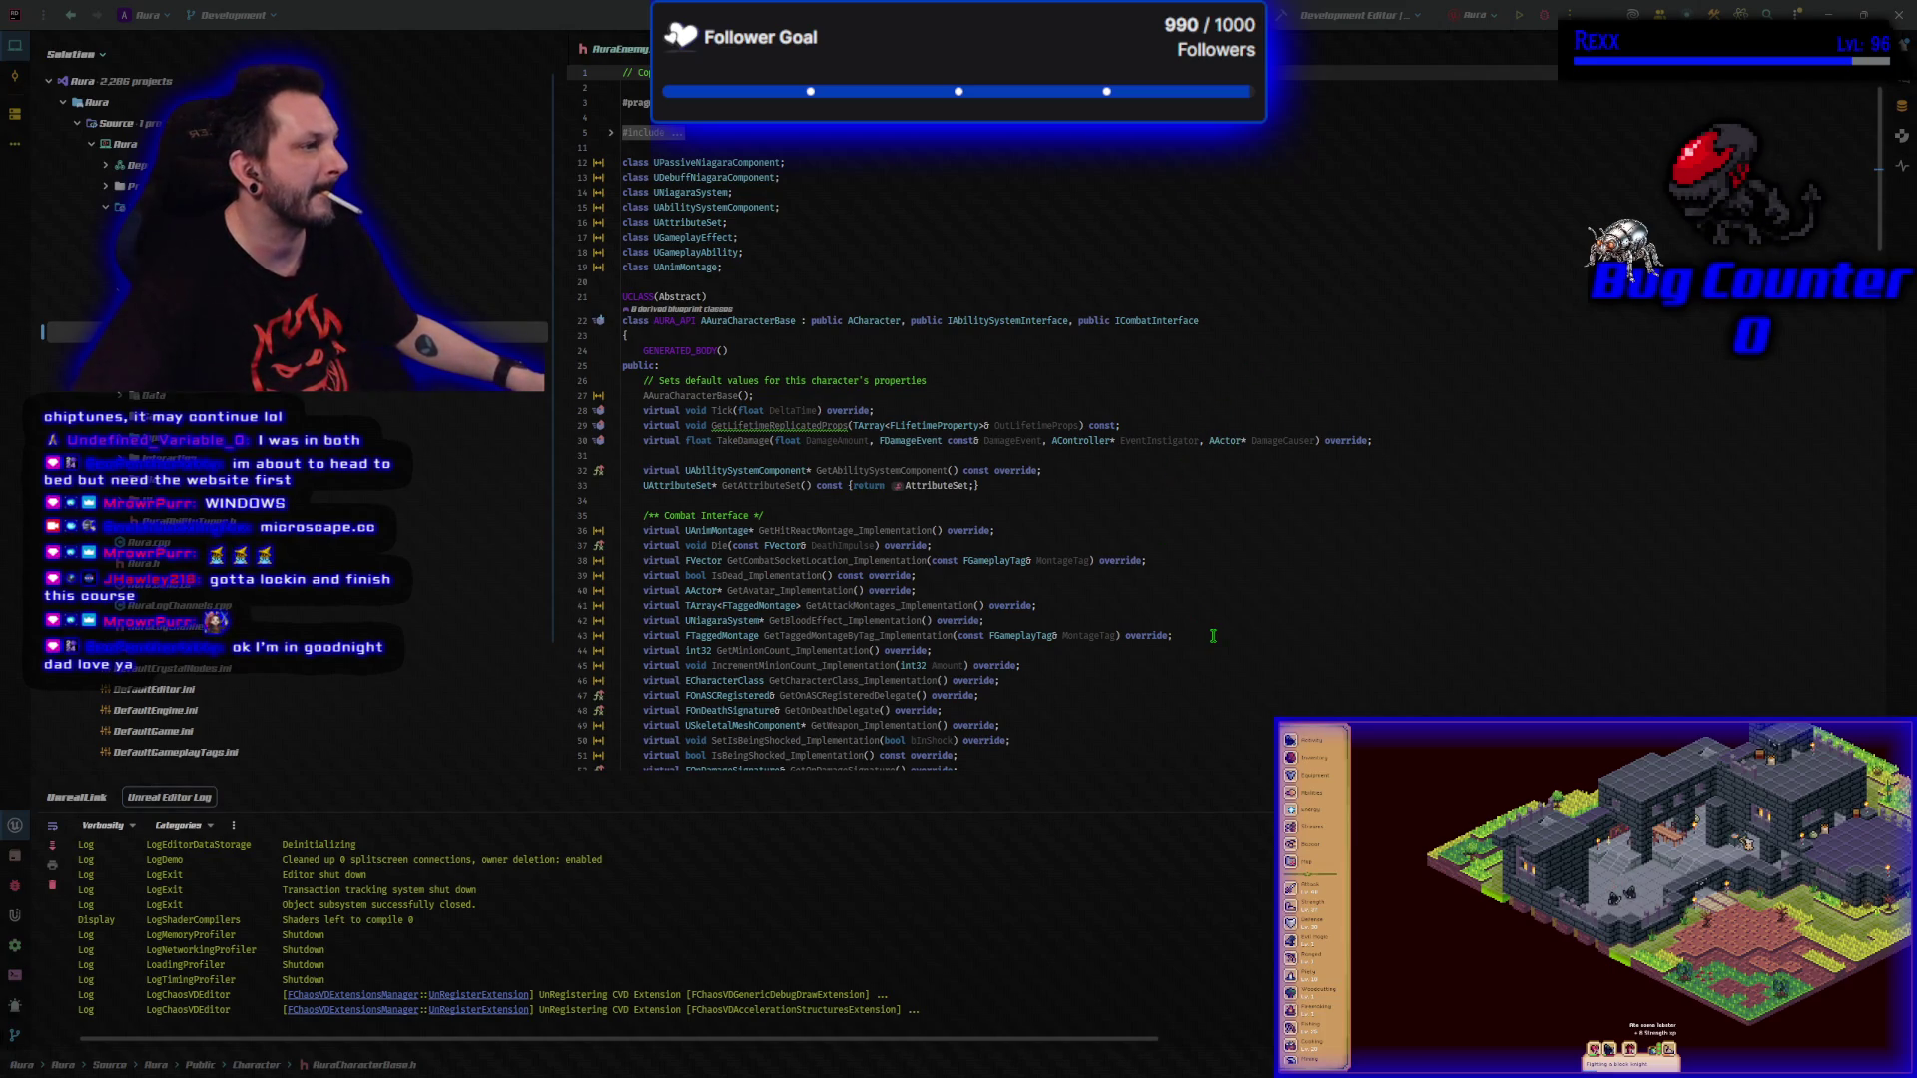
Add 'void SetCharacterClass(ECharacterClass InClass) { CharacterClass = InClass; }' after OnRep_Burned, then locate the file in the tree.
scroll(1216, 636, down, 14)
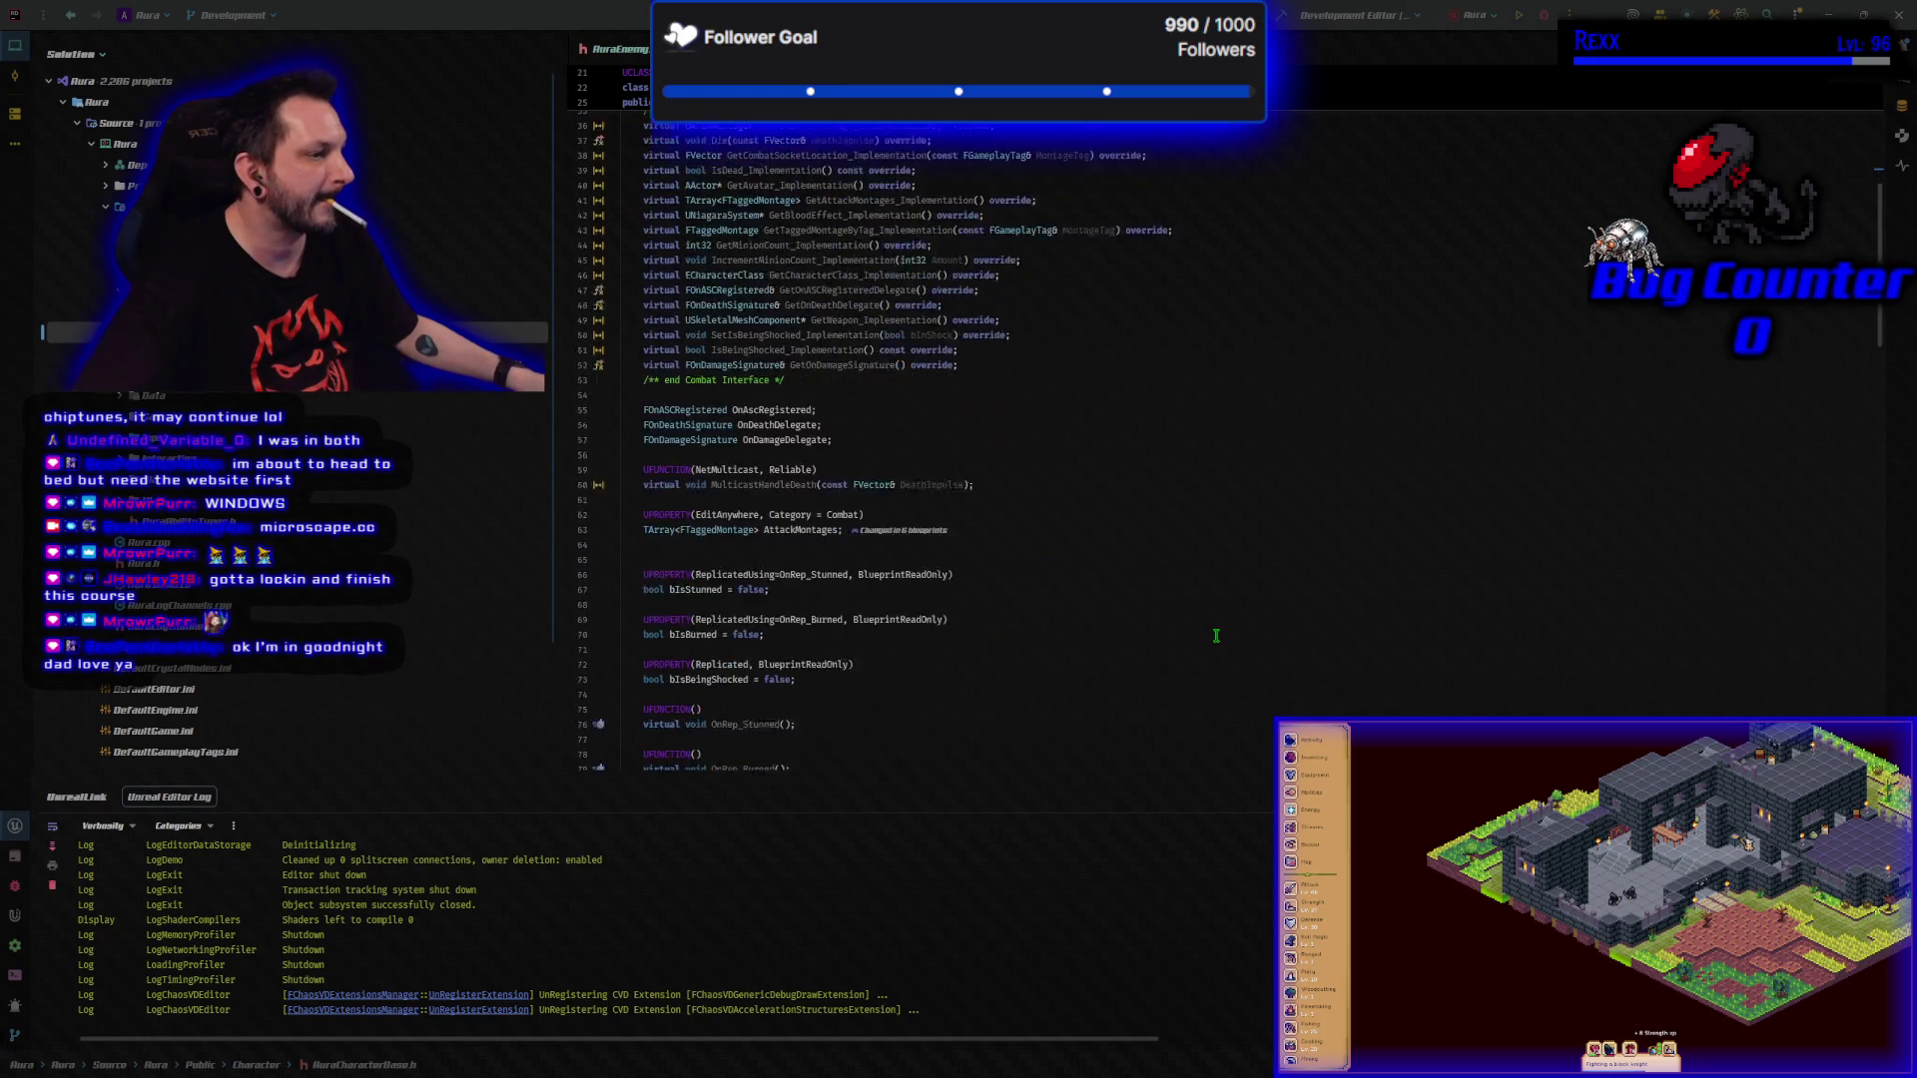
scroll(1216, 636, down, 1)
click(781, 605)
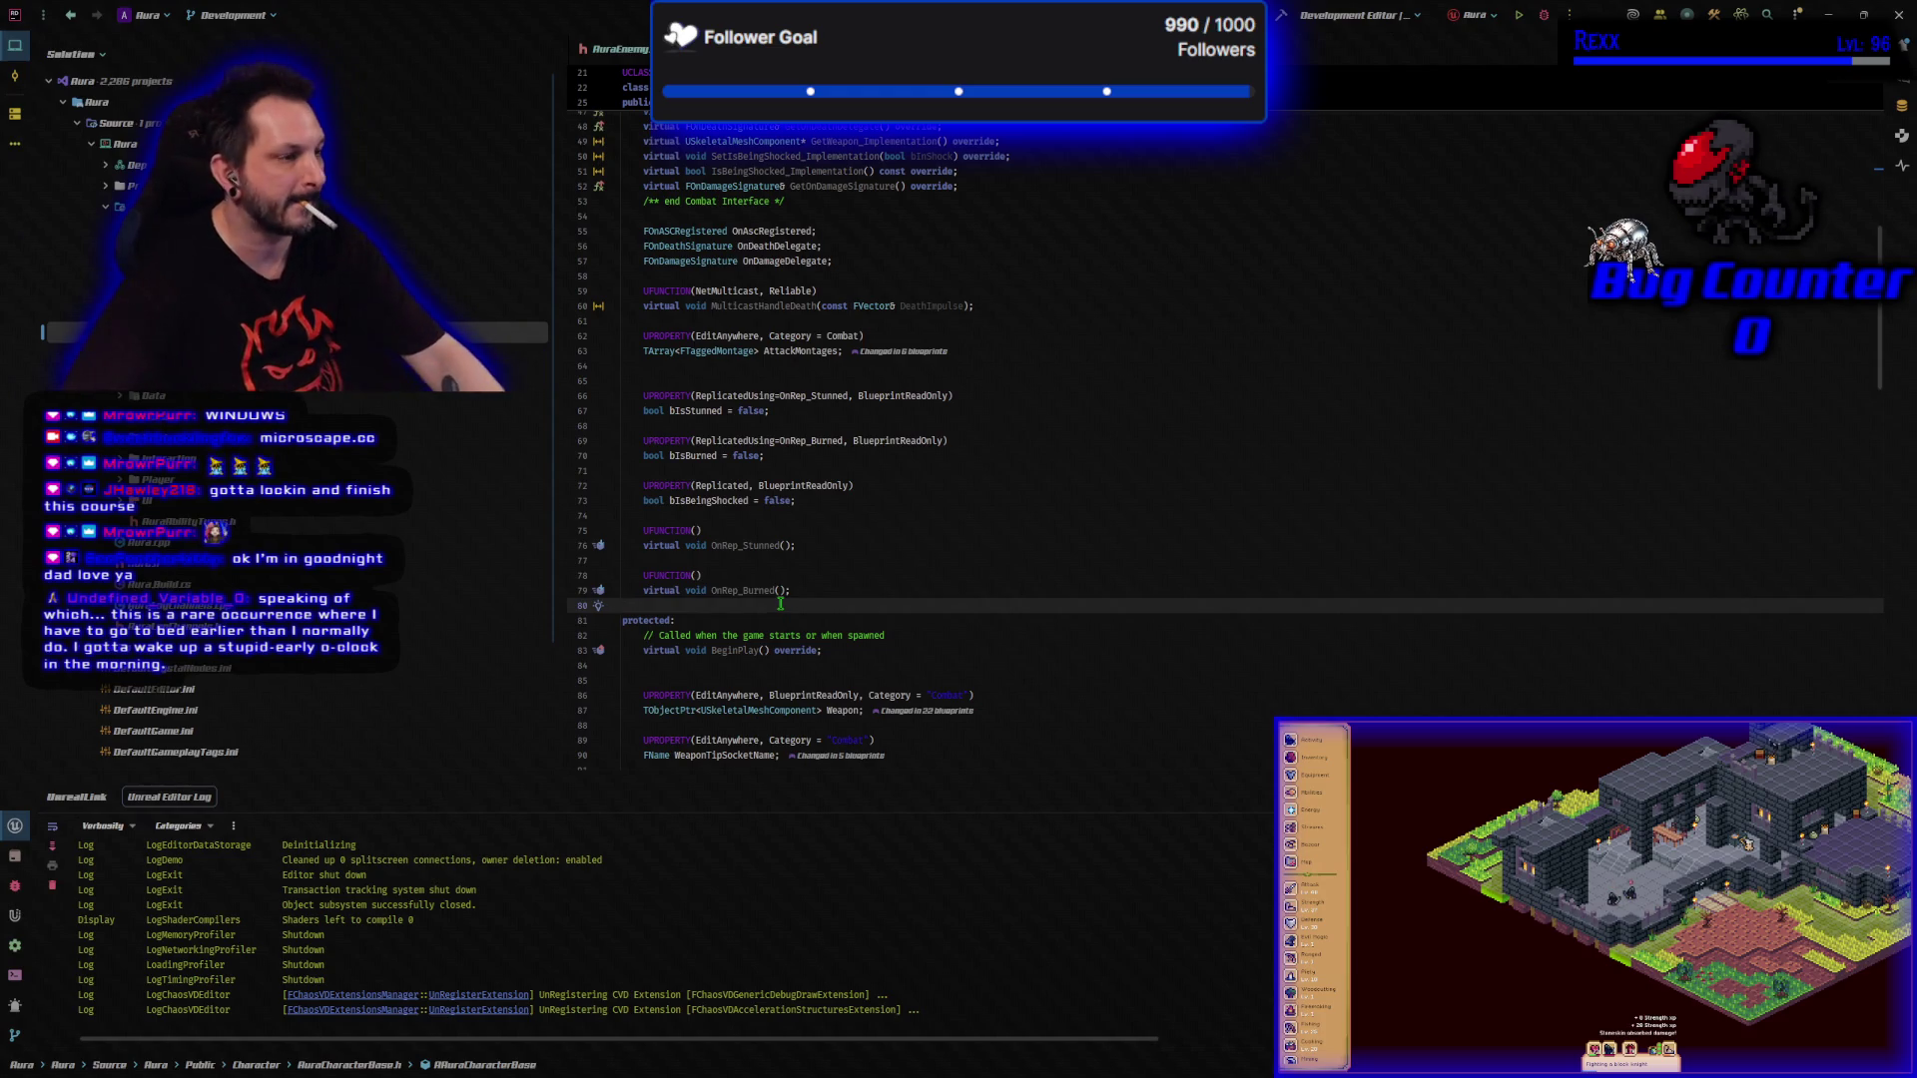
key(Return)
key(Return)
key(Up)
text(void SetCharacterClass(ECharacterClass InClass) { CharacterClass = InClass; })
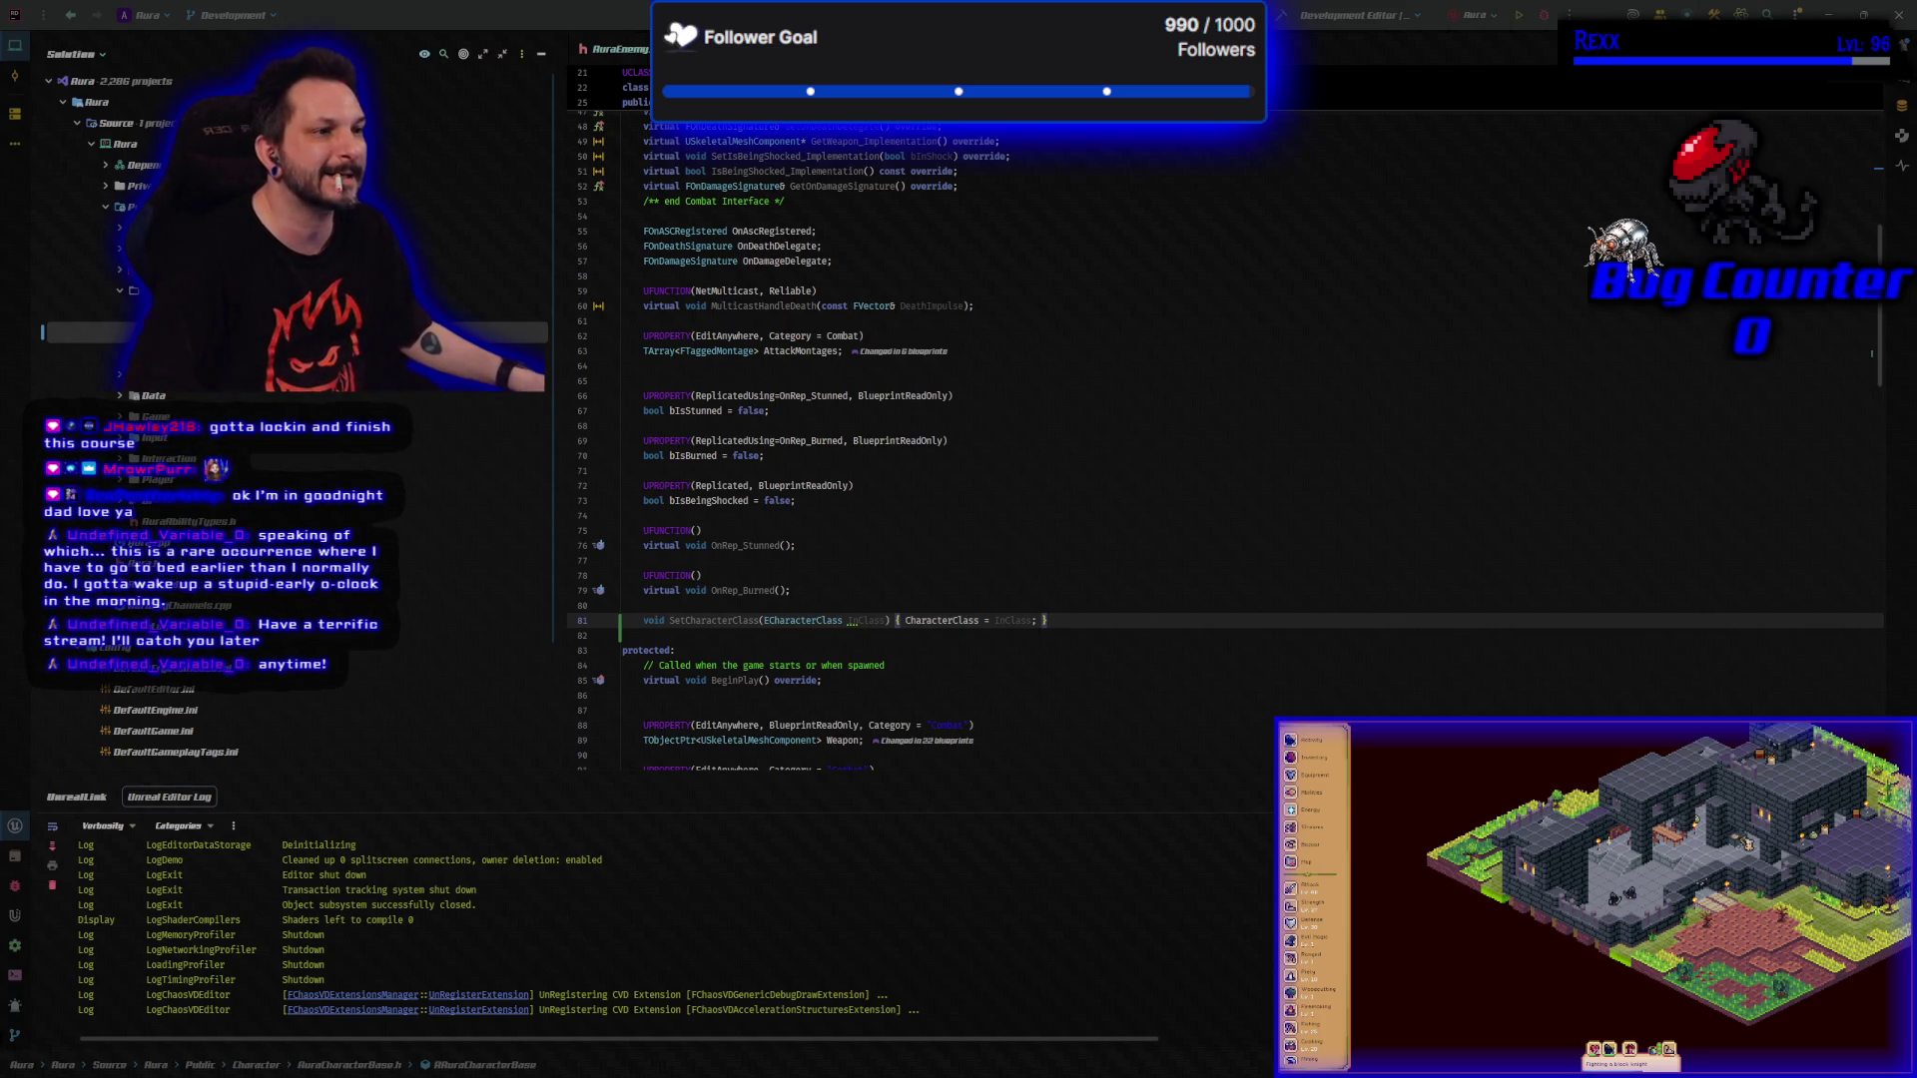
key(alt+shift+l)
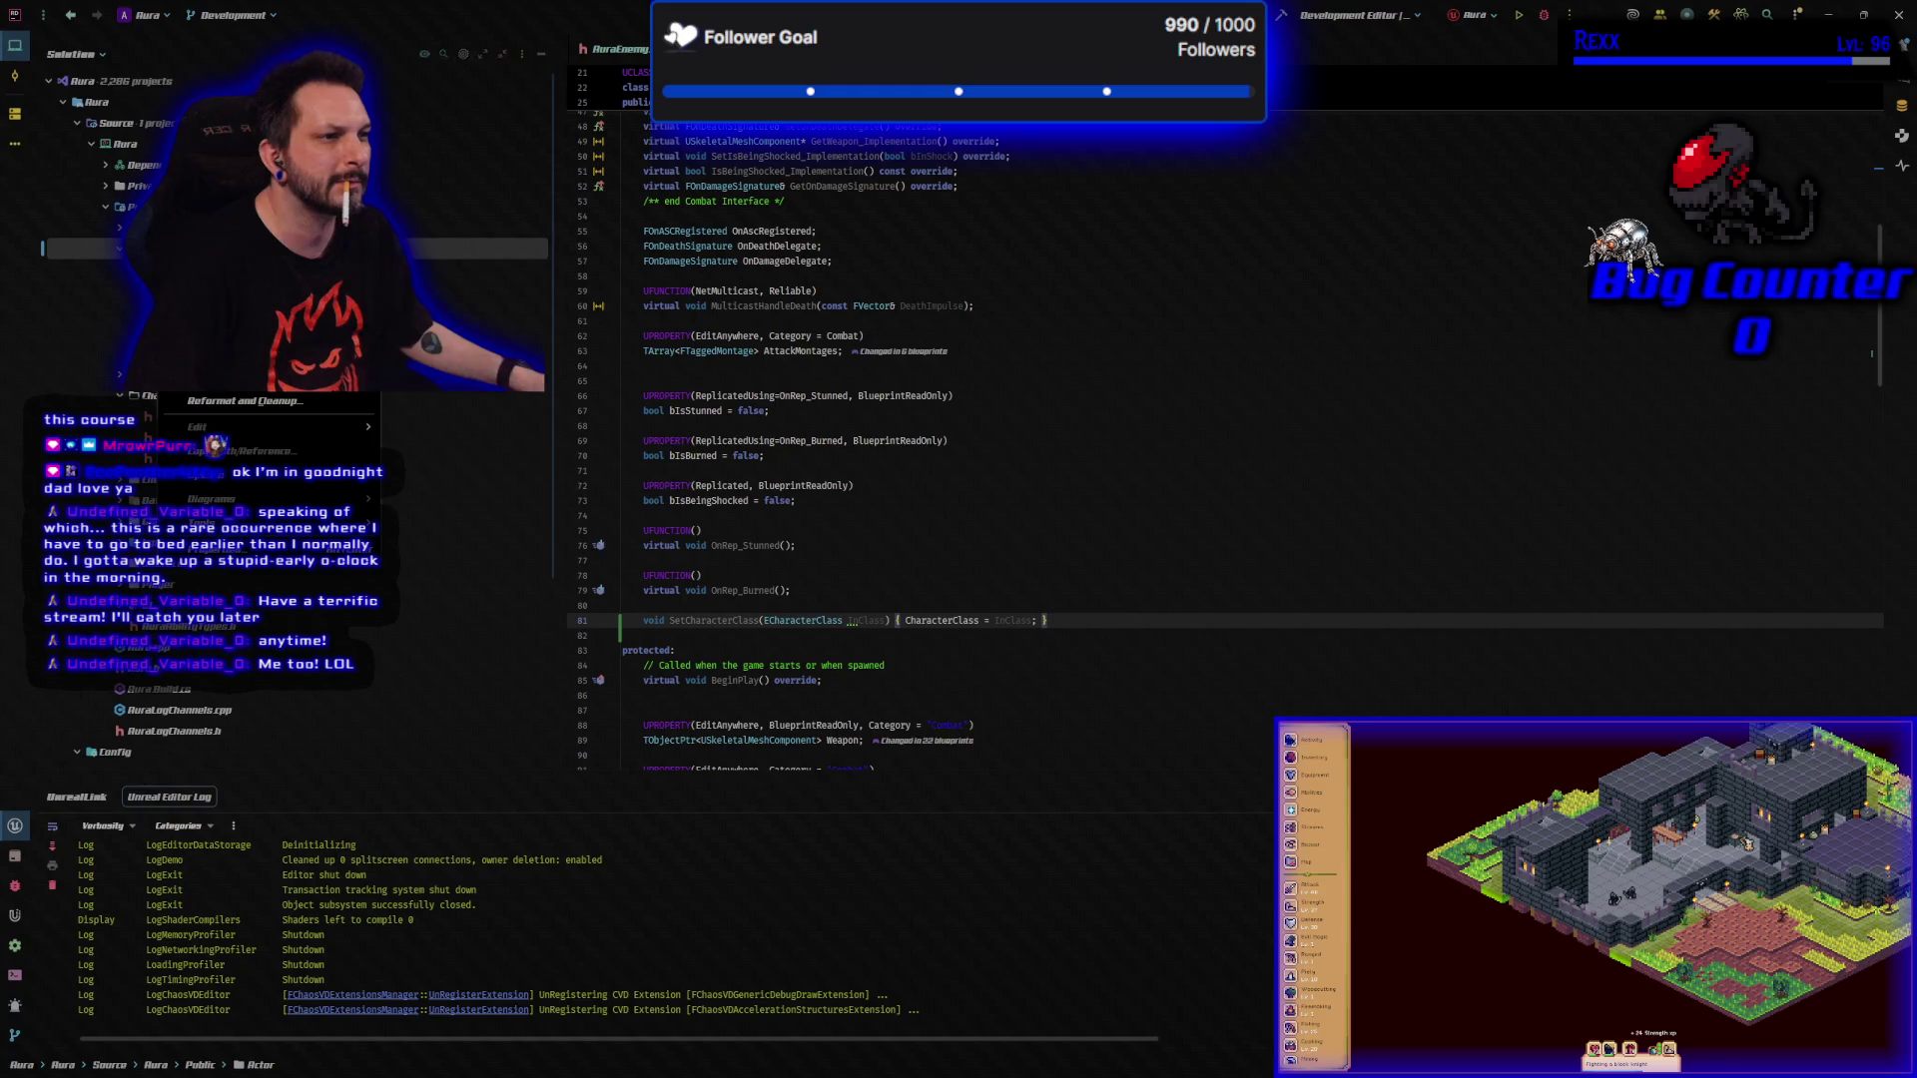
Create an Actor-derived Unreal class named AuraEnemySpawnVolume in the Public/Actor folder.
right_click(85, 247)
click(569, 369)
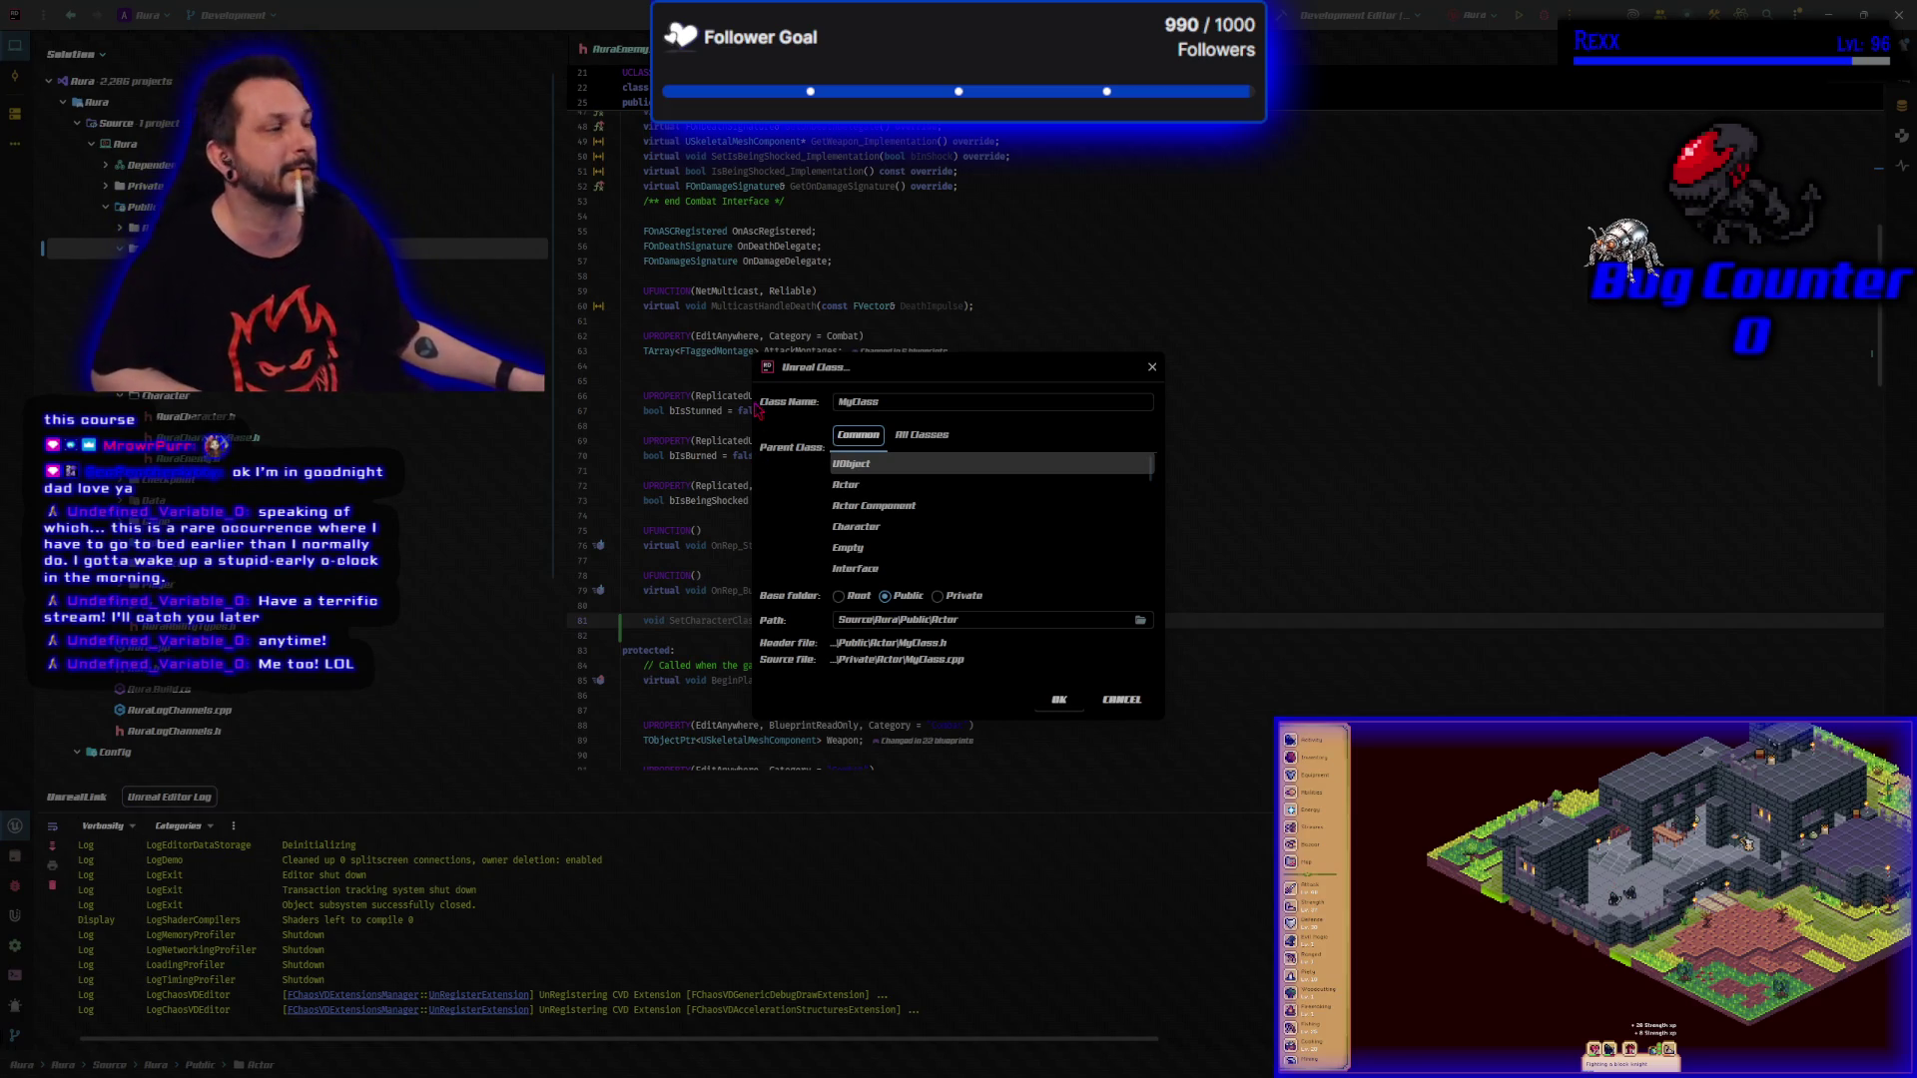
click(844, 489)
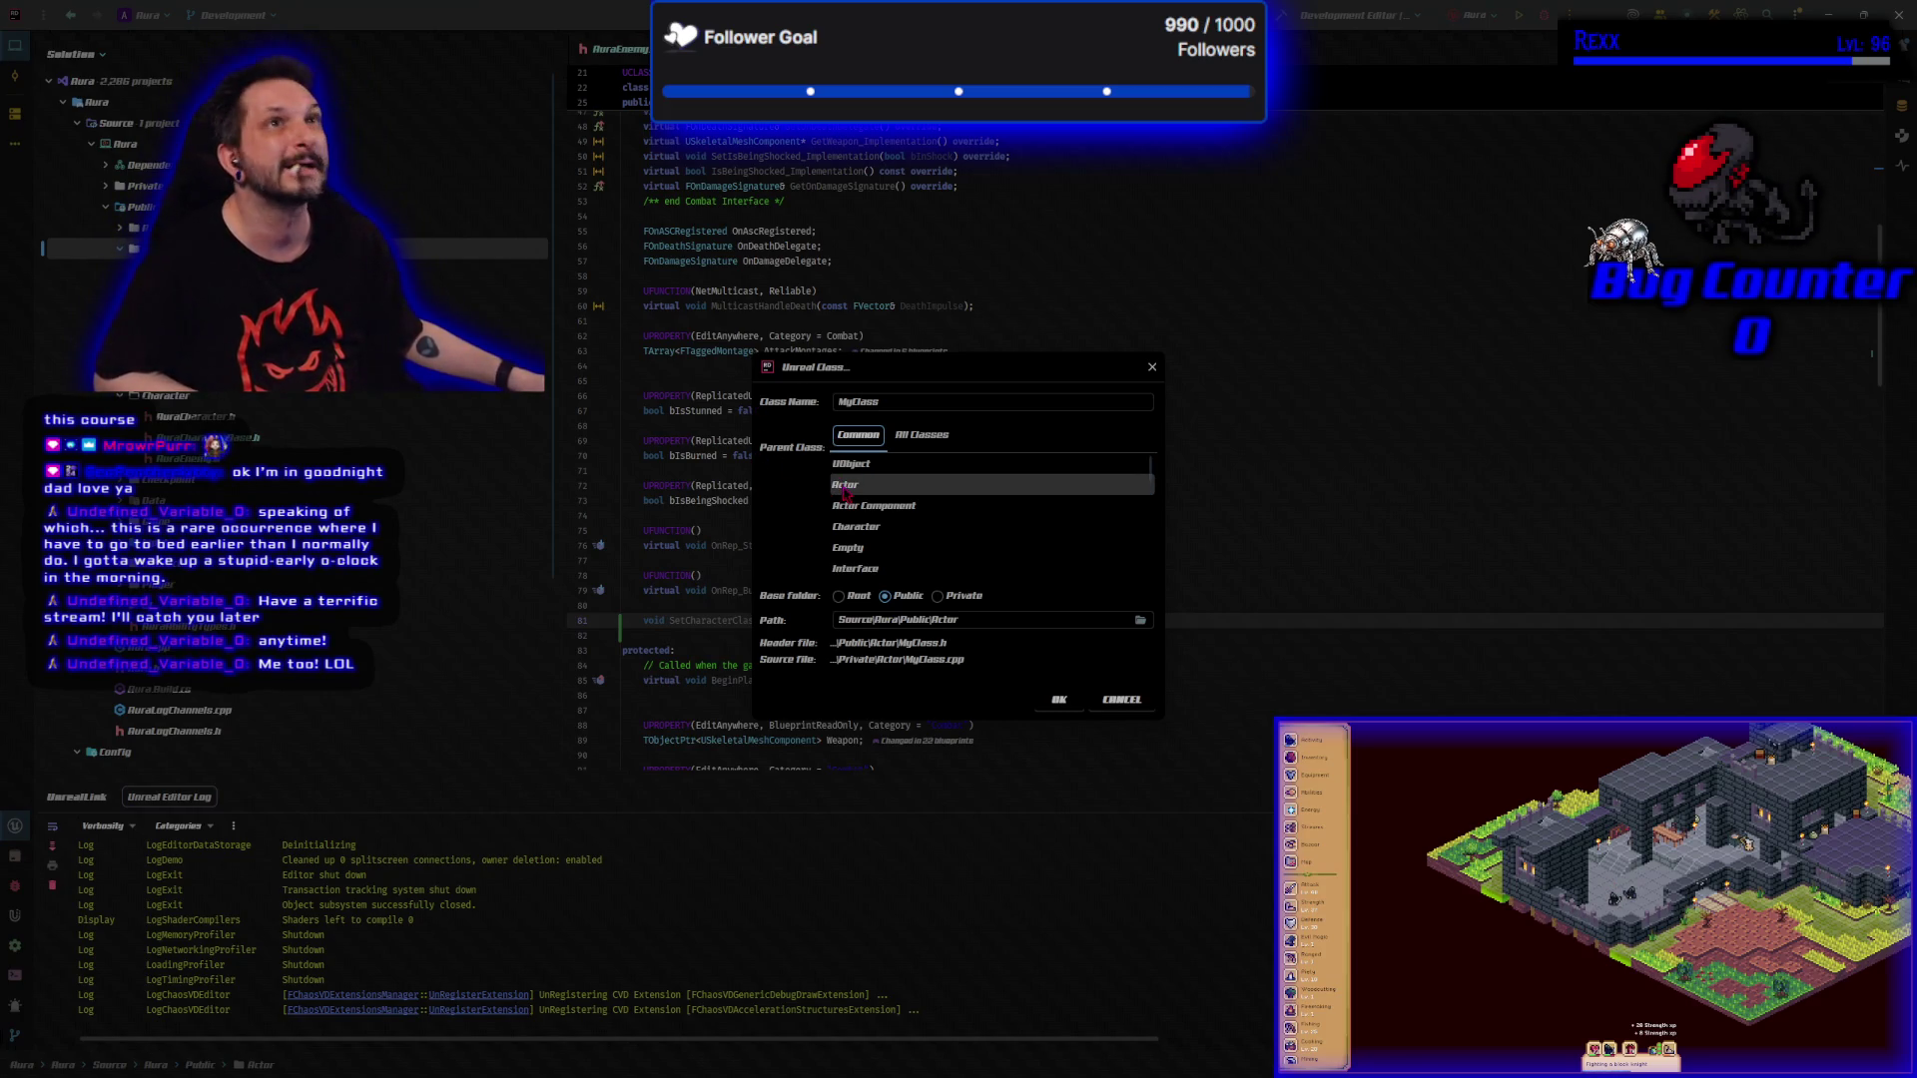
double_click(887, 401)
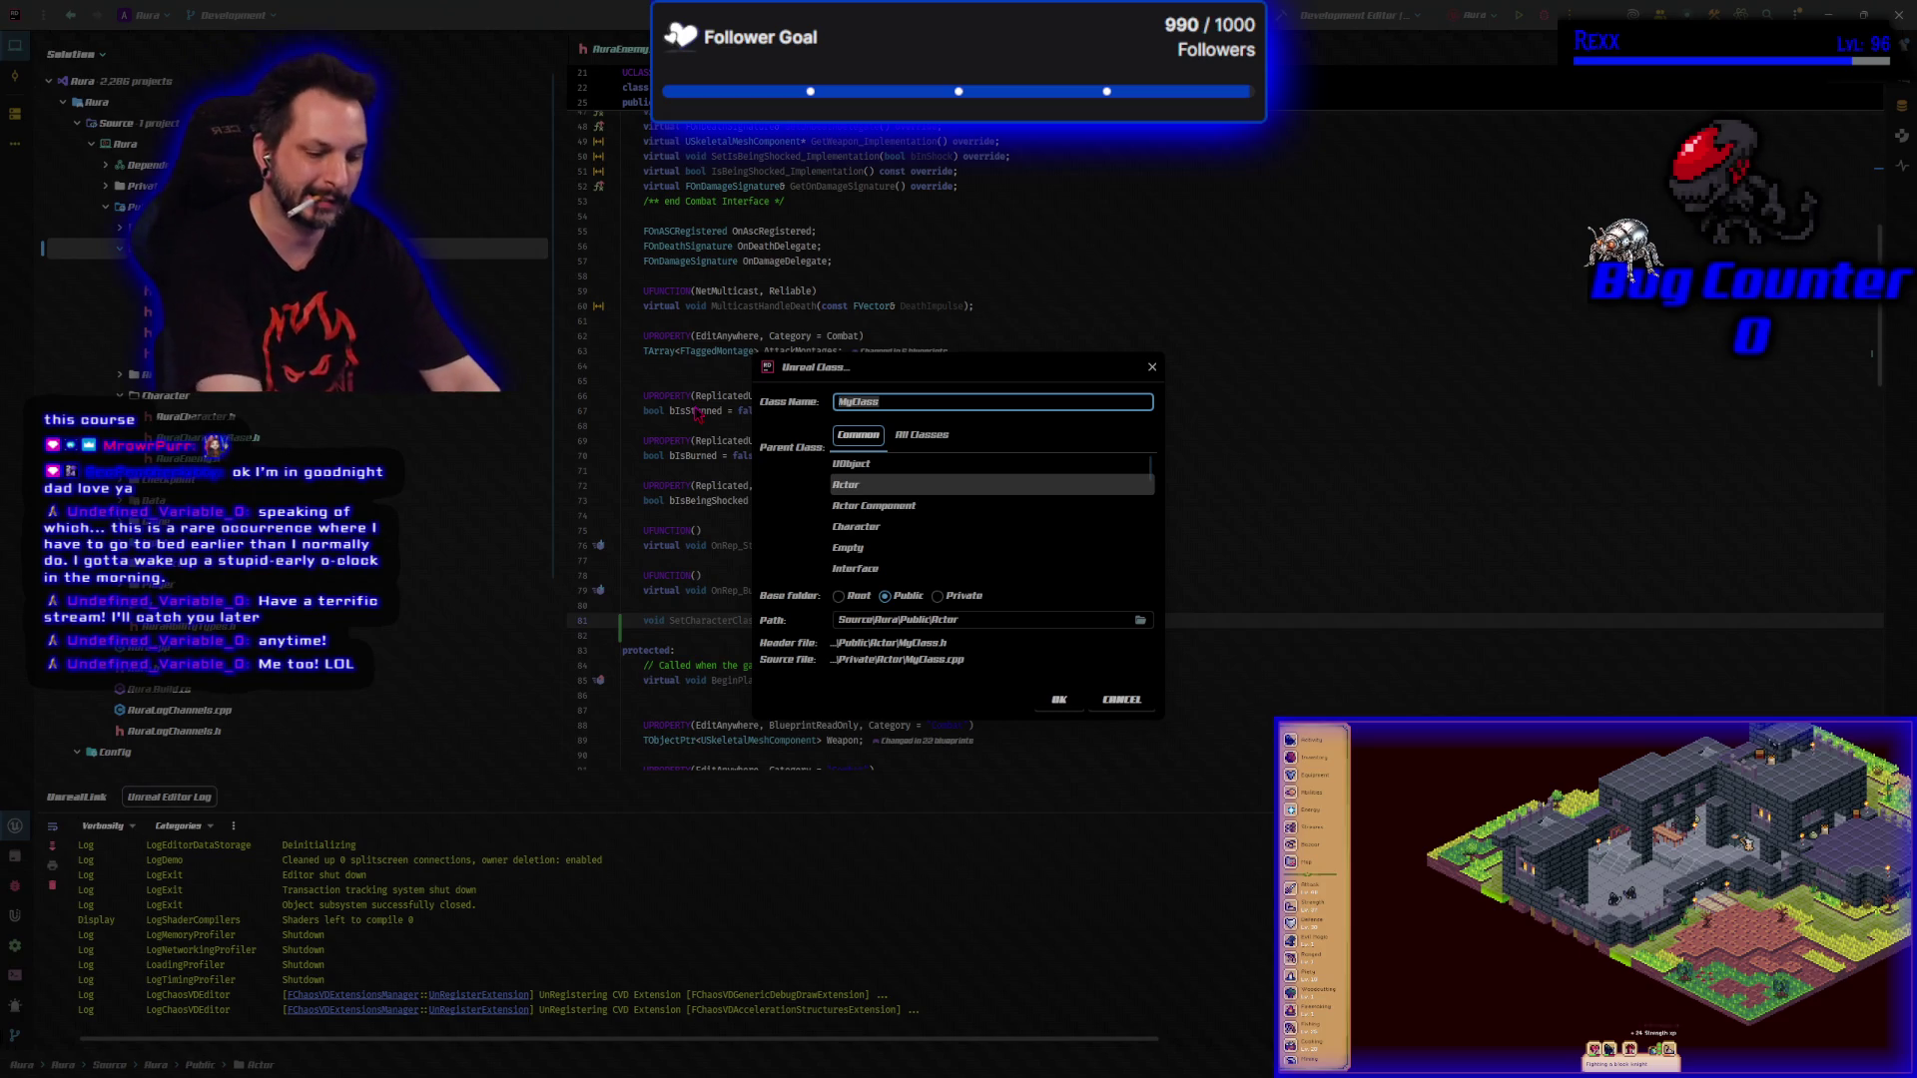
text(Aura)
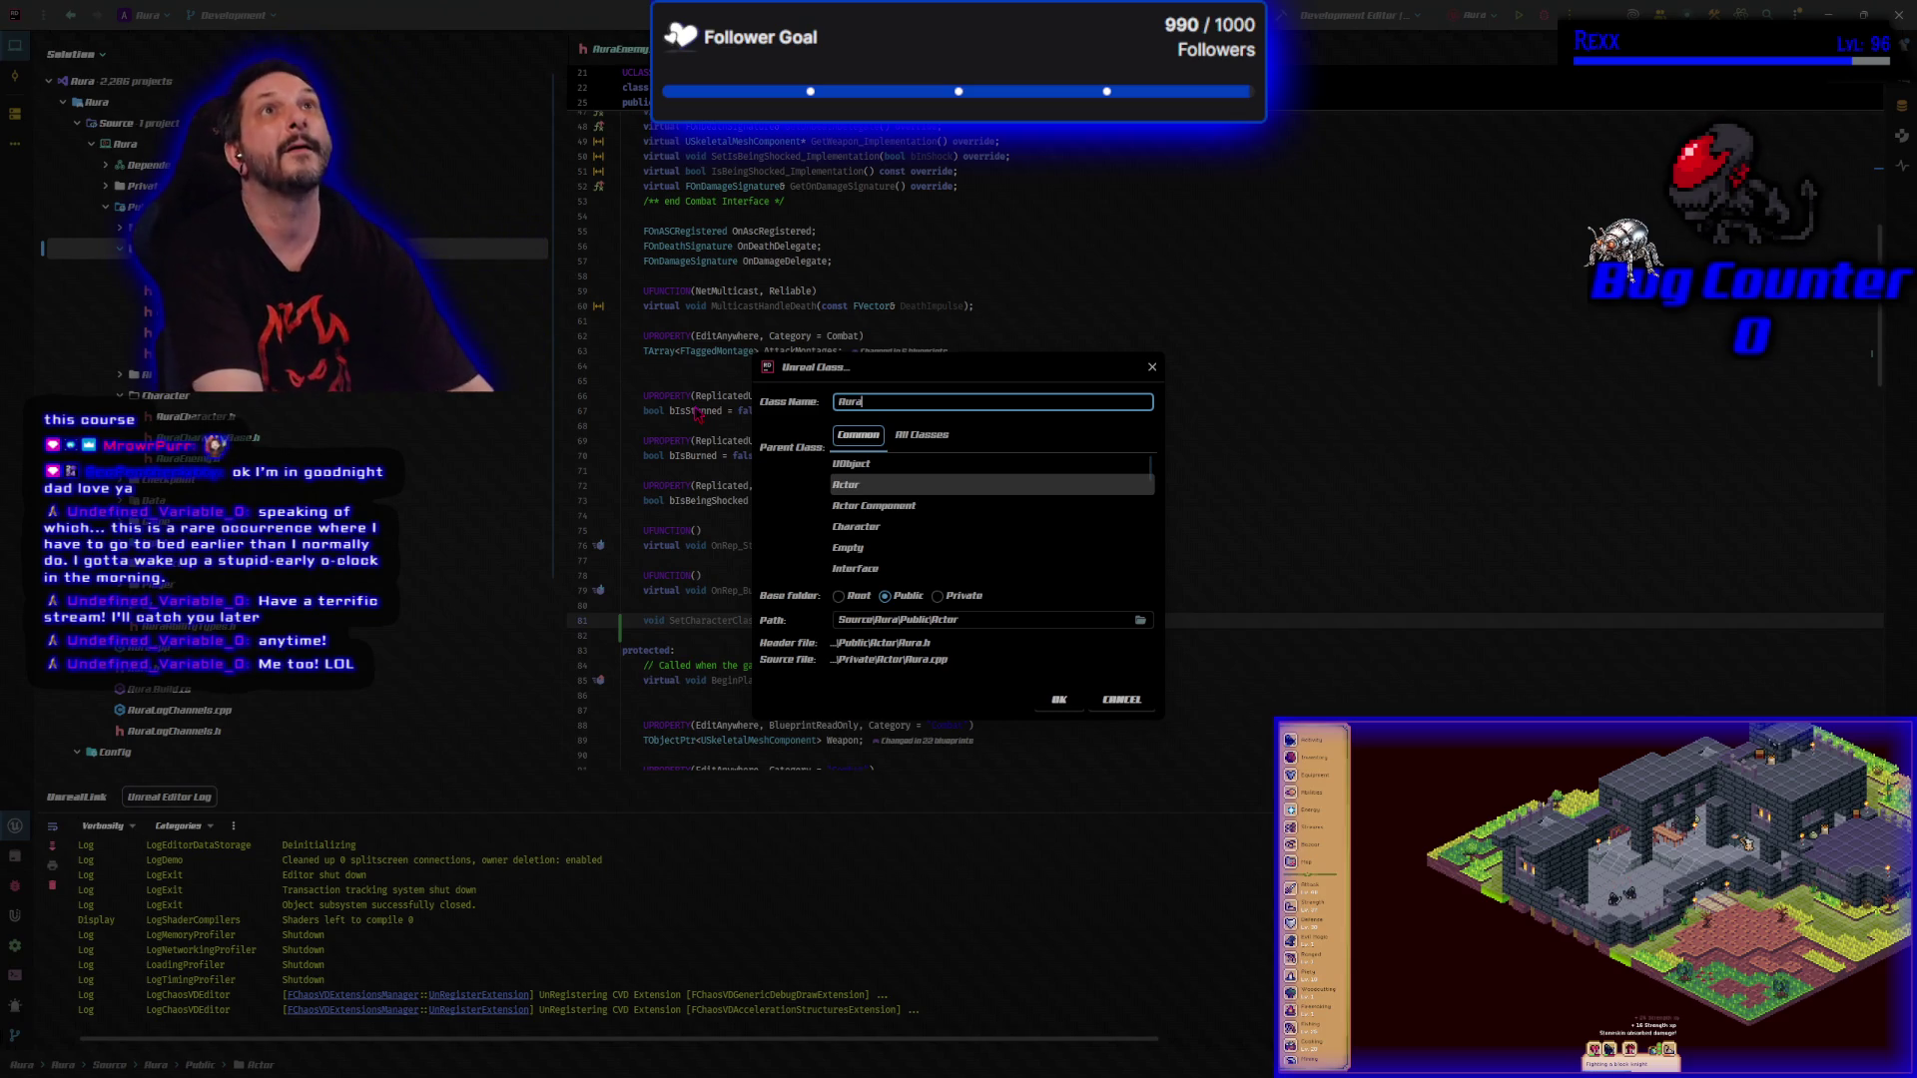
text(EnemyS)
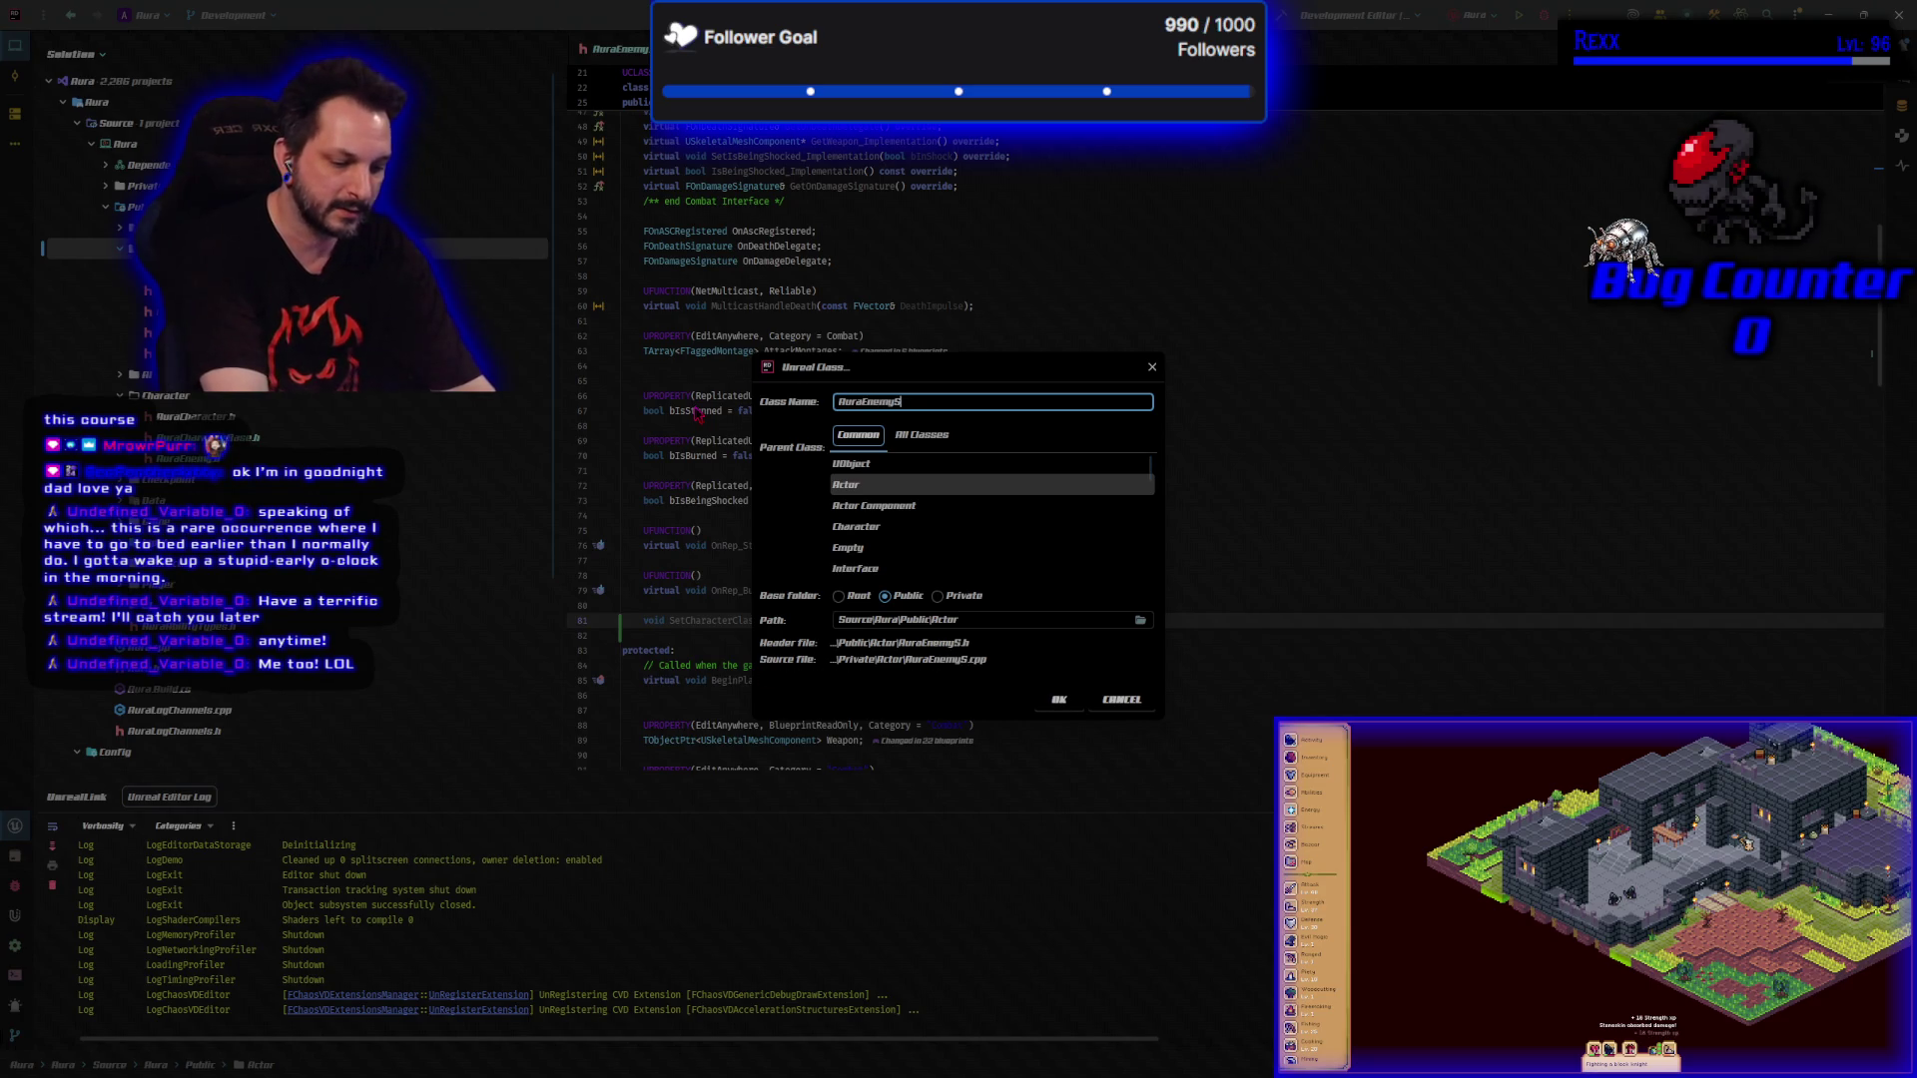
text(pawnVo.lum)
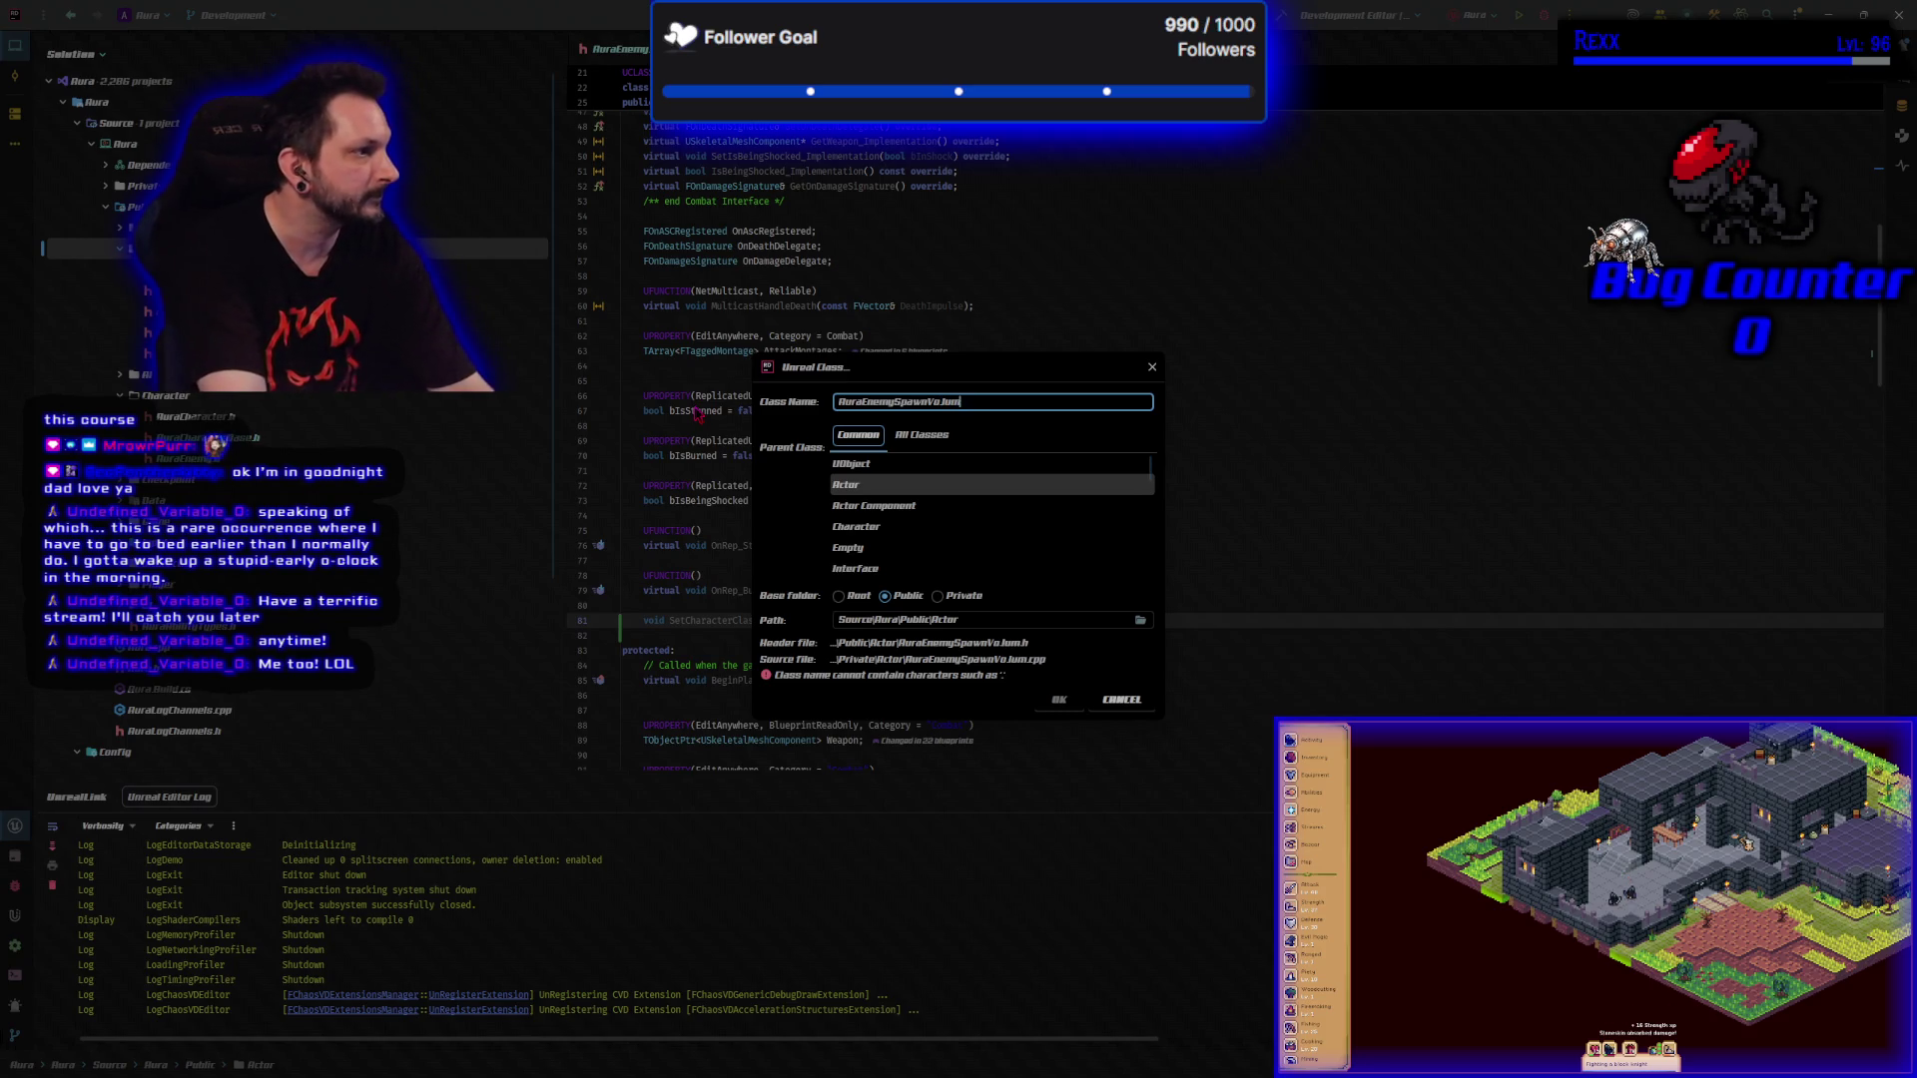
key(BackSpace)
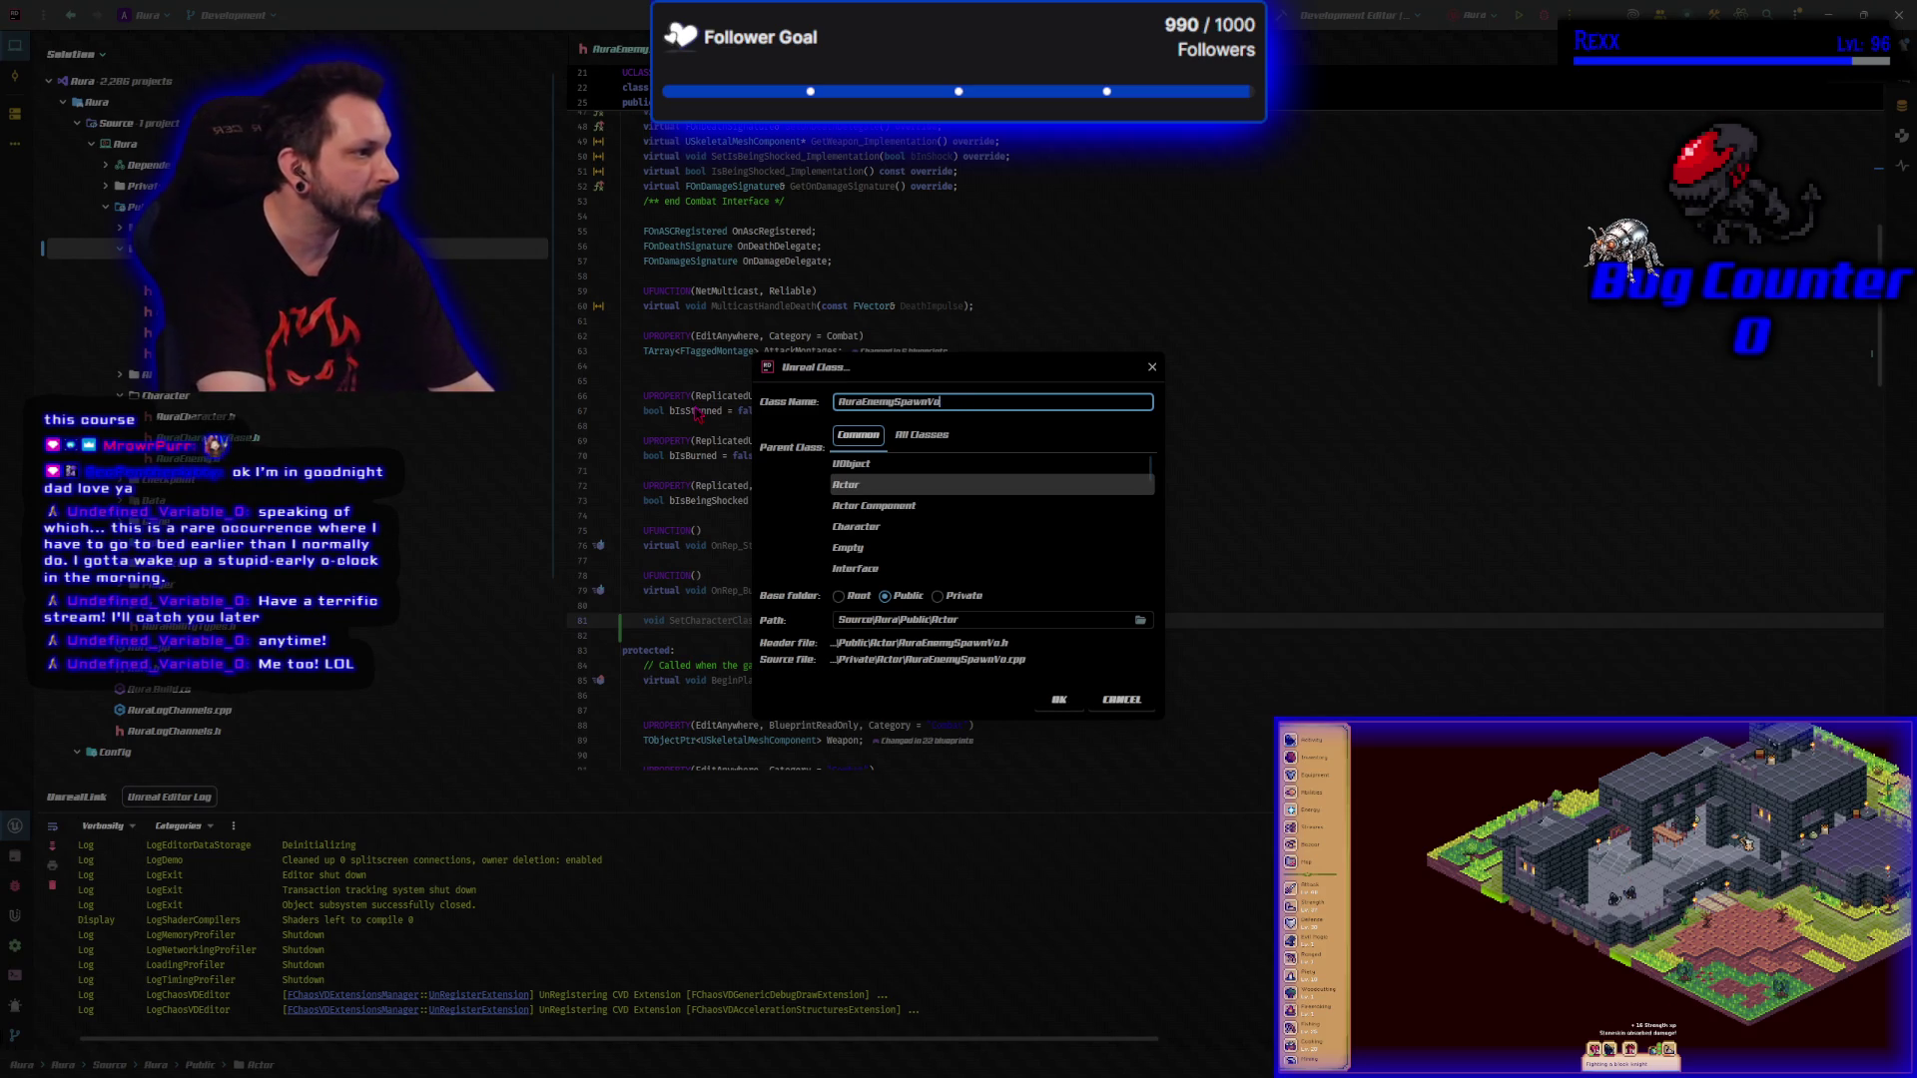
text(lume)
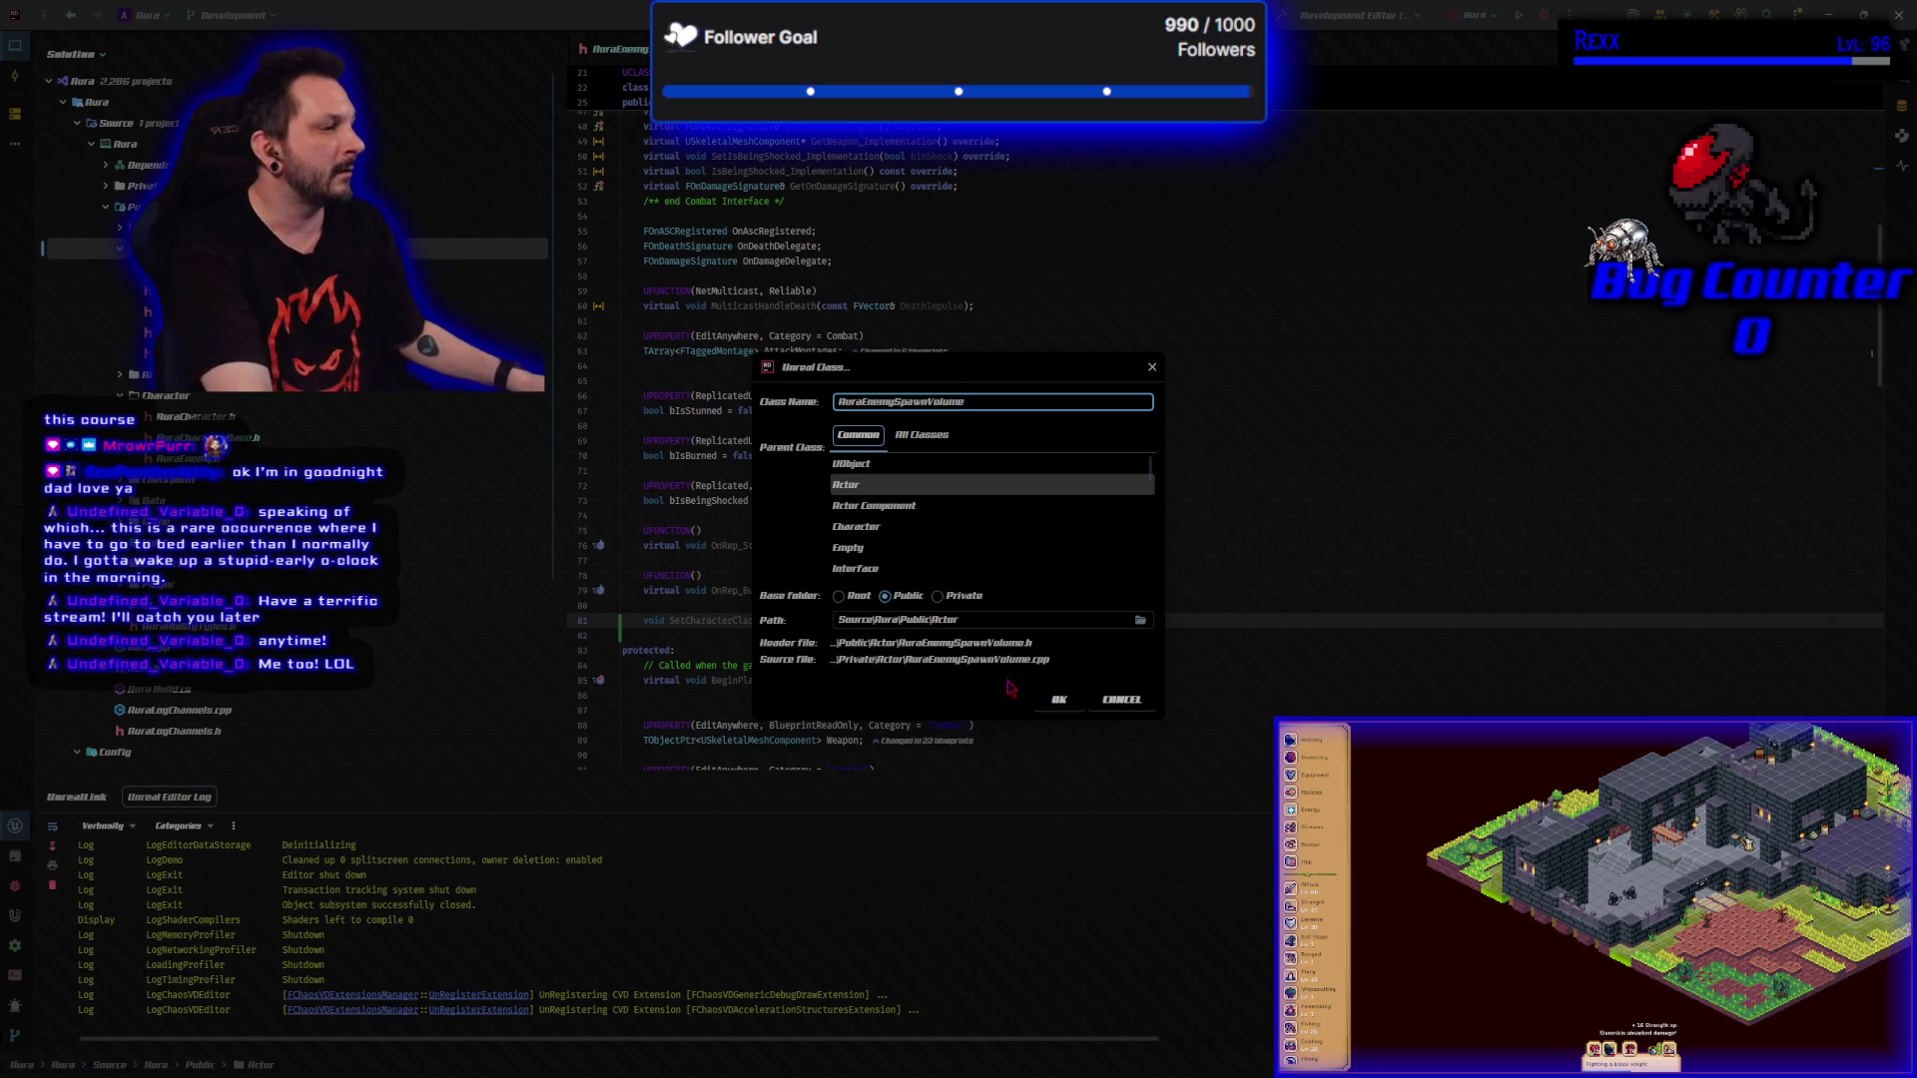
click(1059, 699)
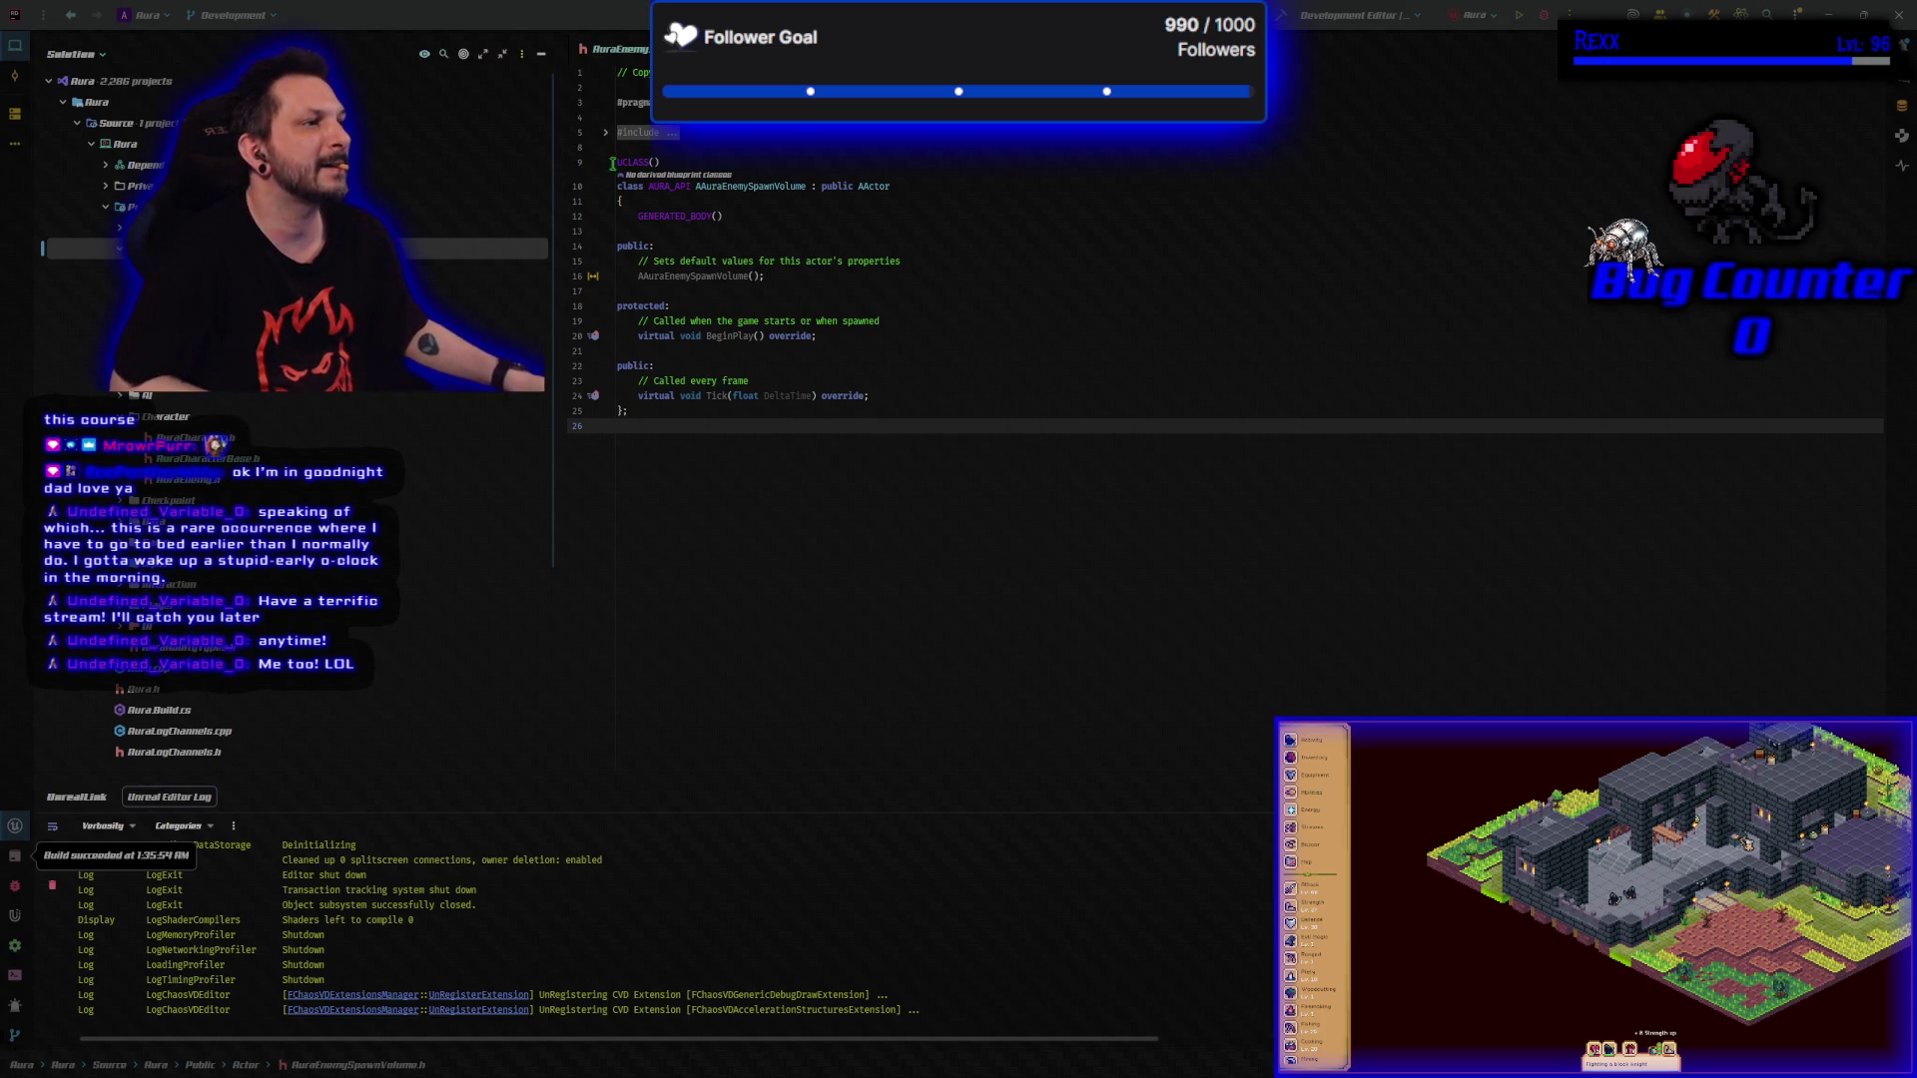
Add the SaveInterface include after line 6 of AuraEnemySpawnVolume.h.
click(605, 132)
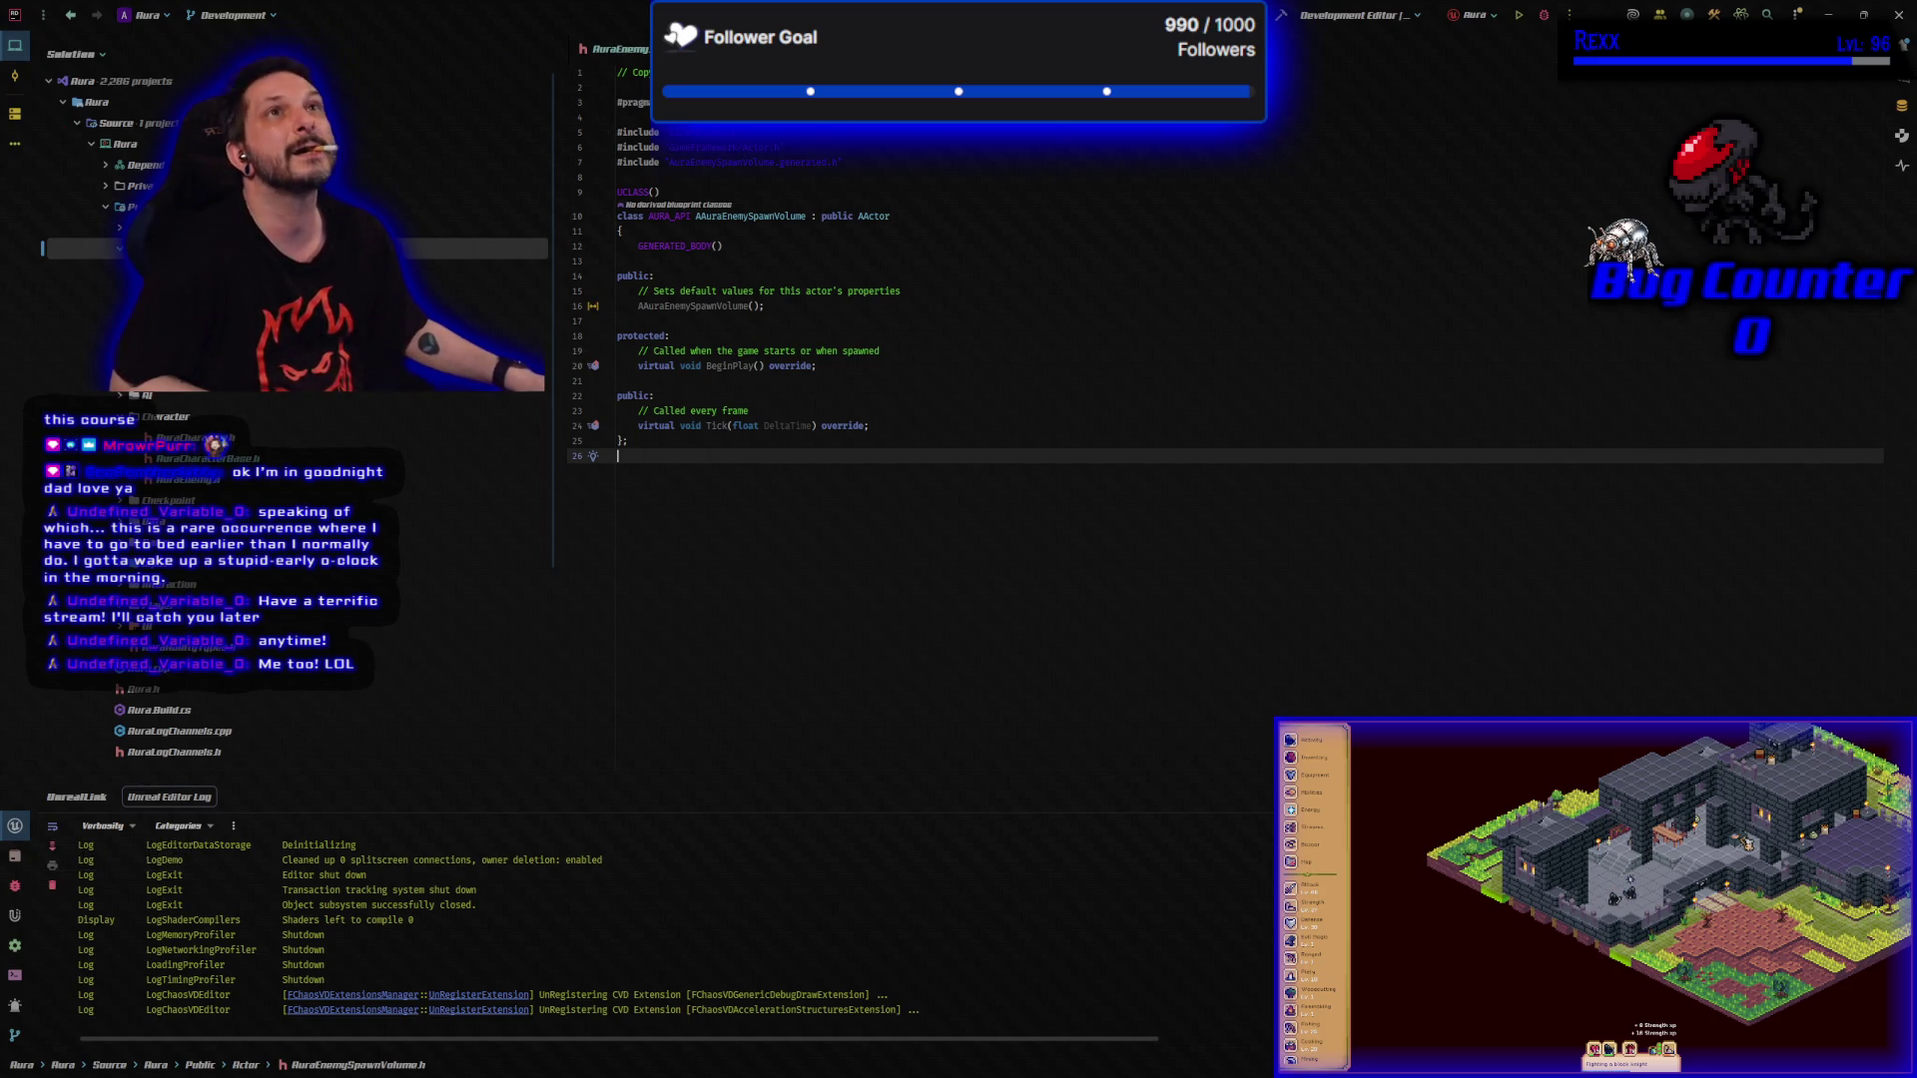
key(alt+Tab)
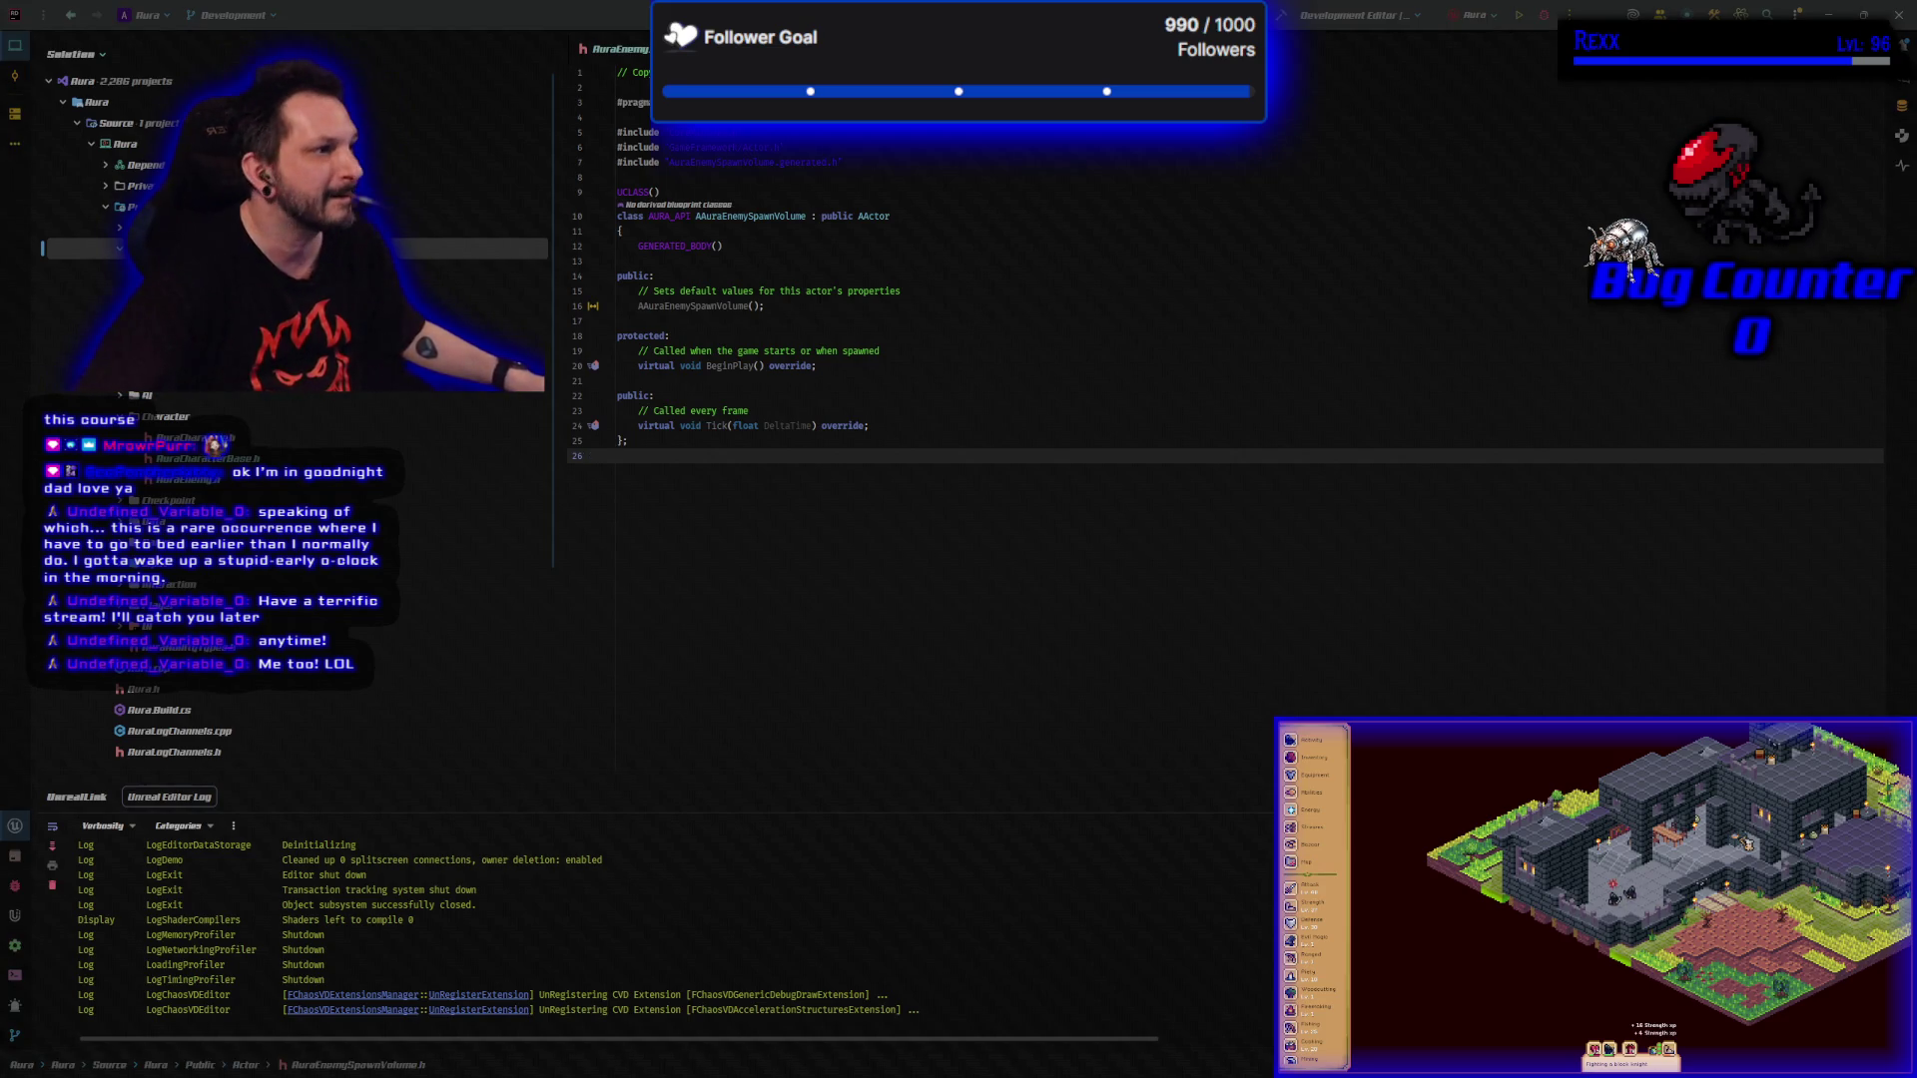
click(801, 147)
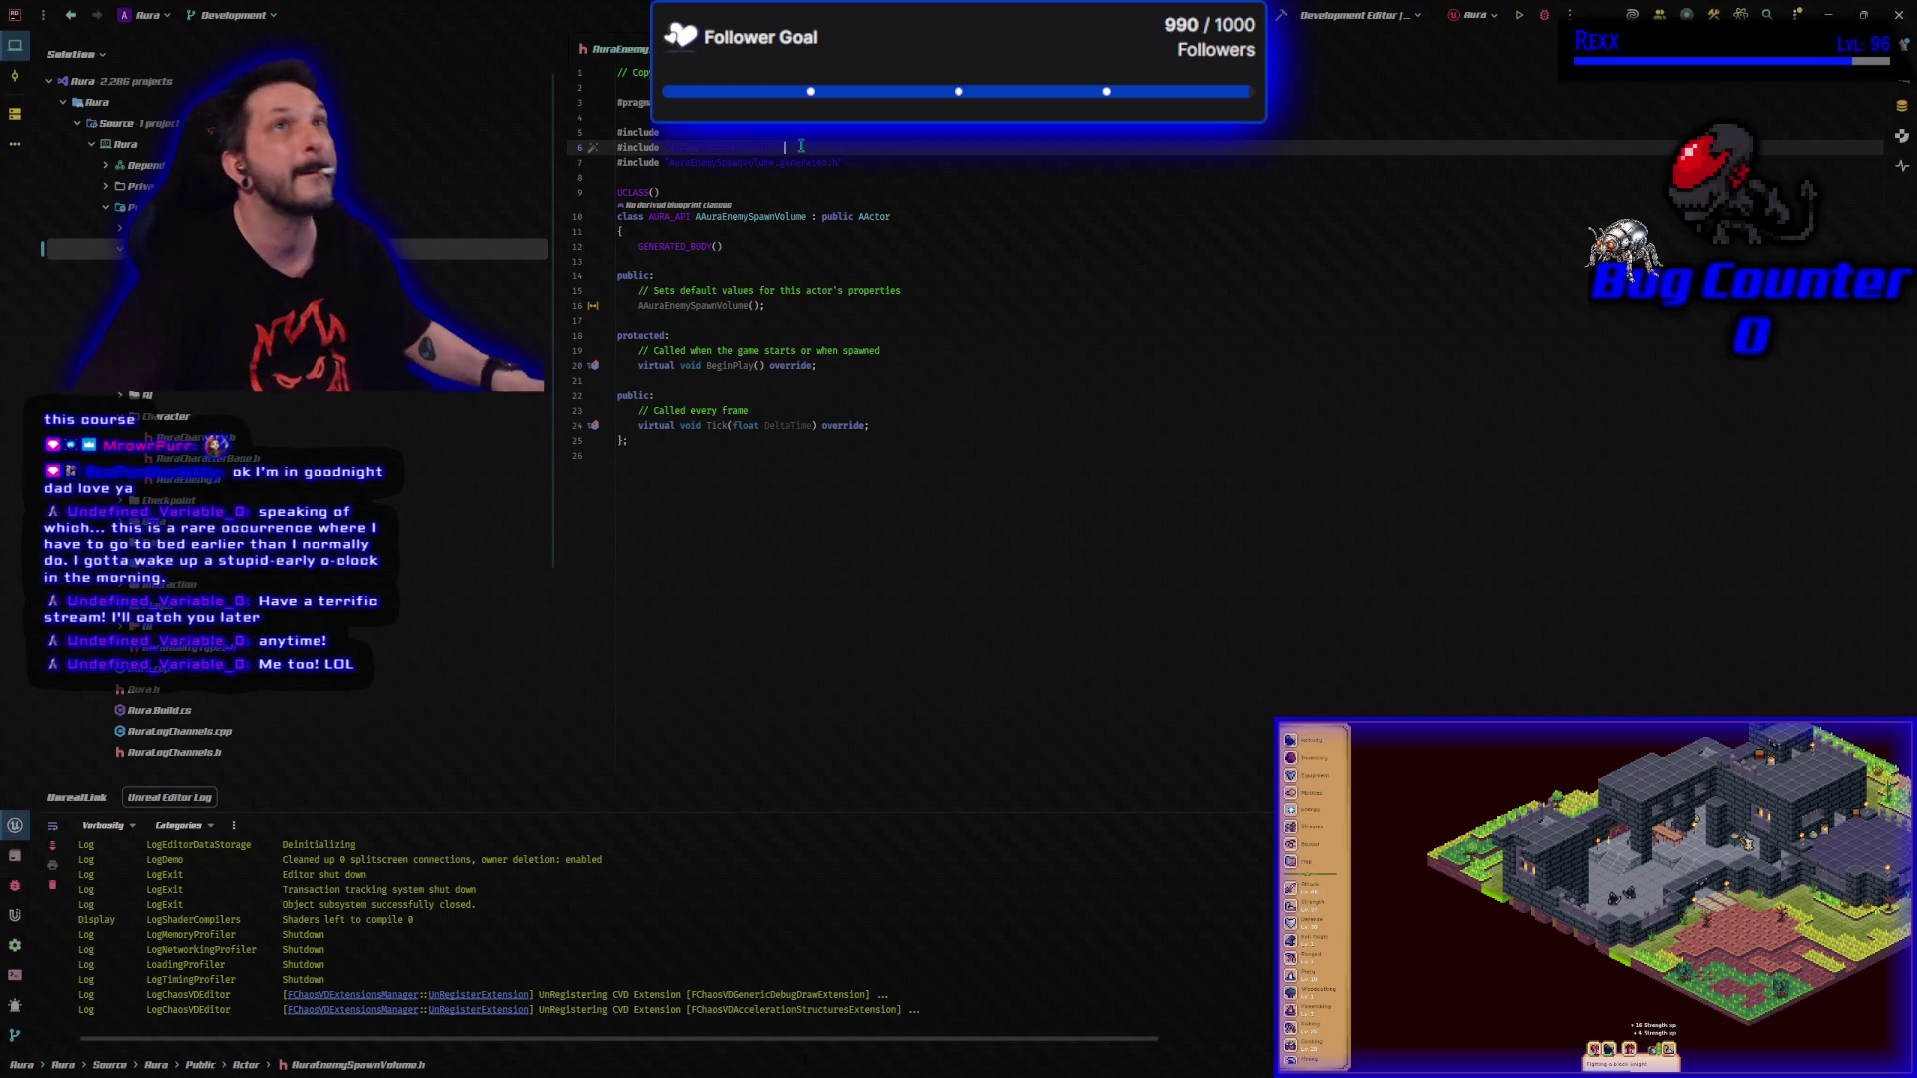
key(Return)
text(#include "Interaction/SaveInterface.h")
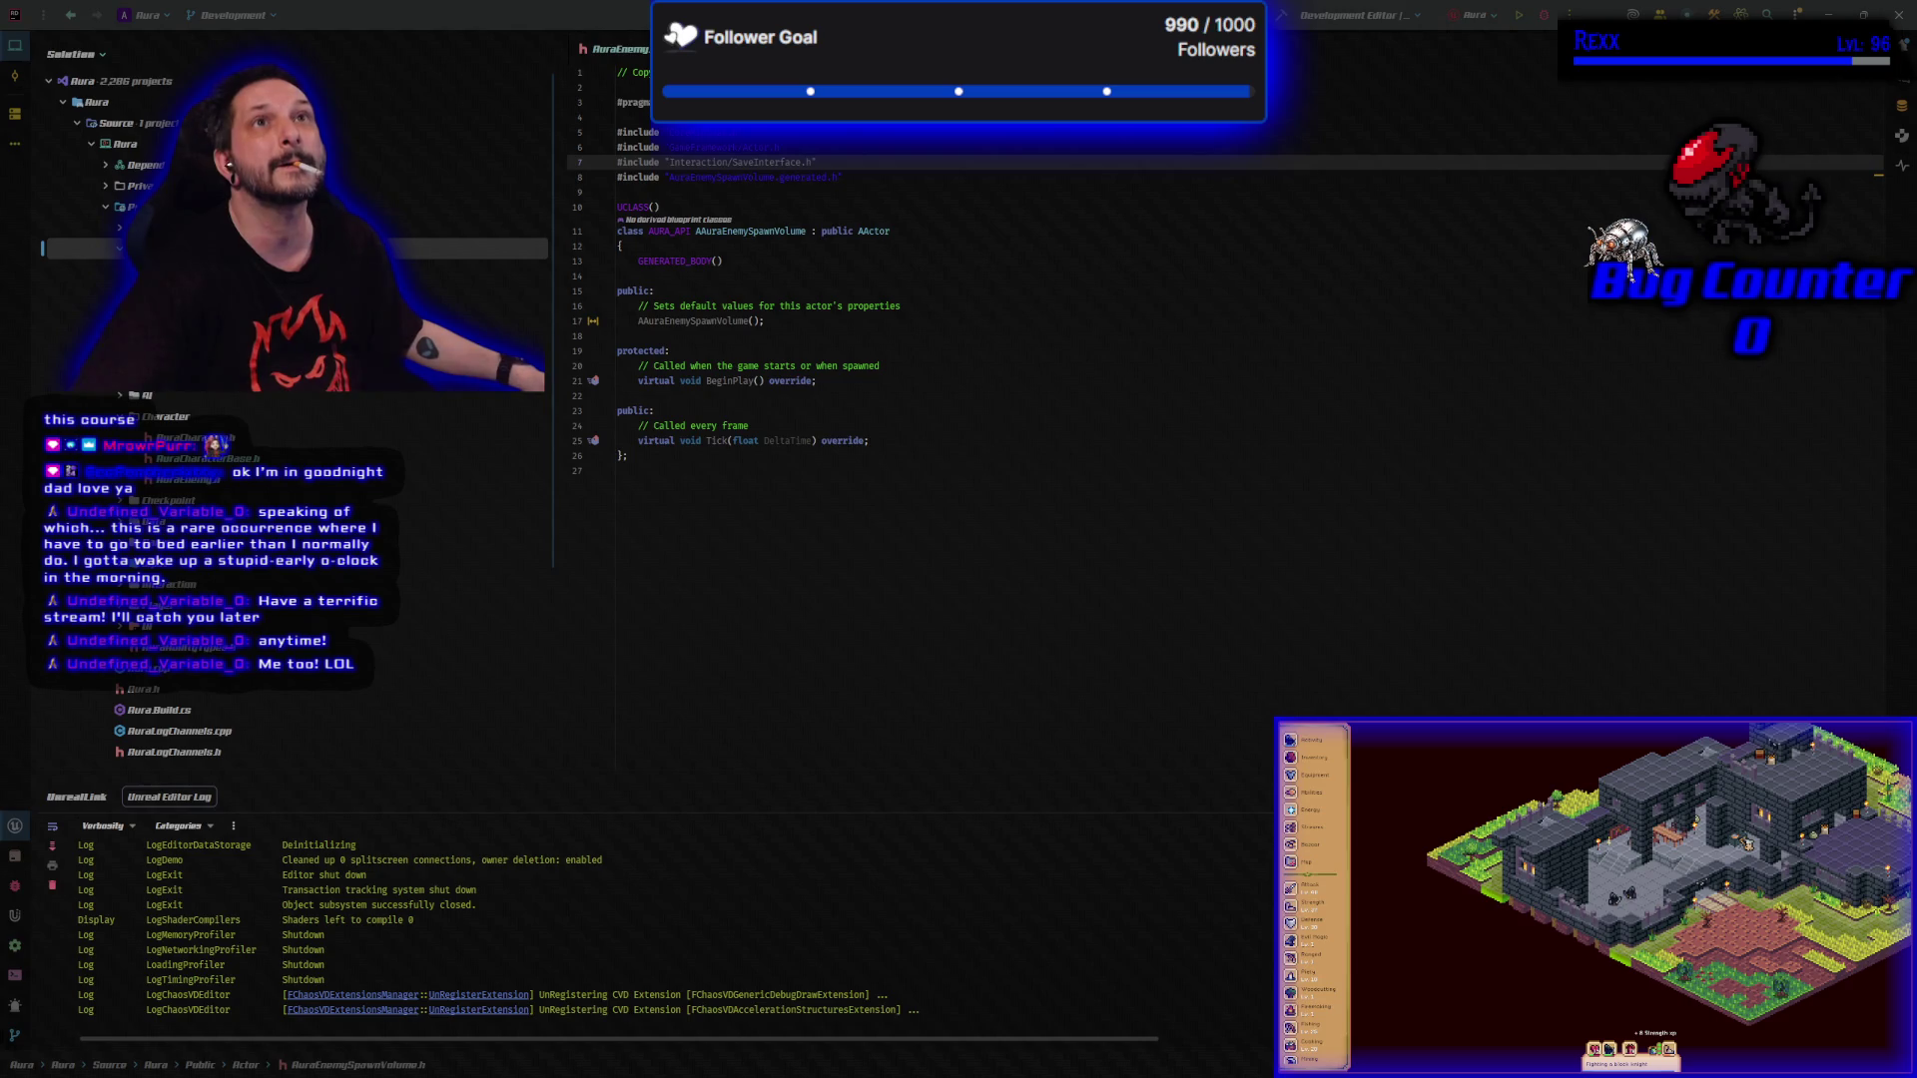
Replace the default class with the spawn volume declaration (bReached, OnBoxOverlap, SpawnPoints, Box) and tidy spacing.
click(634, 463)
drag(634, 462, 619, 212)
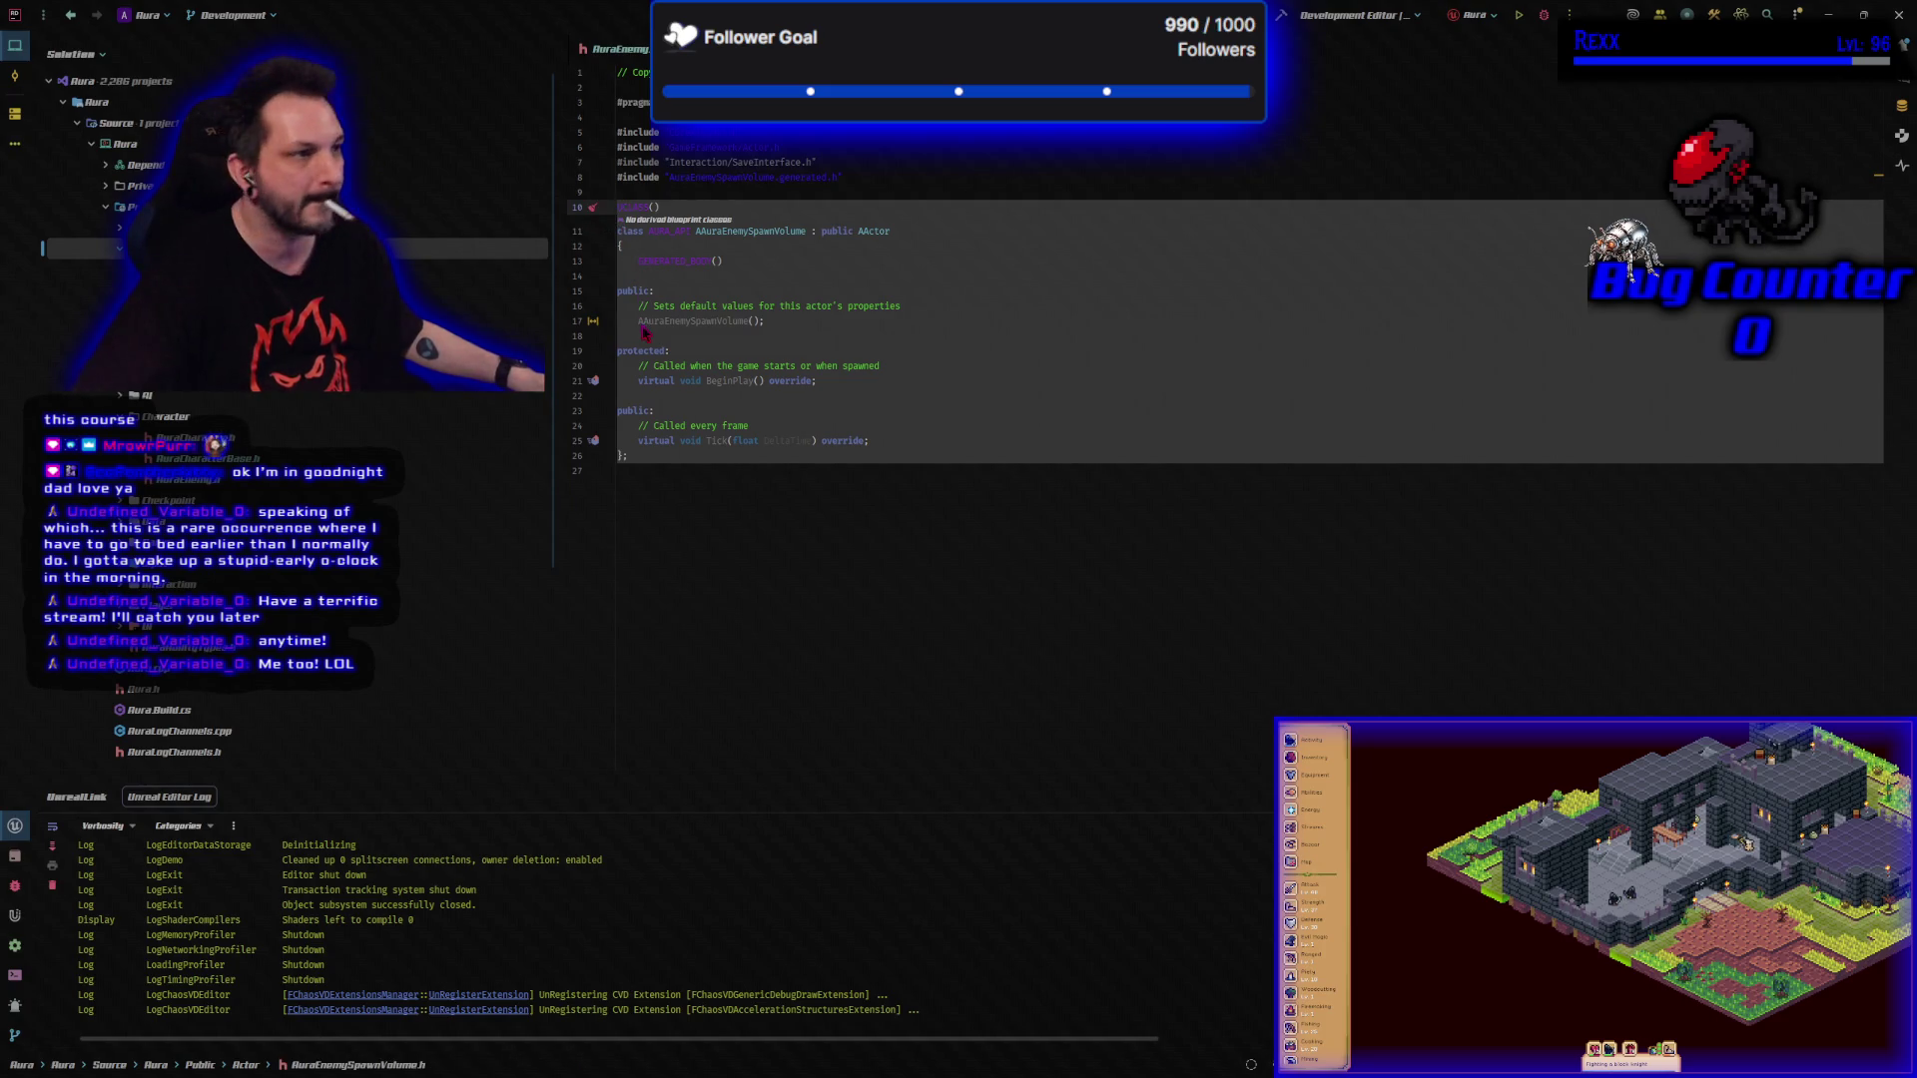
key(ctrl+v)
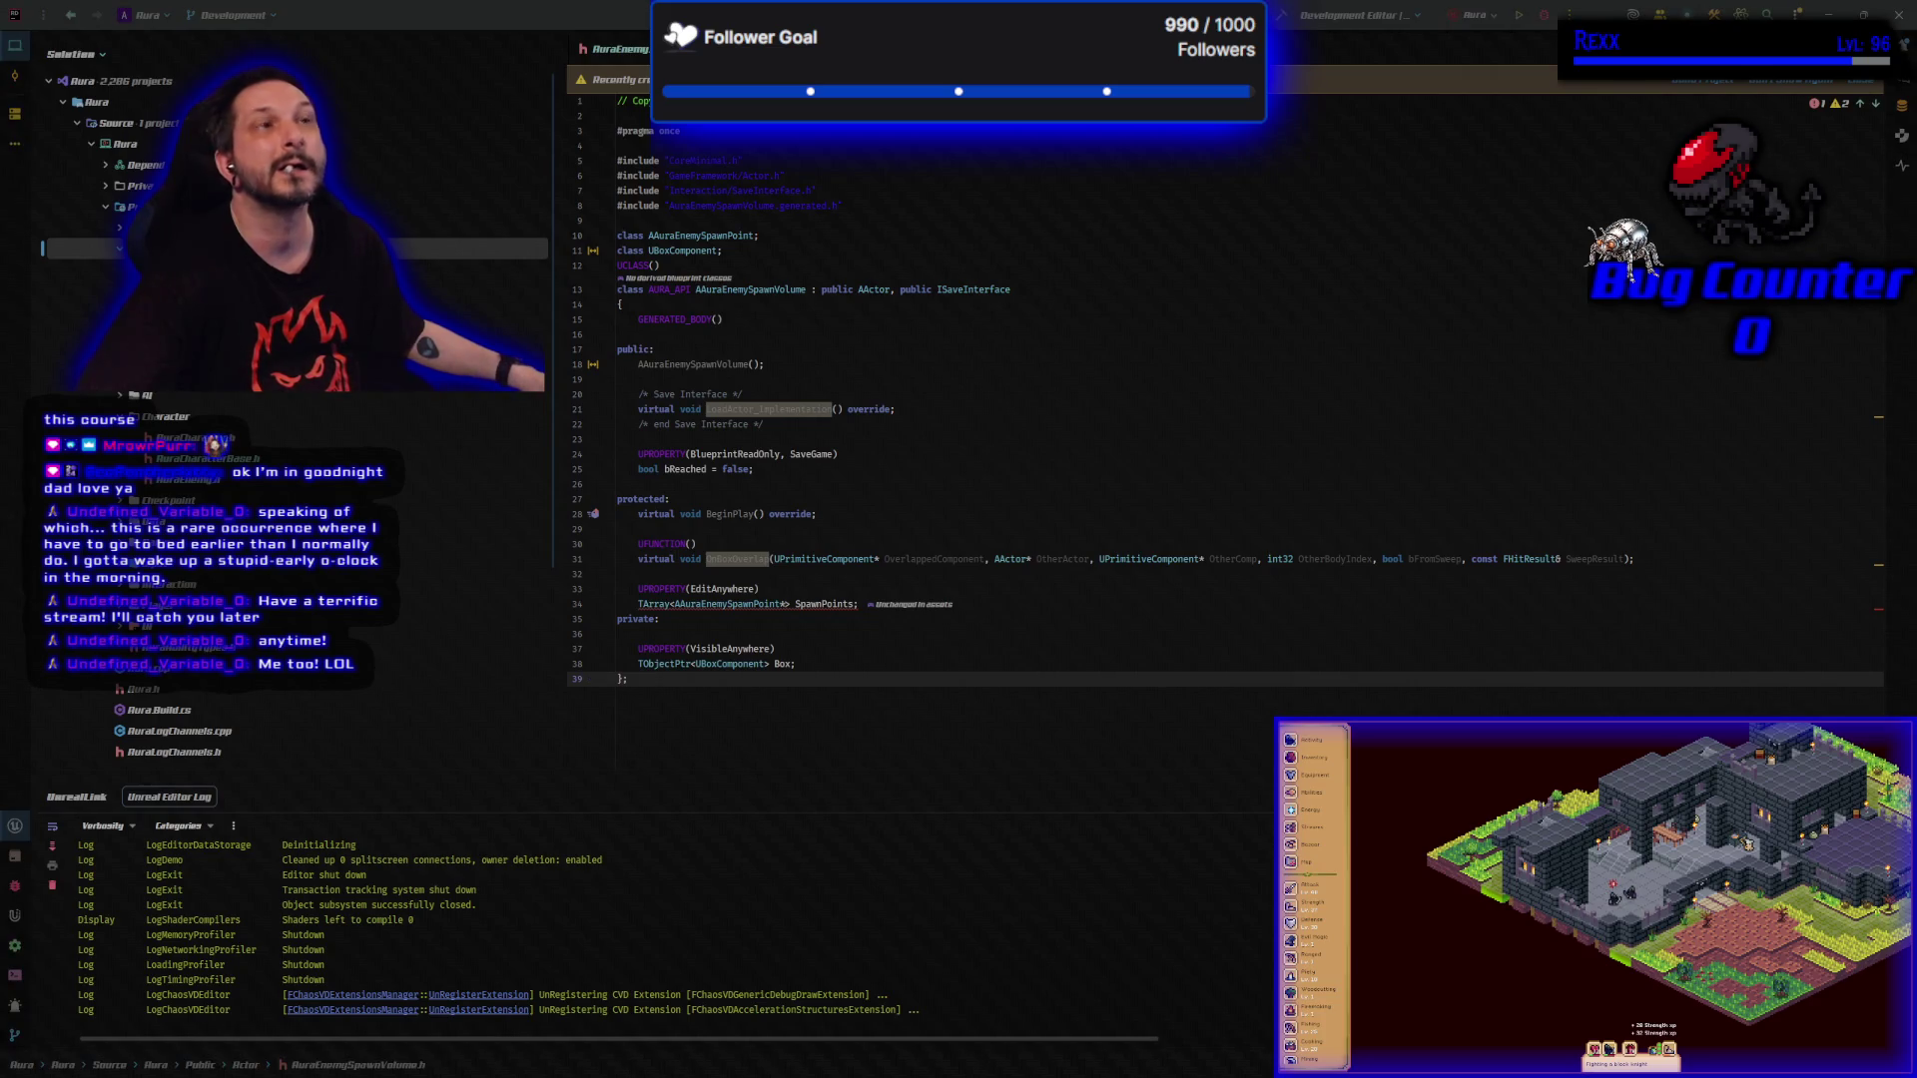
click(789, 255)
key(Return)
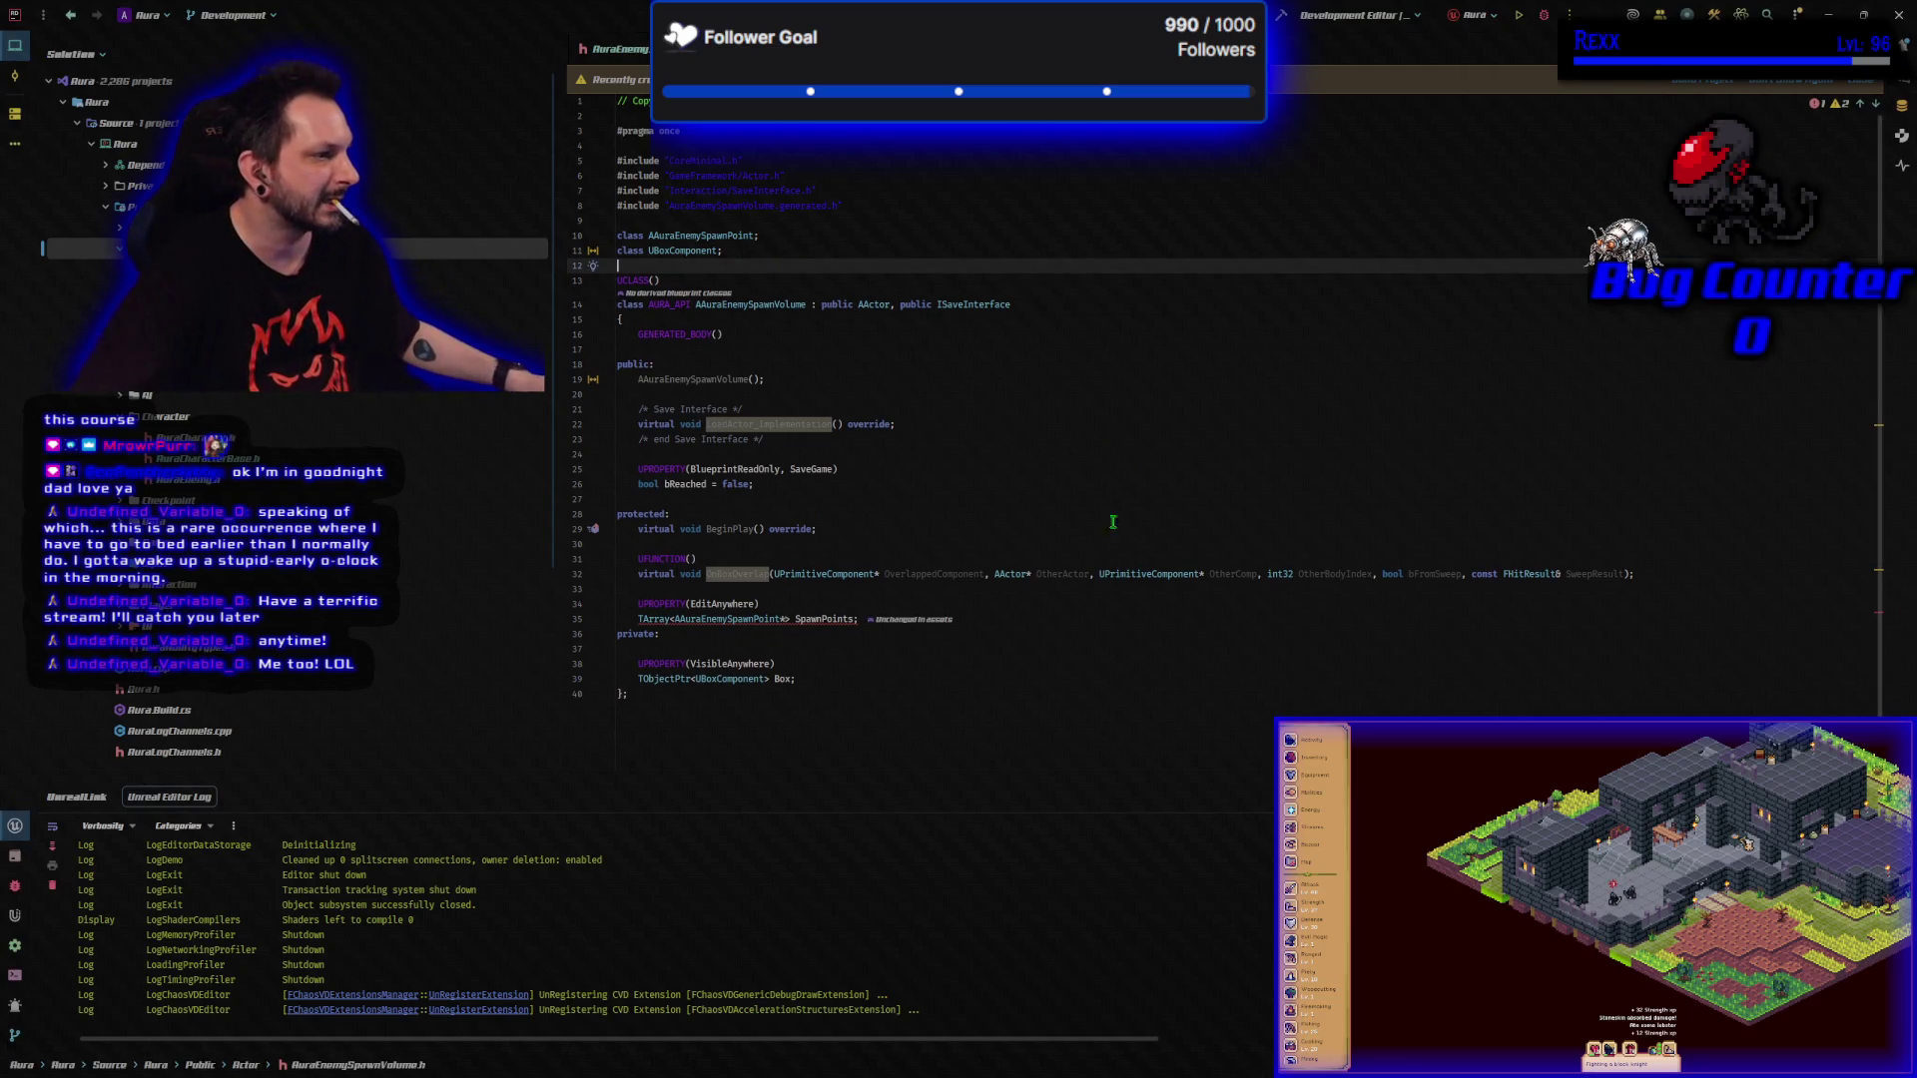
click(1017, 619)
key(Return)
key(Return)
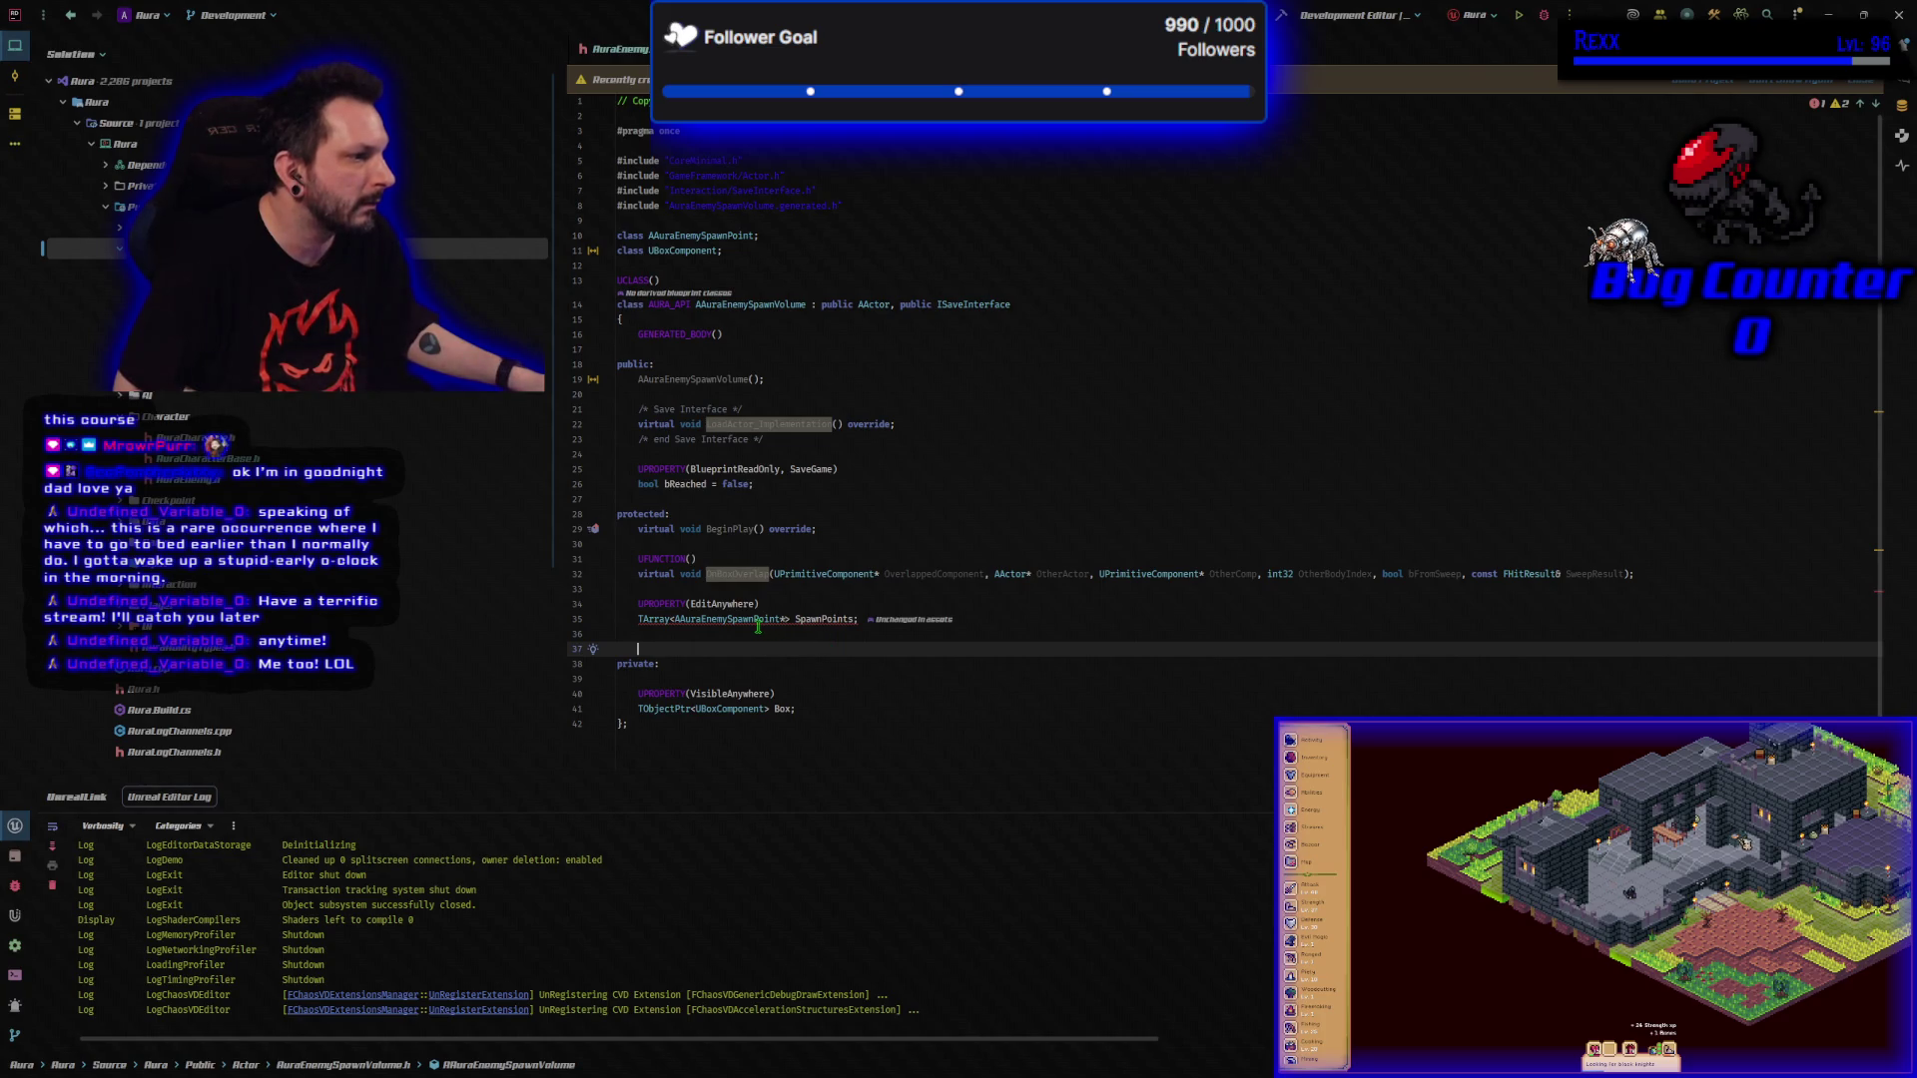
mouse_move(757, 626)
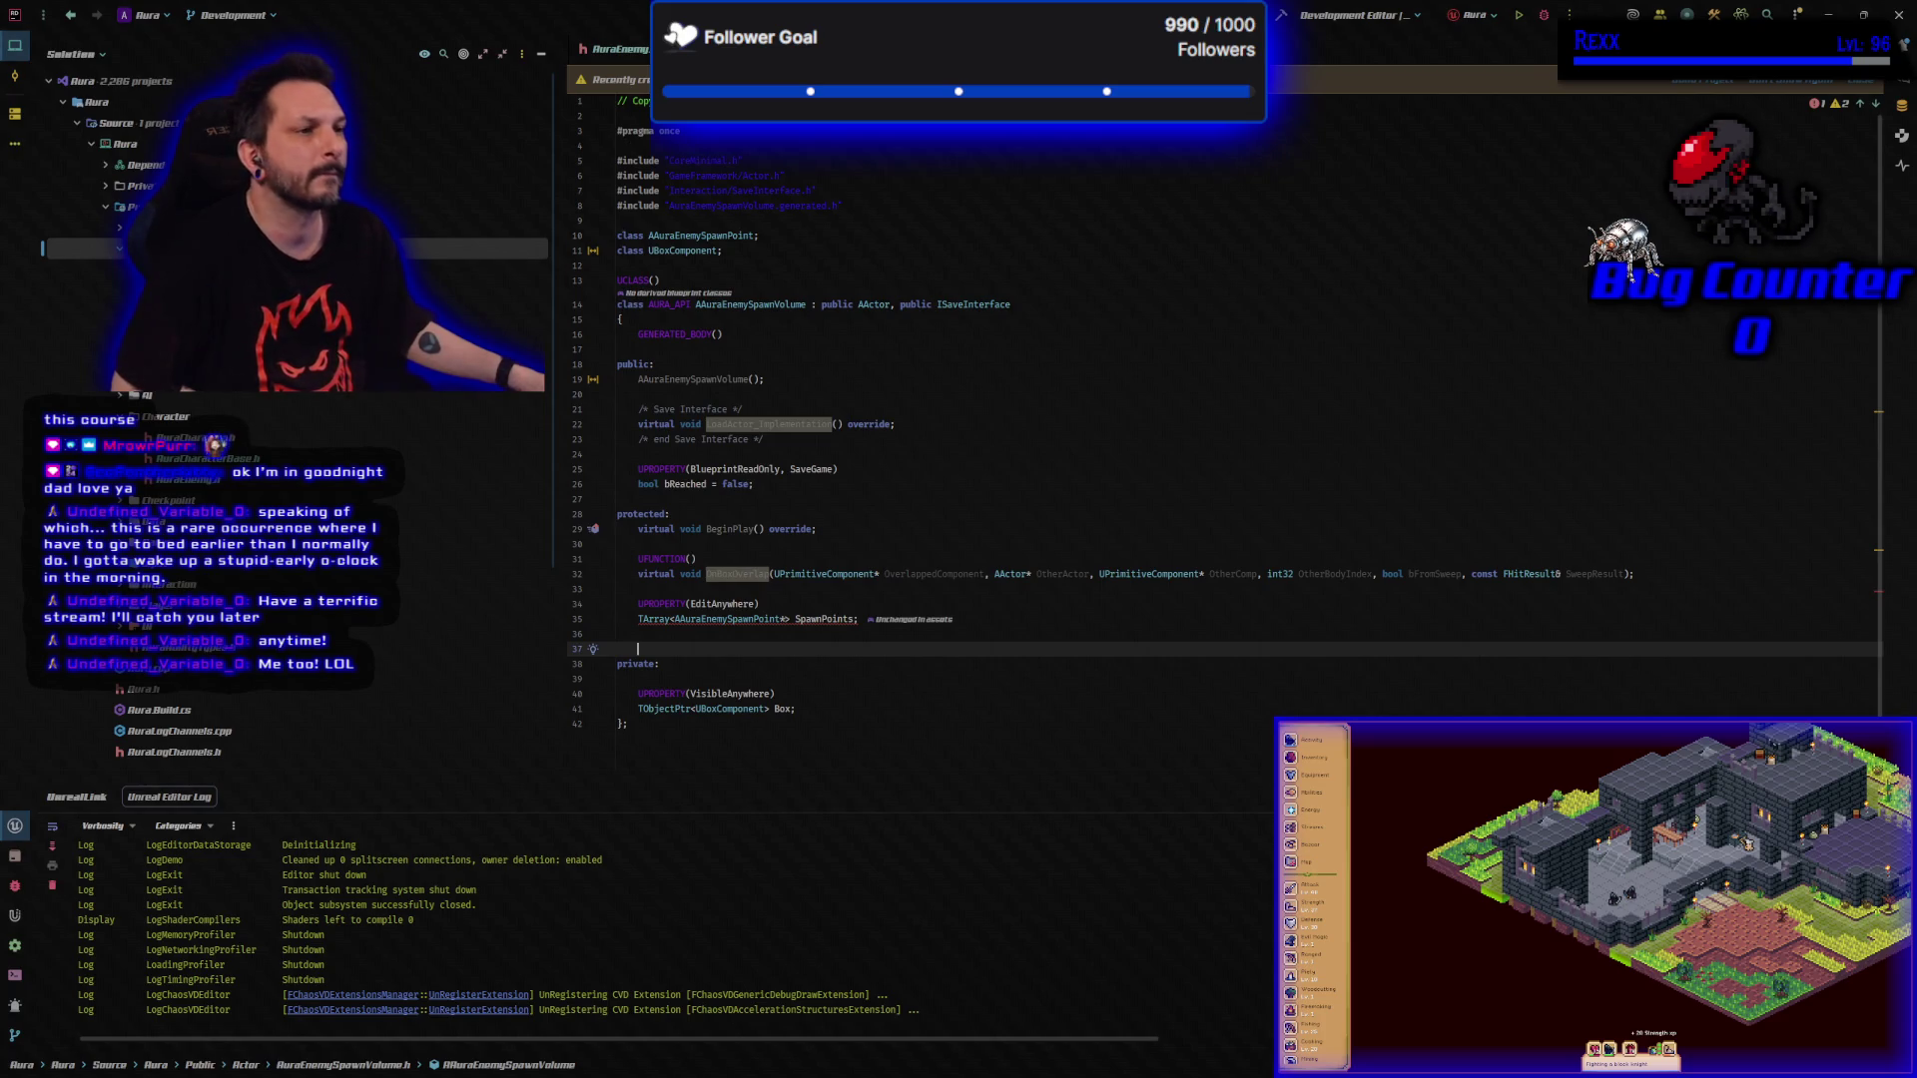
Create a new Unreal class AuraEnemySpawnPoint with ATargetPoint as its parent in the Actor folder.
right_click(199, 244)
mouse_move(379, 249)
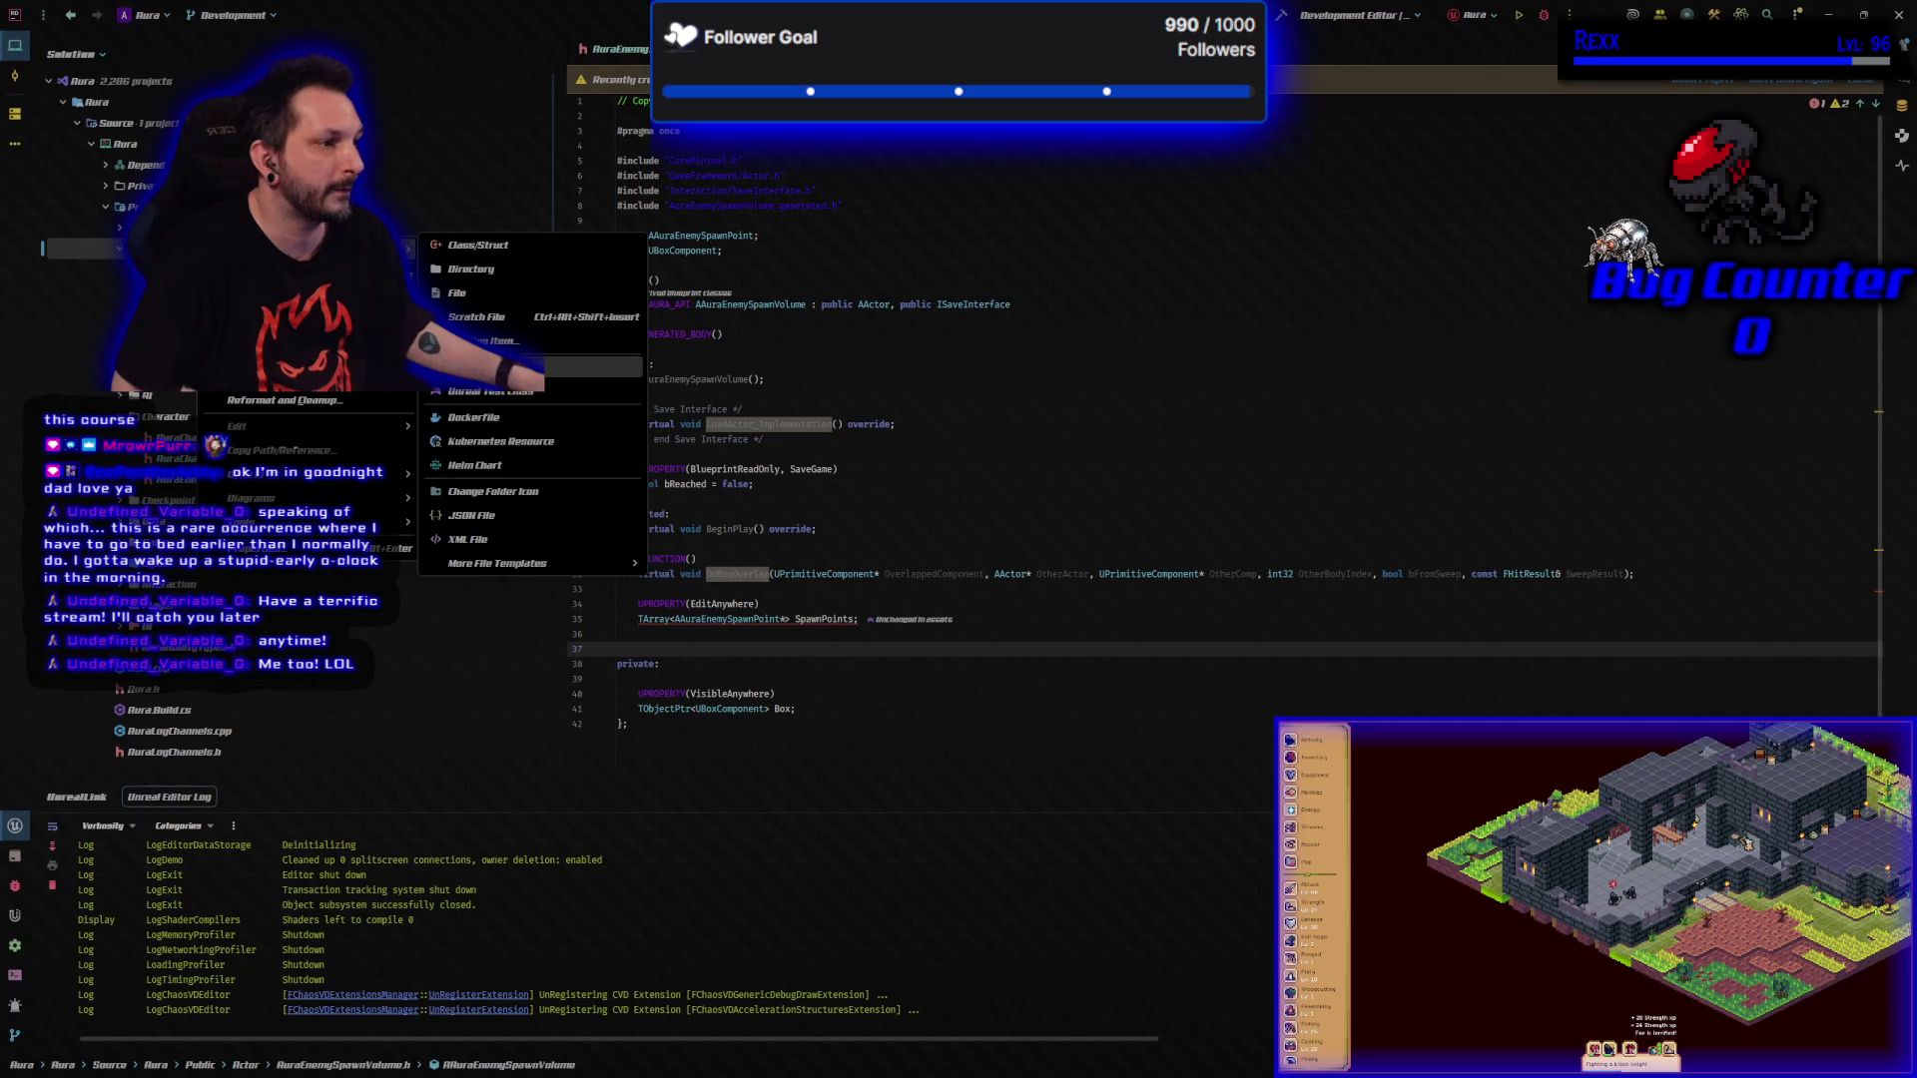
click(589, 366)
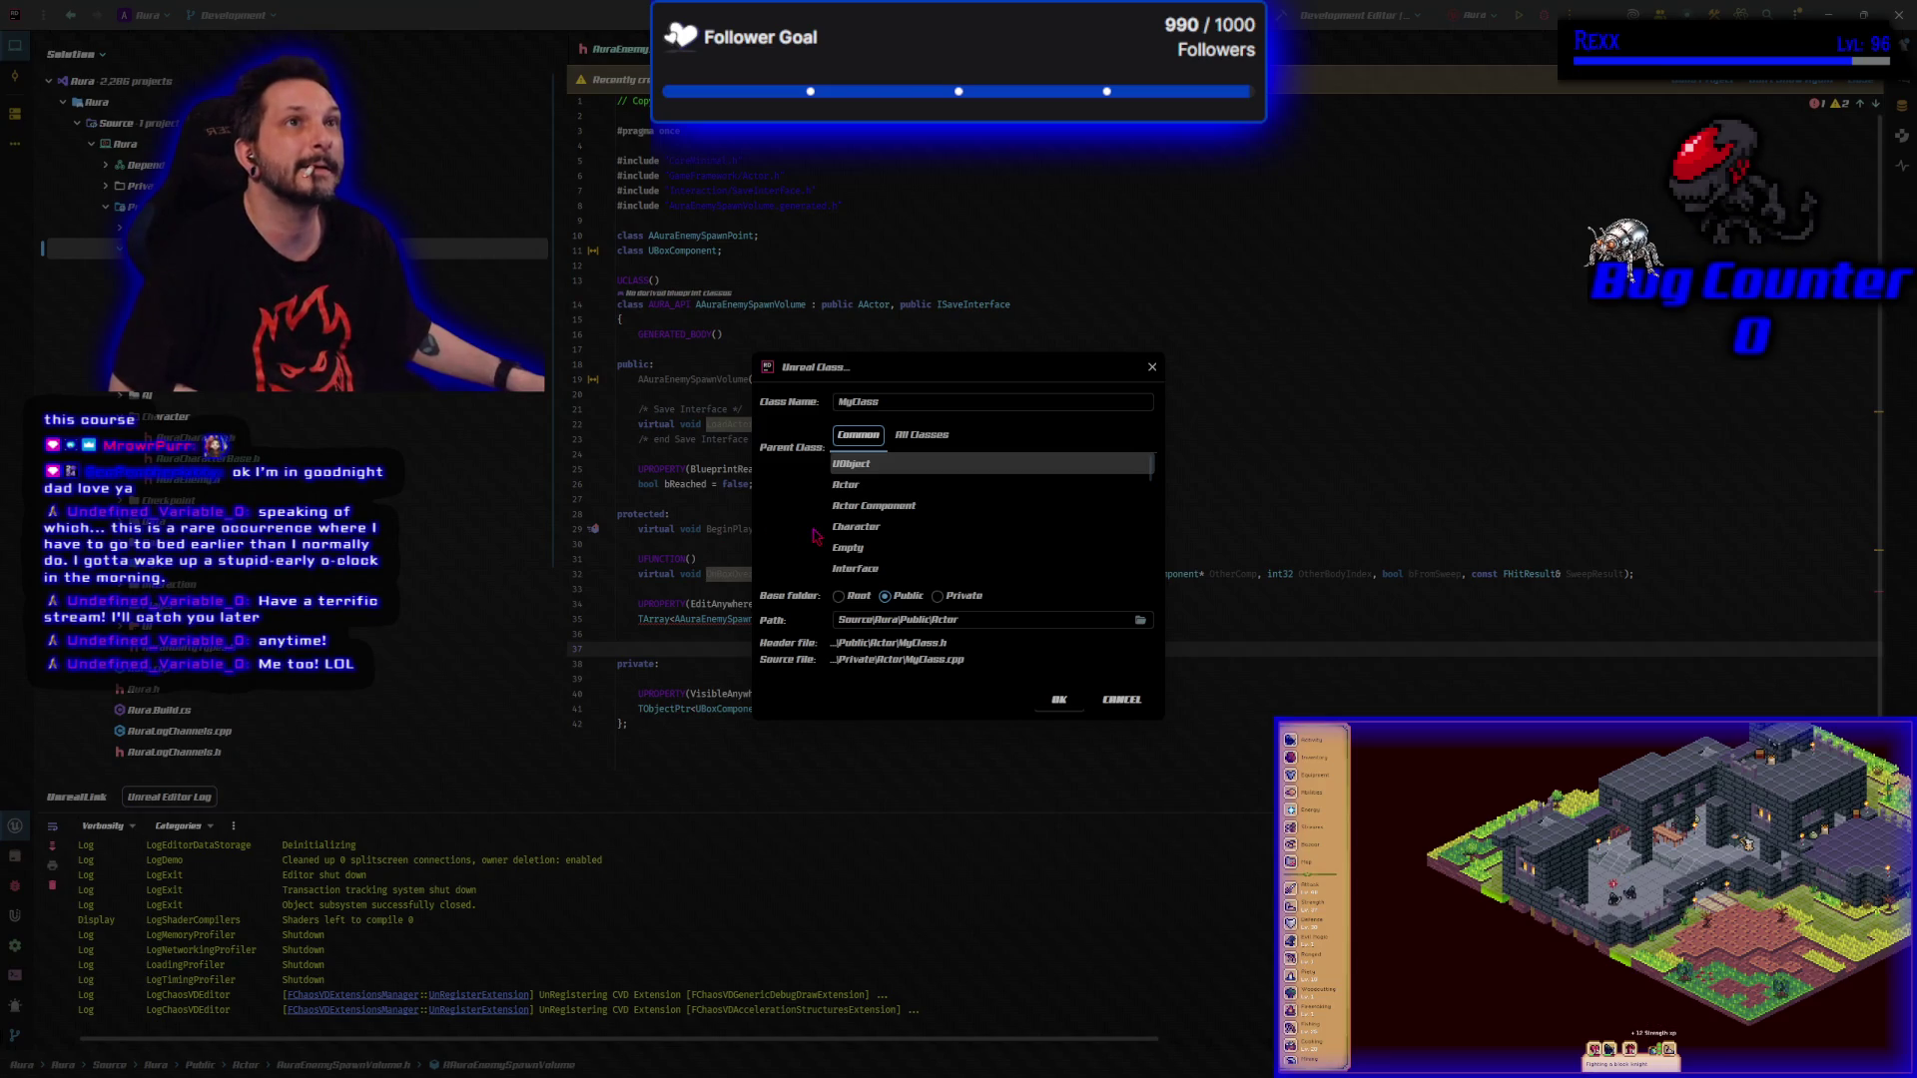
click(904, 443)
click(901, 462)
text(atarget)
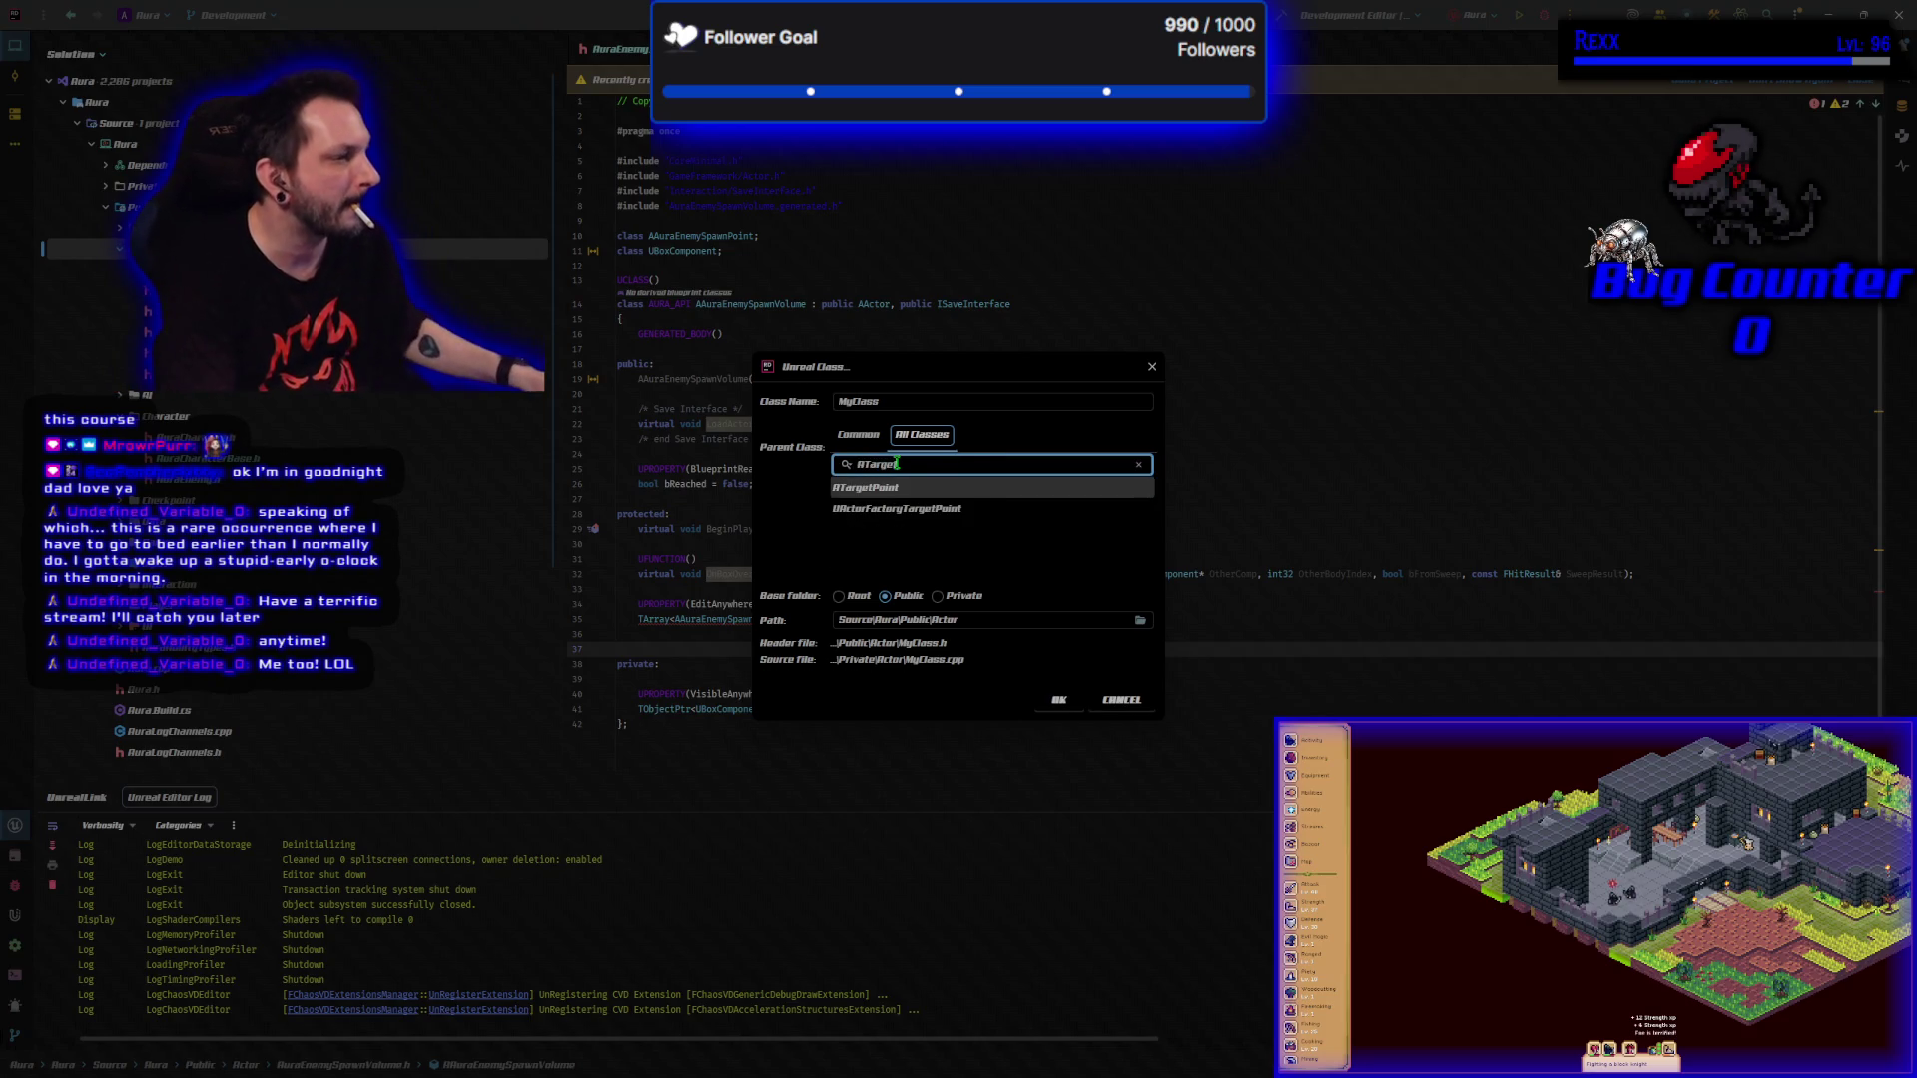
click(865, 489)
click(917, 402)
drag(917, 403, 774, 410)
text(AuraEnemySpawnP)
text(oint)
click(1058, 699)
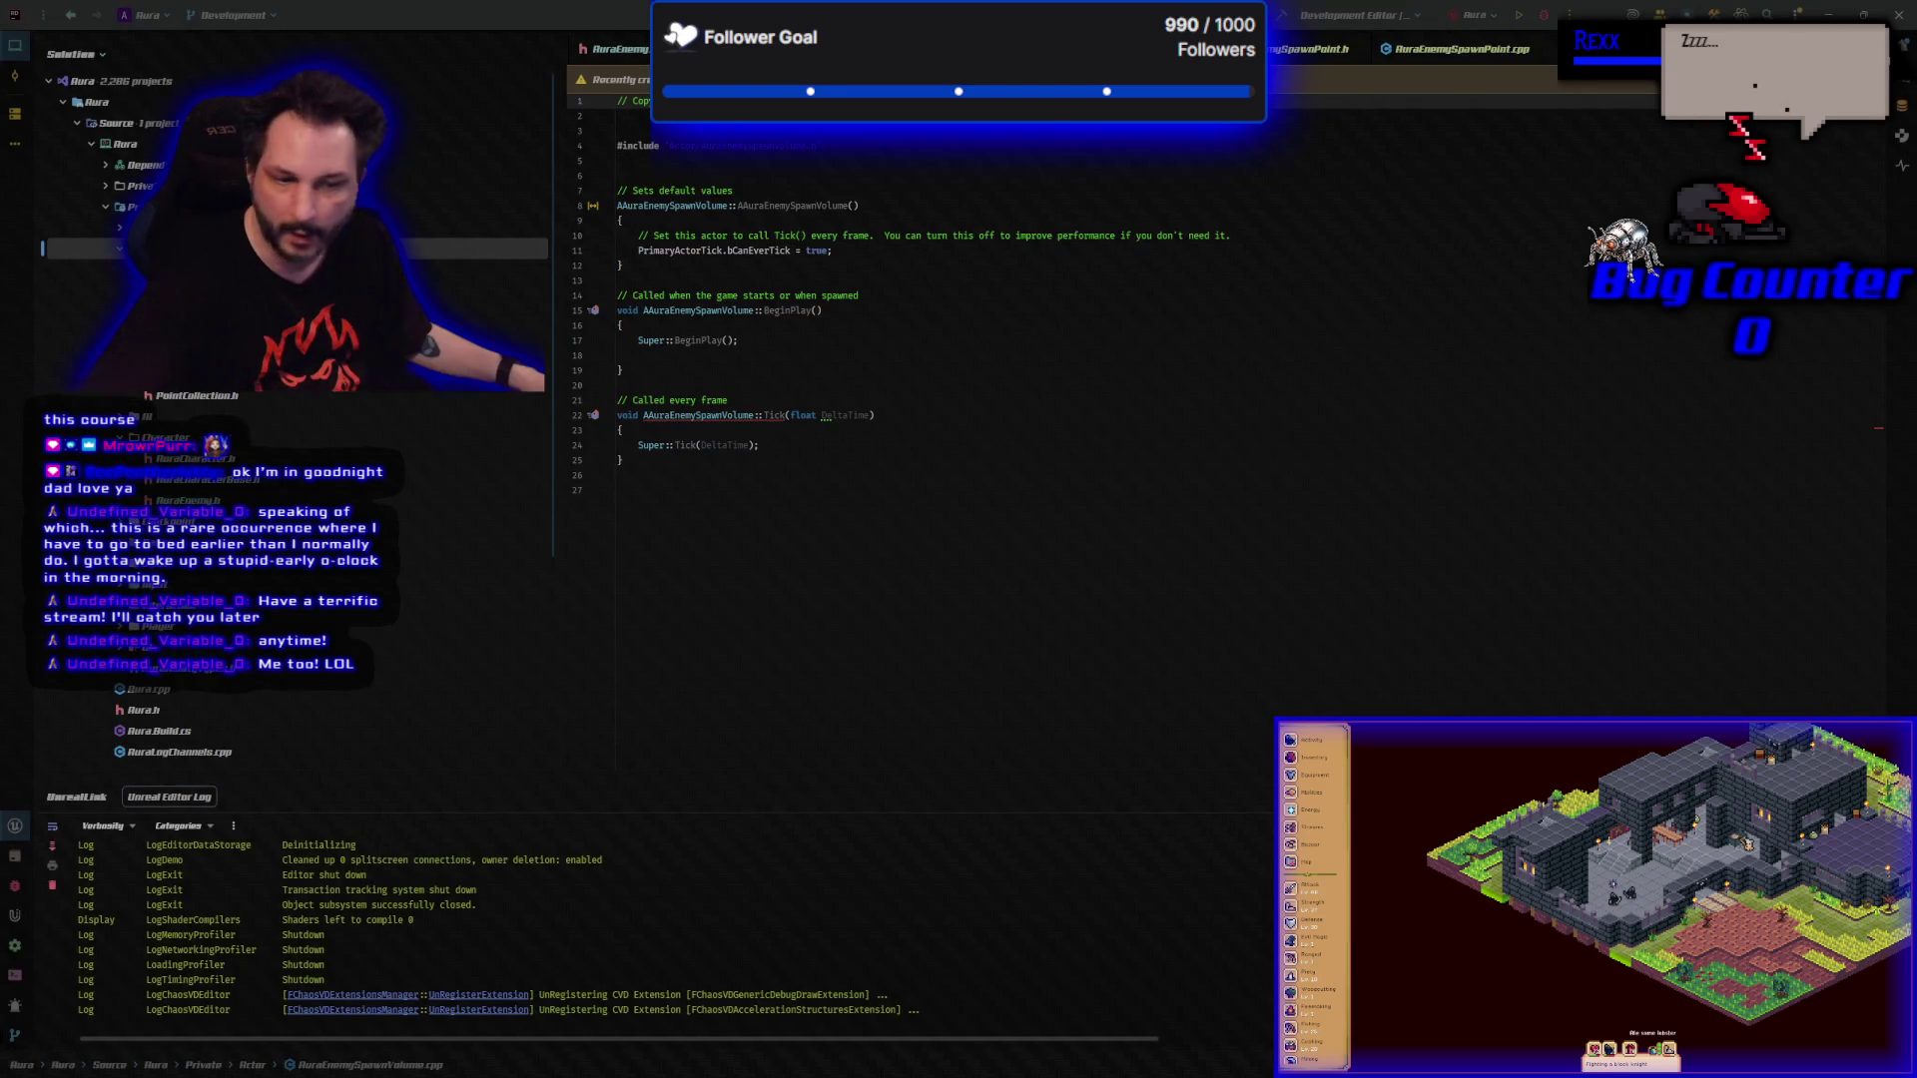
Replace the AuraEnemySpawnVolume.cpp template with the full Box, LoadActor and OnBoxOverlap implementation.
drag(632, 493, 619, 172)
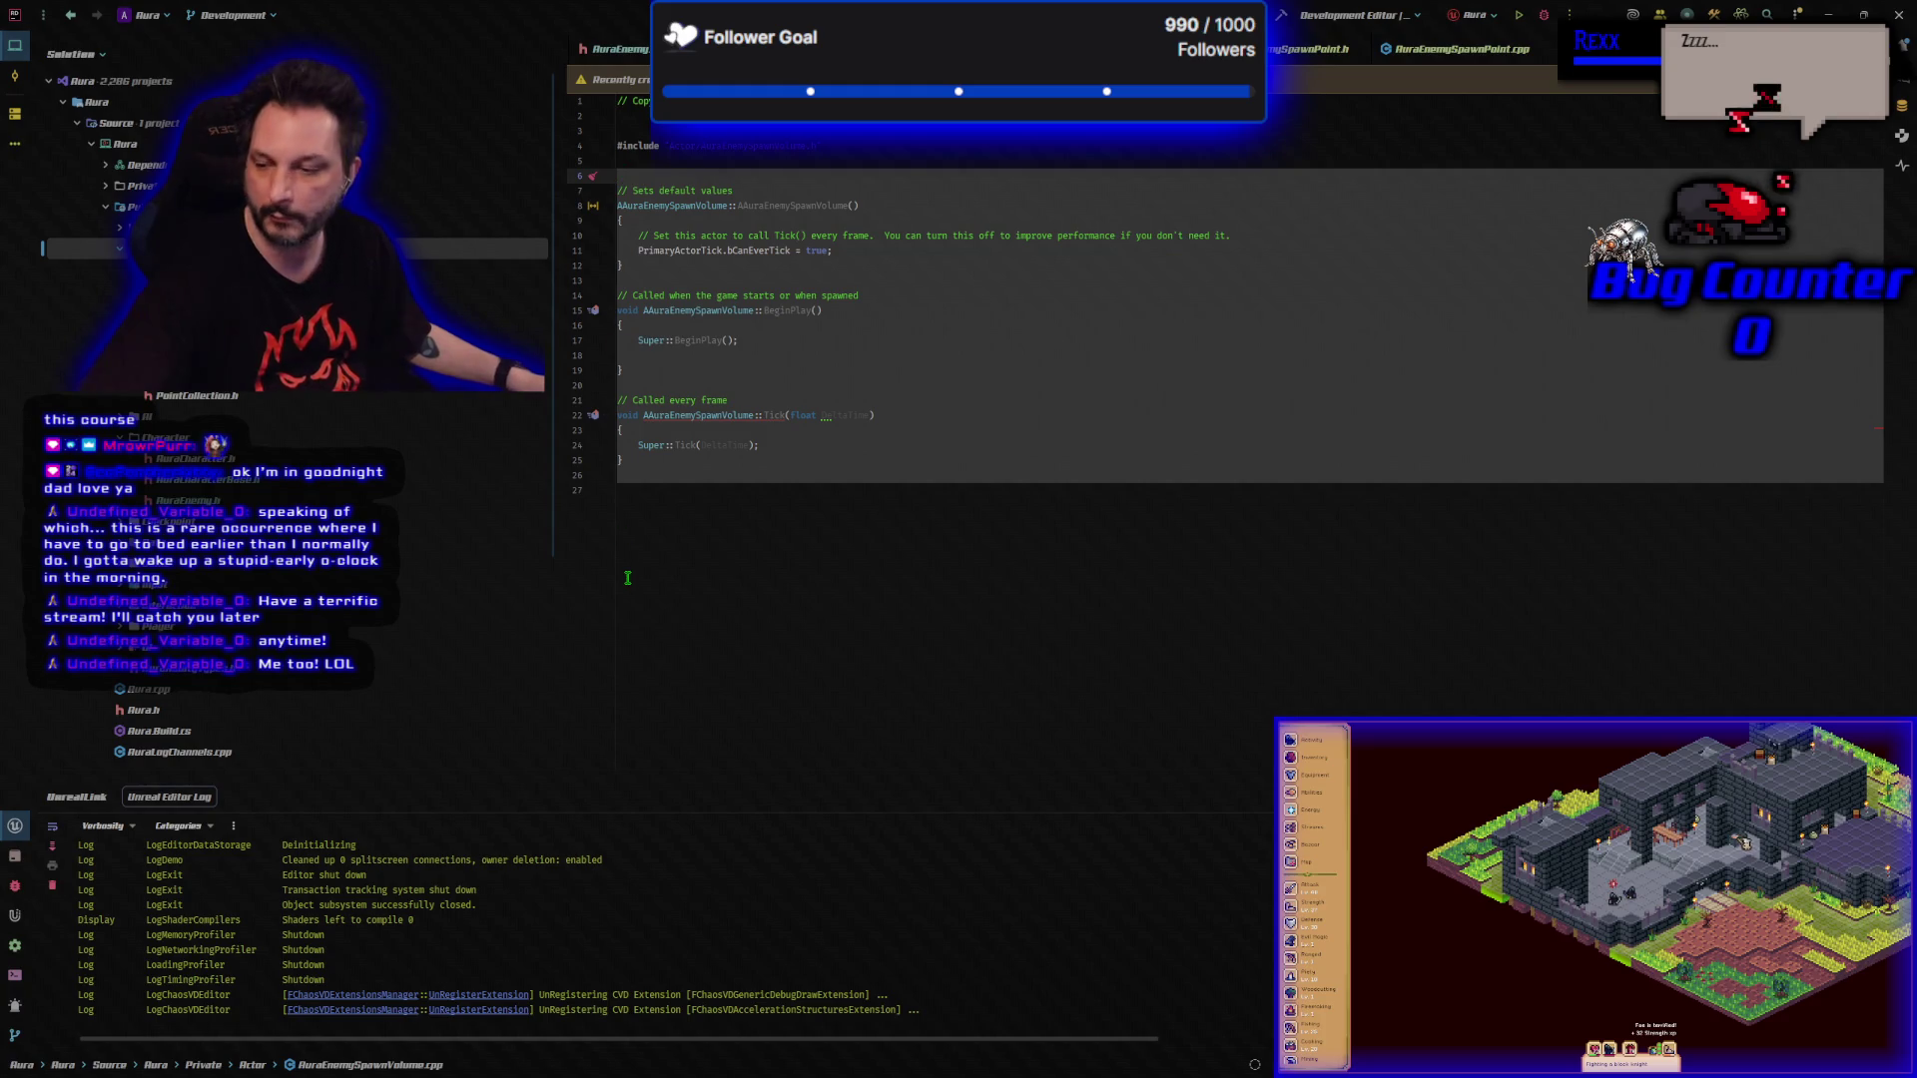
key(ctrl+v)
scroll(693, 562, up, 3)
click(815, 550)
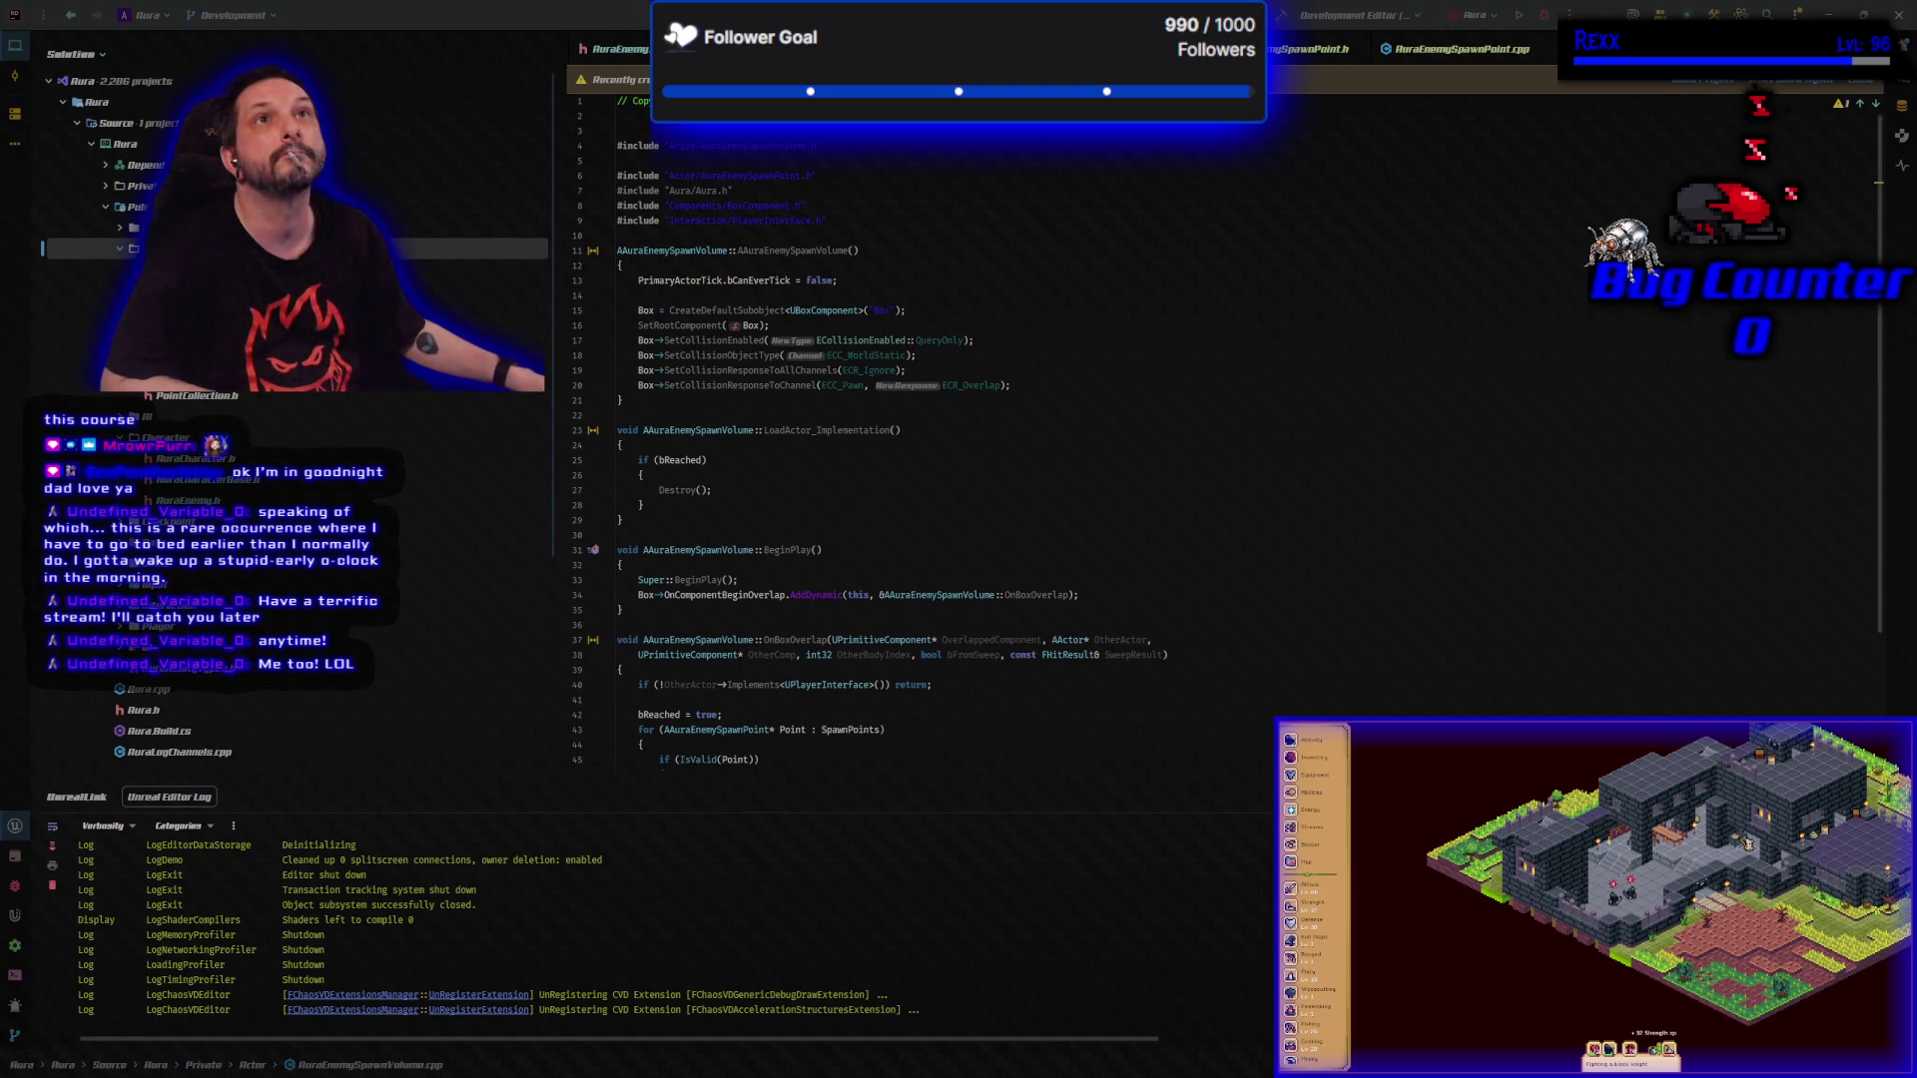
click(760, 190)
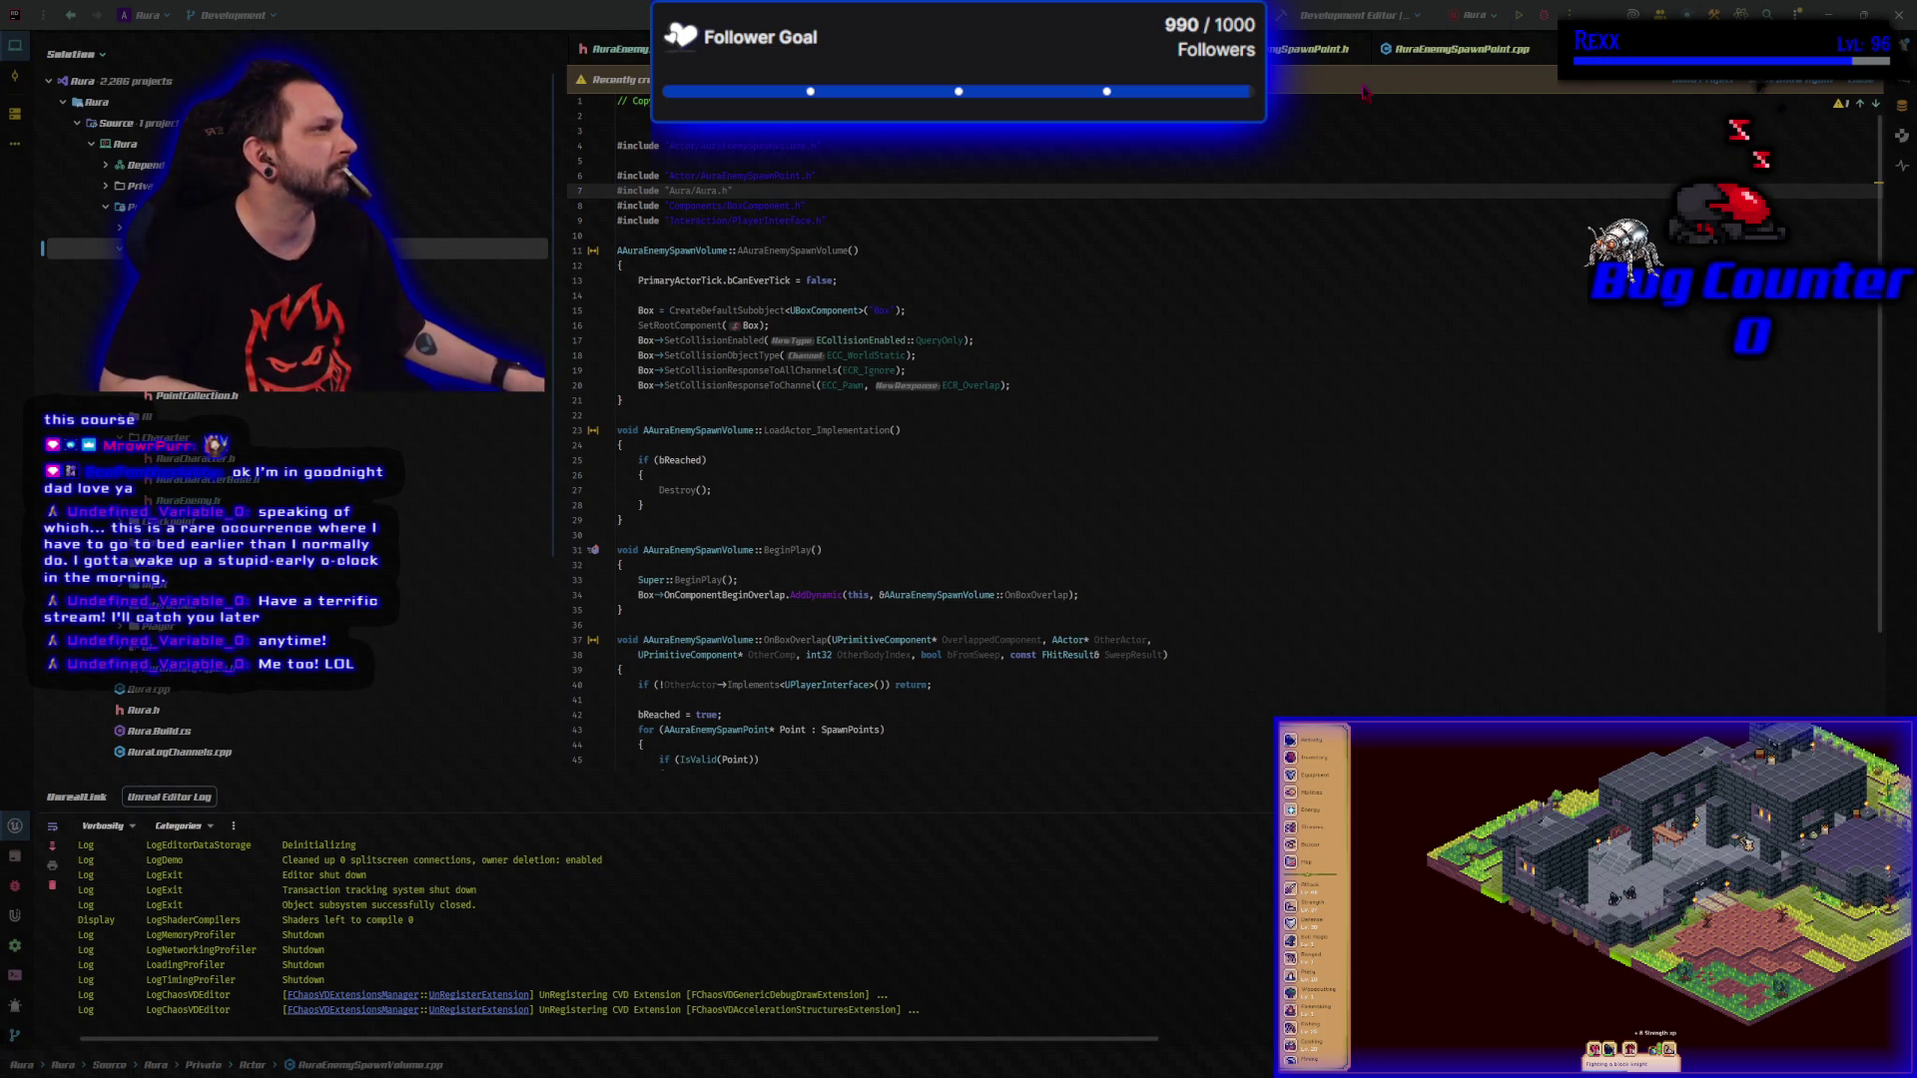
Open AuraEnemySpawnPoint.cpp and select its template code on lines 7–27.
click(1457, 49)
click(649, 511)
key(shift+Up)
key(shift+Up)
key(shift+Up)
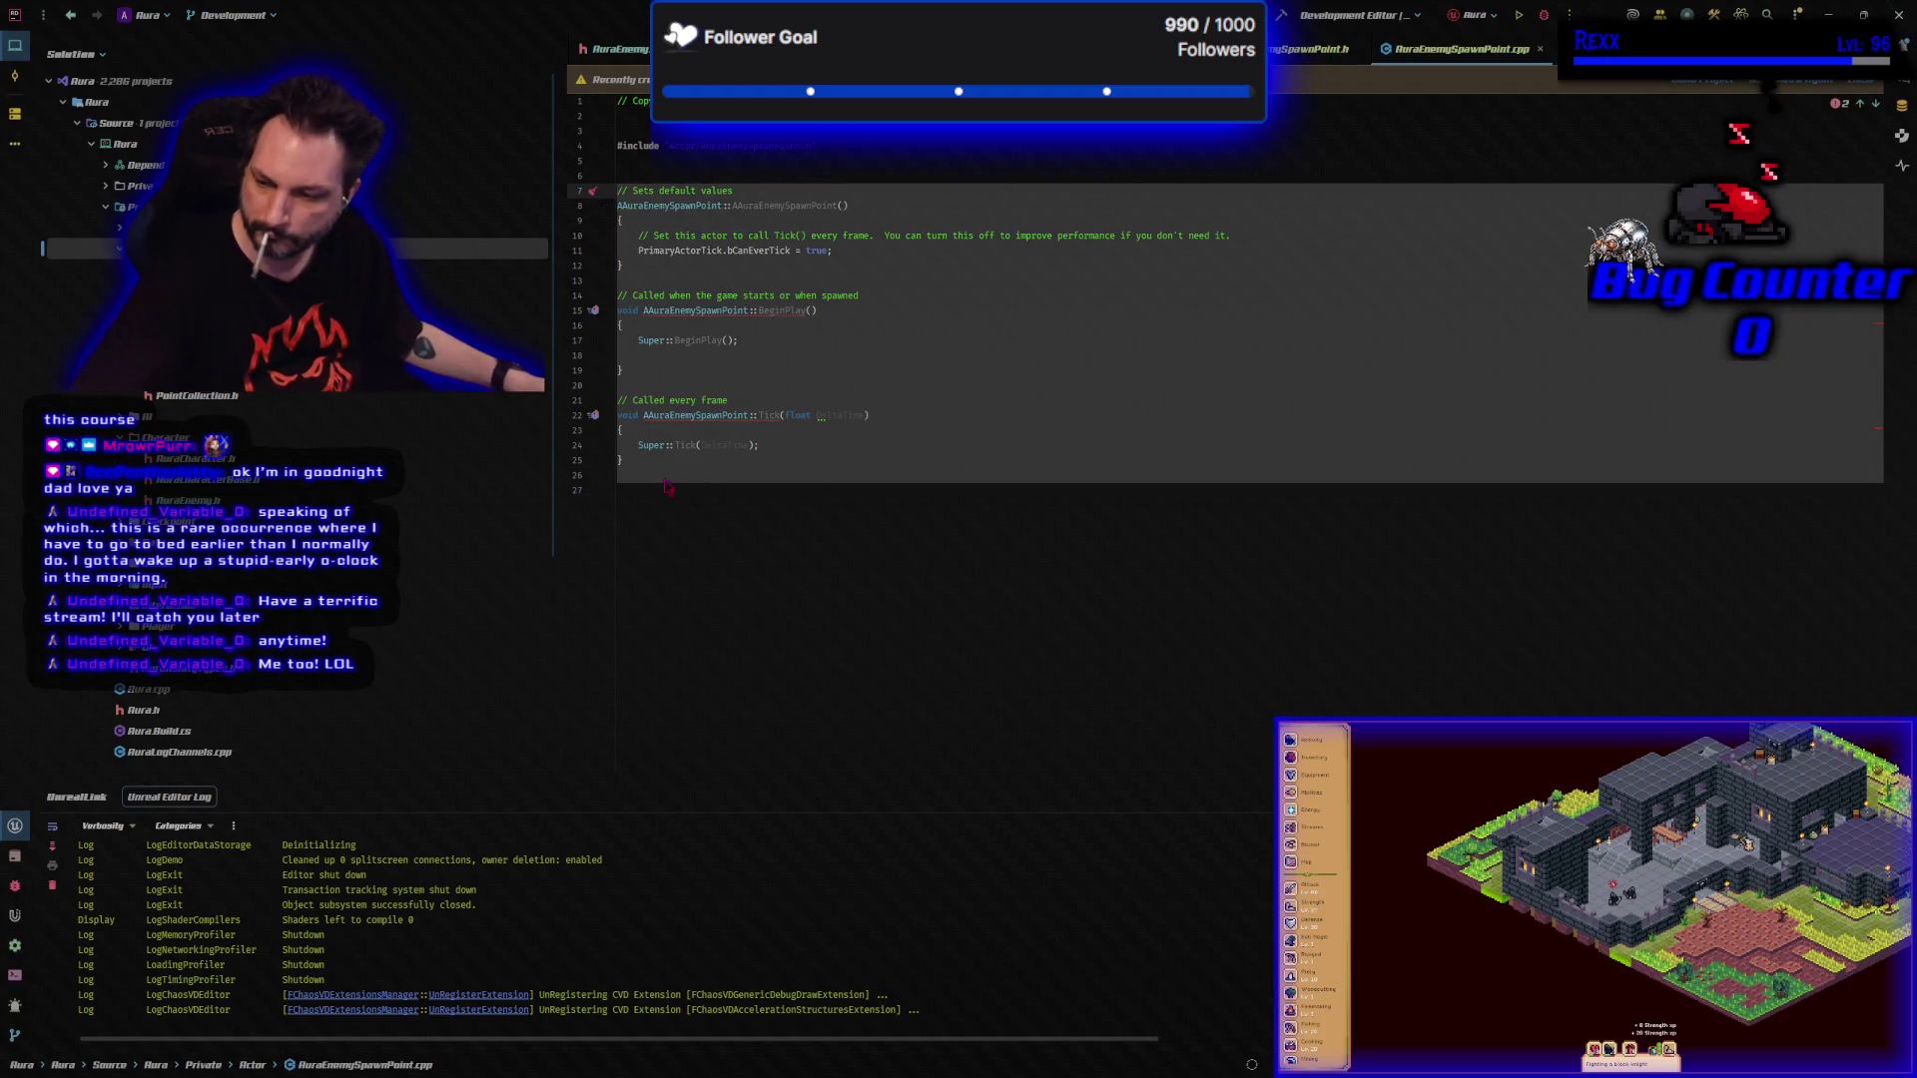
Paste the SpawnEnemy implementation deferred-spawning an AAuraEnemy with level and class, then build.
key(ctrl+v)
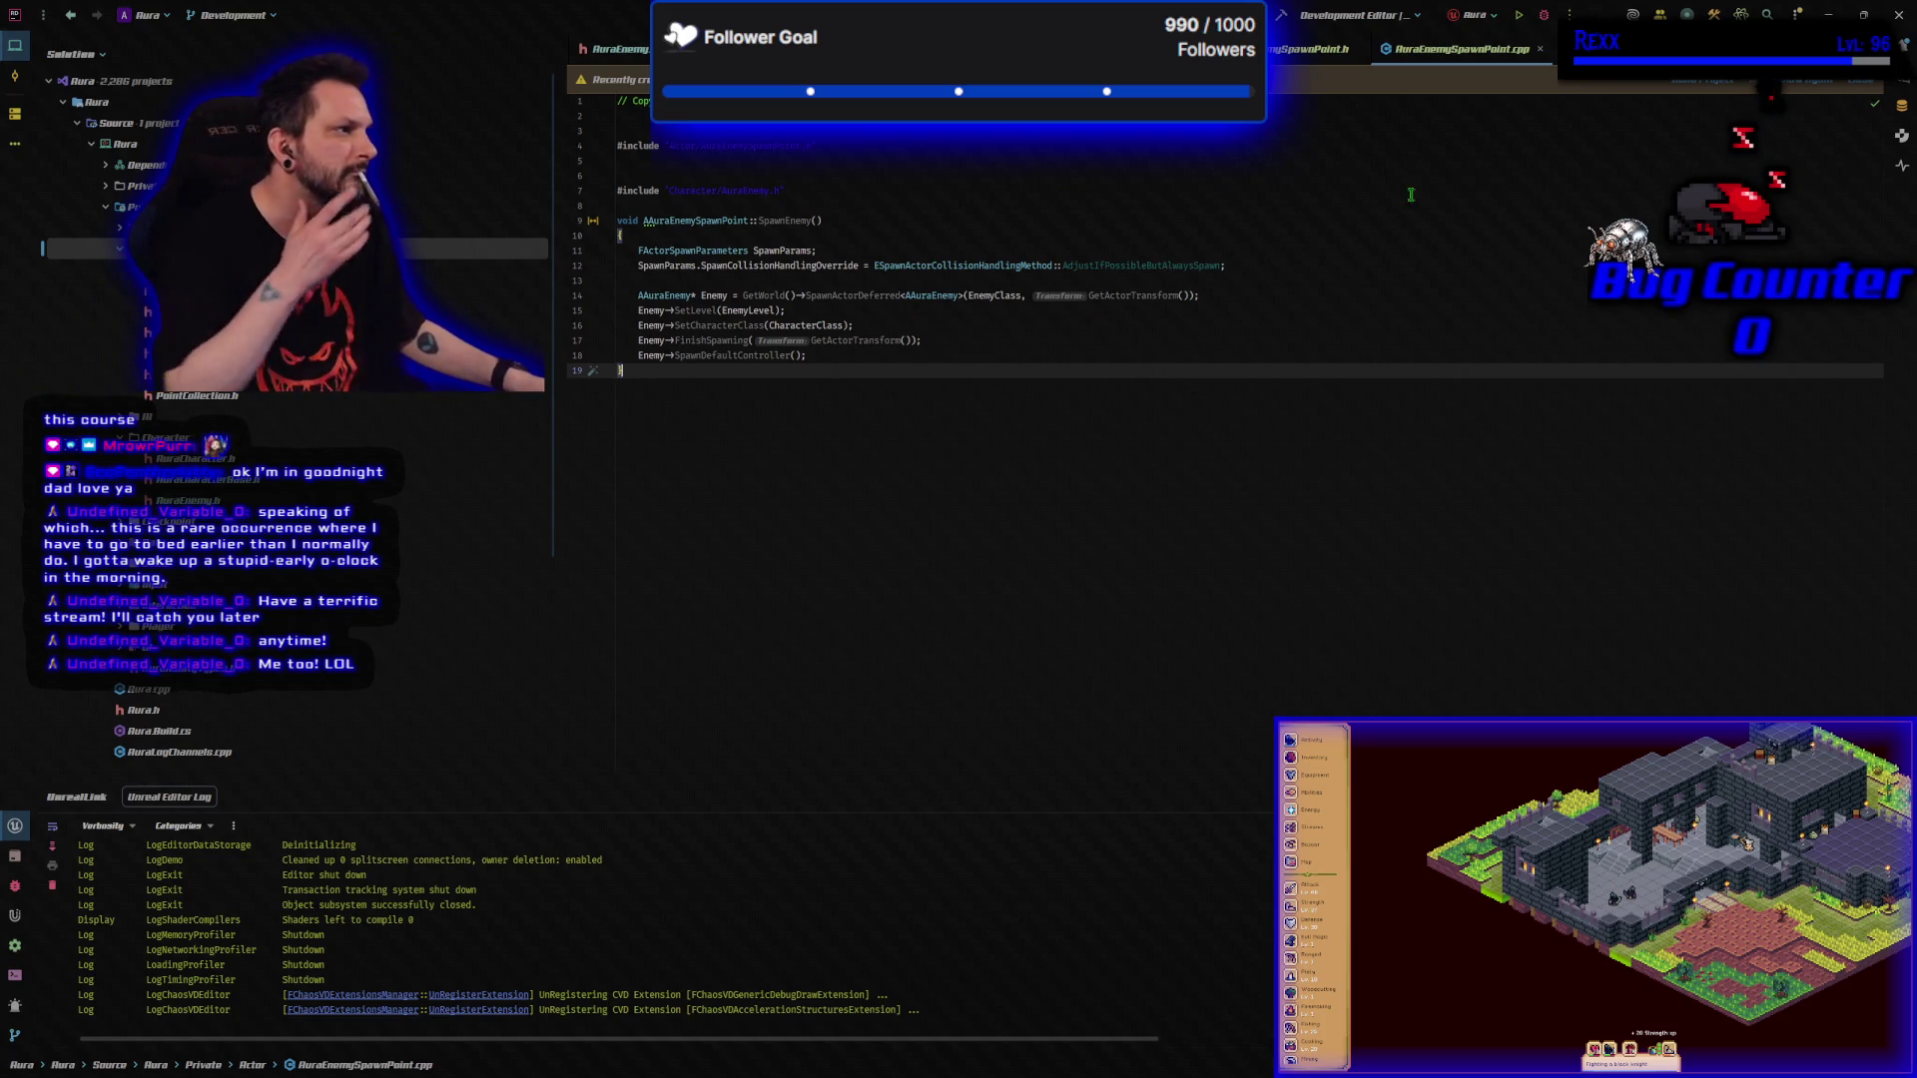
key(ctrl+shift+b)
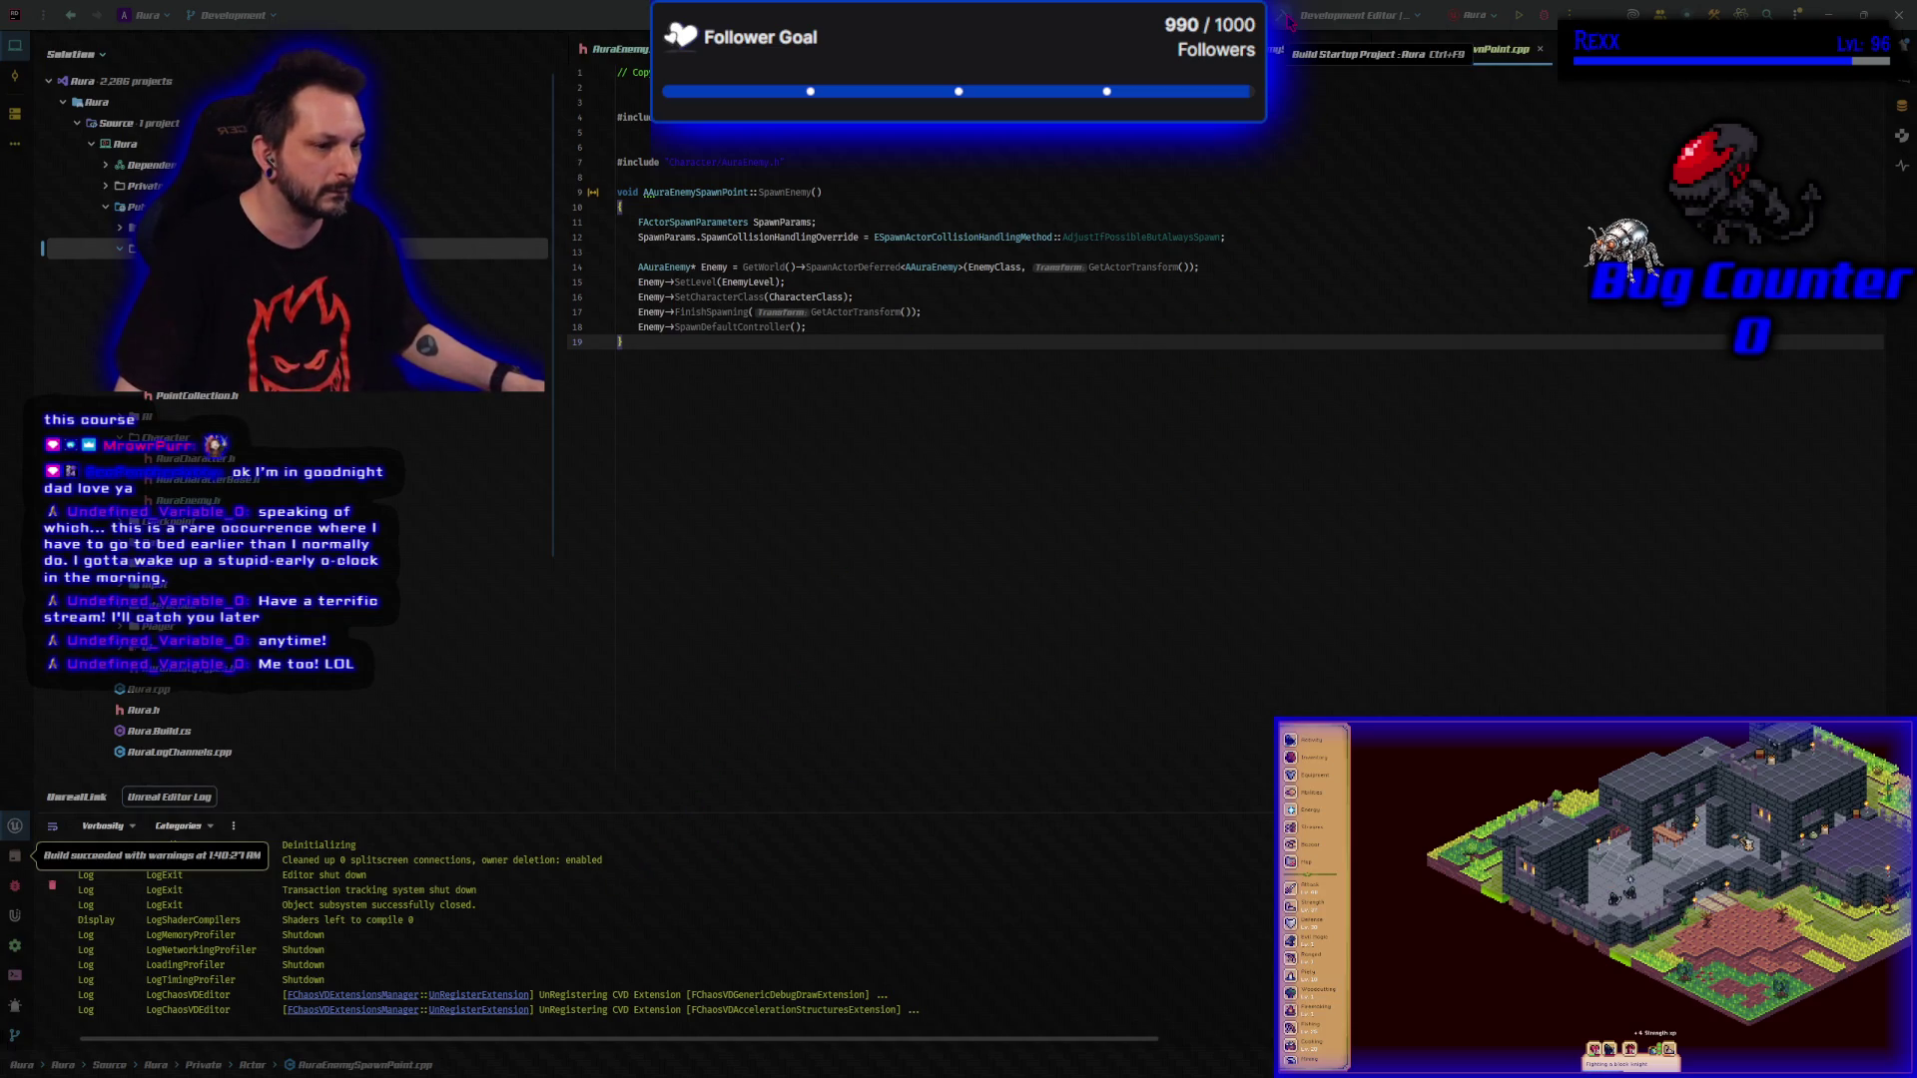
Rebuild the project successfully and launch the Unreal Editor in a debug session.
key(ctrl+shift+b)
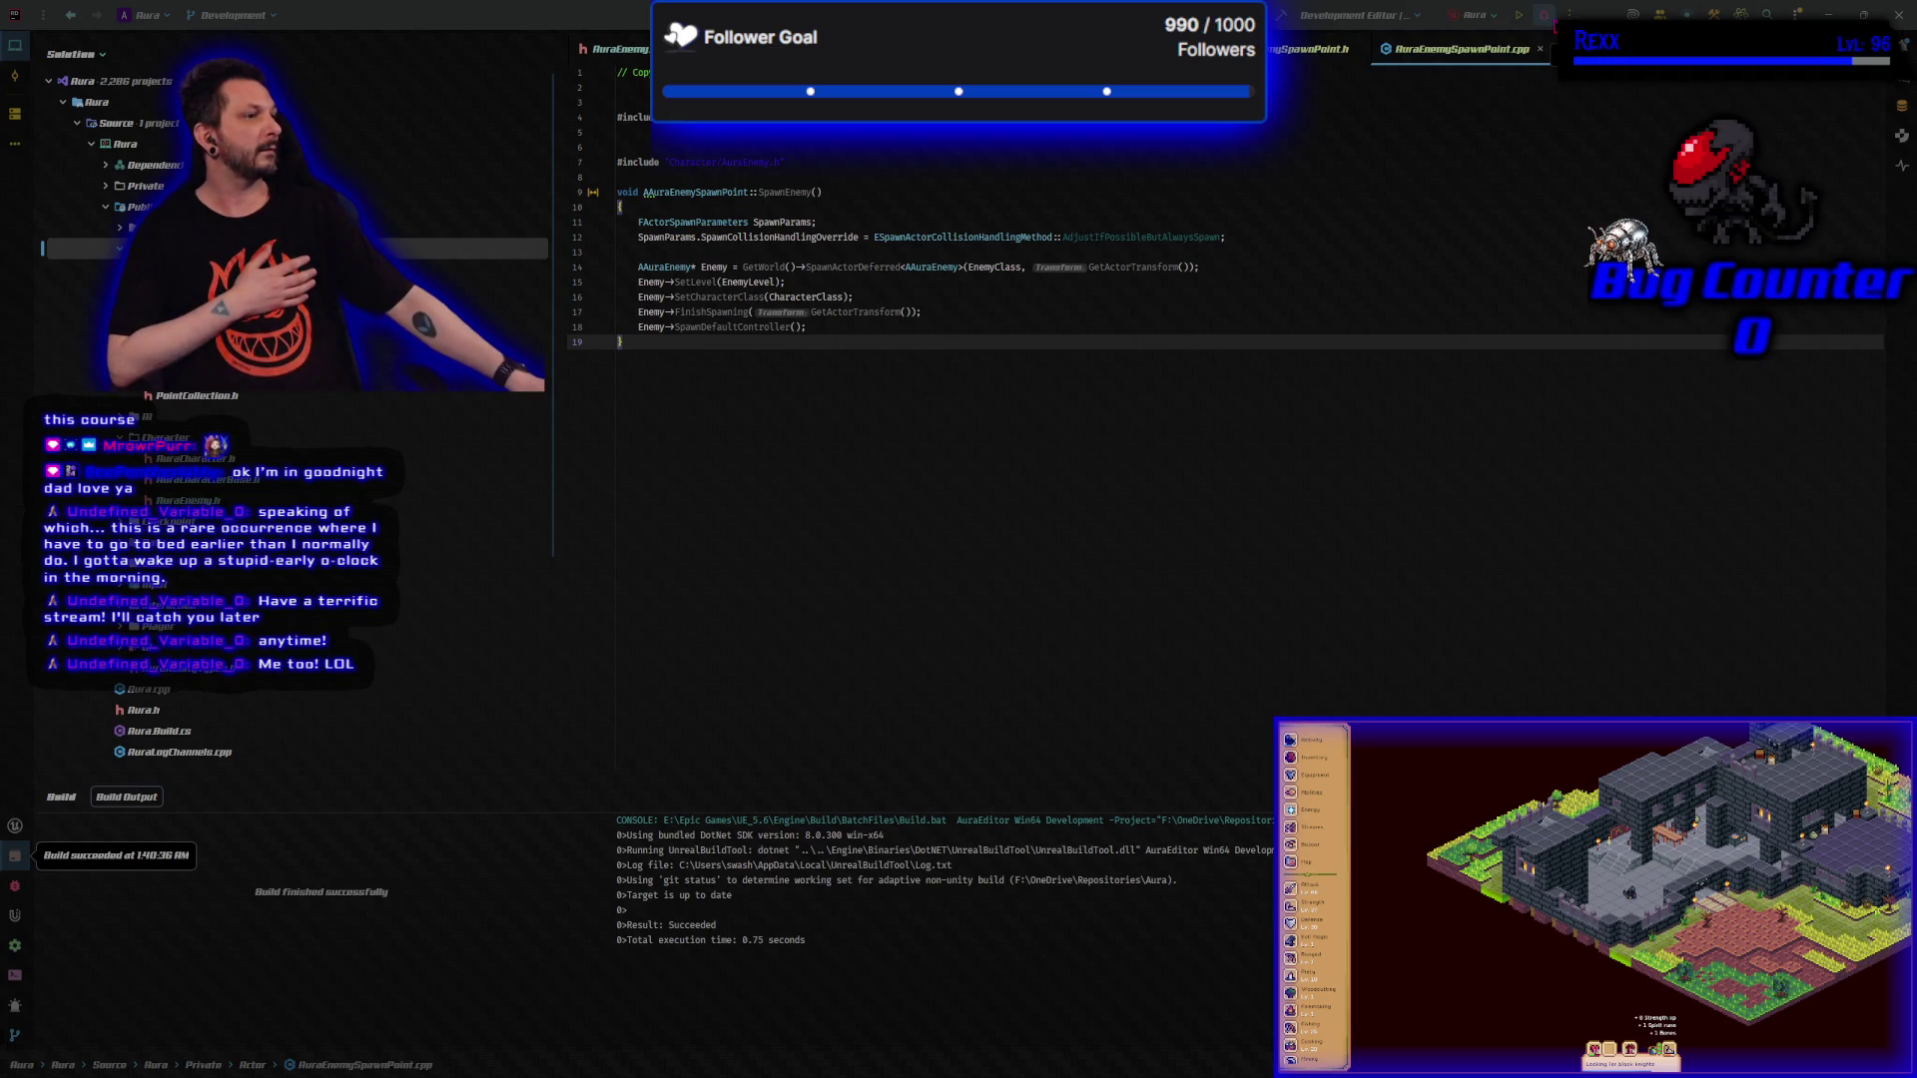
click(1544, 15)
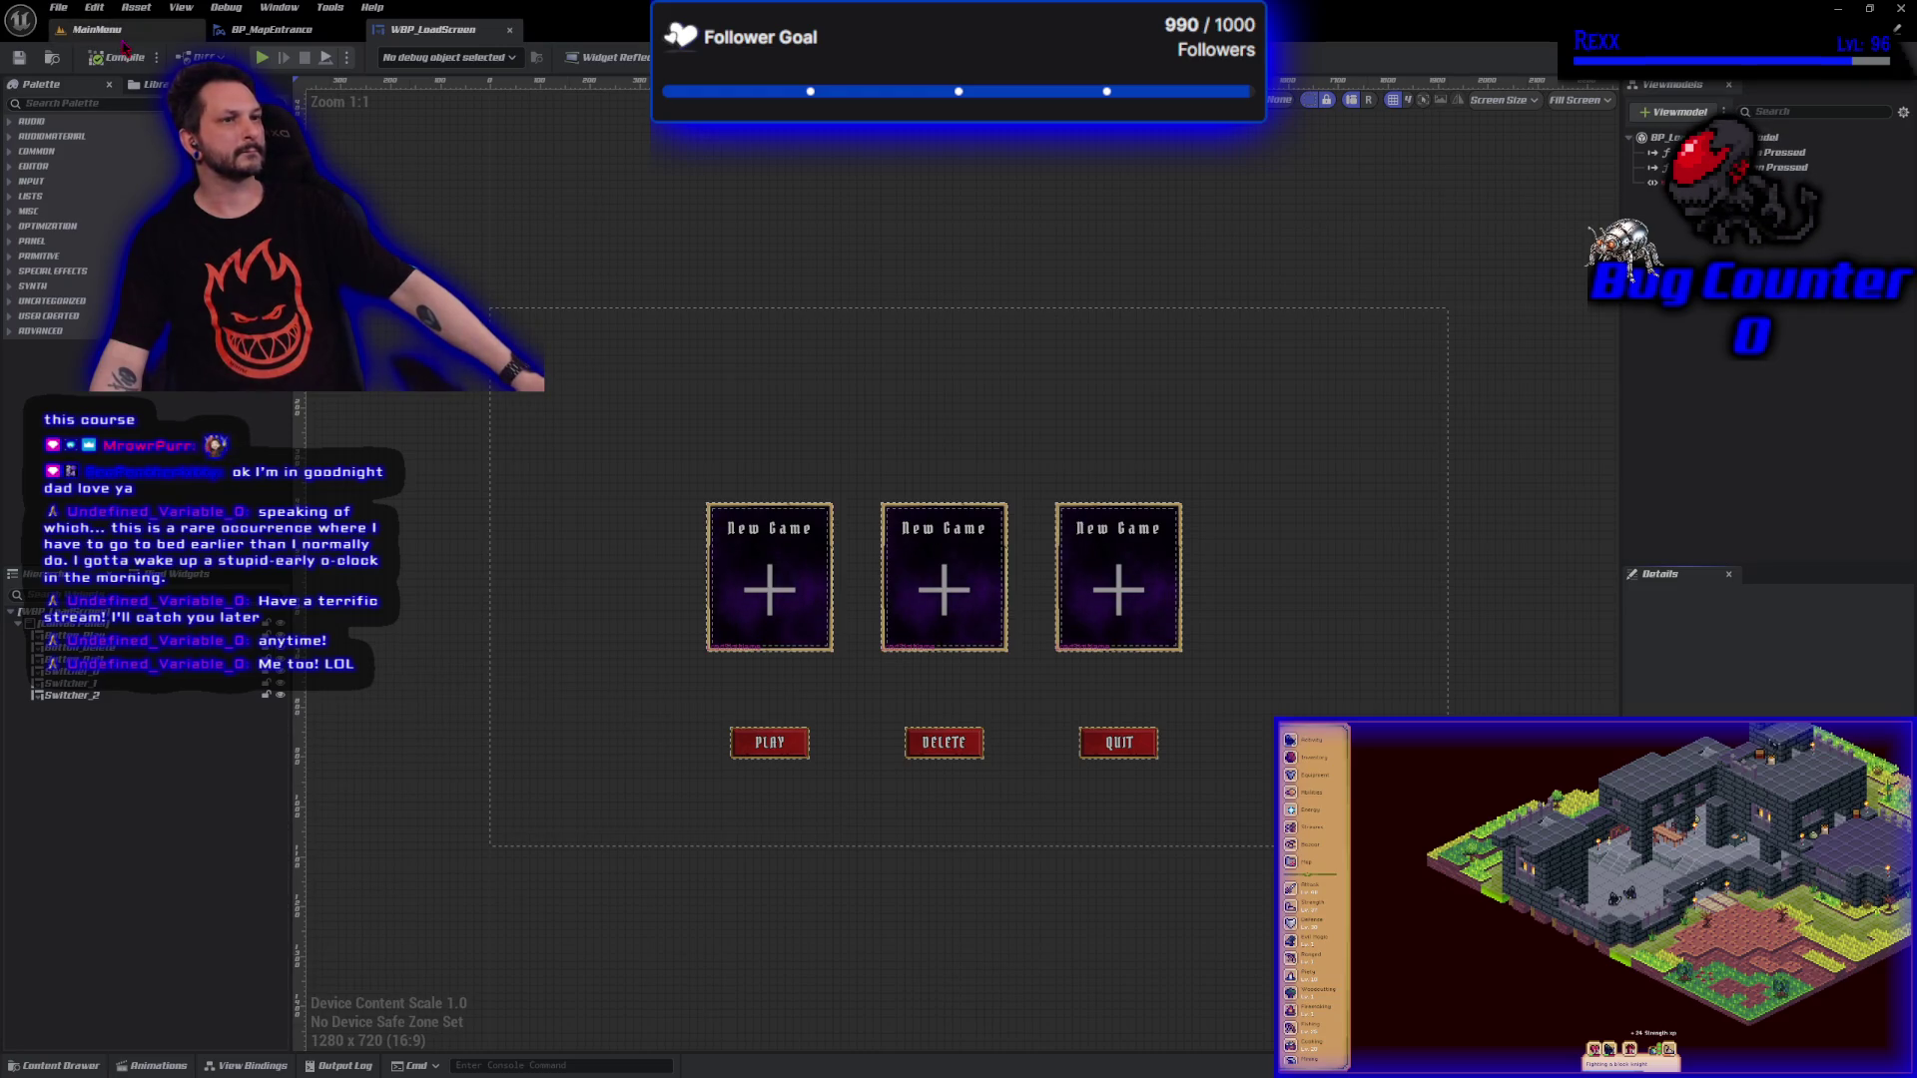
Open the Dungeon level from the Maps folder in the Content Drawer.
click(115, 30)
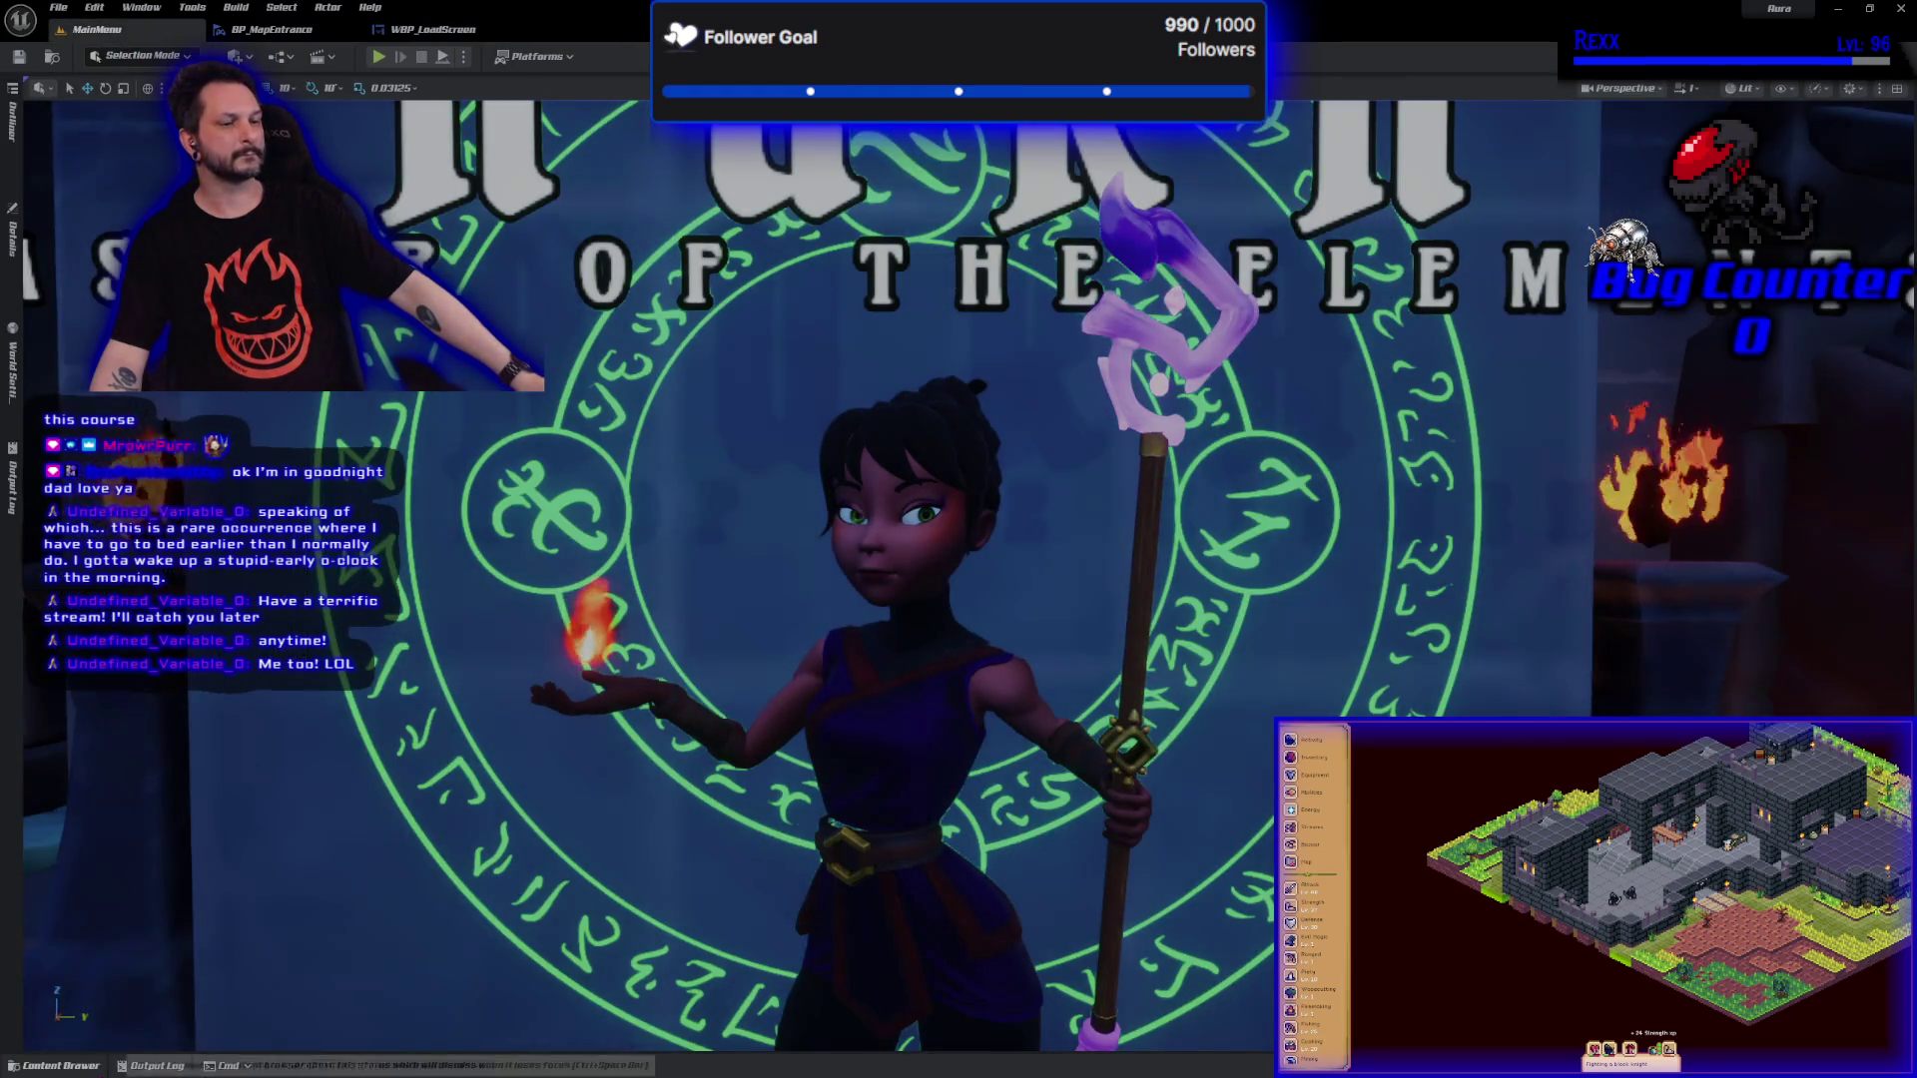
click(62, 1065)
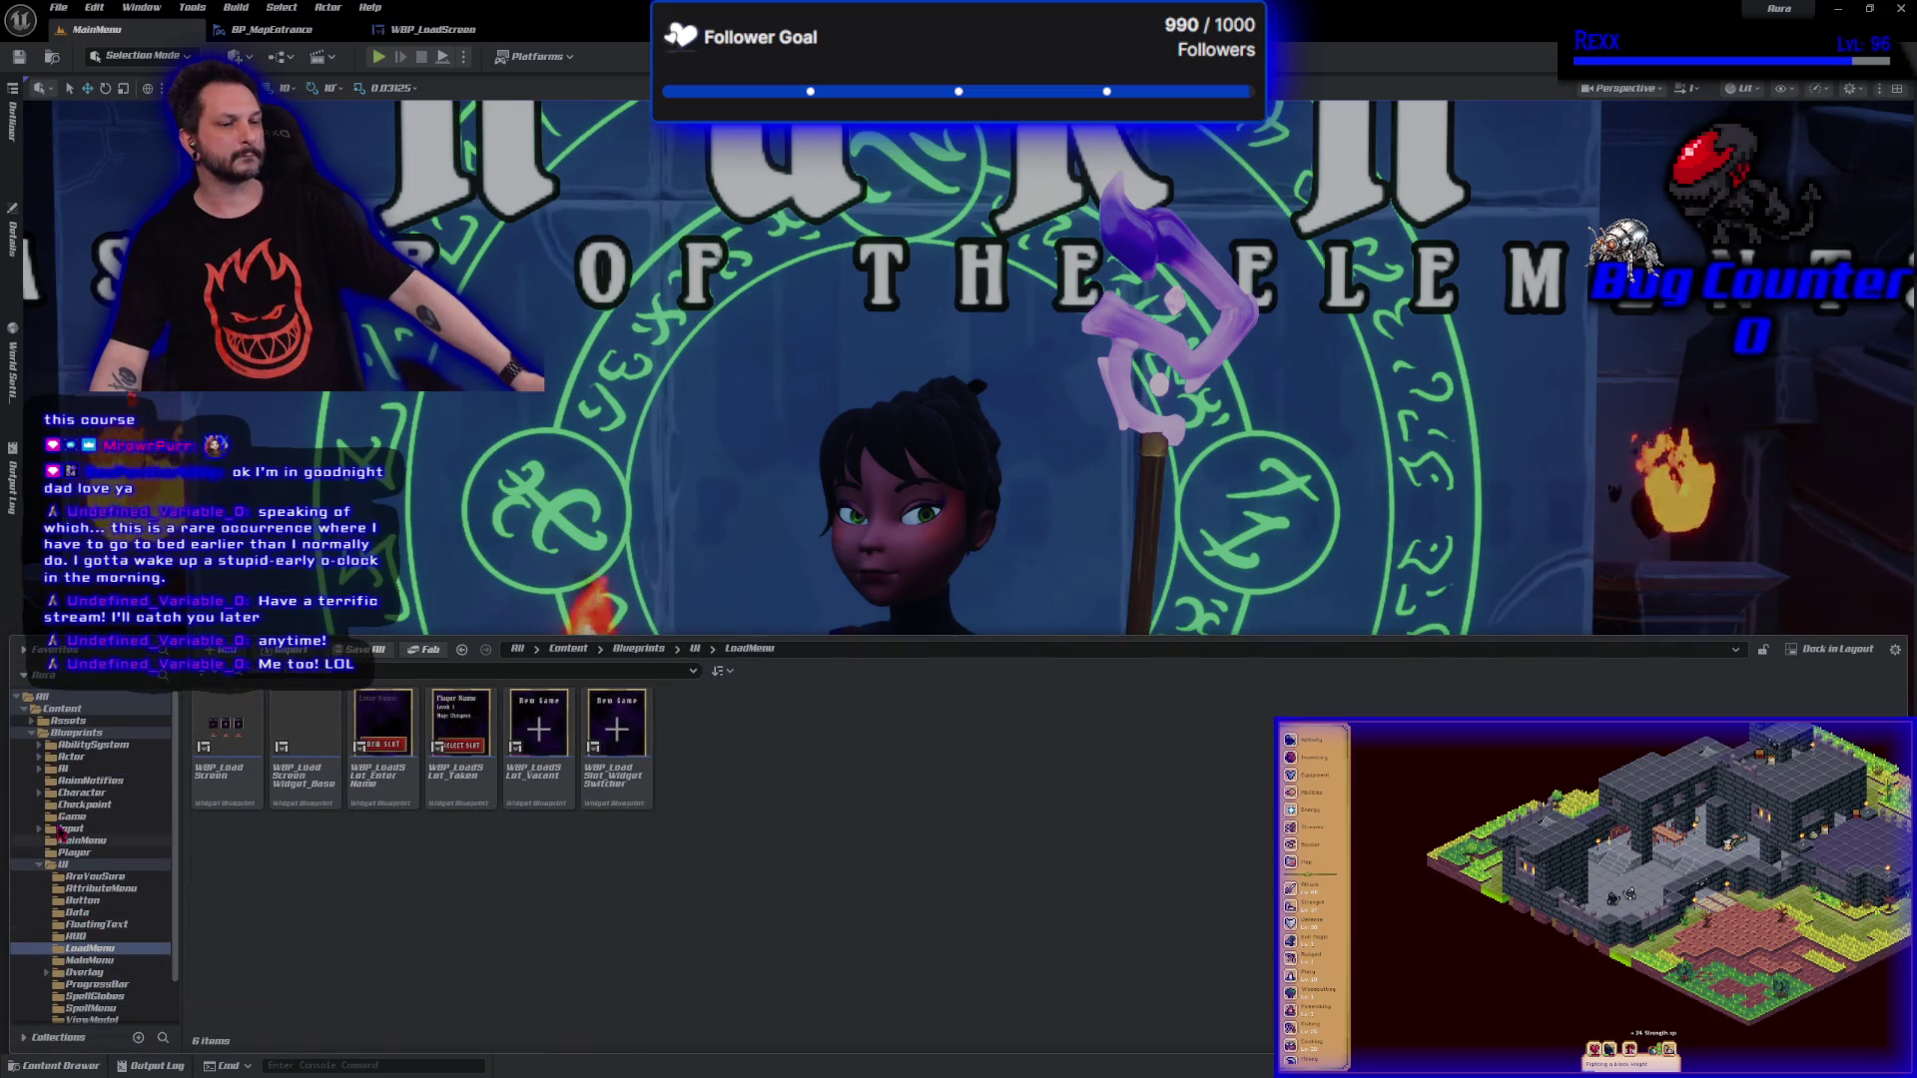
click(38, 865)
click(63, 877)
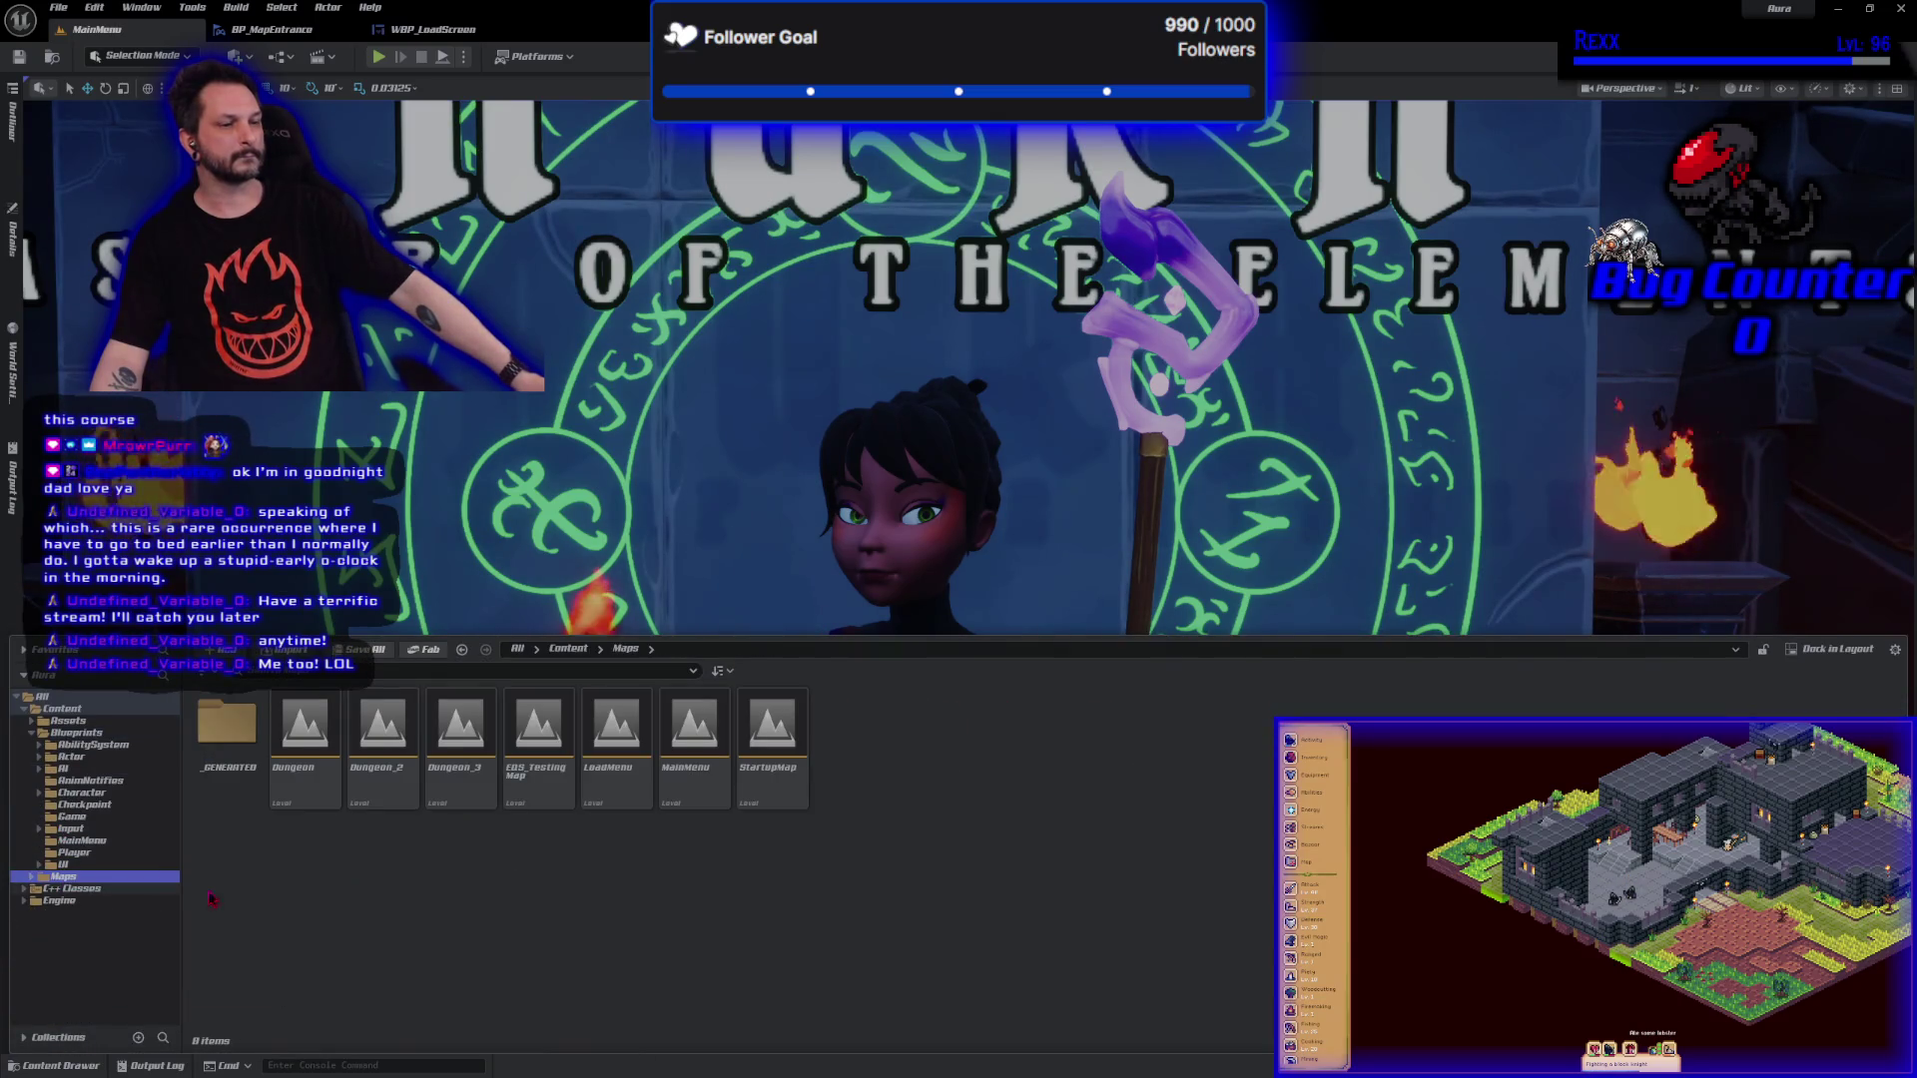
double_click(304, 789)
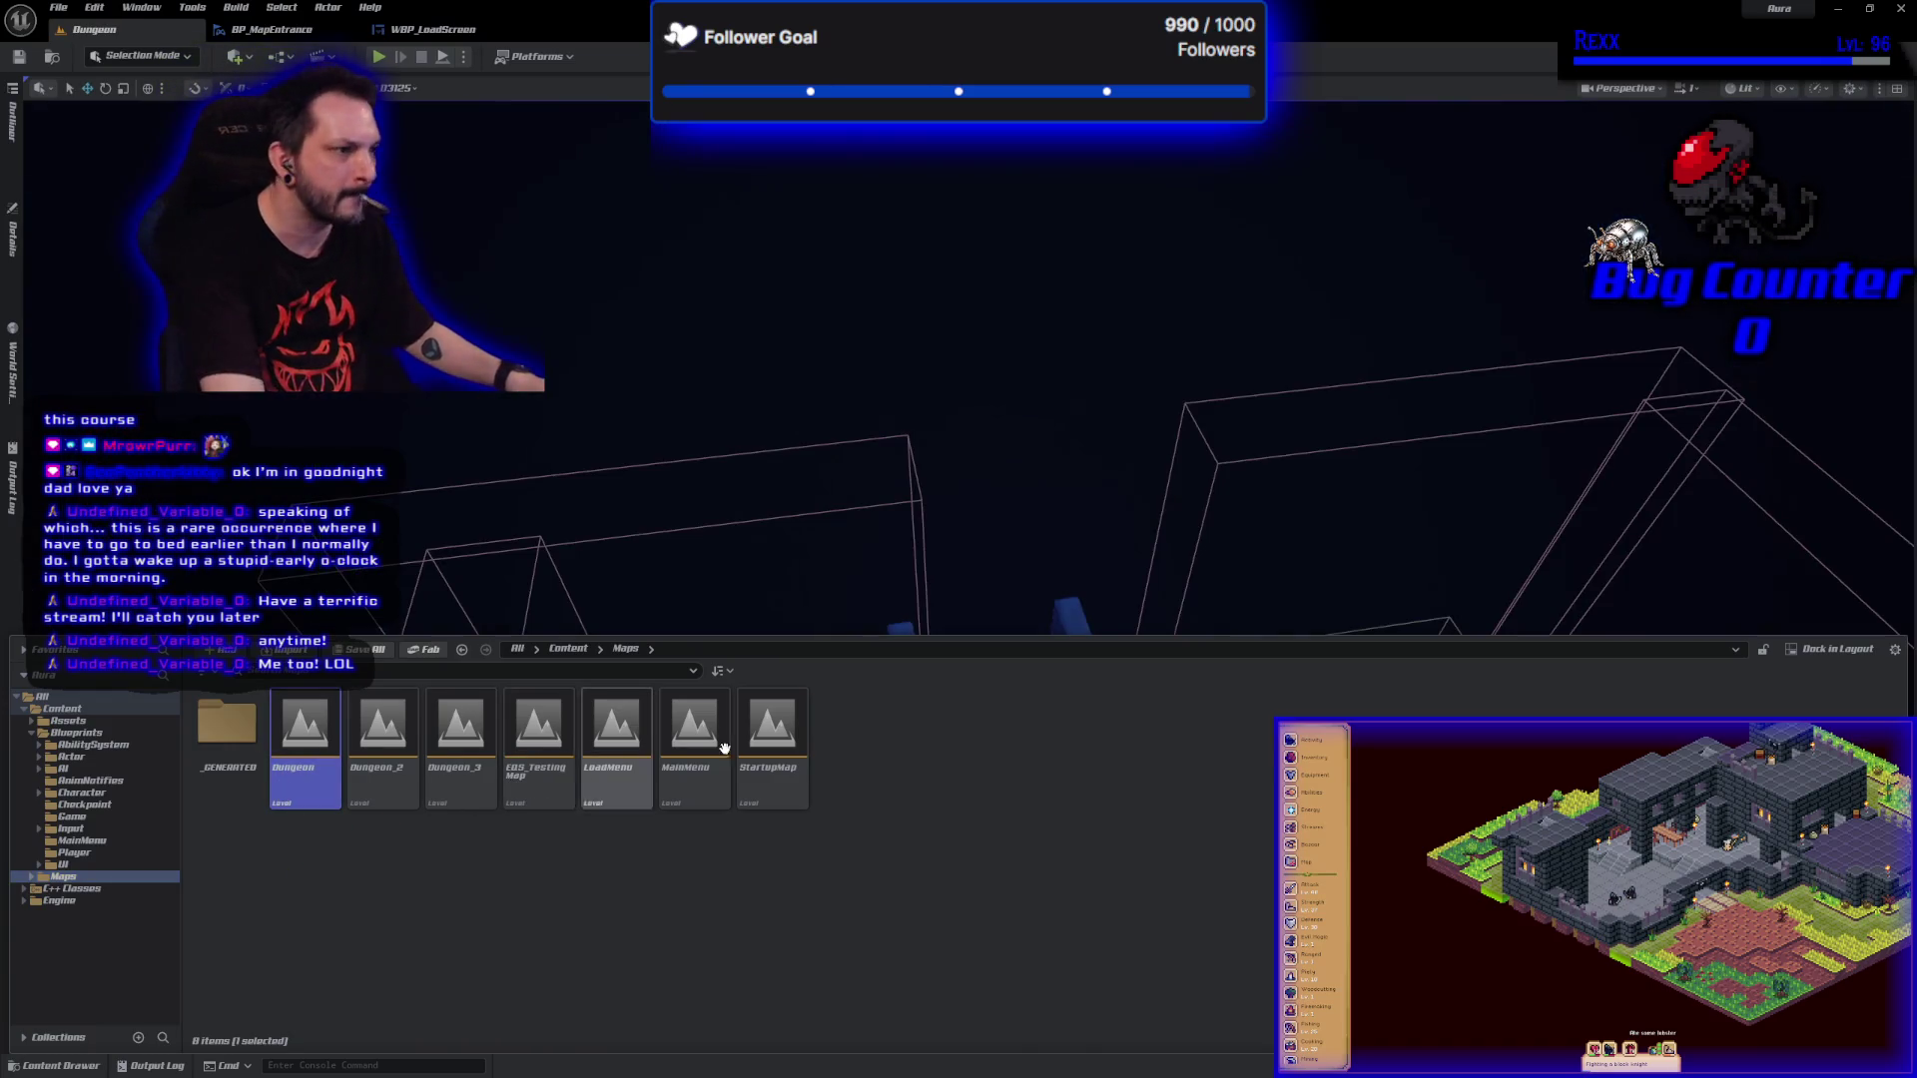
Delete the light near the stairs plus the red potion and four blue potions on the floor.
mouse_move(883, 513)
mouse_down()
mouse_move(1008, 422)
mouse_move(932, 509)
mouse_up()
click(949, 633)
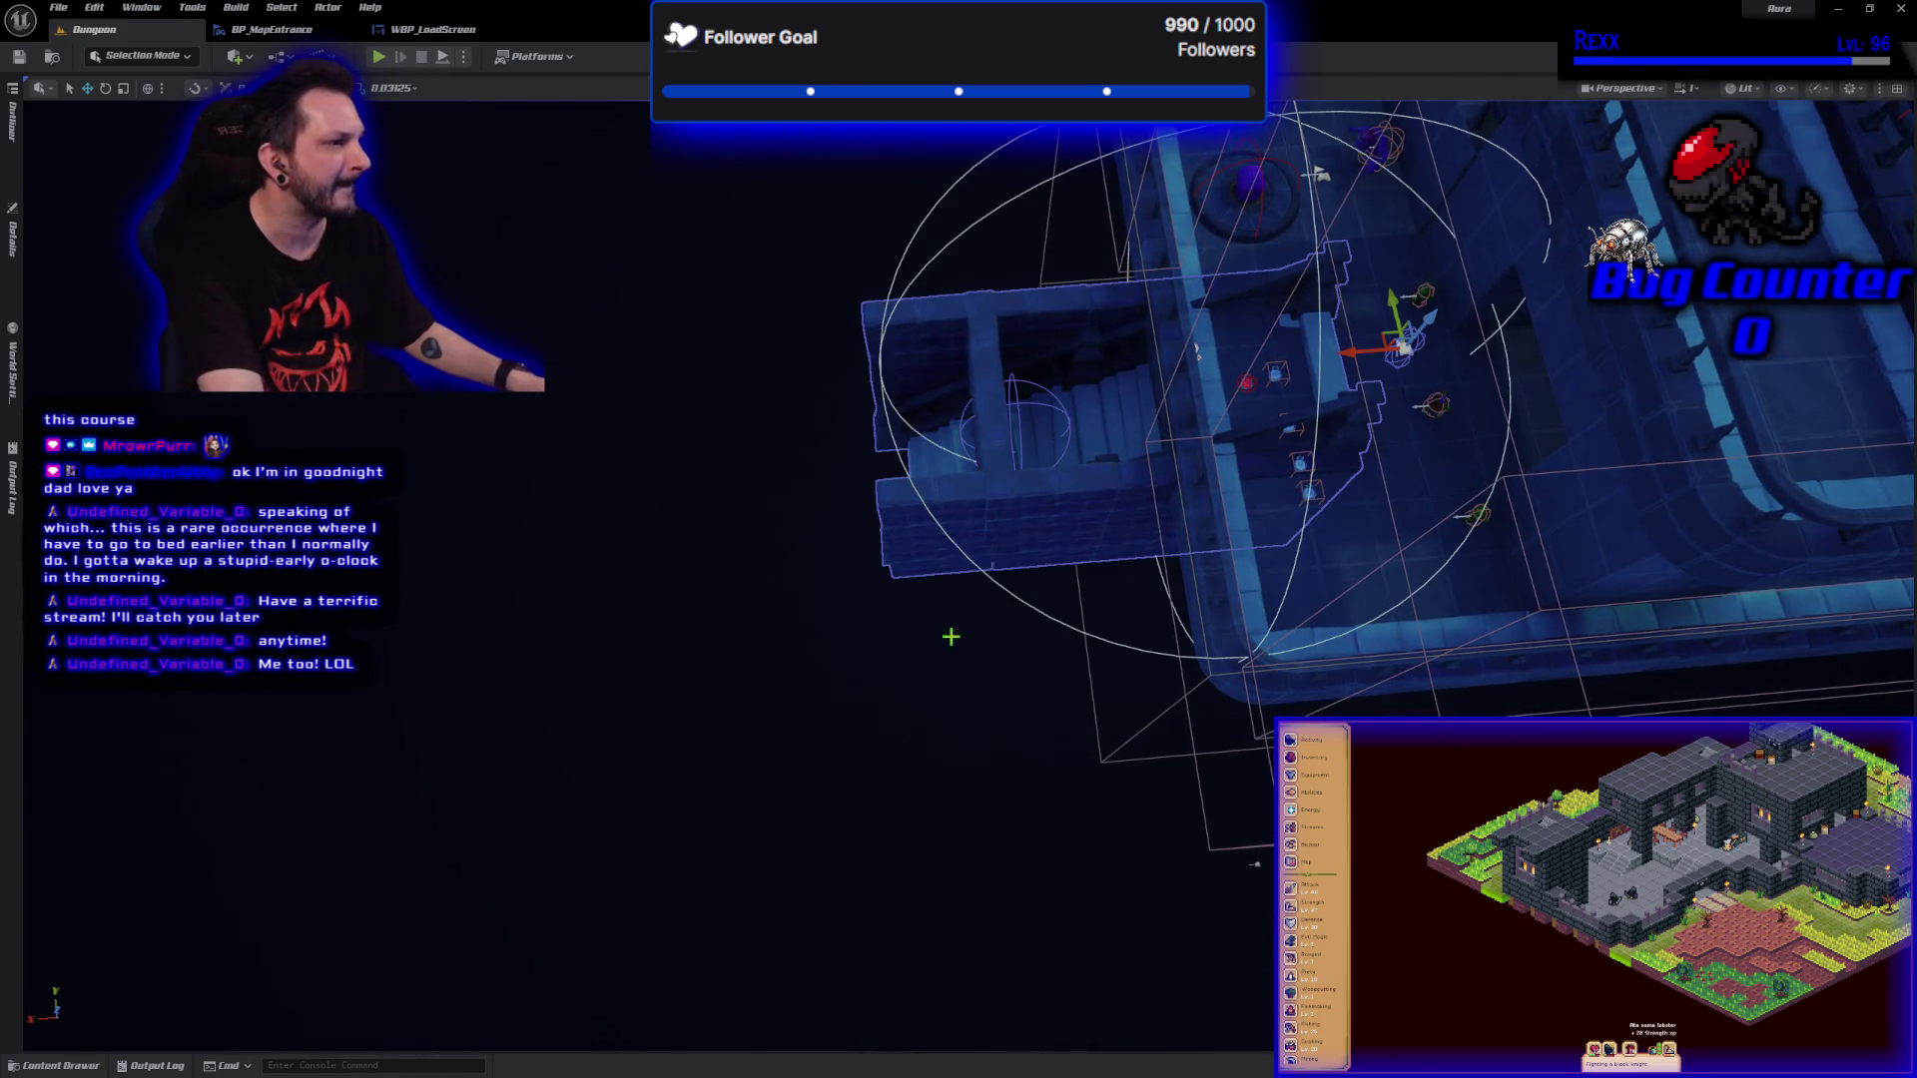
key(Delete)
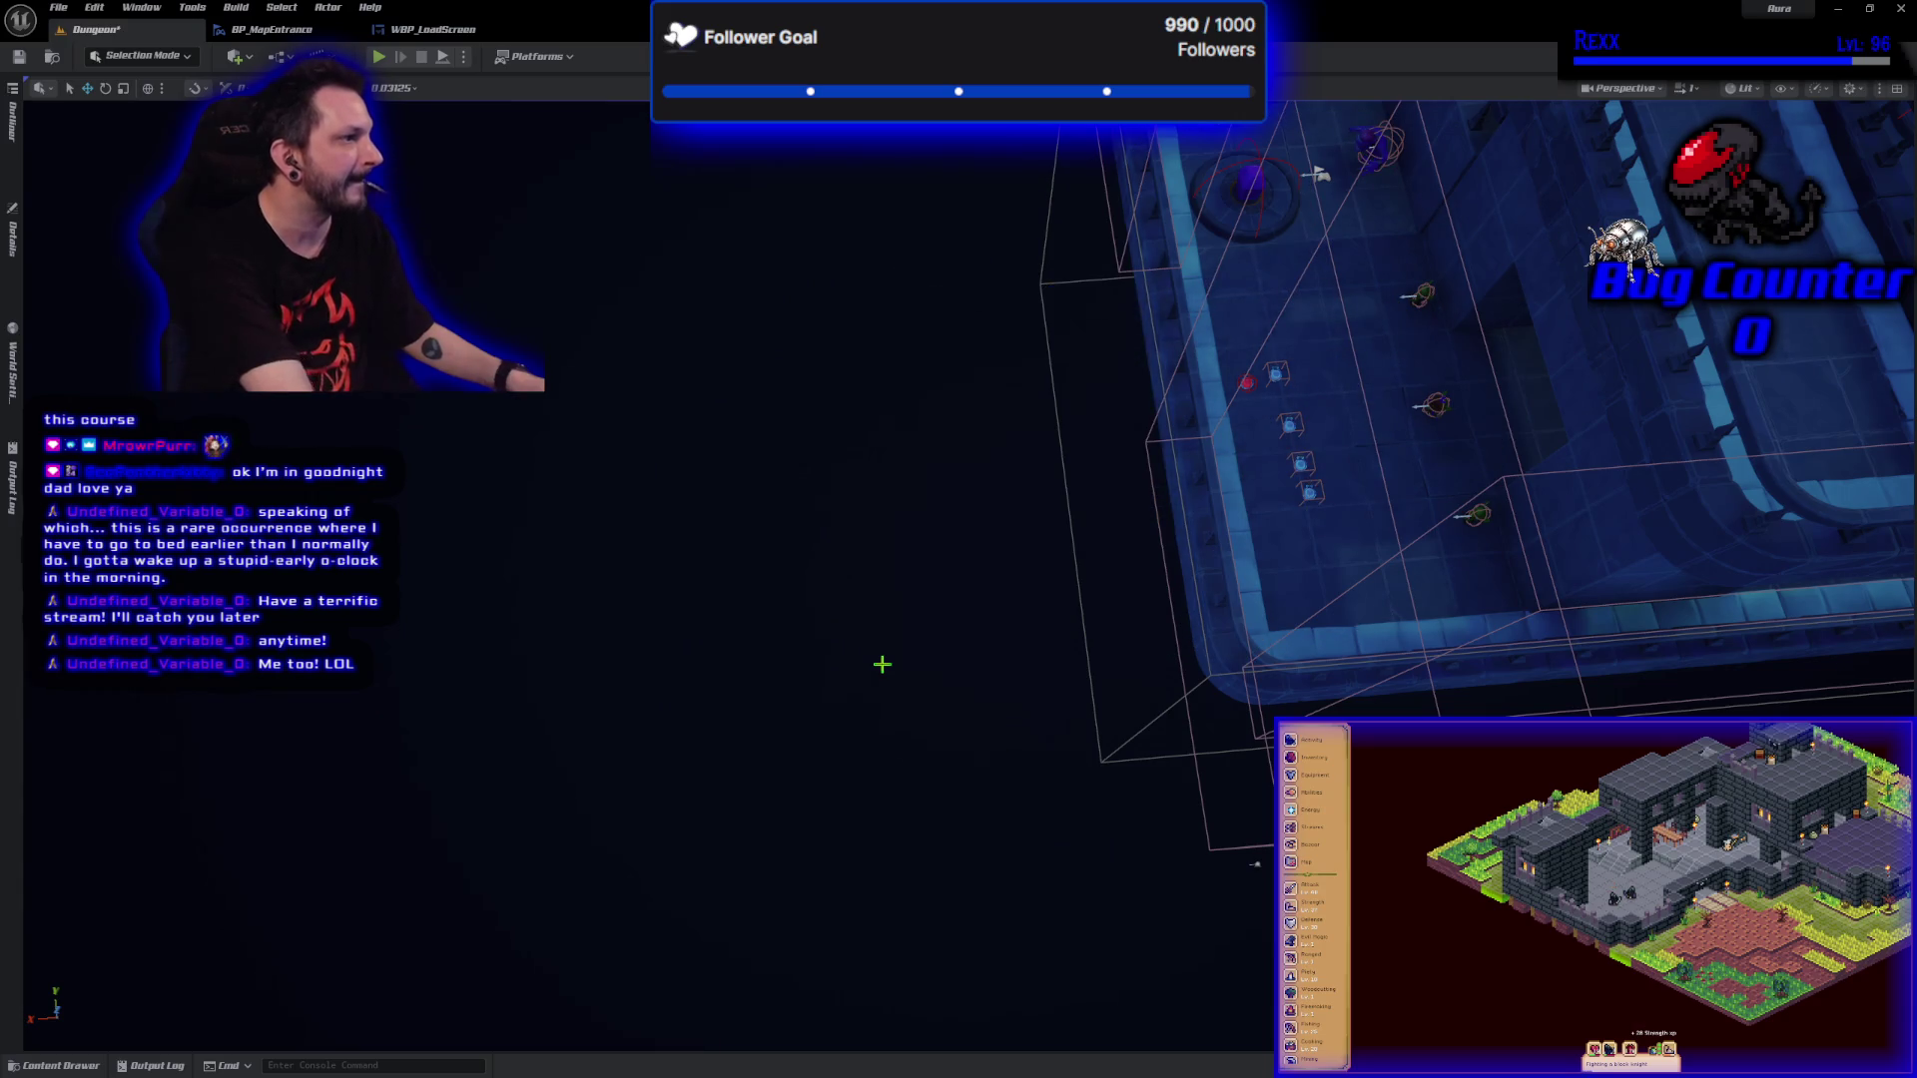
mouse_move(867, 643)
mouse_down()
mouse_move(900, 579)
mouse_move(862, 655)
mouse_up()
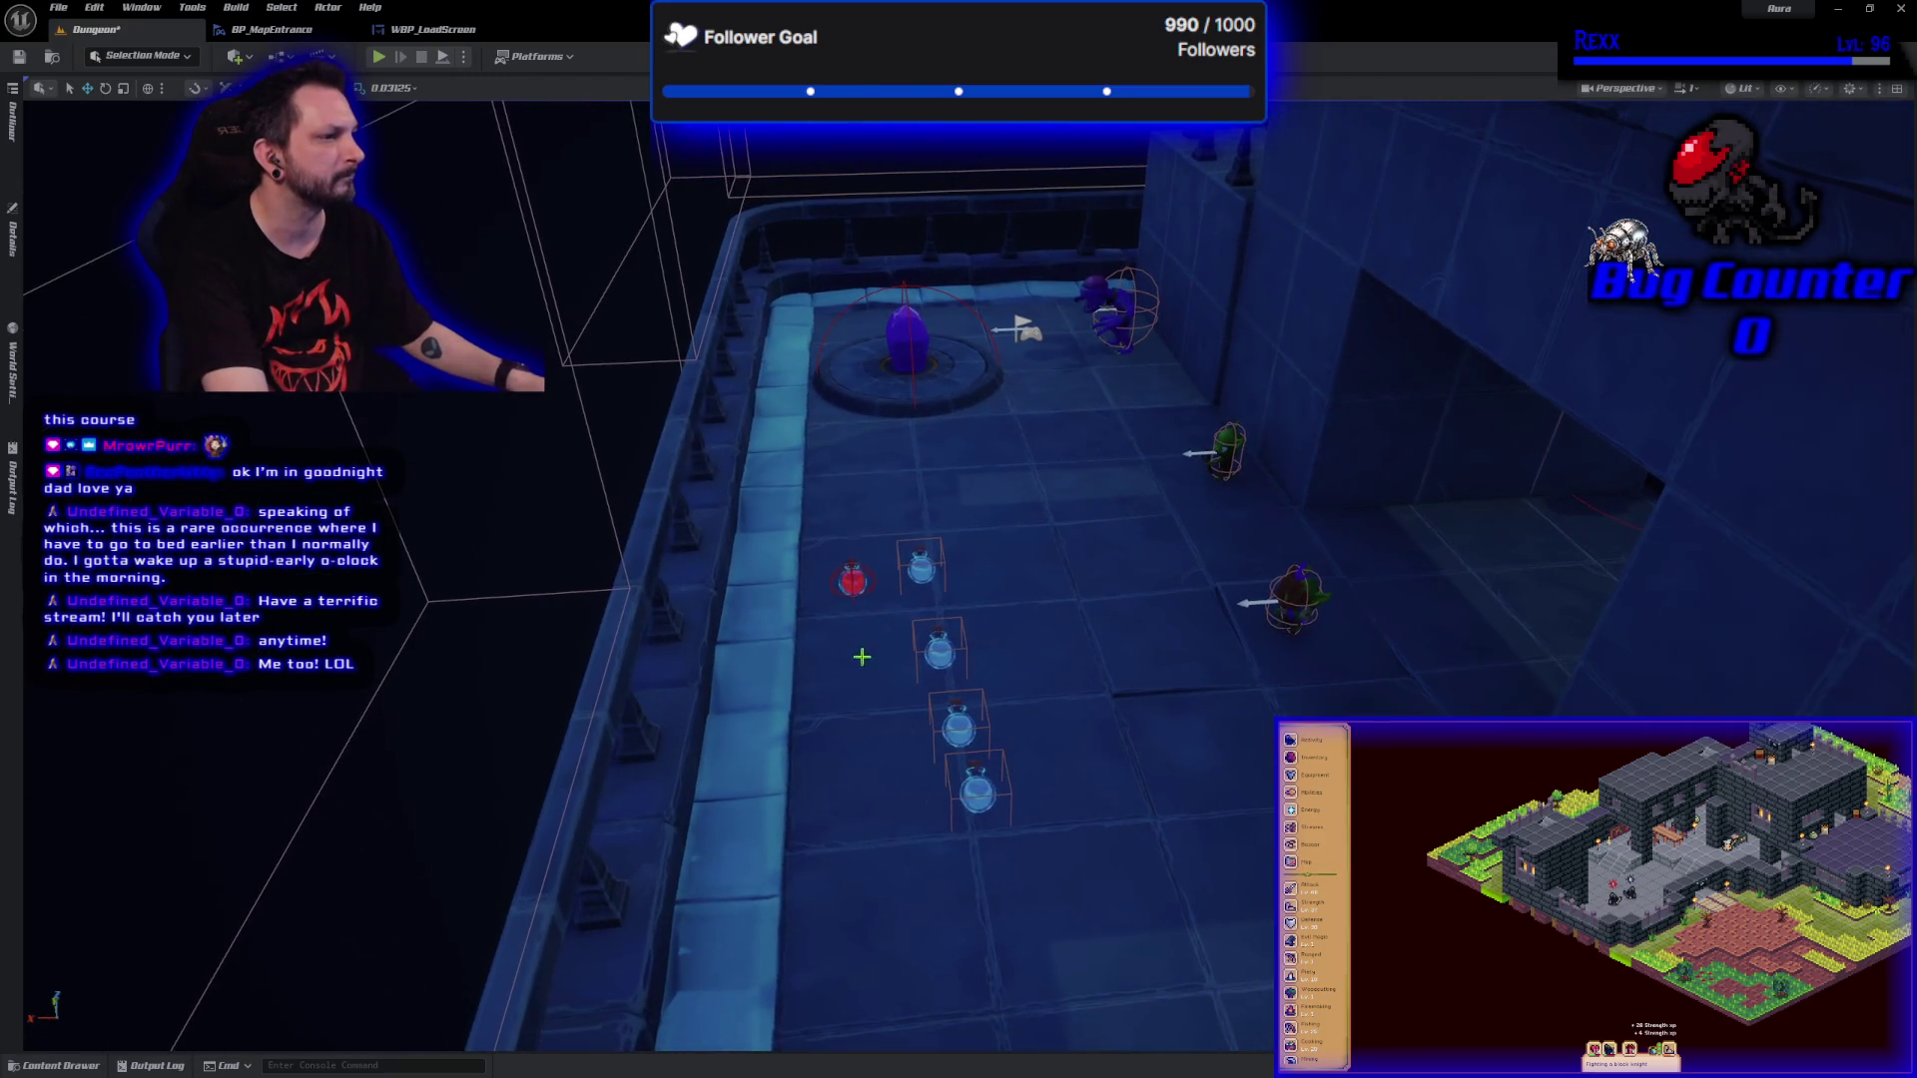
click(850, 580)
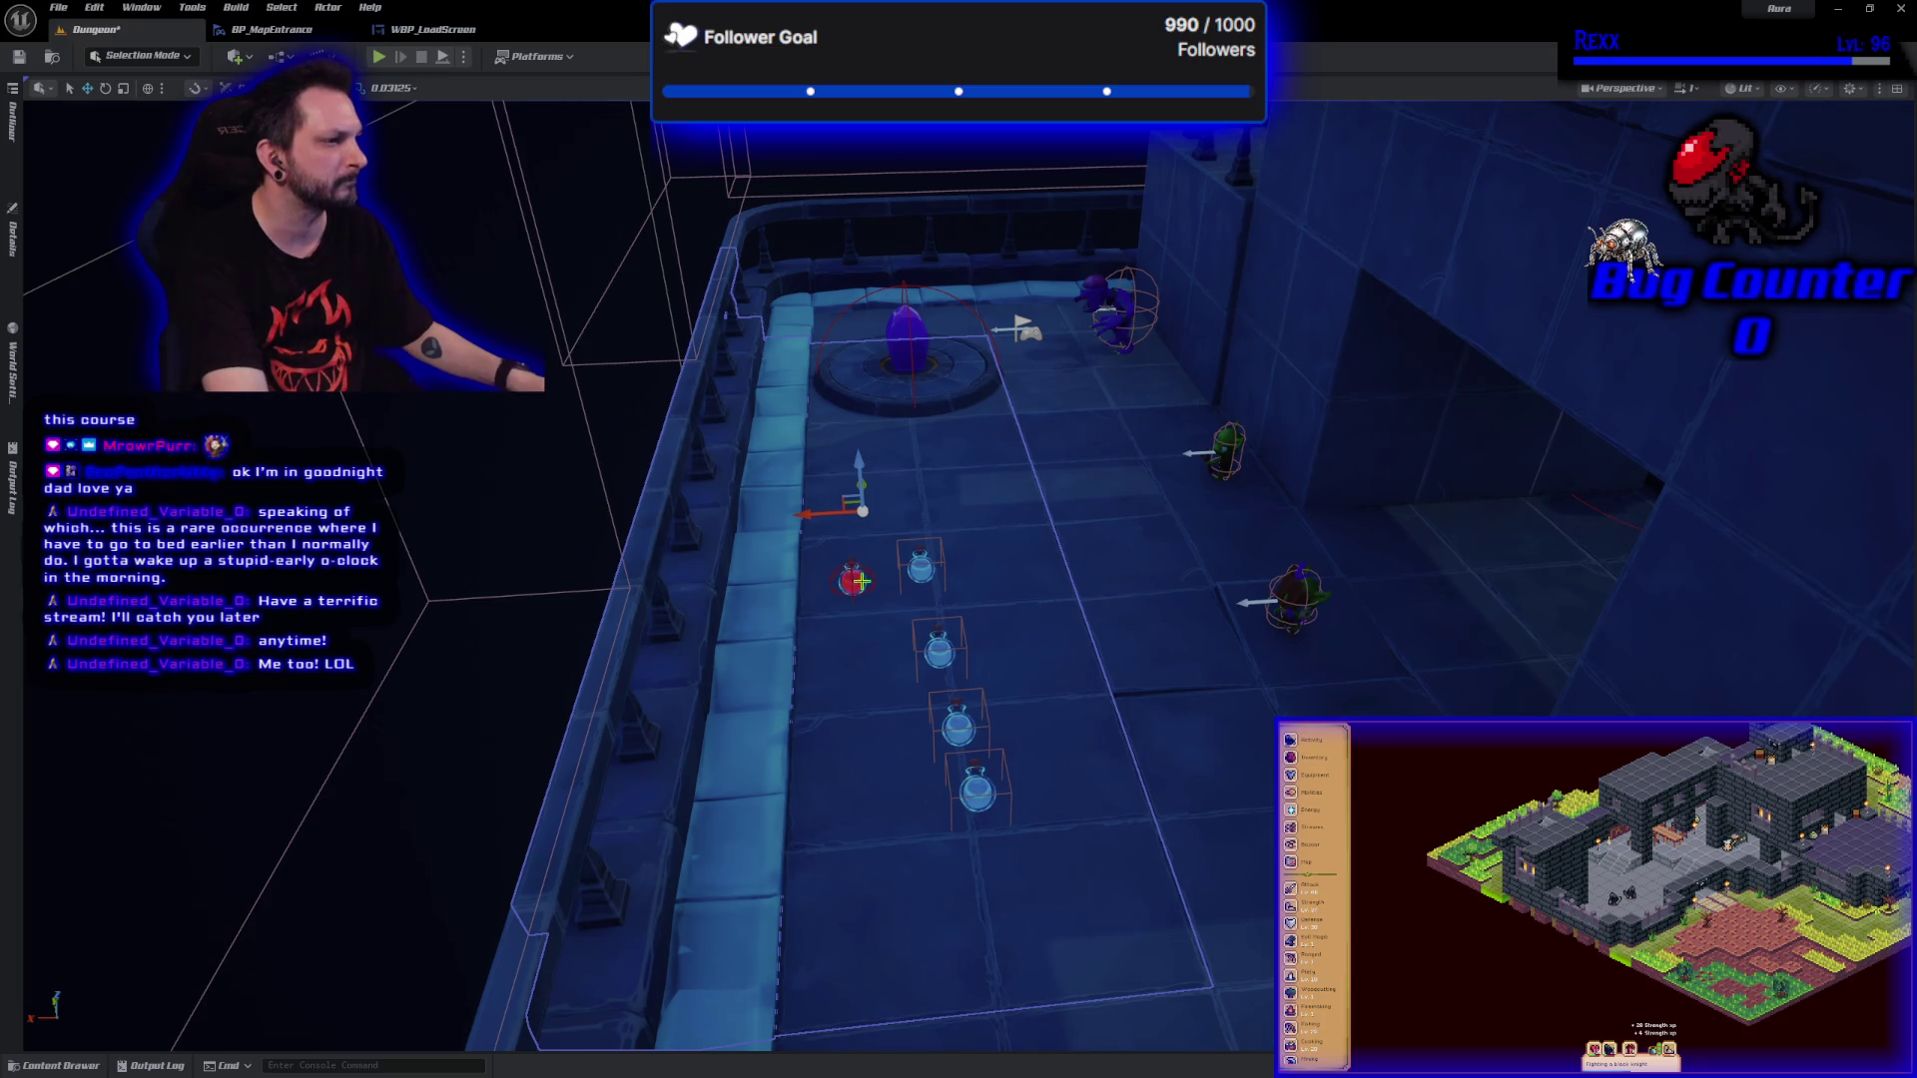
click(854, 580)
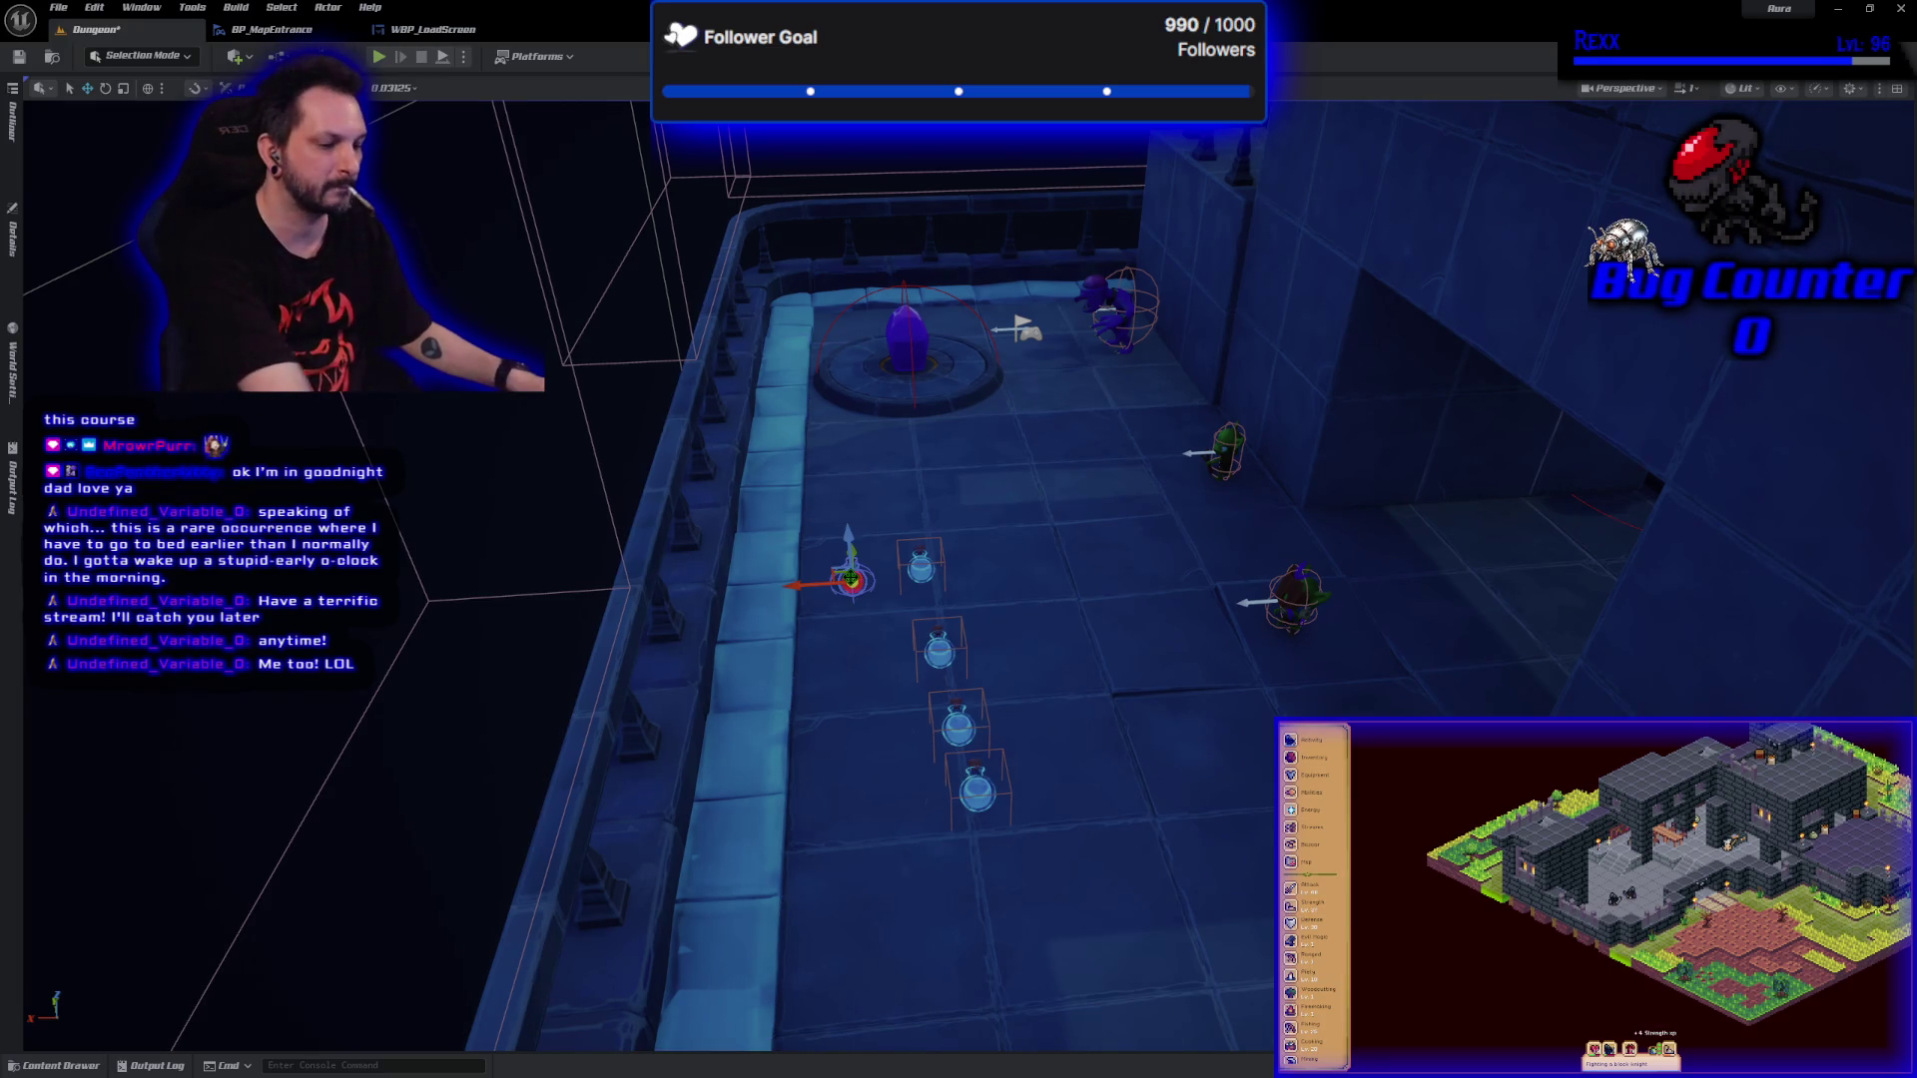
key(Delete)
click(912, 561)
click(939, 563)
key(Delete)
click(960, 650)
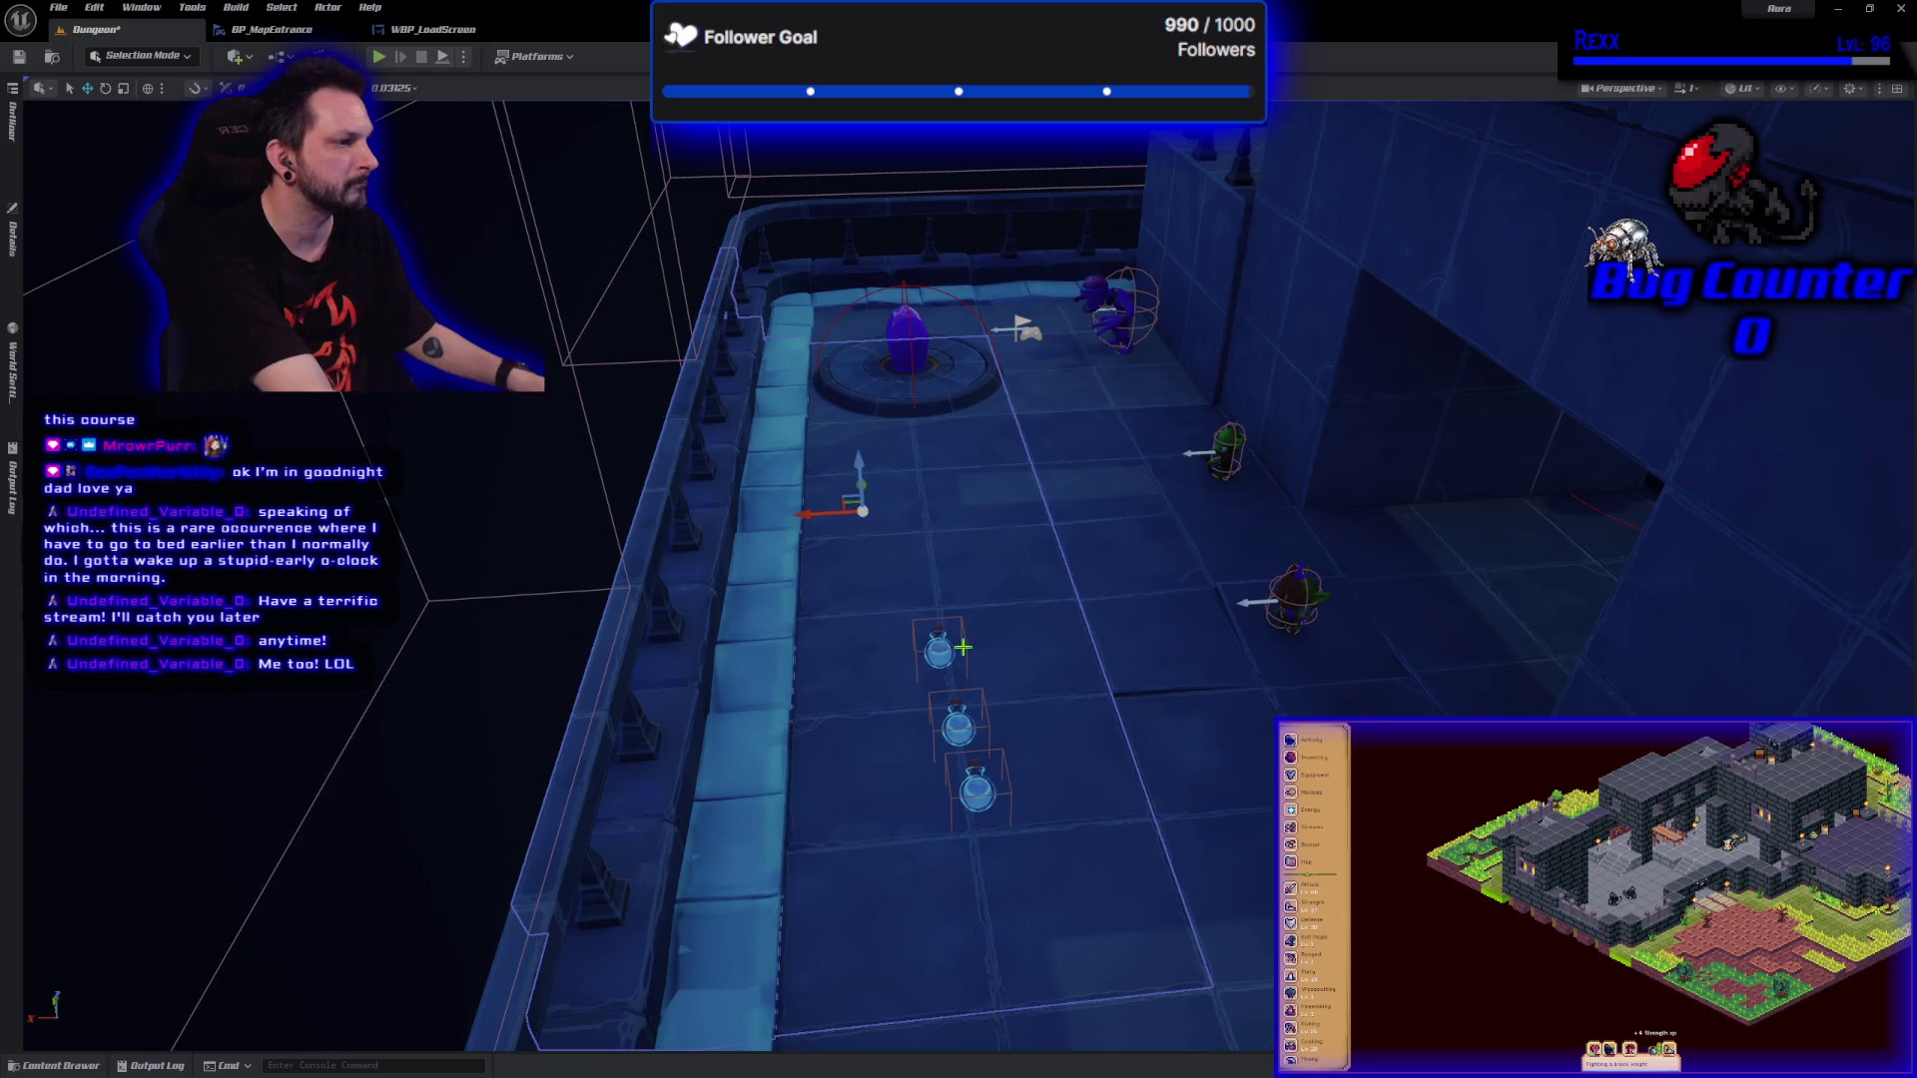
click(959, 649)
key(Delete)
click(982, 727)
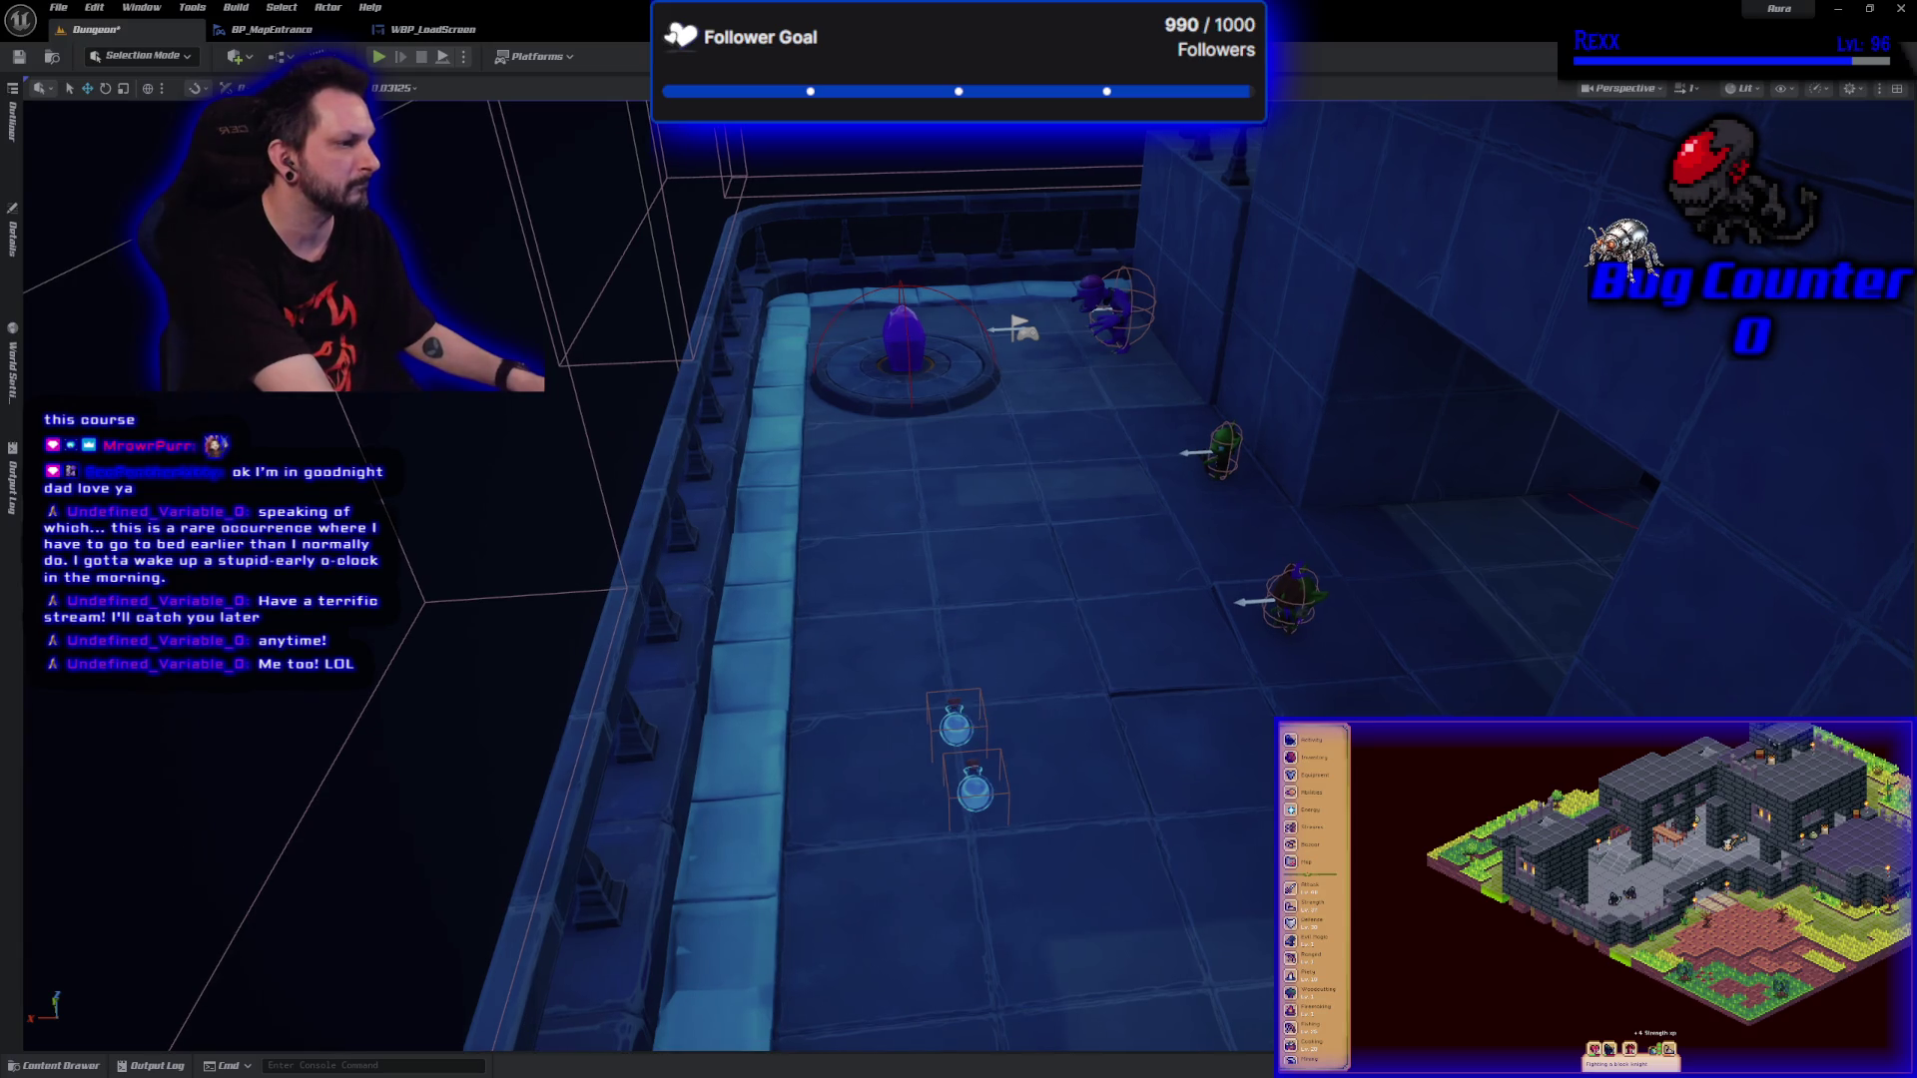
click(985, 723)
key(Delete)
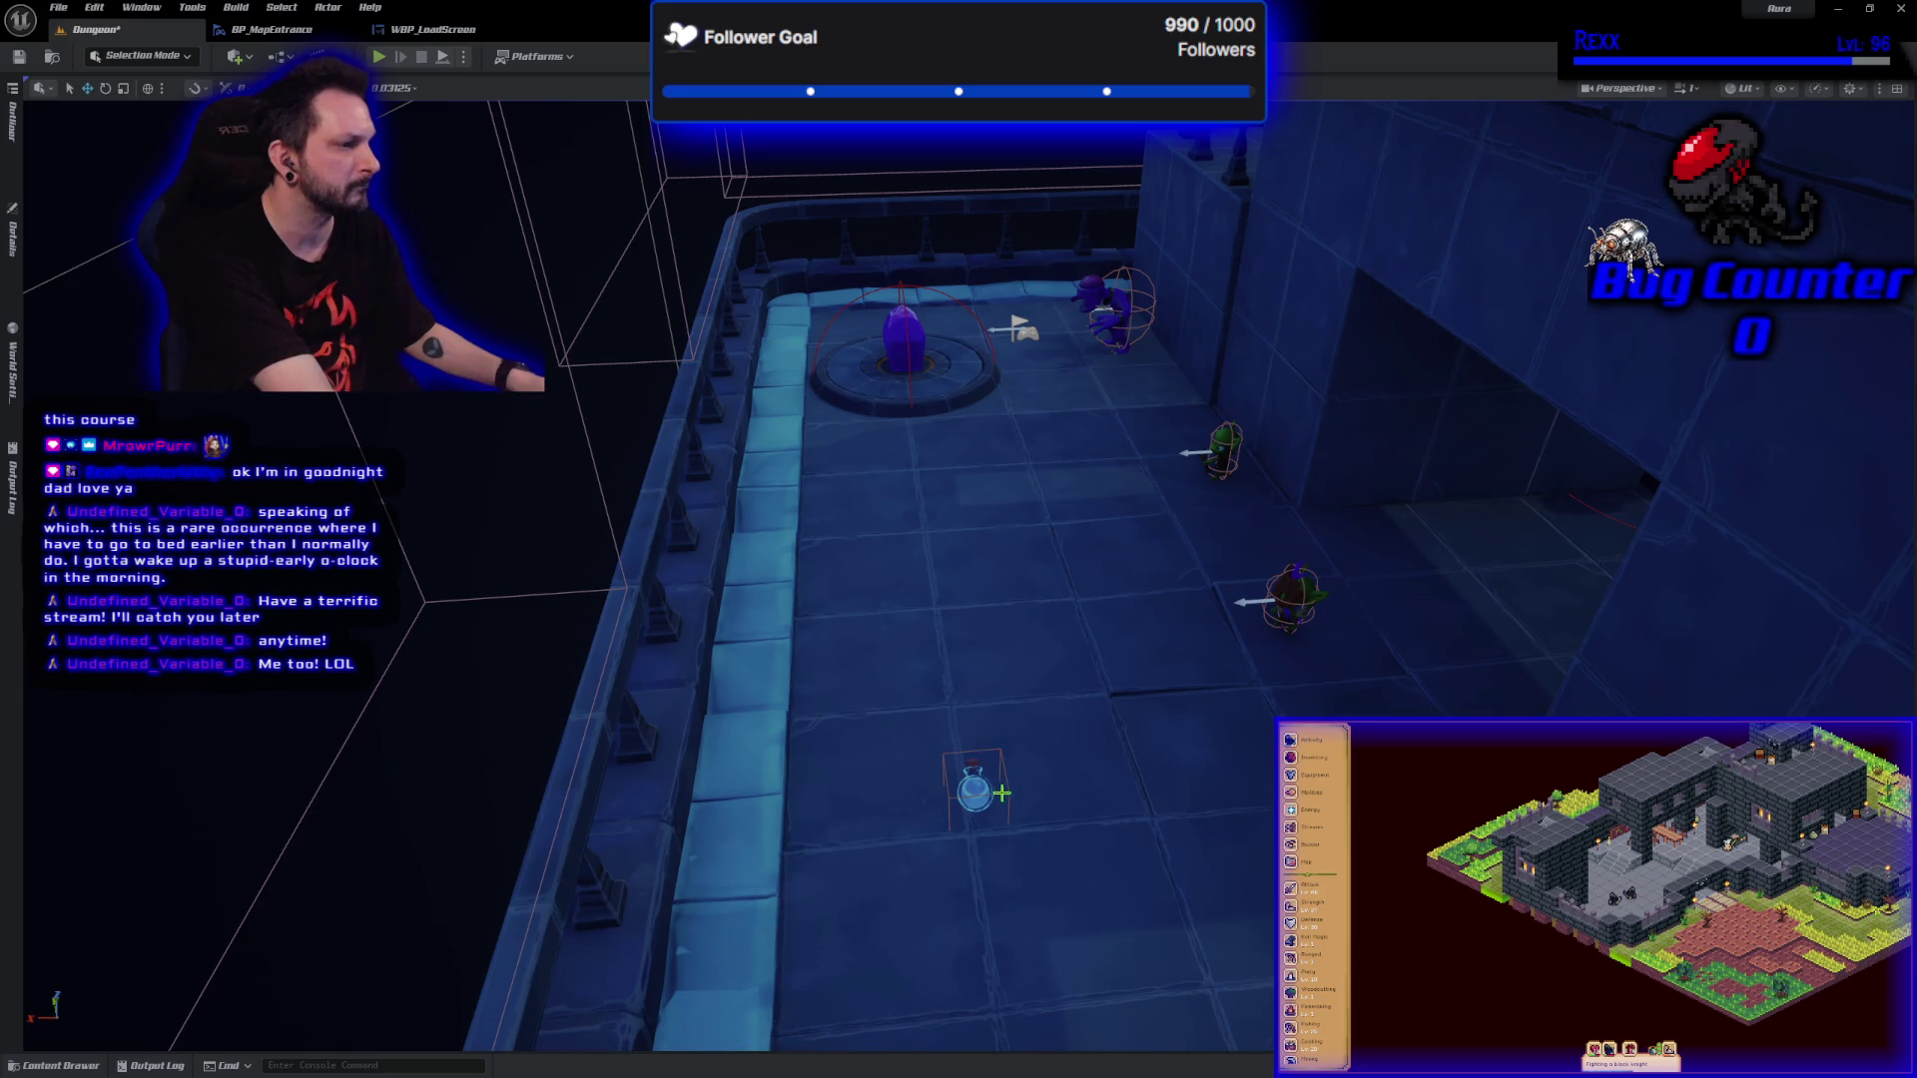
click(975, 788)
key(Delete)
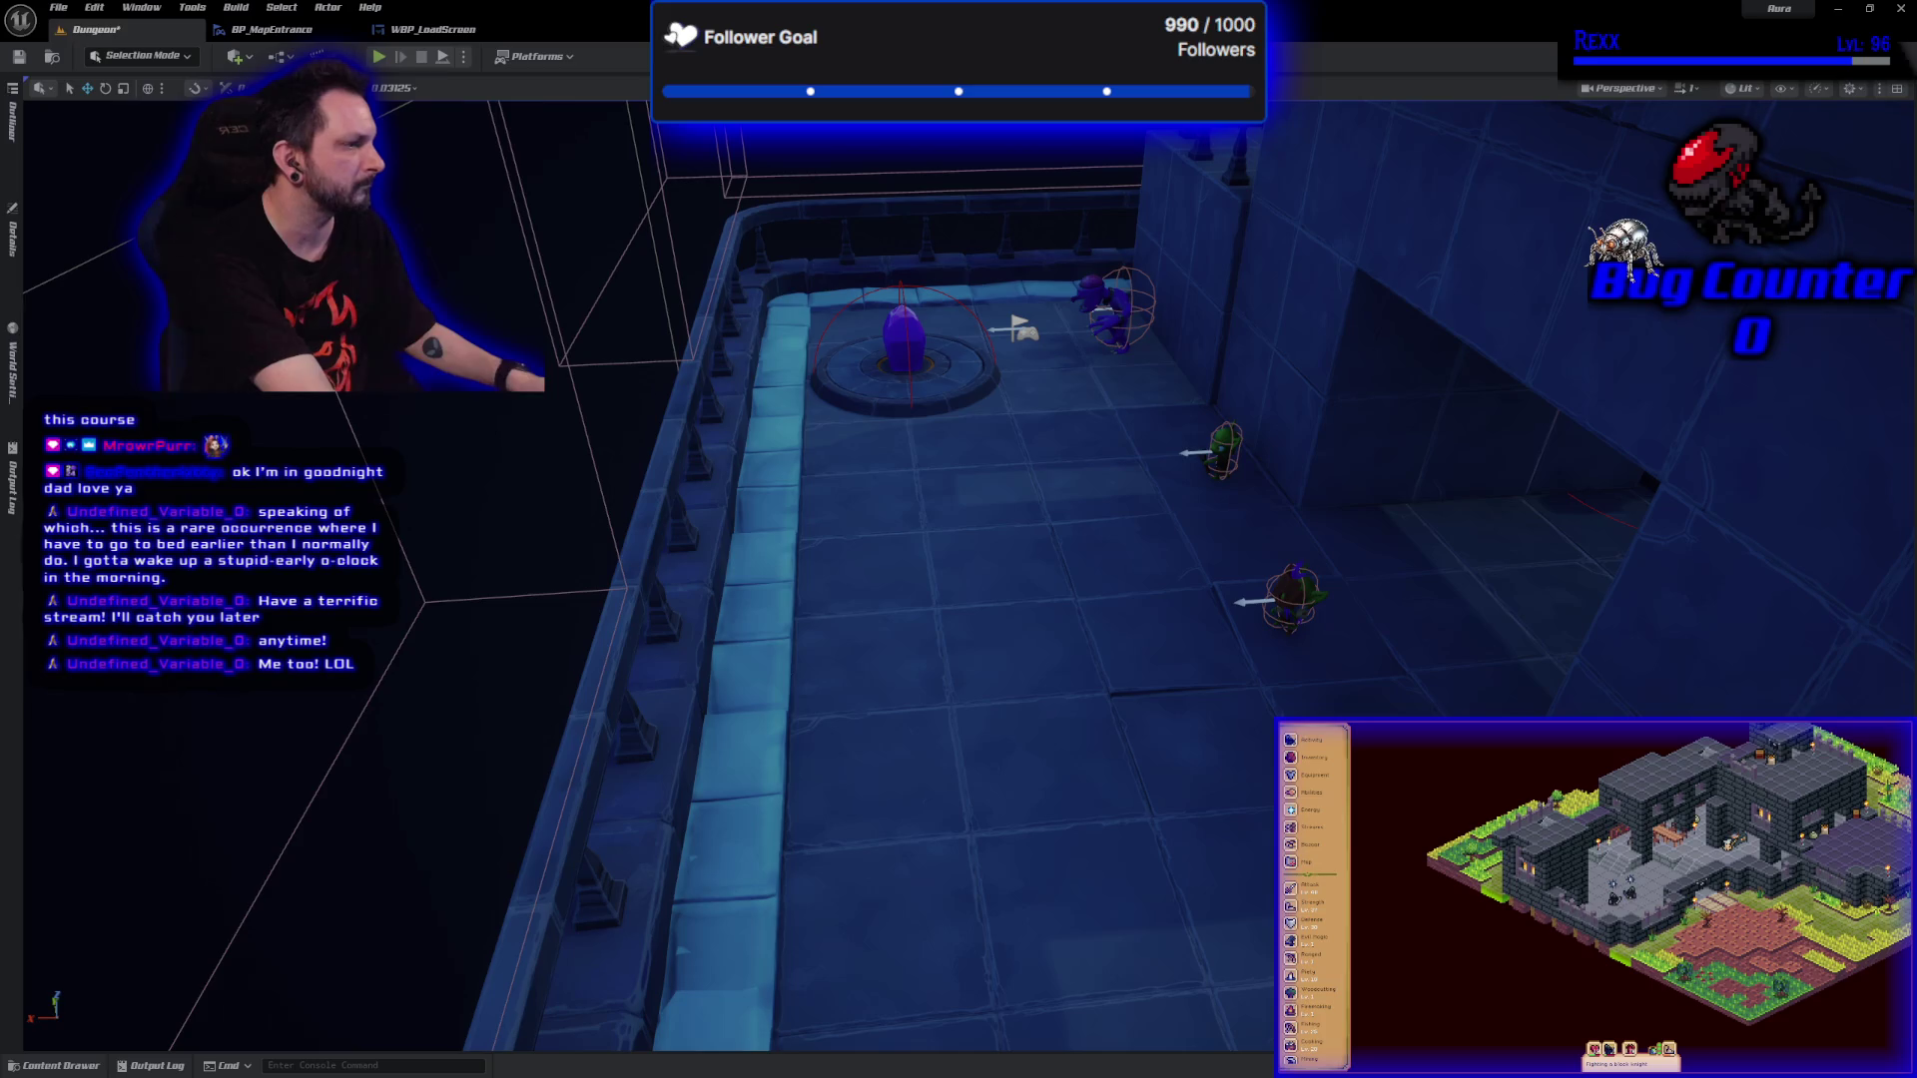
Delete the five goblin enemies, including the green, purple and doorway goblins.
click(1291, 597)
key(Delete)
click(1221, 455)
key(Delete)
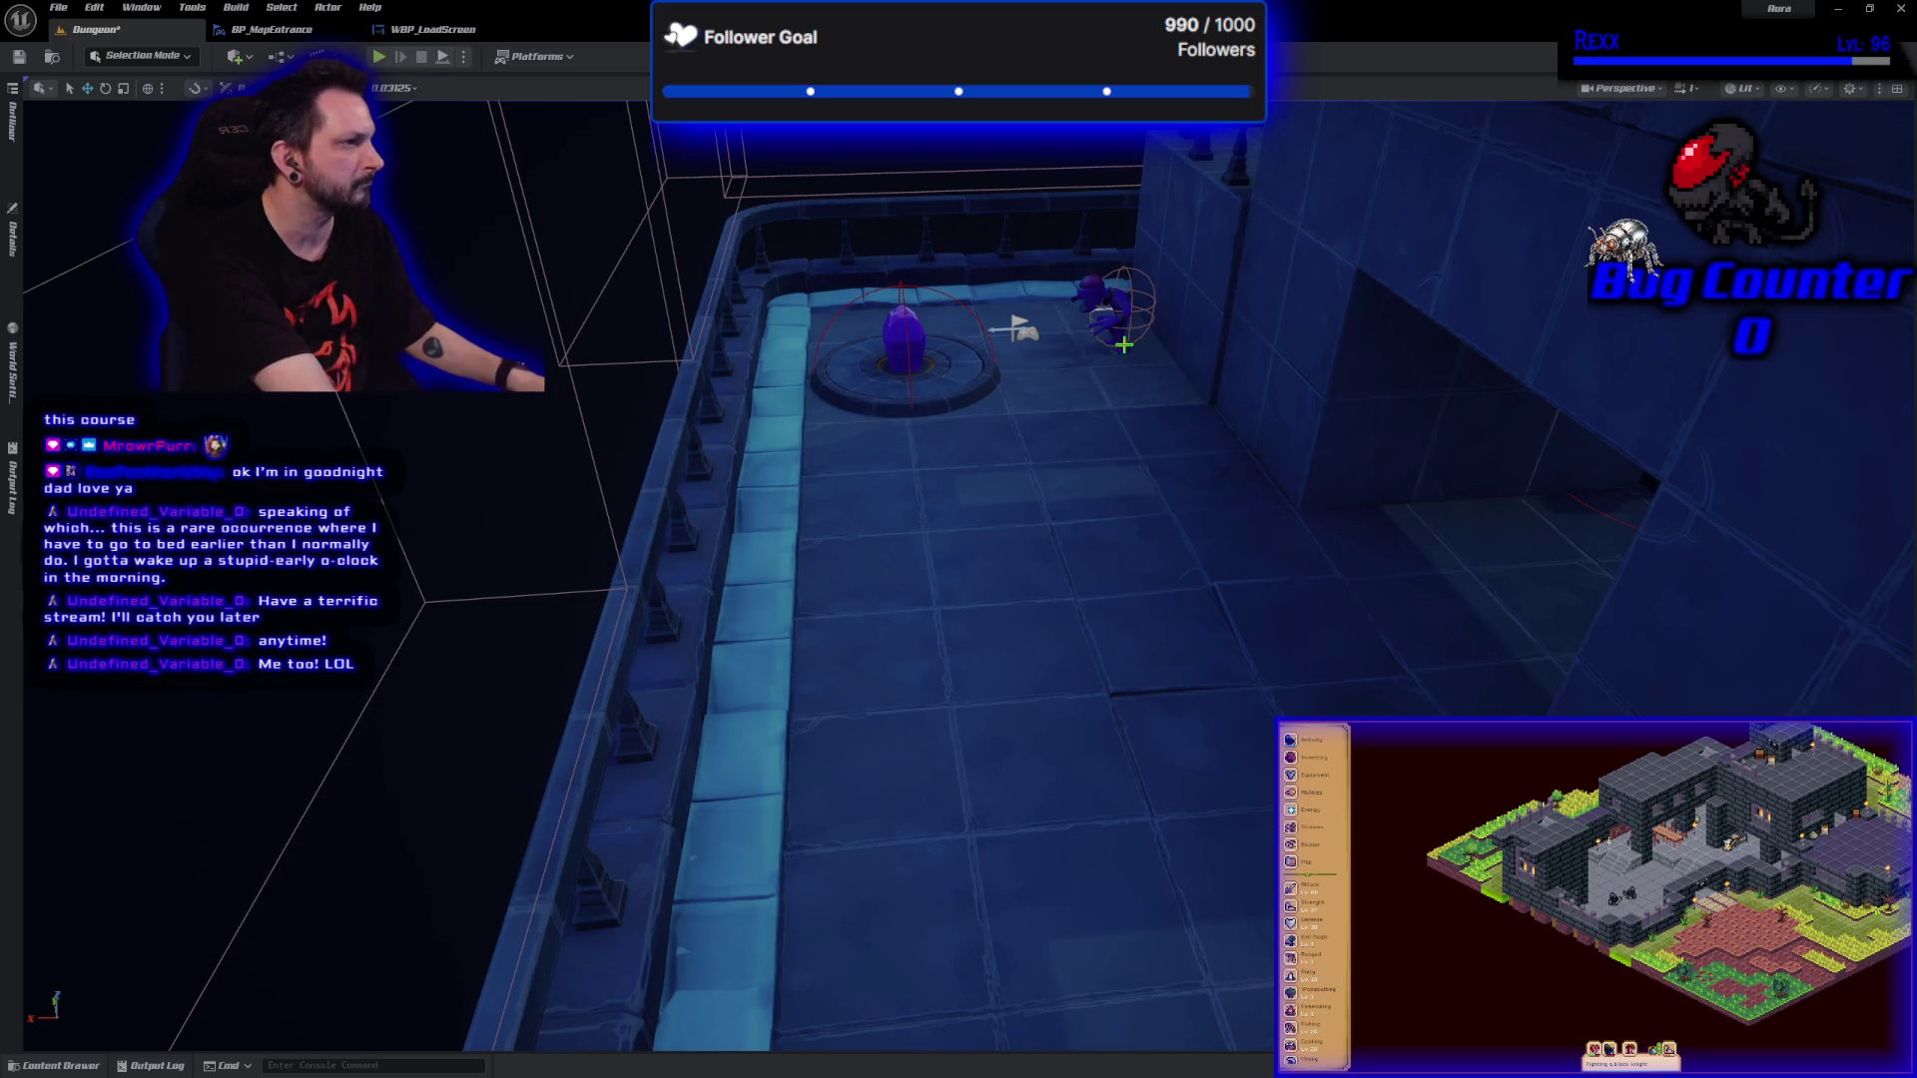
click(1114, 303)
key(Delete)
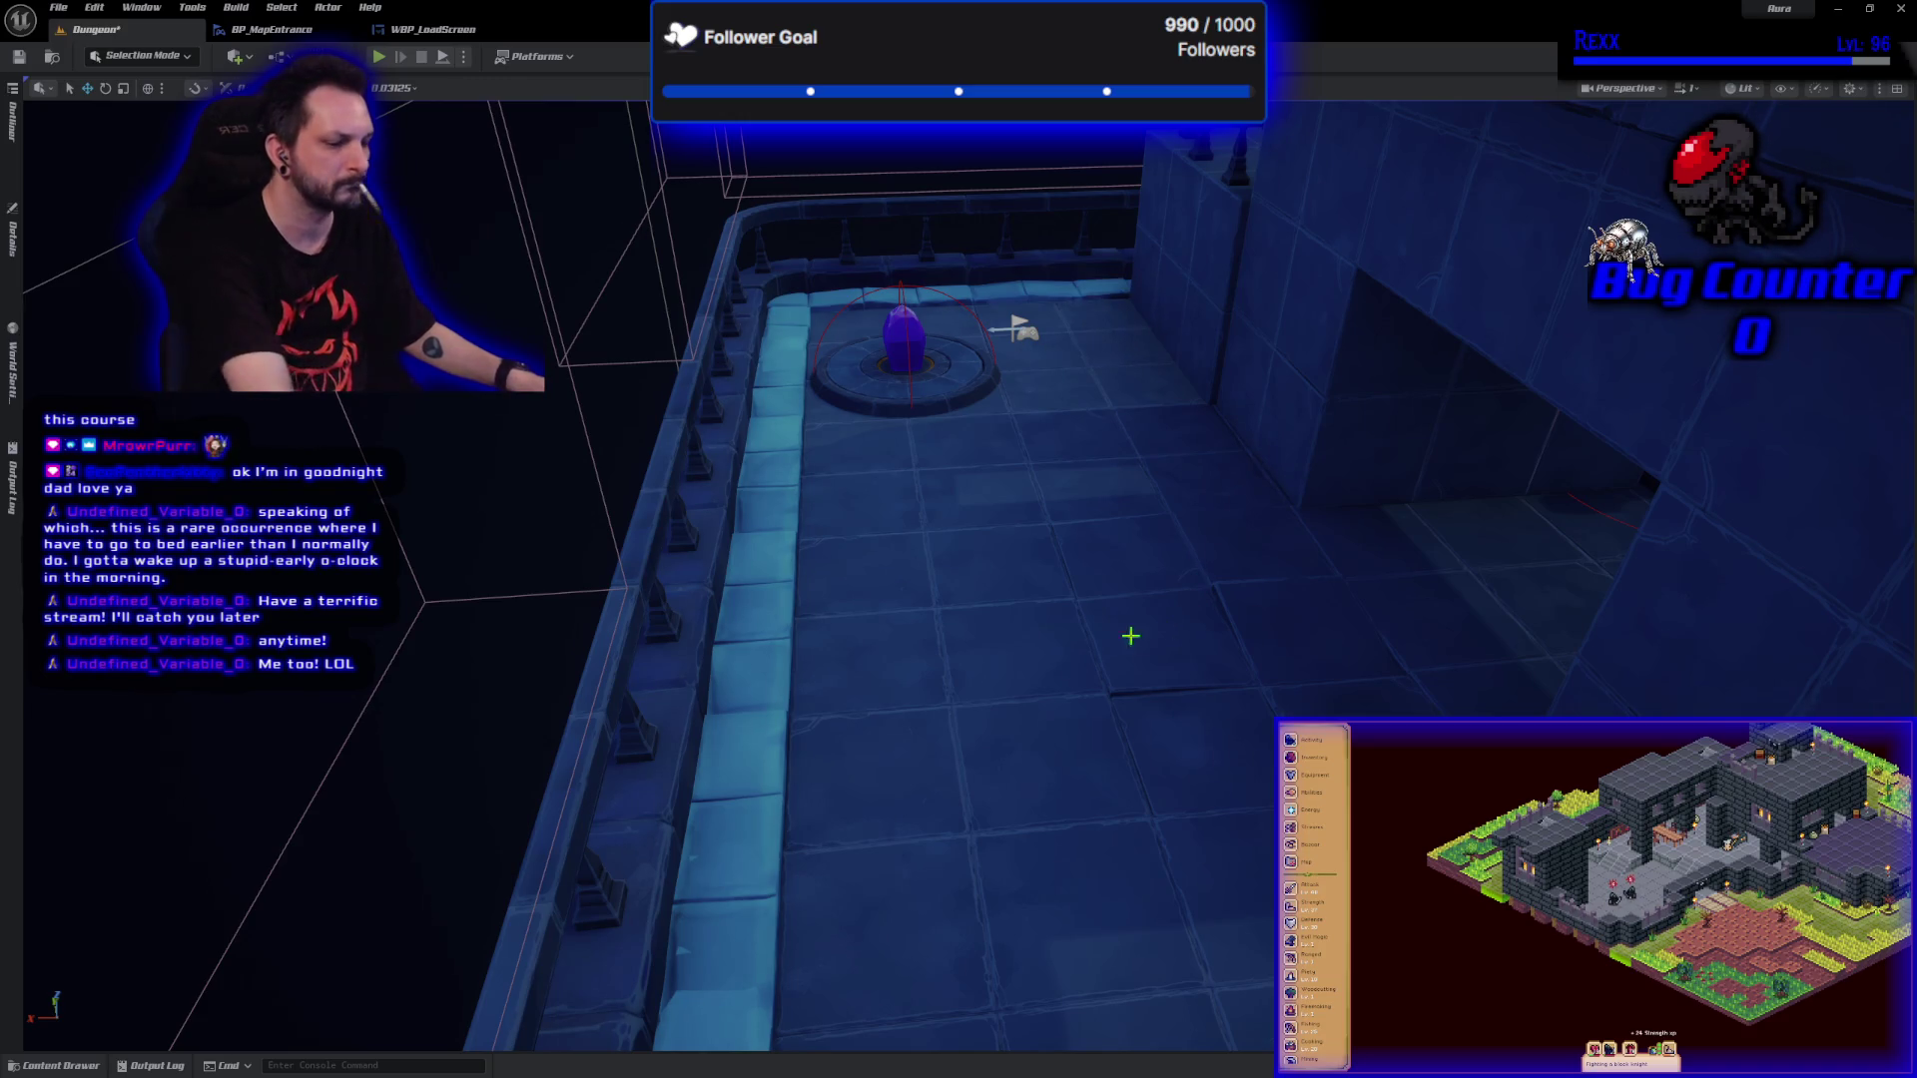
scroll(1142, 633, up, 5)
scroll(958, 559, up, 10)
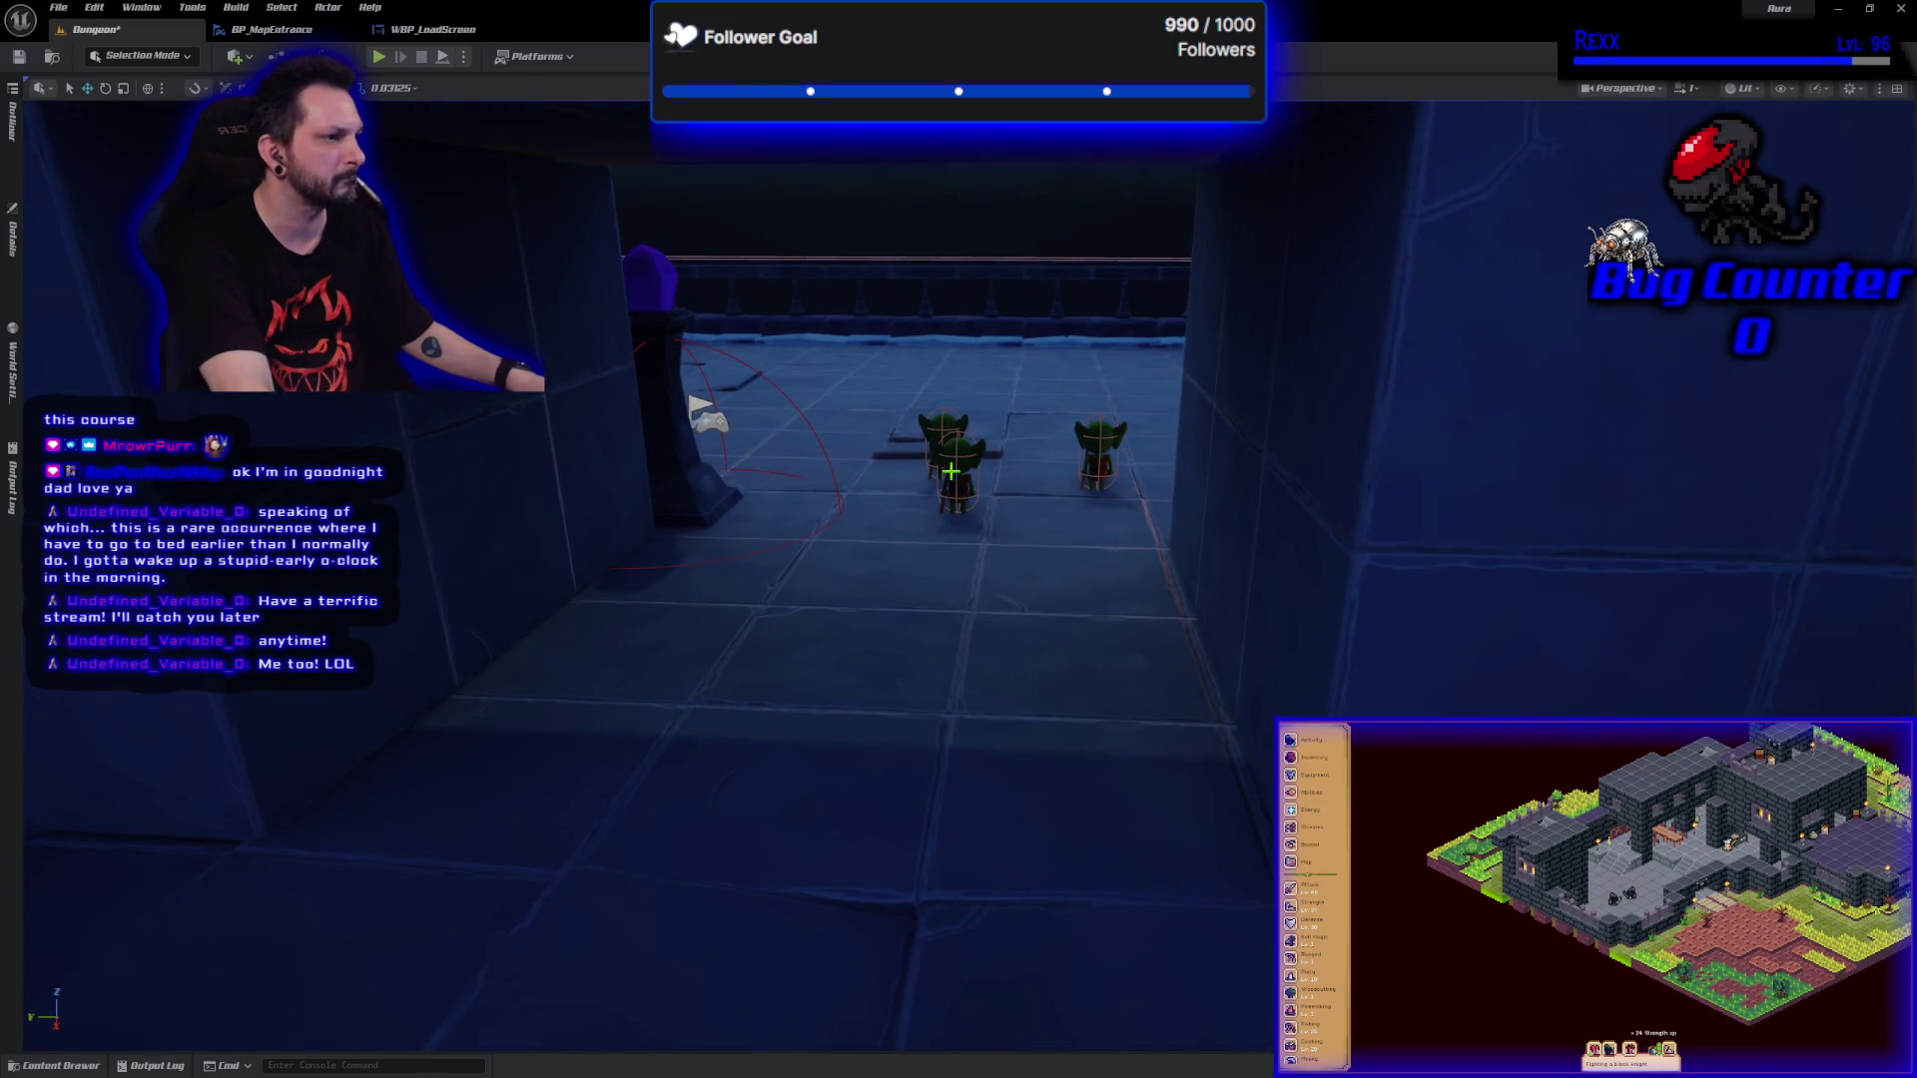
scroll(959, 559, up, 5)
scroll(1025, 694, down, 10)
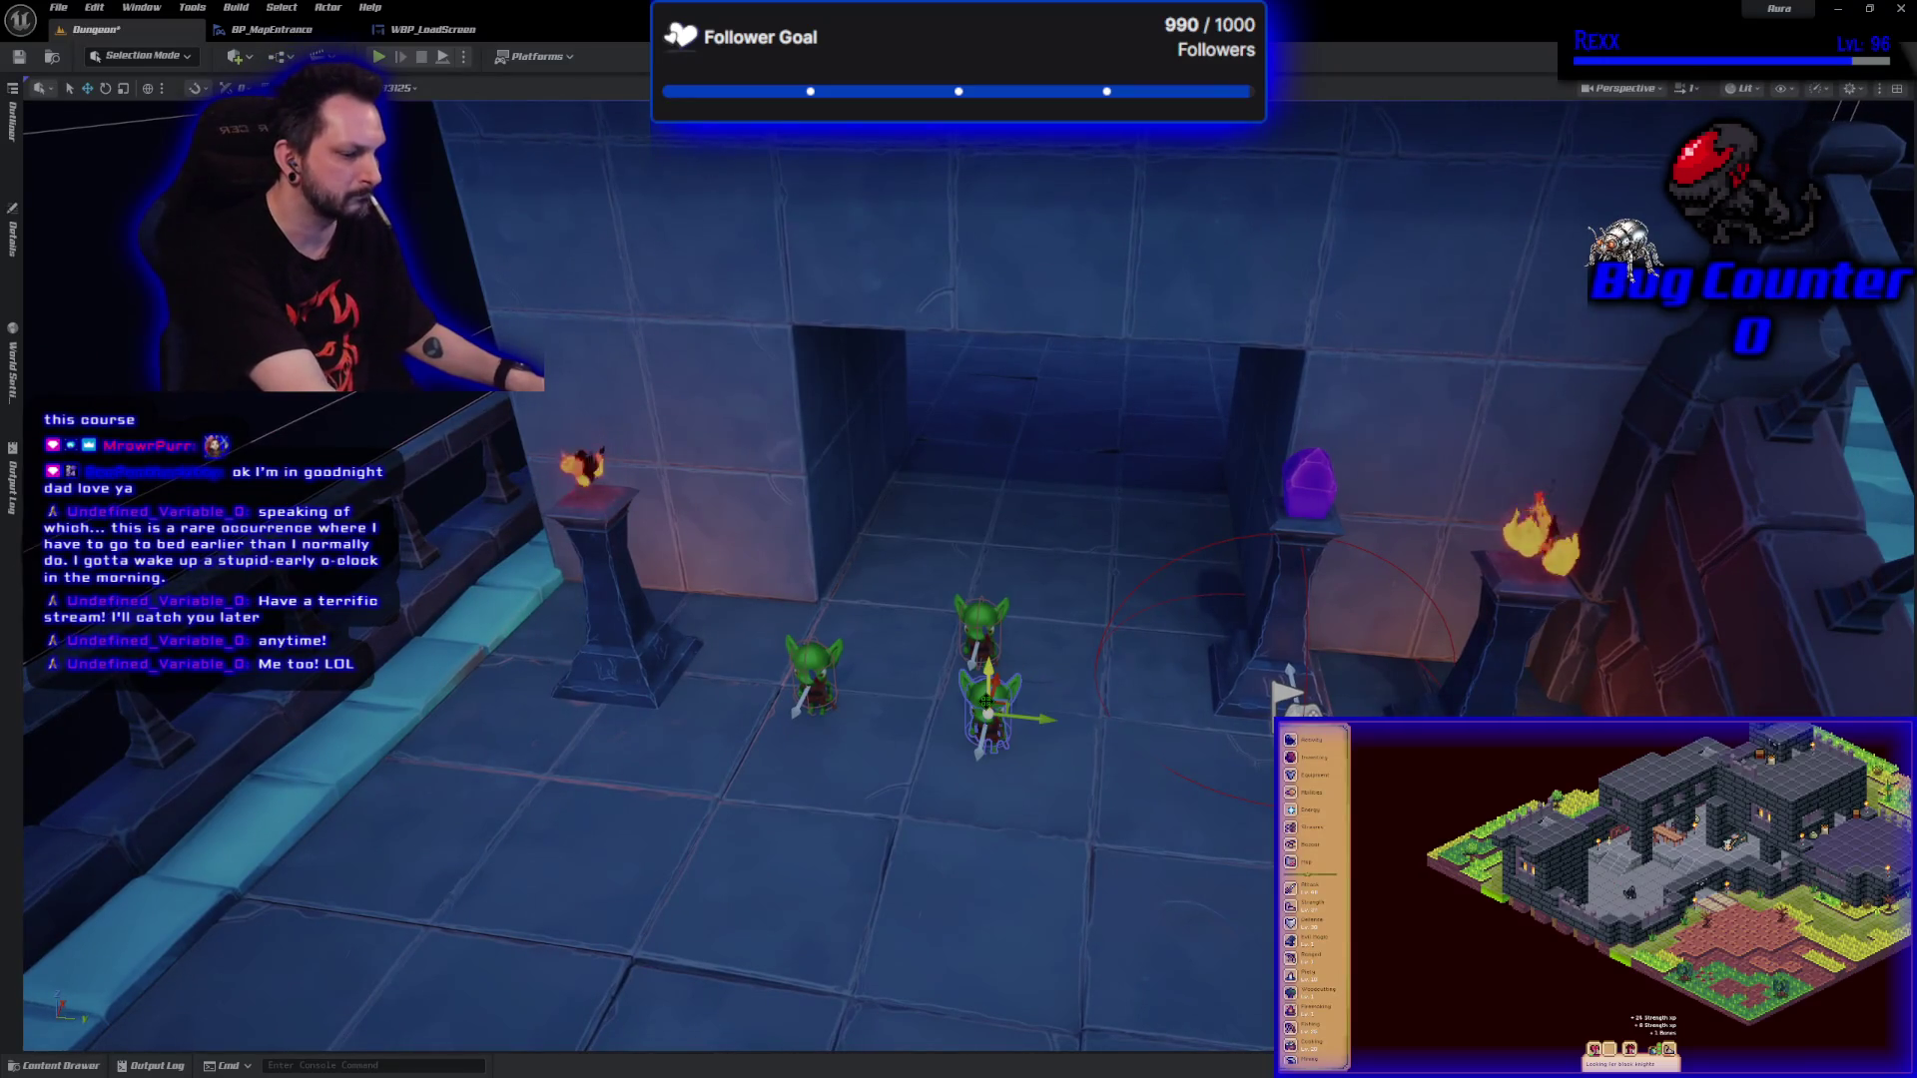
key(Delete)
key(Delete)
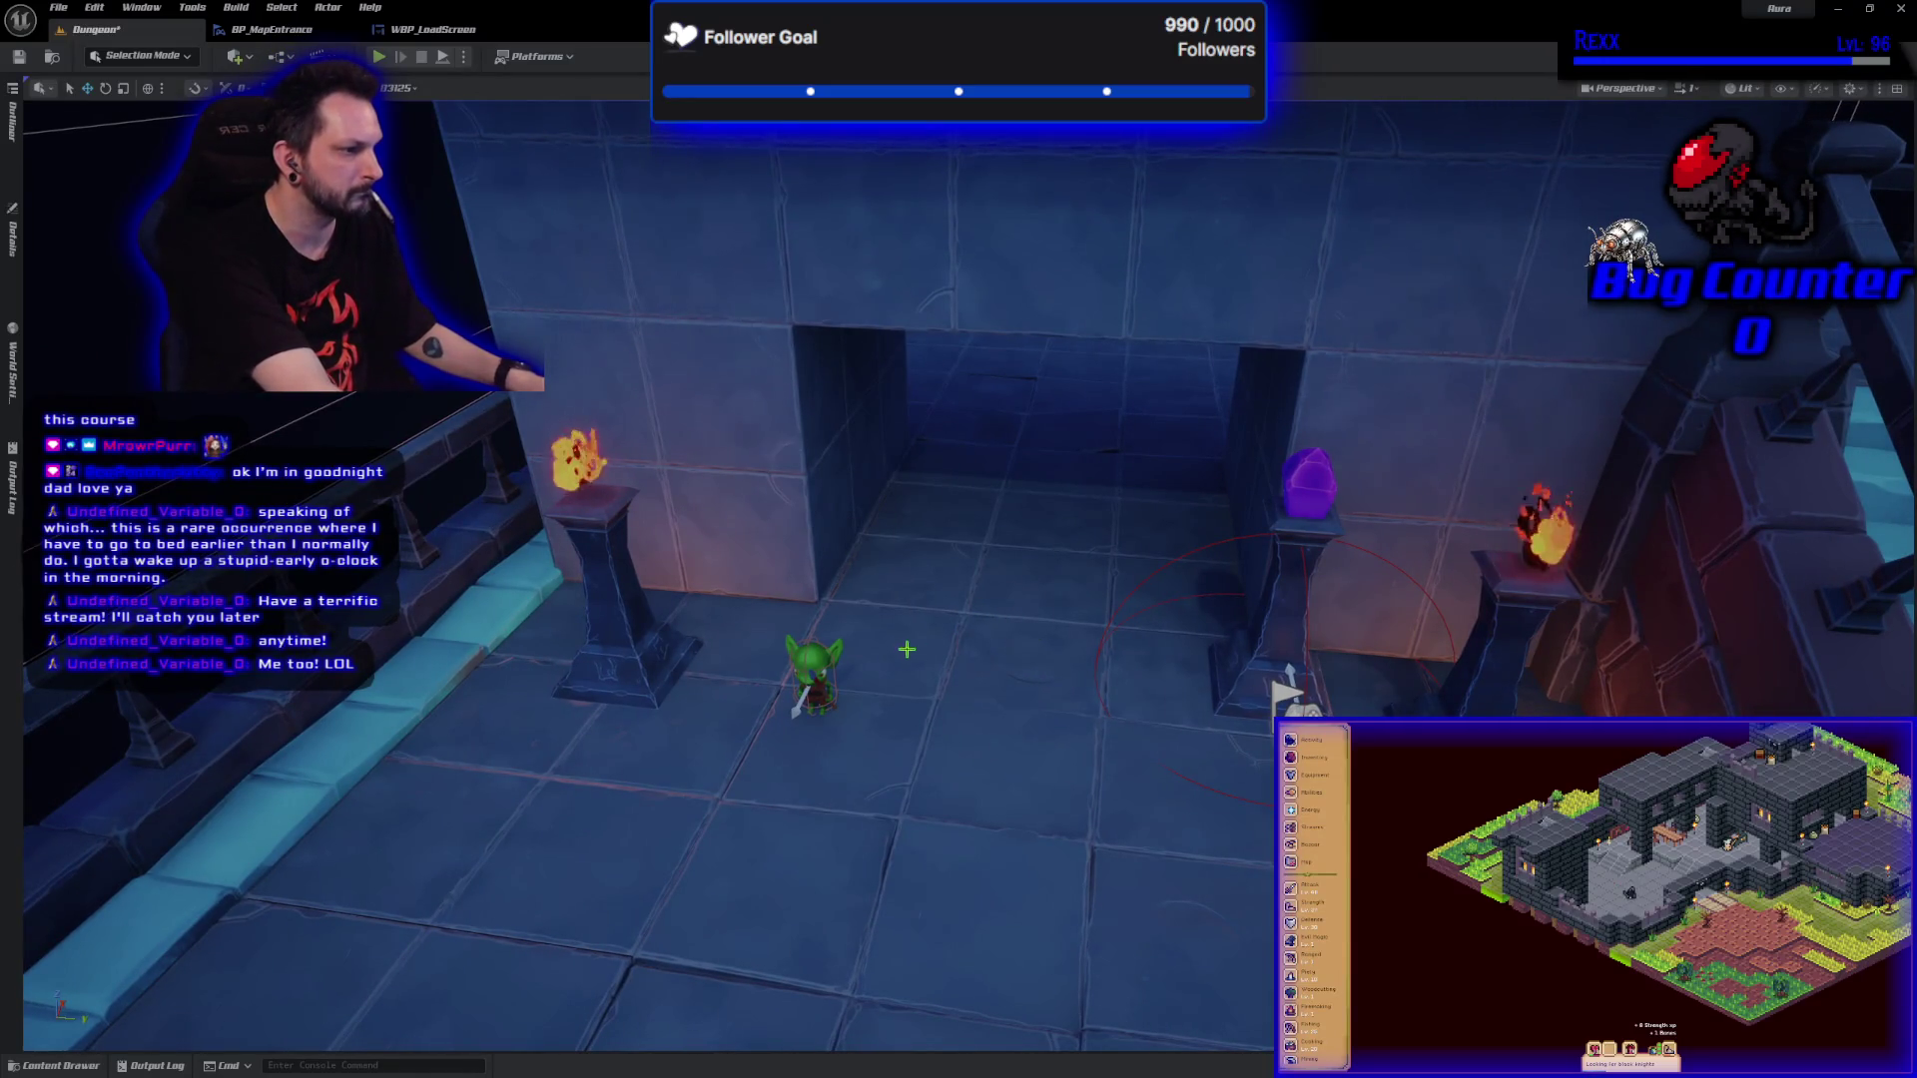
click(817, 671)
key(Delete)
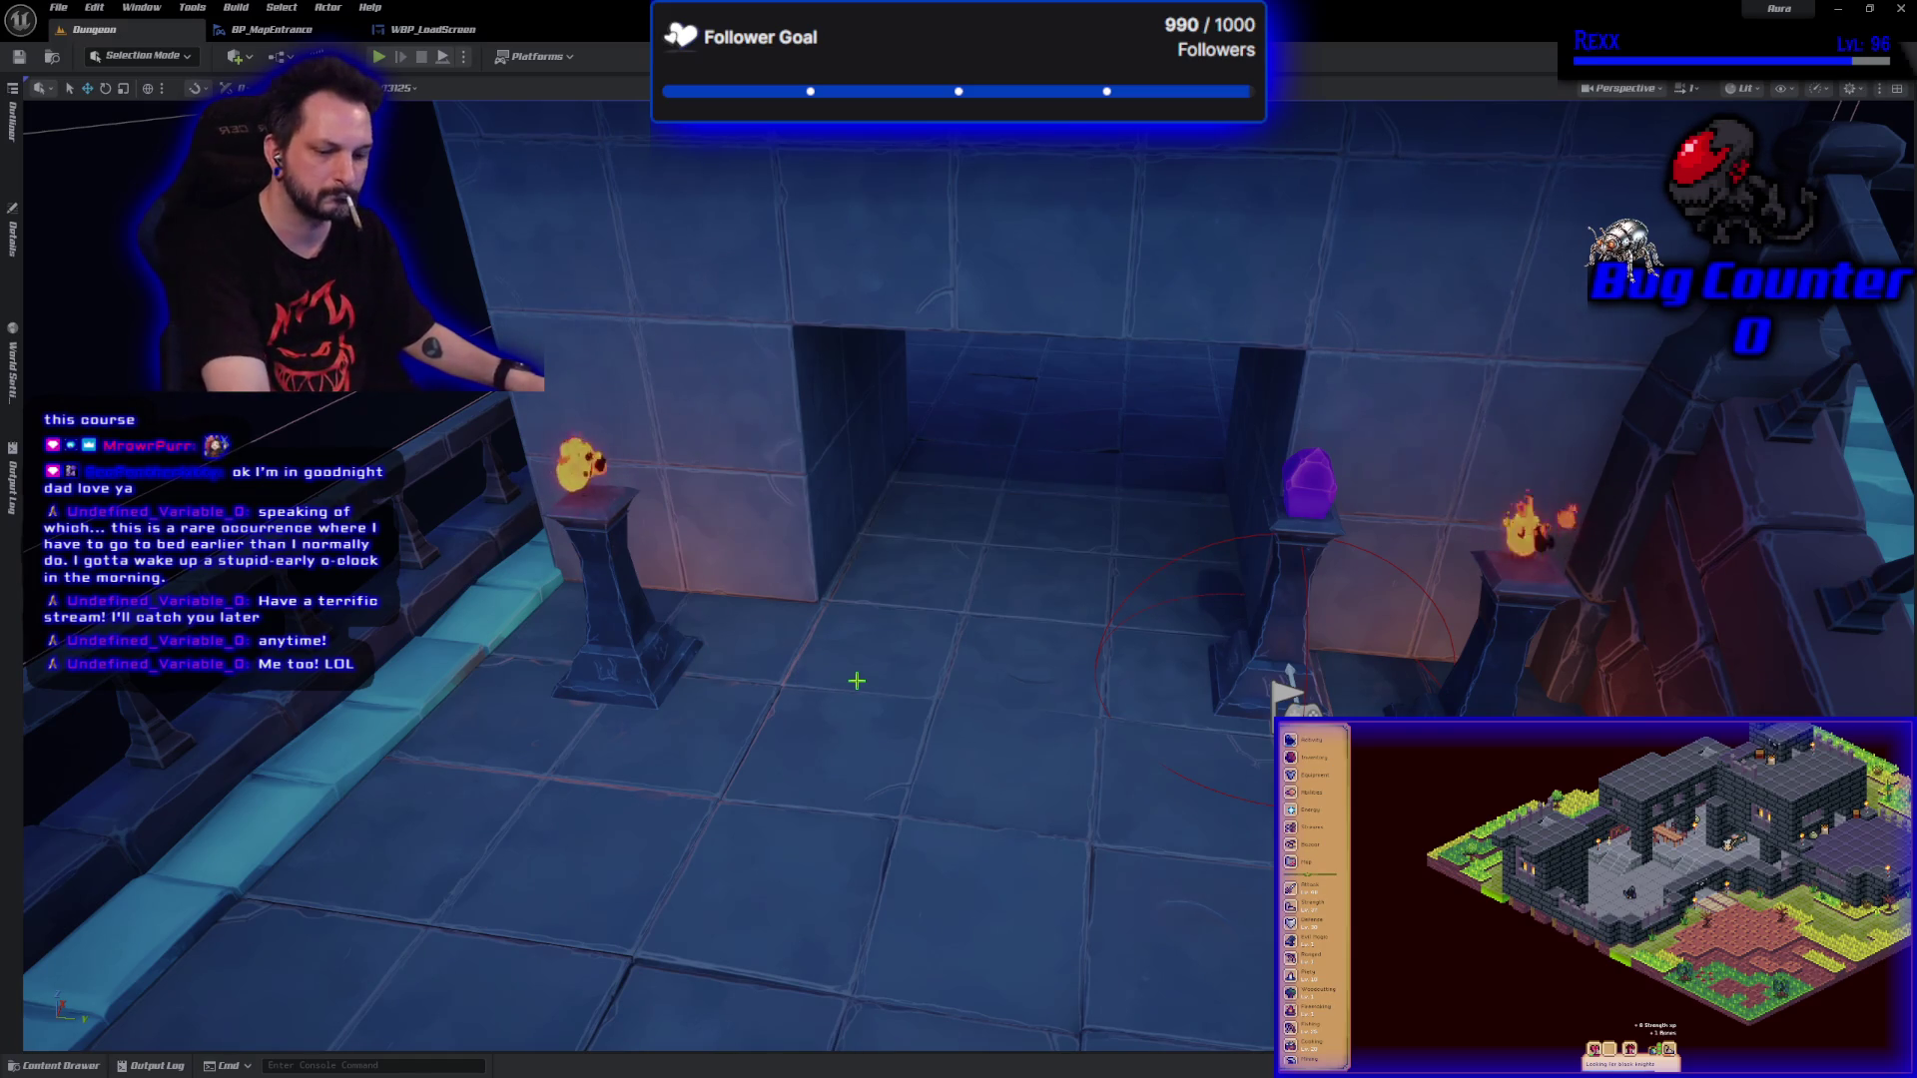
Delete the purple and pink gems on the landing above the stairs and save the Dungeon level.
scroll(836, 680, down, 8)
scroll(660, 577, up, 10)
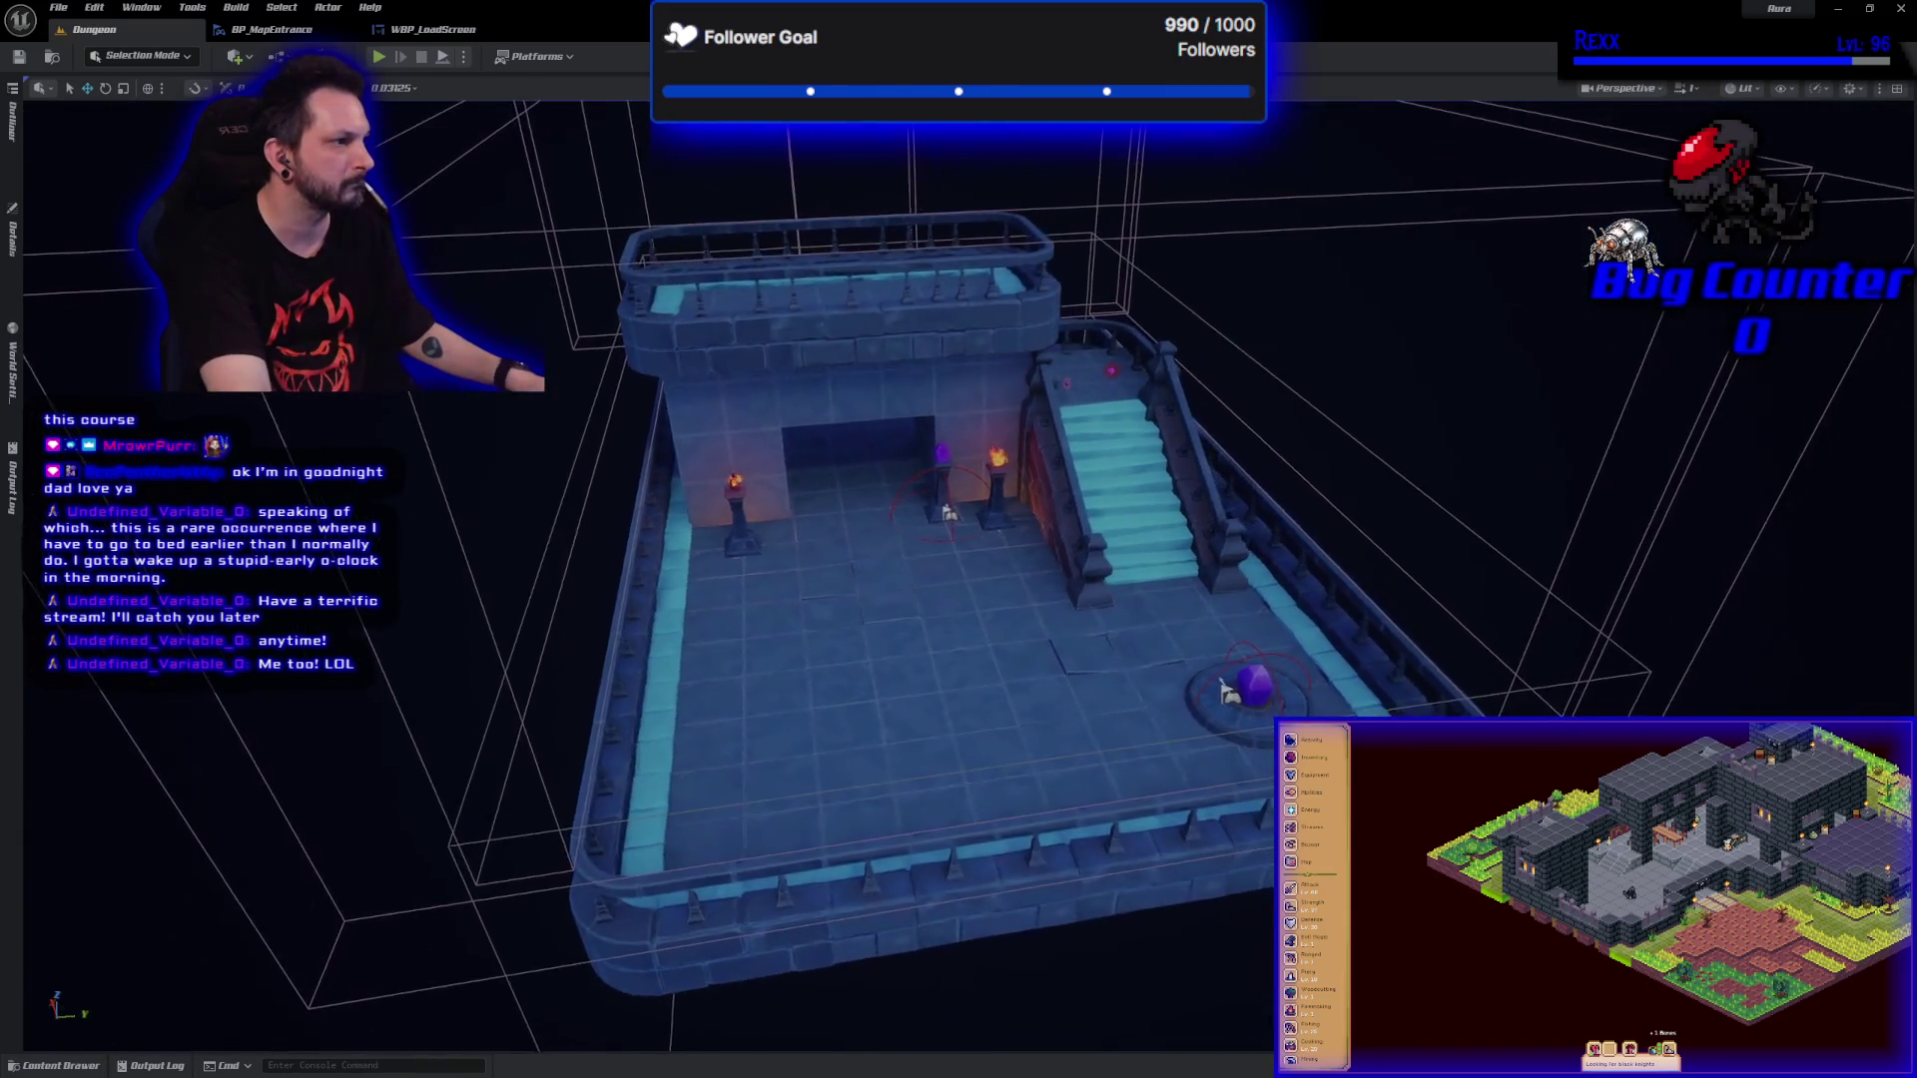
scroll(745, 663, up, 8)
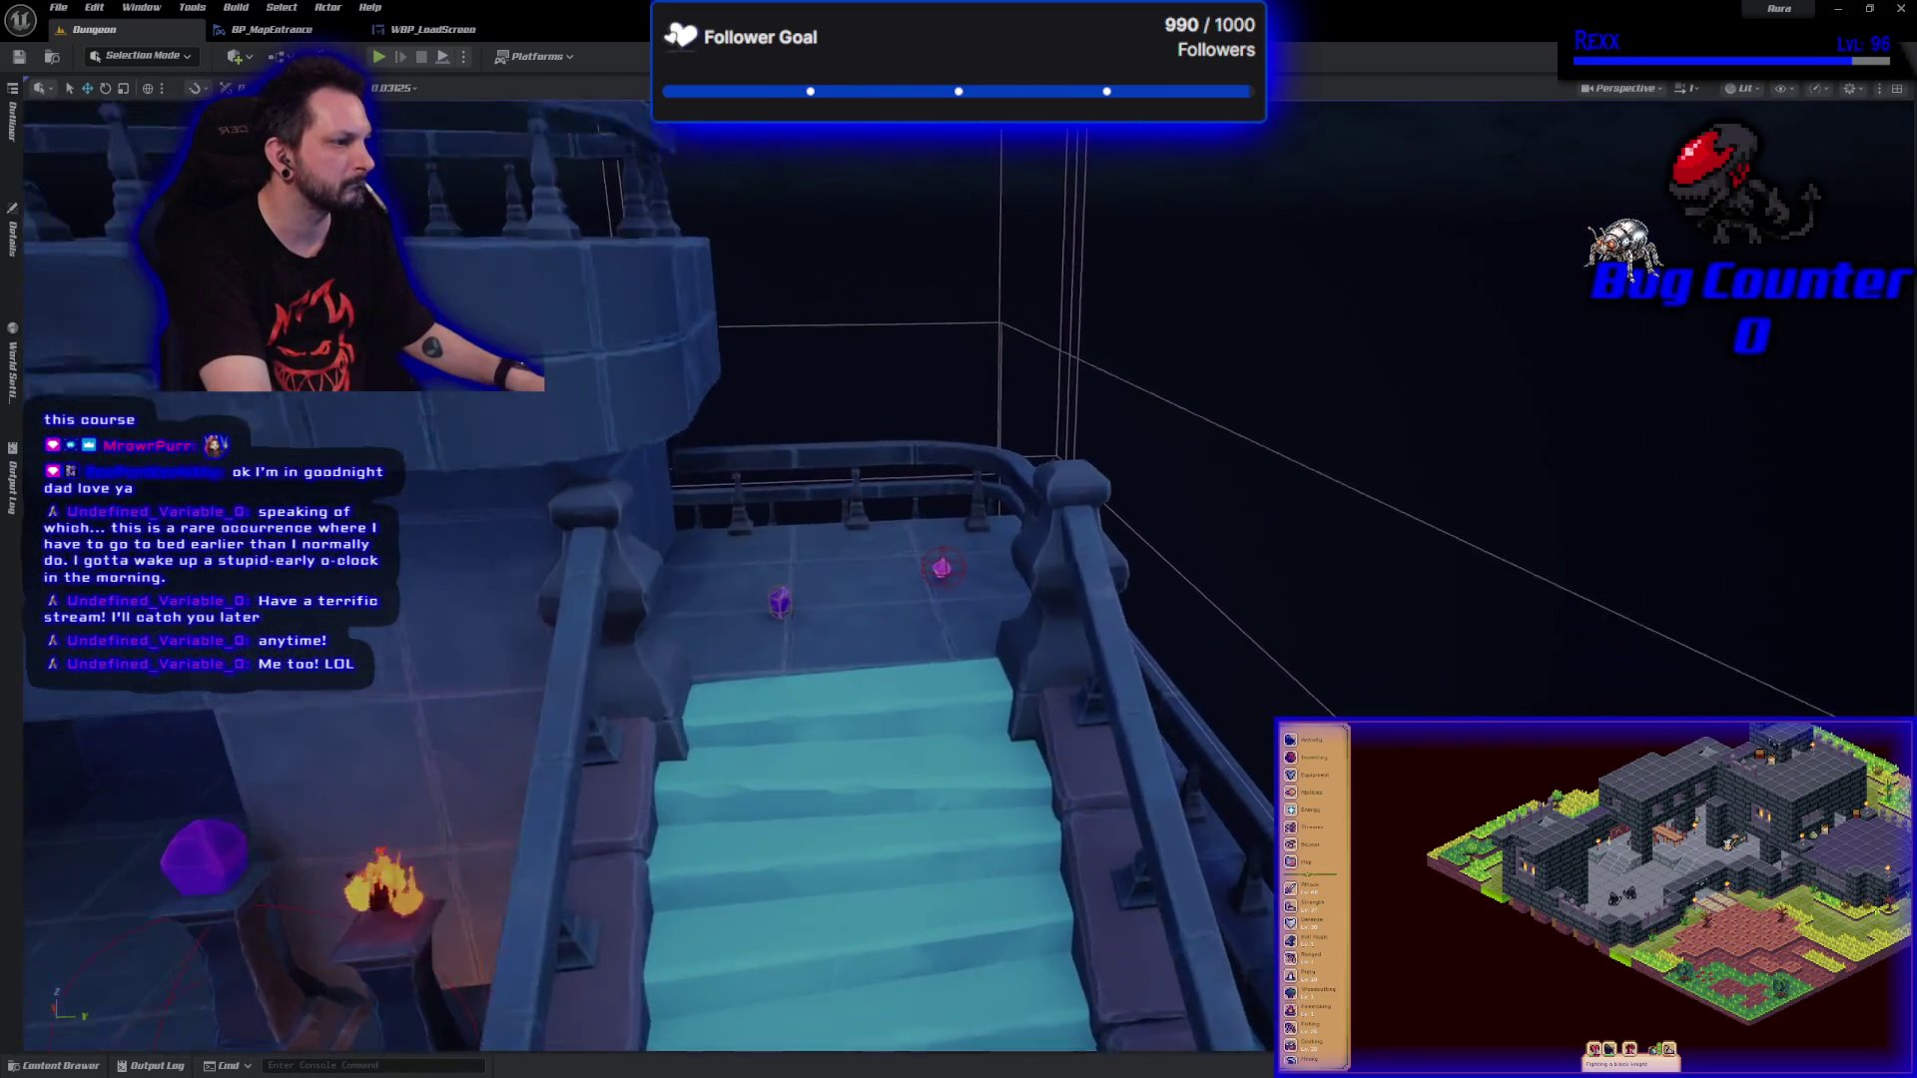
click(716, 622)
mouse_move(717, 622)
mouse_down()
mouse_move(1010, 591)
mouse_move(967, 577)
mouse_up()
key(Delete)
key(ctrl+s)
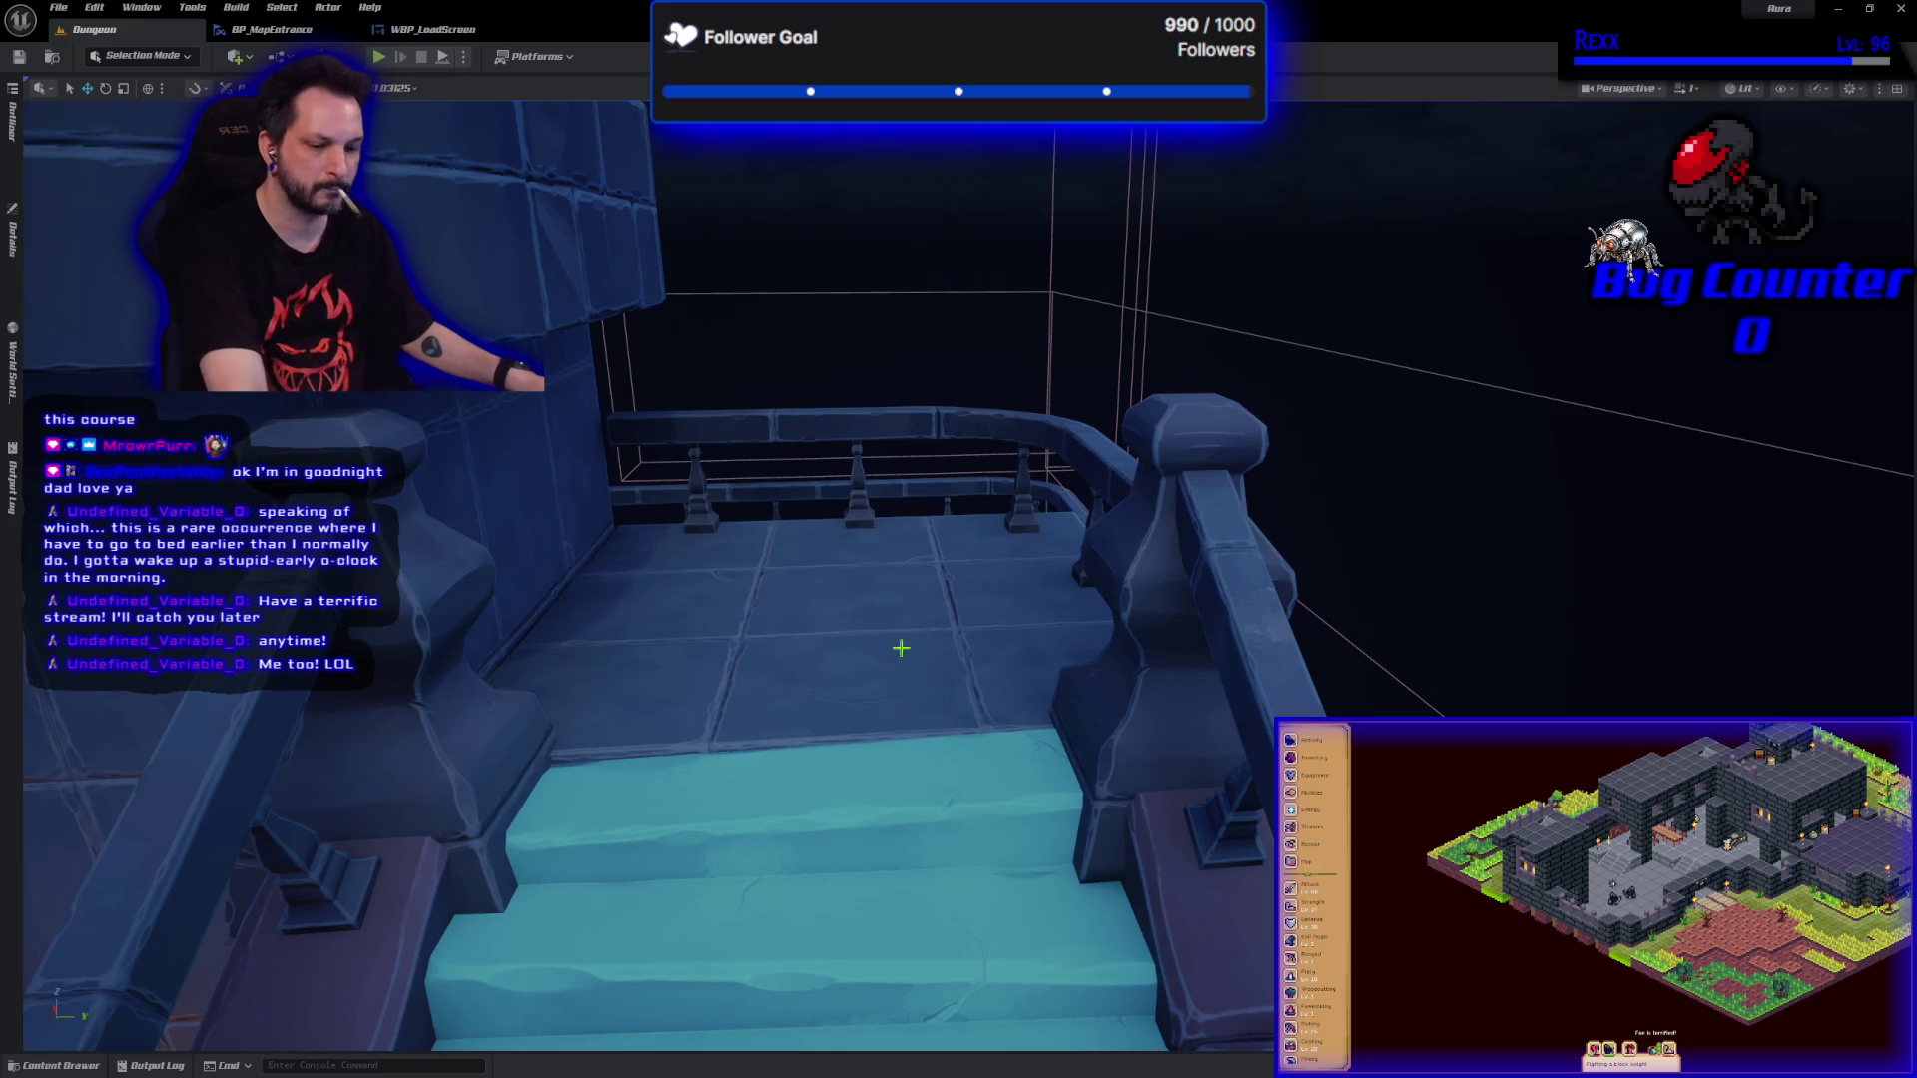
scroll(903, 645, down, 10)
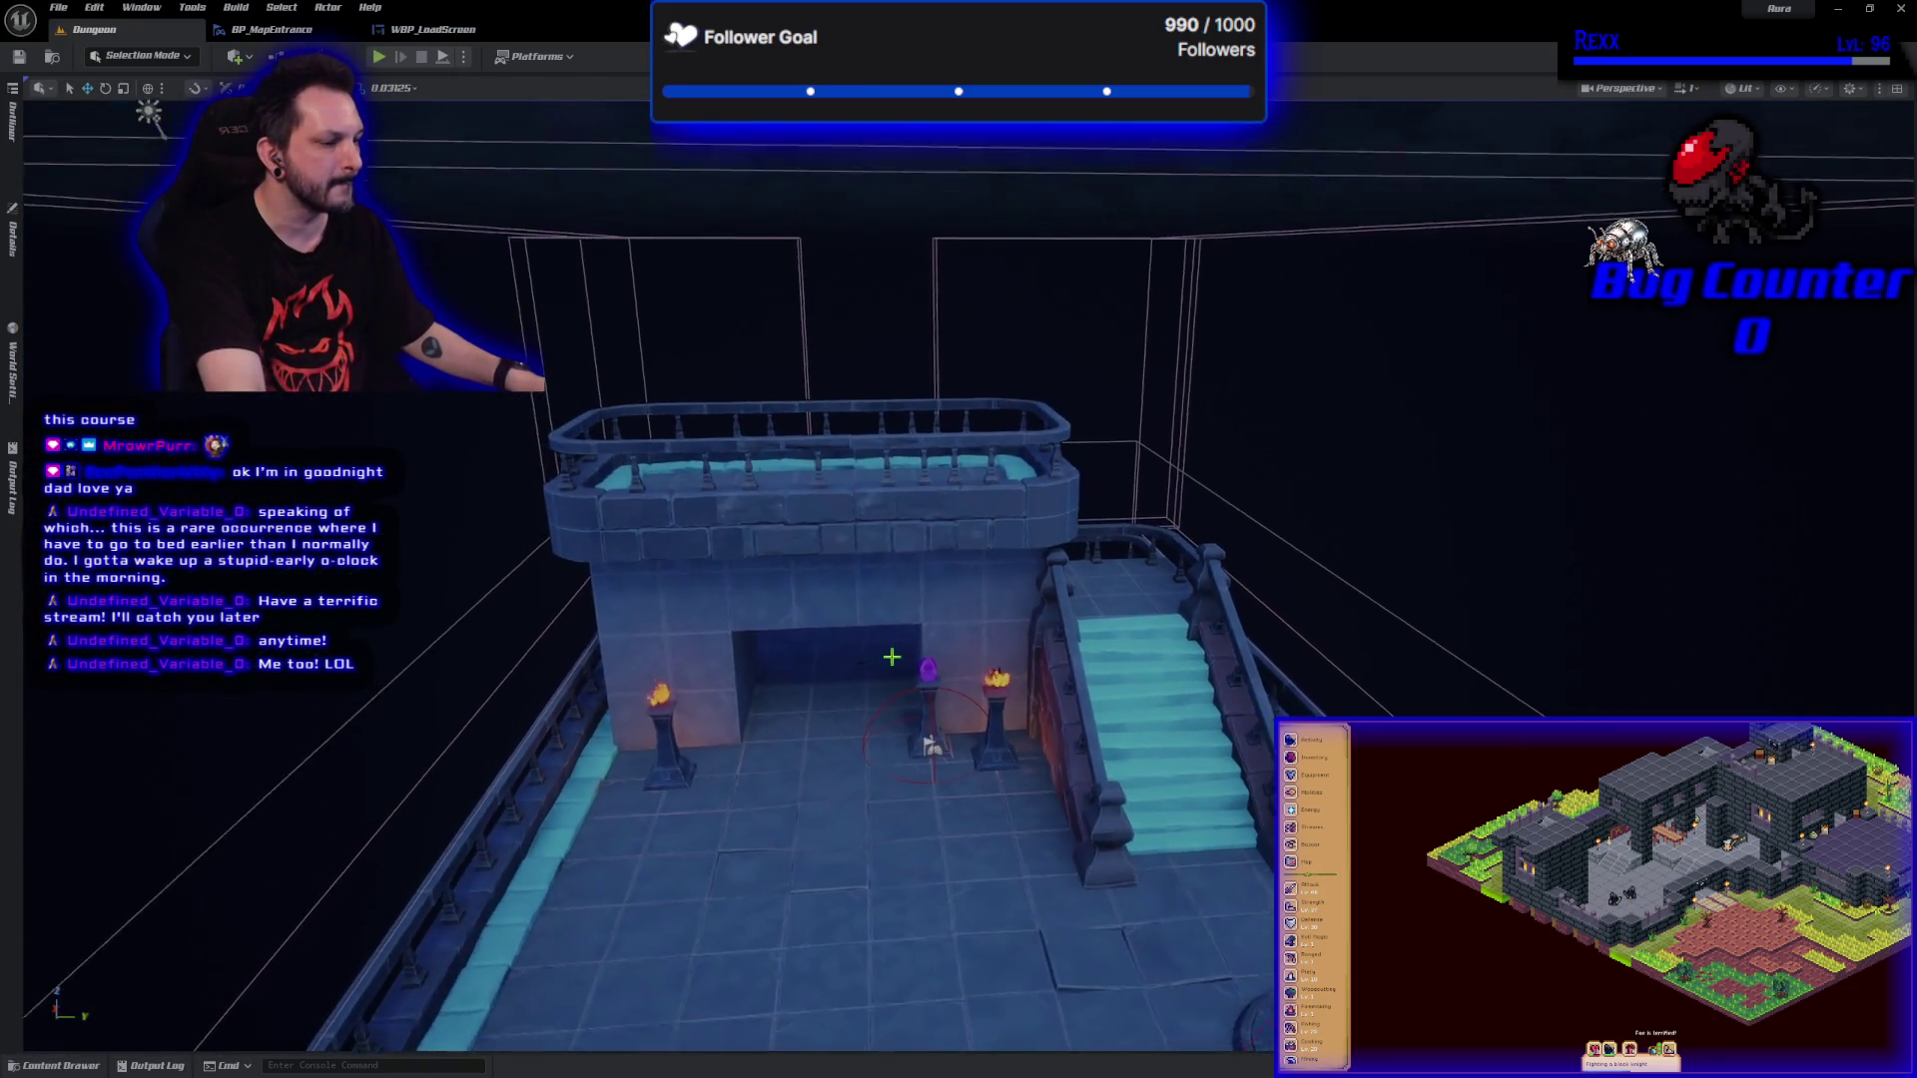
scroll(890, 655, down, 1)
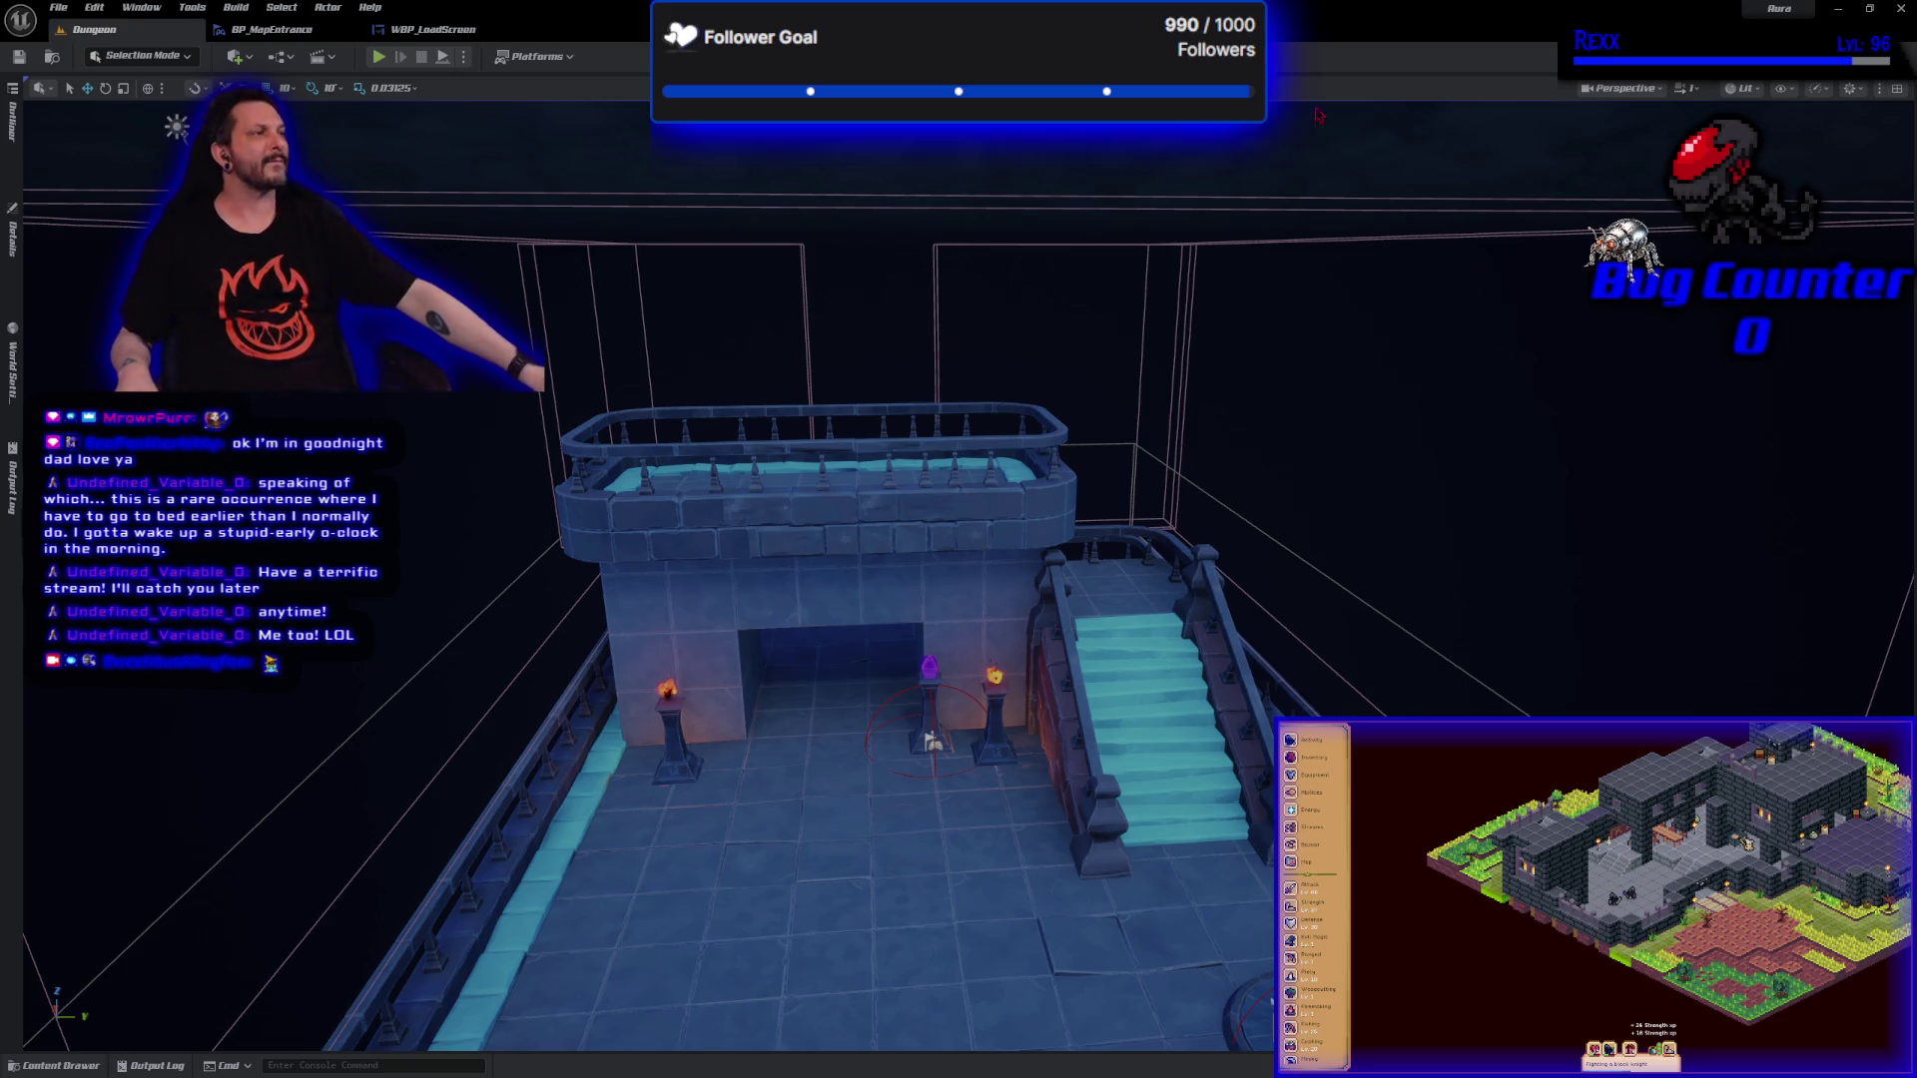
Minimize Unreal Editor and review SpawnEnemy's deferred AAuraEnemy spawn line in AuraEnemySpawnPoint.cpp.
click(1838, 9)
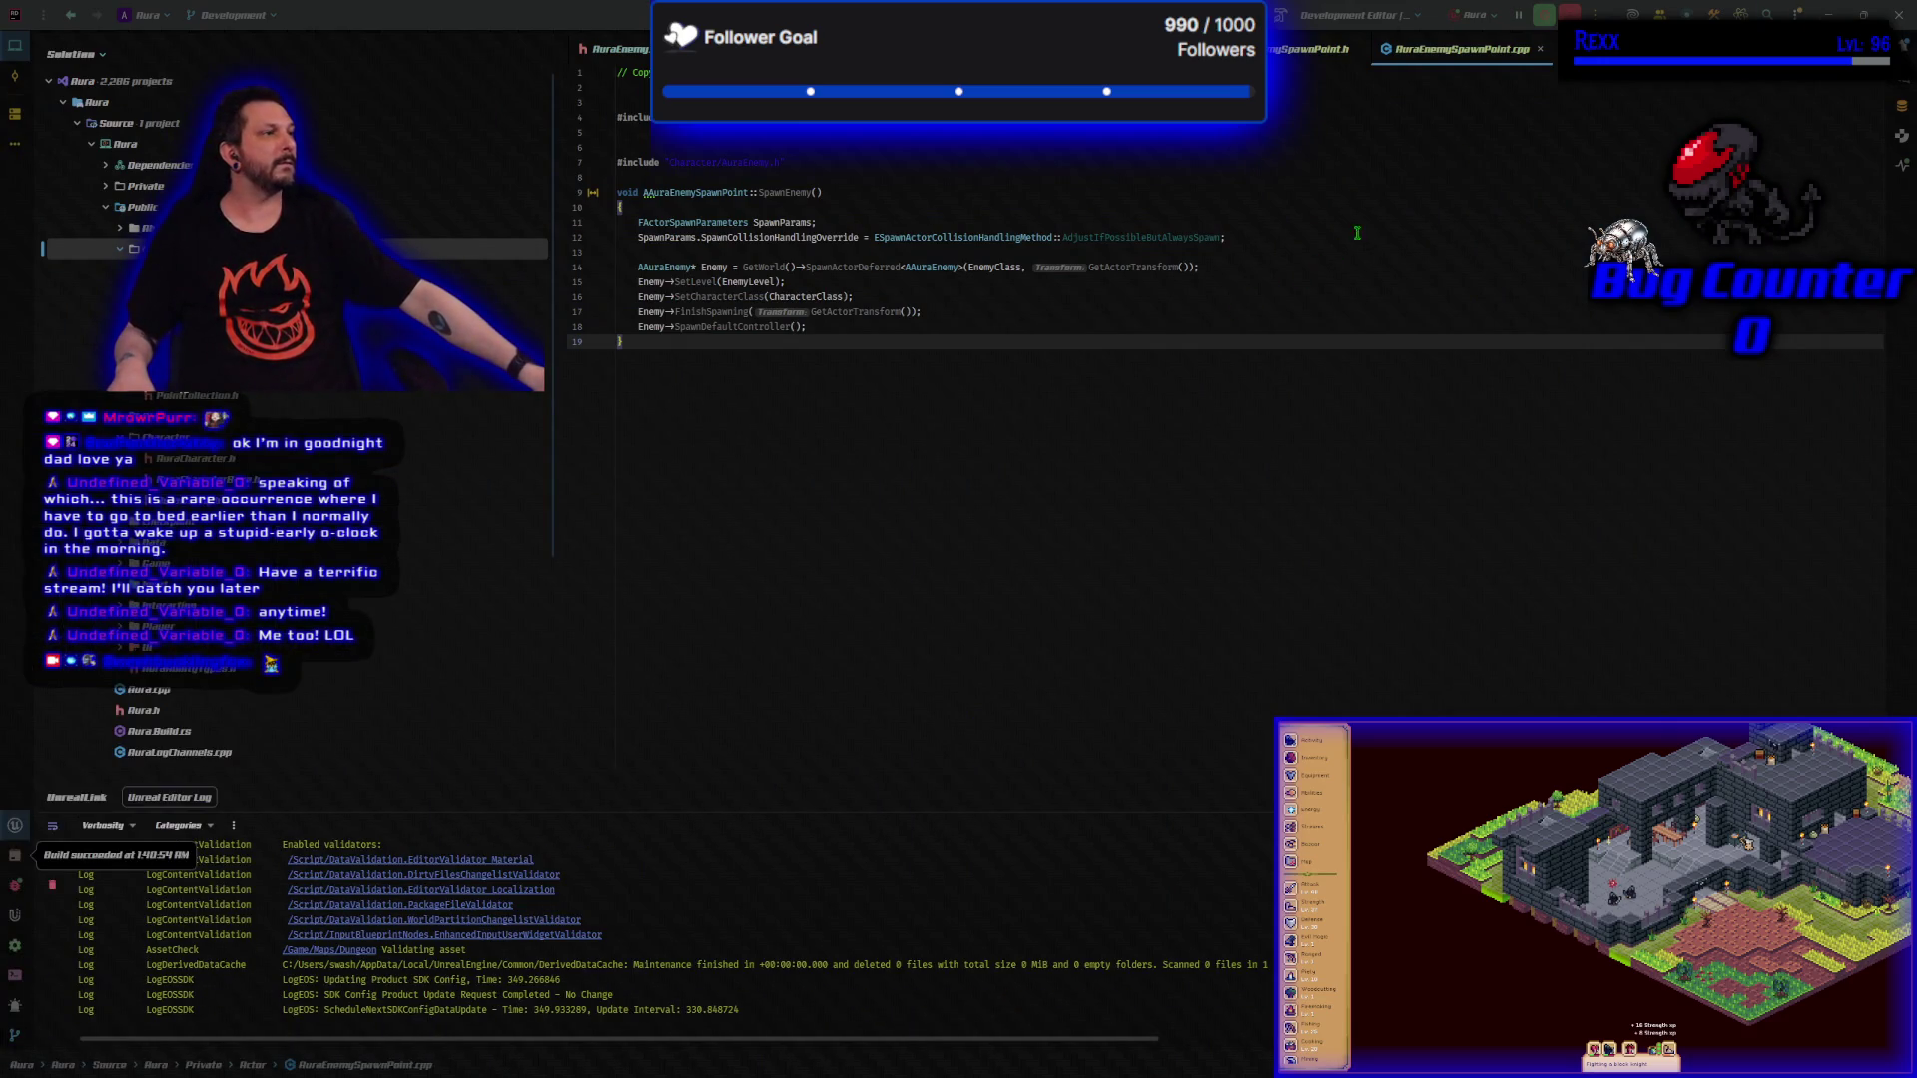
click(1283, 267)
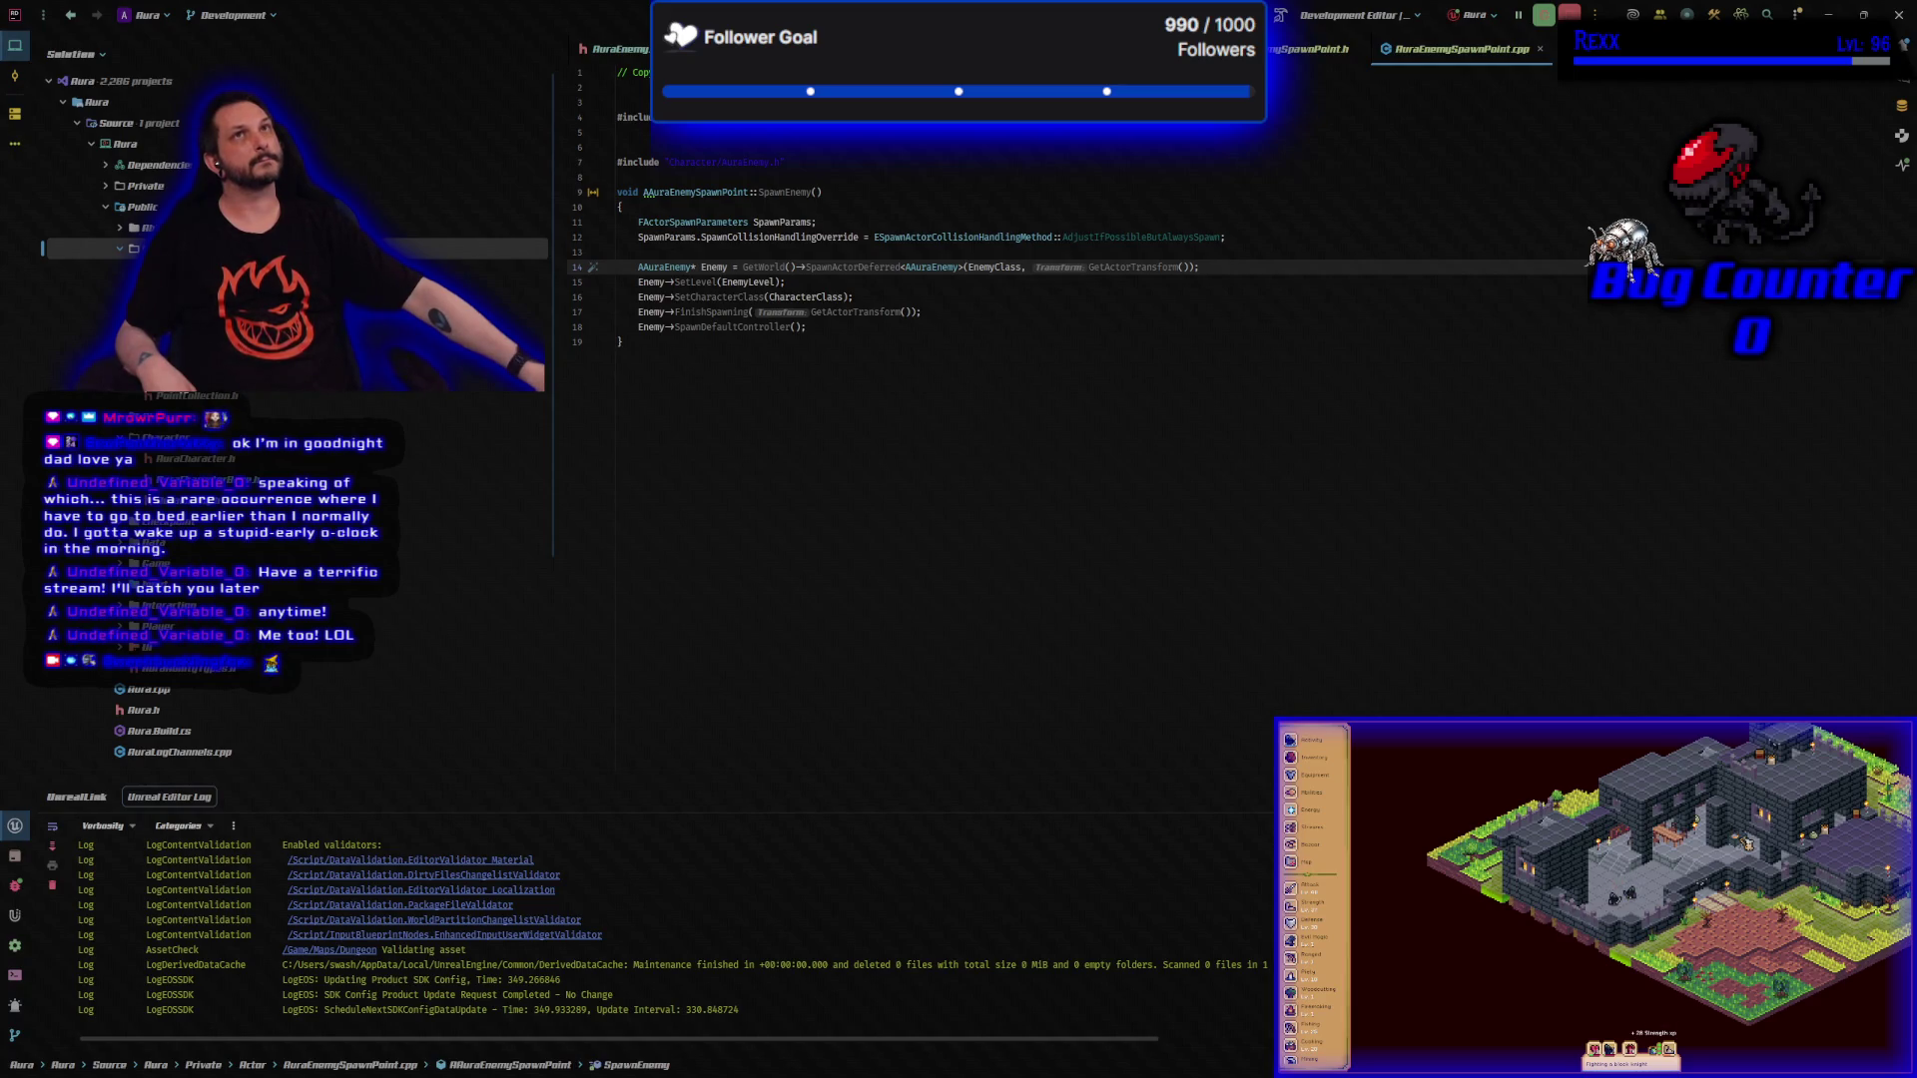
key(alt+Tab)
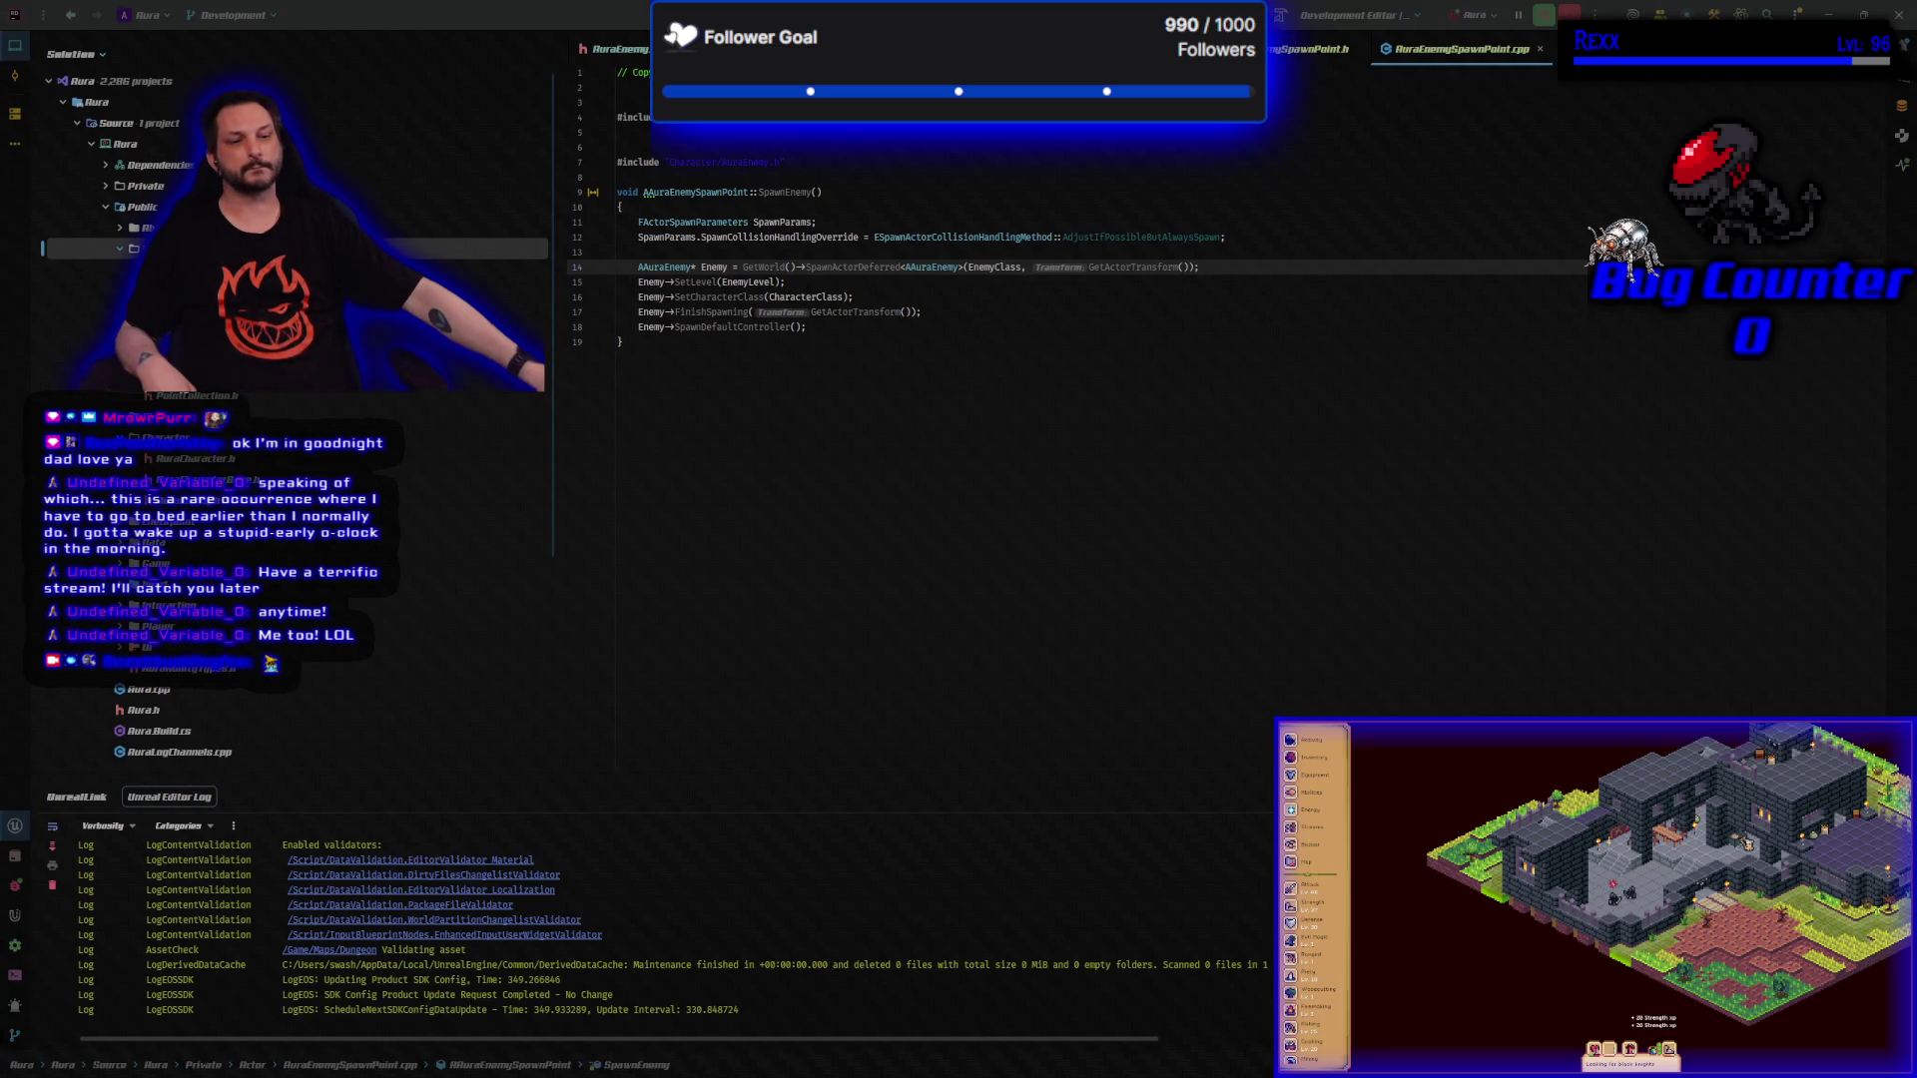
Trace SpawnEnemy's SetLevel (in the AuraEnemy header), SetCharacterClass and SpawnDefaultController calls.
click(695, 534)
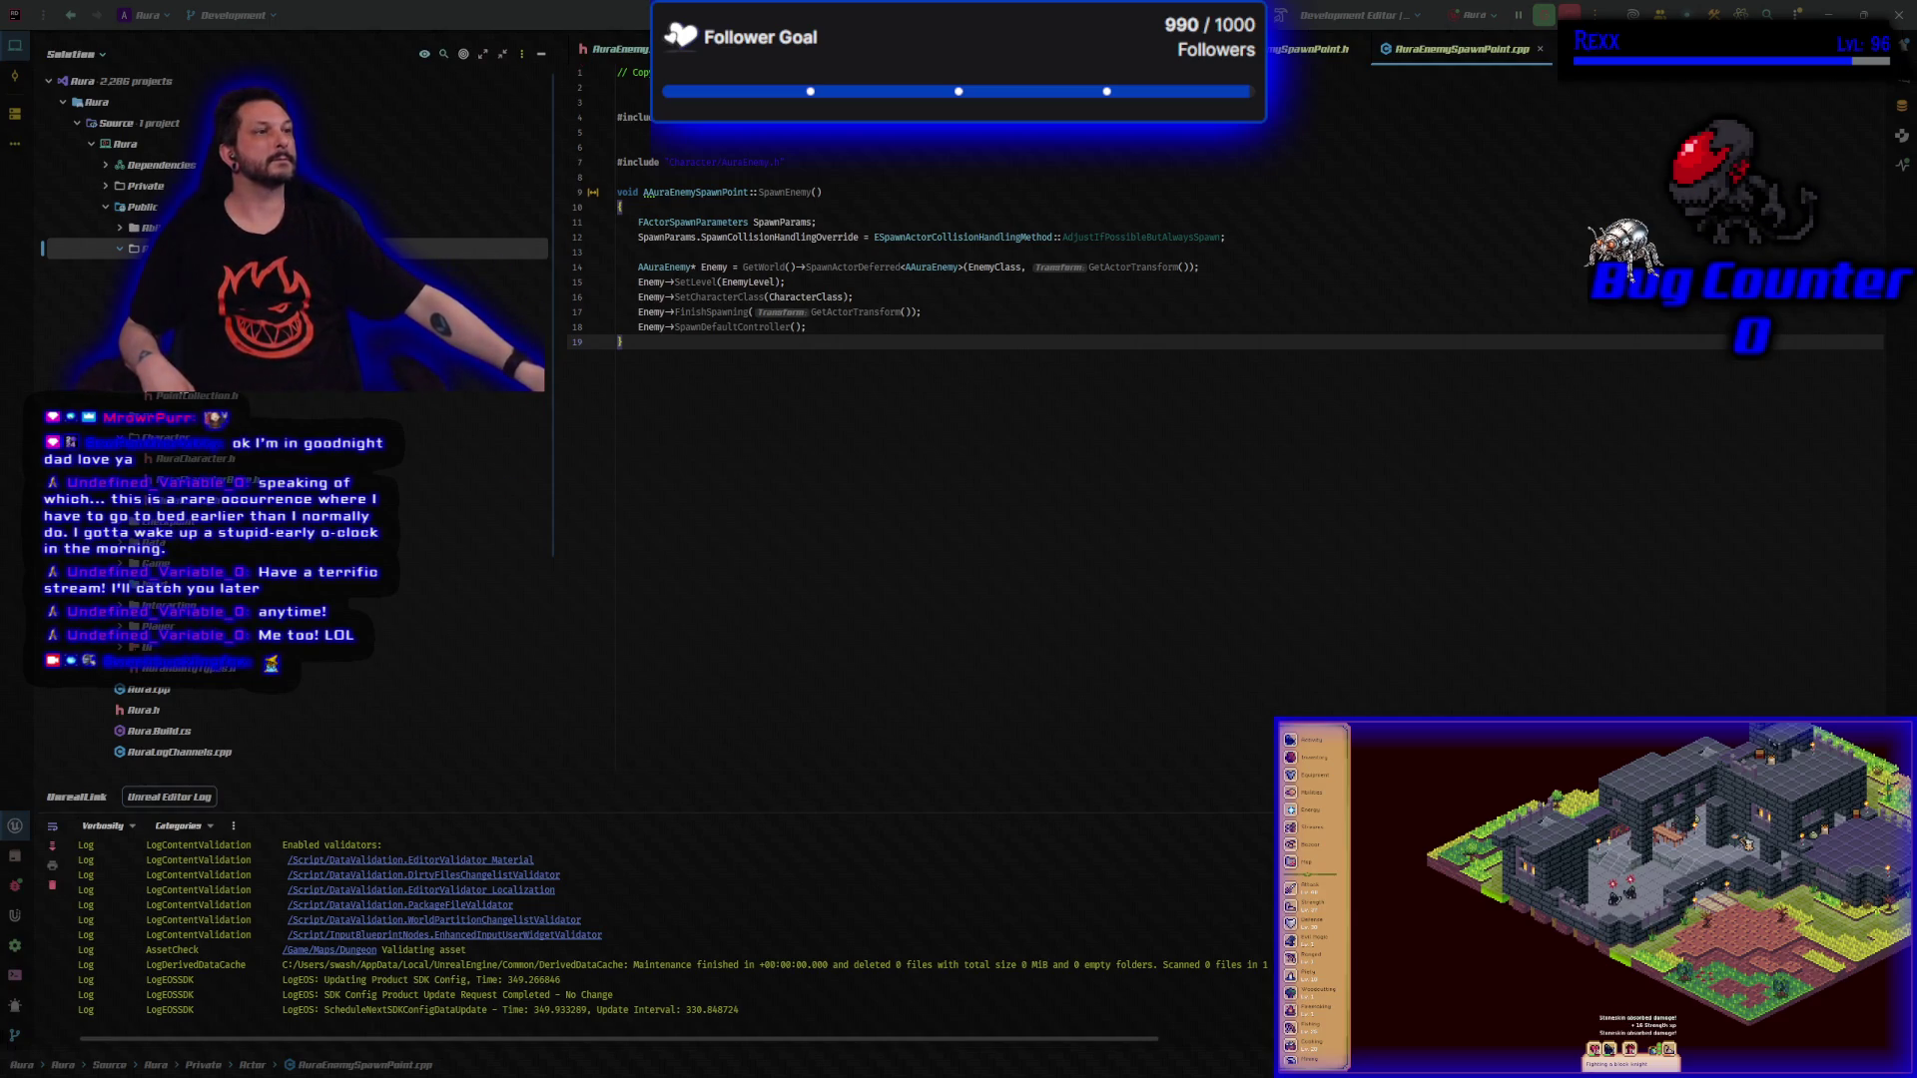
click(624, 58)
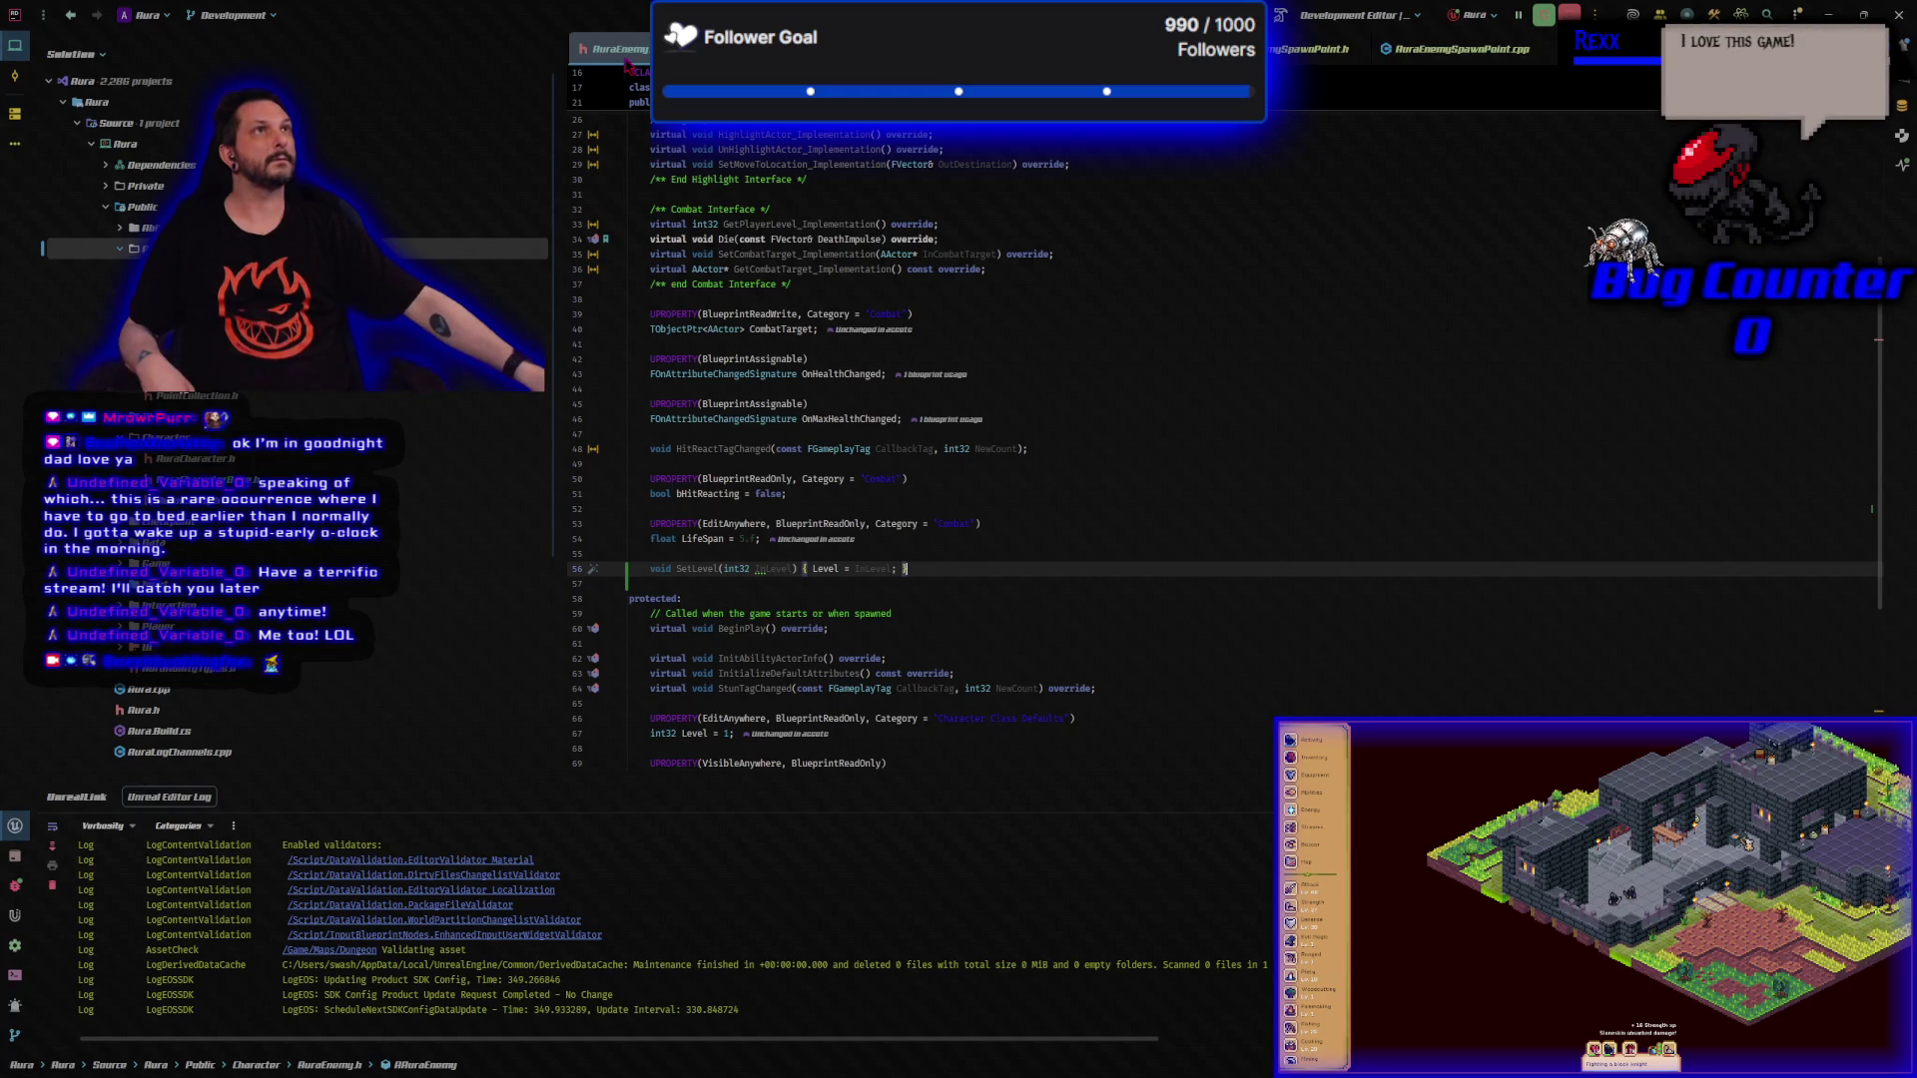
click(1458, 49)
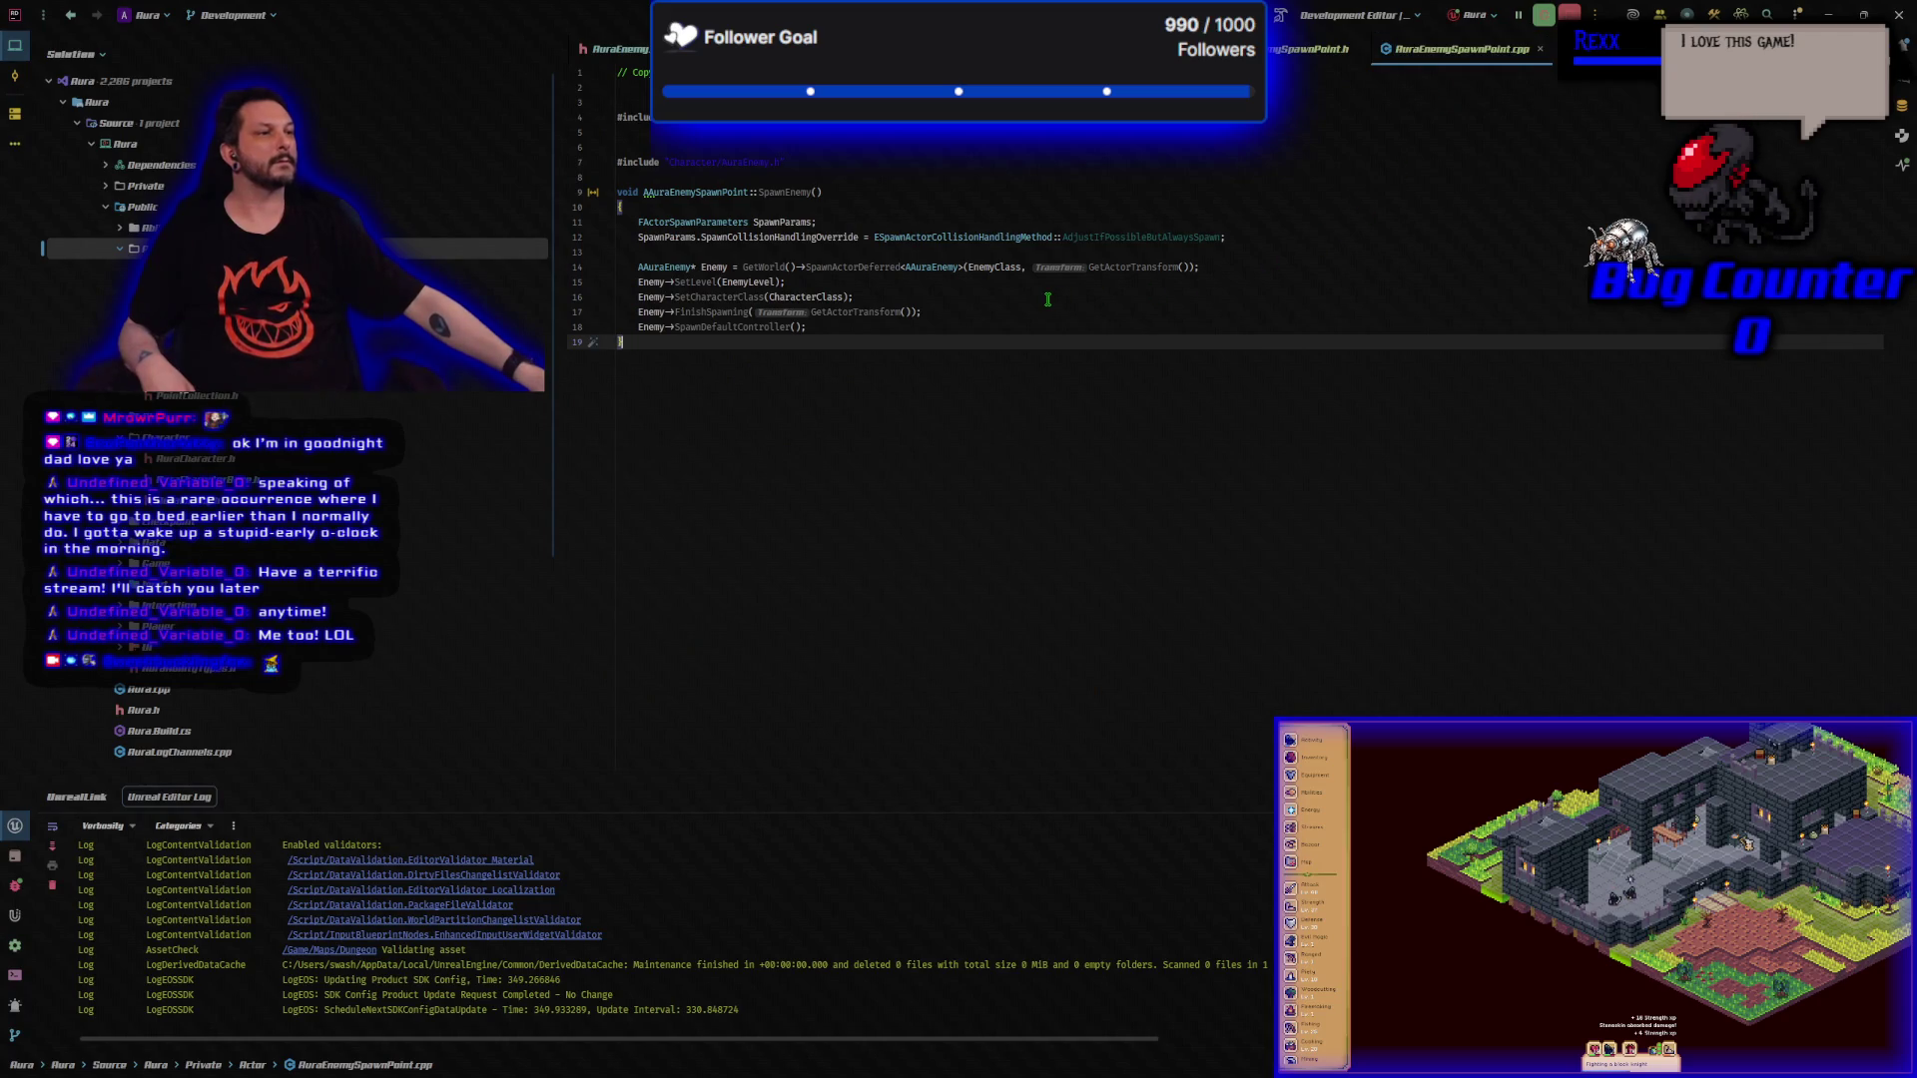
click(929, 298)
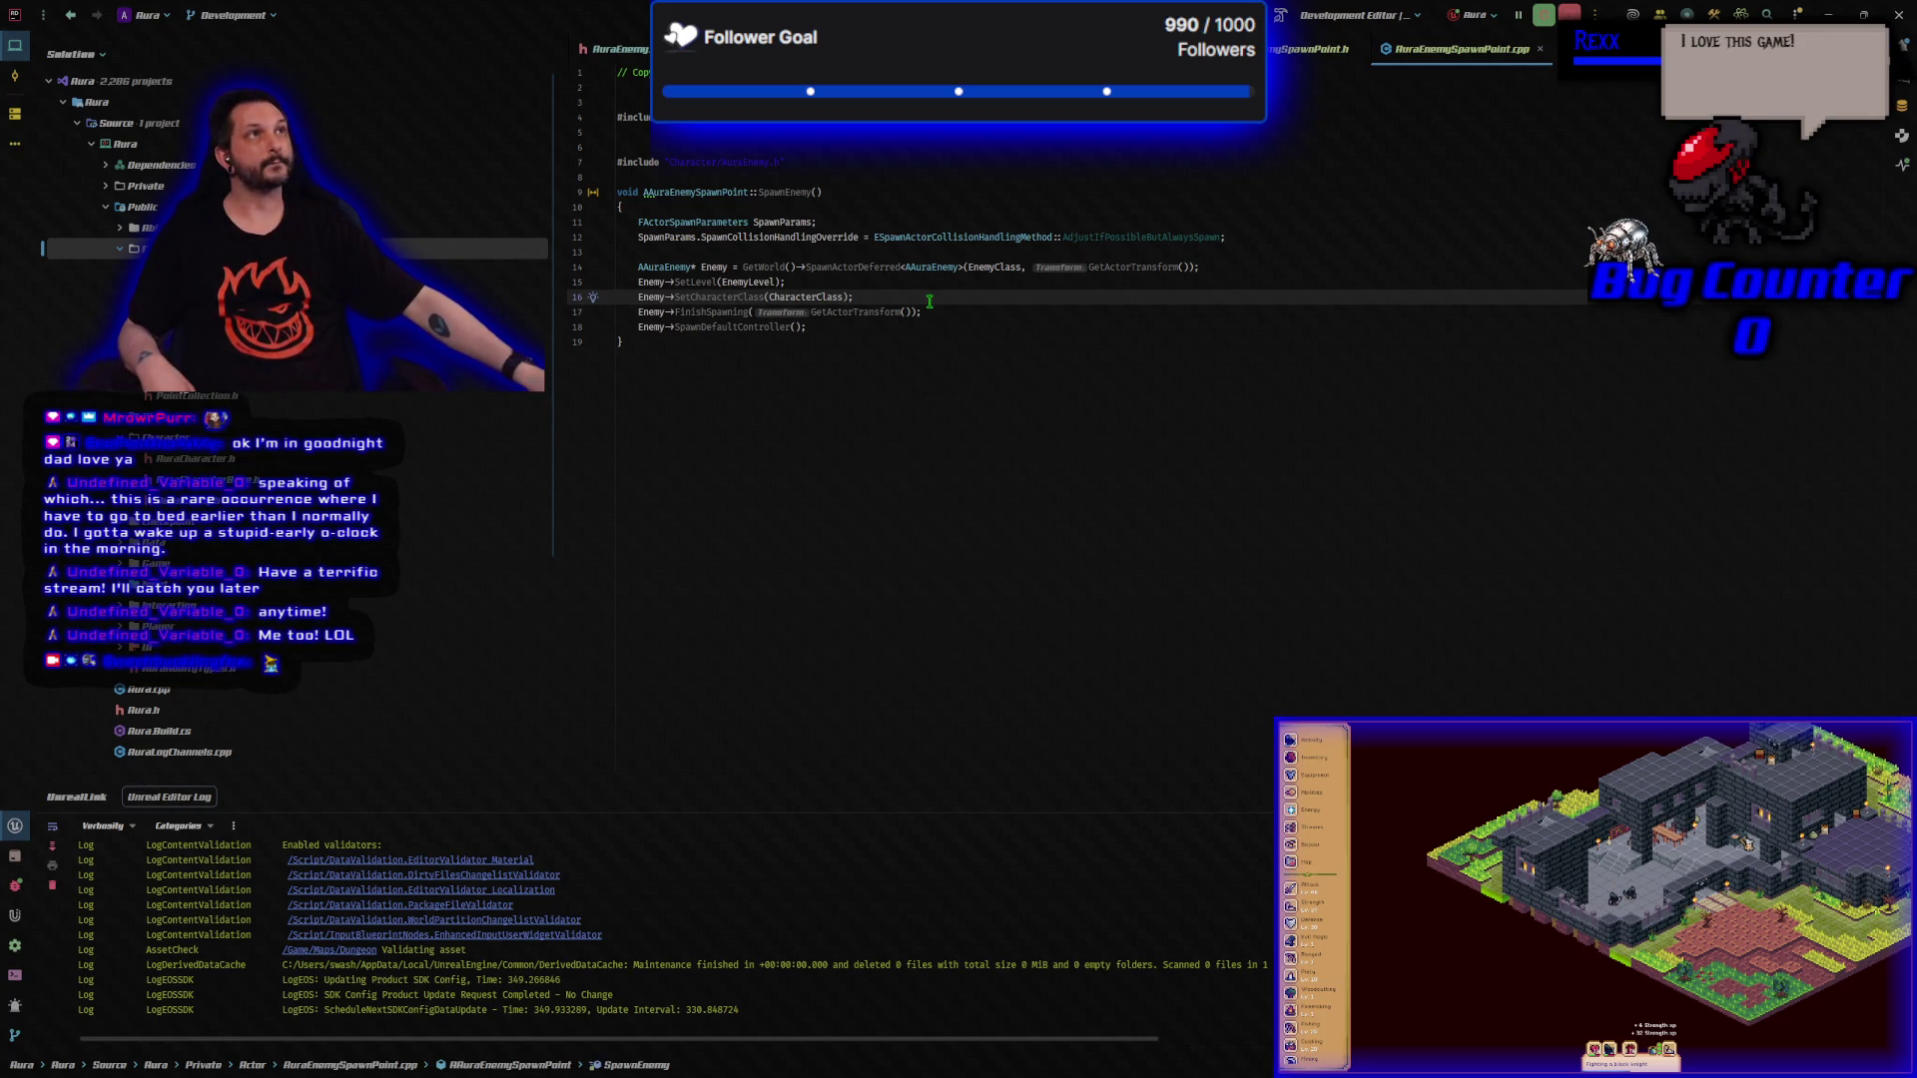
click(942, 324)
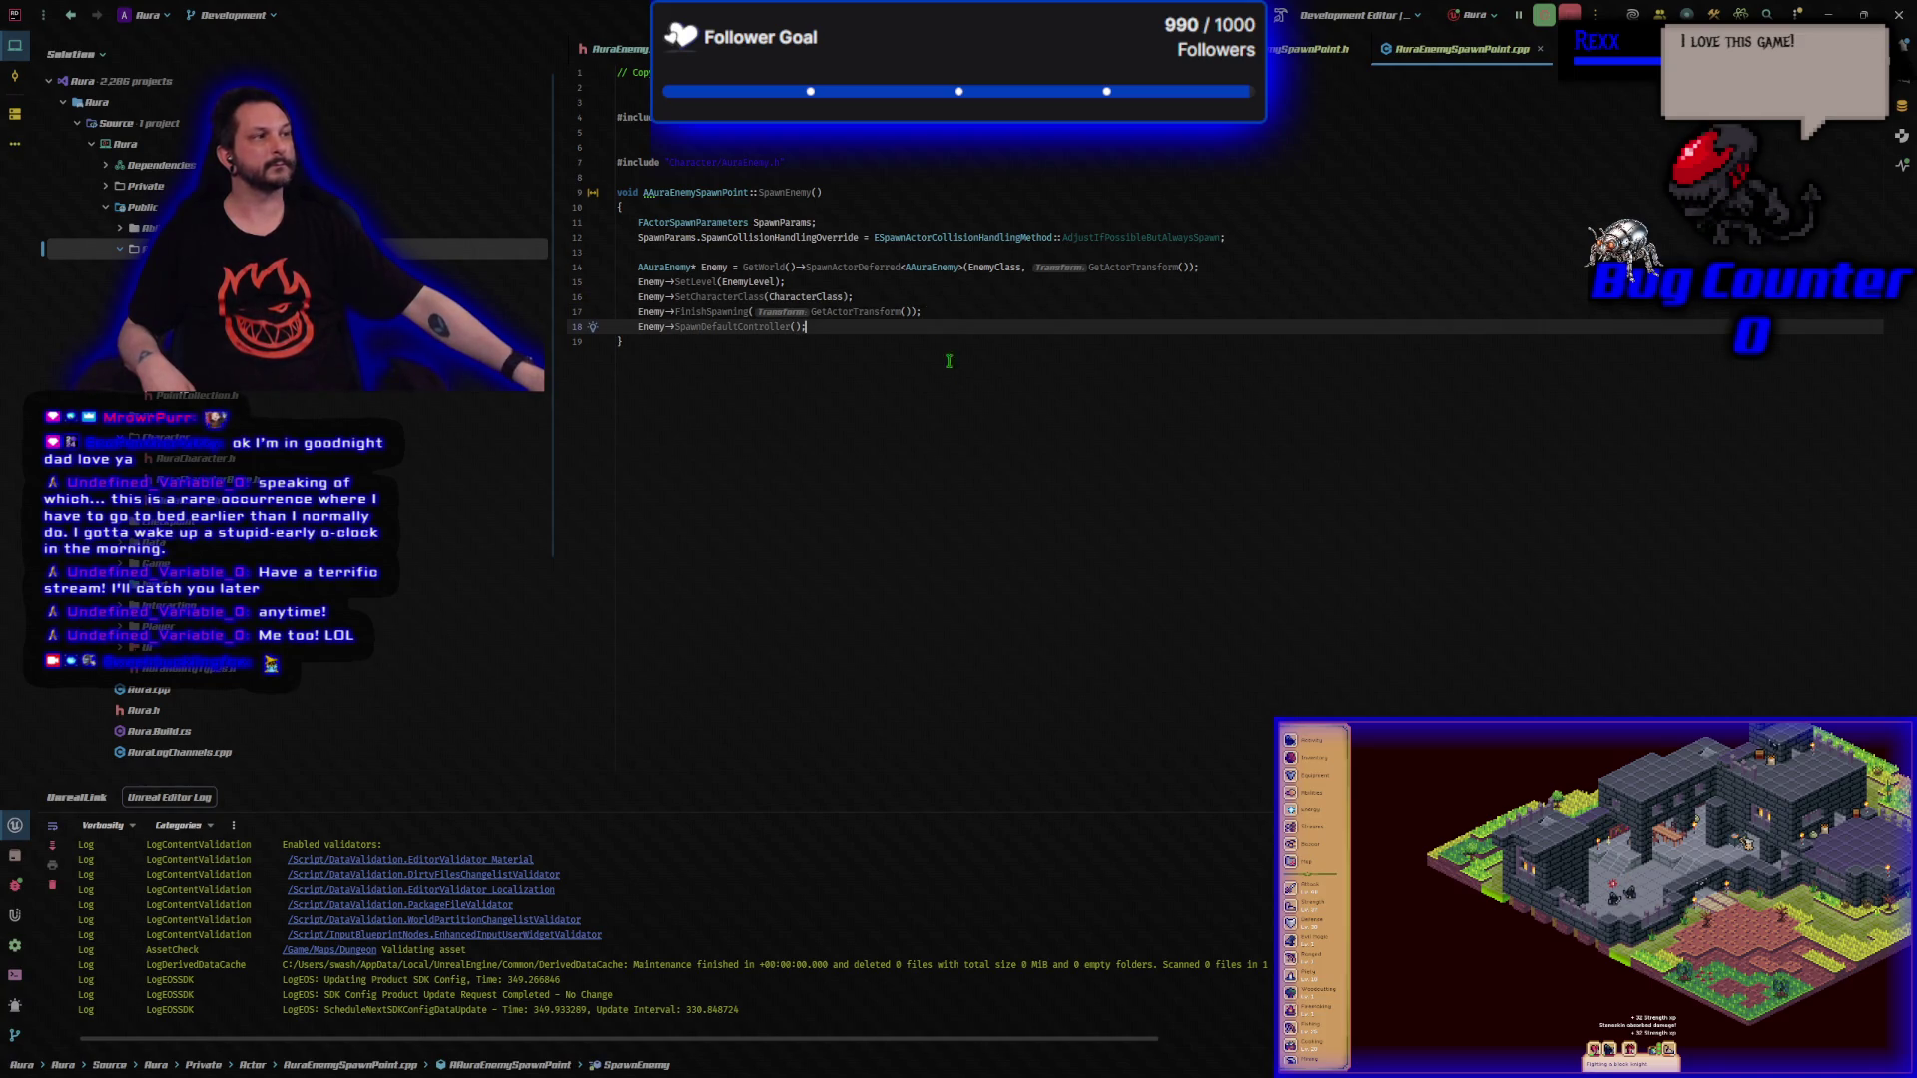
Reframe the Dungeon level view on the tower, then bring up AuraEnemySpawnVolume.h in Rider.
key(alt+Tab)
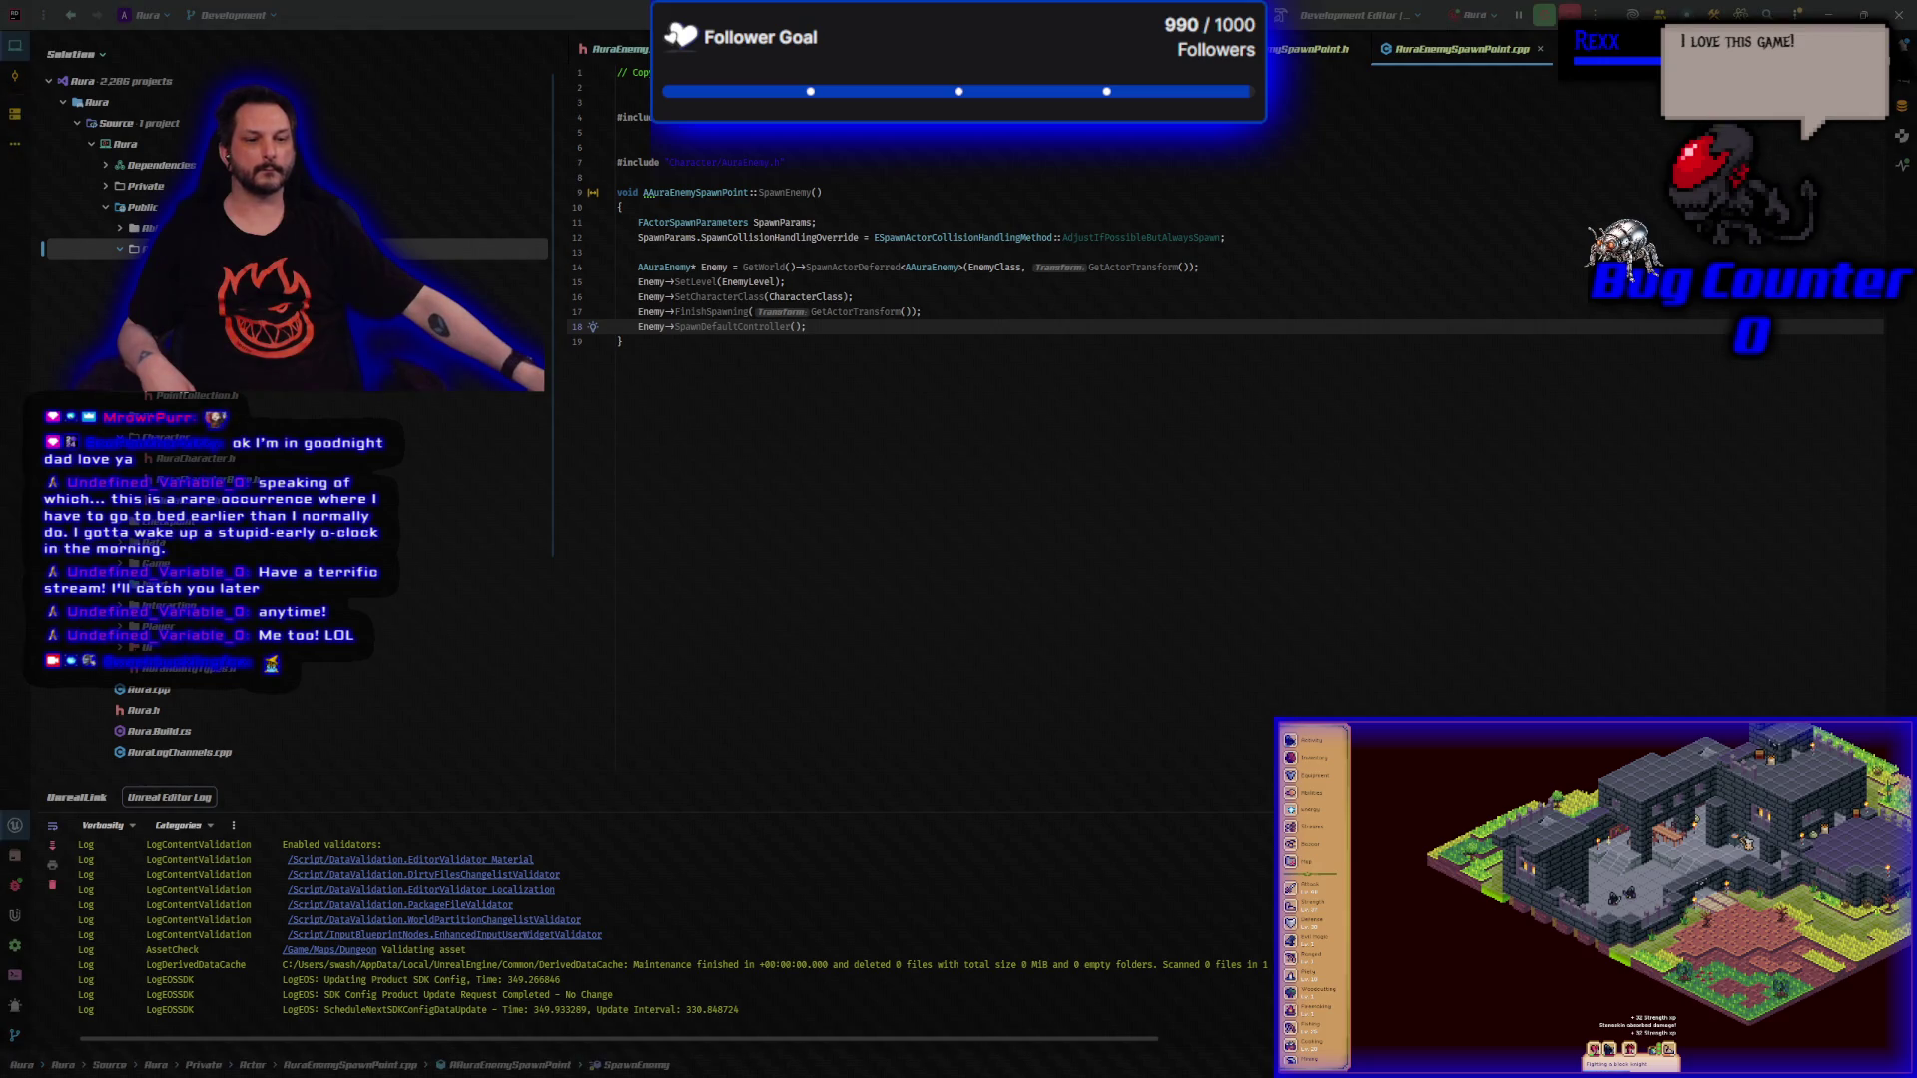
drag(329, 1038, 372, 897)
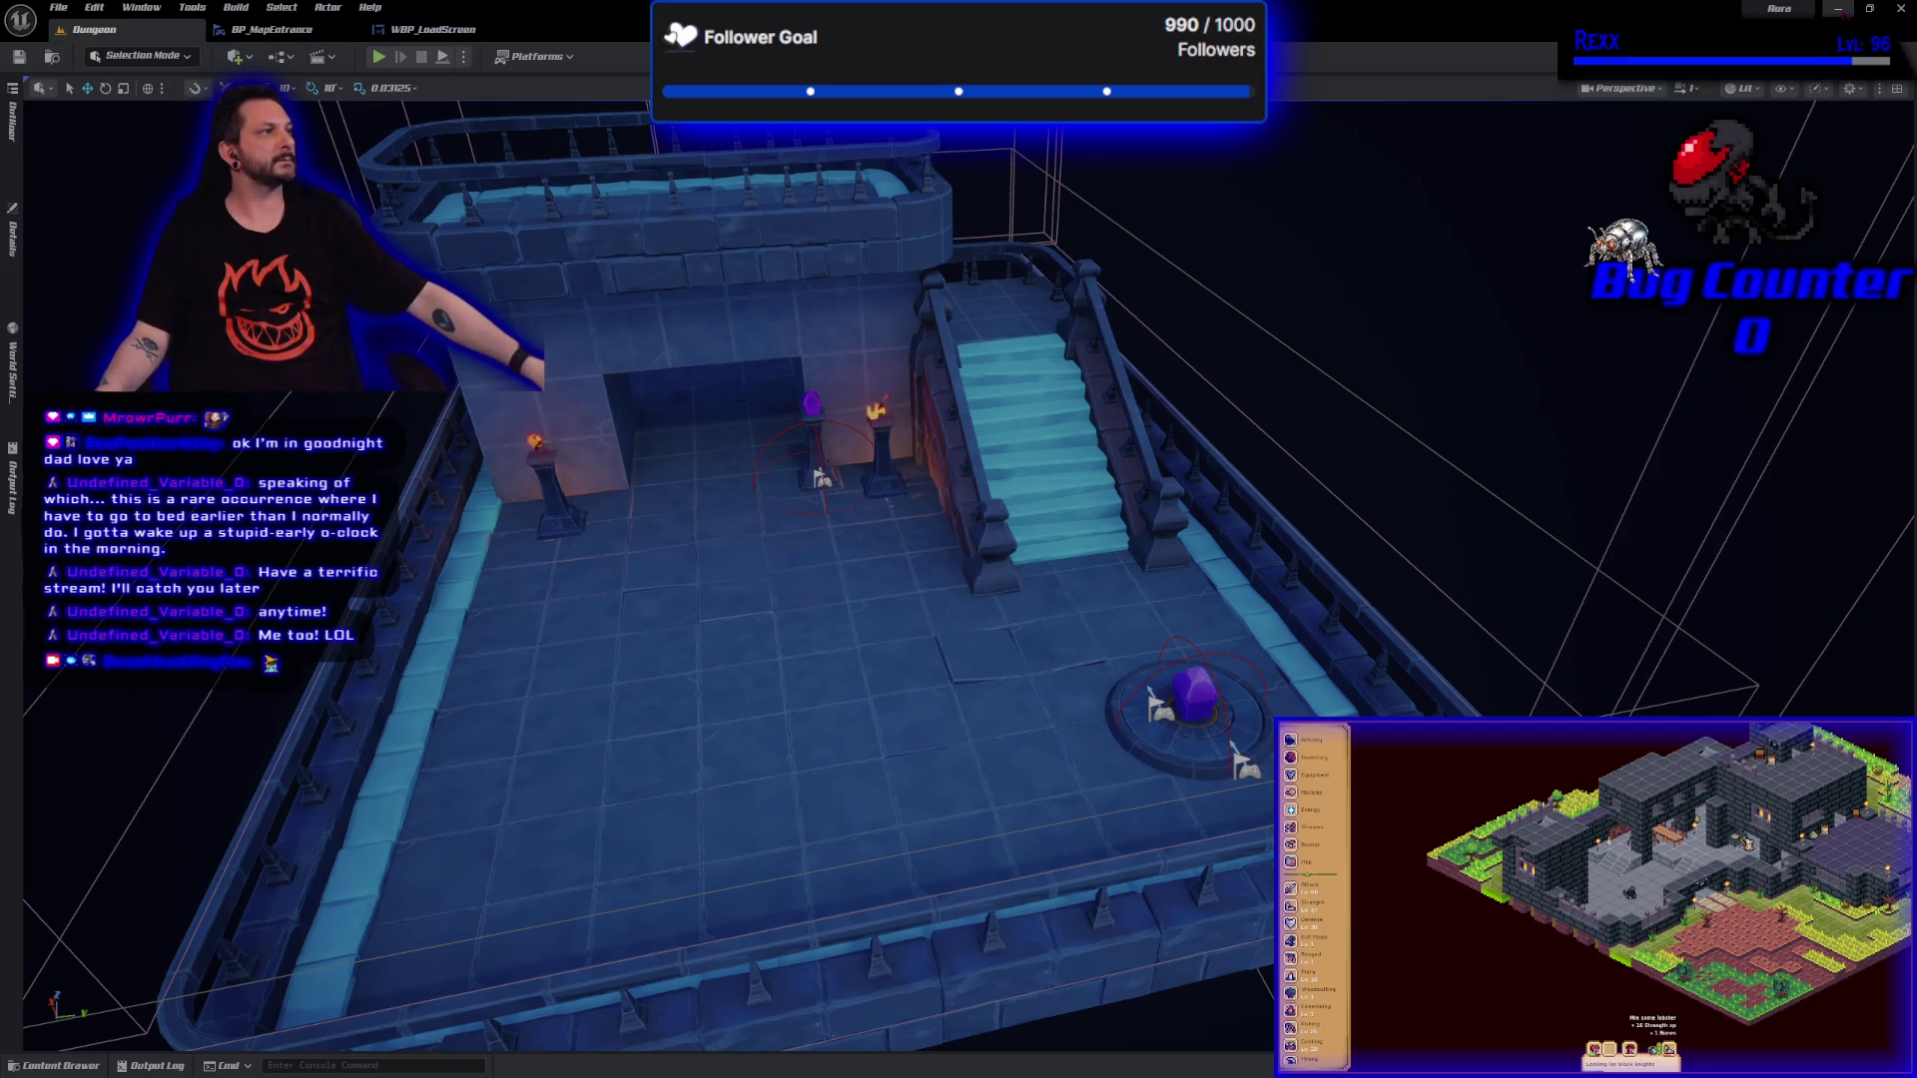
key(alt+Tab)
key(ctrl+Tab)
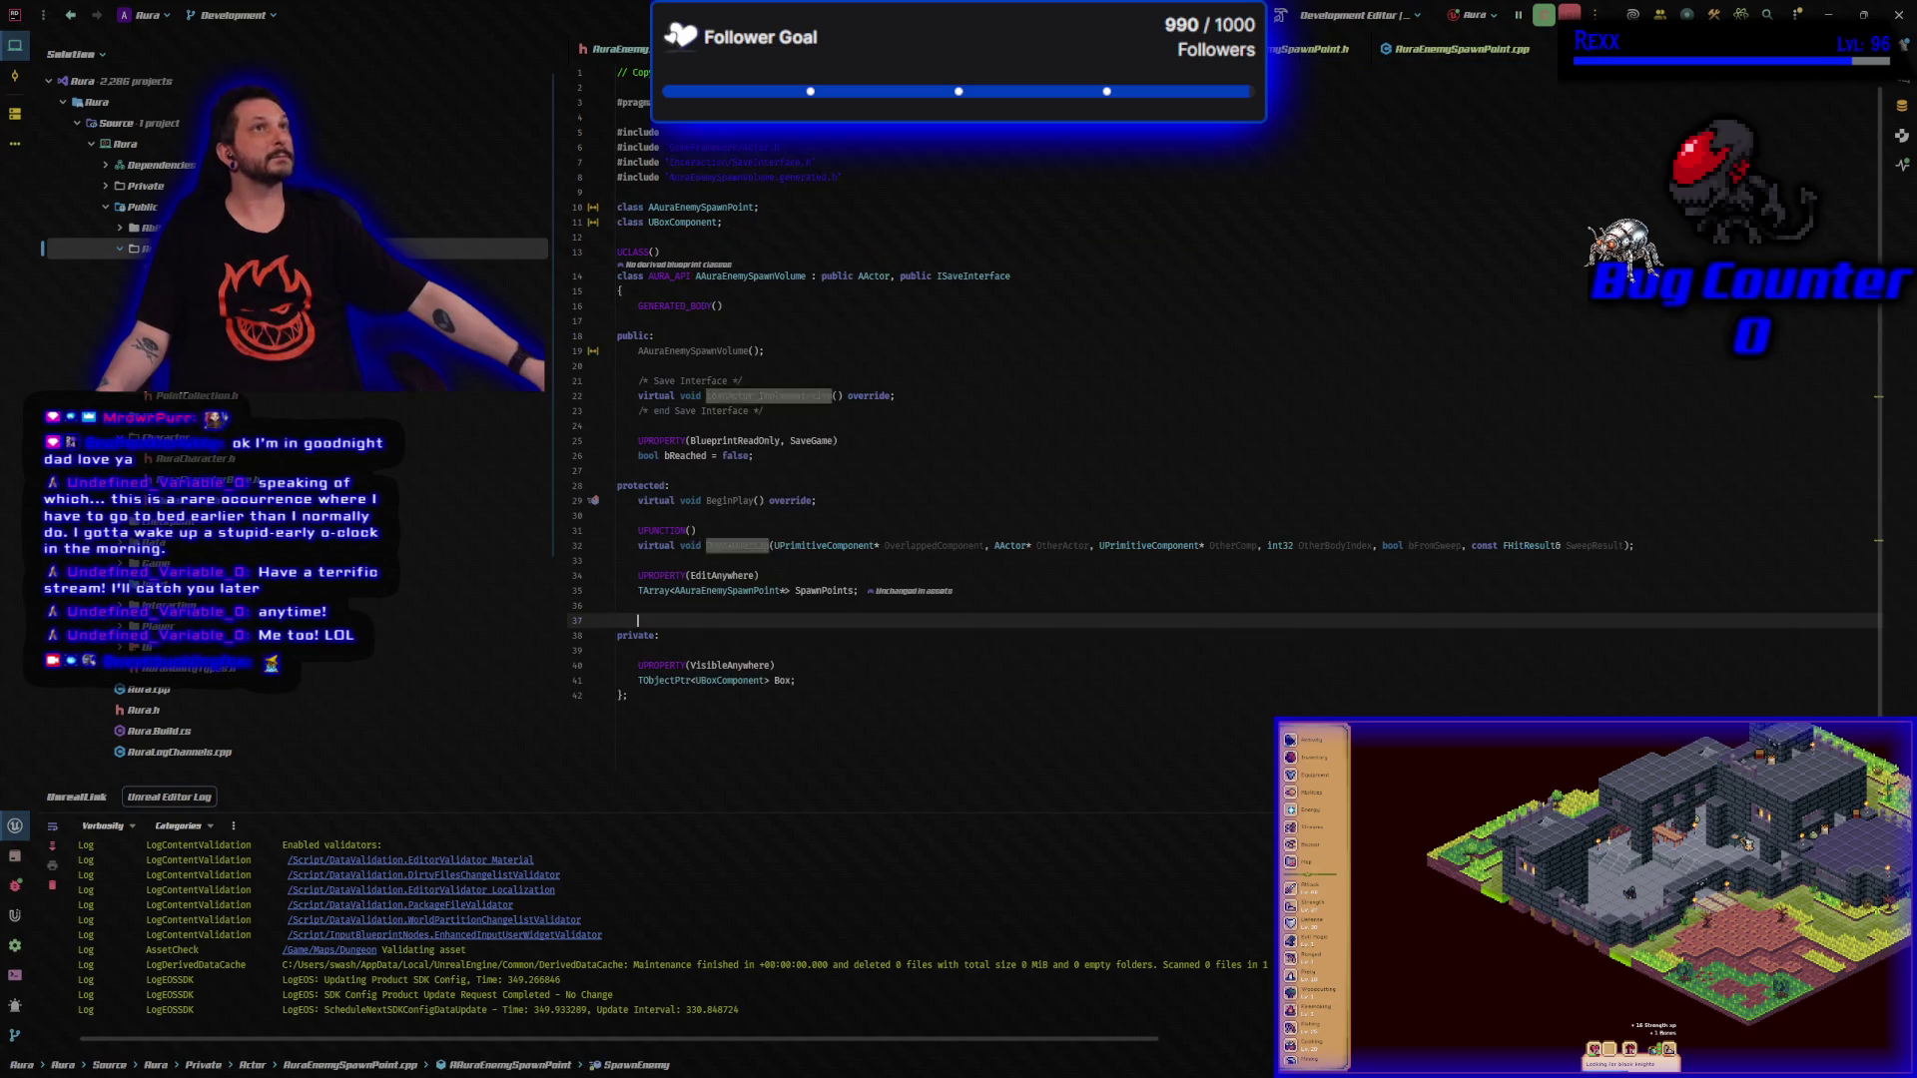
Compare AuraEnemySpawnVolume.cpp with its header, finishing on the .cpp's Box setup and OnBoxOverlap loop.
key(ctrl+Tab)
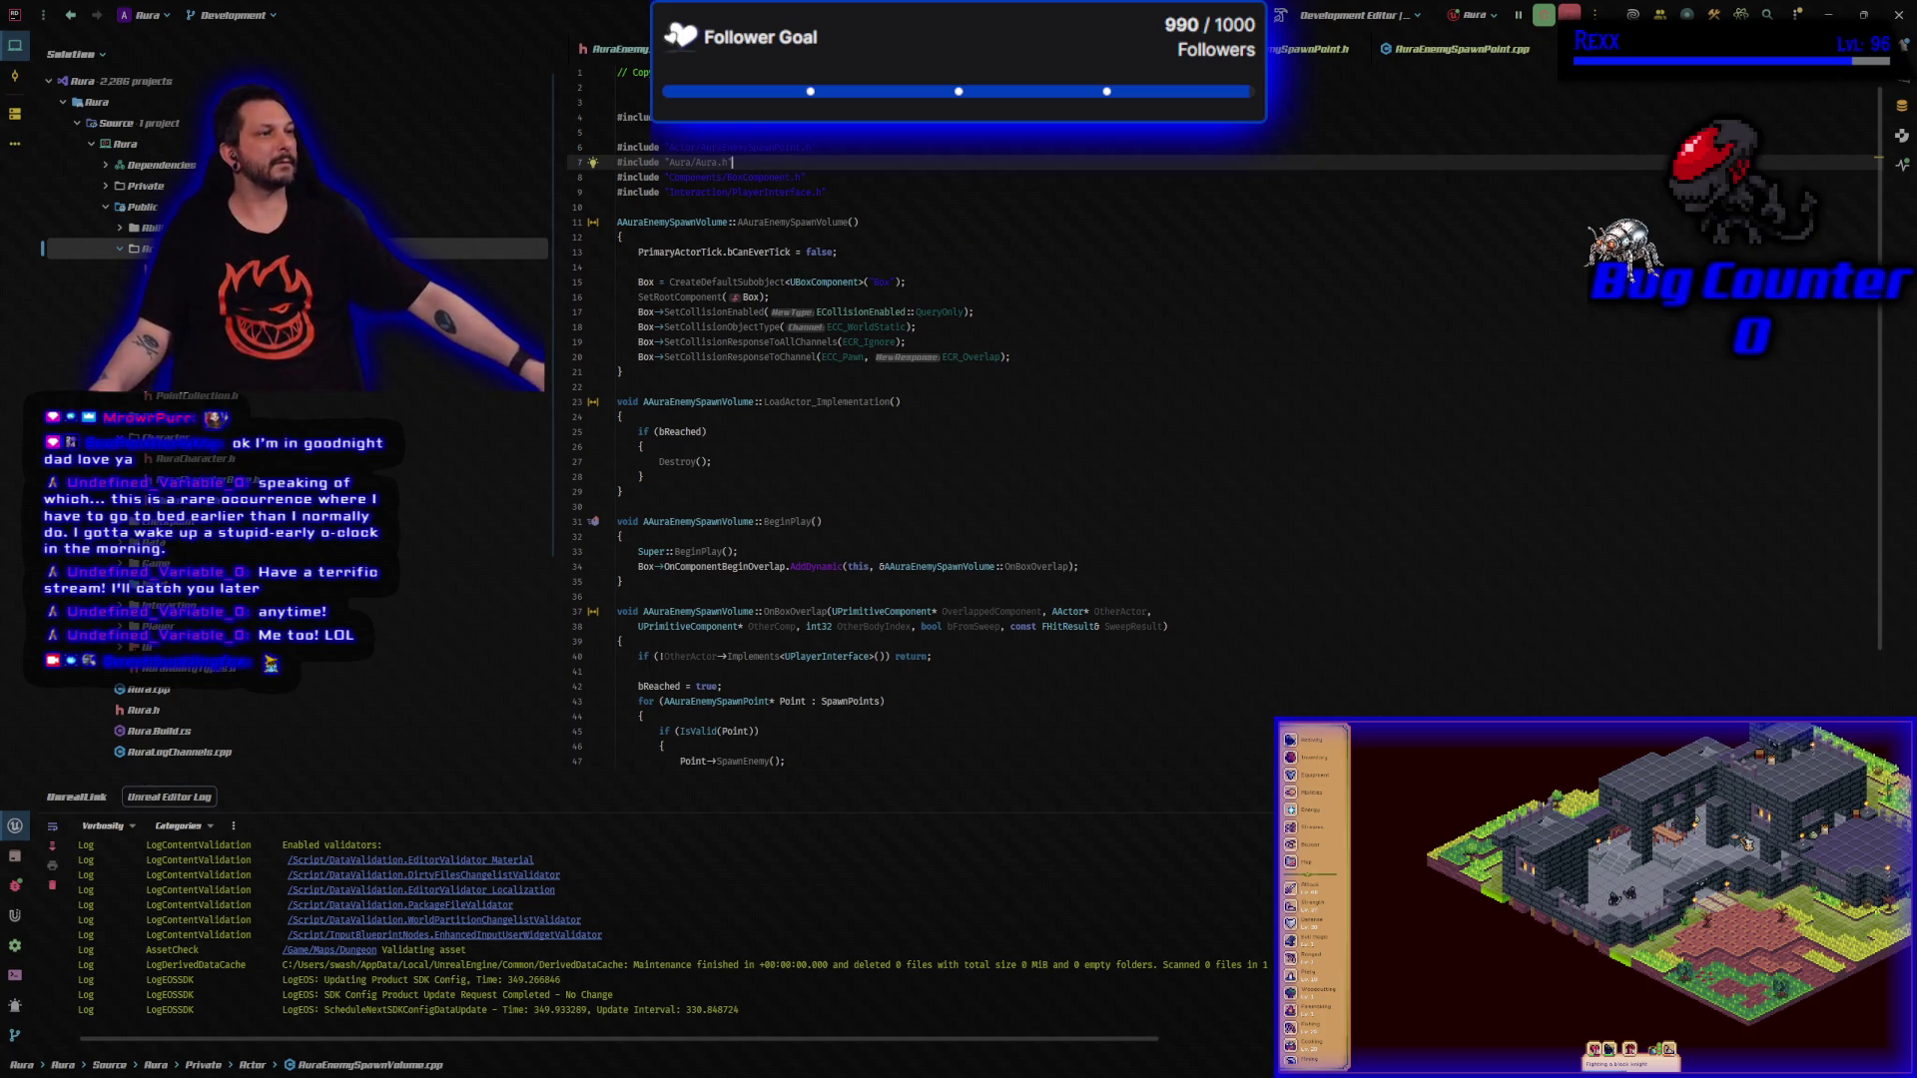
key(ctrl+alt+Home)
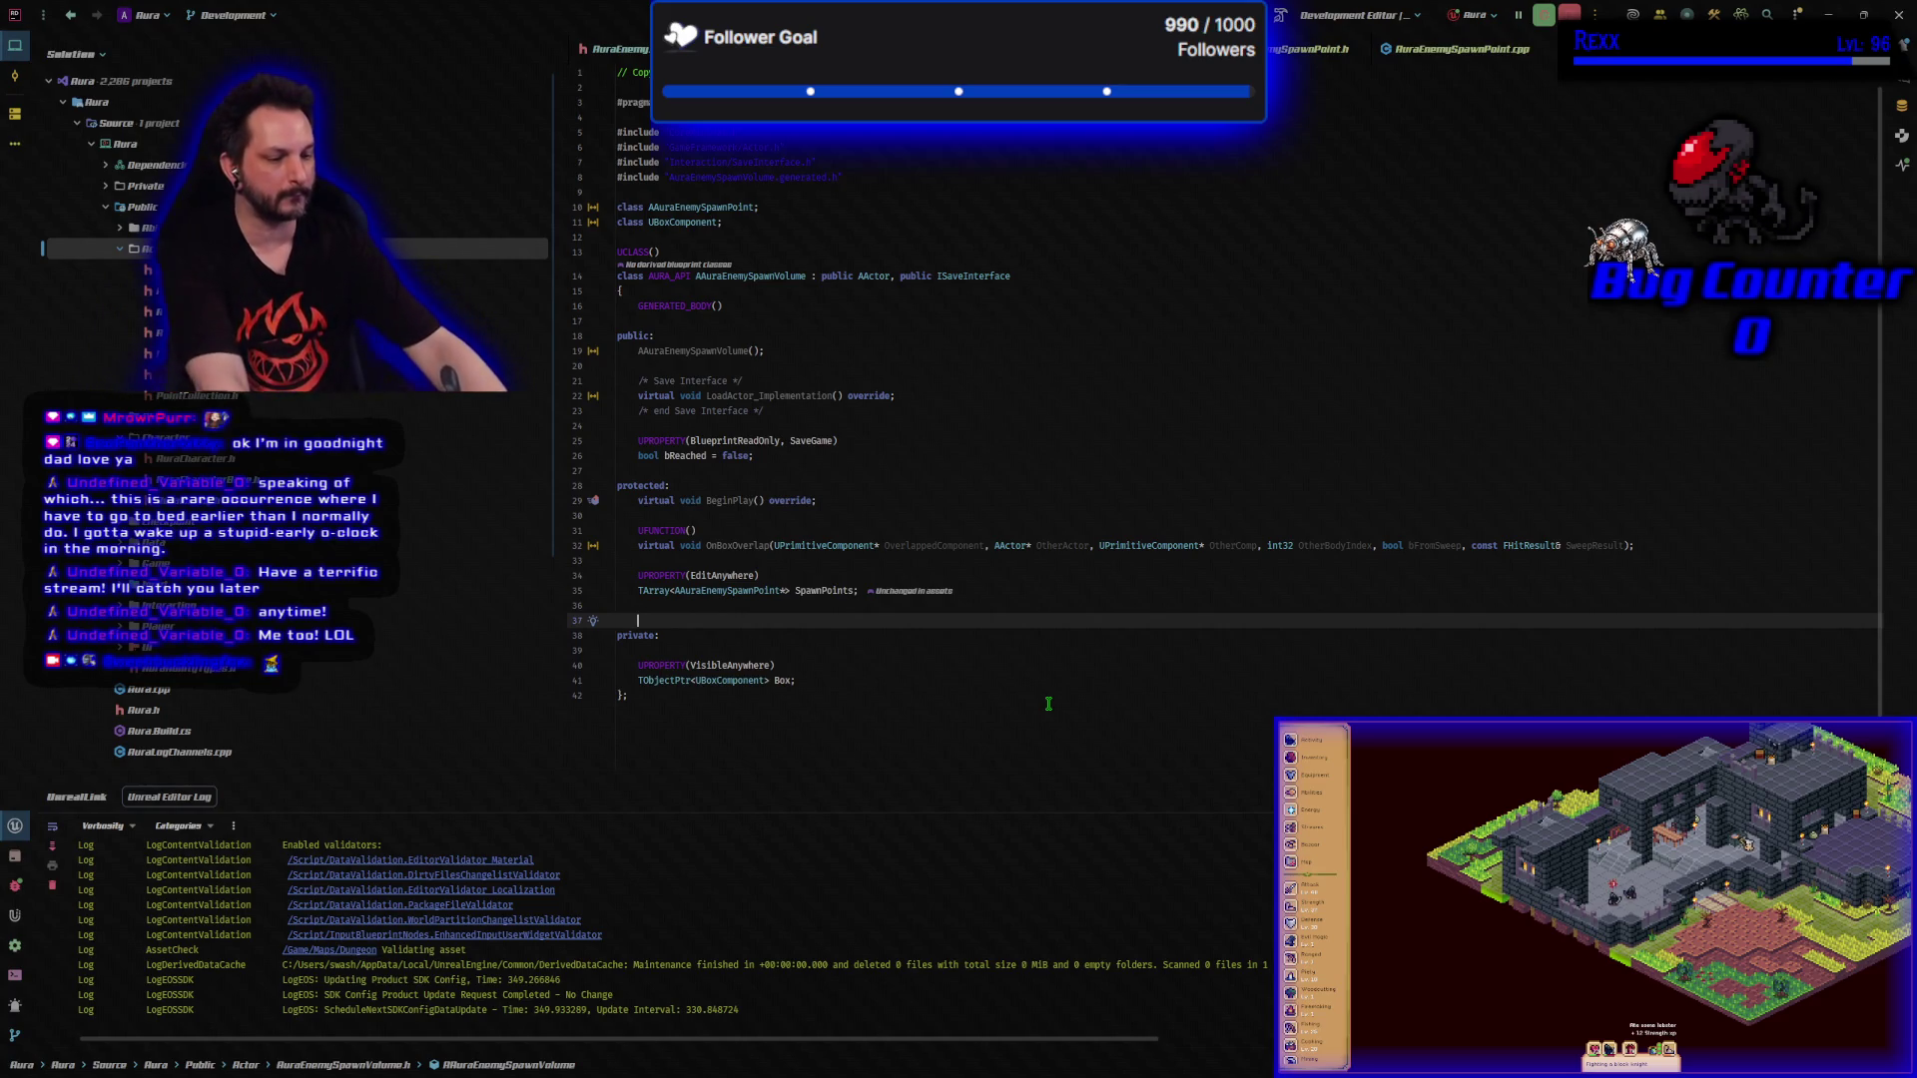
key(ctrl+alt+Home)
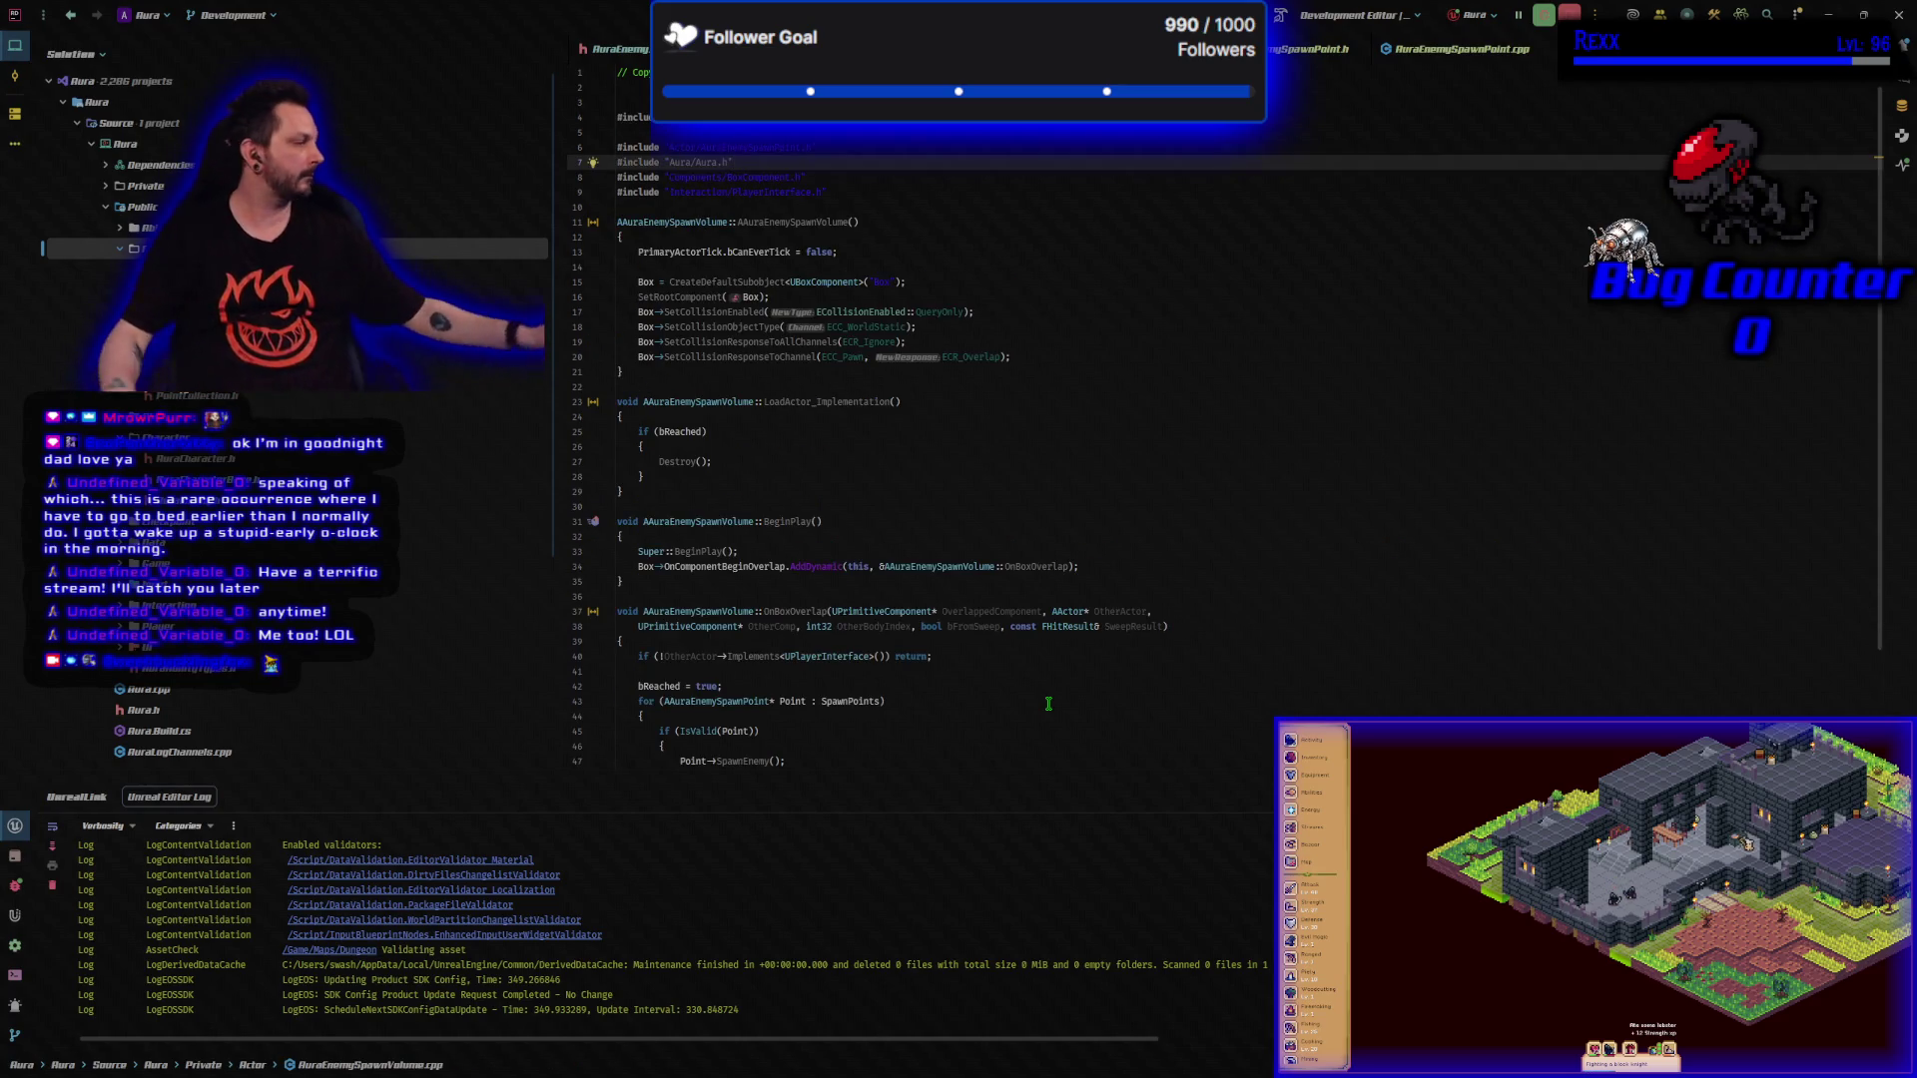